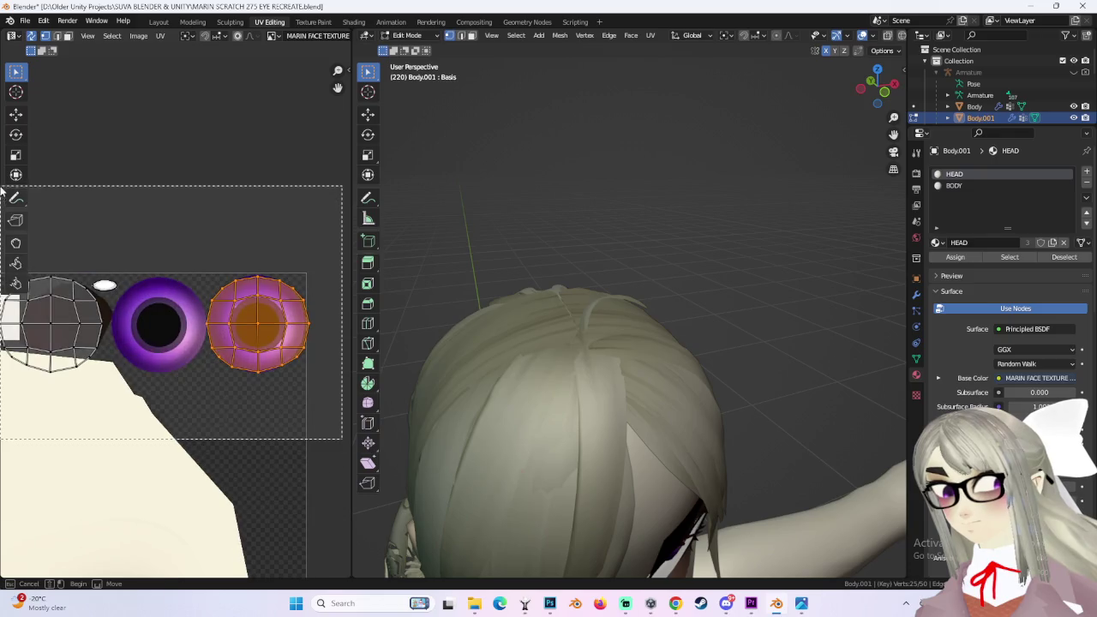
# Step: Shrink the first eye UV island slightly and reposition it over the purple iris
pyautogui.scroll(2, 286, 318)
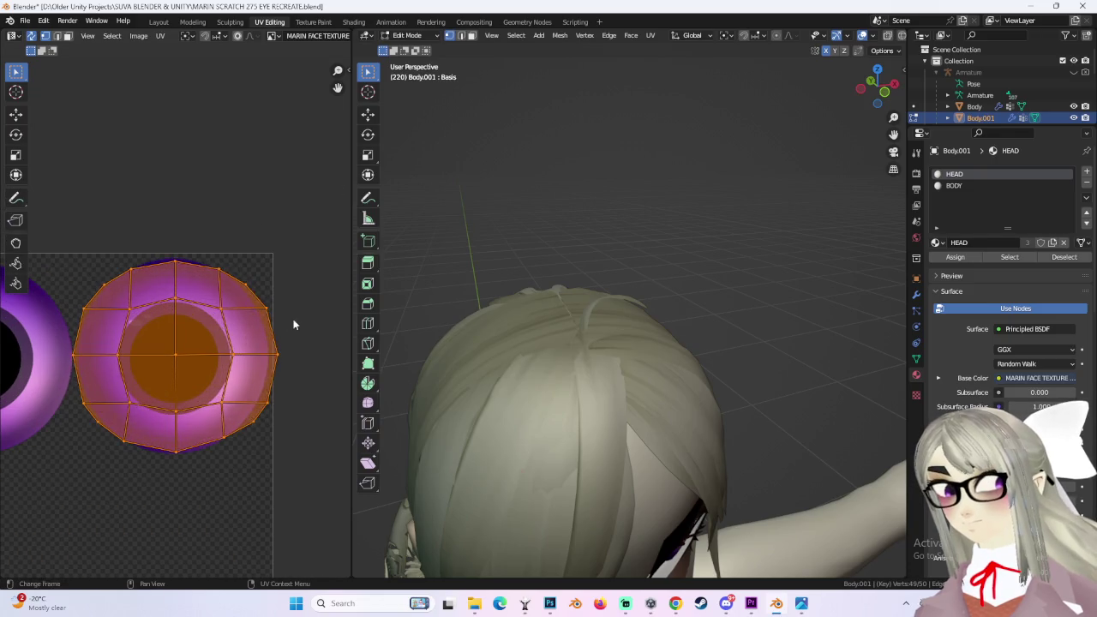
pyautogui.press('s')
pyautogui.click(286, 319)
pyautogui.press('g')
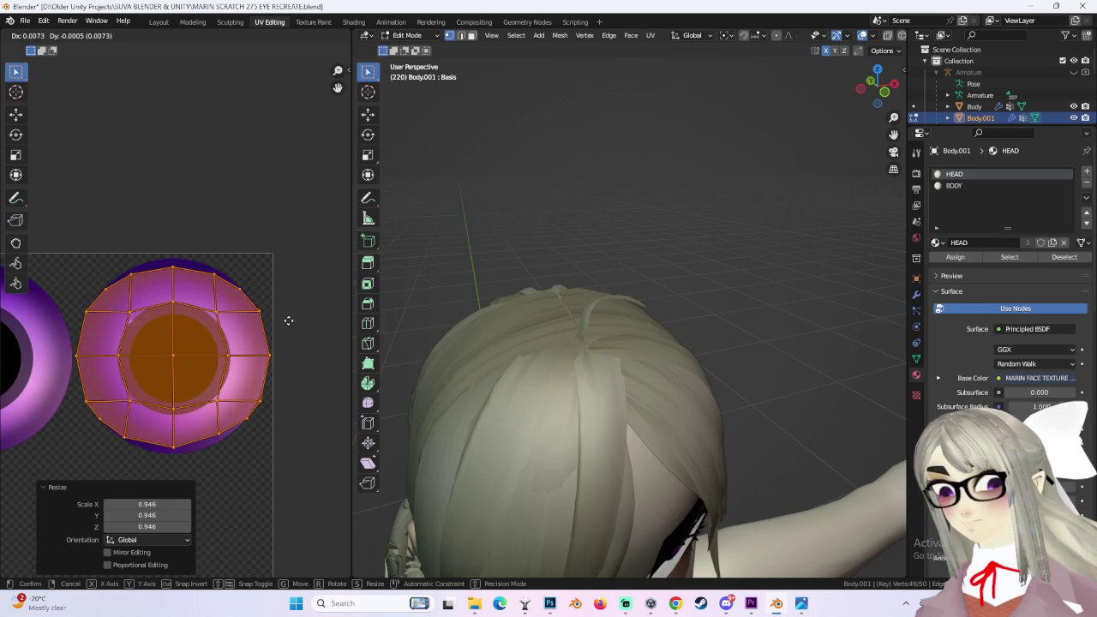
pyautogui.click(289, 318)
pyautogui.scroll(-3, 306, 335)
pyautogui.keyDown('ctrl'); pyautogui.hscroll(-2, 306, 335); pyautogui.keyUp('ctrl')
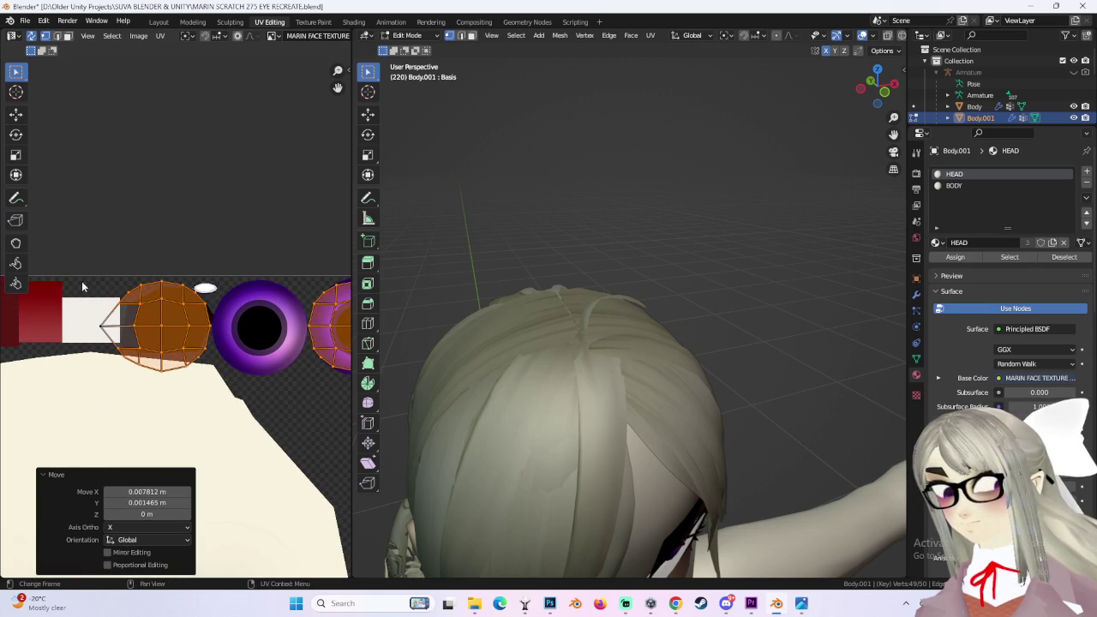
pyautogui.scroll(-2, 245, 314)
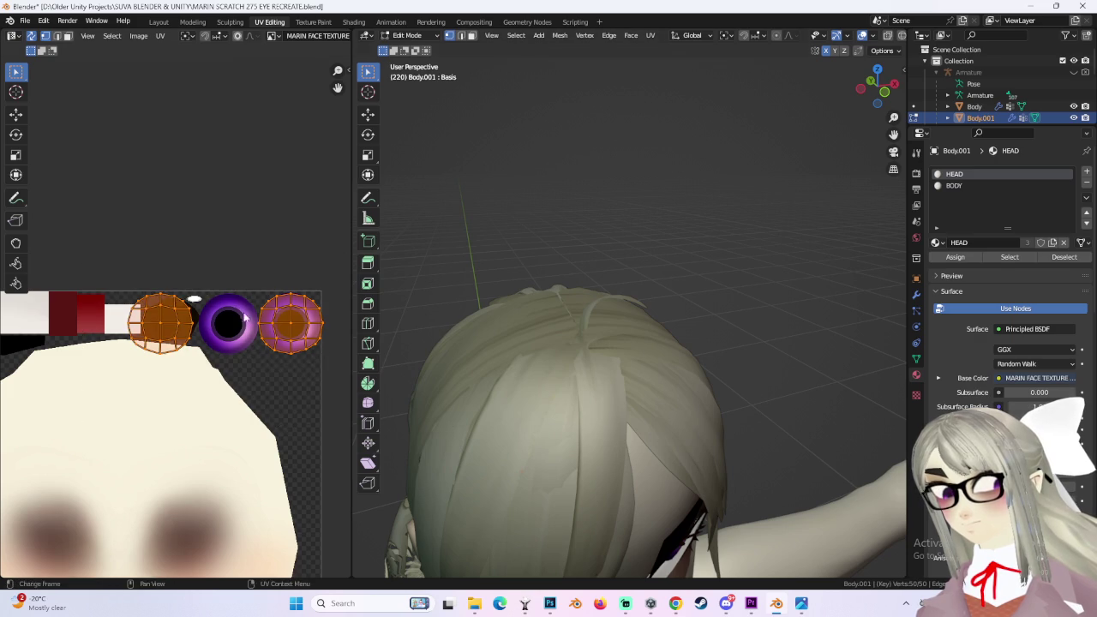
pyautogui.scroll(3, 224, 340)
pyautogui.scroll(2, 244, 324)
# Step: Scale the orange eye island to 0.928 and move it over the iris
pyautogui.press('s')
pyautogui.click(279, 333)
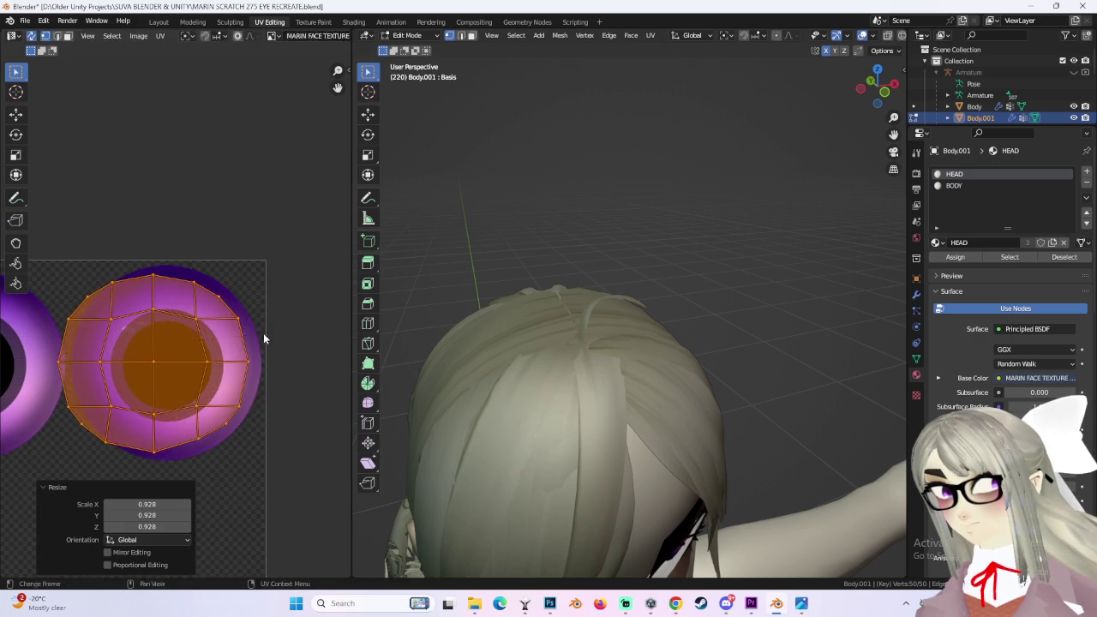
pyautogui.press('g')
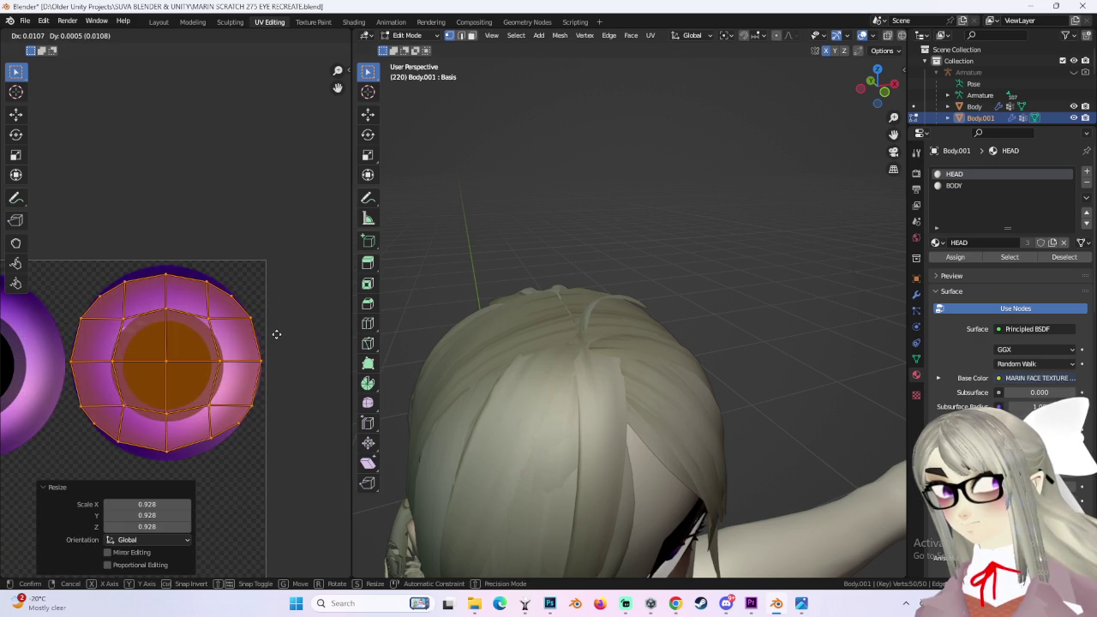
pyautogui.click(276, 333)
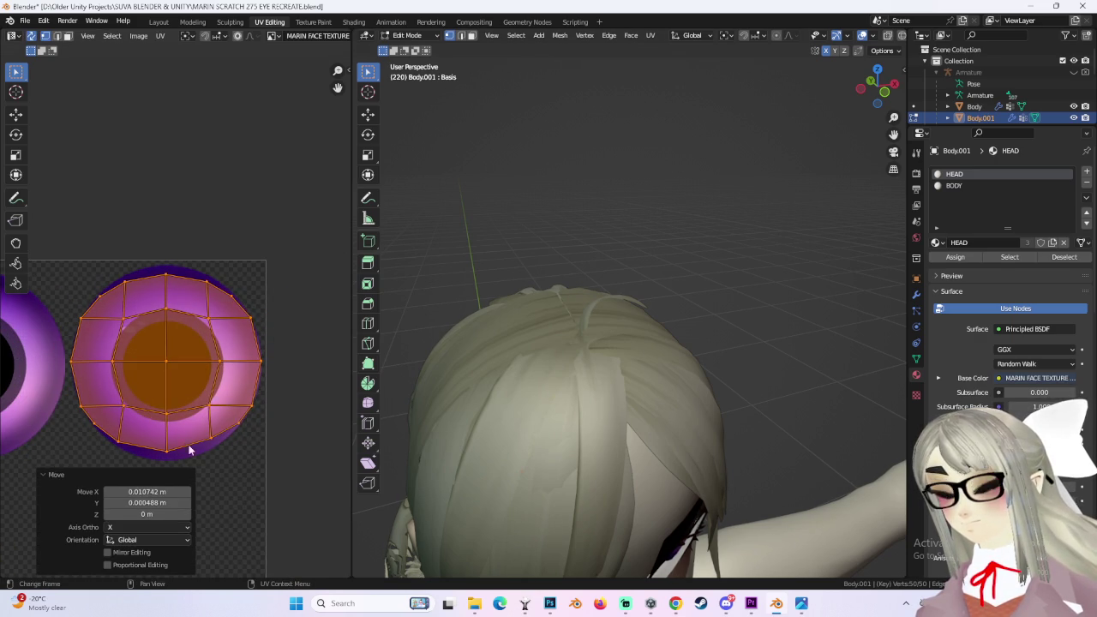
pyautogui.scroll(-2, 205, 386)
# Step: Select the left eye island and slide it along the X axis
pyautogui.moveTo(54, 225); pyautogui.dragTo(271, 428)
pyautogui.scroll(3, 291, 360)
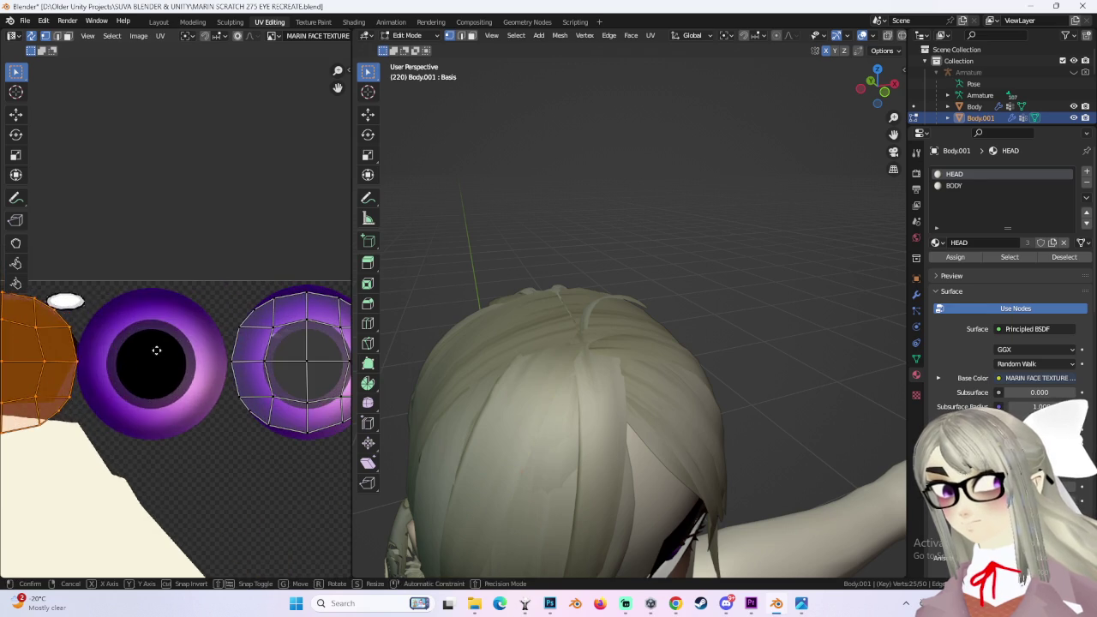
pyautogui.press('g')
pyautogui.press('x')
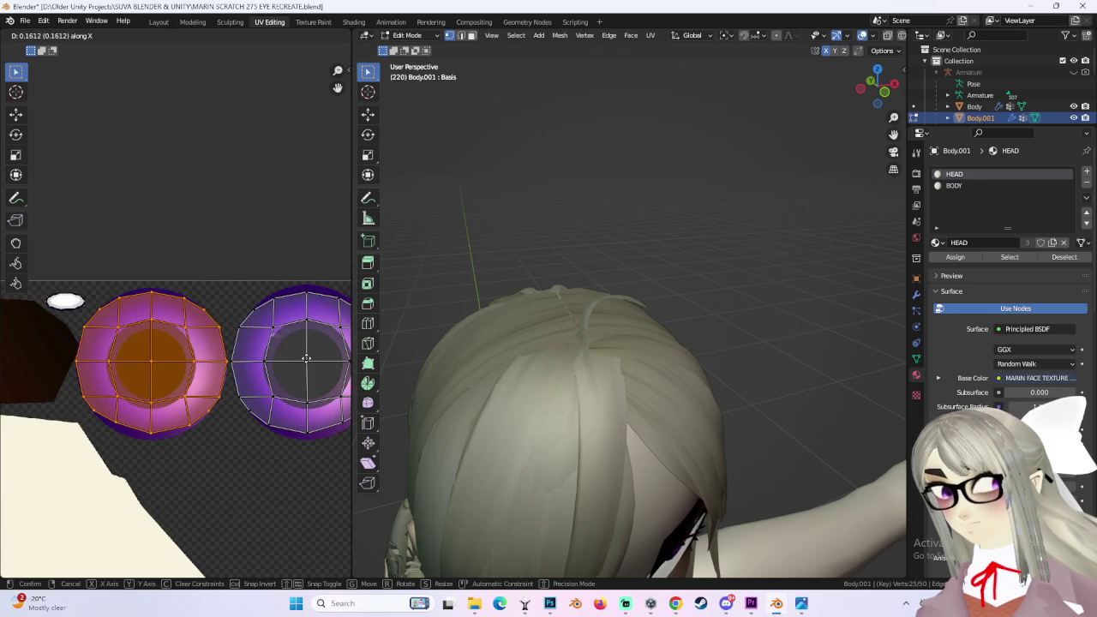
pyautogui.click(306, 359)
pyautogui.scroll(2, 238, 377)
pyautogui.scroll(1, 243, 342)
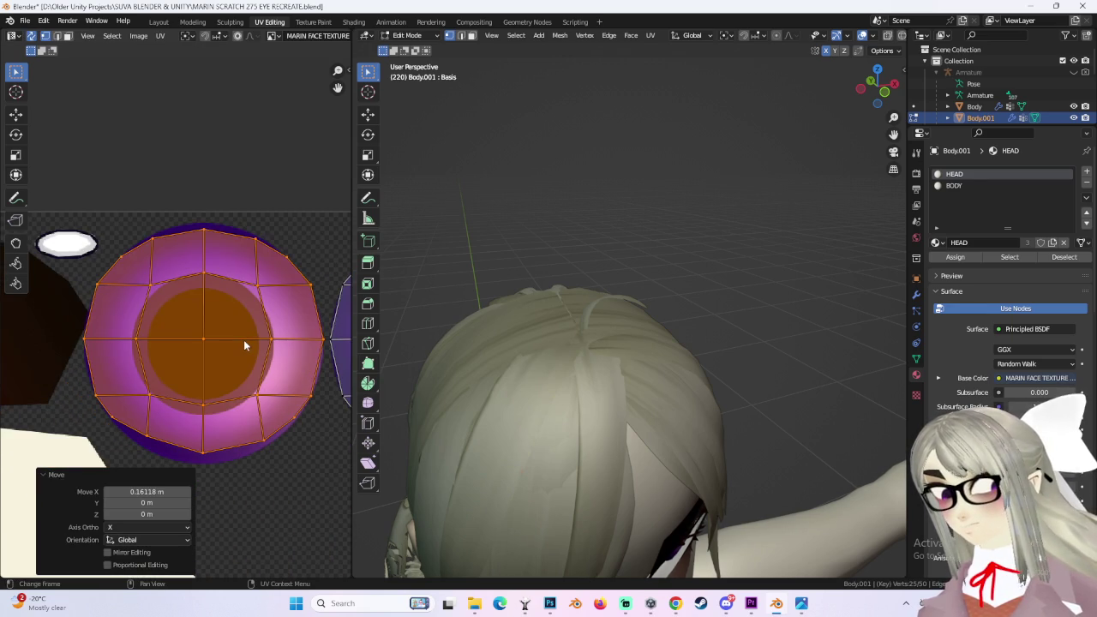
pyautogui.scroll(-2, 243, 339)
pyautogui.scroll(-1, 183, 388)
pyautogui.scroll(-1, 167, 284)
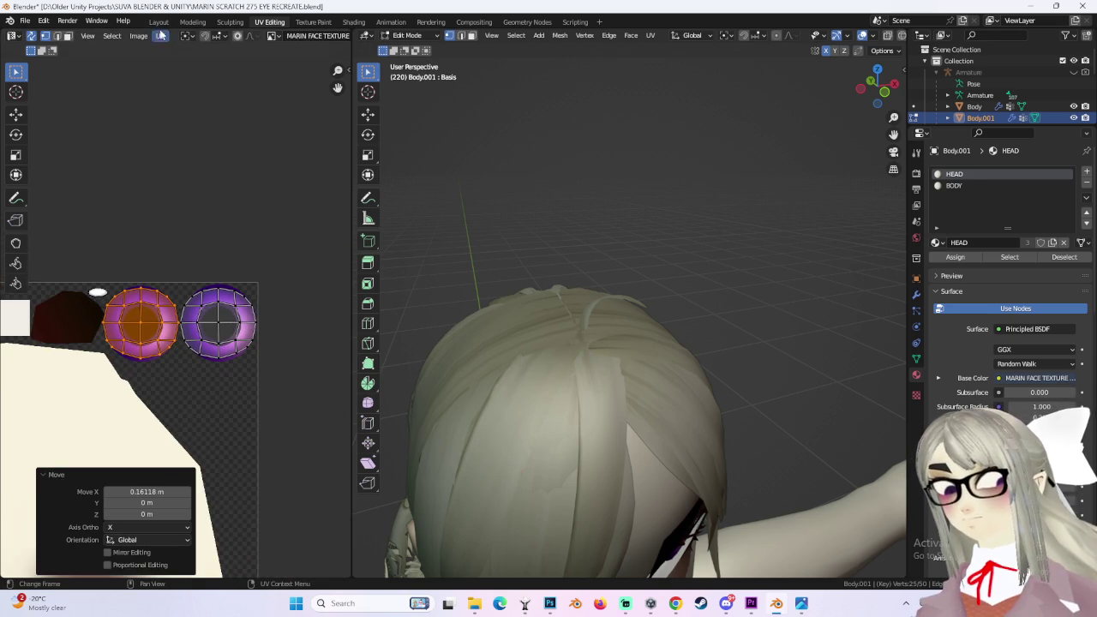
# Step: Return to the Layout workspace, orbit around the head and select the Body mesh
pyautogui.click(159, 21)
pyautogui.moveTo(528, 331)
pyautogui.mouseDown(button='middle')
pyautogui.moveTo(493, 346)
pyautogui.moveTo(552, 311)
pyautogui.moveTo(453, 360)
pyautogui.moveTo(424, 359)
pyautogui.moveTo(514, 257)
pyautogui.mouseUp(button='middle')
pyautogui.click(553, 311)
# Step: Select the Body.001 eye object in the outliner and hide it
pyautogui.click(580, 86)
pyautogui.scroll(4, 483, 305)
pyautogui.scroll(-4, 483, 310)
pyautogui.moveTo(483, 310)
pyautogui.mouseDown(button='middle')
pyautogui.moveTo(497, 331)
pyautogui.moveTo(513, 320)
pyautogui.moveTo(472, 328)
pyautogui.moveTo(537, 317)
pyautogui.mouseUp(button='middle')
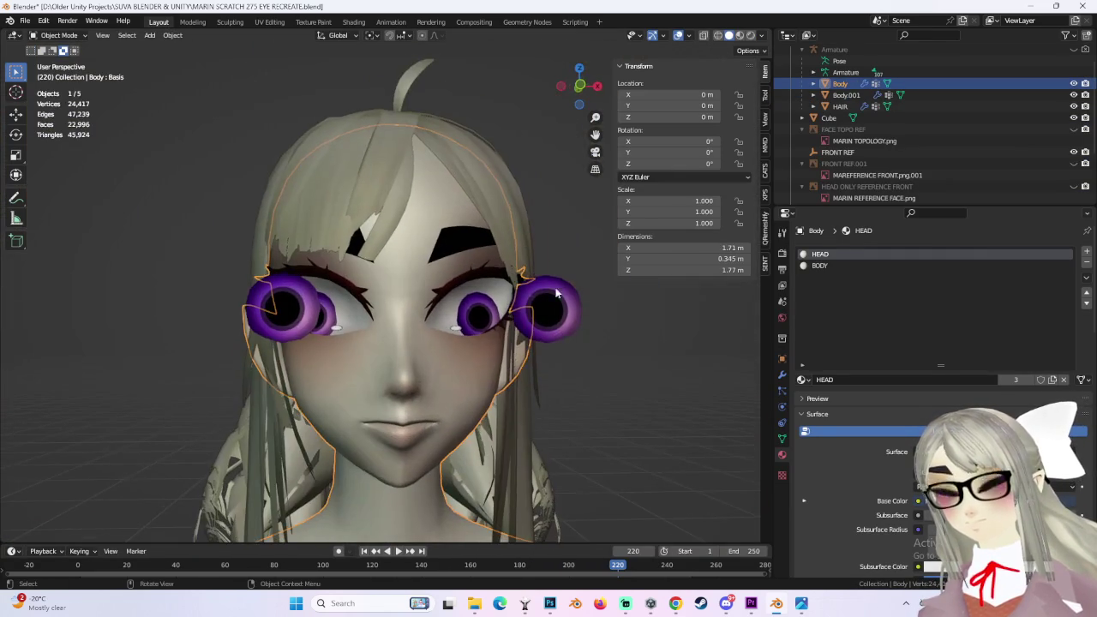
pyautogui.click(580, 86)
pyautogui.scroll(2, 573, 295)
pyautogui.click(844, 95)
pyautogui.moveTo(386, 300); pyautogui.dragTo(497, 283, button='middle')
pyautogui.click(1074, 94)
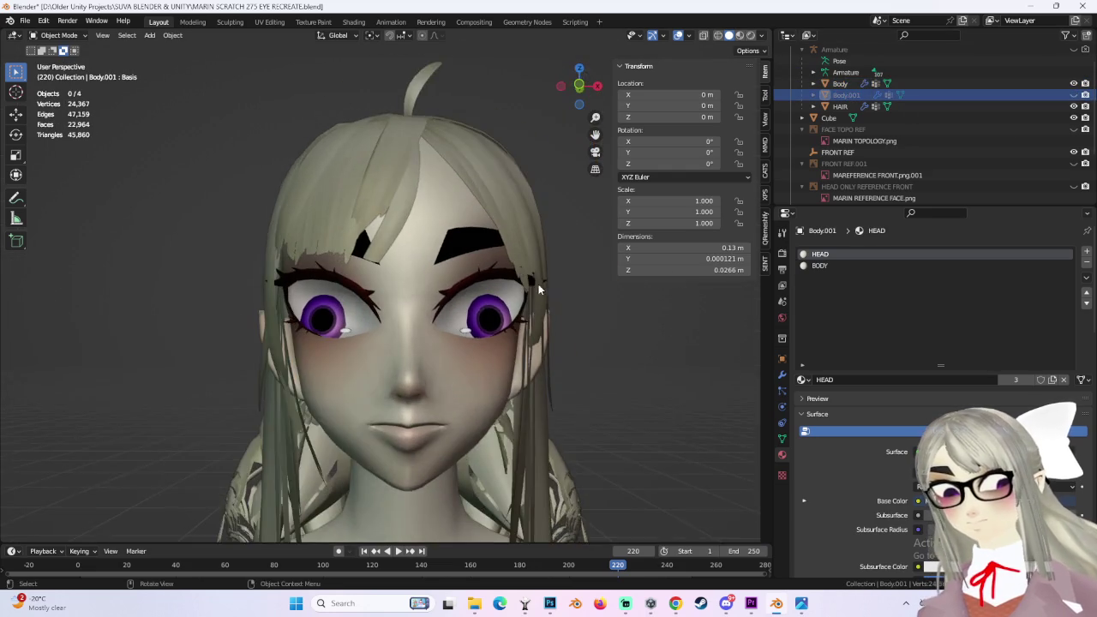
# Step: Select the Body mesh and check the purple eyes from front and angled views
pyautogui.click(580, 88)
pyautogui.scroll(-4, 602, 399)
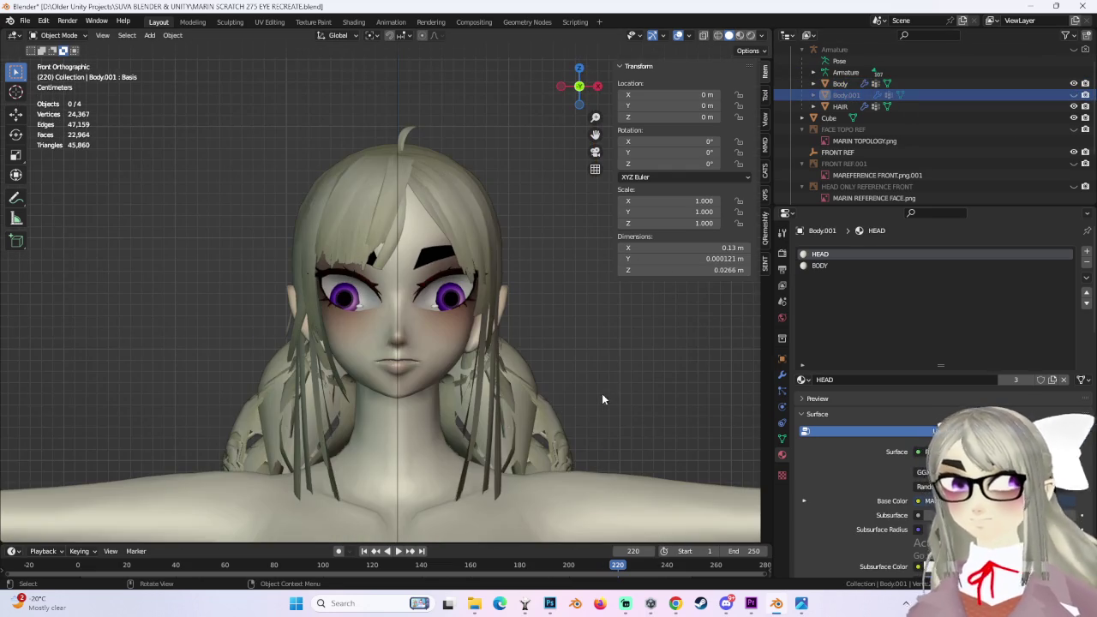
pyautogui.scroll(3, 591, 355)
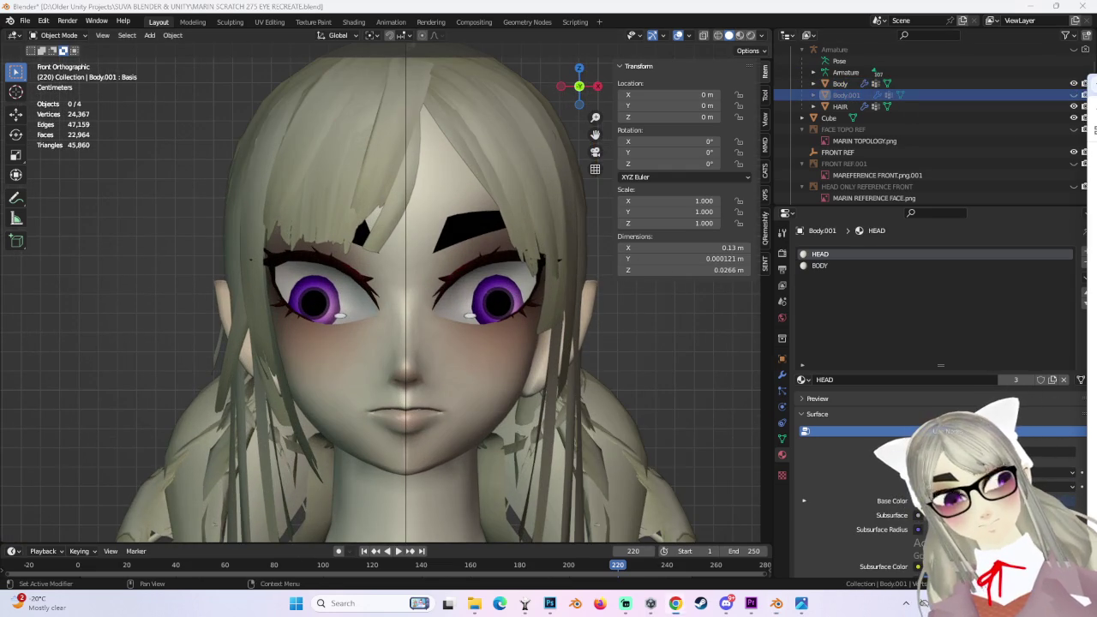
pyautogui.click(328, 308)
pyautogui.scroll(3, 381, 319)
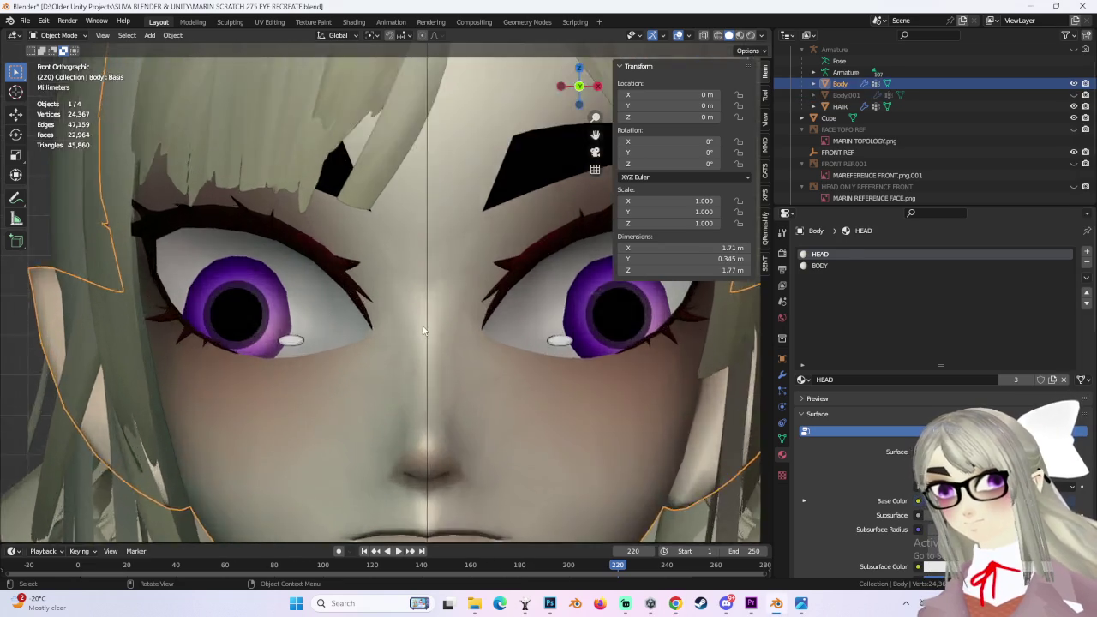
pyautogui.moveTo(381, 319); pyautogui.dragTo(461, 324, button='middle')
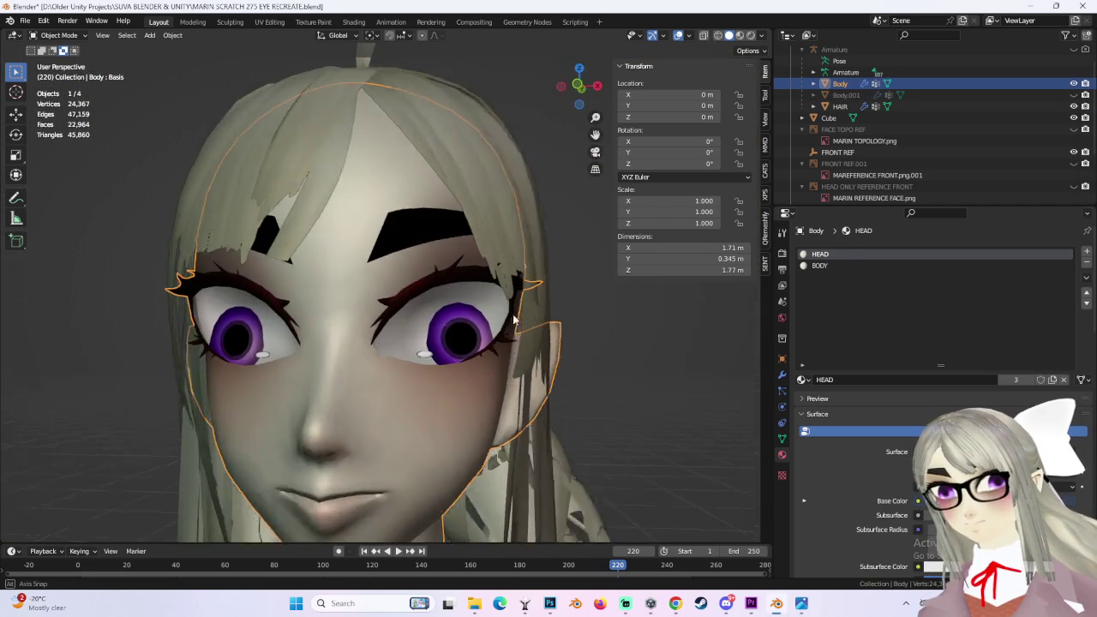
pyautogui.click(579, 85)
pyautogui.scroll(-2, 519, 211)
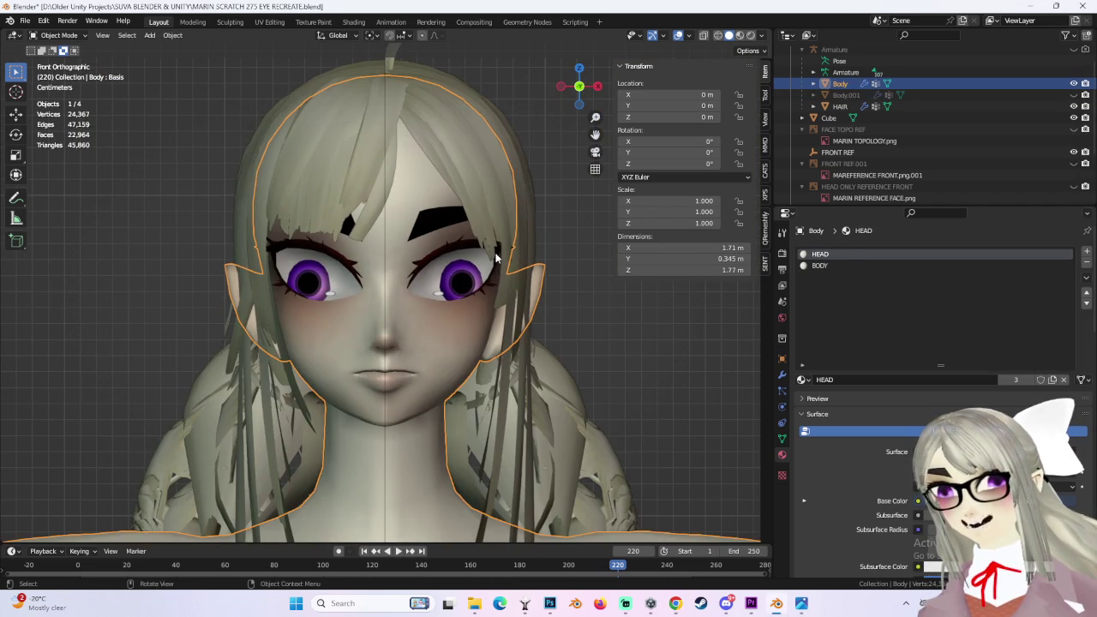
pyautogui.moveTo(437, 300)
pyautogui.mouseDown(button='middle')
pyautogui.moveTo(401, 319)
pyautogui.moveTo(528, 311)
pyautogui.mouseUp(button='middle')
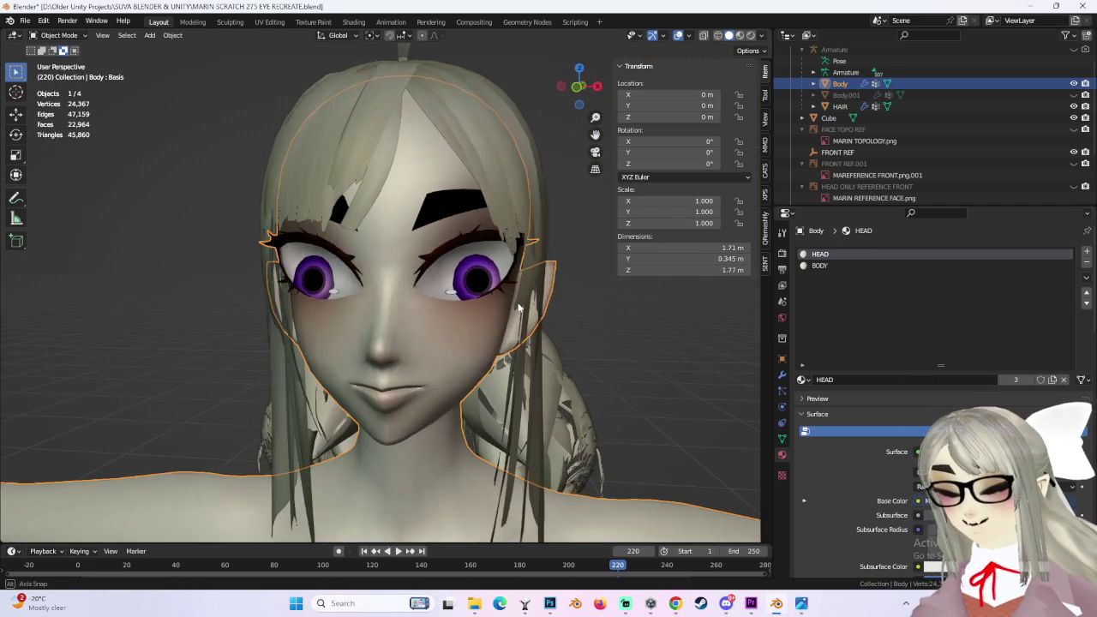
pyautogui.click(576, 88)
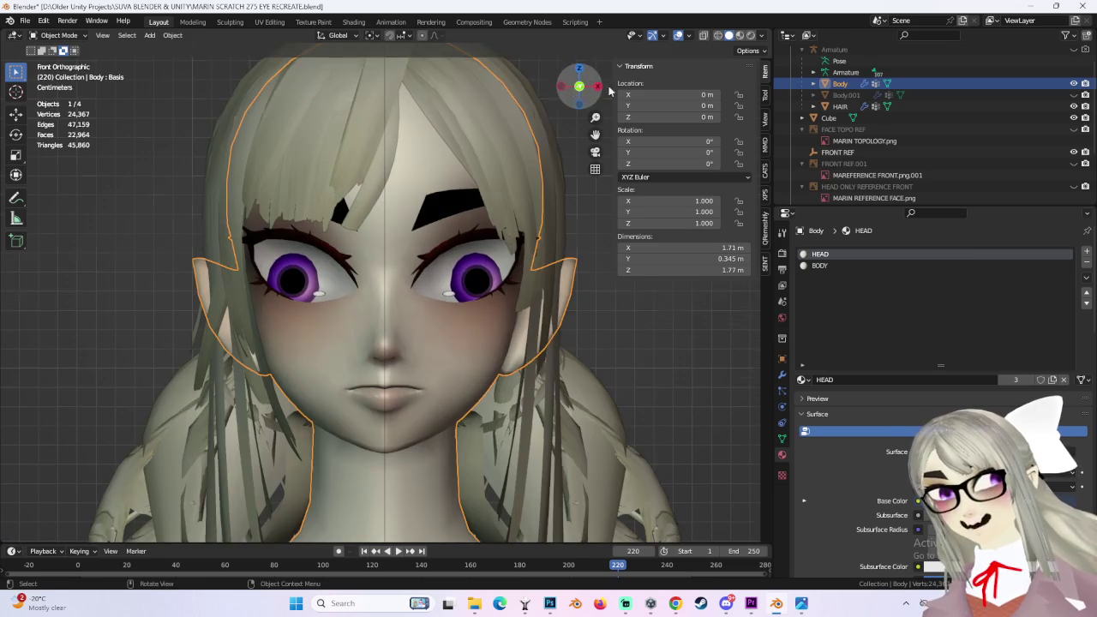
# Step: Toggle Body.001 visible and hidden again, then close in on the left eye
pyautogui.click(1074, 95)
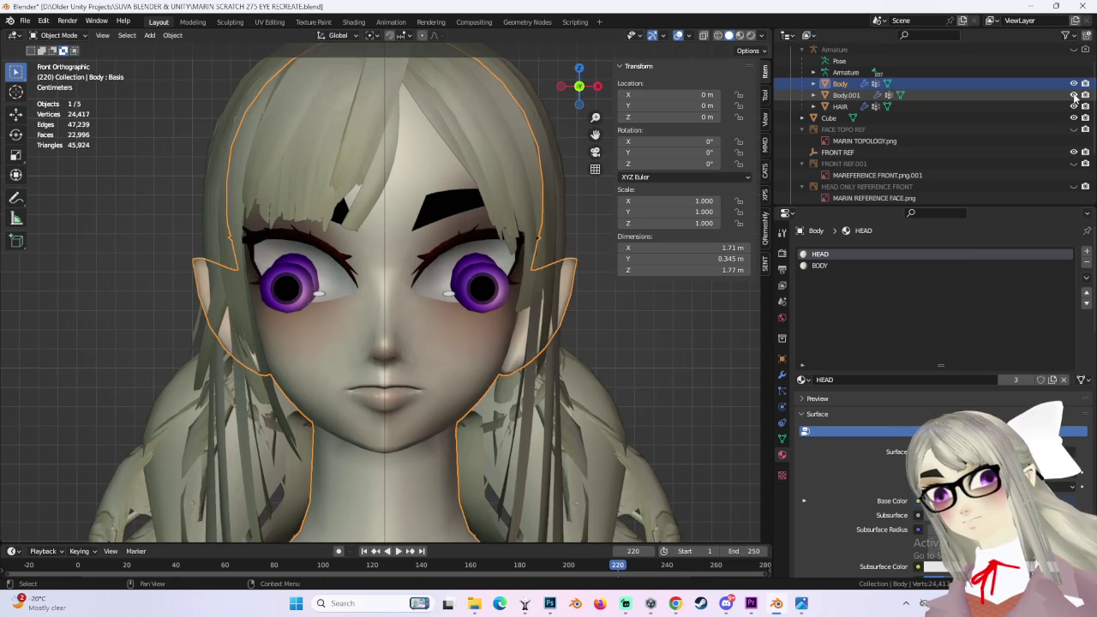
pyautogui.click(1073, 95)
pyautogui.moveTo(566, 294)
pyautogui.mouseDown(button='middle')
pyautogui.moveTo(481, 293)
pyautogui.moveTo(482, 278)
pyautogui.moveTo(419, 268)
pyautogui.mouseUp(button='middle')
pyautogui.scroll(2, 419, 267)
pyautogui.moveTo(485, 298)
pyautogui.mouseDown(button='middle')
pyautogui.moveTo(319, 294)
pyautogui.moveTo(399, 300)
pyautogui.moveTo(343, 296)
pyautogui.mouseUp(button='middle')
pyautogui.scroll(2, 402, 299)
pyautogui.click(58, 35)
pyautogui.click(60, 60)
pyautogui.click(467, 335)
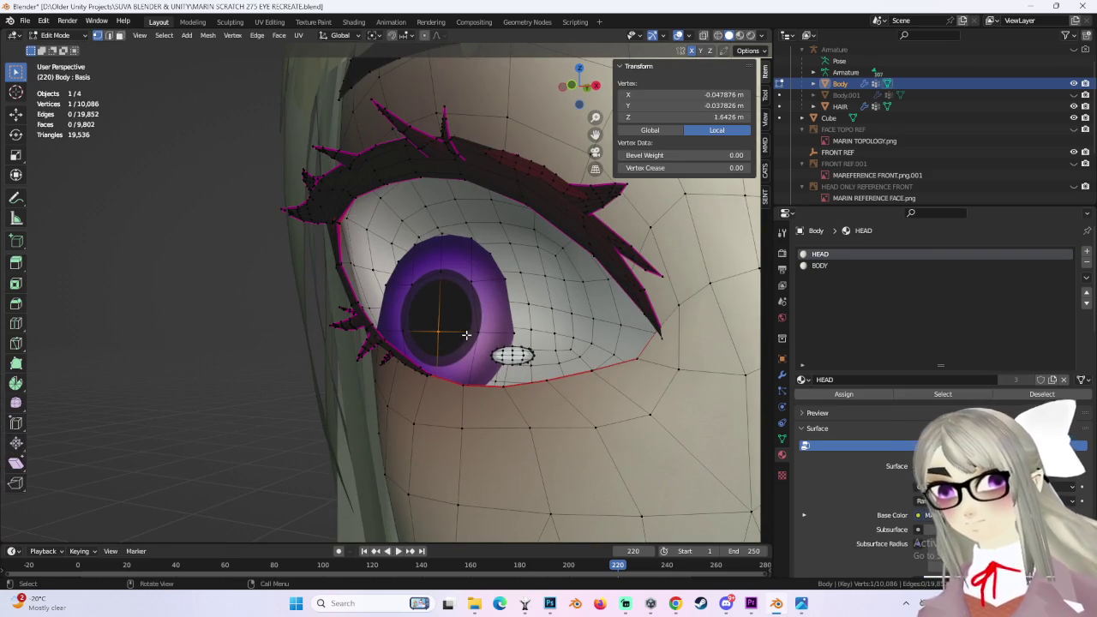
pyautogui.hotkey('ctrl', 'l')
pyautogui.scroll(2, 497, 326)
pyautogui.moveTo(498, 325); pyautogui.dragTo(286, 65, button='middle')
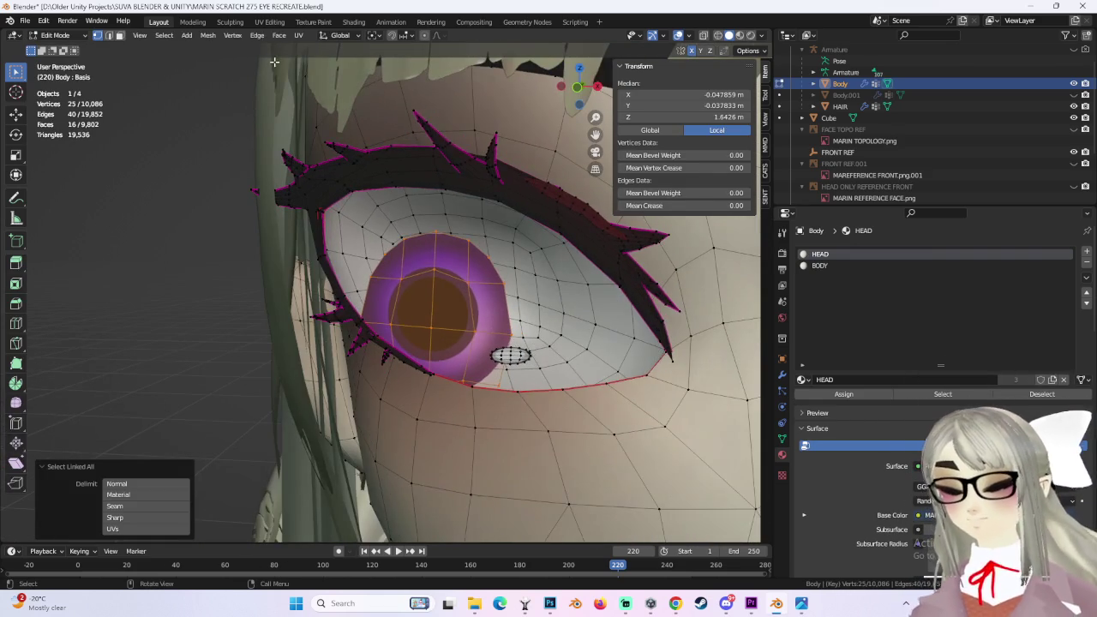
pyautogui.click(283, 26)
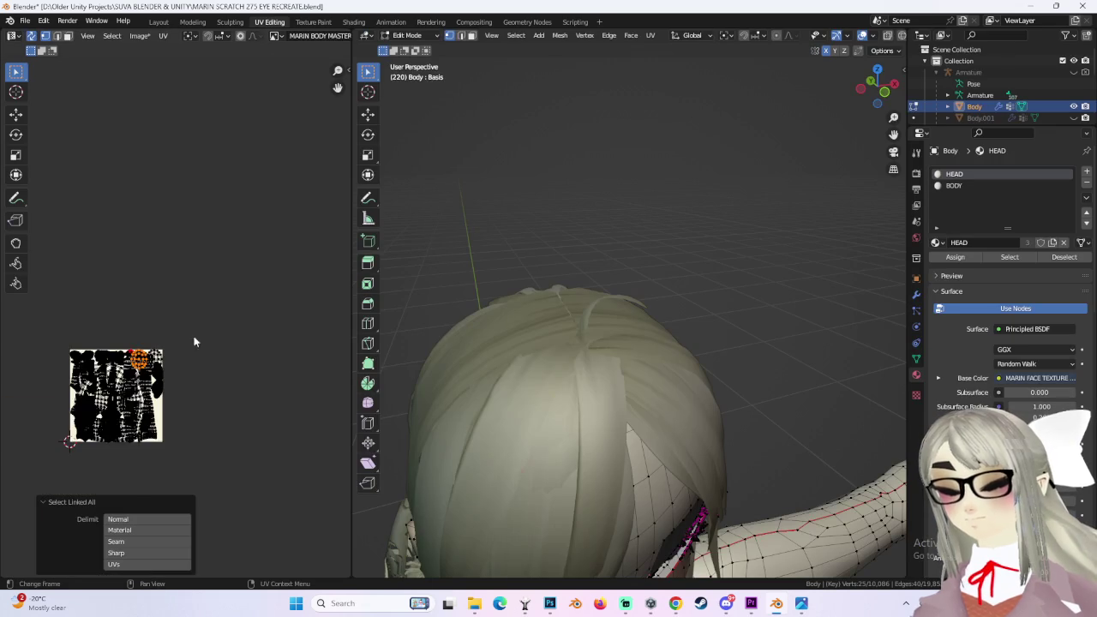
pyautogui.scroll(1, 218, 306)
pyautogui.scroll(2, 218, 306)
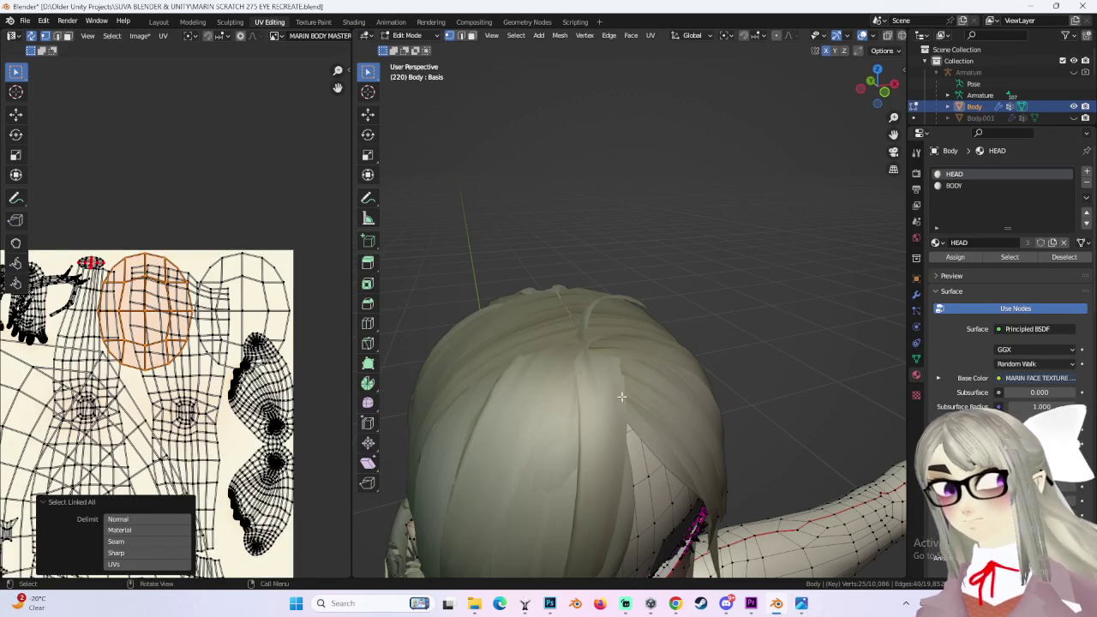
pyautogui.moveTo(514, 342); pyautogui.dragTo(673, 540, button='middle')
pyautogui.click(673, 540)
pyautogui.keyDown('shift'); pyautogui.moveTo(598, 304); pyautogui.dragTo(568, 385, button='middle'); pyautogui.keyUp('shift')
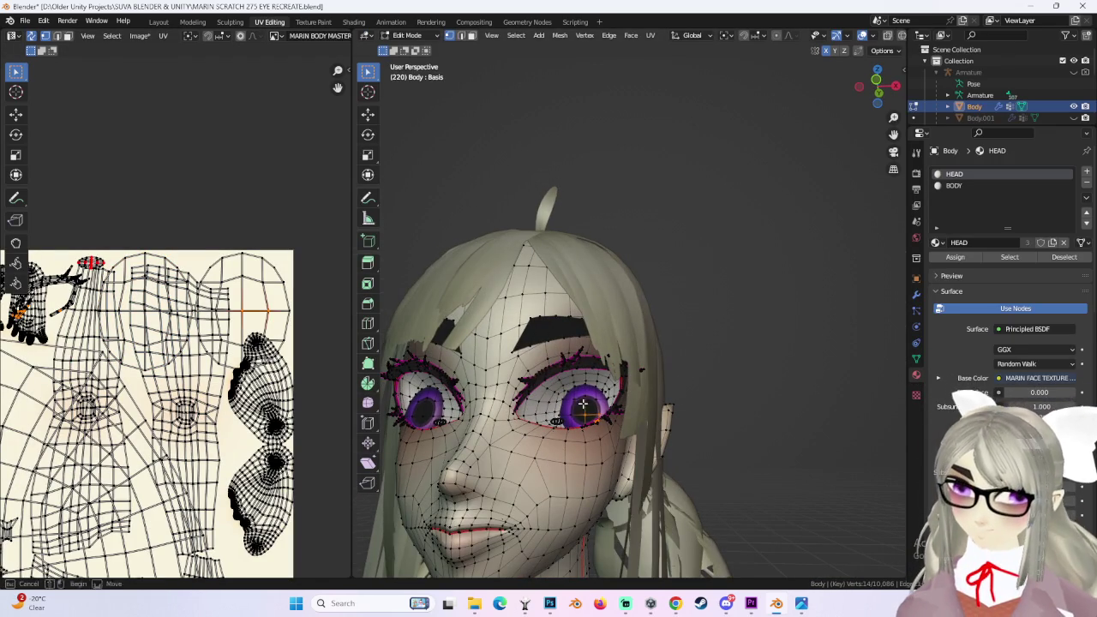
pyautogui.hotkey('ctrl', 'l')
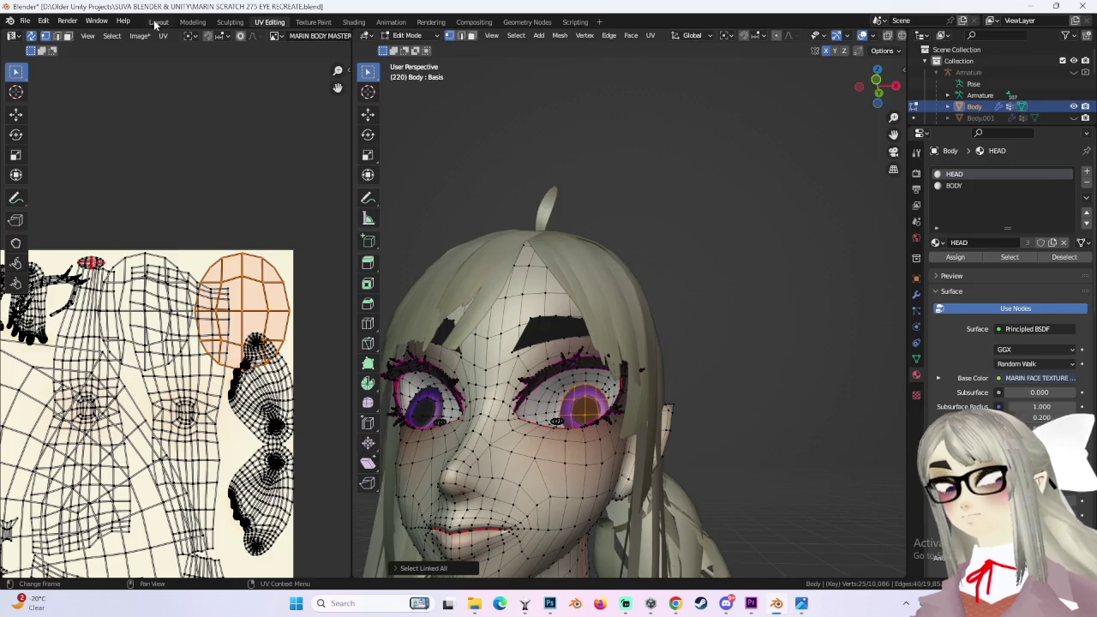
pyautogui.click(158, 21)
pyautogui.scroll(-3, 463, 224)
pyautogui.scroll(-3, 420, 235)
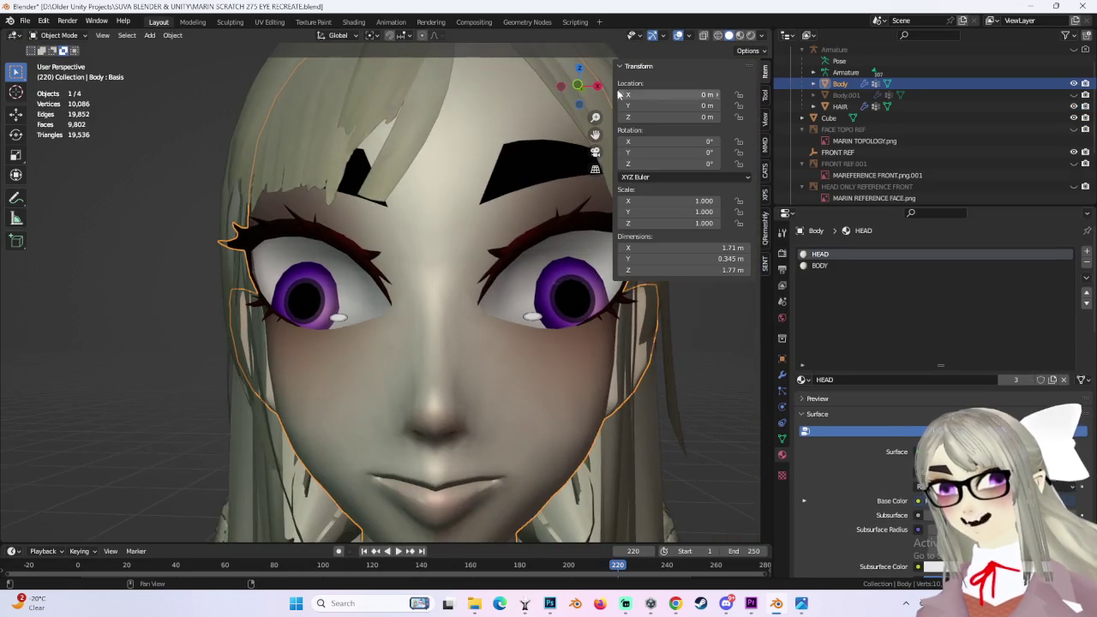
# Step: From the front view, put the Body mesh in Edit Mode and select the left iris faces
pyautogui.click(577, 88)
pyautogui.scroll(-1, 525, 244)
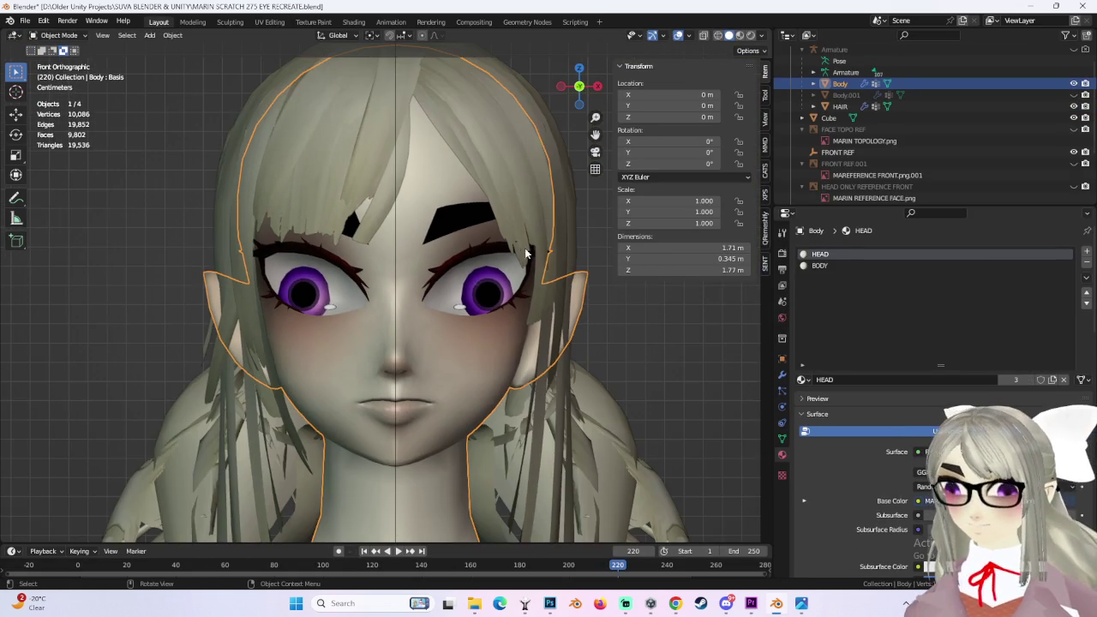
pyautogui.scroll(-2, 594, 328)
pyautogui.scroll(-2, 583, 317)
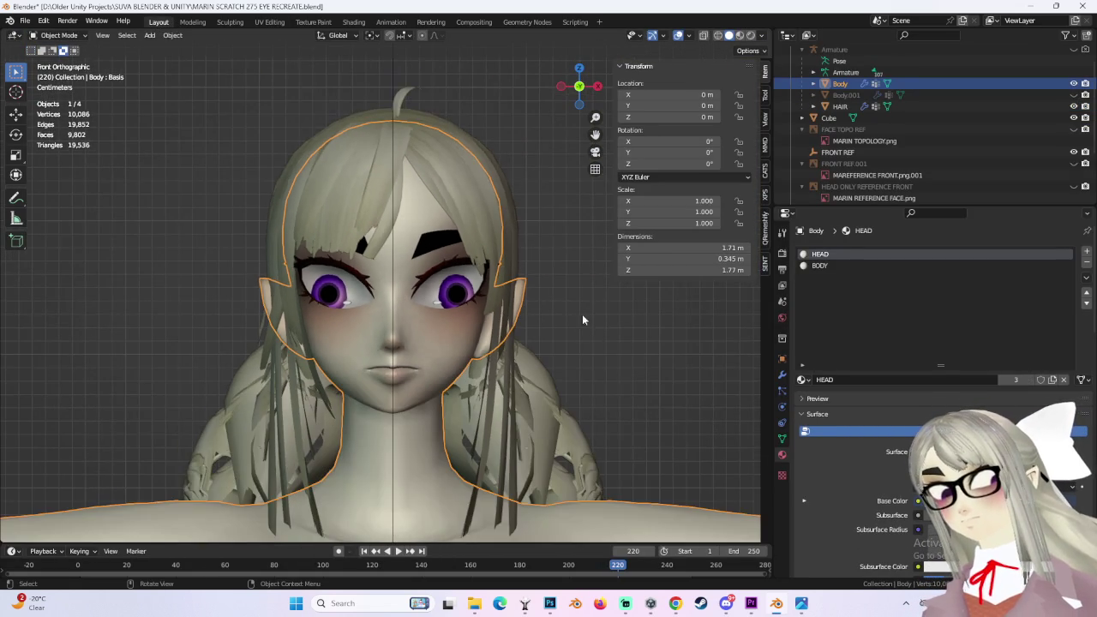
pyautogui.moveTo(583, 317)
pyautogui.mouseDown(button='middle')
pyautogui.moveTo(521, 335)
pyautogui.moveTo(458, 306)
pyautogui.mouseUp(button='middle')
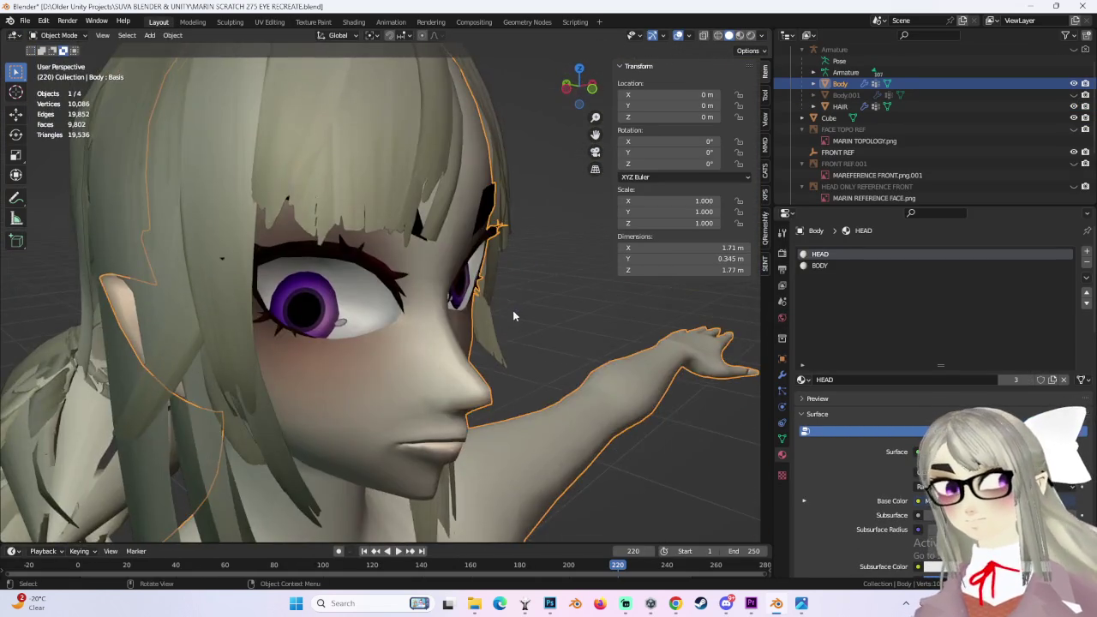
pyautogui.press('KP_1')
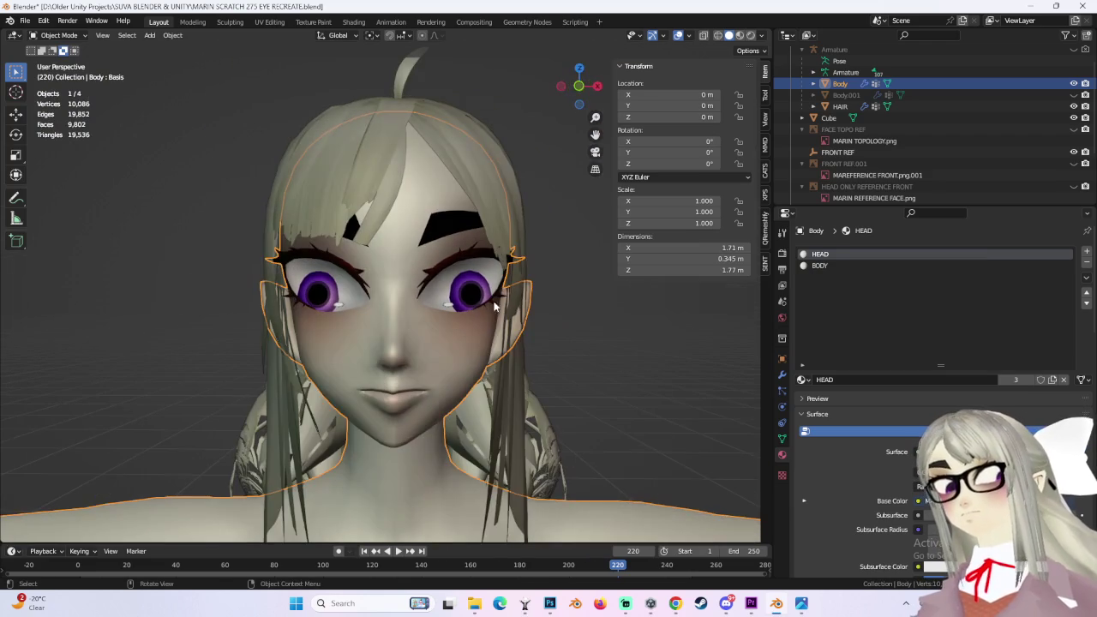
pyautogui.moveTo(580, 86); pyautogui.dragTo(589, 219)
pyautogui.moveTo(578, 85); pyautogui.dragTo(579, 90)
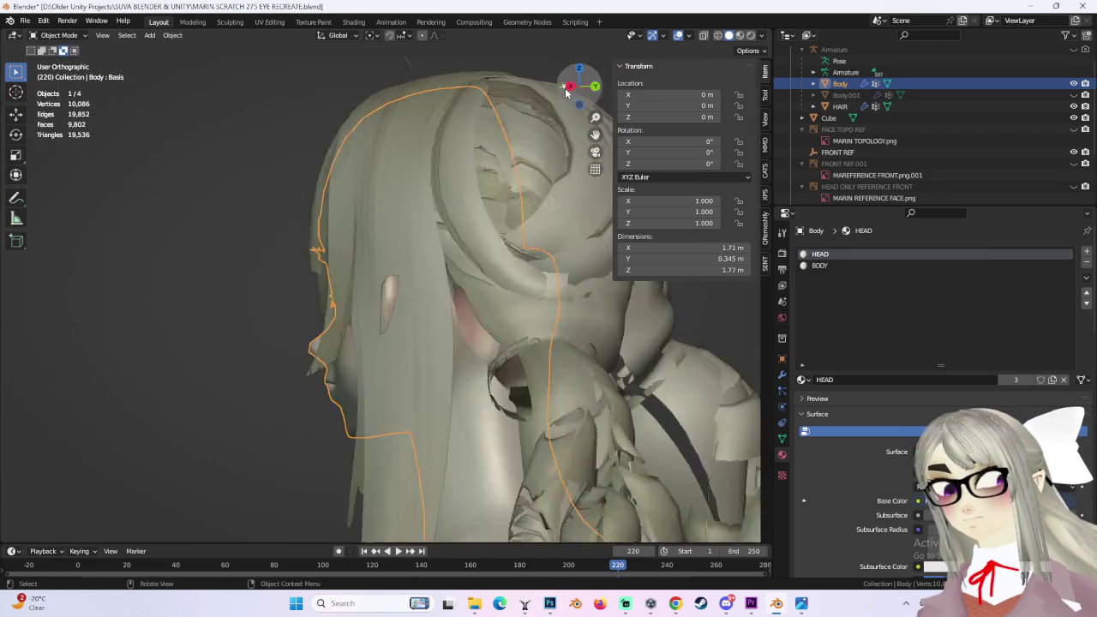
pyautogui.press('KP_1')
pyautogui.scroll(5, 377, 310)
pyautogui.click(58, 35)
pyautogui.click(53, 53)
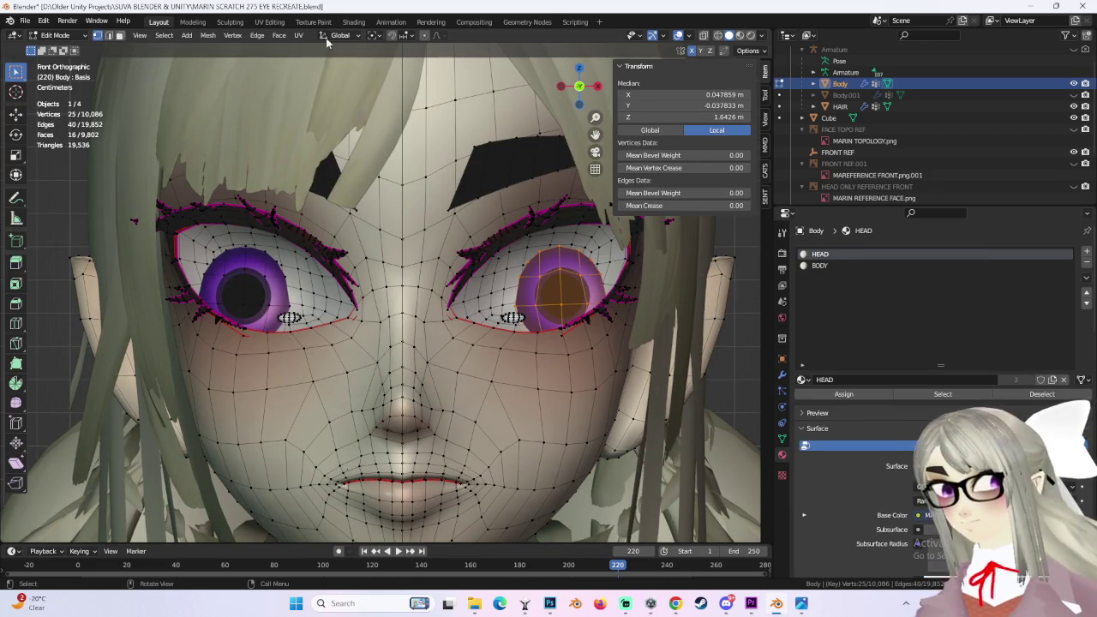
# Step: In UV Editing, view the face front-on and toggle showing only the selected eye's UVs
pyautogui.click(269, 22)
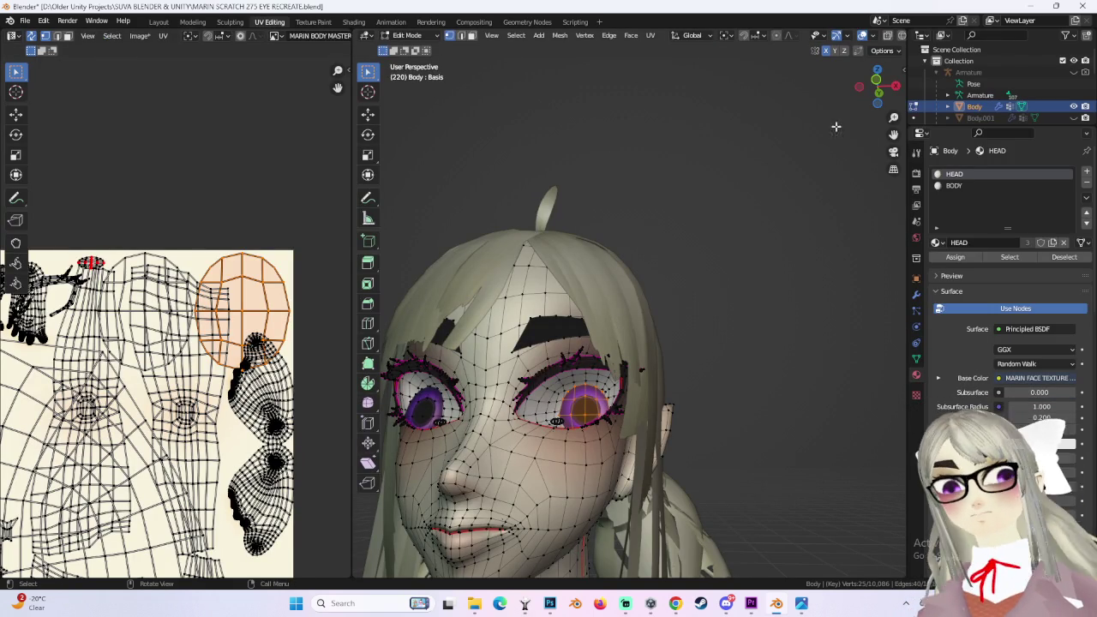
pyautogui.click(876, 80)
pyautogui.scroll(2, 570, 351)
pyautogui.scroll(3, 570, 352)
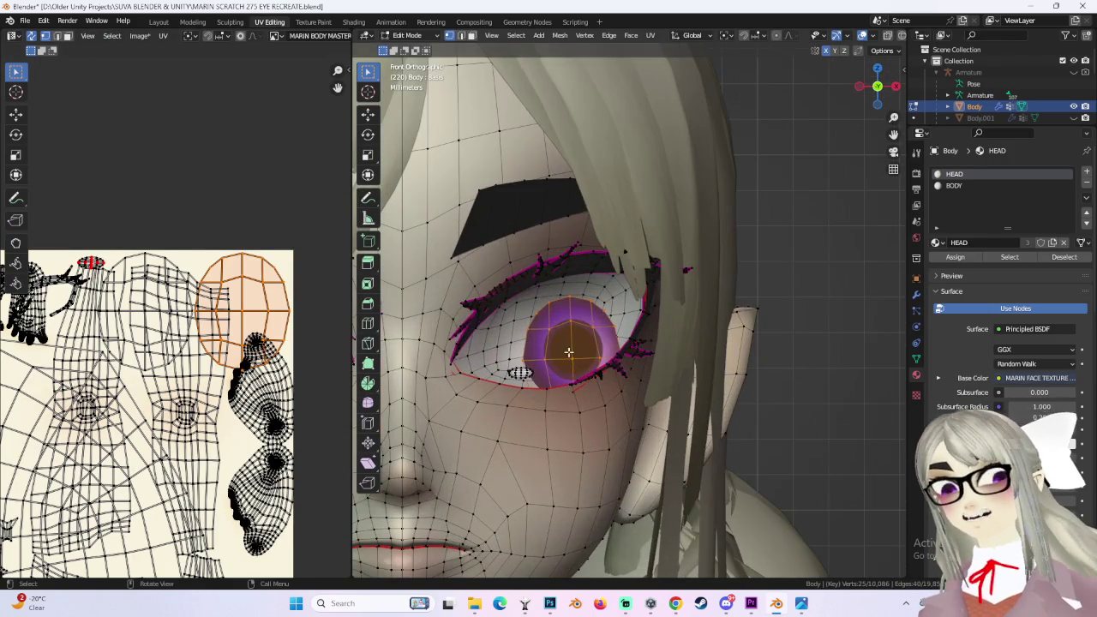
pyautogui.scroll(-1, 129, 429)
pyautogui.scroll(-4, 243, 349)
pyautogui.scroll(2, 243, 348)
pyautogui.scroll(2, 242, 349)
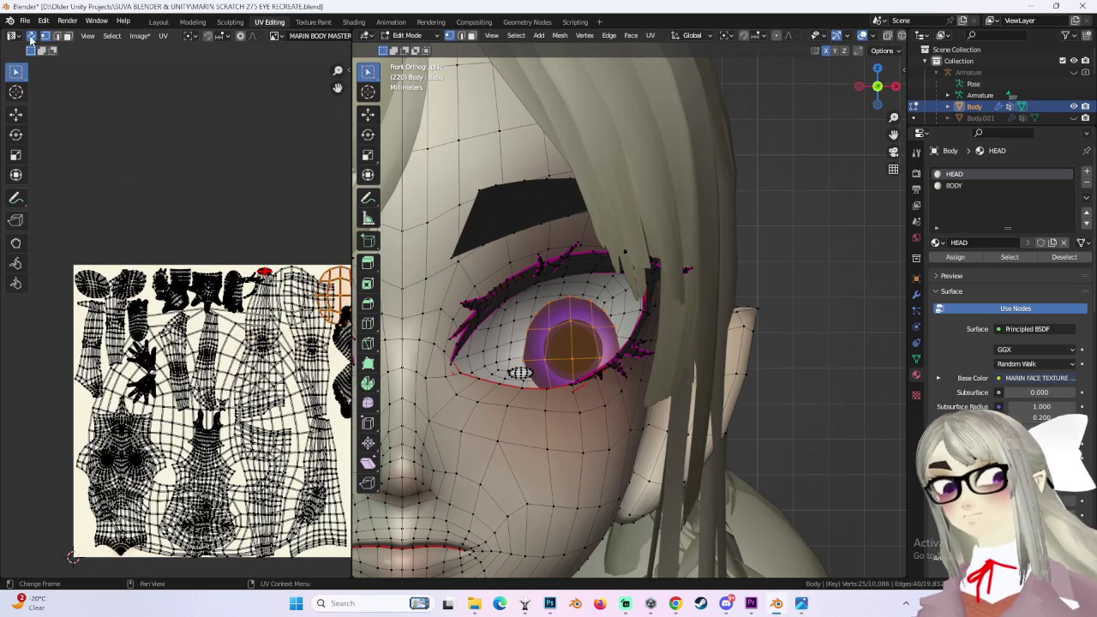
pyautogui.click(30, 35)
pyautogui.click(31, 36)
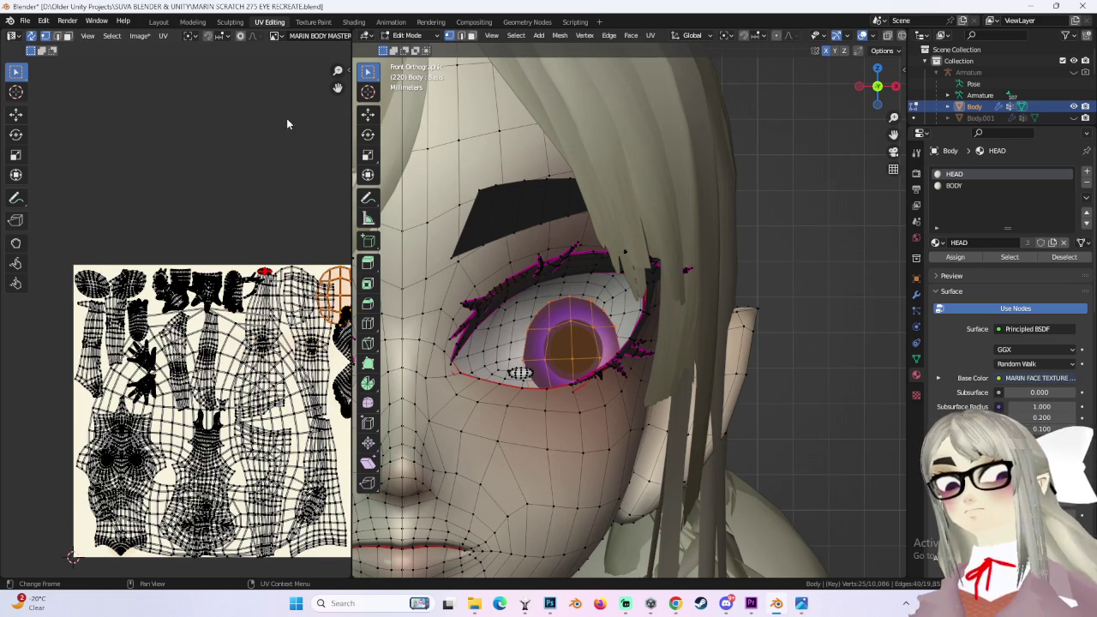
pyautogui.hscroll(3, 257, 102)
# Step: Show the face texture behind the UVs, zoom on the eye islands, then bring up Photoshop
pyautogui.click(274, 35)
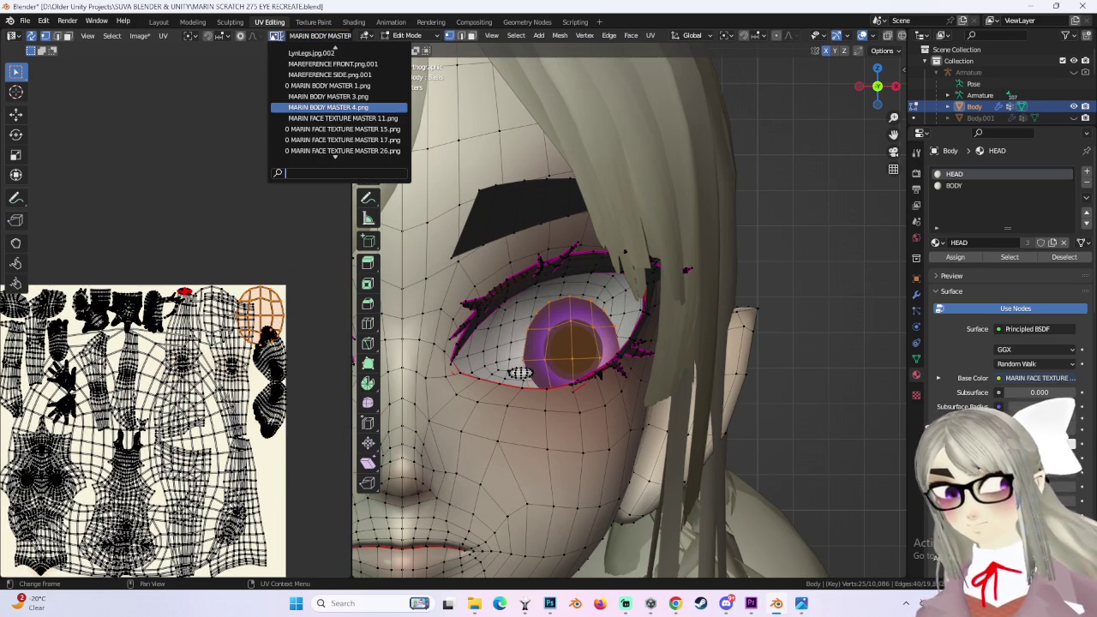
pyautogui.click(388, 107)
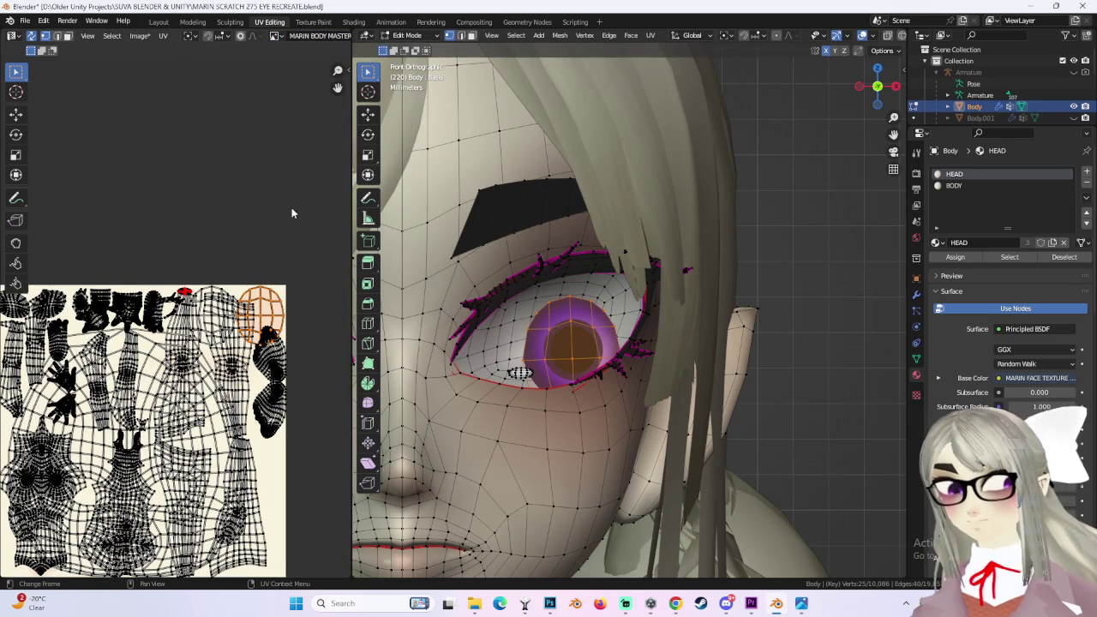
pyautogui.click(276, 36)
pyautogui.scroll(-6, 360, 120)
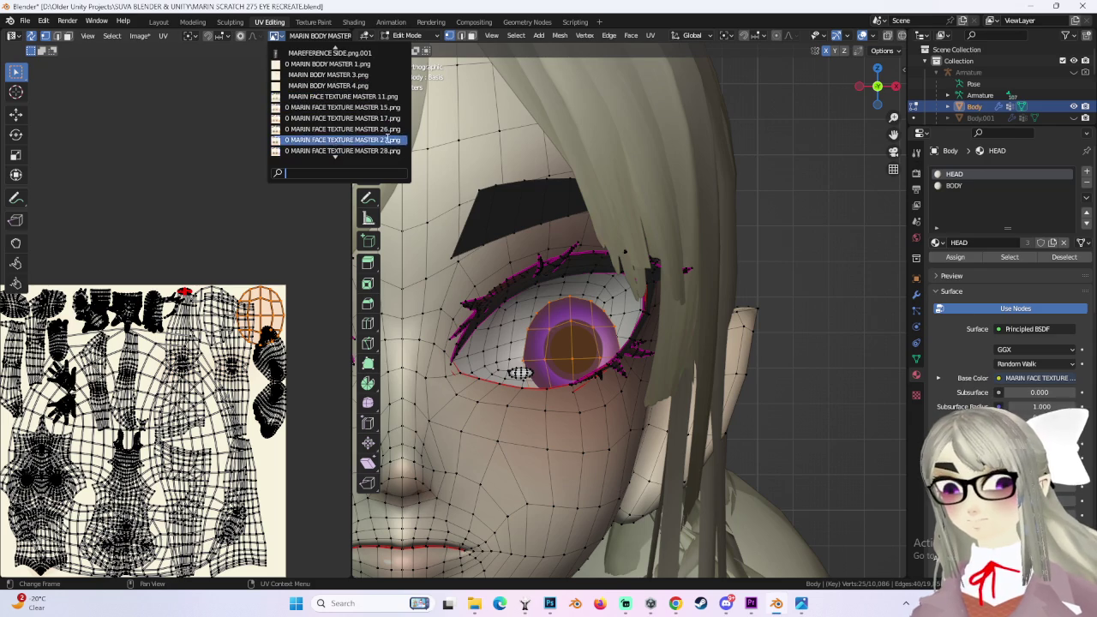
pyautogui.click(389, 99)
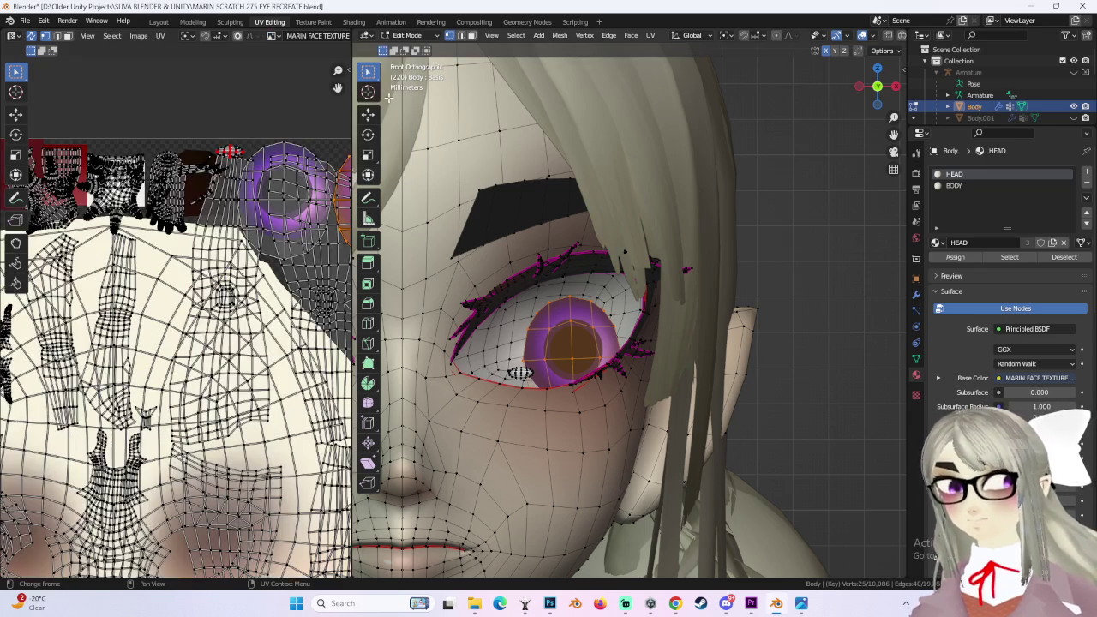
pyautogui.moveTo(264, 210); pyautogui.dragTo(246, 228, button='middle')
pyautogui.scroll(2, 247, 228)
pyautogui.scroll(2, 225, 303)
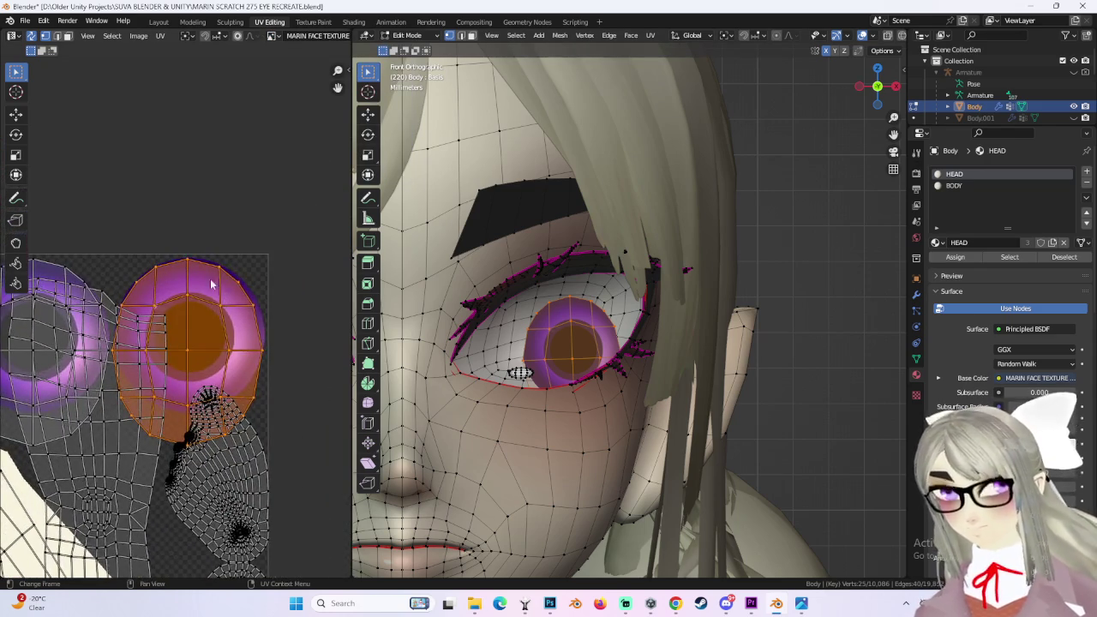
pyautogui.scroll(2, 277, 322)
pyautogui.scroll(1, 270, 353)
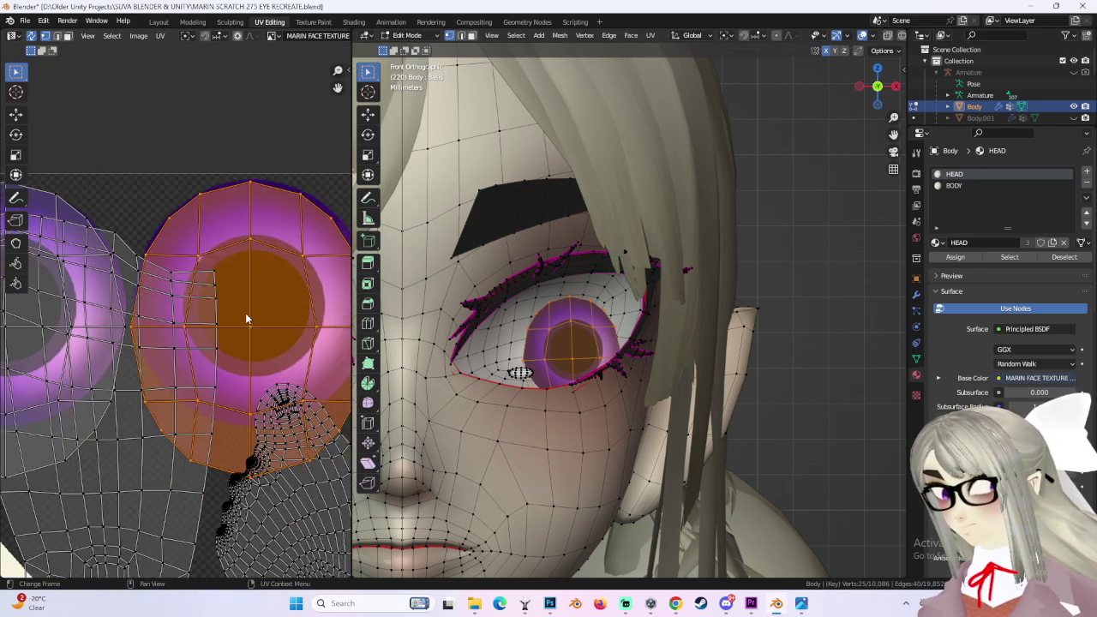
pyautogui.scroll(-1, 232, 338)
pyautogui.click(550, 603)
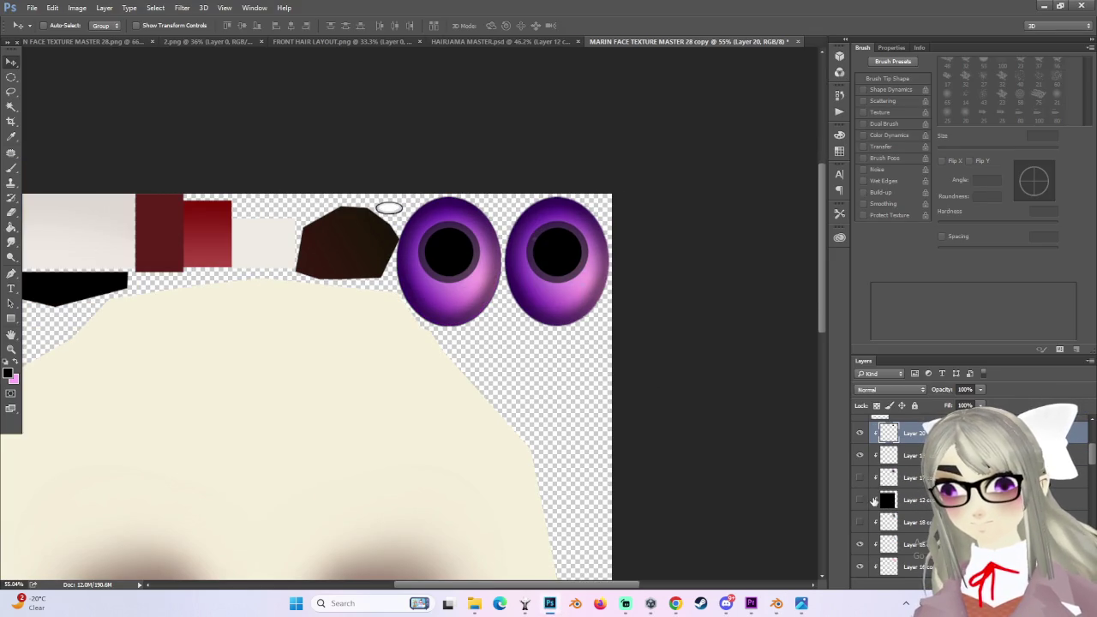
# Step: Zoom into the purple-eyed texture, make Layer 13 copy active, and return to Blender
pyautogui.keyDown('alt'); pyautogui.scroll(2, 557, 368); pyautogui.keyUp('alt')
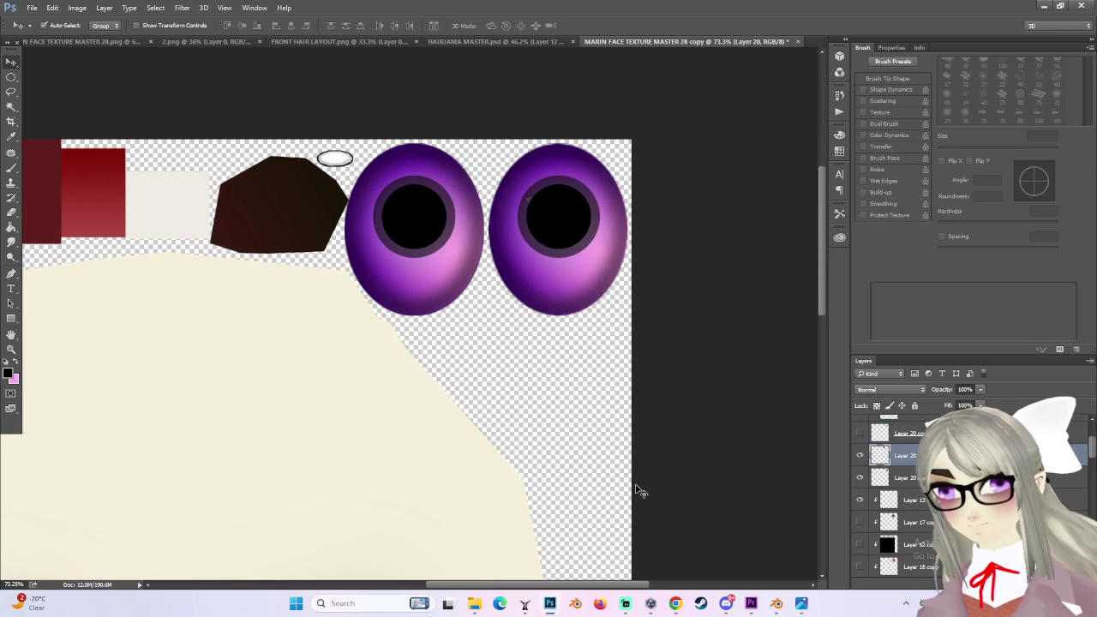
pyautogui.hotkey('ctrl', 'z')
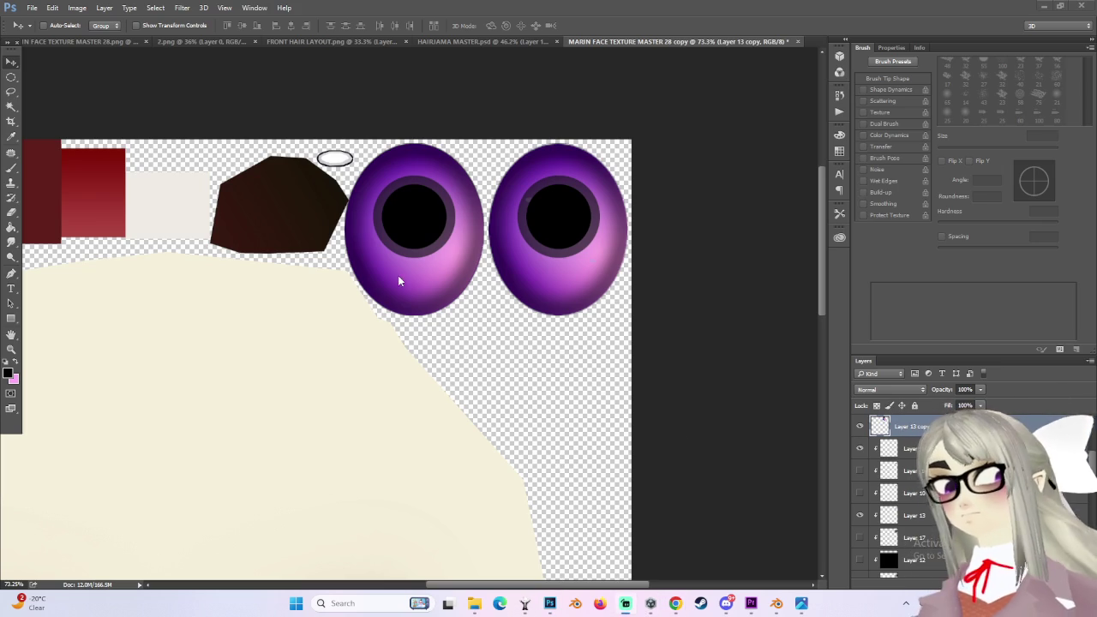
pyautogui.click(780, 607)
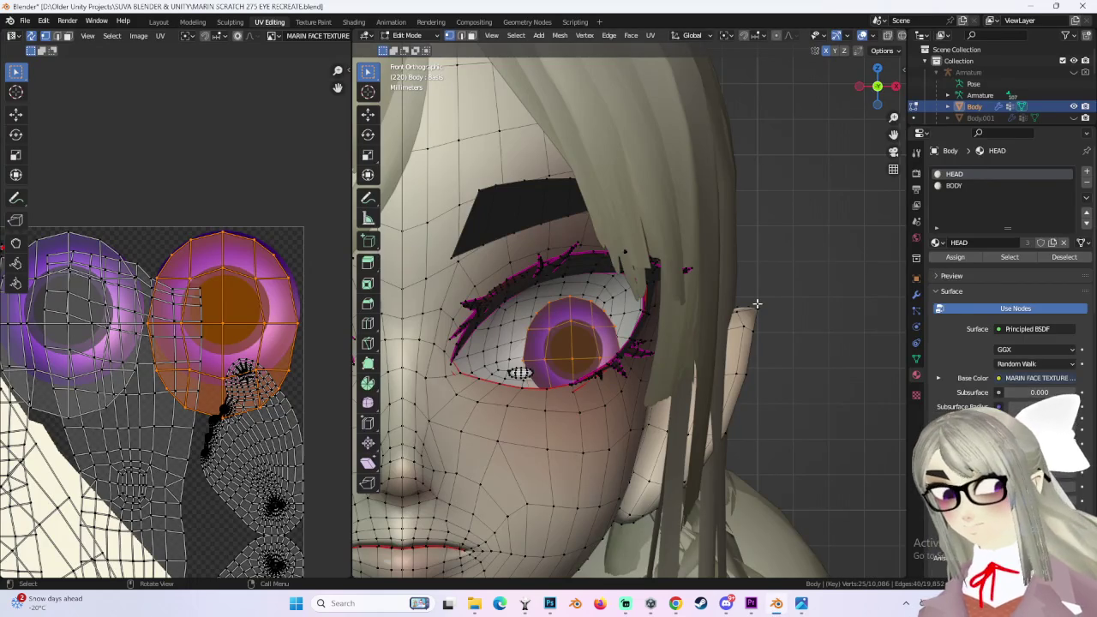
# Step: Clear the selection and select the whole connected eye mesh in front view
pyautogui.scroll(-3, 727, 298)
pyautogui.hotkey('alt', 'a')
pyautogui.scroll(-2, 752, 322)
pyautogui.moveTo(753, 322); pyautogui.dragTo(741, 330, button='middle')
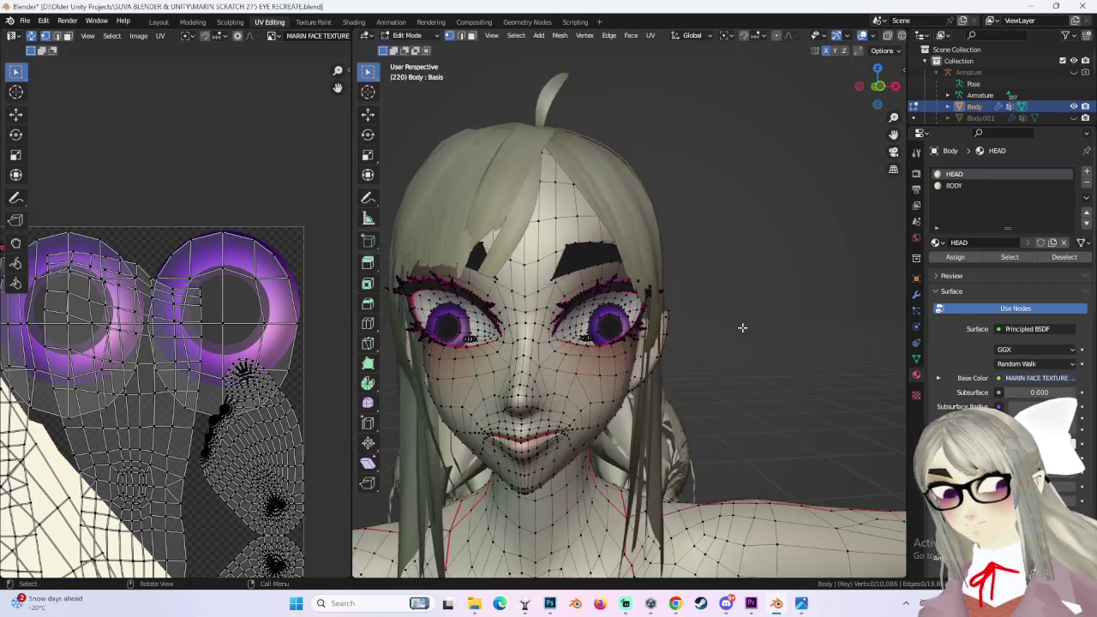
pyautogui.click(876, 86)
pyautogui.scroll(3, 658, 352)
pyautogui.scroll(3, 658, 352)
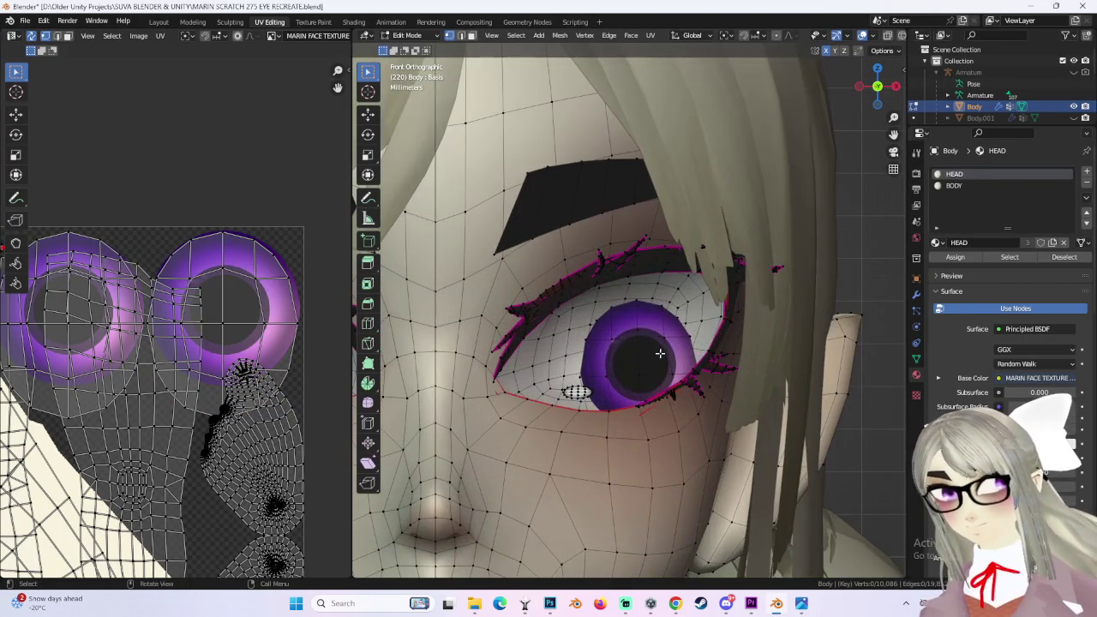
pyautogui.hotkey('ctrl', 'l')
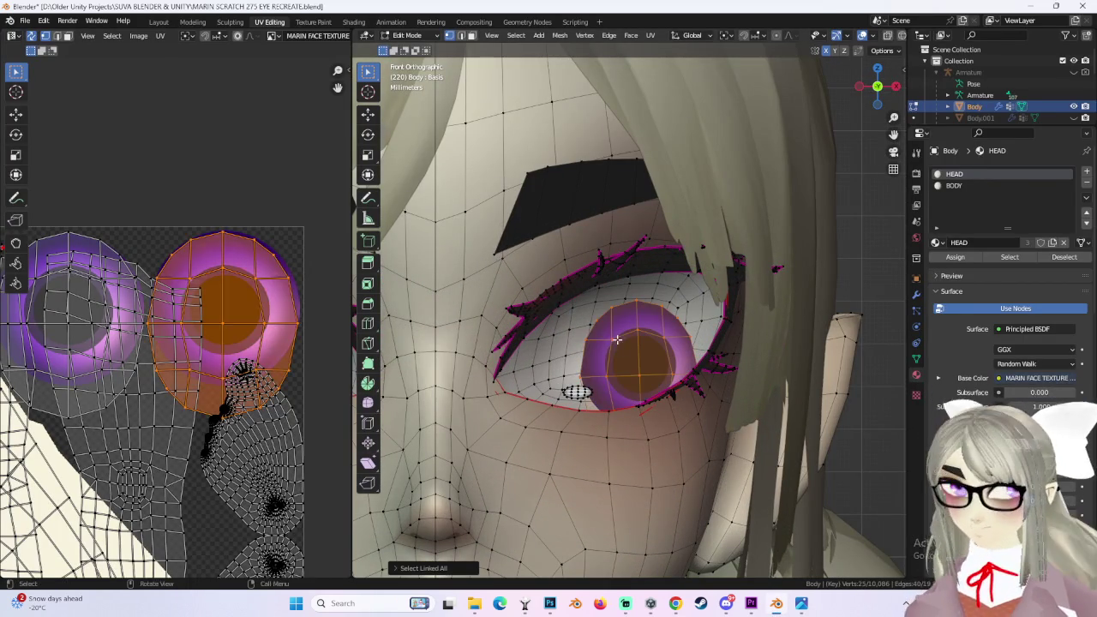
pyautogui.scroll(2, 201, 321)
pyautogui.scroll(2, 209, 301)
pyautogui.keyDown('ctrl'); pyautogui.scroll(-1, 209, 301); pyautogui.keyUp('ctrl')
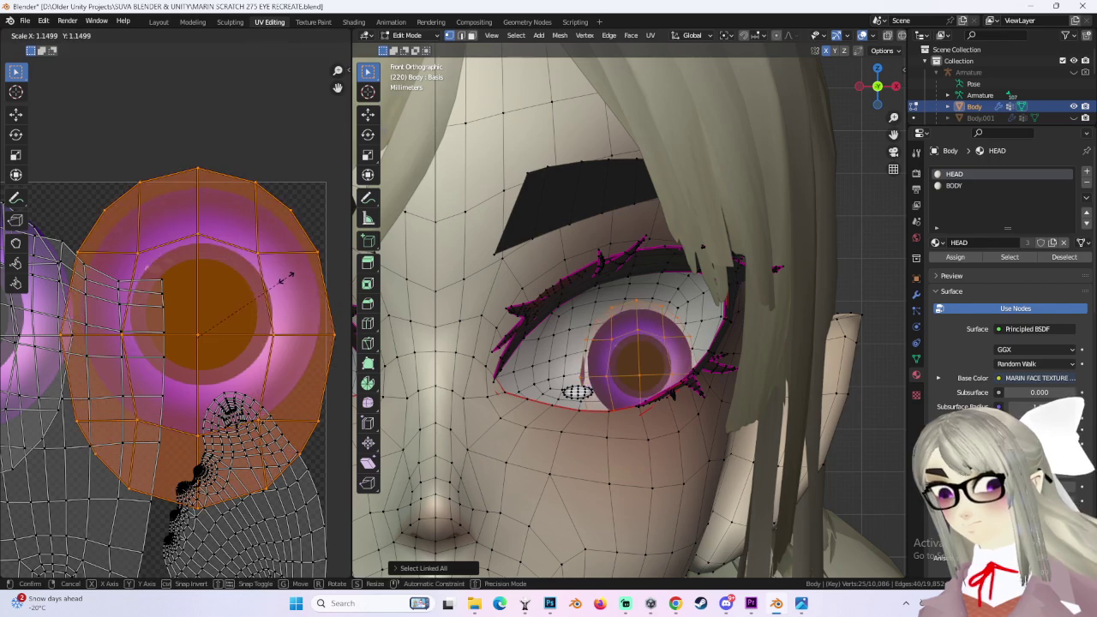
# Step: Enlarge the eye's UV island and shift it slightly on the texture
pyautogui.press('s')
pyautogui.click(320, 315)
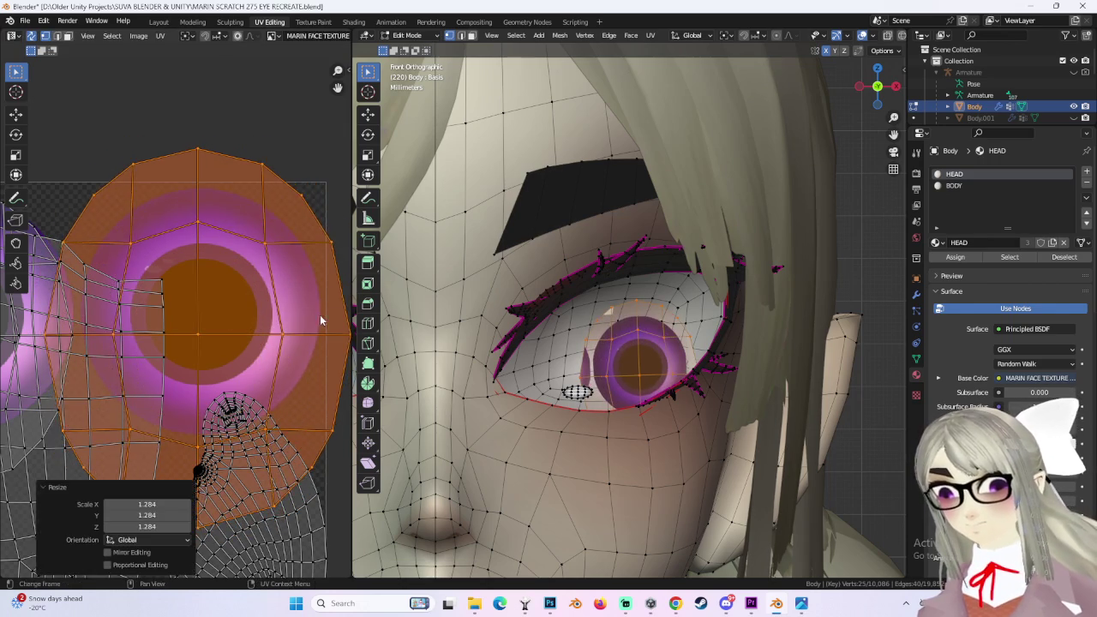
pyautogui.scroll(-3, 319, 315)
pyautogui.scroll(-1, 677, 328)
pyautogui.scroll(-2, 677, 328)
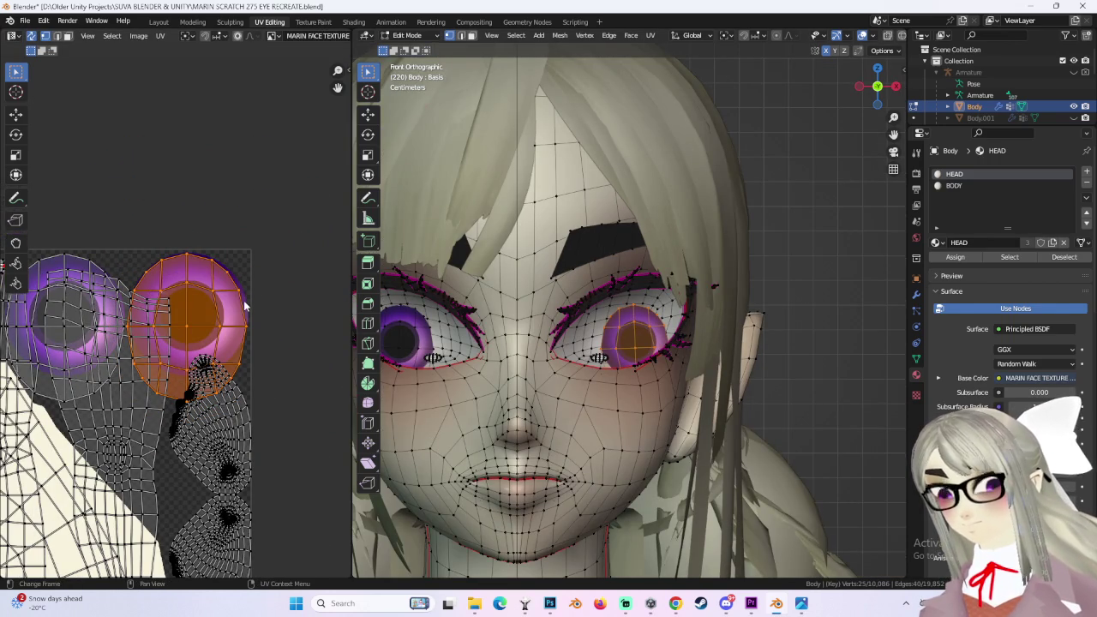
pyautogui.scroll(2, 244, 304)
pyautogui.scroll(2, 244, 304)
pyautogui.press('g')
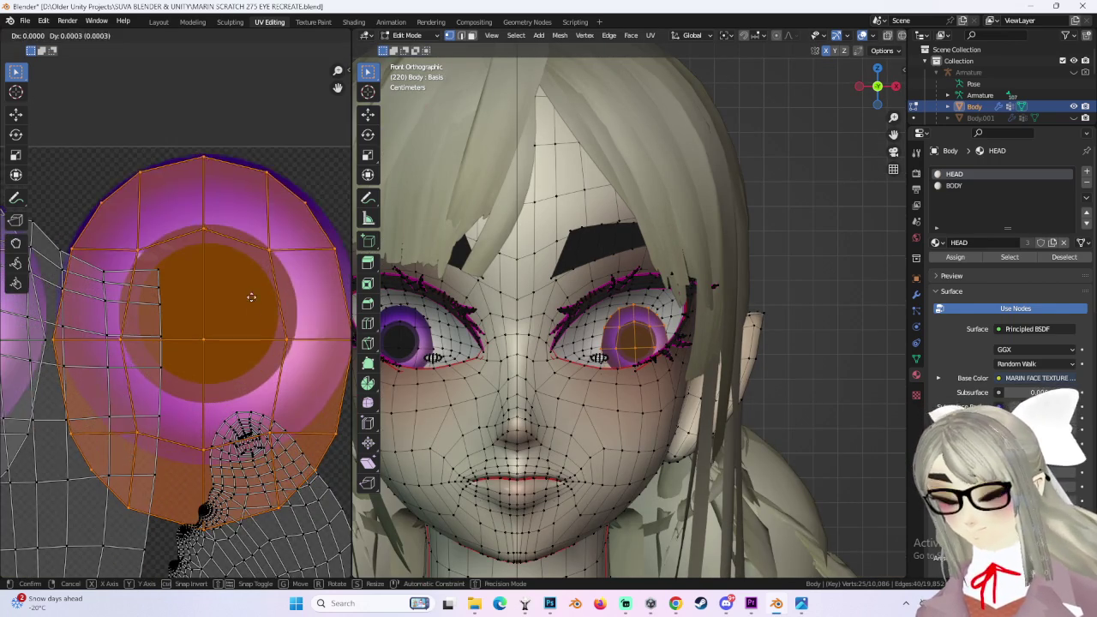
pyautogui.click(253, 277)
# Step: Deselect everything, reselect the eye UV island, nudge it upward, then return to Layout
pyautogui.click(253, 277)
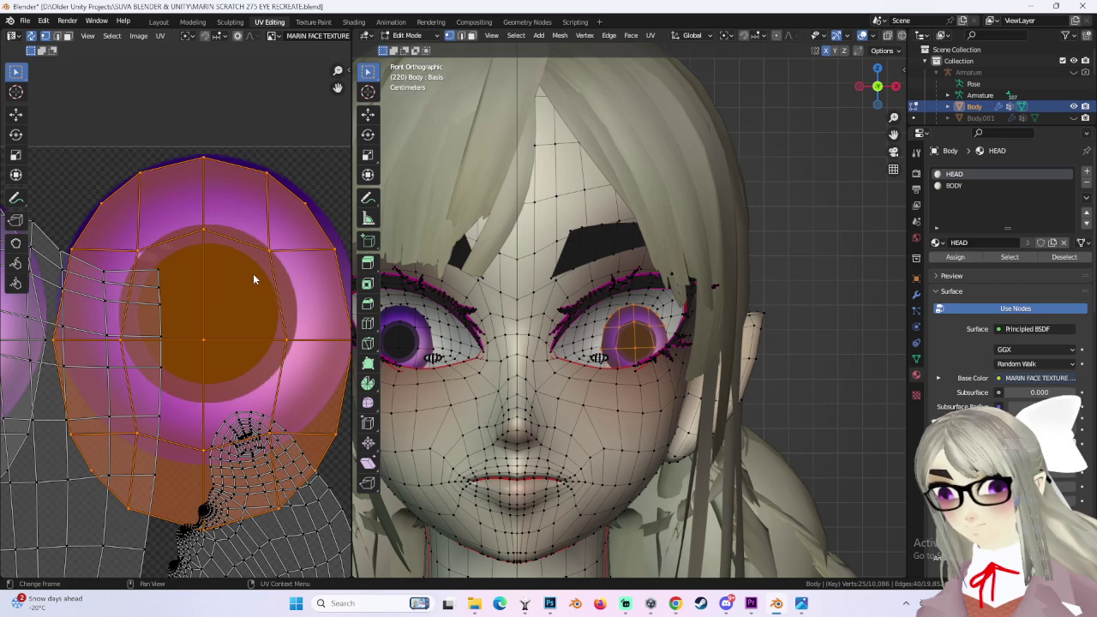
pyautogui.click(868, 231)
pyautogui.scroll(-2, 794, 292)
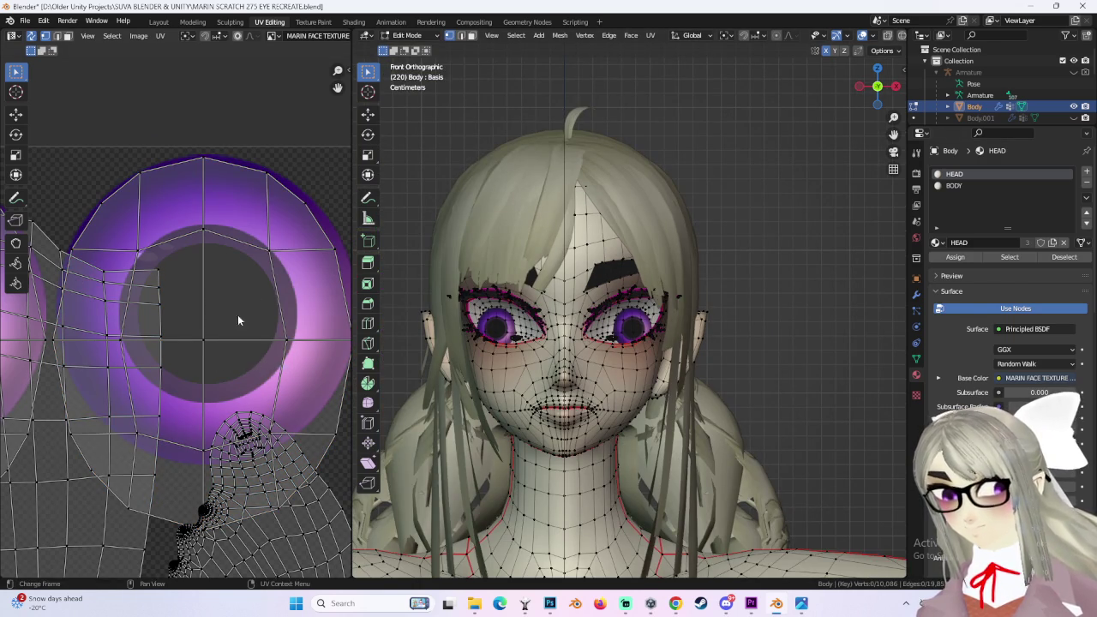
pyautogui.press('l')
pyautogui.scroll(2, 184, 306)
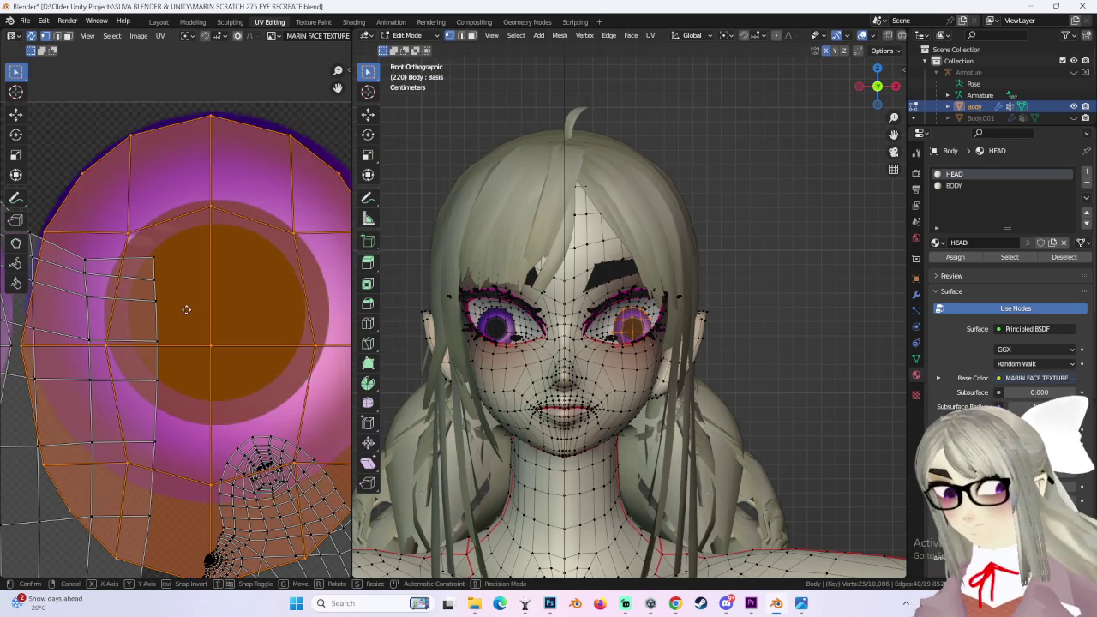
pyautogui.press('g')
pyautogui.click(188, 267)
pyautogui.scroll(-2, 214, 291)
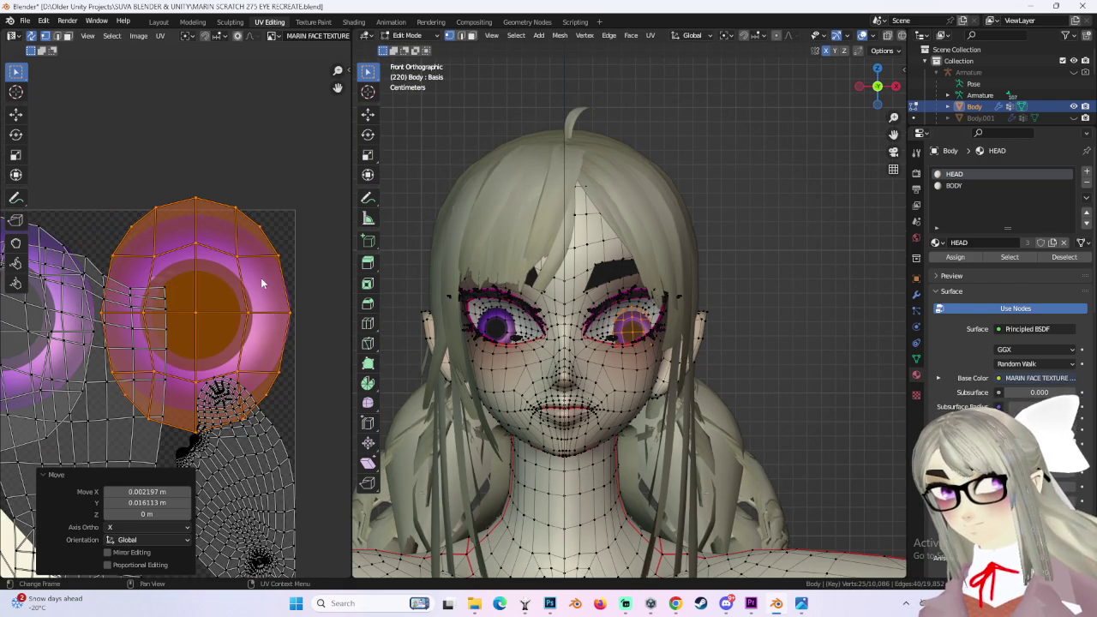
pyautogui.click(158, 21)
pyautogui.scroll(-1, 650, 362)
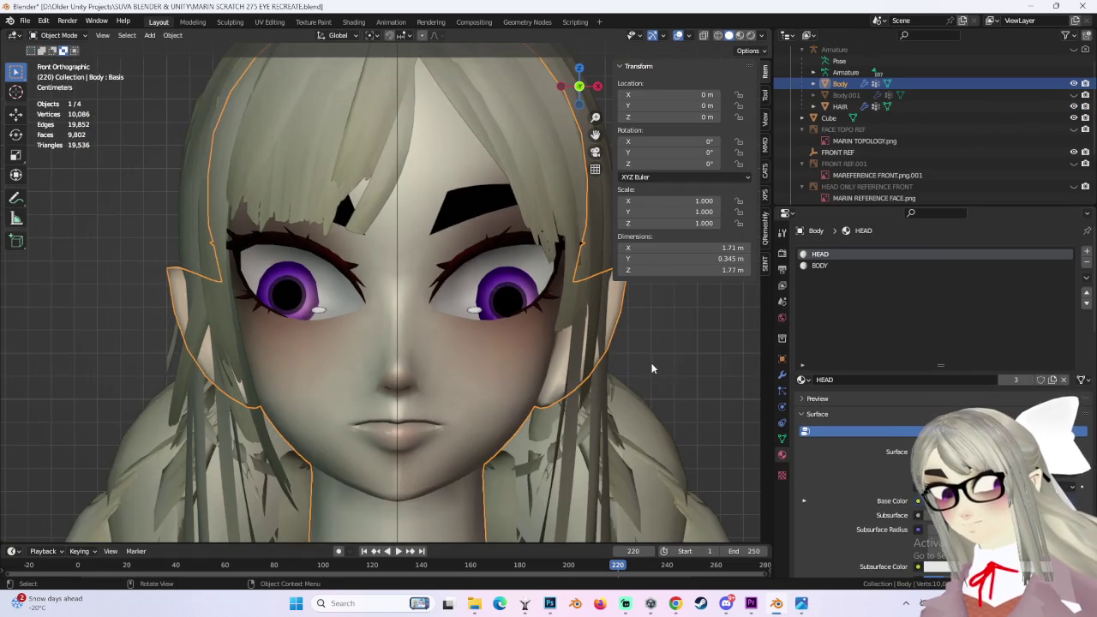
# Step: Check the head's eyes from the front, briefly toggling Edit Mode on the body mesh
pyautogui.scroll(-3, 695, 349)
pyautogui.moveTo(695, 349)
pyautogui.mouseDown(button='middle')
pyautogui.moveTo(634, 351)
pyautogui.moveTo(683, 345)
pyautogui.mouseUp(button='middle')
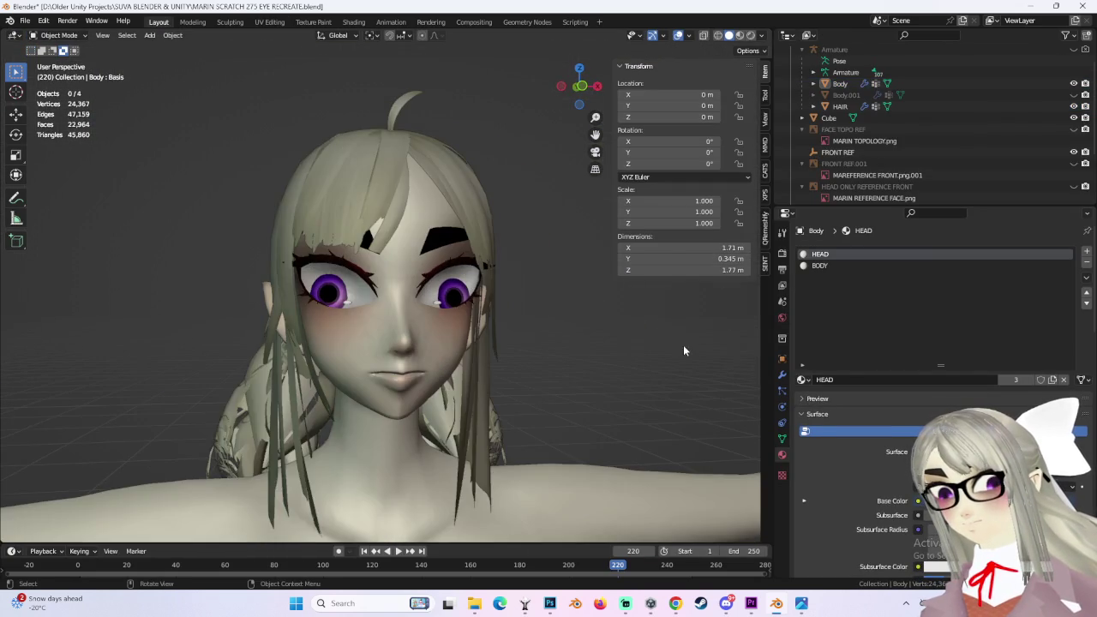
pyautogui.click(581, 86)
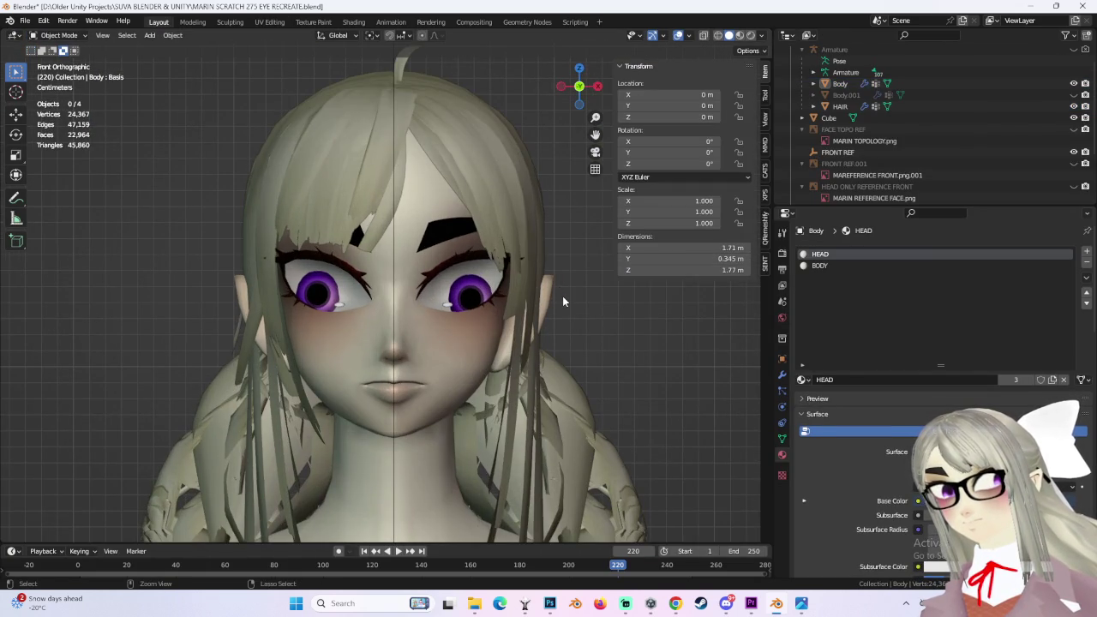
pyautogui.press('Tab')
pyautogui.hotkey('alt', 'a')
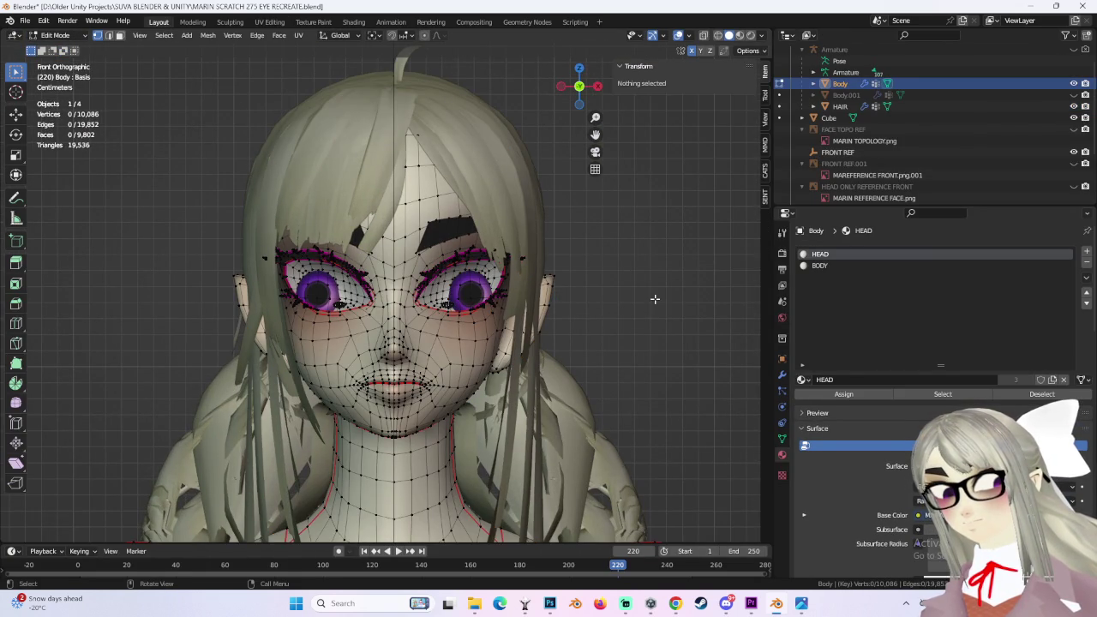
pyautogui.scroll(5, 655, 299)
pyautogui.scroll(-2, 647, 306)
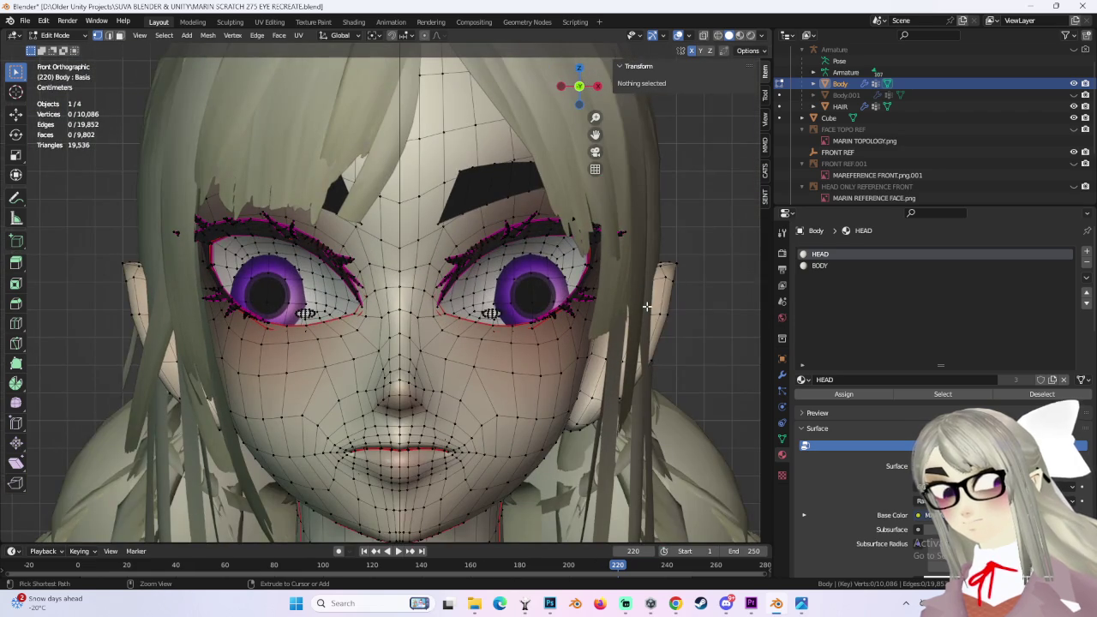
pyautogui.hotkey('ctrl', 'z')
pyautogui.press('Tab')
pyautogui.press('Tab')
pyautogui.hotkey('ctrl', 'z')
pyautogui.press('Tab')
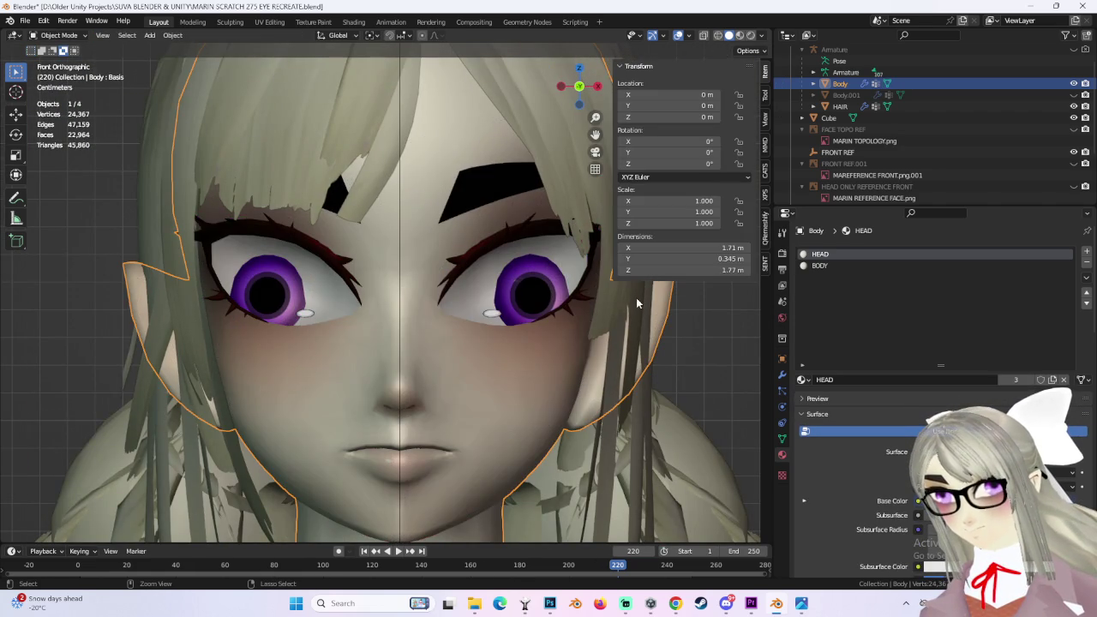
pyautogui.scroll(-2, 634, 297)
# Step: In Shading, load MARIN FACE TEXTURE MASTER 36.png into the head's Image Texture node
pyautogui.click(353, 21)
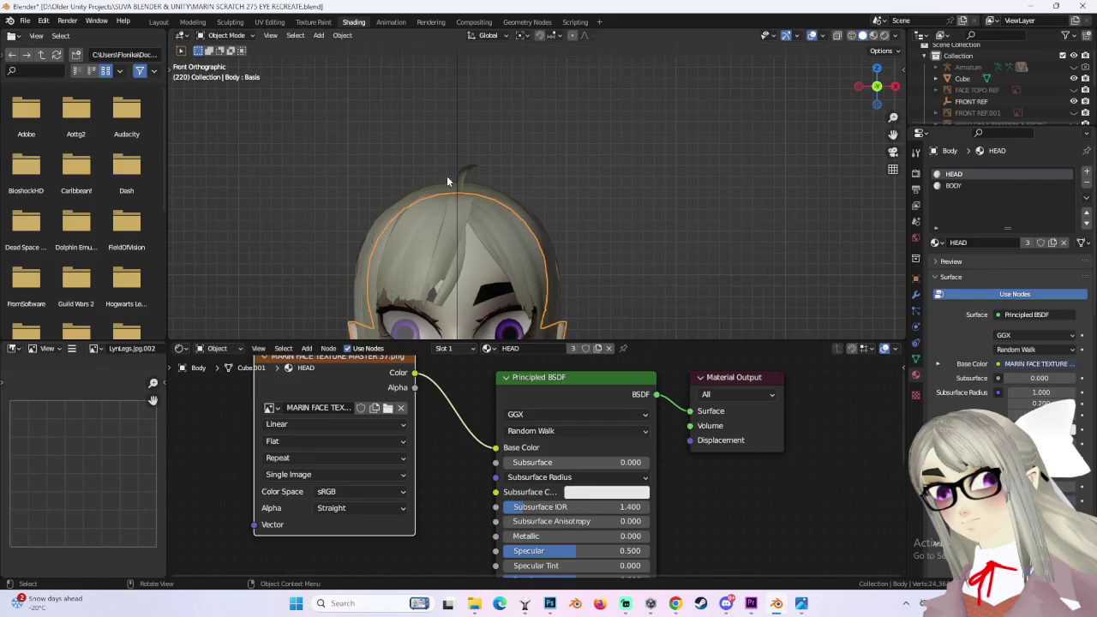
pyautogui.click(385, 411)
pyautogui.scroll(-3, 360, 424)
pyautogui.scroll(-2, 342, 420)
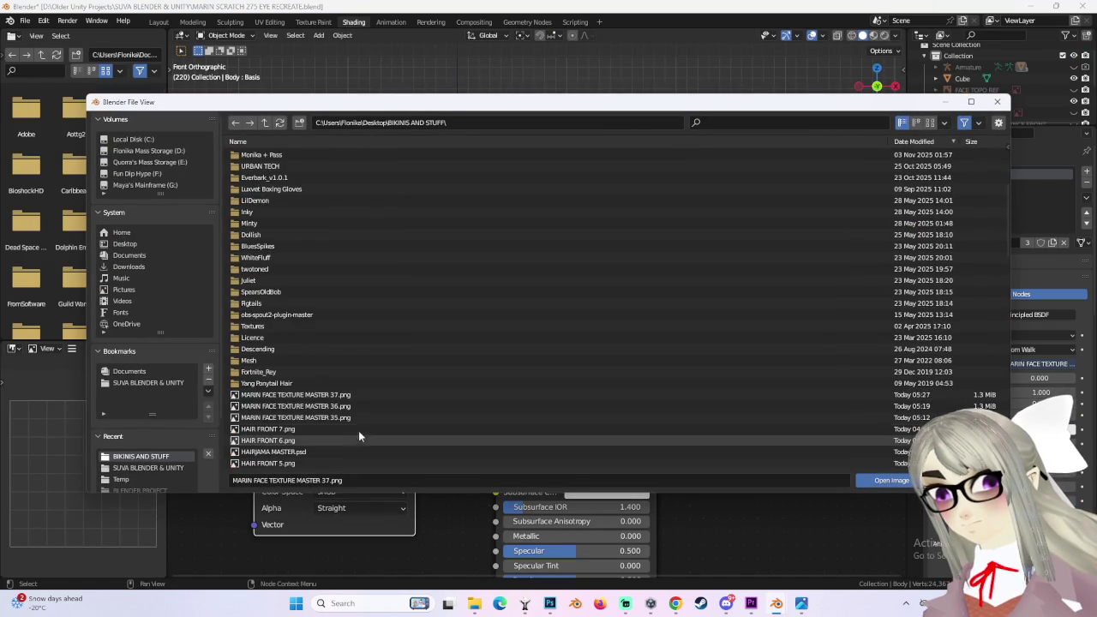
pyautogui.scroll(-2, 347, 413)
pyautogui.doubleClick(347, 408)
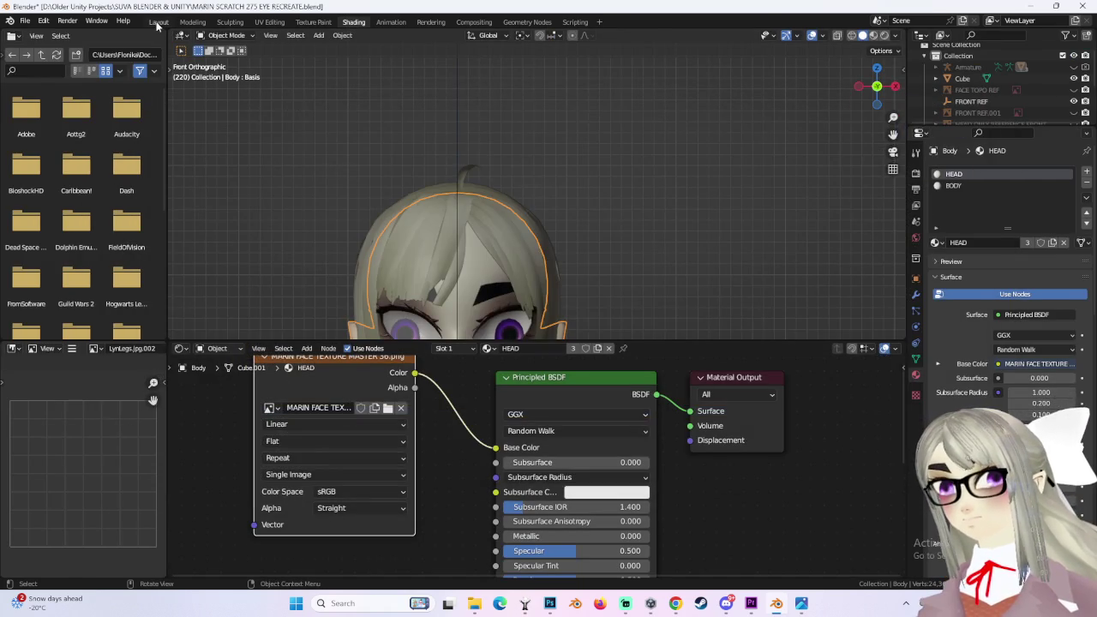
# Step: Back in Layout, orbit around the head to view the purple-eyed face
pyautogui.click(159, 22)
pyautogui.scroll(-2, 663, 347)
pyautogui.scroll(2, 470, 302)
pyautogui.moveTo(470, 302)
pyautogui.mouseDown(button='middle')
pyautogui.moveTo(522, 360)
pyautogui.moveTo(417, 333)
pyautogui.moveTo(461, 287)
pyautogui.moveTo(394, 267)
pyautogui.mouseUp(button='middle')
pyautogui.scroll(3, 417, 334)
# Step: Put the Body in Edit Mode and select both eyes' linked geometry with Ctrl+L
pyautogui.click(415, 333)
pyautogui.scroll(3, 367, 223)
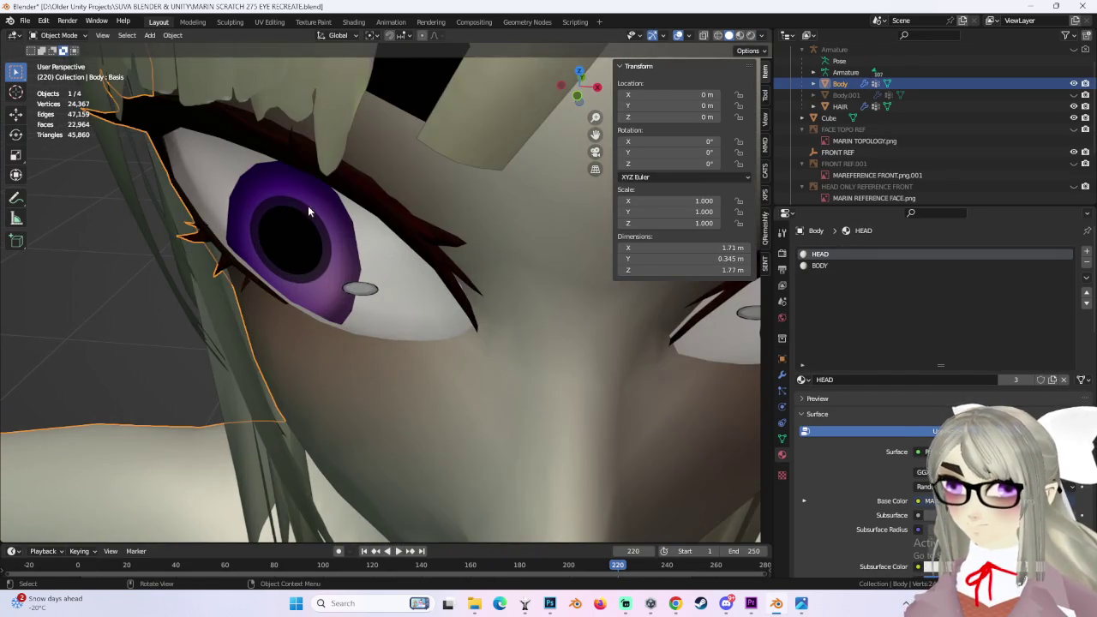
pyautogui.click(58, 34)
pyautogui.click(53, 64)
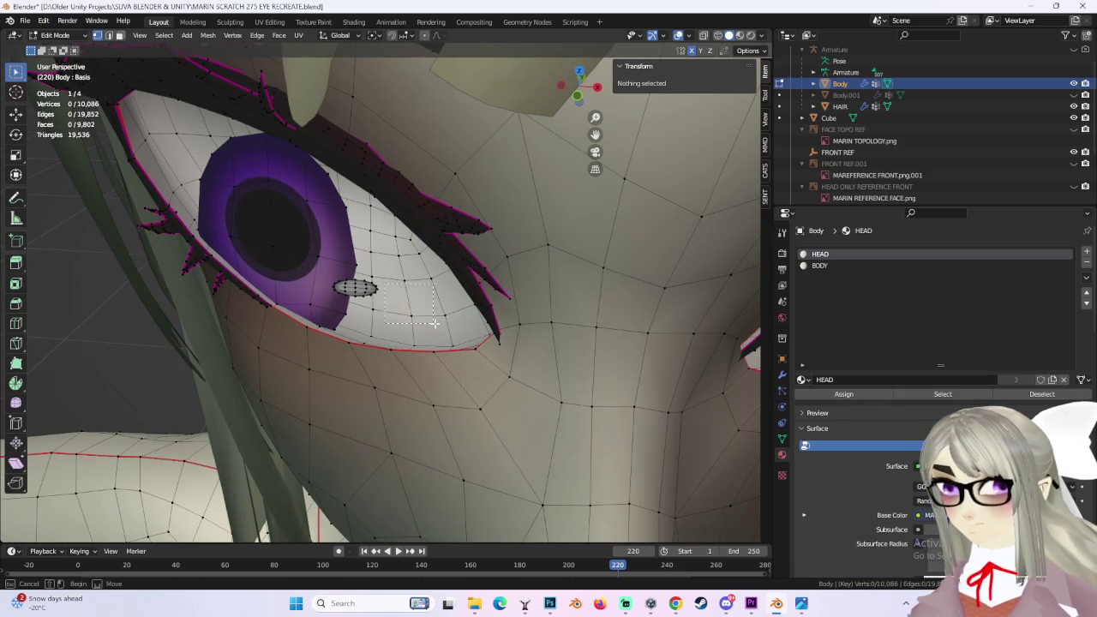
pyautogui.moveTo(430, 322); pyautogui.dragTo(430, 324)
pyautogui.hotkey('ctrl', 'l')
pyautogui.moveTo(492, 320)
pyautogui.mouseDown(button='middle')
pyautogui.moveTo(539, 377)
pyautogui.moveTo(509, 269)
pyautogui.mouseUp(button='middle')
pyautogui.keyDown('shift'); pyautogui.click(509, 269); pyautogui.keyUp('shift')
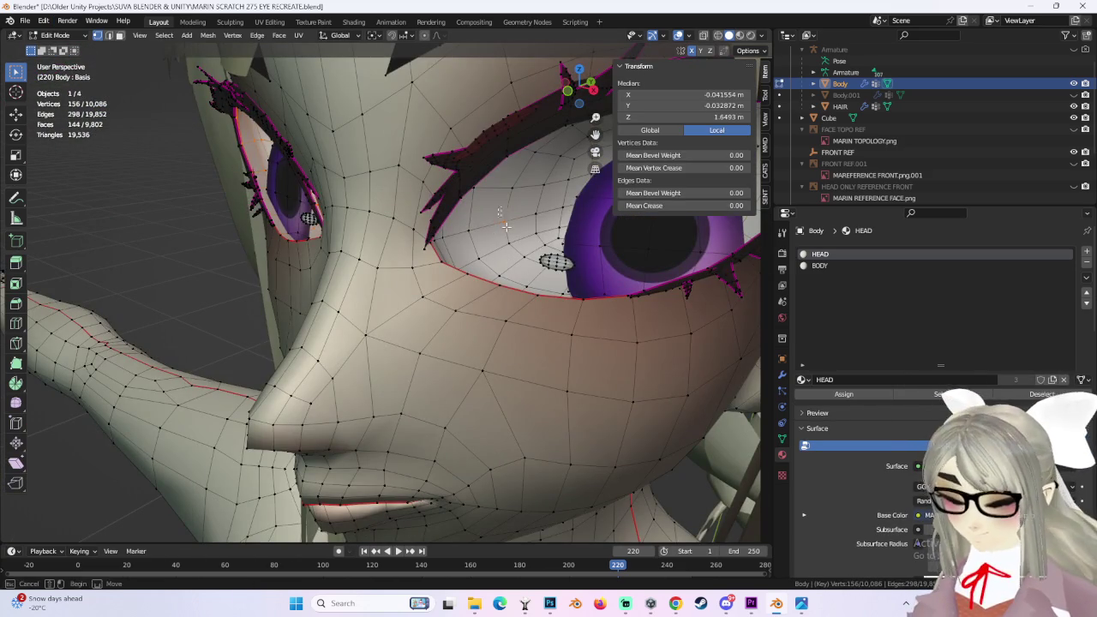
pyautogui.hotkey('ctrl', 'l')
# Step: Orbit around the face to inspect the selected eye geometry from several angles
pyautogui.moveTo(506, 236); pyautogui.dragTo(546, 298, button='middle')
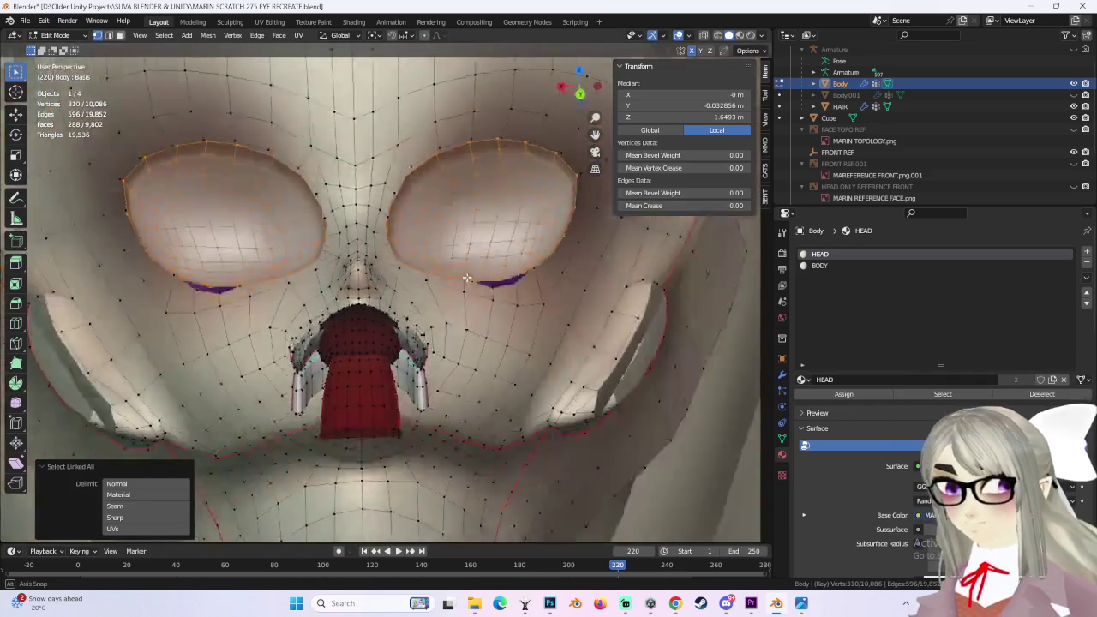
pyautogui.scroll(3, 546, 298)
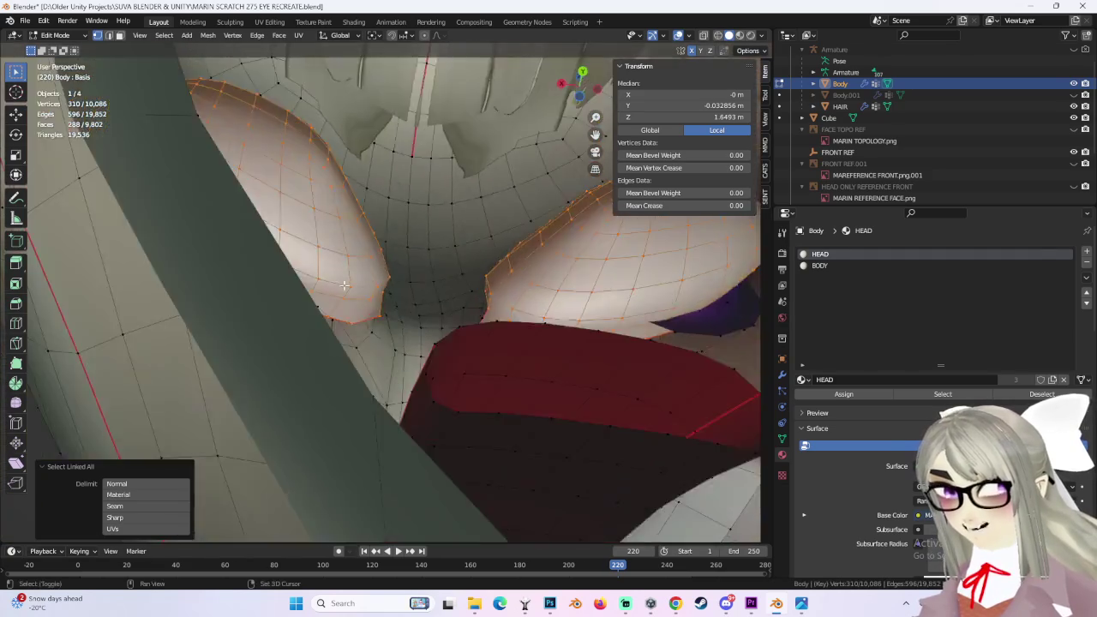
pyautogui.moveTo(546, 298)
pyautogui.mouseDown(button='middle')
pyautogui.moveTo(381, 353)
pyautogui.moveTo(617, 258)
pyautogui.mouseUp(button='middle')
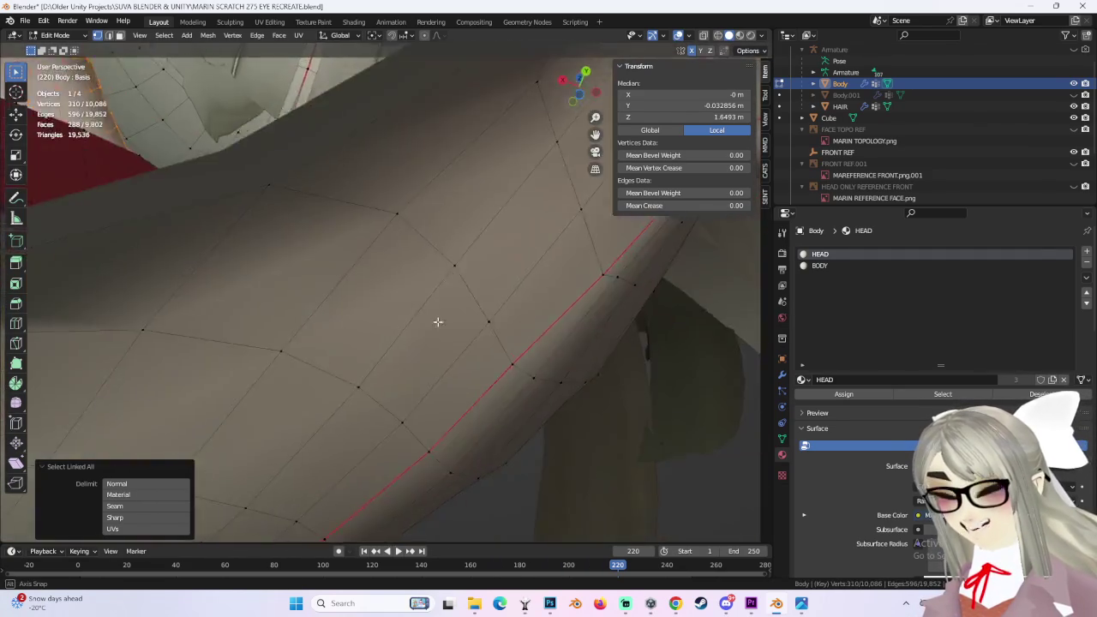
pyautogui.moveTo(438, 322)
pyautogui.mouseDown(button='middle')
pyautogui.moveTo(534, 362)
pyautogui.moveTo(441, 306)
pyautogui.moveTo(444, 391)
pyautogui.moveTo(478, 388)
pyautogui.mouseUp(button='middle')
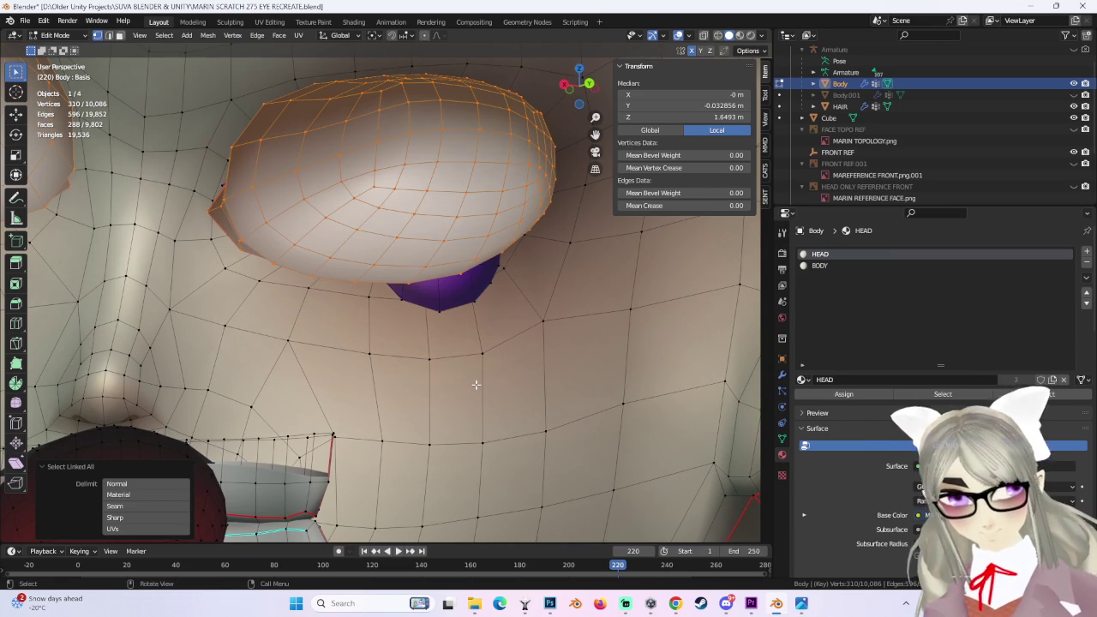
pyautogui.moveTo(379, 397)
pyautogui.mouseDown(button='middle')
pyautogui.moveTo(457, 388)
pyautogui.moveTo(434, 391)
pyautogui.mouseUp(button='middle')
pyautogui.scroll(-4, 457, 388)
# Step: Clear the vertex selection and snap to the front orthographic view
pyautogui.click(705, 321)
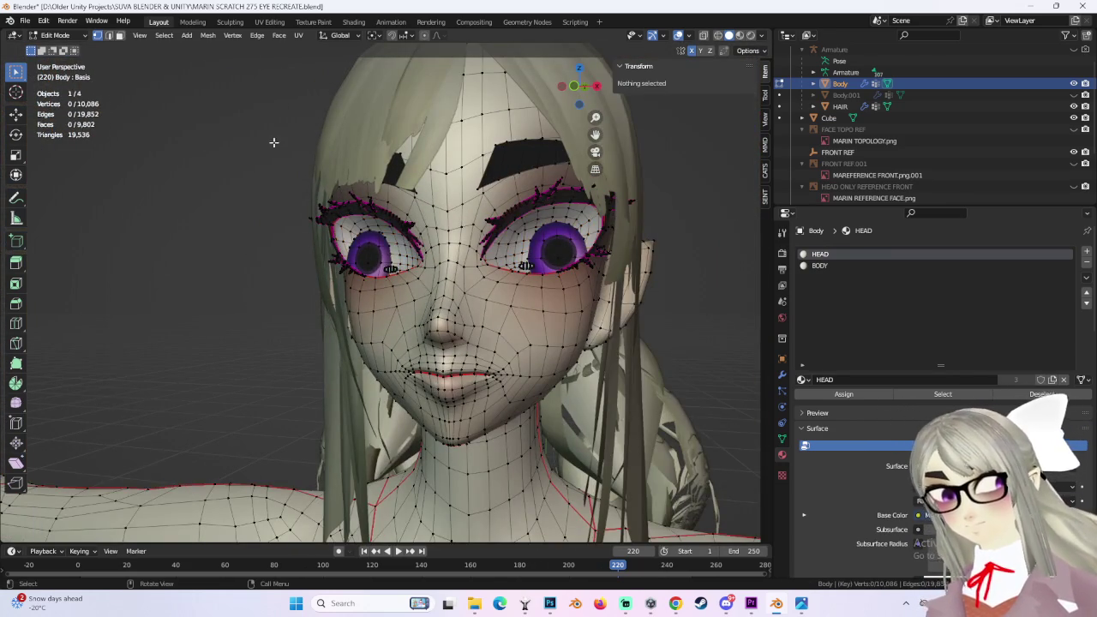
pyautogui.moveTo(669, 257); pyautogui.dragTo(651, 223, button='middle')
pyautogui.scroll(-3, 634, 188)
pyautogui.click(581, 89)
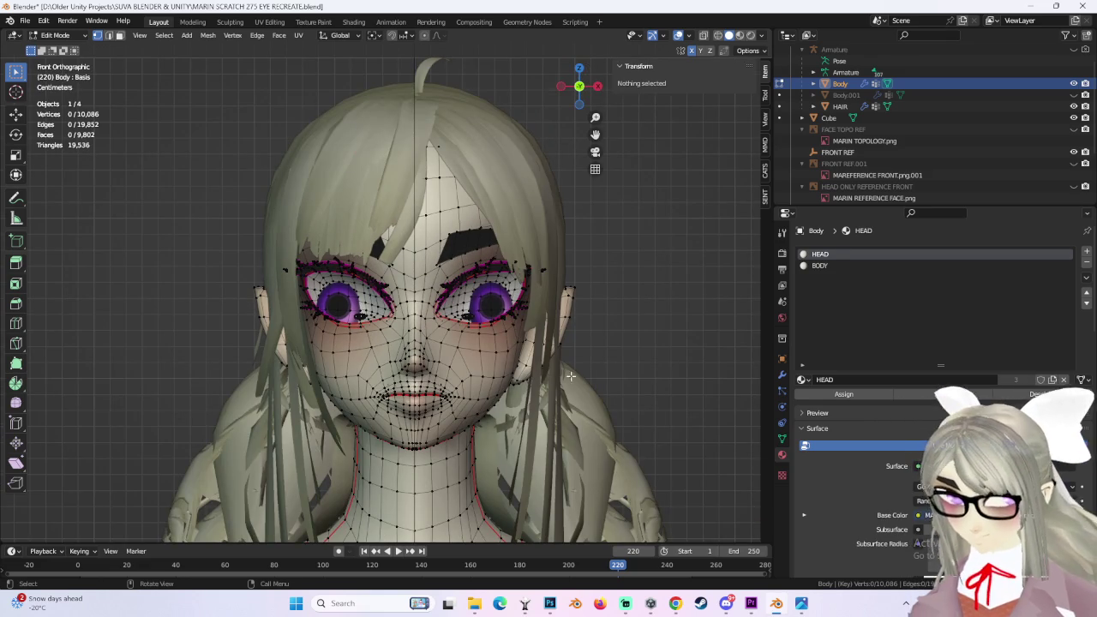
# Step: In Photoshop, make Layer 13 copy visible, then return to Blender
pyautogui.hotkey('alt', 'Tab')
pyautogui.keyDown('alt'); pyautogui.scroll(-3, 579, 403); pyautogui.keyUp('alt')
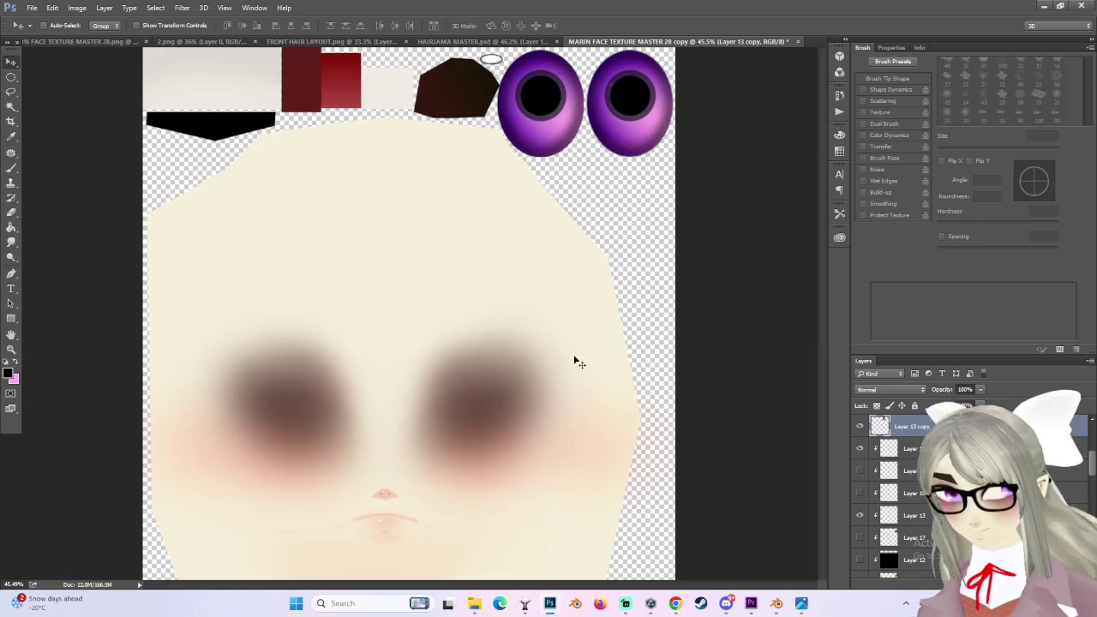
pyautogui.scroll(1, 865, 478)
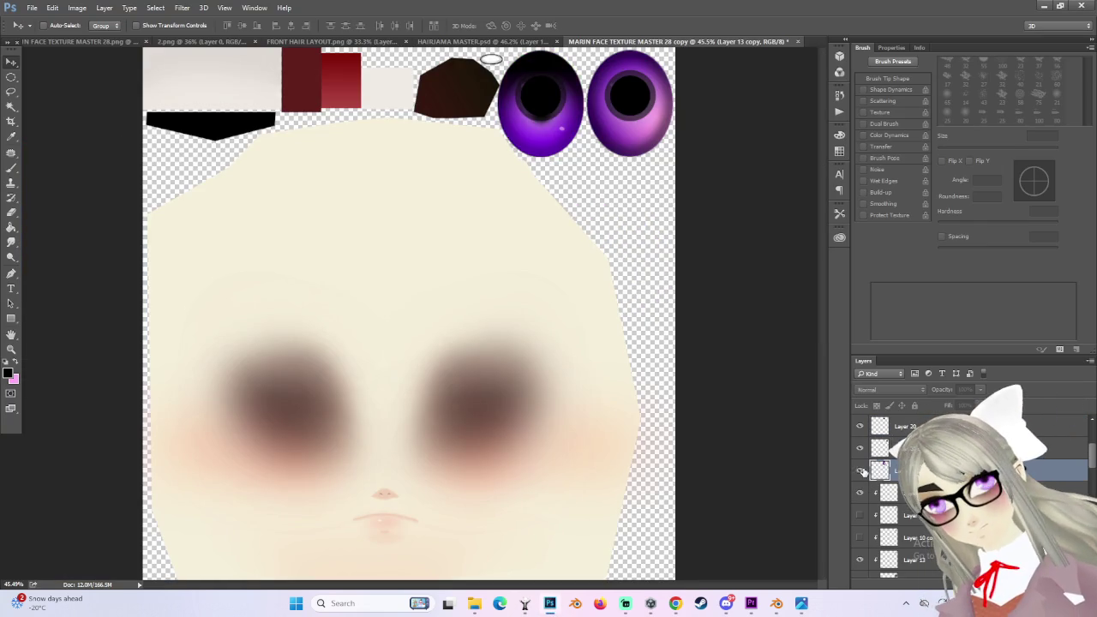
pyautogui.click(860, 470)
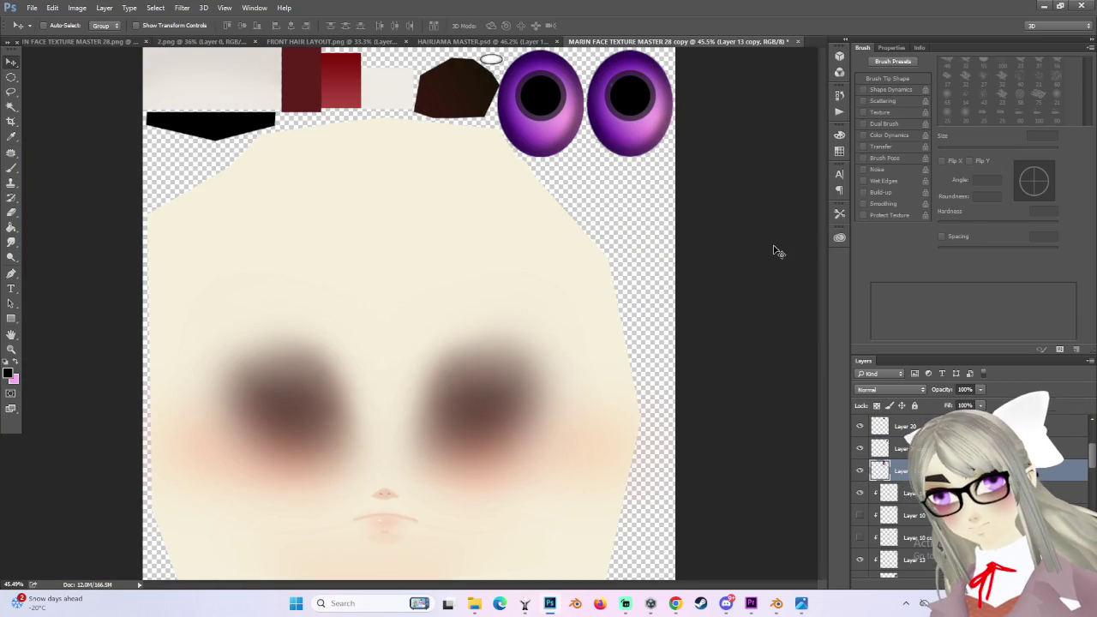
pyautogui.click(776, 604)
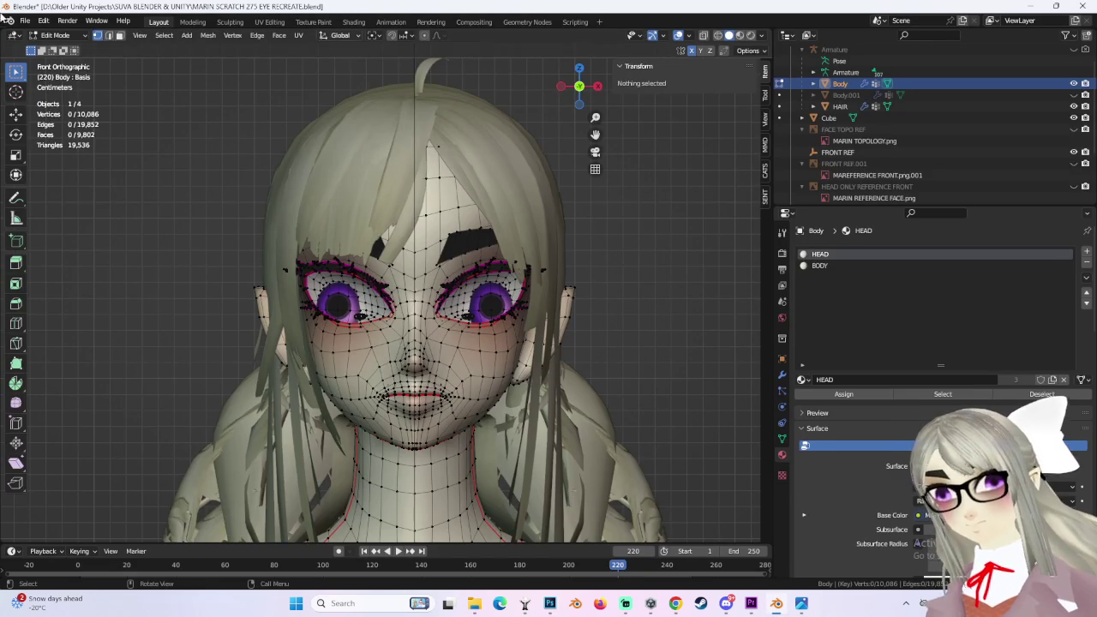
# Step: Return to Object Mode, deselect the Body, and orbit in close to inspect the textured eyes
pyautogui.press('Tab')
pyautogui.click(673, 383)
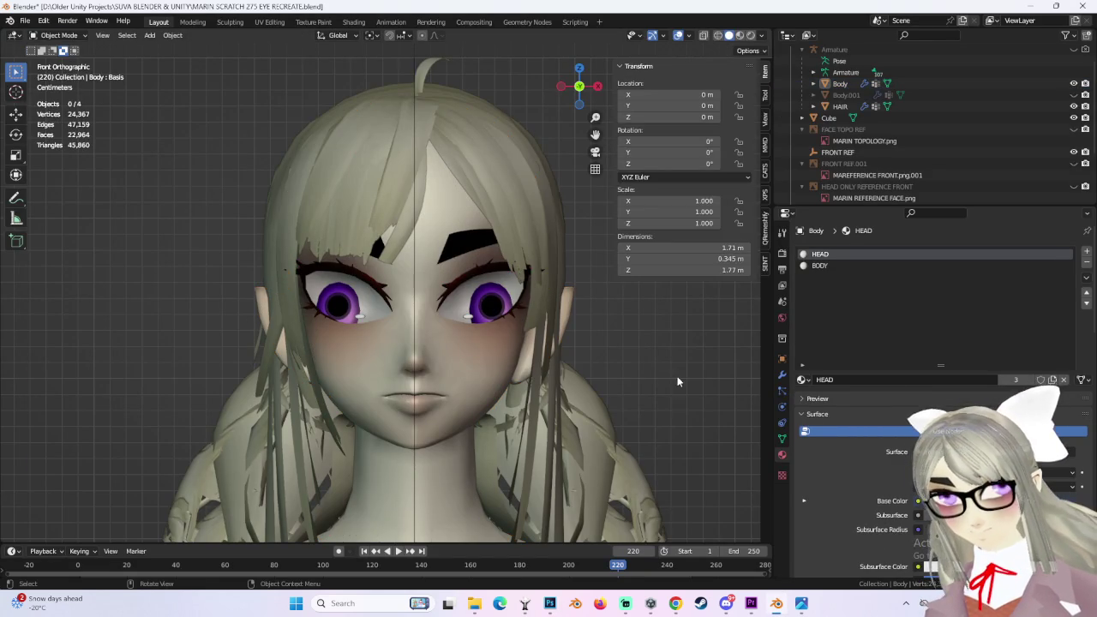
pyautogui.moveTo(673, 372); pyautogui.dragTo(600, 392, button='middle')
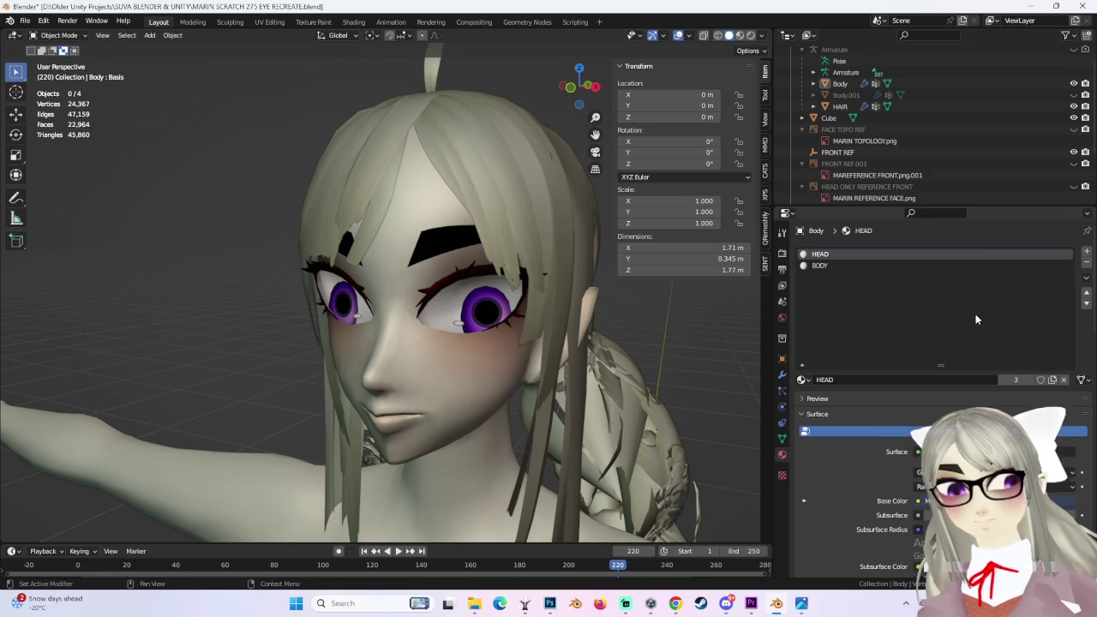
pyautogui.moveTo(634, 360); pyautogui.dragTo(651, 381, button='middle')
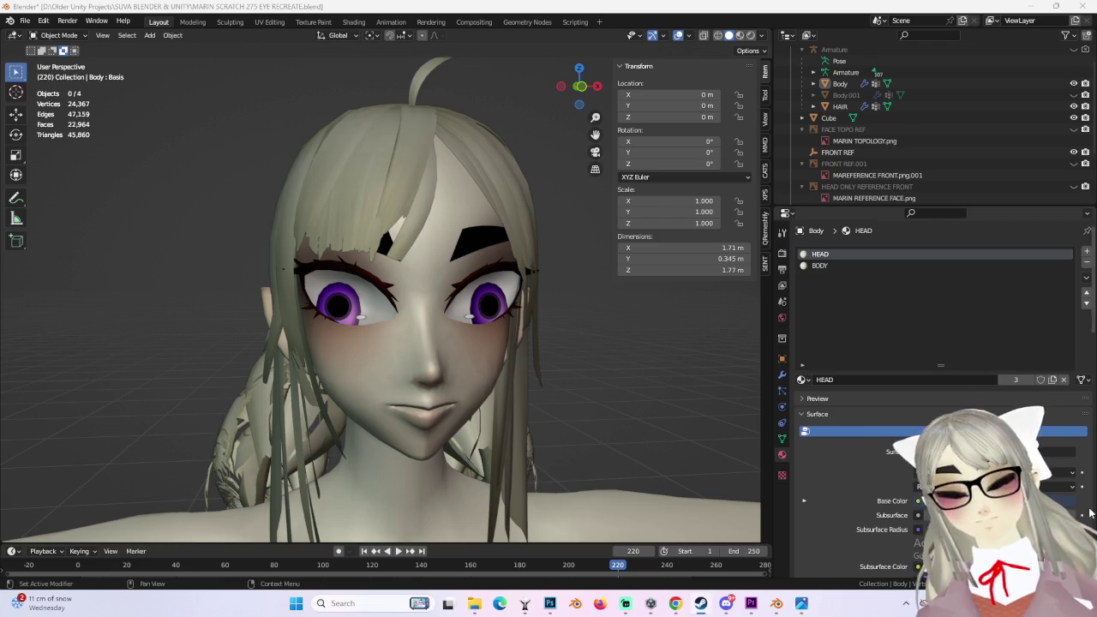
pyautogui.moveTo(737, 420)
pyautogui.mouseDown(button='middle')
pyautogui.moveTo(655, 392)
pyautogui.moveTo(667, 400)
pyautogui.moveTo(609, 363)
pyautogui.moveTo(647, 382)
pyautogui.moveTo(476, 375)
pyautogui.moveTo(507, 348)
pyautogui.mouseUp(button='middle')
pyautogui.scroll(3, 693, 396)
pyautogui.moveTo(482, 168)
pyautogui.mouseDown(button='middle')
pyautogui.moveTo(393, 280)
pyautogui.moveTo(424, 269)
pyautogui.moveTo(480, 292)
pyautogui.mouseUp(button='middle')
pyautogui.scroll(-3, 404, 273)
pyautogui.scroll(-1, 402, 271)
pyautogui.scroll(3, 402, 271)
# Step: Snap to front view, select the Body, and orbit to a three-quarter view of the character
pyautogui.press('KP_1')
pyautogui.scroll(2, 548, 304)
pyautogui.scroll(2, 592, 315)
pyautogui.click(591, 316)
pyautogui.scroll(-3, 589, 318)
pyautogui.moveTo(645, 342)
pyautogui.mouseDown(button='middle')
pyautogui.moveTo(574, 333)
pyautogui.moveTo(600, 321)
pyautogui.moveTo(564, 293)
pyautogui.moveTo(549, 312)
pyautogui.moveTo(592, 291)
pyautogui.mouseUp(button='middle')
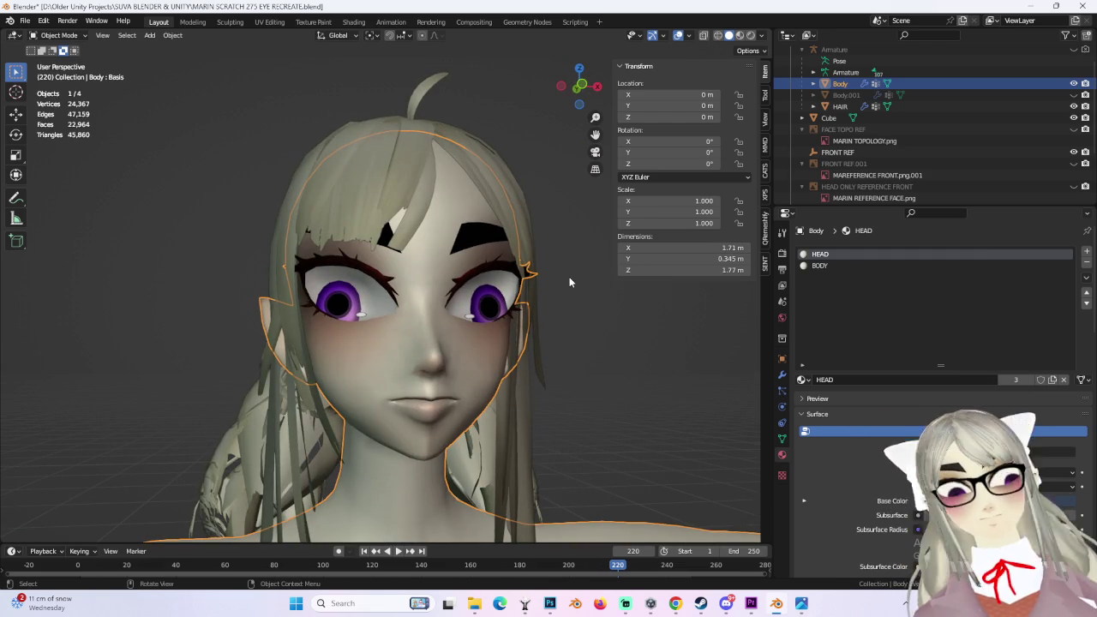
pyautogui.moveTo(490, 320)
pyautogui.mouseDown(button='middle')
pyautogui.moveTo(508, 347)
pyautogui.moveTo(600, 315)
pyautogui.moveTo(530, 371)
pyautogui.mouseUp(button='middle')
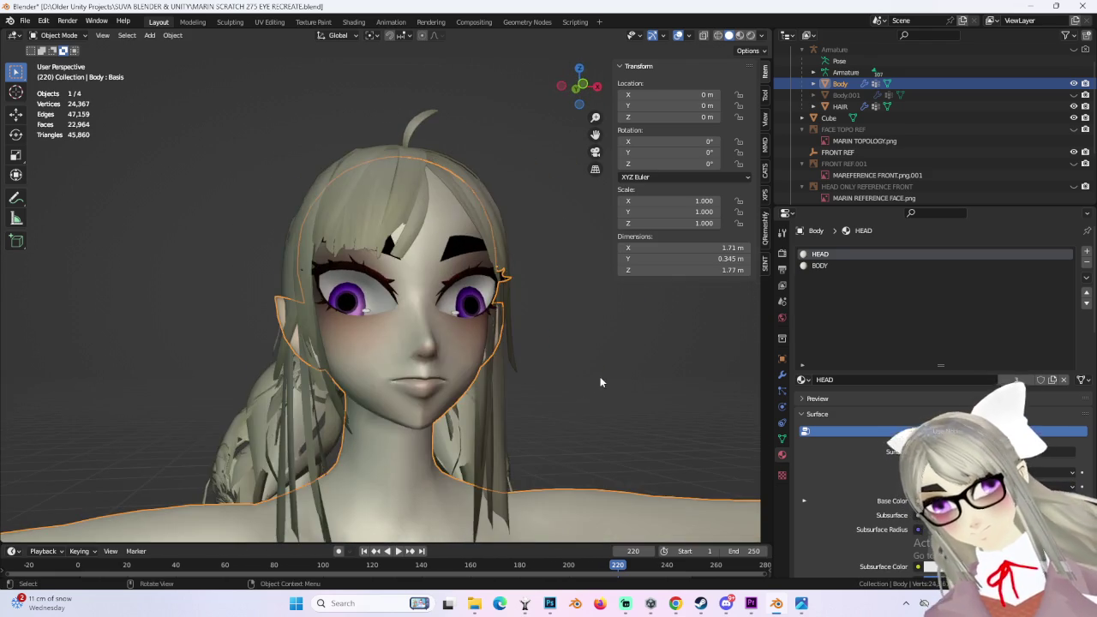
pyautogui.moveTo(530, 370); pyautogui.dragTo(603, 371, button='middle')
pyautogui.scroll(2, 603, 371)
pyautogui.scroll(2, 593, 365)
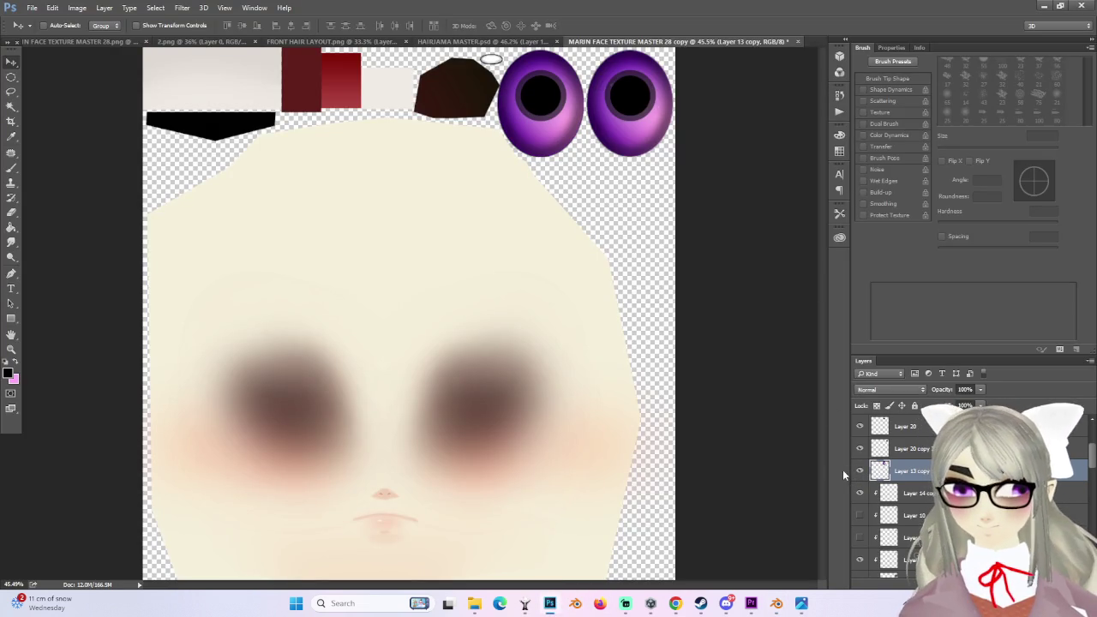
# Step: Browse the layers, selecting Layer 11 and then Layer 14 copy 2
pyautogui.scroll(-3, 883, 467)
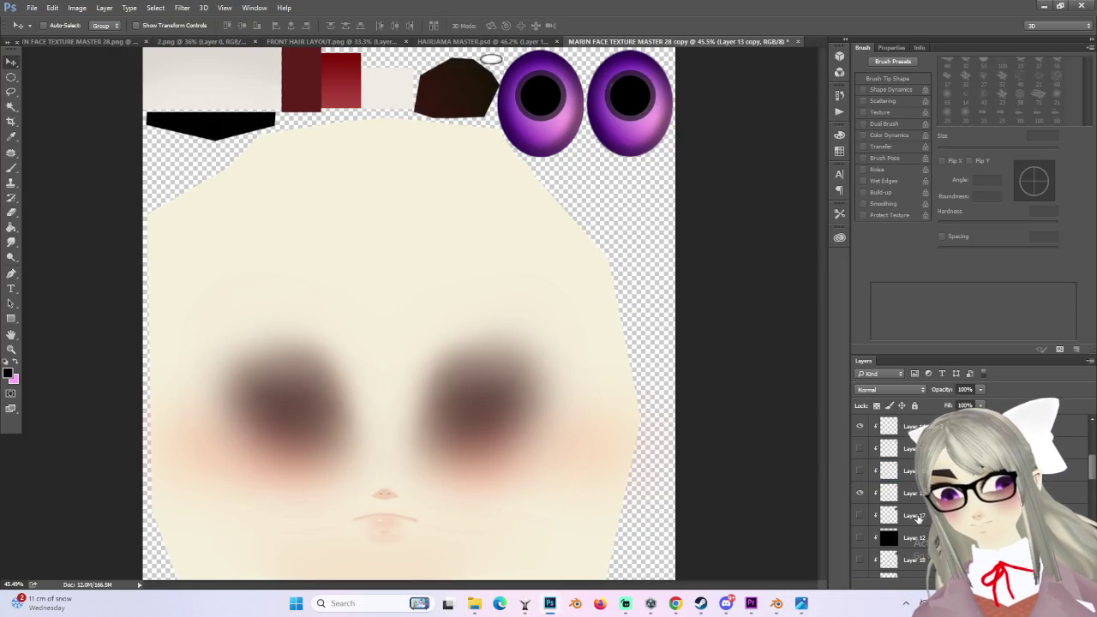
pyautogui.scroll(-3, 917, 522)
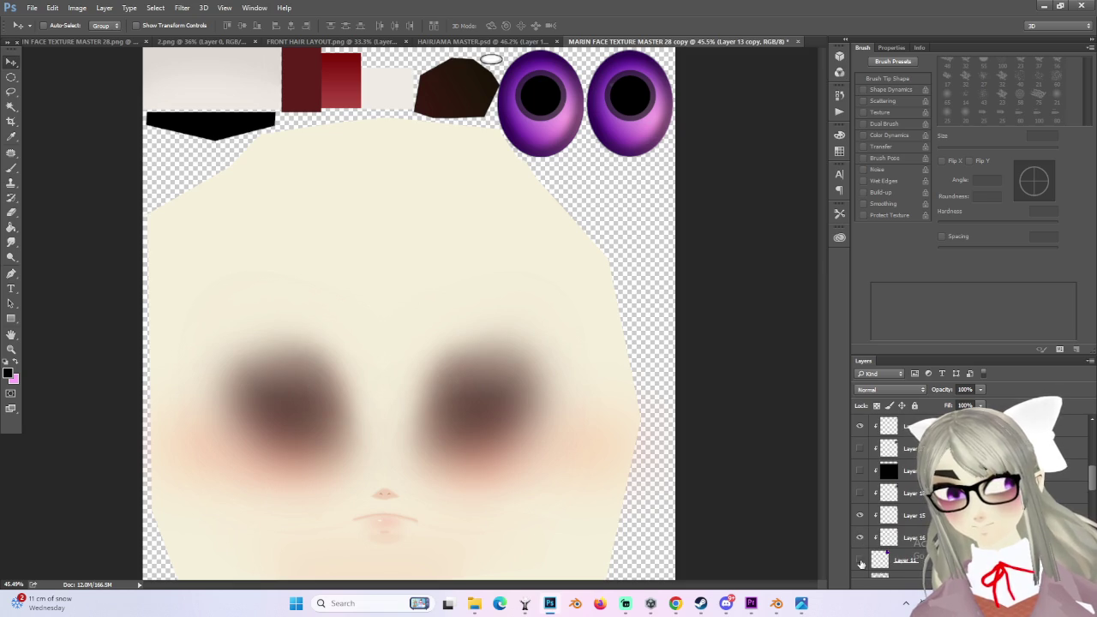
pyautogui.click(887, 560)
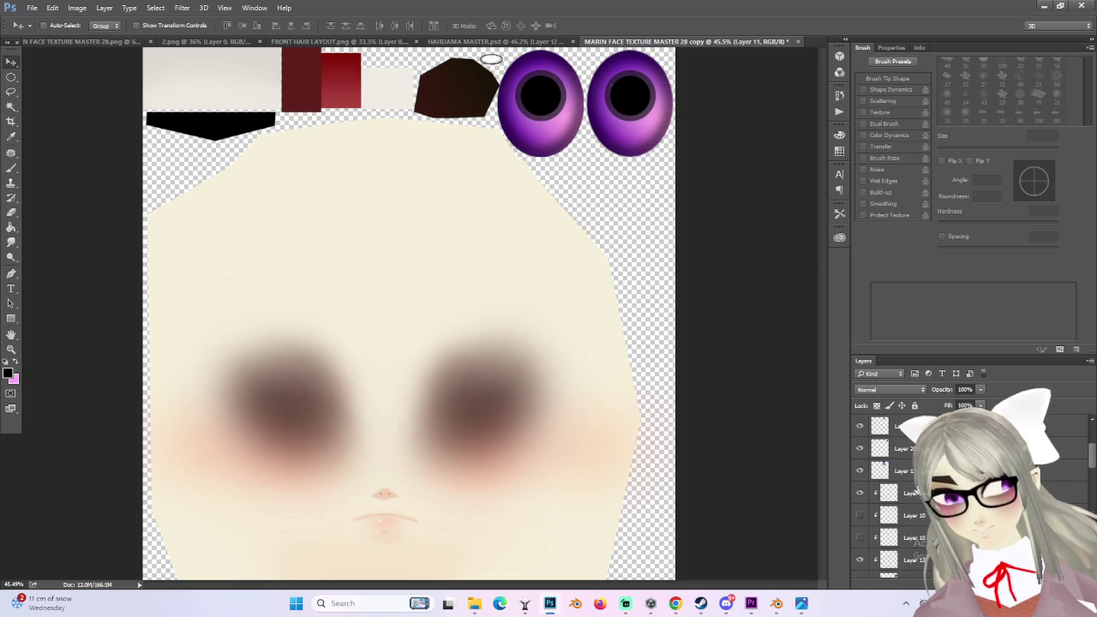
pyautogui.click(891, 492)
pyautogui.rightClick(922, 492)
pyautogui.click(943, 408)
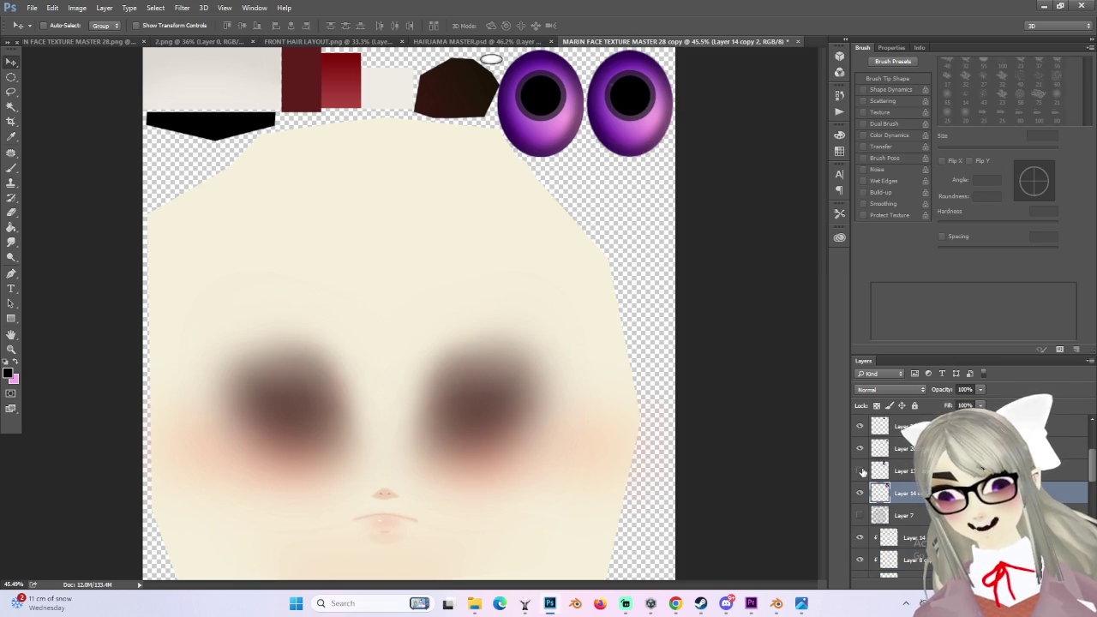
# Step: Select Layer 13 copy together with Layer 14 copy after toggling Layer 13 copy's visibility
pyautogui.click(886, 470)
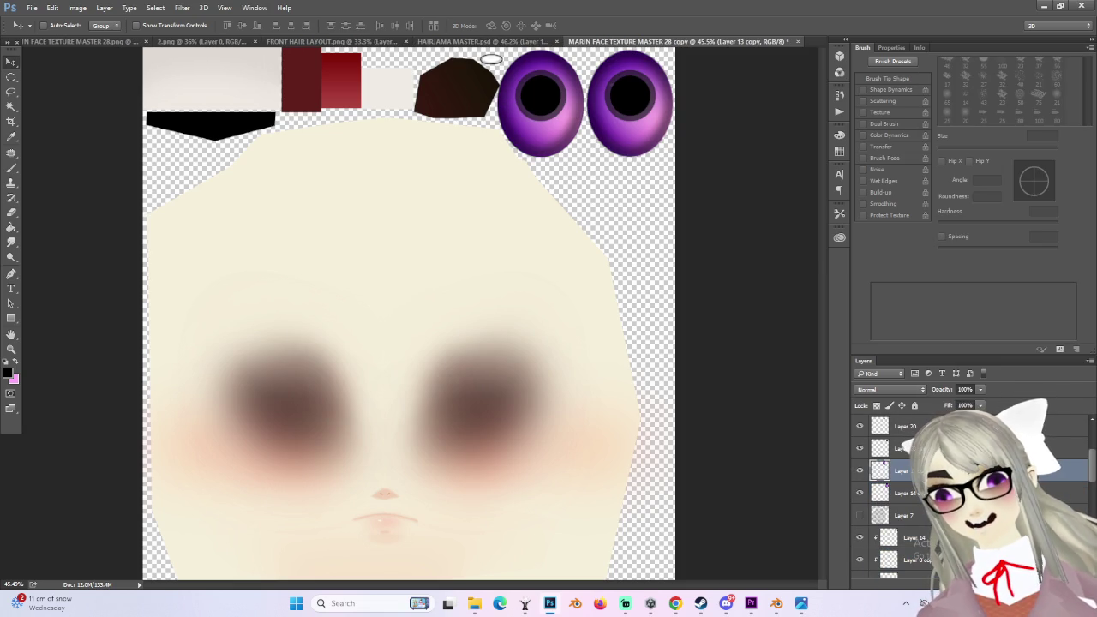
pyautogui.scroll(2, 906, 513)
pyautogui.click(859, 515)
pyautogui.click(859, 515)
pyautogui.scroll(-1, 900, 497)
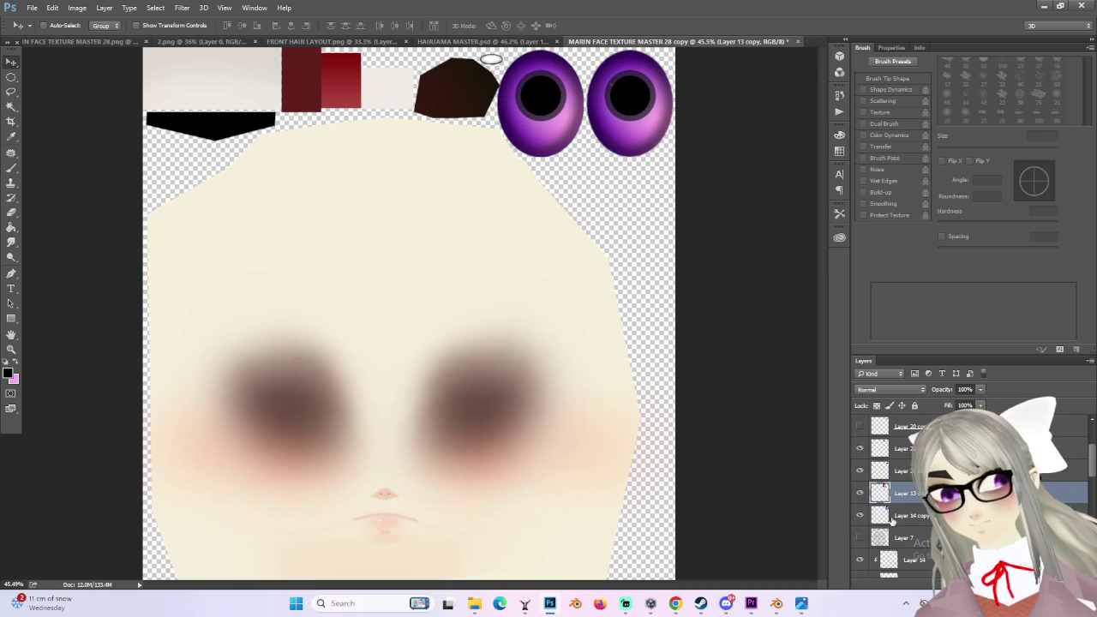
pyautogui.keyDown('shift'); pyautogui.click(894, 517); pyautogui.keyUp('shift')
# Step: Merge Layer 13 copy down into the layer below and open Image > Adjustments > Hue/Saturation
pyautogui.click(78, 7)
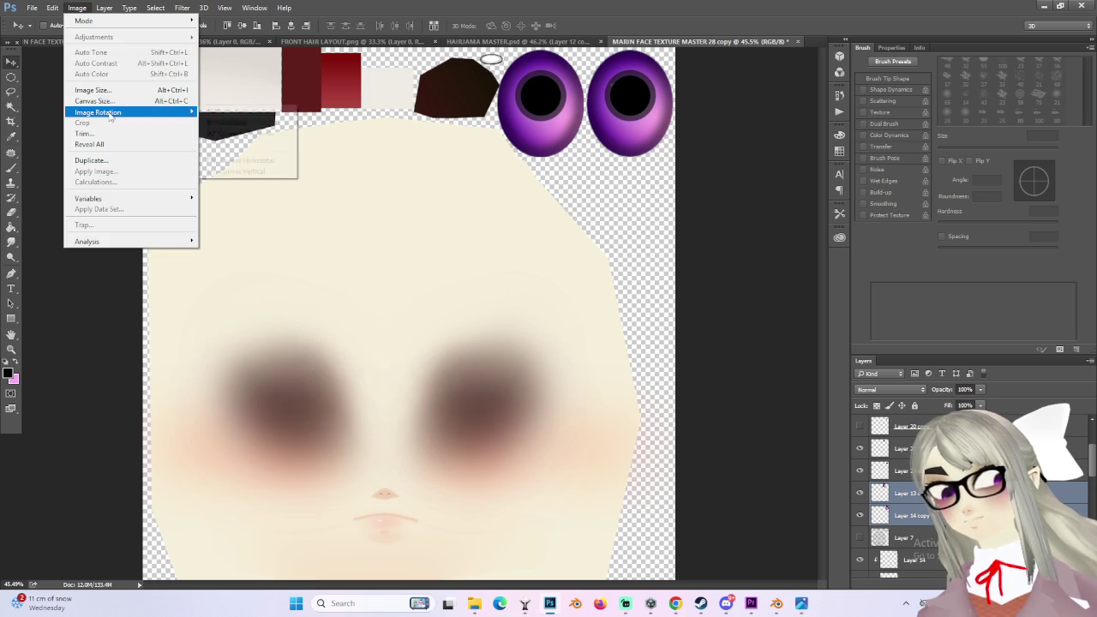
pyautogui.press('Escape')
pyautogui.click(181, 9)
pyautogui.press('Escape')
pyautogui.rightClick(924, 501)
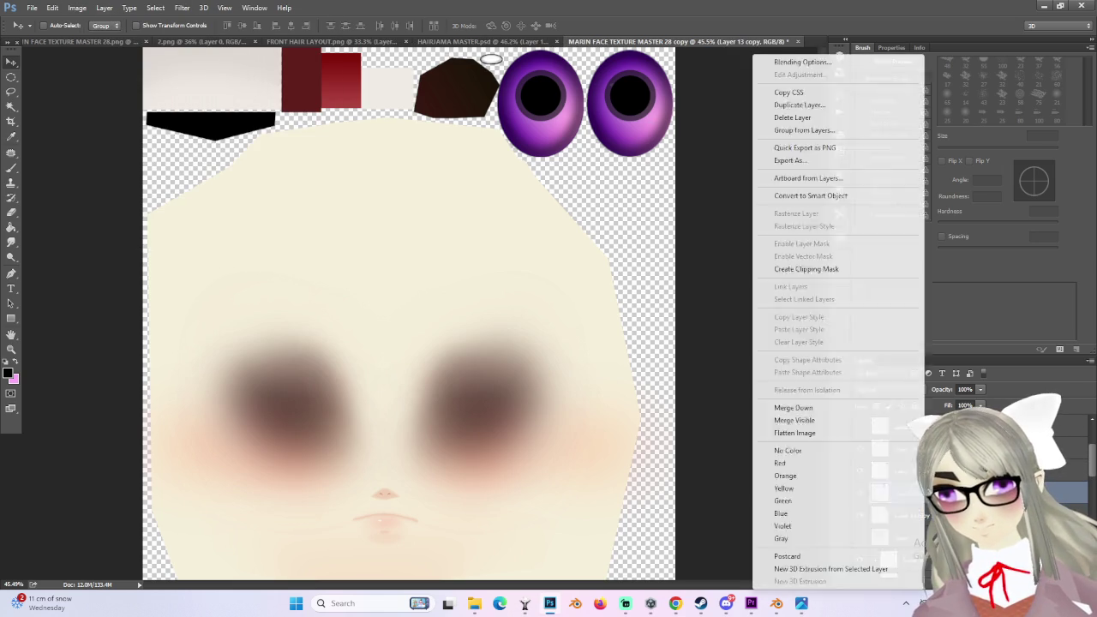
pyautogui.click(844, 408)
pyautogui.click(84, 9)
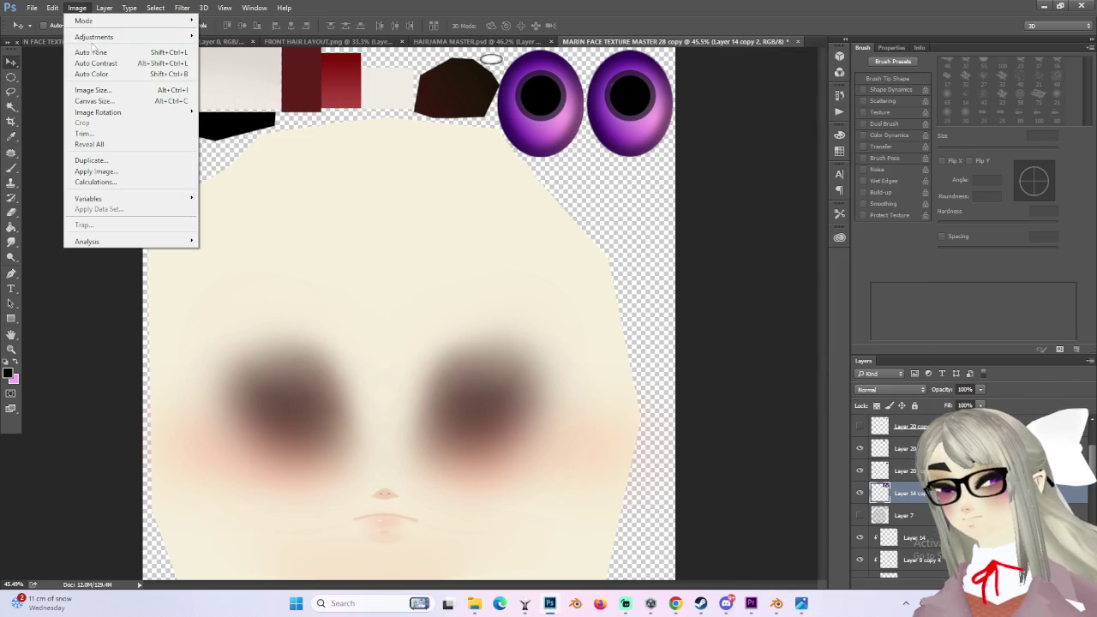
pyautogui.click(269, 97)
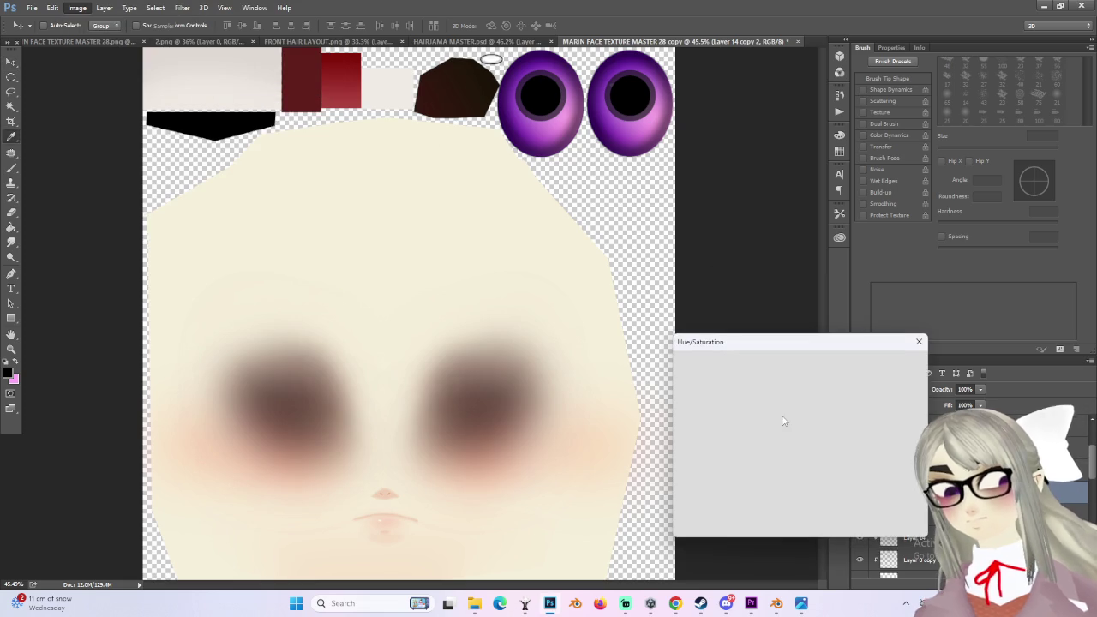
# Step: Lower the saturation so the eyes become a muted lavender, and apply the Hue/Saturation change
pyautogui.moveTo(774, 423)
pyautogui.mouseDown()
pyautogui.moveTo(792, 423)
pyautogui.moveTo(727, 447)
pyautogui.mouseUp()
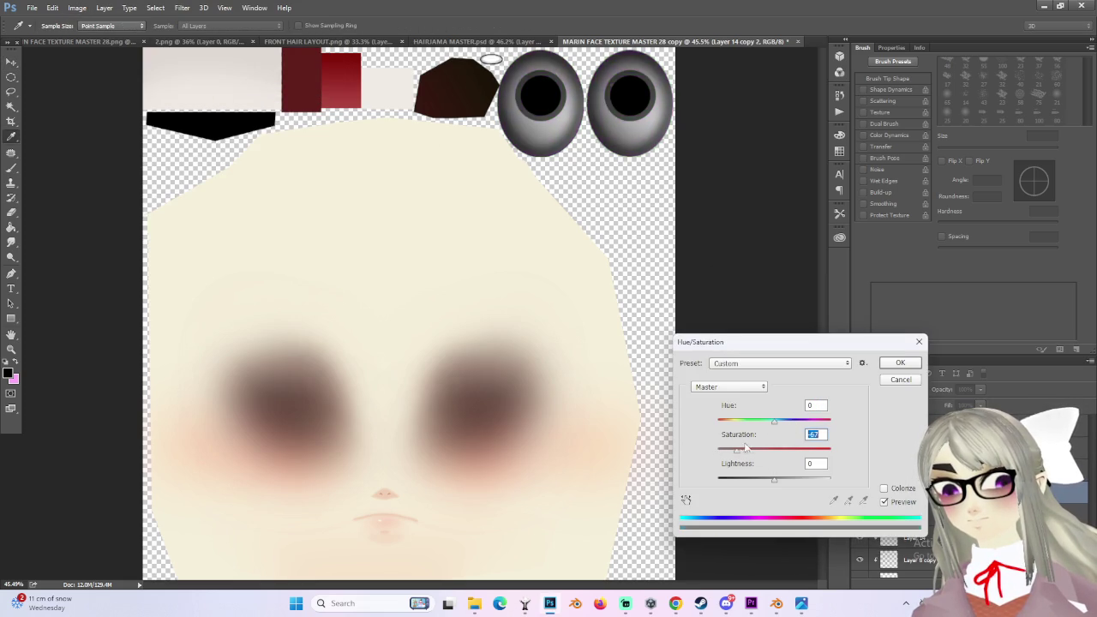
pyautogui.click(901, 363)
pyautogui.press('v')
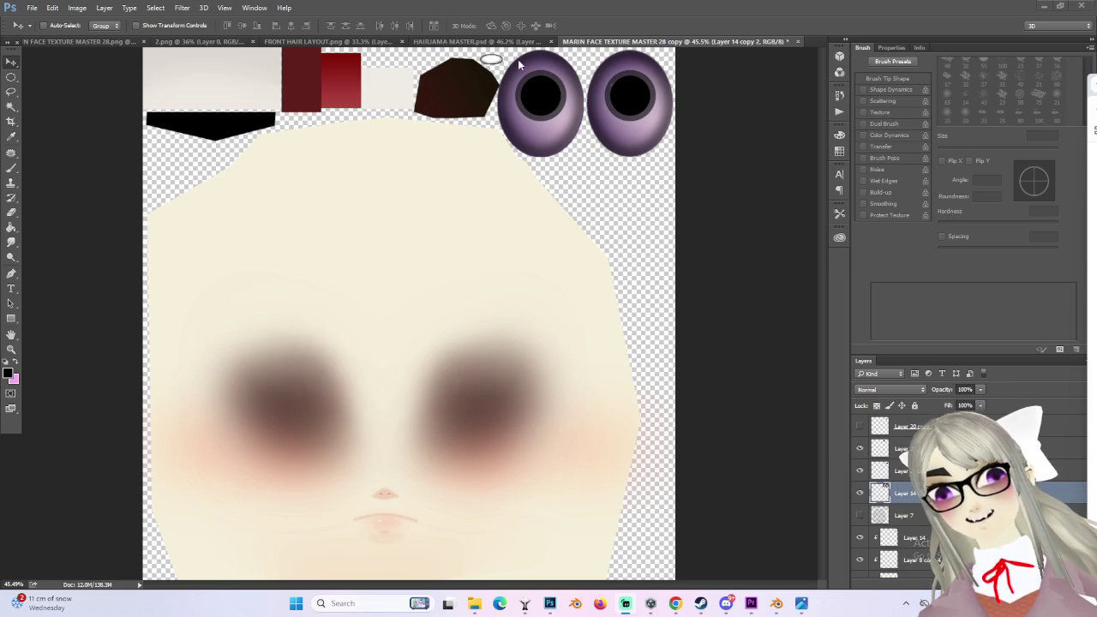
# Step: Save a PNG copy named MARIN FACE TEXTURE MASTER 38, accepting the default PNG options
pyautogui.click(32, 7)
pyautogui.click(55, 137)
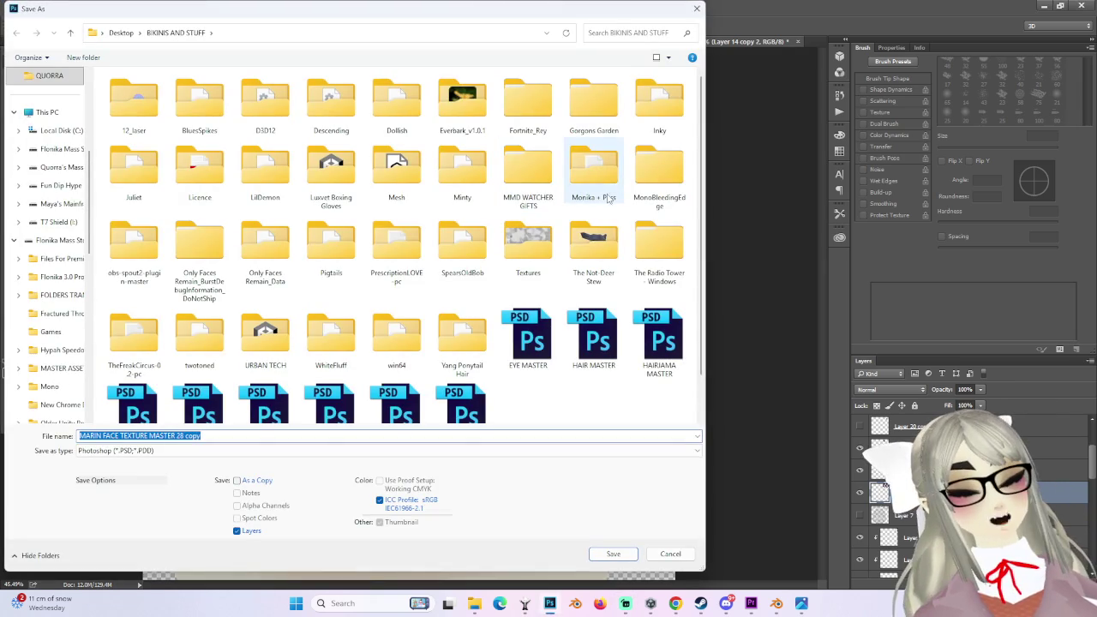
pyautogui.click(205, 451)
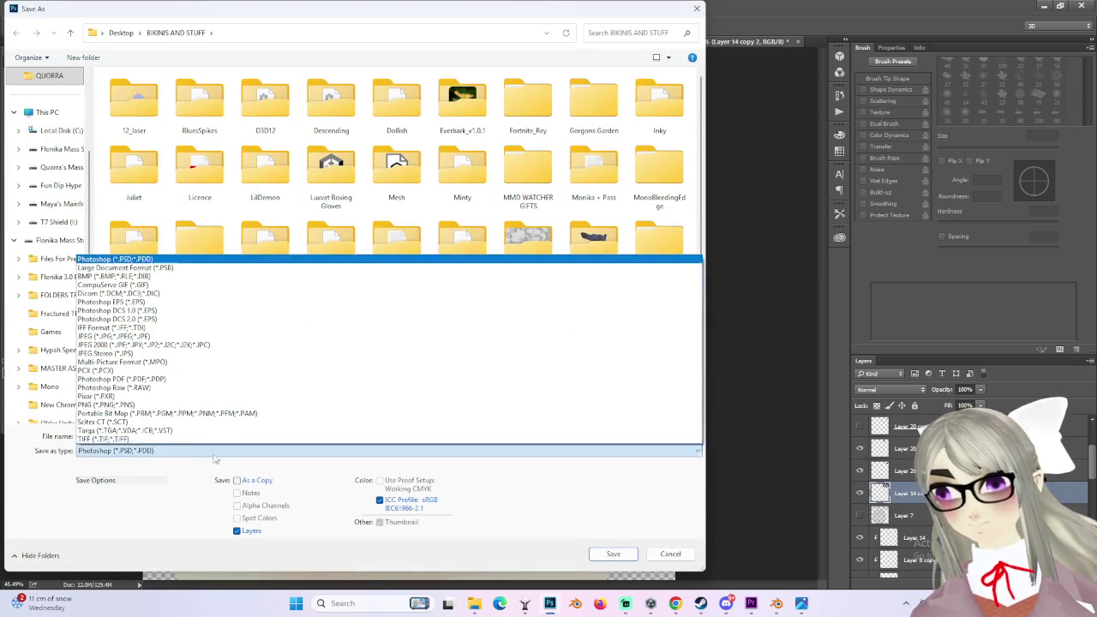
pyautogui.click(127, 406)
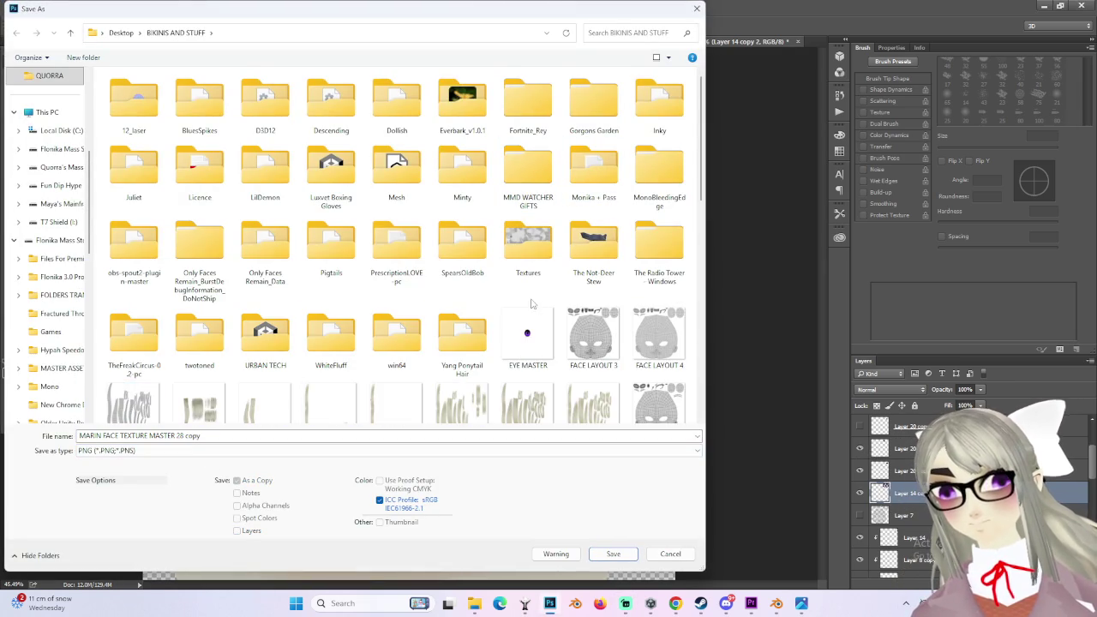
pyautogui.scroll(-10, 531, 304)
pyautogui.click(133, 305)
pyautogui.click(200, 436)
pyautogui.press('BackSpace')
pyautogui.write('8')
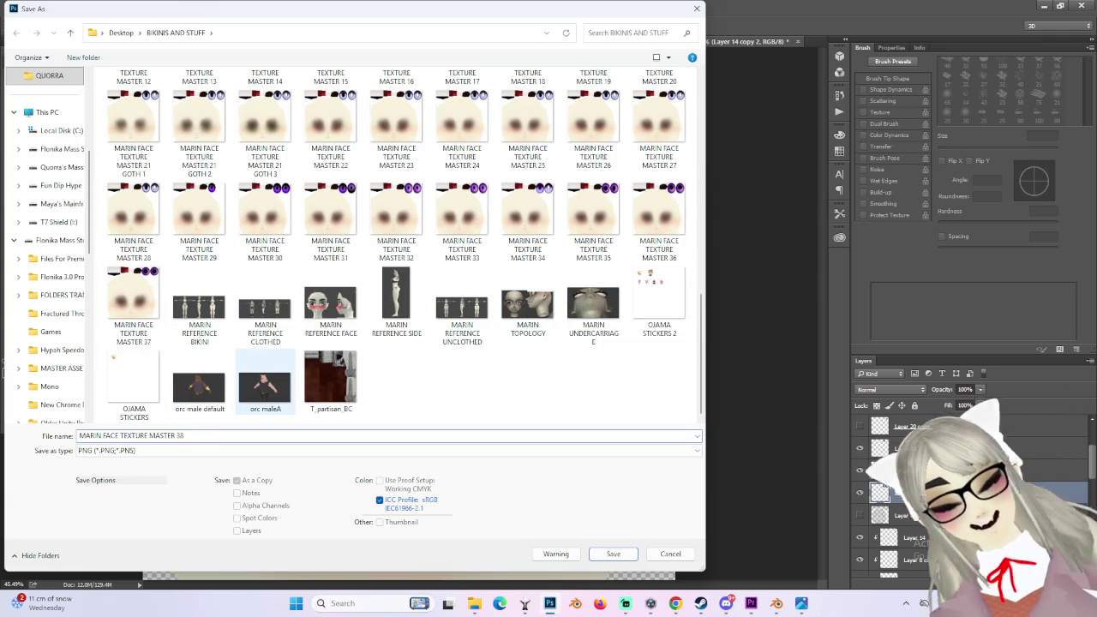
pyautogui.press('Return')
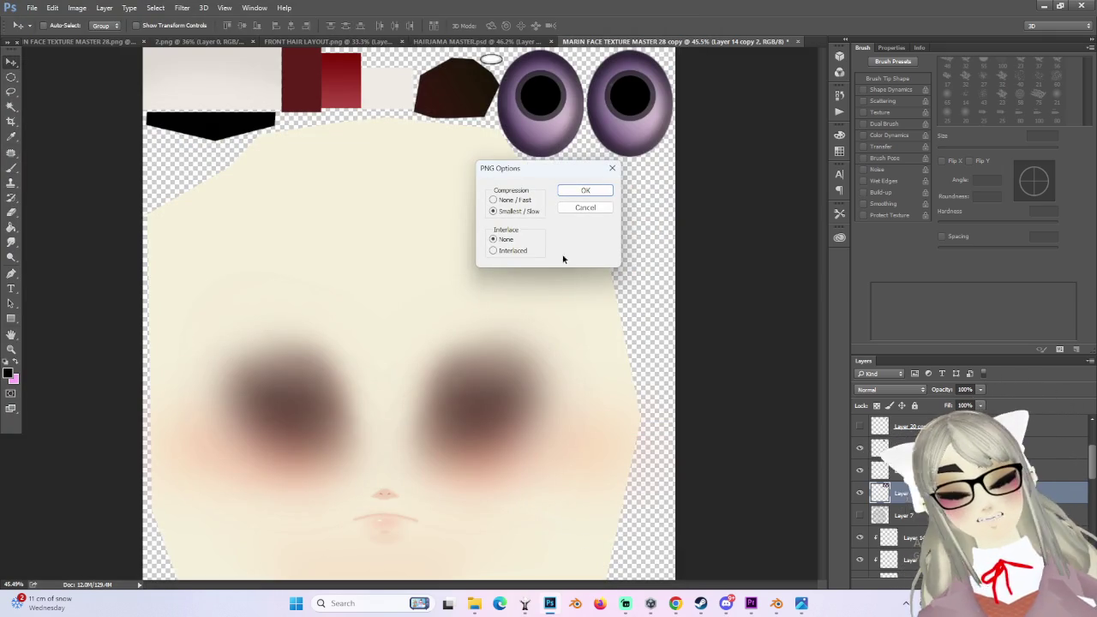
pyautogui.click(588, 191)
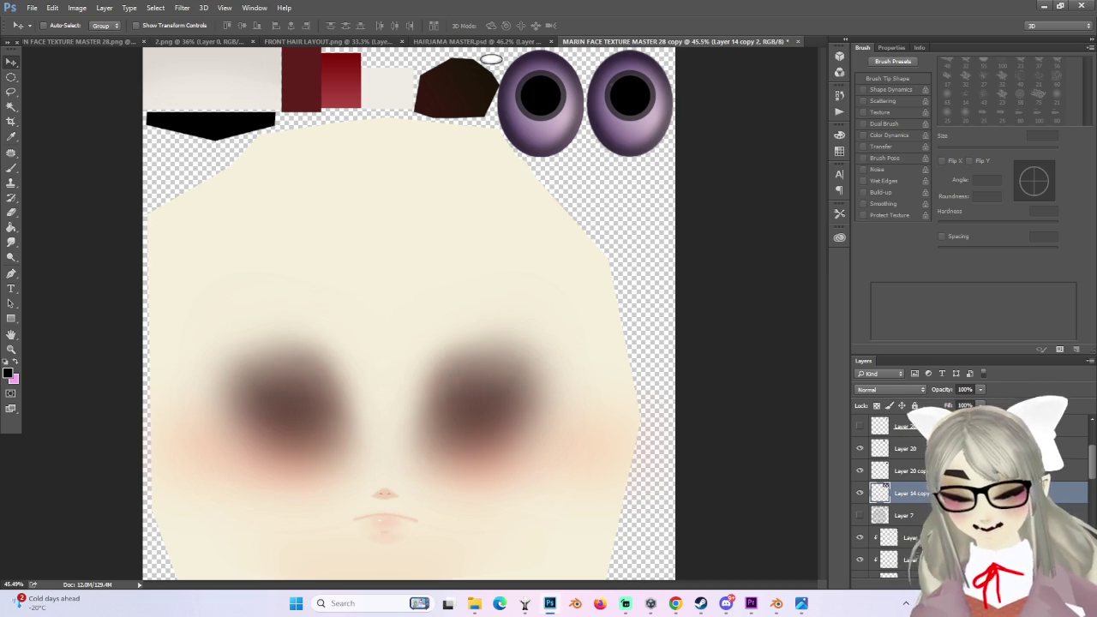
# Step: In Blender, load MARIN FACE TEXTURE MASTER 38.png into the head's Image Texture node
pyautogui.click(1044, 6)
pyautogui.moveTo(609, 293)
pyautogui.mouseDown(button='middle')
pyautogui.moveTo(530, 269)
pyautogui.moveTo(485, 271)
pyautogui.mouseUp(button='middle')
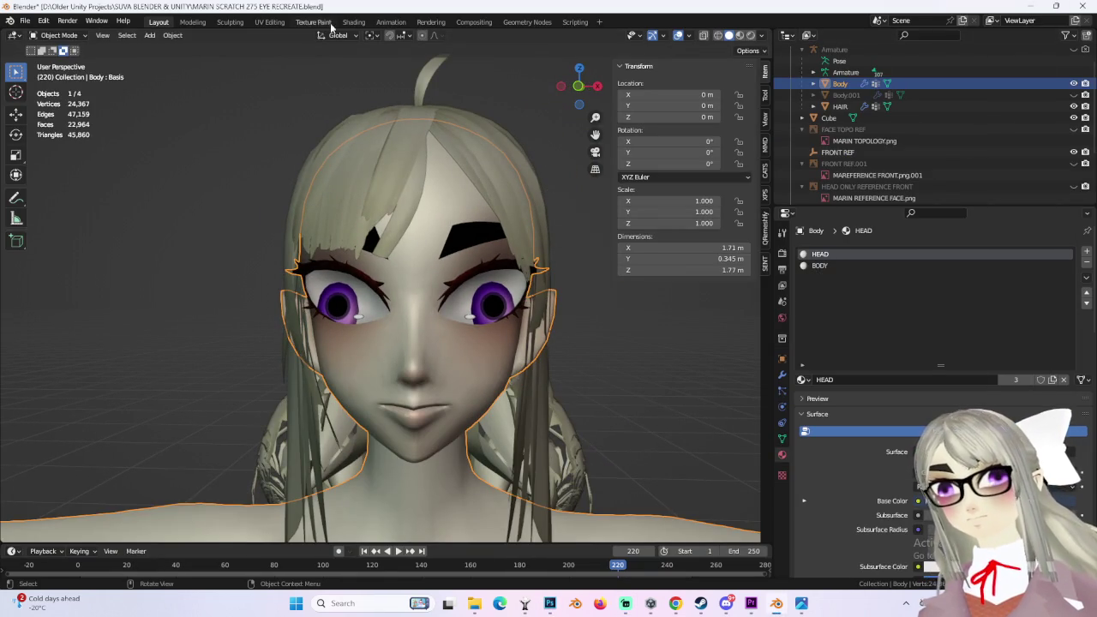
pyautogui.click(352, 22)
pyautogui.click(389, 409)
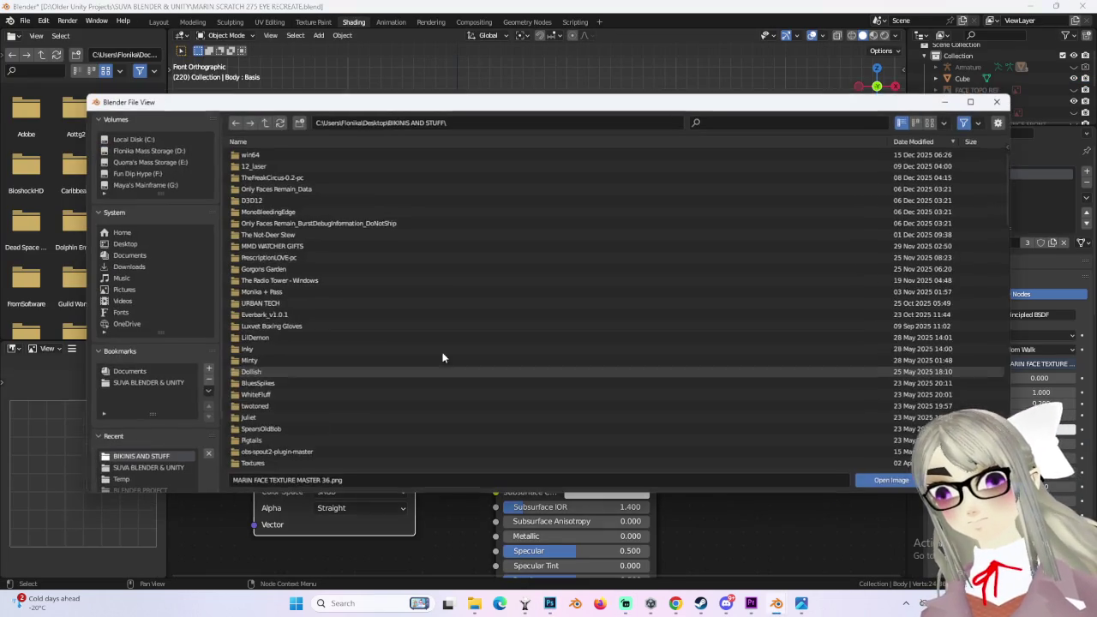
pyautogui.scroll(-5, 319, 433)
pyautogui.click(328, 395)
pyautogui.doubleClick(329, 395)
pyautogui.moveTo(360, 308); pyautogui.dragTo(559, 257, button='middle')
# Step: Back in Layout, check the muted purple eyes from the front, then return to Photoshop
pyautogui.click(171, 23)
pyautogui.moveTo(631, 334)
pyautogui.mouseDown(button='middle')
pyautogui.moveTo(663, 338)
pyautogui.moveTo(597, 353)
pyautogui.moveTo(534, 228)
pyautogui.mouseUp(button='middle')
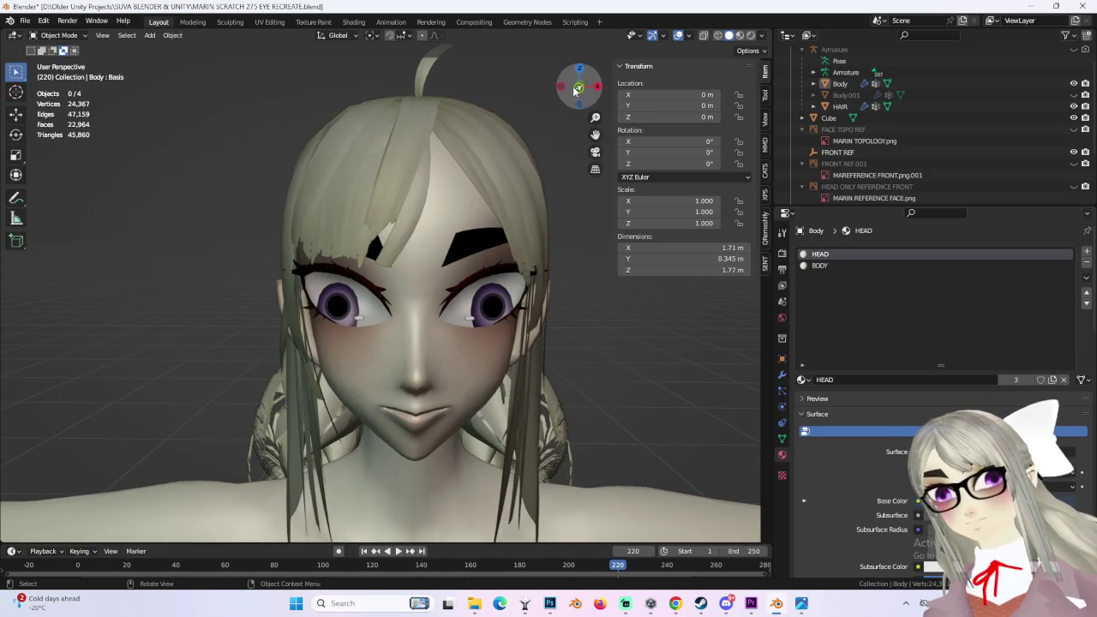
pyautogui.press('KP_1')
pyautogui.scroll(-1, 619, 364)
pyautogui.keyDown('shift'); pyautogui.moveTo(621, 350); pyautogui.dragTo(549, 322, button='middle'); pyautogui.keyUp('shift')
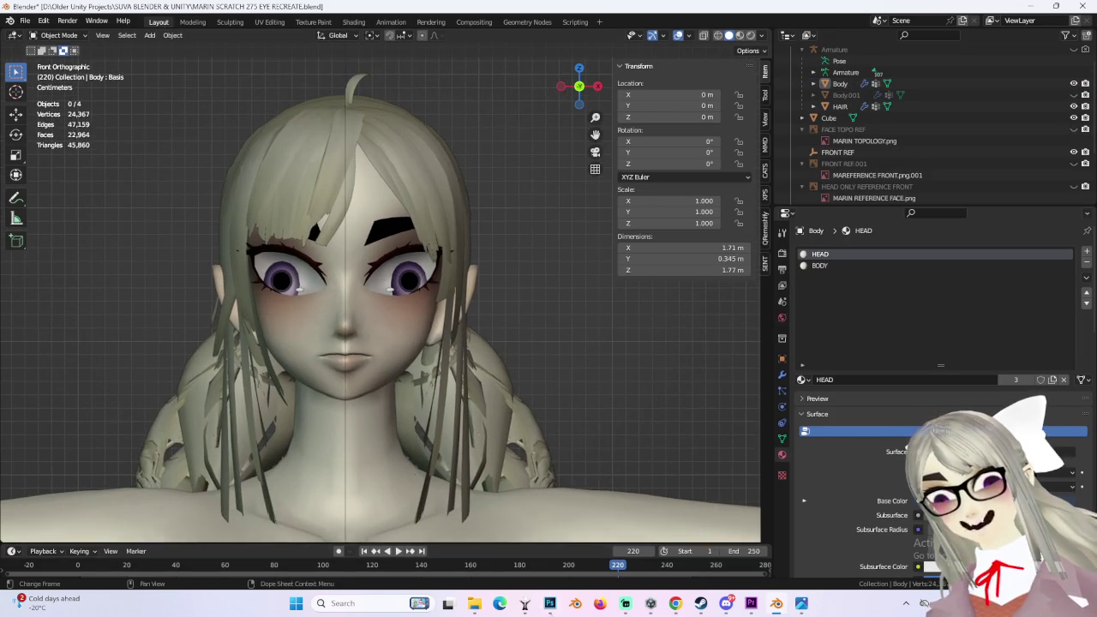
pyautogui.click(550, 603)
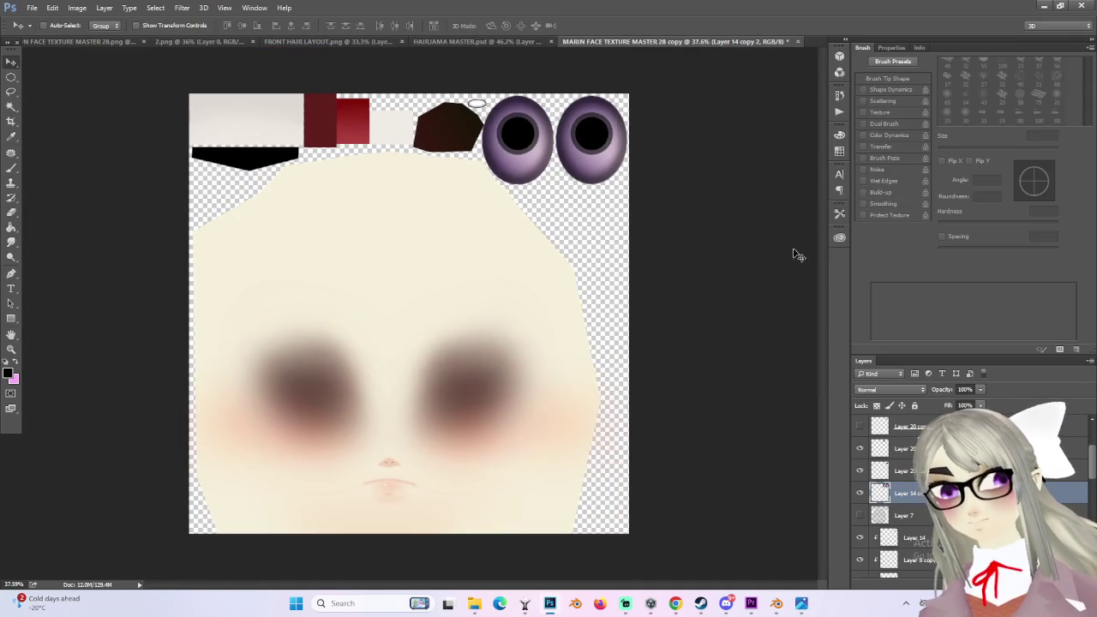
# Step: Try Magic Wand selections on parts of both eyes' iris rings
pyautogui.keyDown('alt'); pyautogui.scroll(2, 581, 186); pyautogui.keyUp('alt')
pyautogui.keyDown('alt'); pyautogui.scroll(2, 507, 206); pyautogui.keyUp('alt')
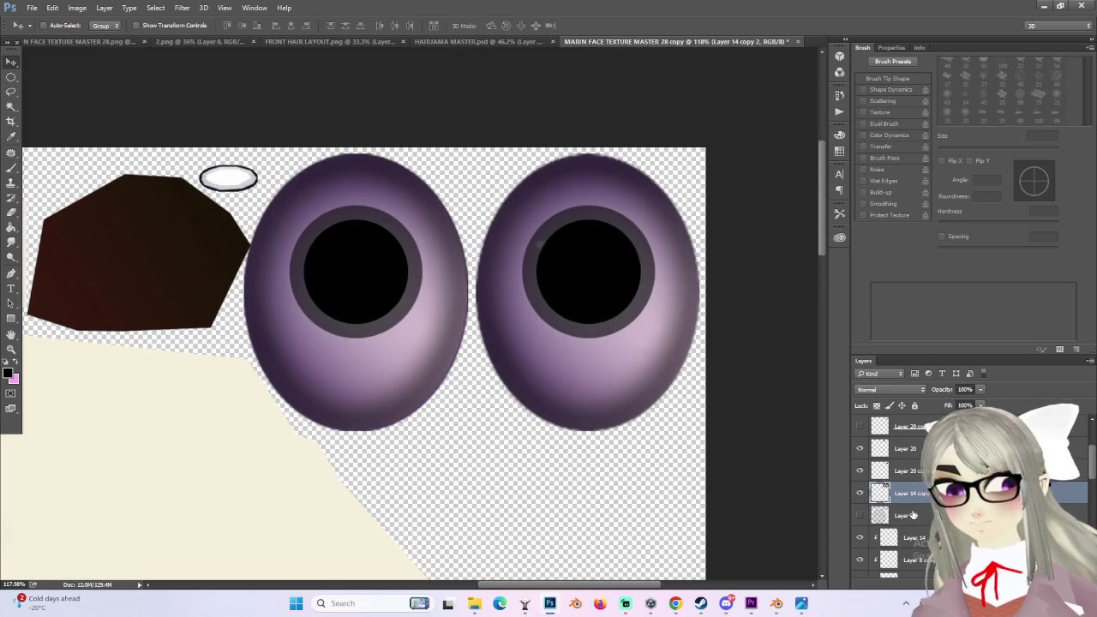
pyautogui.click(12, 107)
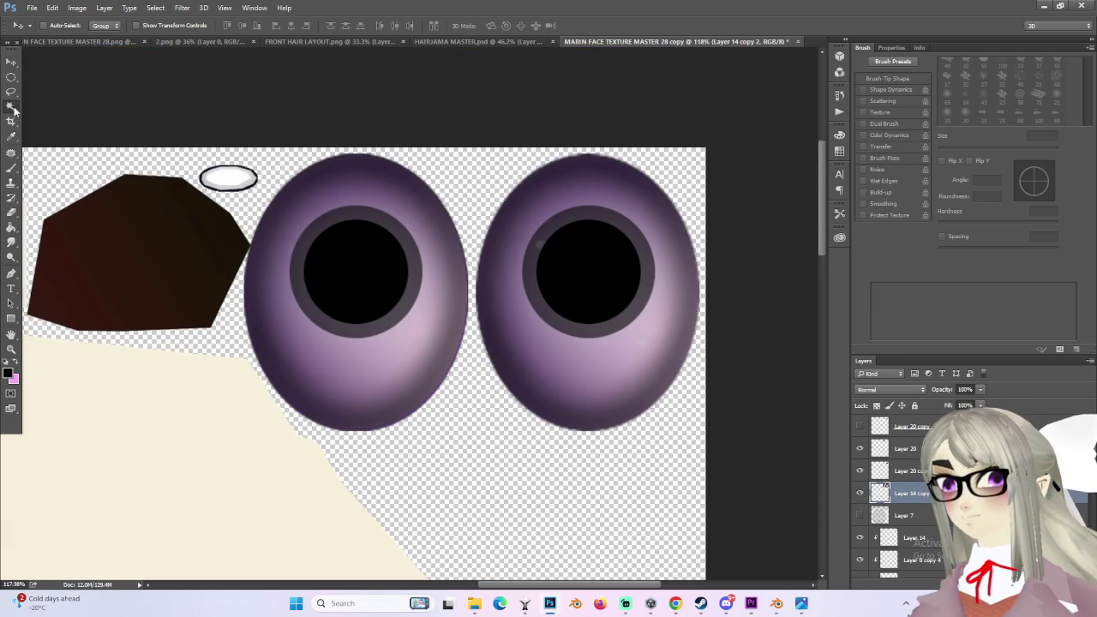
pyautogui.click(375, 218)
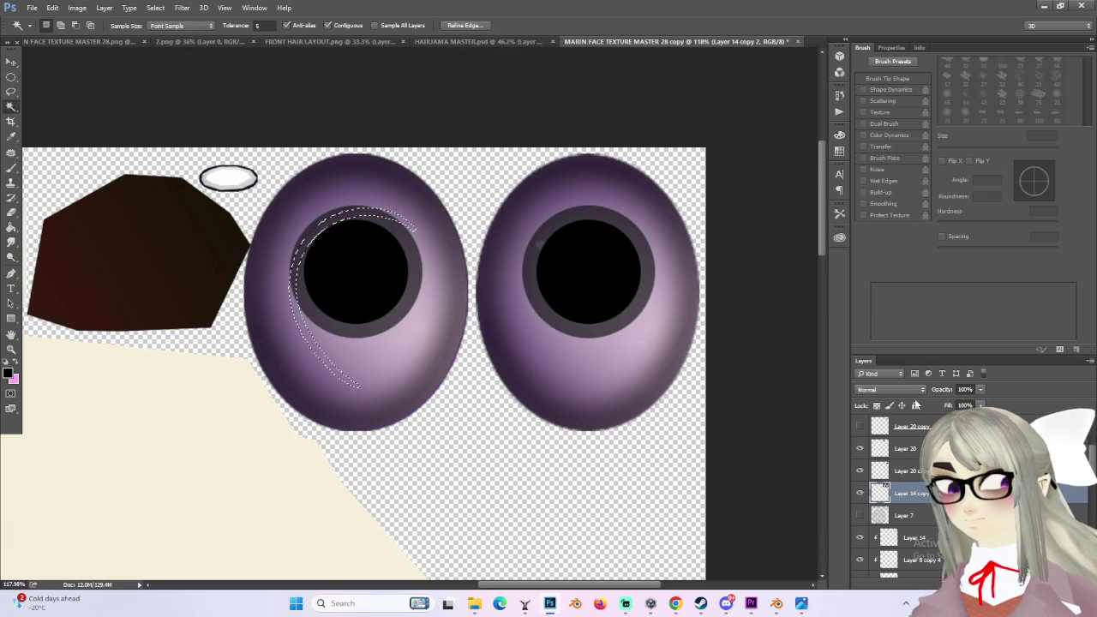
pyautogui.click(860, 493)
pyautogui.click(859, 493)
pyautogui.click(604, 221)
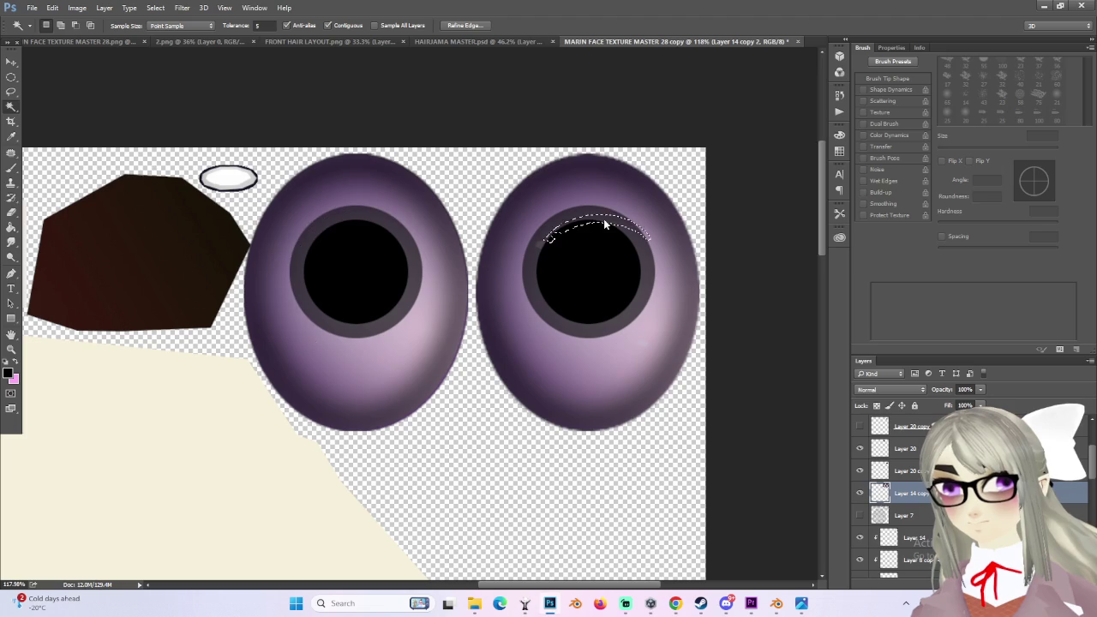
pyautogui.click(649, 260)
pyautogui.click(658, 267)
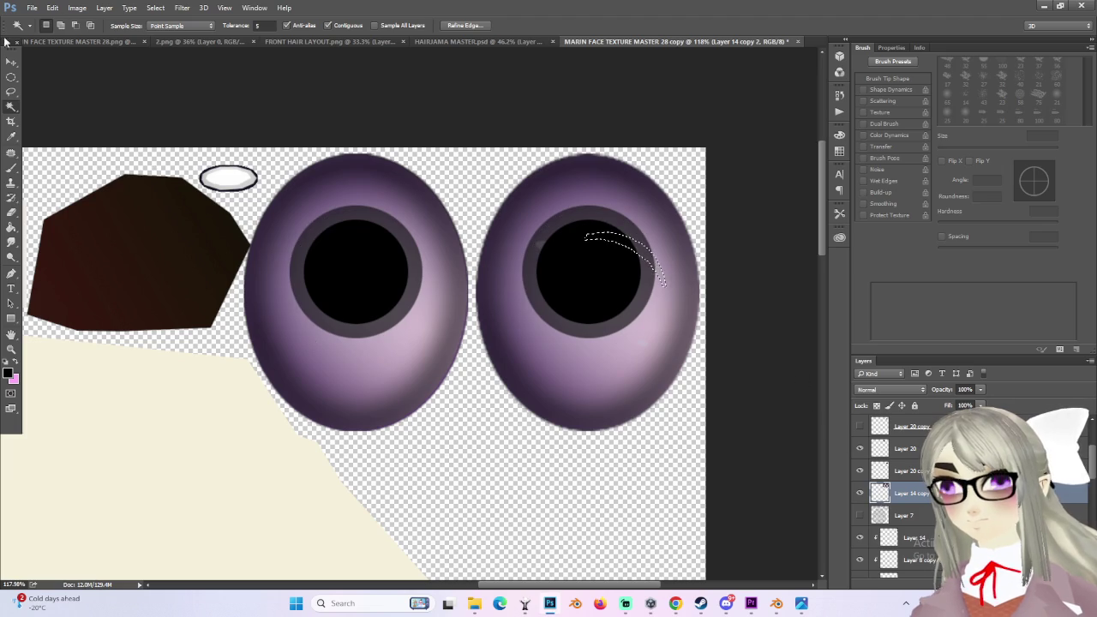
# Step: Clear the selection and reselect the left iris edges with the Magic Wand
pyautogui.click(11, 77)
pyautogui.hotkey('ctrl', 'd')
pyautogui.click(11, 107)
pyautogui.click(352, 216)
pyautogui.click(357, 205)
pyautogui.click(435, 283)
# Step: Compare the eye layers' visibility, then delete the duplicate Layer 20 copy
pyautogui.click(861, 495)
pyautogui.click(860, 494)
pyautogui.press('m')
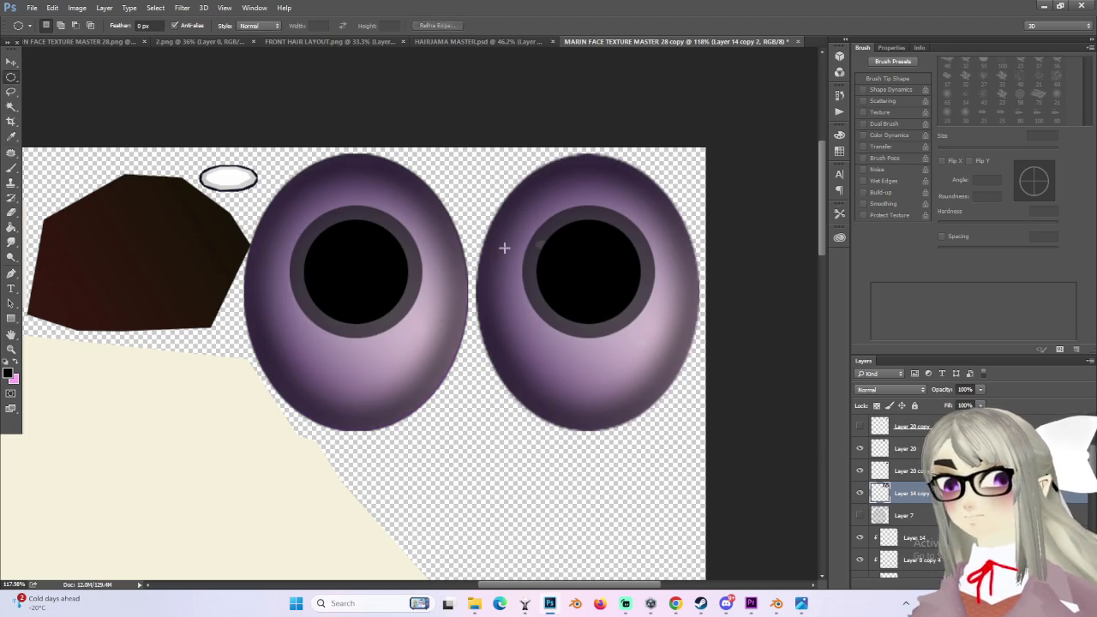
pyautogui.click(860, 493)
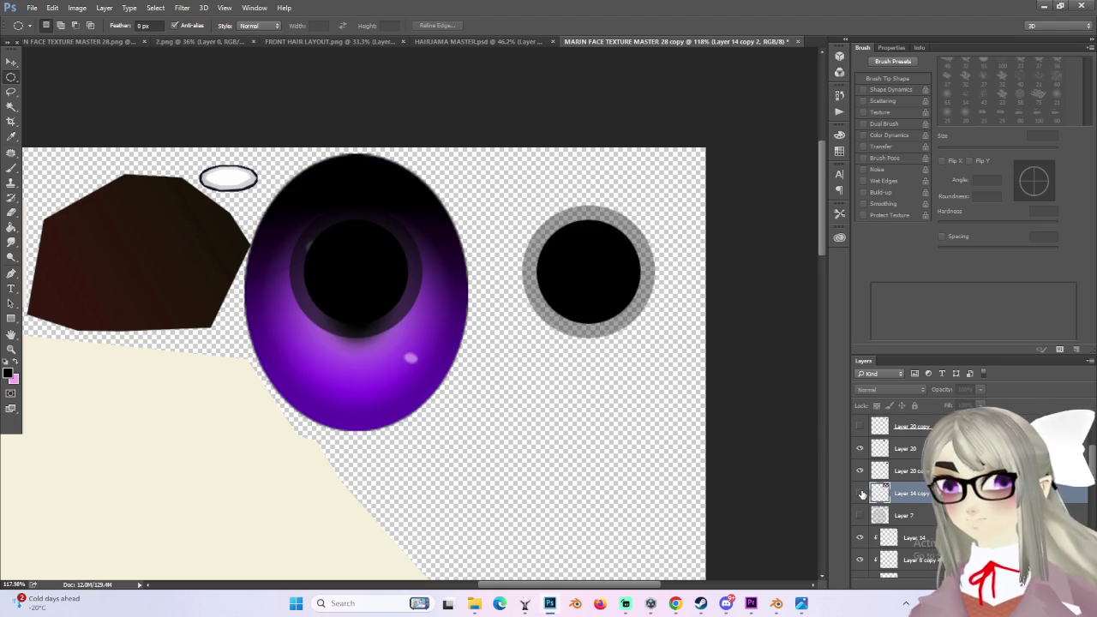
pyautogui.click(862, 493)
pyautogui.click(861, 471)
pyautogui.click(860, 471)
pyautogui.click(859, 448)
pyautogui.click(859, 448)
pyautogui.click(906, 448)
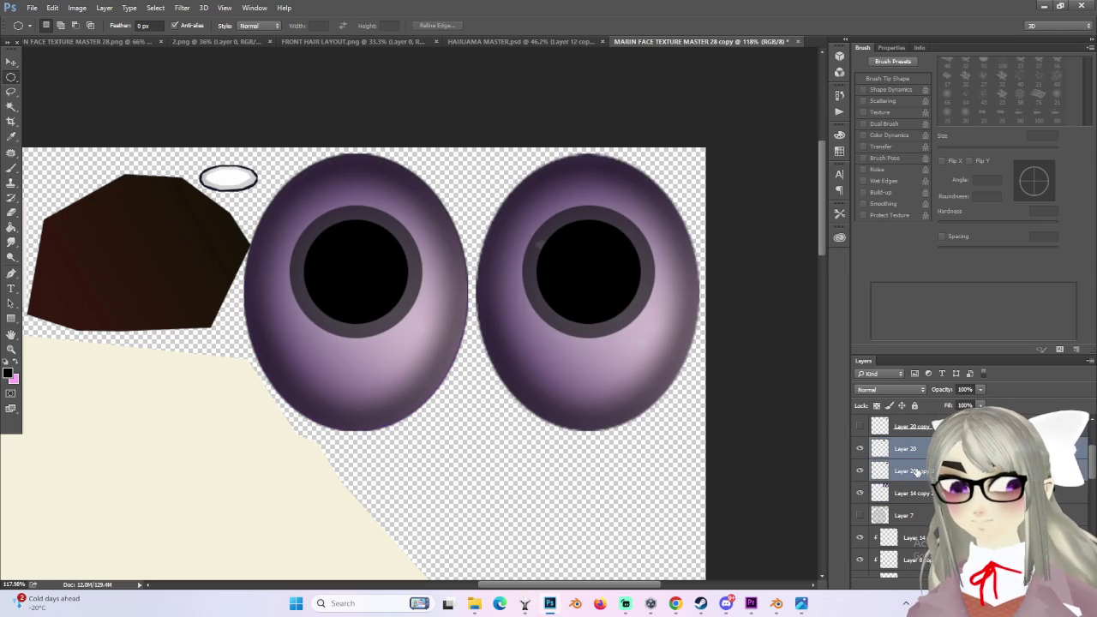
pyautogui.rightClick(917, 473)
pyautogui.click(930, 408)
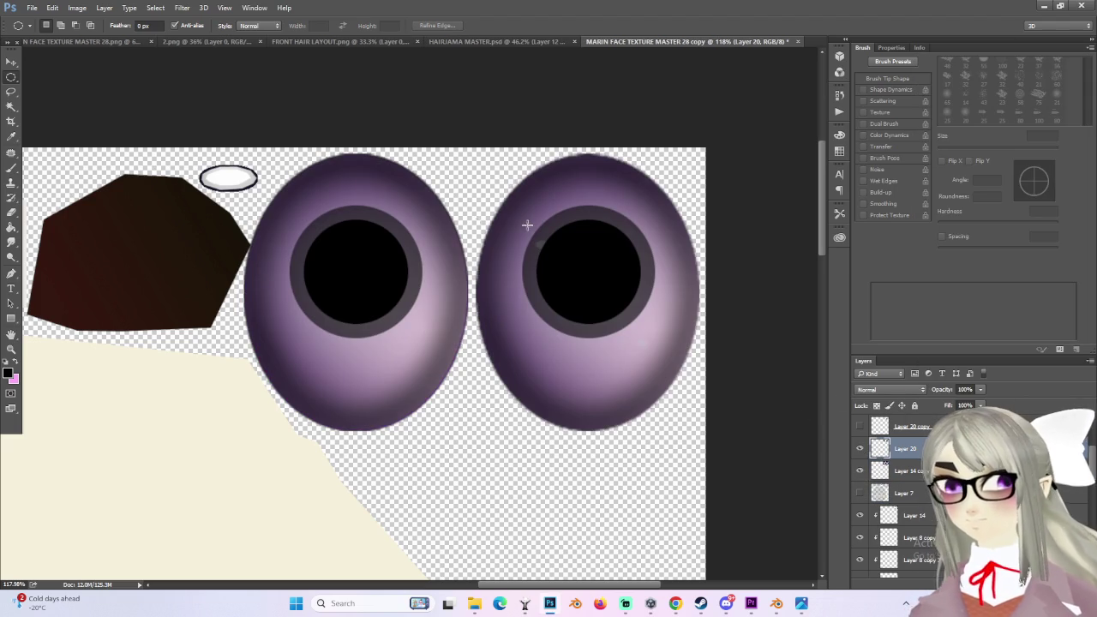
# Step: Magic Wand both grey iris rings with Tolerance 32
pyautogui.click(11, 107)
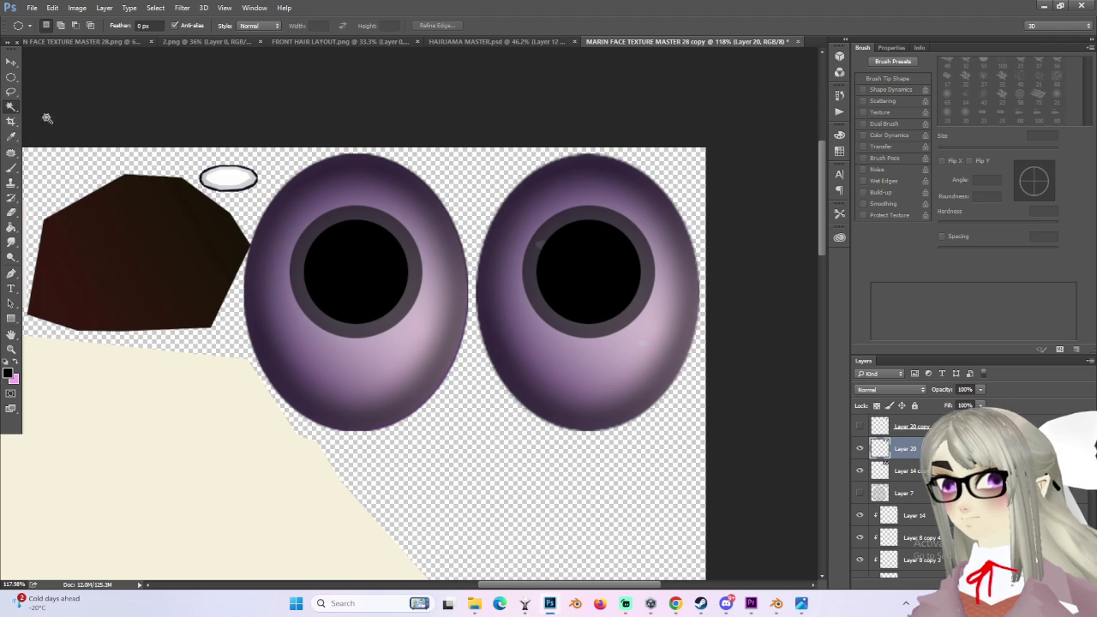
pyautogui.click(533, 266)
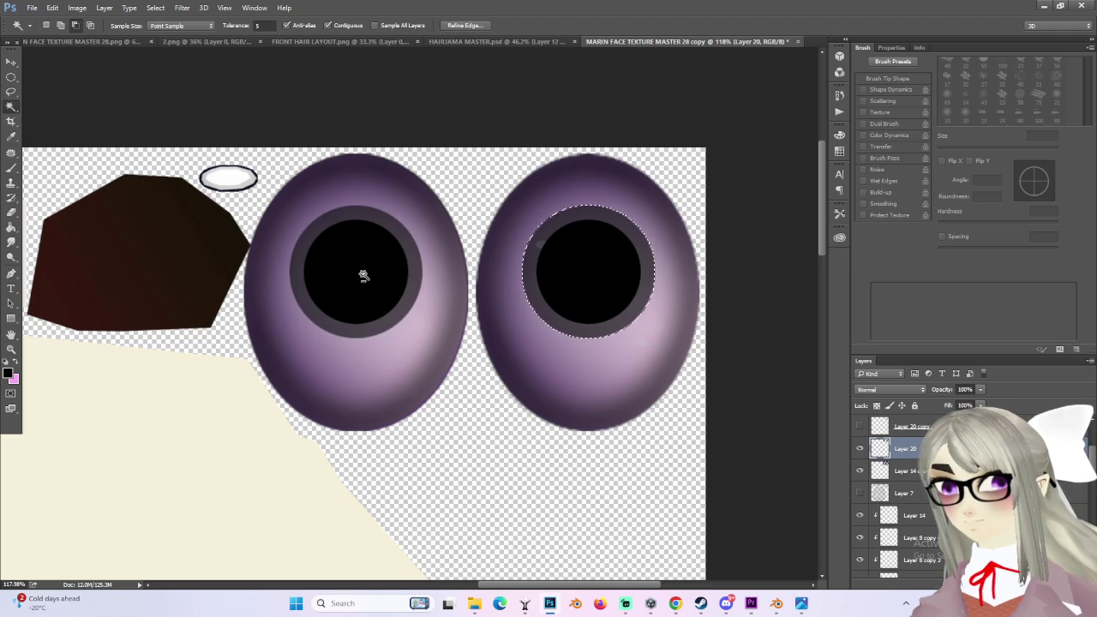
pyautogui.doubleClick(264, 25)
pyautogui.write('32')
pyautogui.click(390, 231)
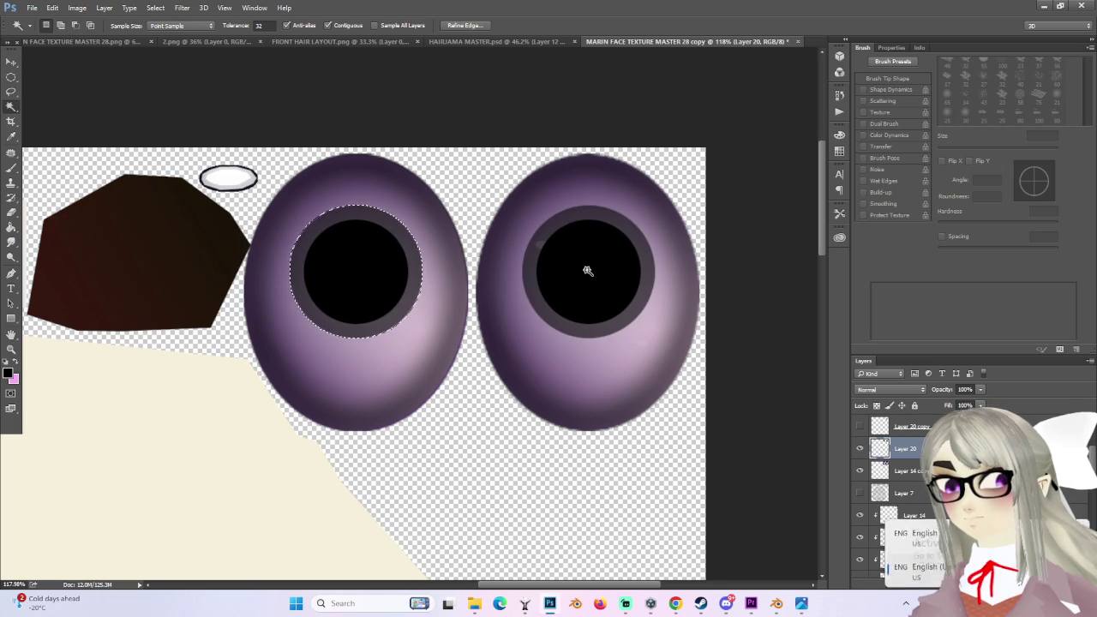
pyautogui.keyDown('alt'); pyautogui.scroll(1, 587, 270); pyautogui.keyUp('alt')
pyautogui.click(566, 221)
# Step: Merge Layer 20 down into Layer 14 copy 2, re-add the left ring, and add Layer 15
pyautogui.click(858, 450)
pyautogui.click(859, 449)
pyautogui.click(860, 470)
pyautogui.click(860, 471)
pyautogui.rightClick(907, 447)
pyautogui.click(947, 409)
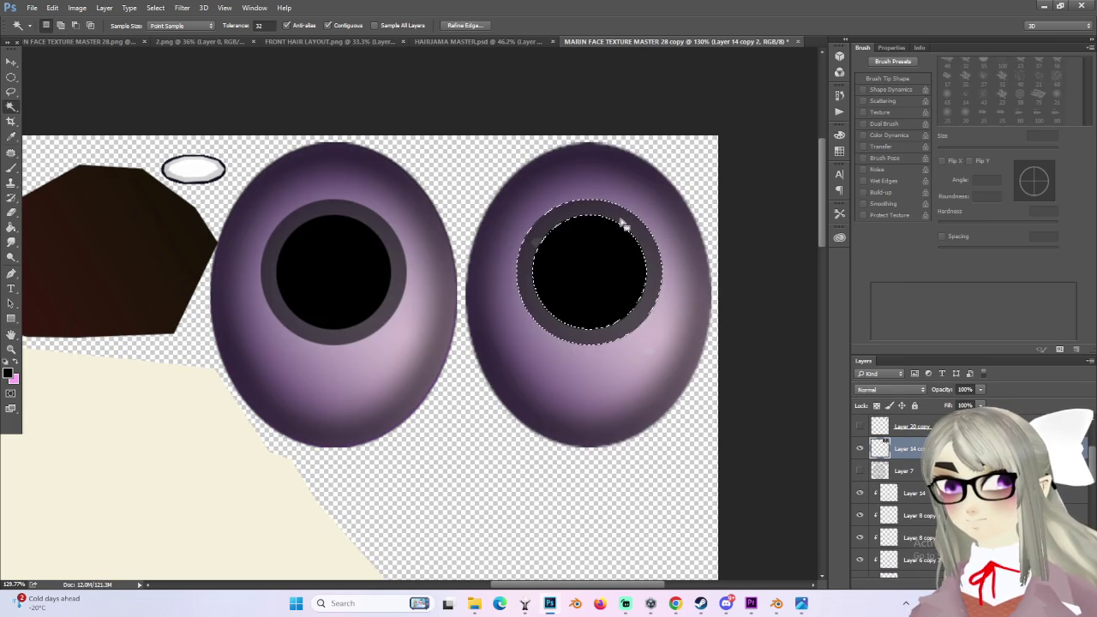
pyautogui.keyDown('shift'); pyautogui.click(367, 228); pyautogui.keyUp('shift')
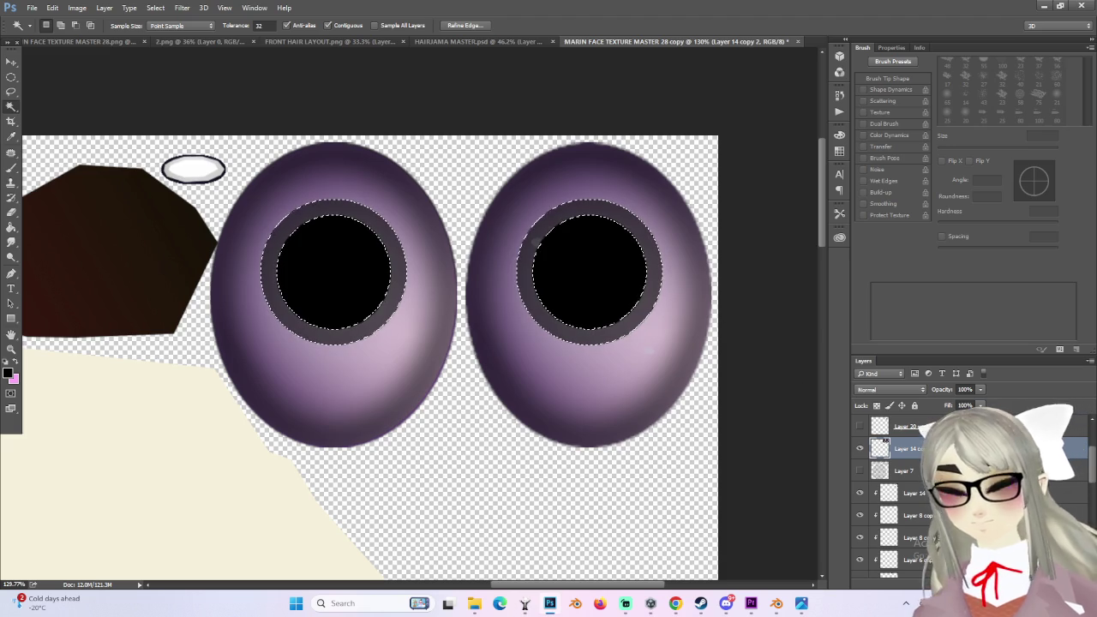
pyautogui.hotkey('ctrl', 'shift', 'alt', 'n')
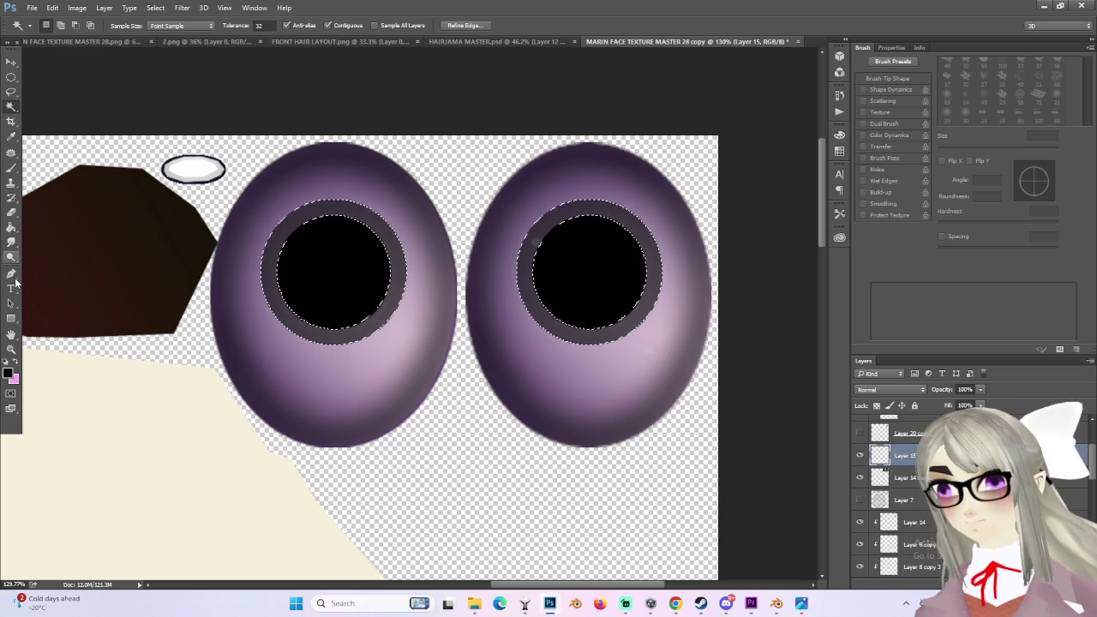
# Step: Keep pink as the foreground colour and switch to the Gradient tool
pyautogui.click(12, 228)
pyautogui.click(17, 362)
pyautogui.click(8, 371)
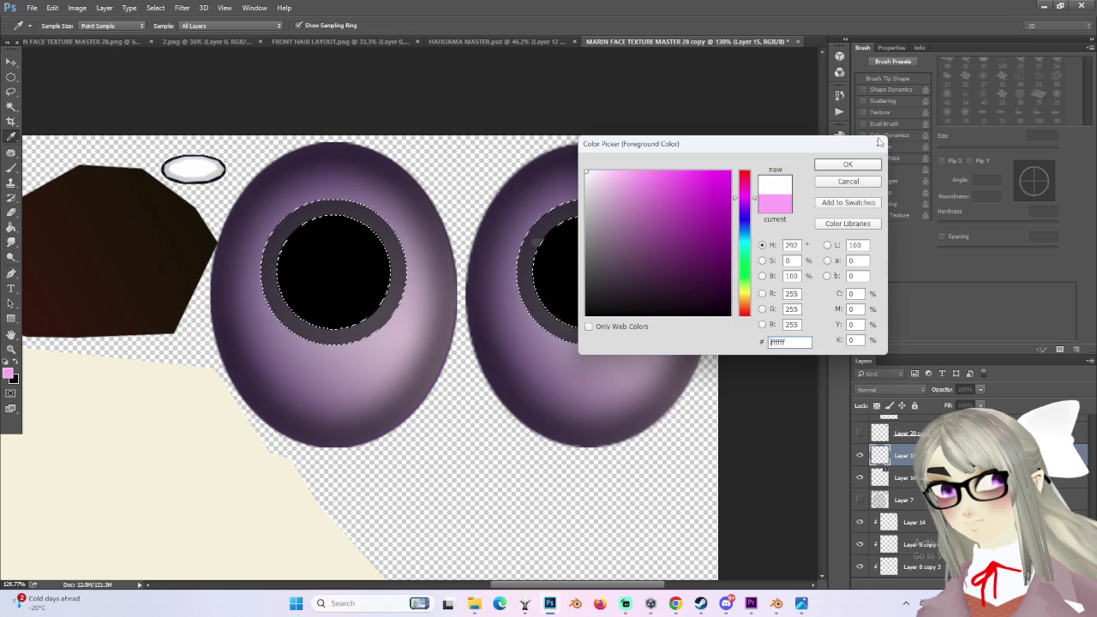
pyautogui.click(848, 163)
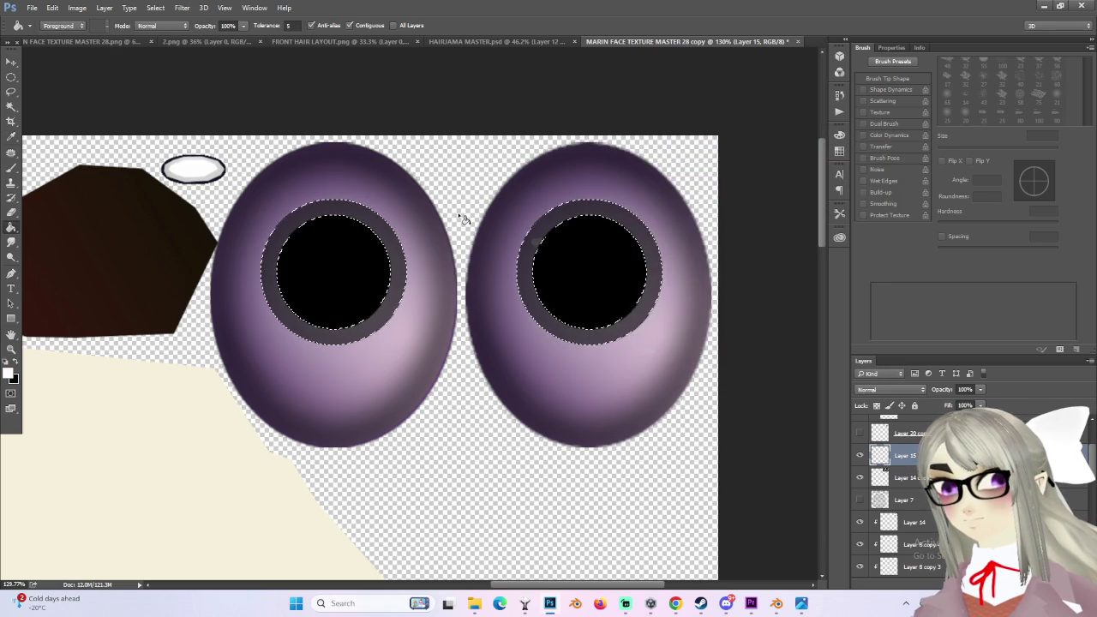
pyautogui.click(11, 228)
pyautogui.rightClick(10, 228)
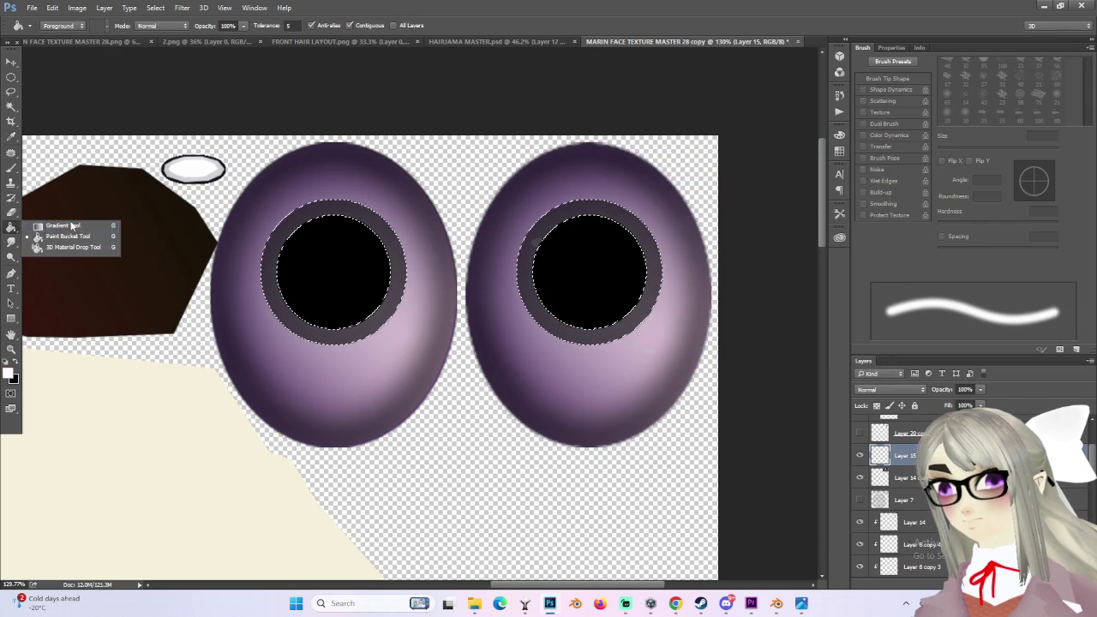
pyautogui.click(56, 230)
pyautogui.hotkey('shift', 'g')
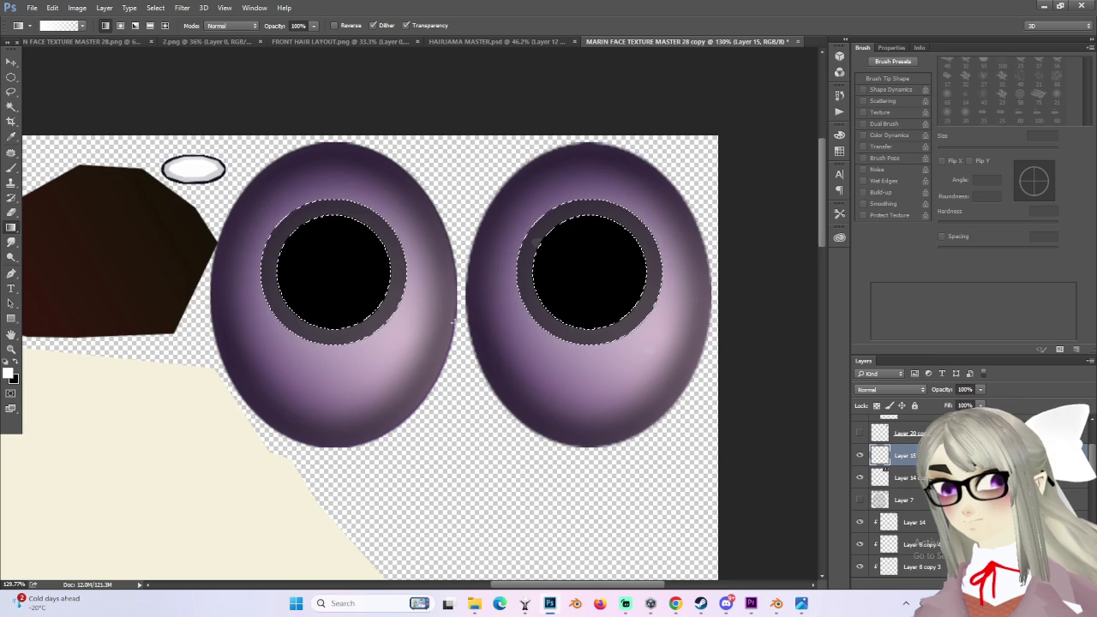
# Step: Try several gradient fills across the iris rings, undoing each one
pyautogui.moveTo(455, 196); pyautogui.dragTo(455, 198)
pyautogui.hotkey('ctrl', 'z')
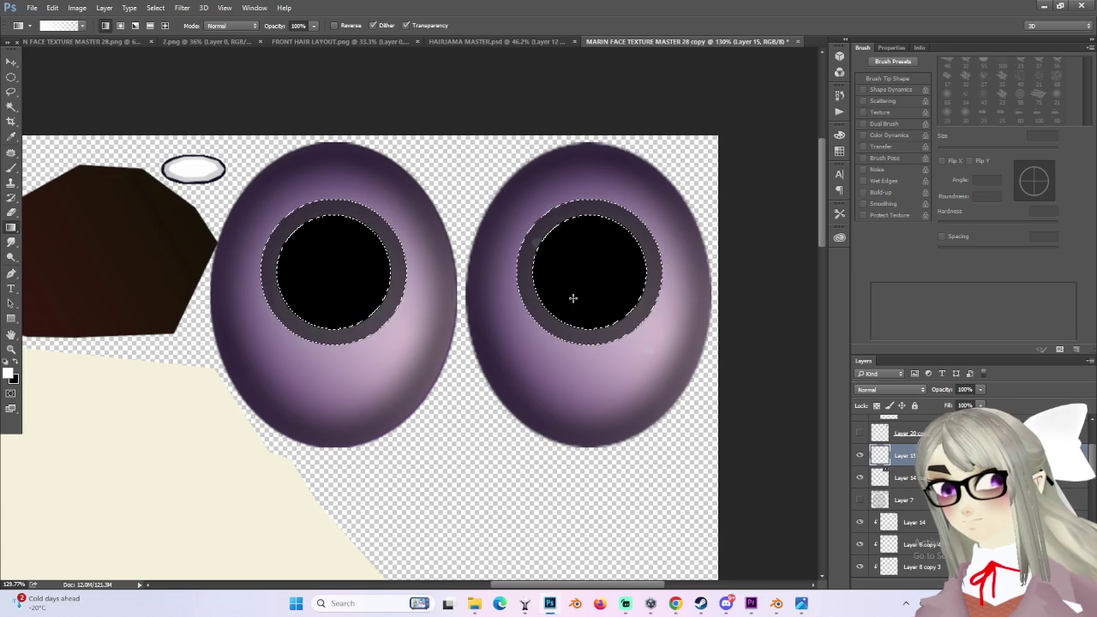
pyautogui.moveTo(589, 330); pyautogui.dragTo(477, 206)
pyautogui.hotkey('ctrl', 'z')
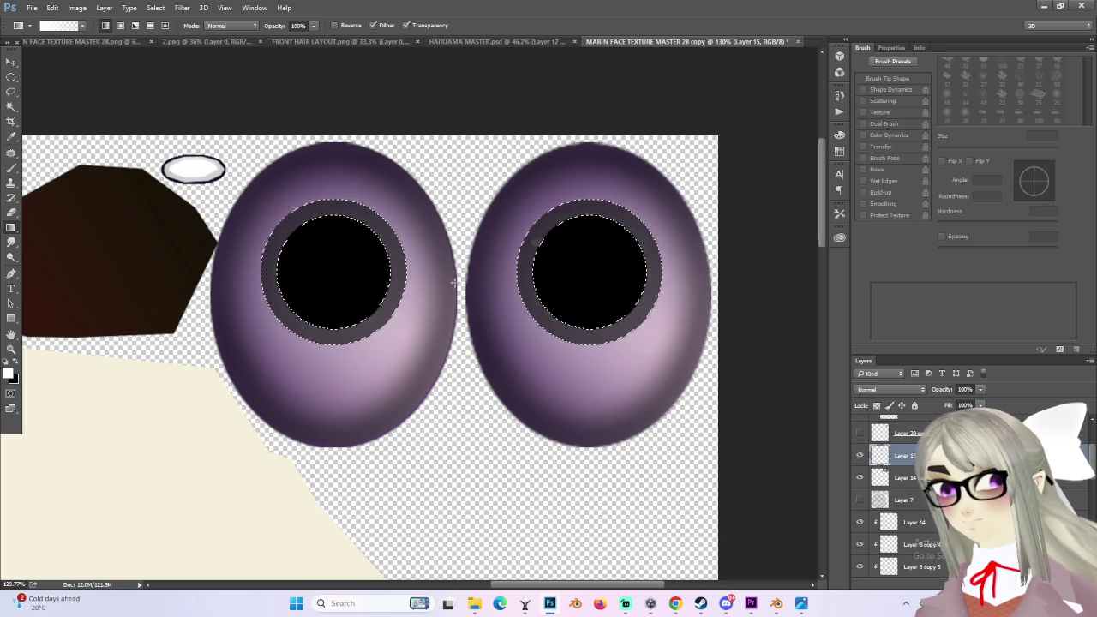
pyautogui.moveTo(471, 300); pyautogui.dragTo(468, 240)
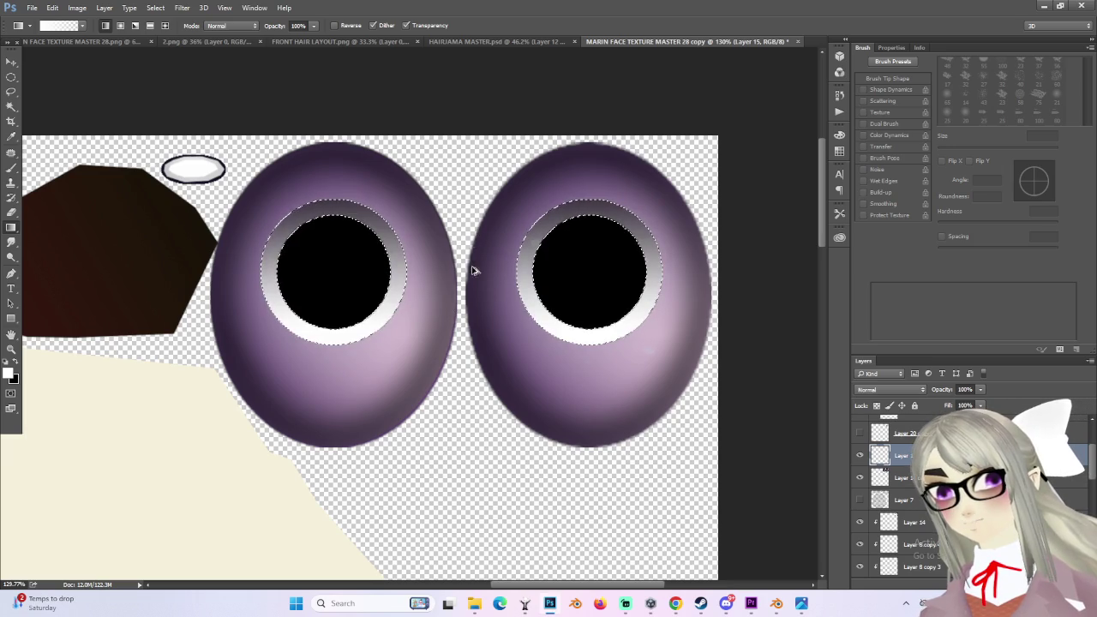
pyautogui.hotkey('ctrl', 'z')
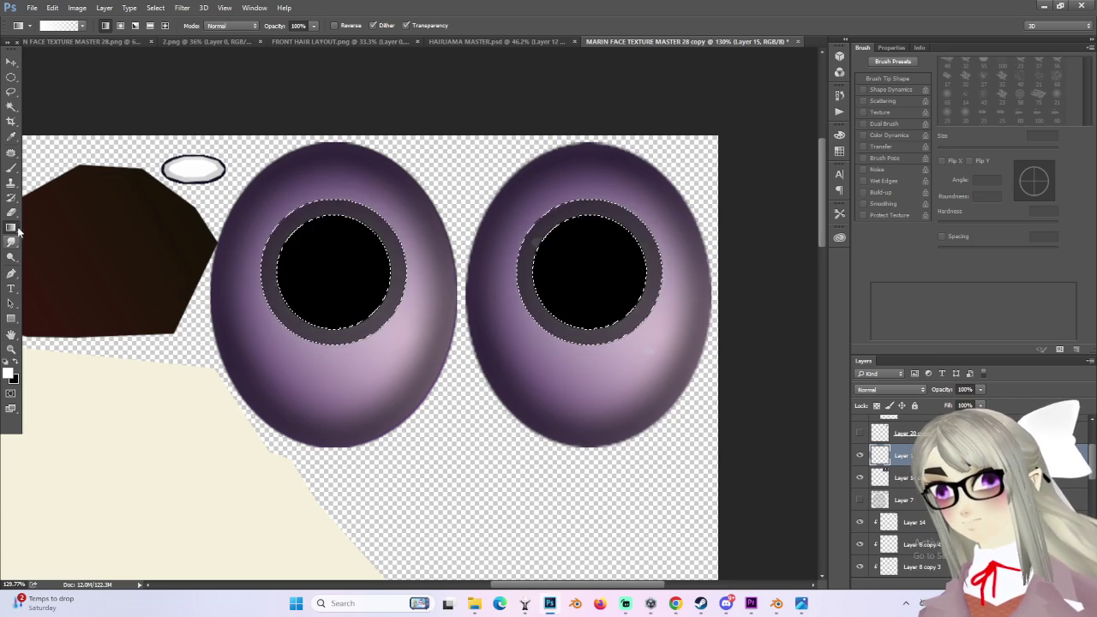
# Step: Fill both iris rings with the Spectrum rainbow gradient preset
pyautogui.click(82, 27)
pyautogui.click(23, 85)
pyautogui.click(500, 368)
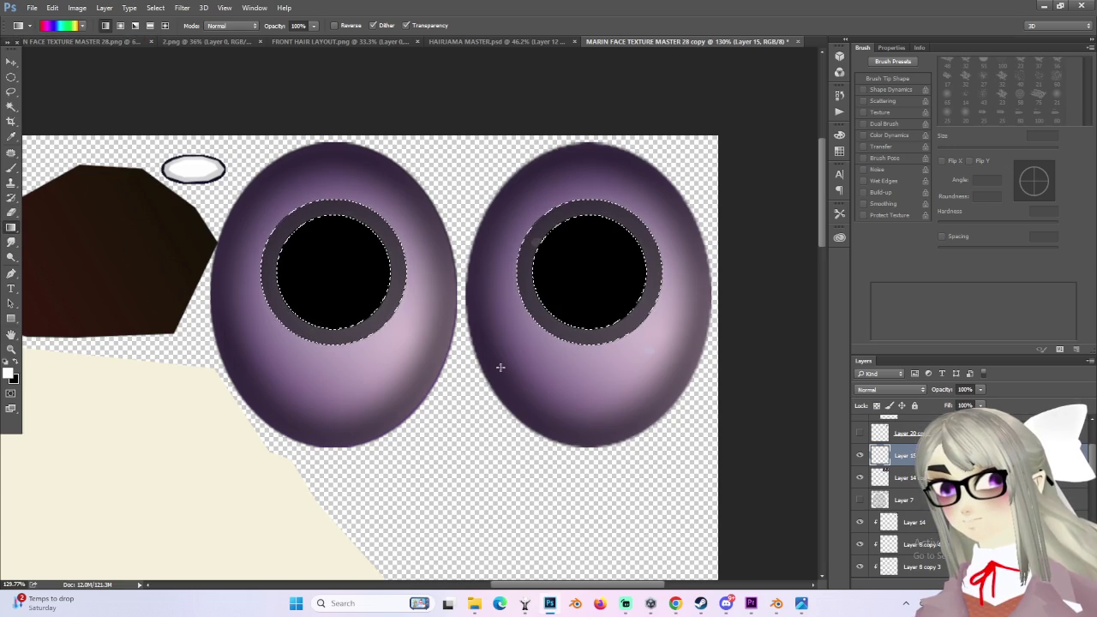
pyautogui.moveTo(499, 368); pyautogui.dragTo(492, 335)
pyautogui.hotkey('ctrl', 'z')
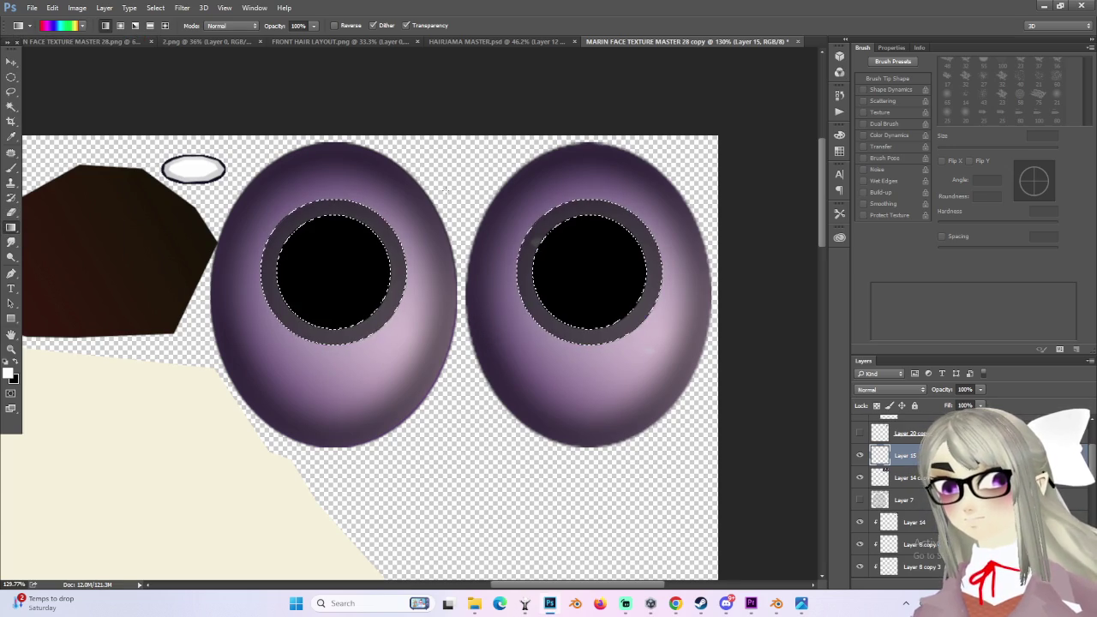
pyautogui.hotkey('ctrl', 'z')
pyautogui.keyDown('alt'); pyautogui.scroll(-2, 398, 257); pyautogui.keyUp('alt')
pyautogui.keyDown('alt'); pyautogui.scroll(1, 397, 257); pyautogui.keyUp('alt')
pyautogui.keyDown('alt'); pyautogui.scroll(1, 398, 257); pyautogui.keyUp('alt')
# Step: Deselect the rings and lower the rainbow layer's opacity to 25%
pyautogui.click(11, 77)
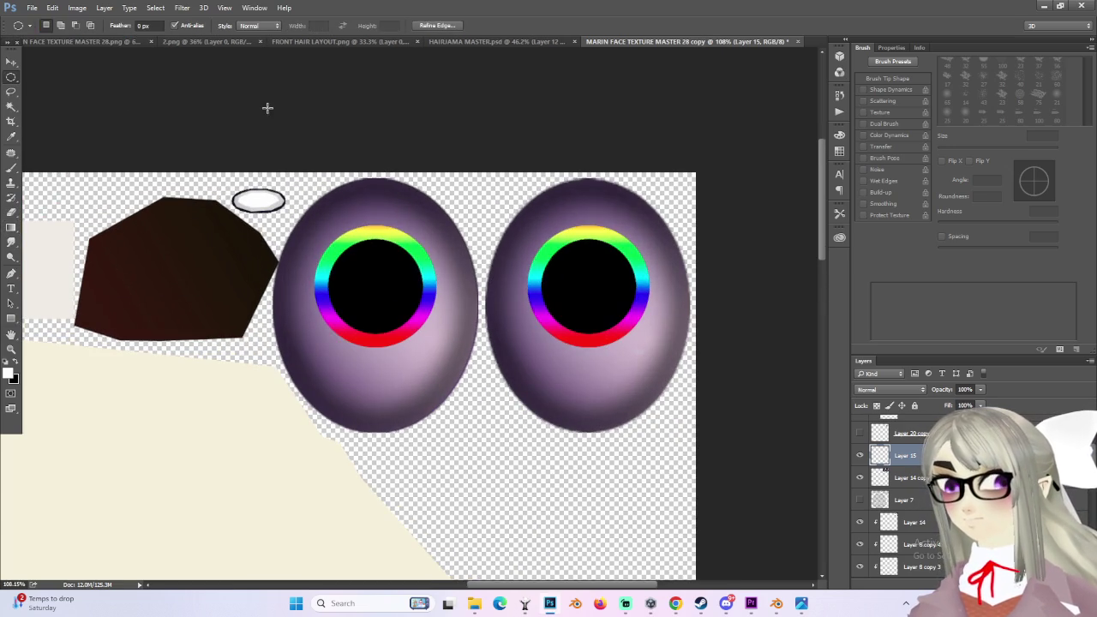
pyautogui.hotkey('ctrl', 'd')
pyautogui.keyDown('alt'); pyautogui.scroll(-2, 396, 245); pyautogui.keyUp('alt')
pyautogui.keyDown('alt'); pyautogui.scroll(1, 488, 250); pyautogui.keyUp('alt')
pyautogui.keyDown('alt'); pyautogui.scroll(1, 489, 251); pyautogui.keyUp('alt')
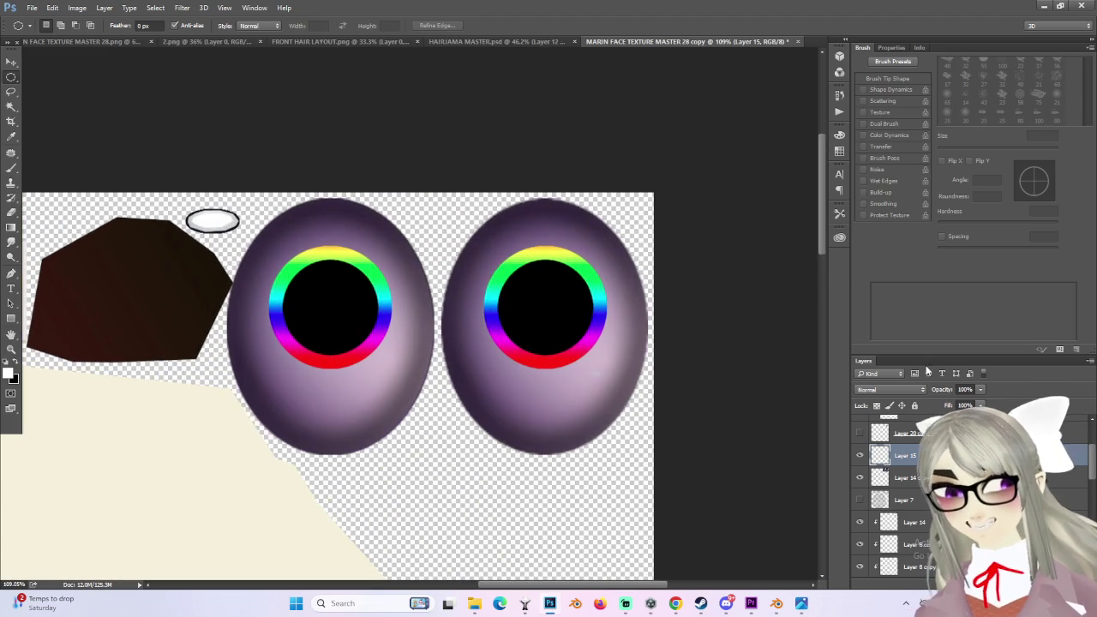
pyautogui.click(980, 389)
pyautogui.moveTo(981, 403); pyautogui.dragTo(936, 402)
# Step: Use File > Save As for the face texture with PNG as the file type
pyautogui.keyDown('alt'); pyautogui.scroll(-3, 638, 341); pyautogui.keyUp('alt')
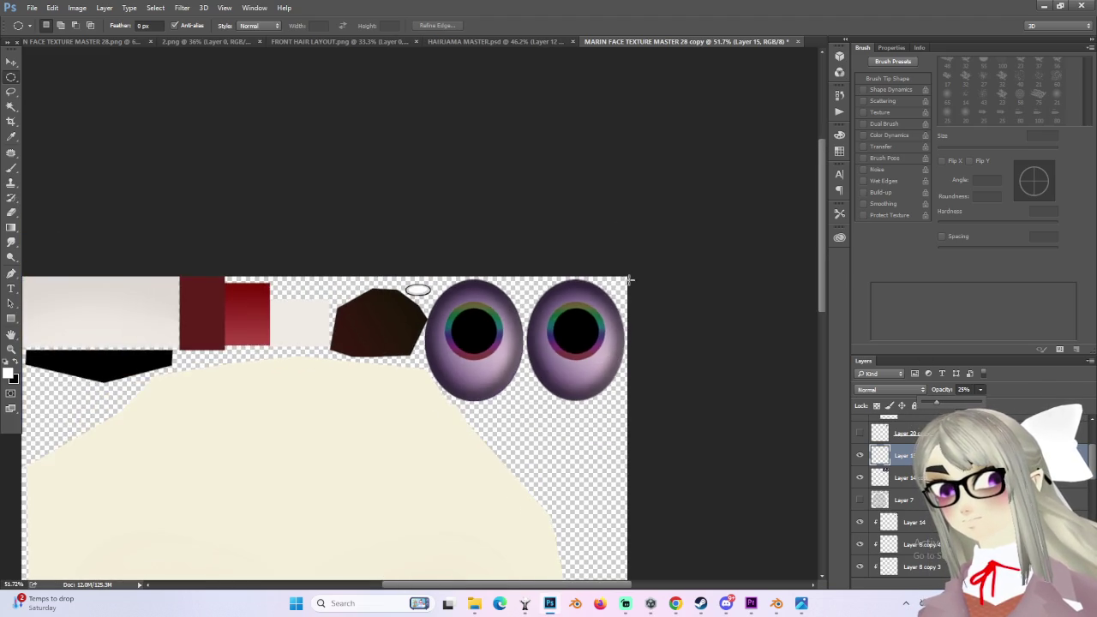
pyautogui.keyDown('alt'); pyautogui.scroll(3, 488, 214); pyautogui.keyUp('alt')
pyautogui.click(33, 8)
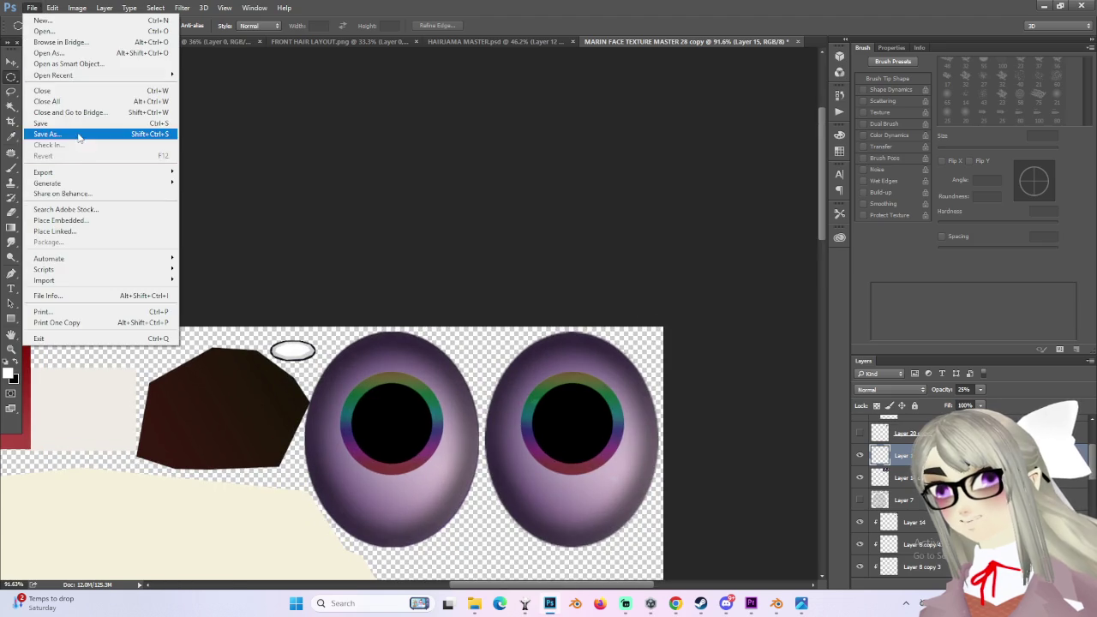
pyautogui.click(81, 133)
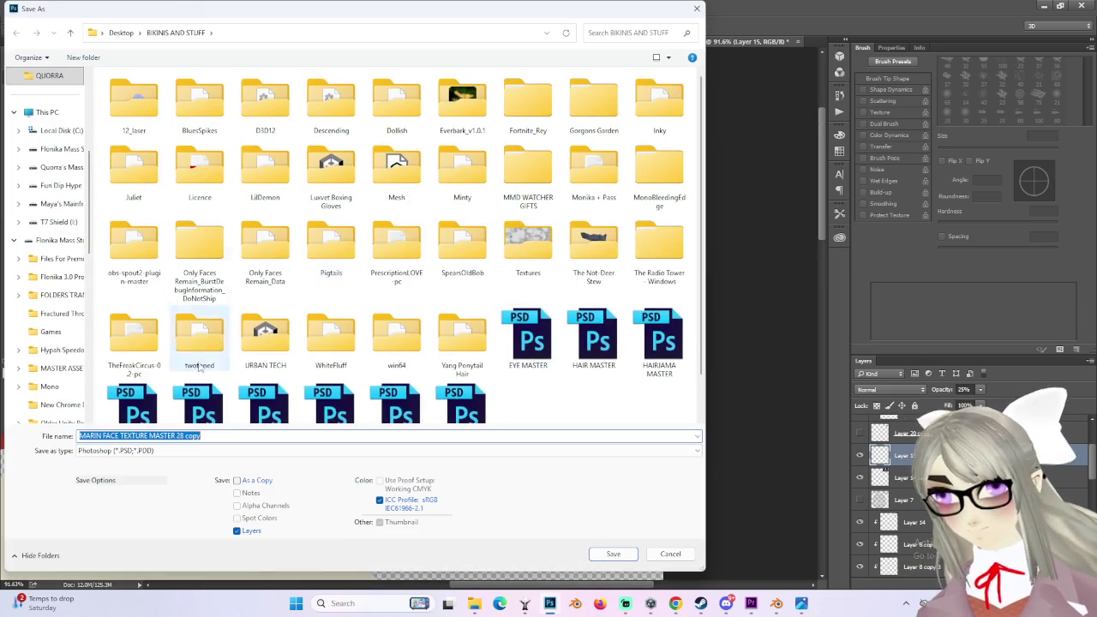
pyautogui.click(129, 450)
pyautogui.click(129, 404)
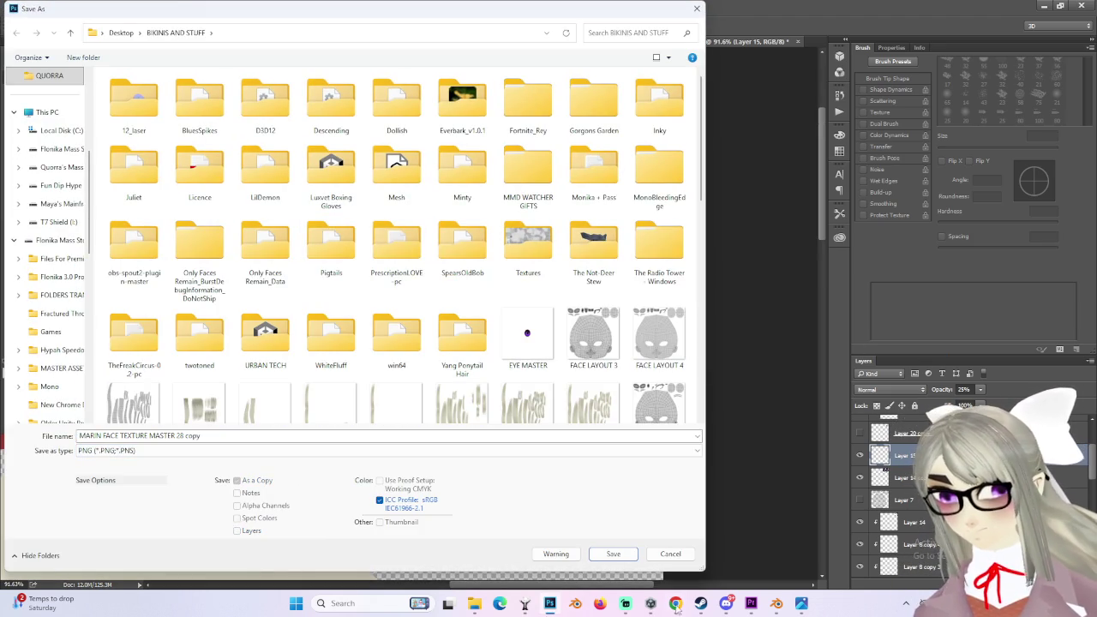
pyautogui.click(726, 603)
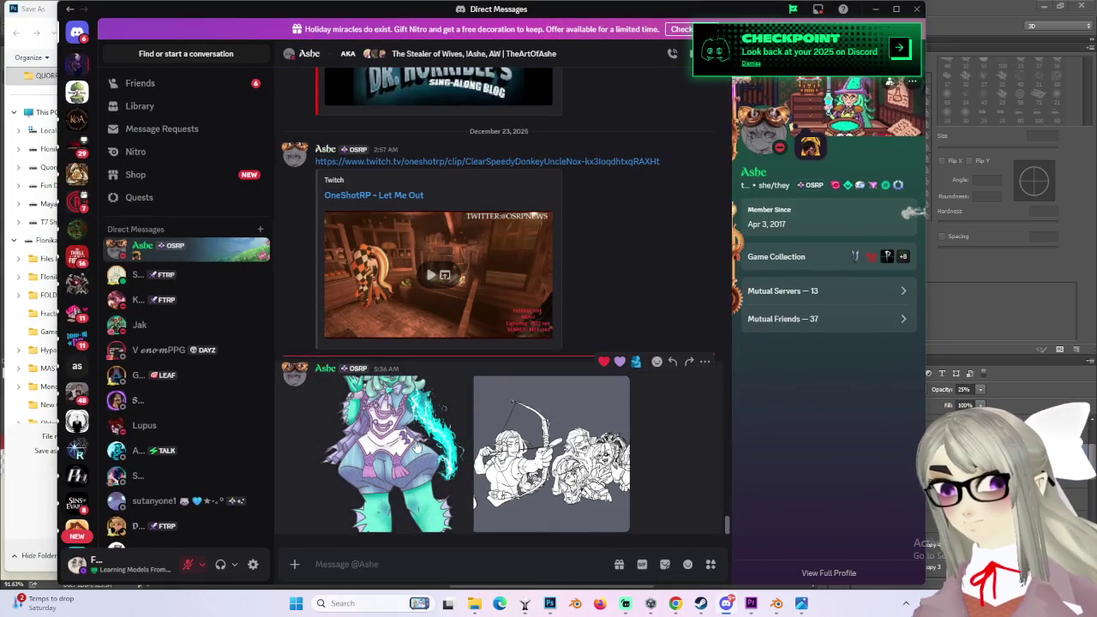
# Step: Open the shared cyan character artwork full size and zoom into the face and chest
pyautogui.click(390, 450)
pyautogui.click(517, 150)
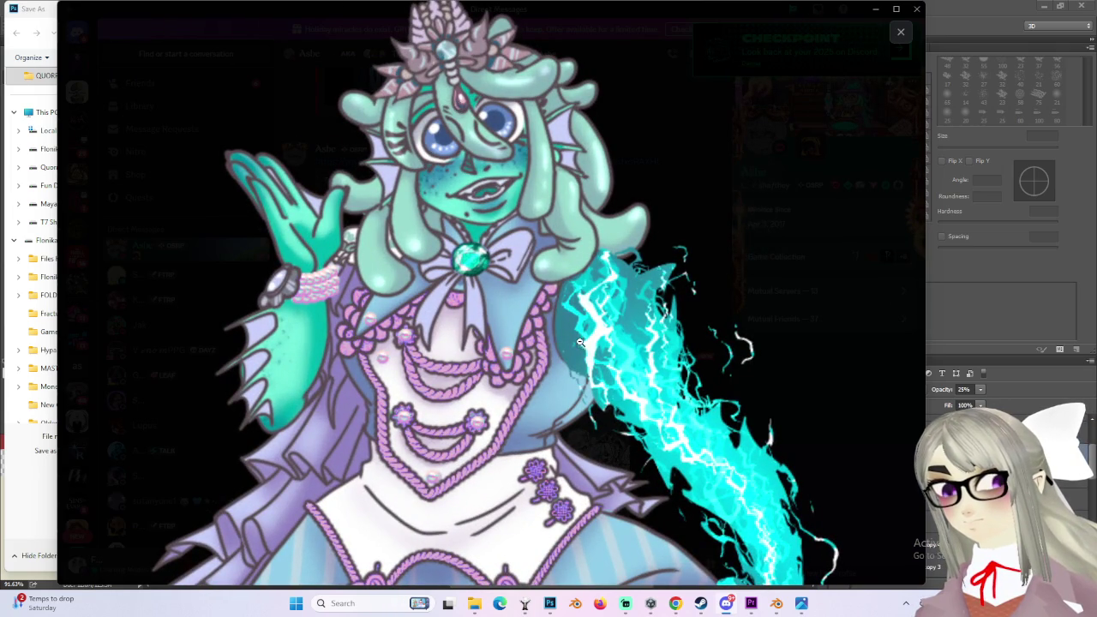
pyautogui.scroll(5, 570, 343)
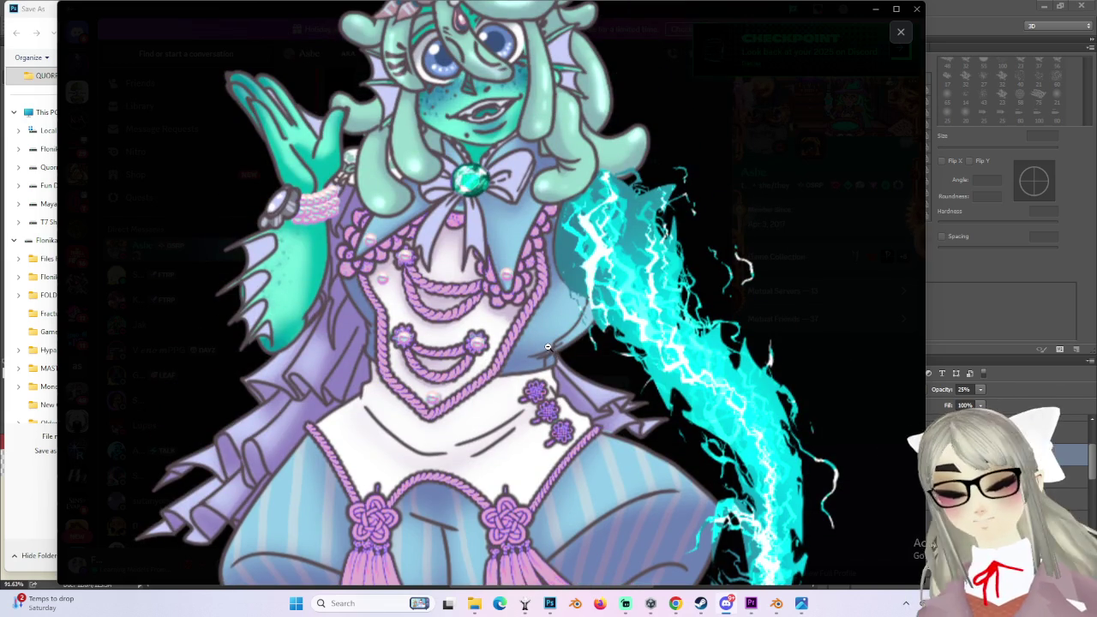
pyautogui.scroll(2, 550, 348)
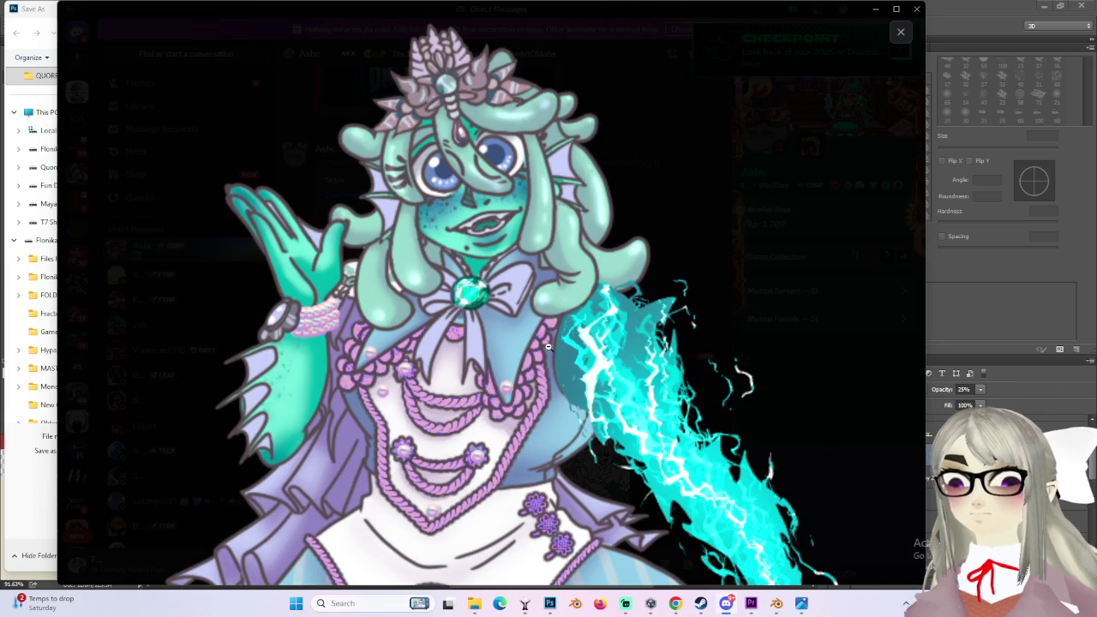
pyautogui.scroll(-3, 548, 346)
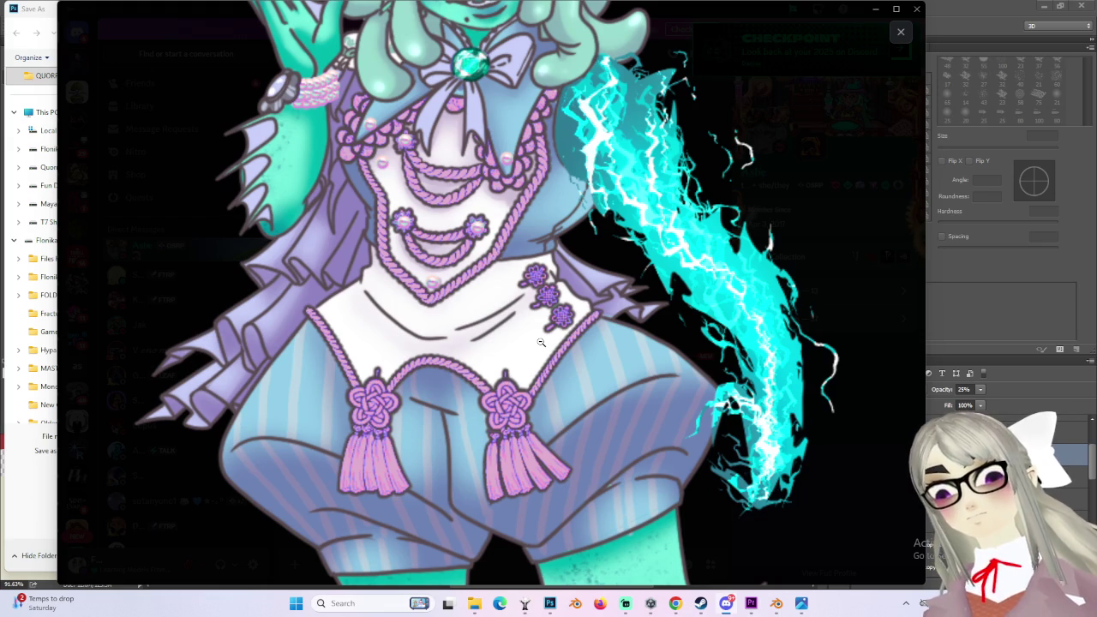
pyautogui.click(541, 342)
pyautogui.click(540, 340)
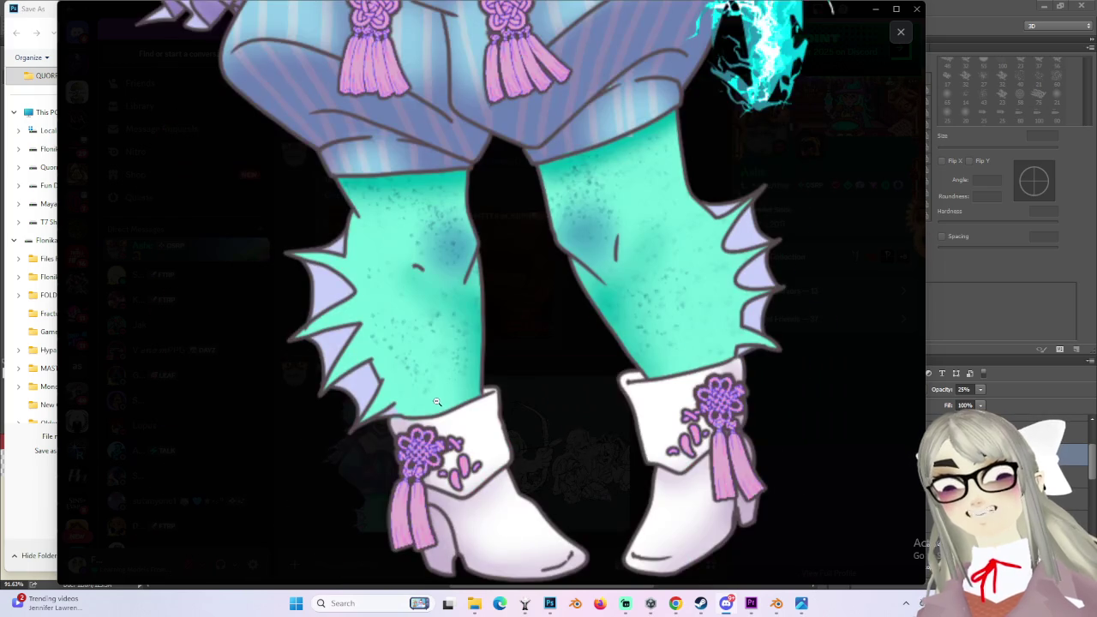
# Step: Scroll around the zoomed artwork, then close the viewer back to the chat
pyautogui.scroll(5, 436, 399)
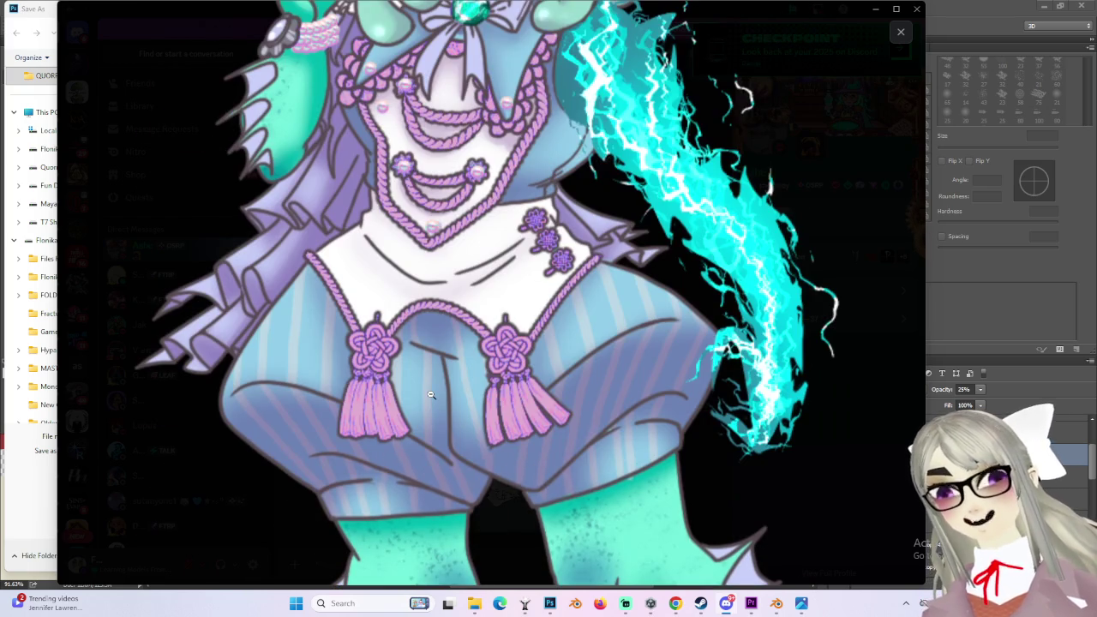
pyautogui.scroll(2, 430, 394)
pyautogui.scroll(2, 430, 392)
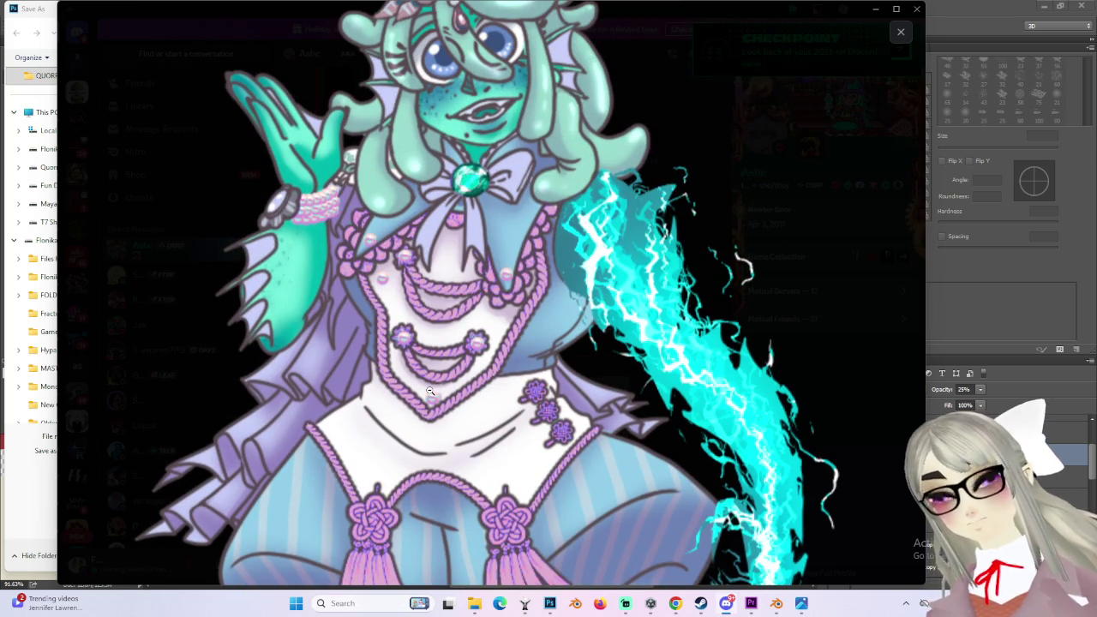
pyautogui.scroll(2, 430, 392)
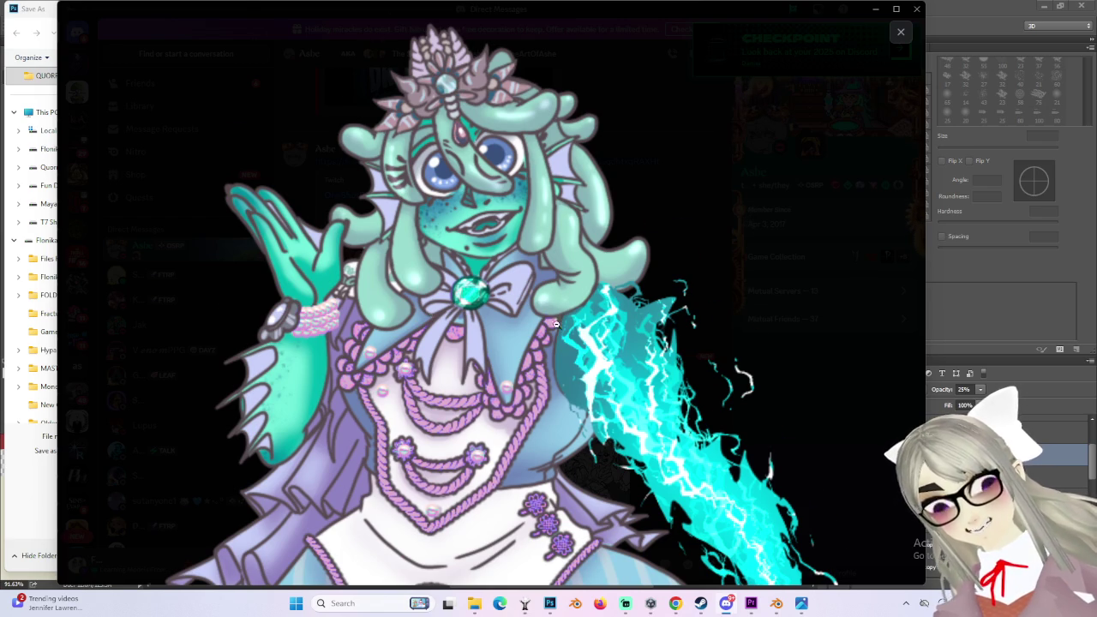
pyautogui.scroll(-2, 544, 313)
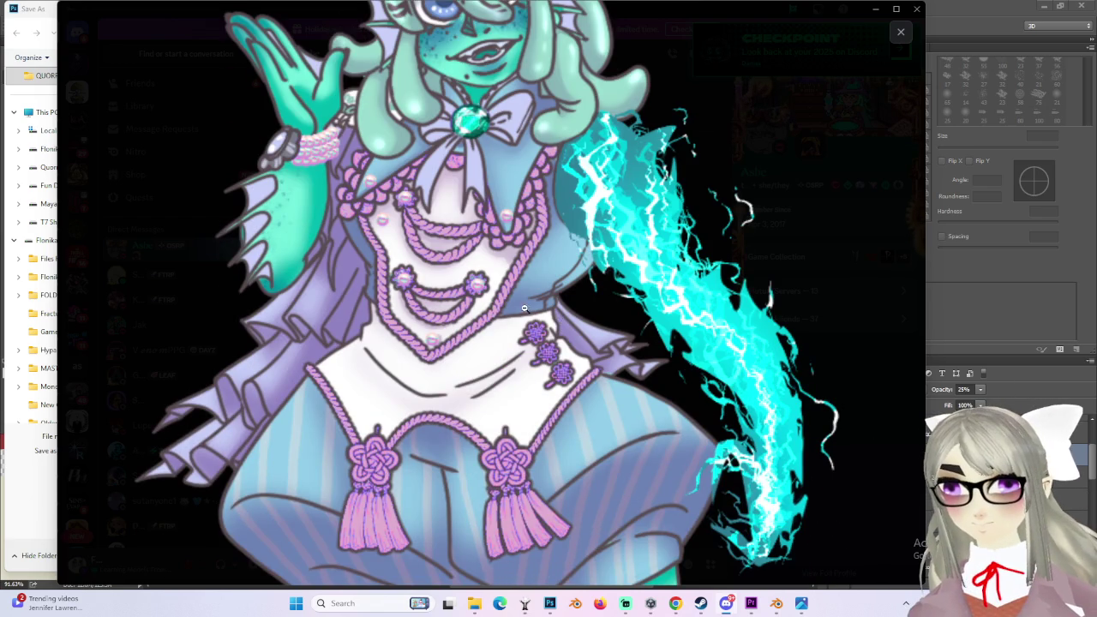
pyautogui.scroll(2, 526, 303)
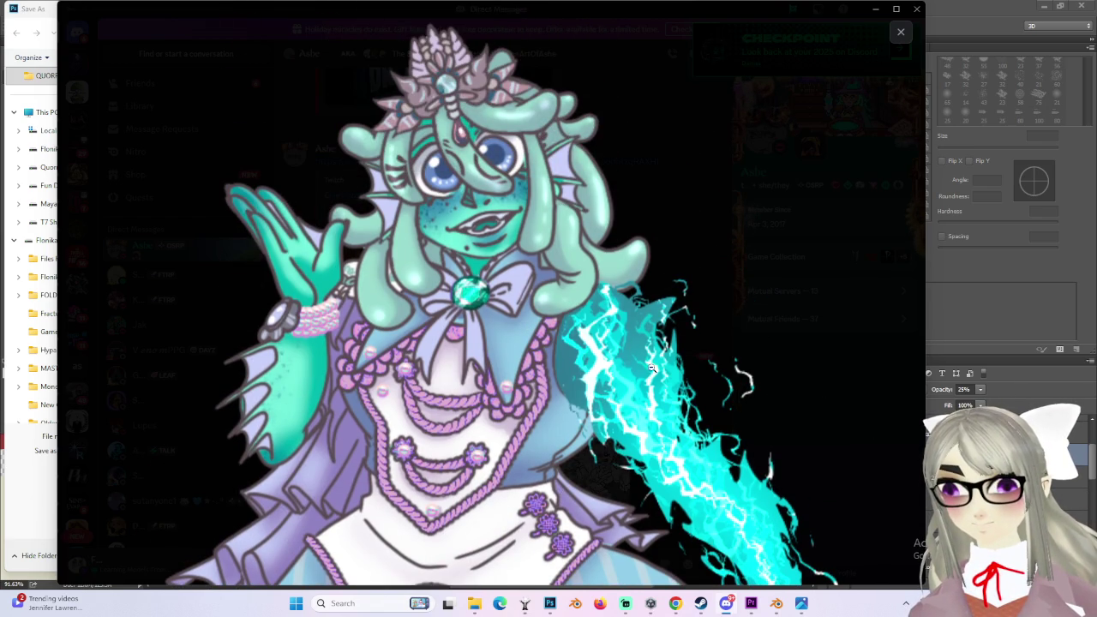
pyautogui.scroll(-5, 648, 356)
pyautogui.scroll(-2, 659, 372)
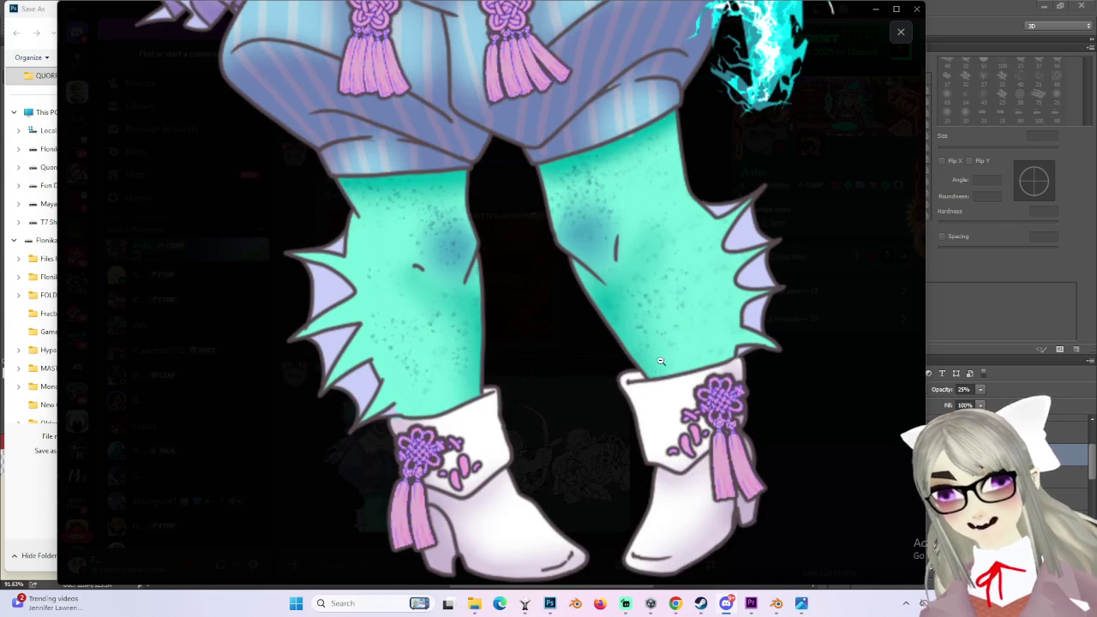
pyautogui.click(901, 32)
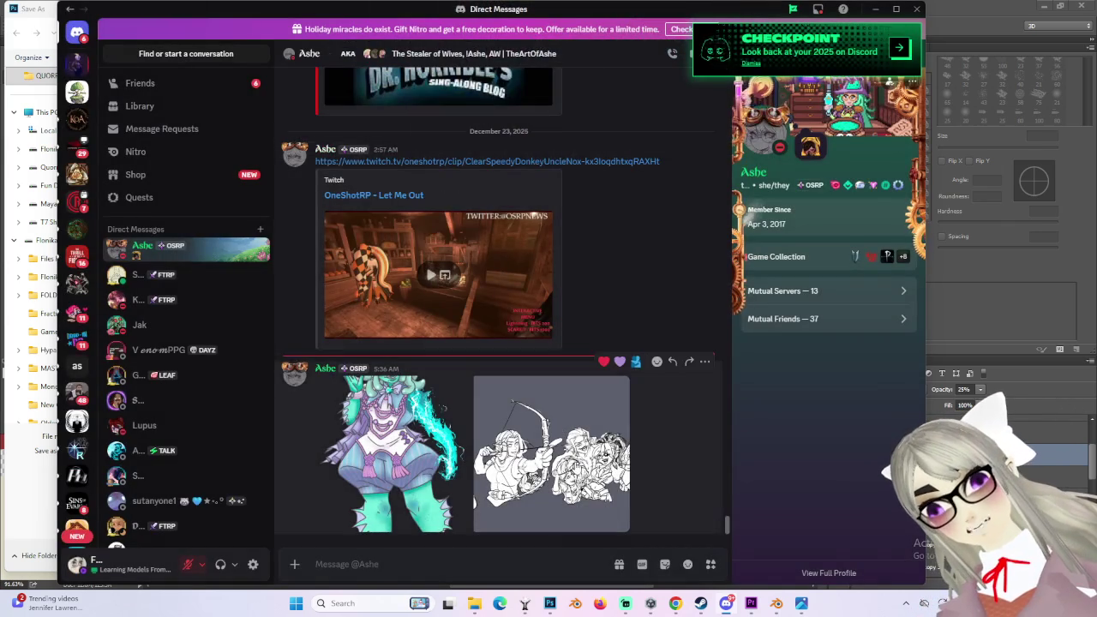
# Step: Open the group line-art drawing and zoom in on the archer and bearded man
pyautogui.click(551, 454)
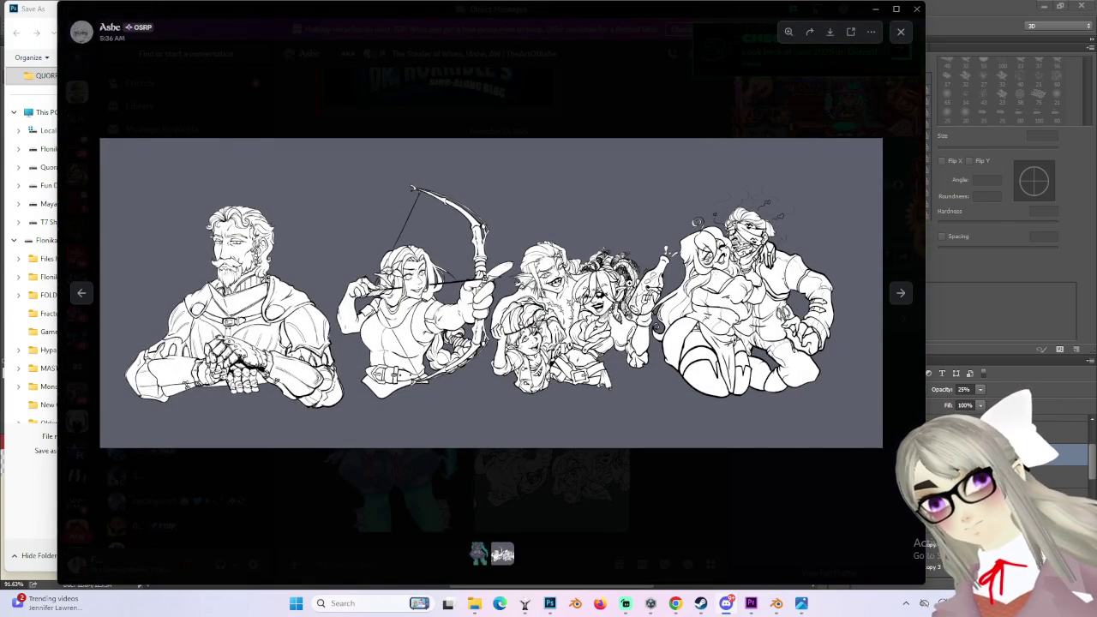
pyautogui.click(399, 331)
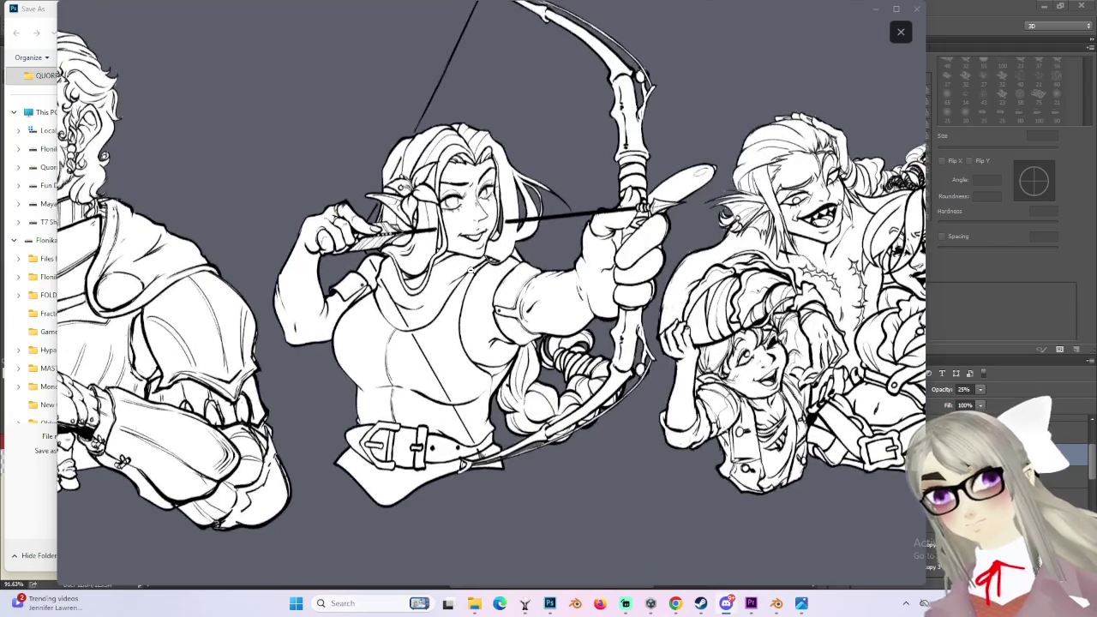
pyautogui.click(574, 486)
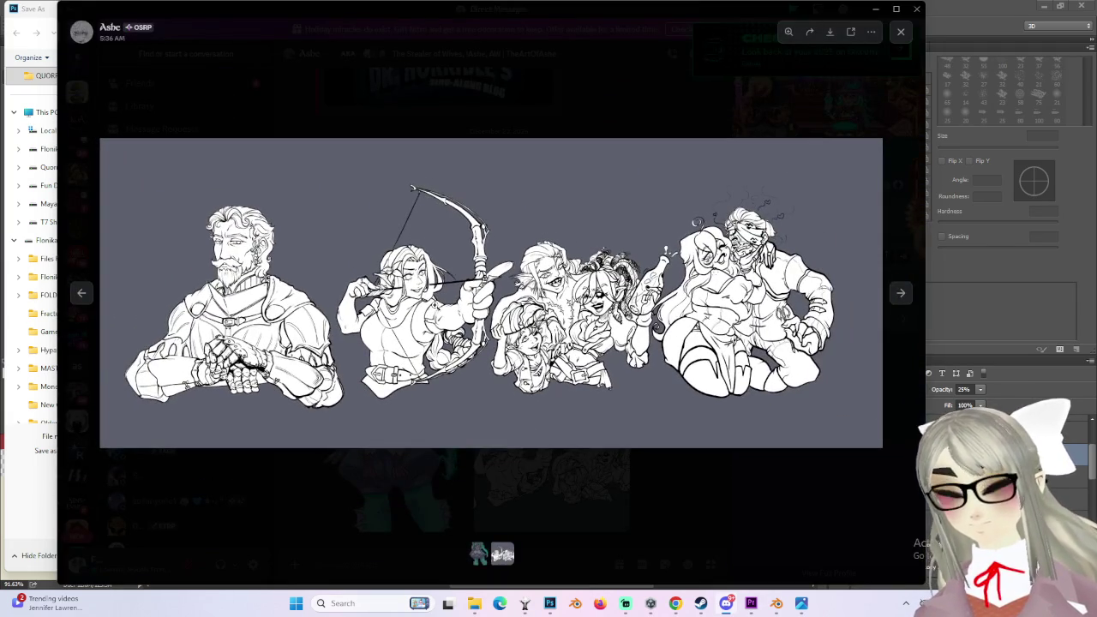
pyautogui.click(436, 306)
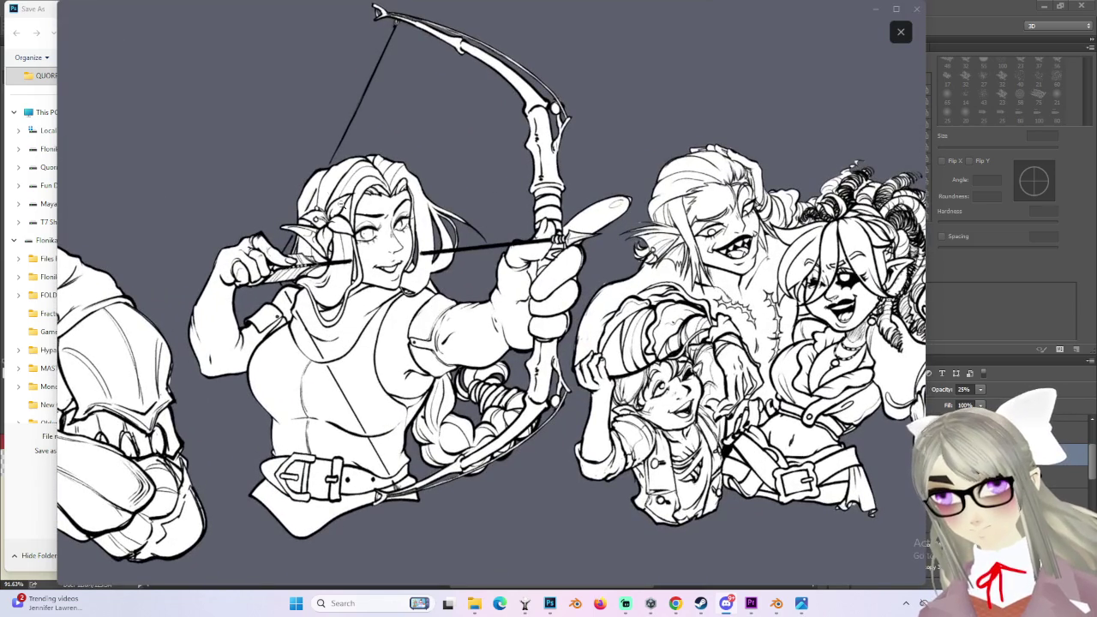
pyautogui.click(378, 265)
pyautogui.click(215, 281)
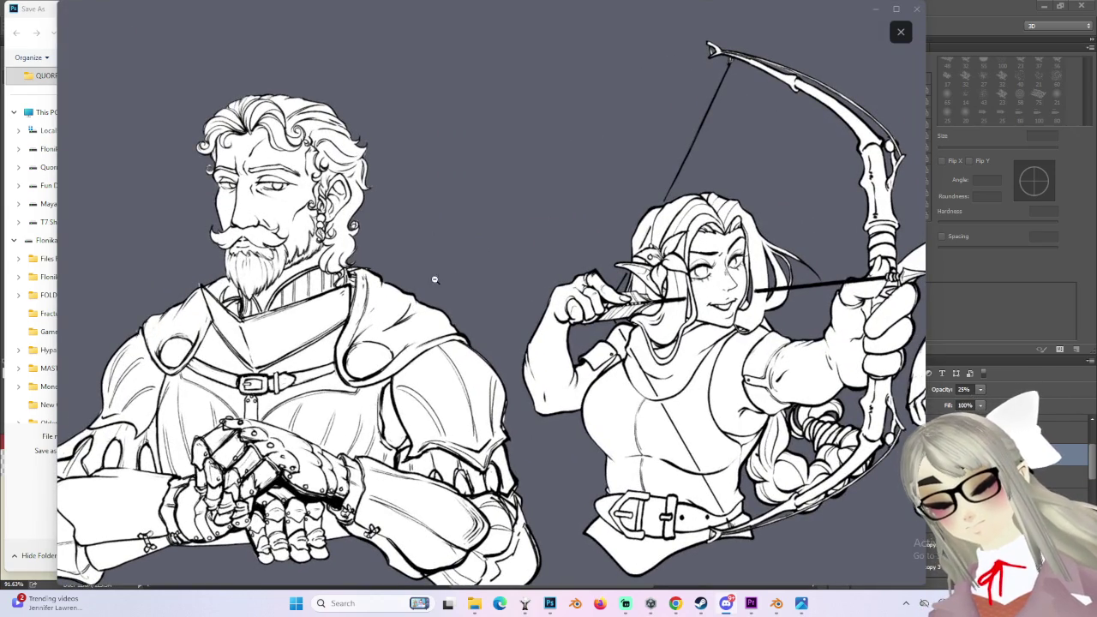
pyautogui.click(524, 298)
pyautogui.click(623, 262)
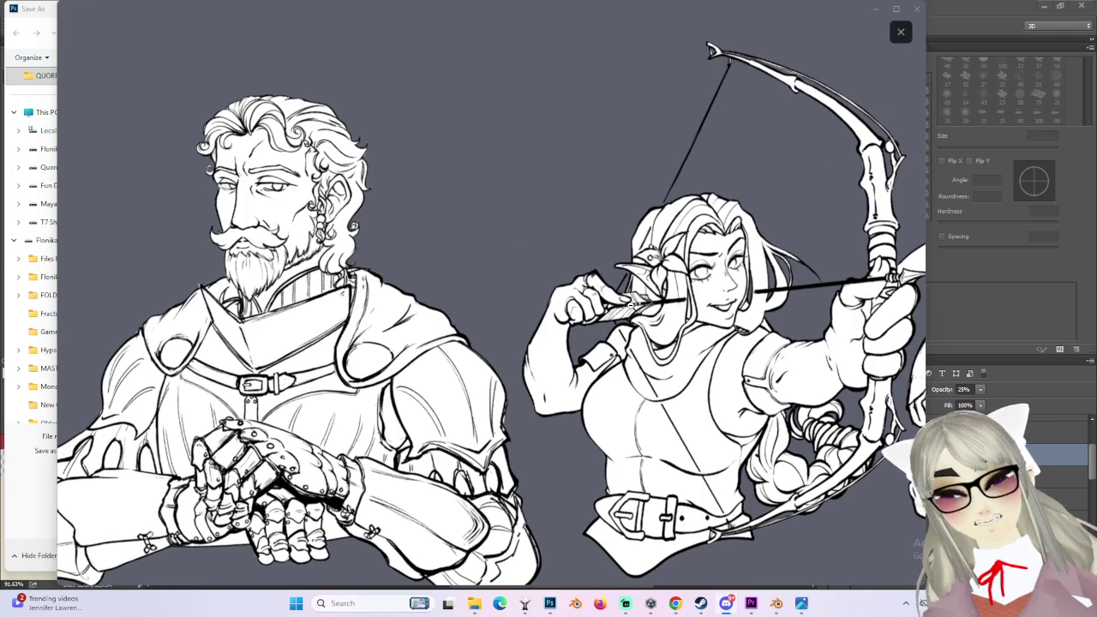
pyautogui.click(761, 321)
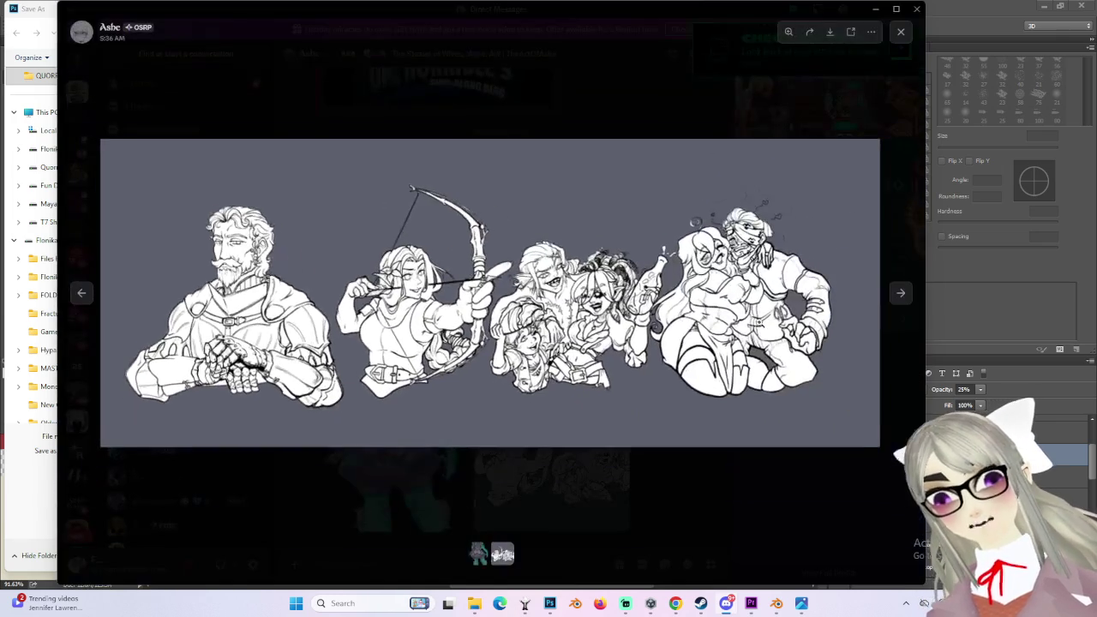
# Step: Inspect close-ups of the bow, hand and bearded man, then zoom out and return to Blender
pyautogui.click(699, 334)
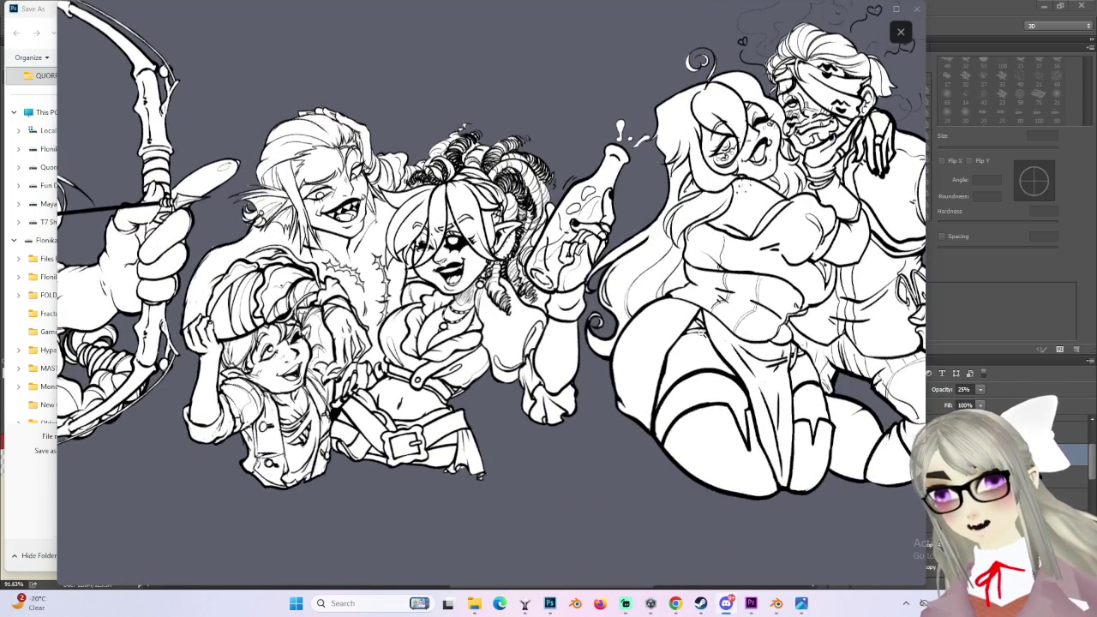
pyautogui.moveTo(703, 334); pyautogui.dragTo(714, 376)
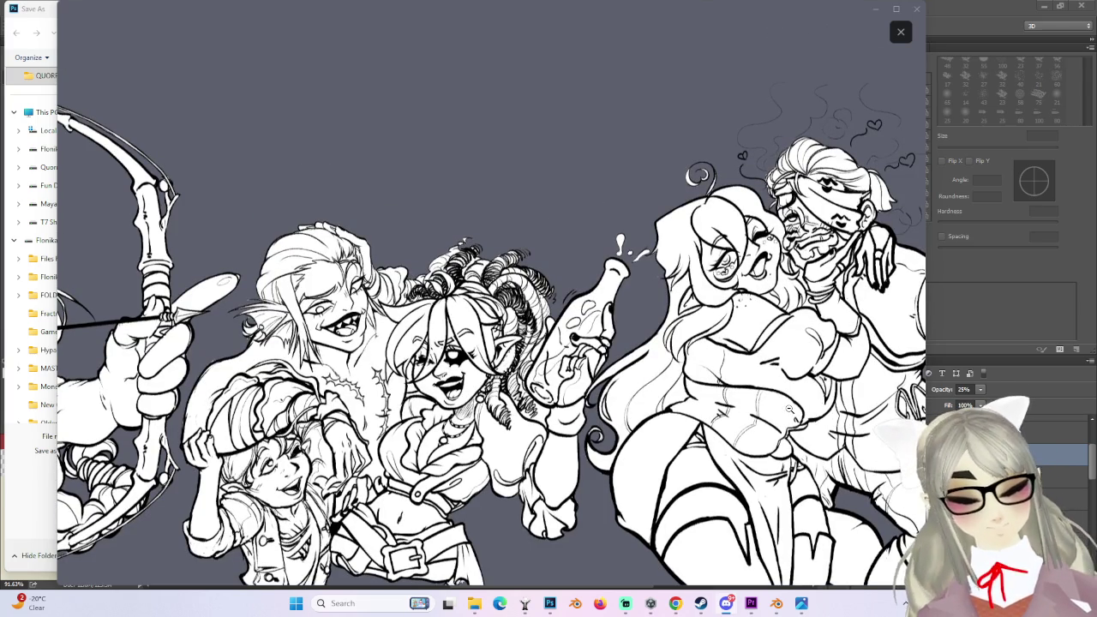
pyautogui.click(645, 451)
pyautogui.click(474, 324)
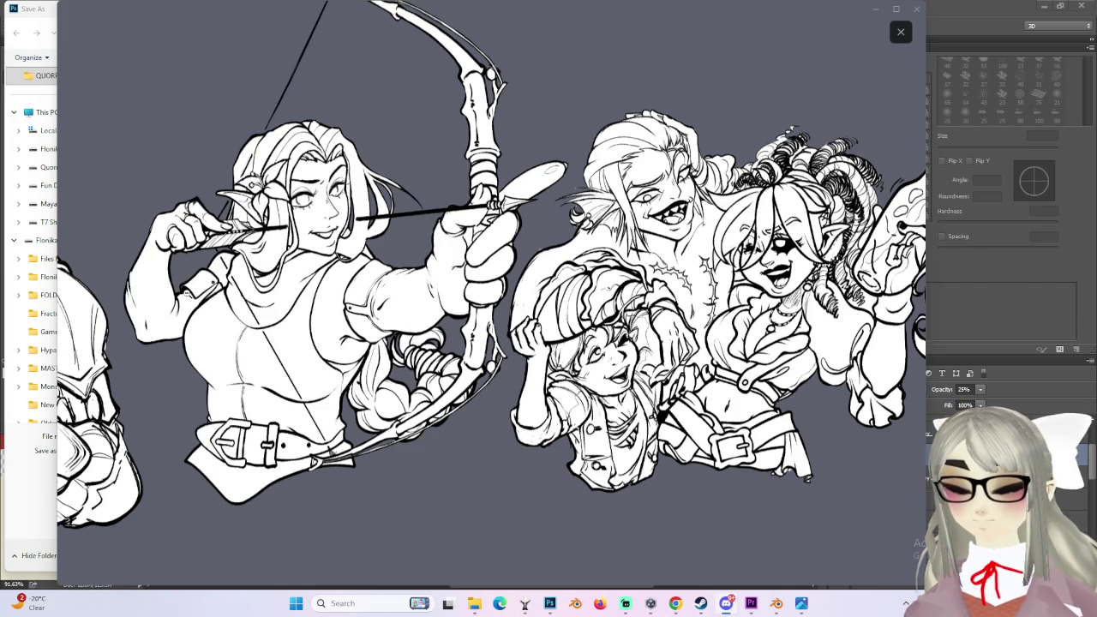
pyautogui.click(398, 241)
pyautogui.click(196, 257)
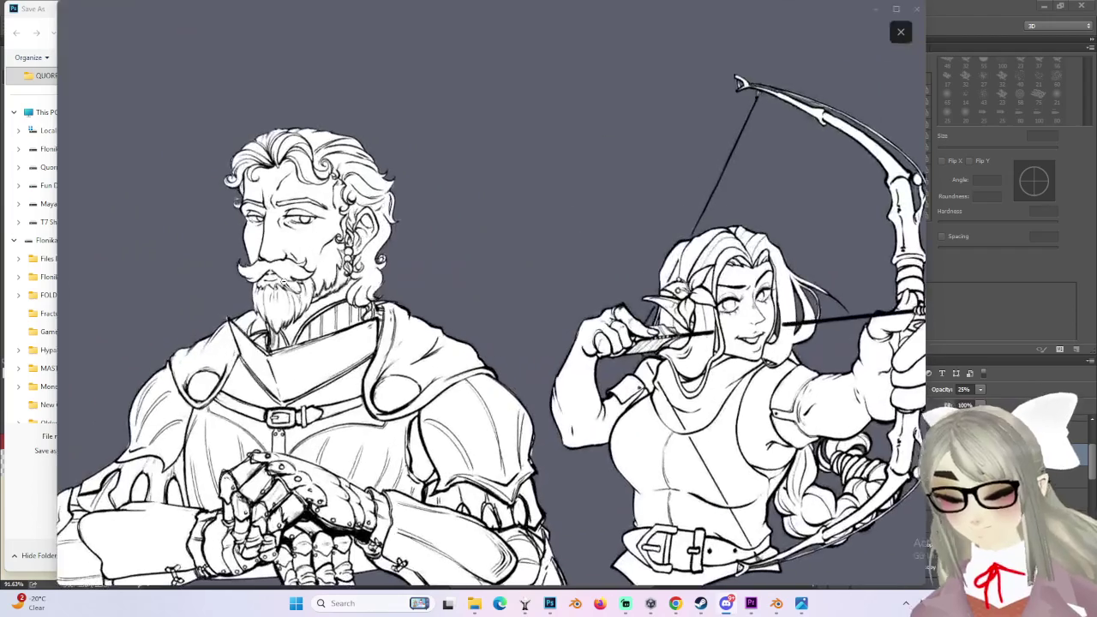
pyautogui.scroll(-1, 277, 270)
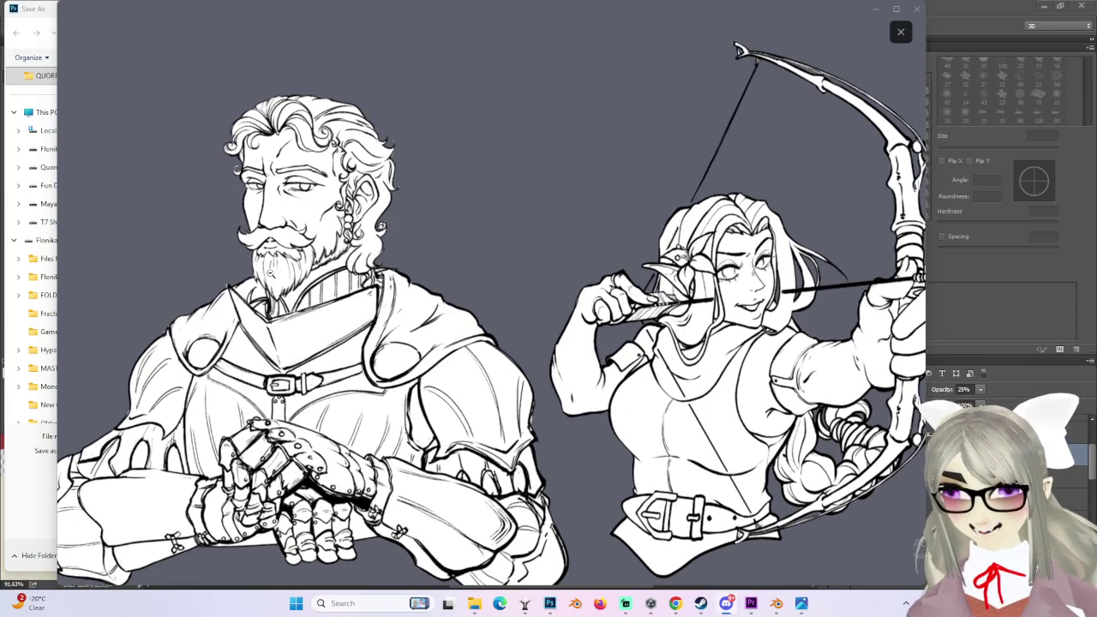
pyautogui.click(270, 272)
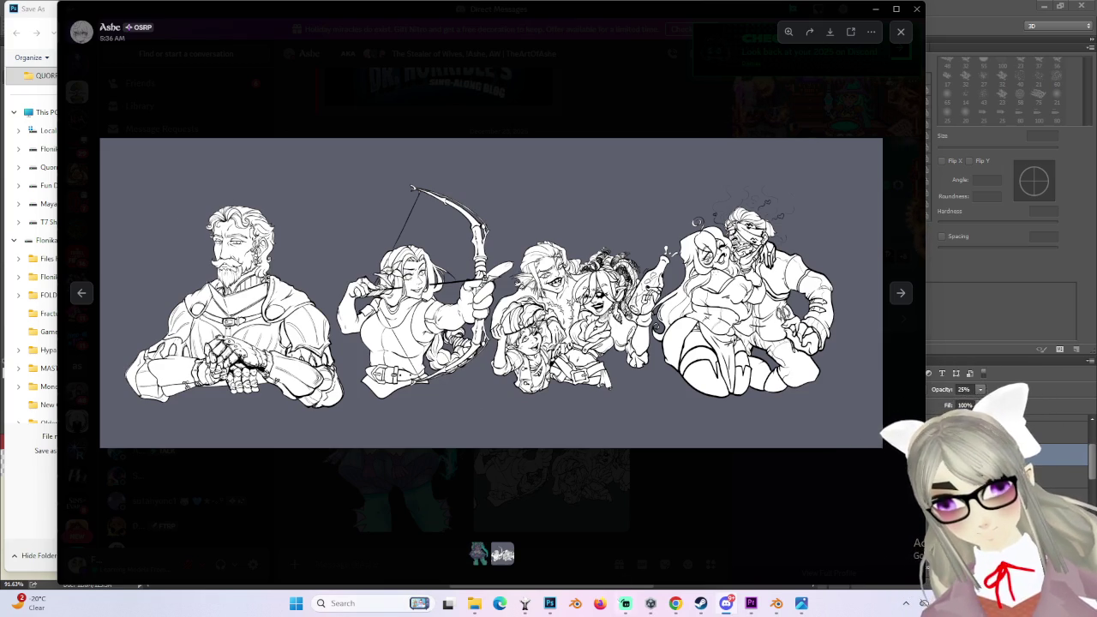
pyautogui.click(776, 604)
pyautogui.moveTo(599, 375)
pyautogui.mouseDown(button='middle')
pyautogui.moveTo(564, 385)
pyautogui.moveTo(585, 397)
pyautogui.moveTo(555, 262)
pyautogui.mouseUp(button='middle')
pyautogui.scroll(-2, 509, 357)
pyautogui.scroll(-2, 509, 357)
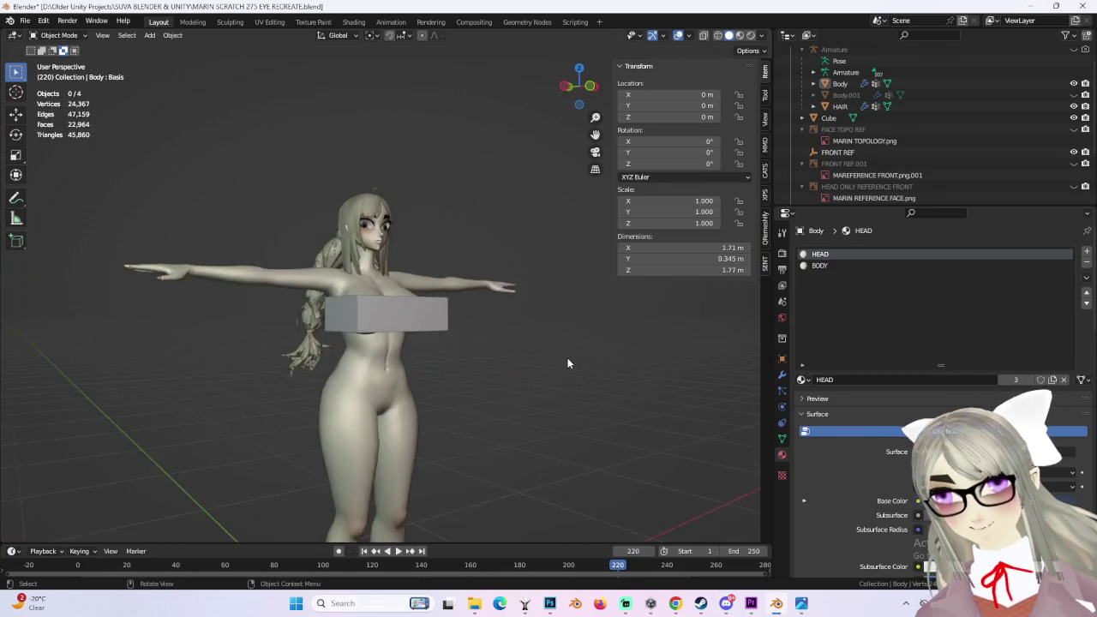
pyautogui.scroll(1, 526, 373)
pyautogui.moveTo(525, 373)
pyautogui.mouseDown(button='middle')
pyautogui.moveTo(480, 384)
pyautogui.moveTo(486, 372)
pyautogui.moveTo(543, 374)
pyautogui.moveTo(441, 399)
pyautogui.mouseUp(button='middle')
pyautogui.scroll(2, 442, 399)
pyautogui.scroll(2, 442, 398)
pyautogui.moveTo(558, 403)
pyautogui.mouseDown(button='middle')
pyautogui.moveTo(467, 381)
pyautogui.moveTo(542, 363)
pyautogui.mouseUp(button='middle')
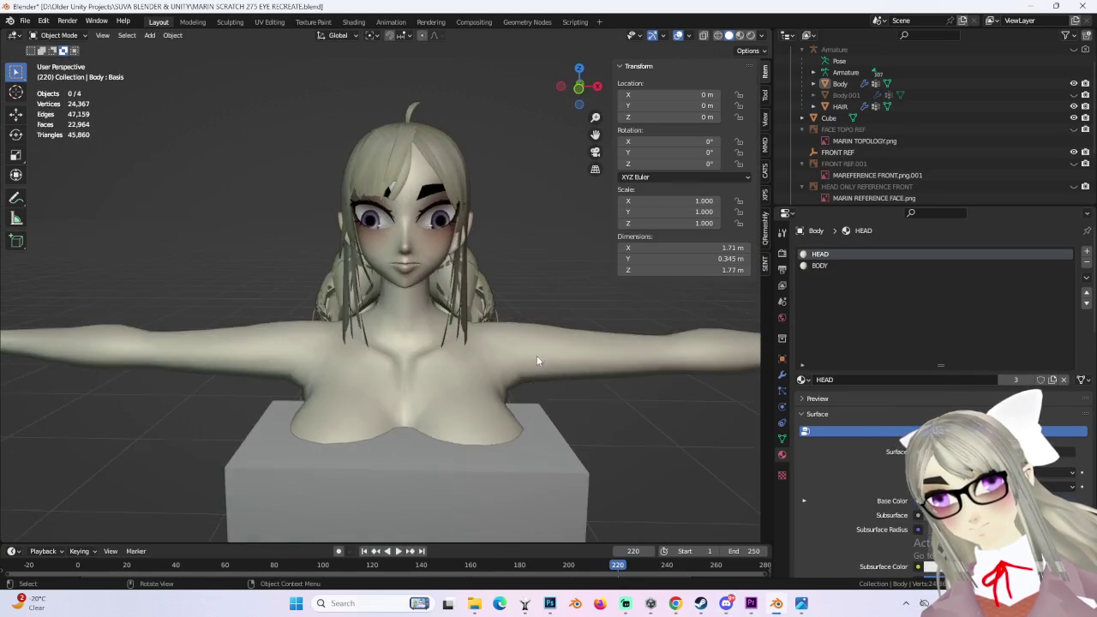
pyautogui.scroll(2, 489, 400)
pyautogui.moveTo(490, 401)
pyautogui.mouseDown(button='middle')
pyautogui.moveTo(528, 382)
pyautogui.moveTo(474, 381)
pyautogui.moveTo(596, 387)
pyautogui.moveTo(541, 384)
pyautogui.moveTo(731, 321)
pyautogui.mouseUp(button='middle')
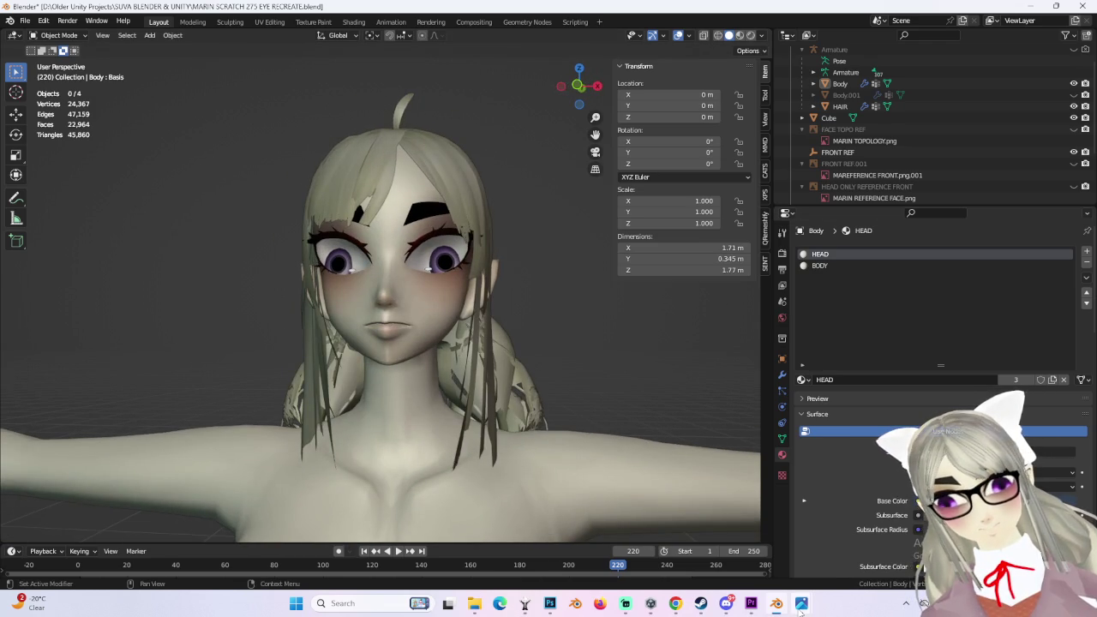
pyautogui.click(726, 603)
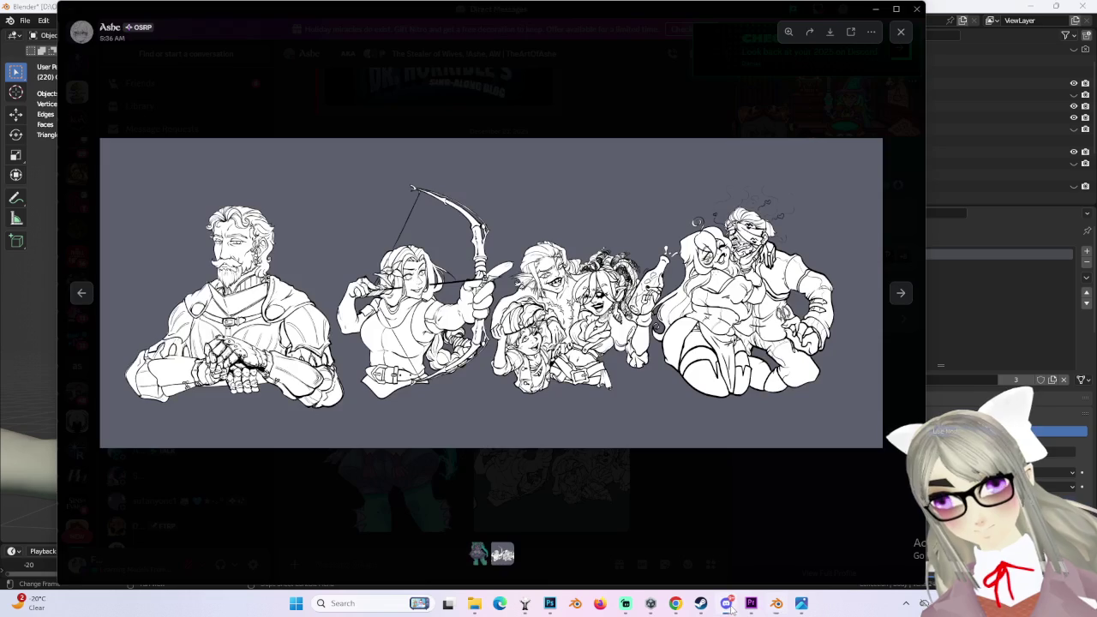
pyautogui.click(521, 503)
pyautogui.click(386, 463)
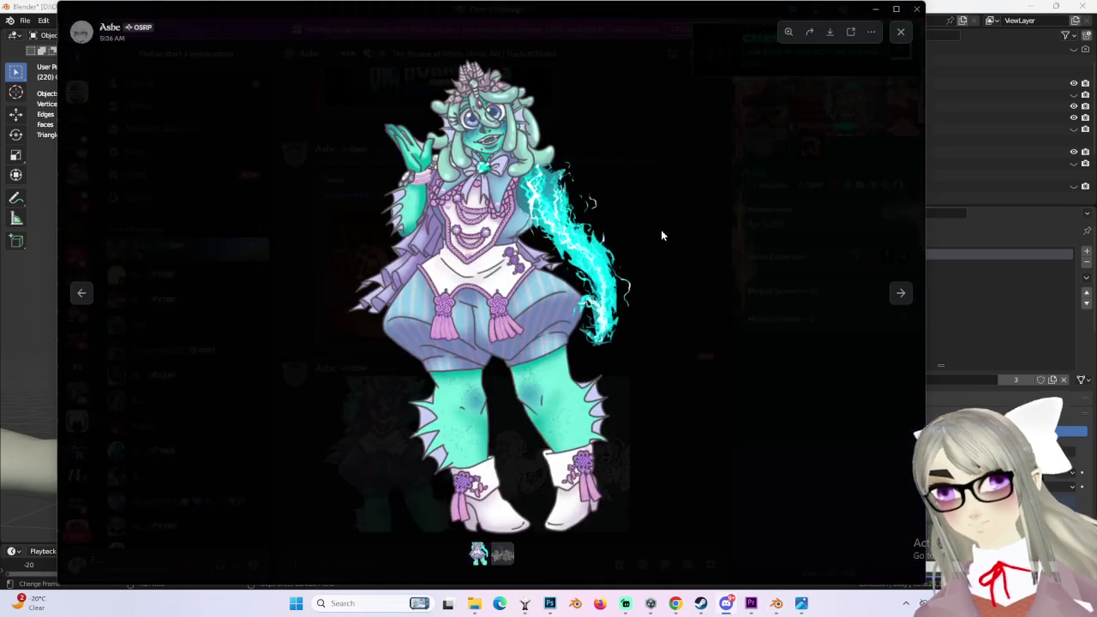
pyautogui.click(896, 8)
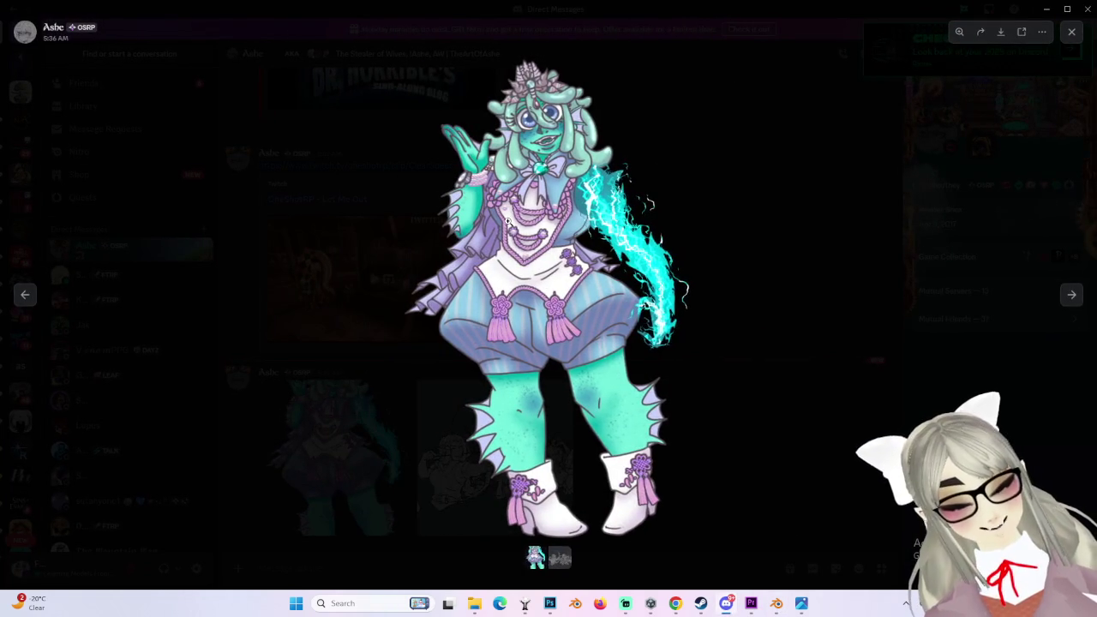
pyautogui.click(621, 152)
pyautogui.scroll(3, 651, 197)
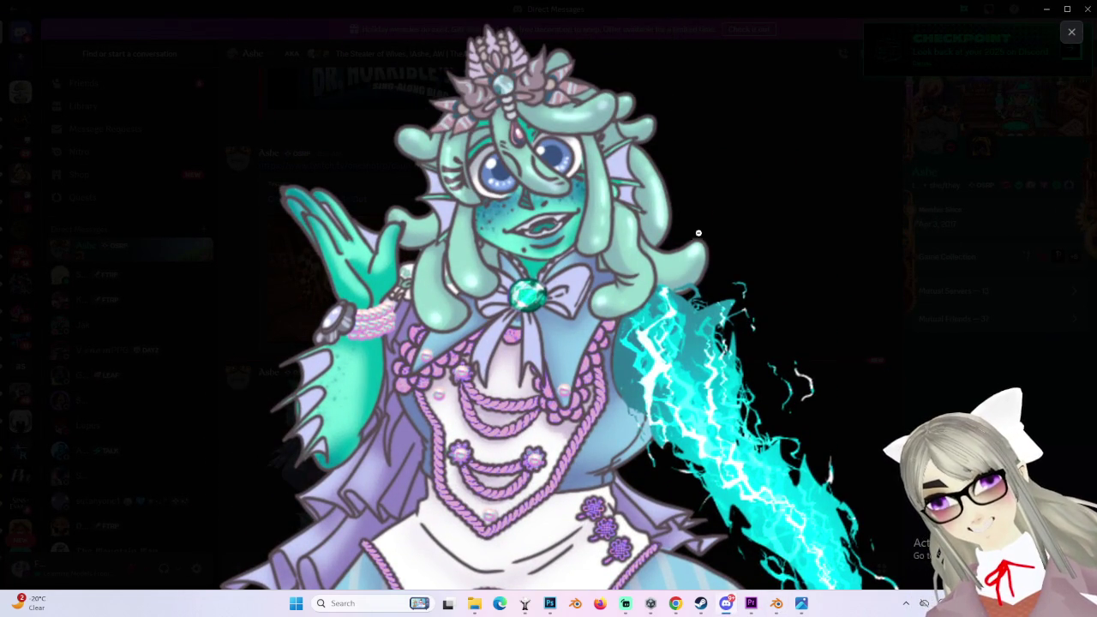
pyautogui.scroll(-3, 803, 324)
pyautogui.scroll(-2, 804, 324)
pyautogui.scroll(-4, 804, 324)
pyautogui.scroll(2, 793, 336)
pyautogui.scroll(2, 787, 342)
pyautogui.scroll(-4, 788, 343)
pyautogui.scroll(2, 784, 340)
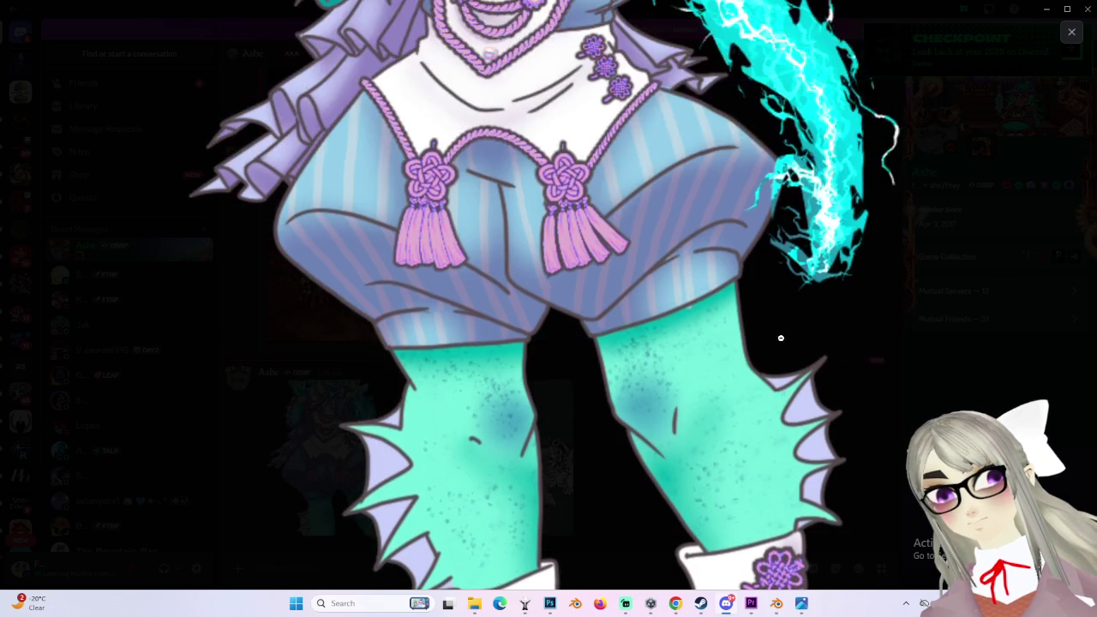
pyautogui.scroll(4, 781, 339)
pyautogui.scroll(2, 781, 338)
pyautogui.click(582, 262)
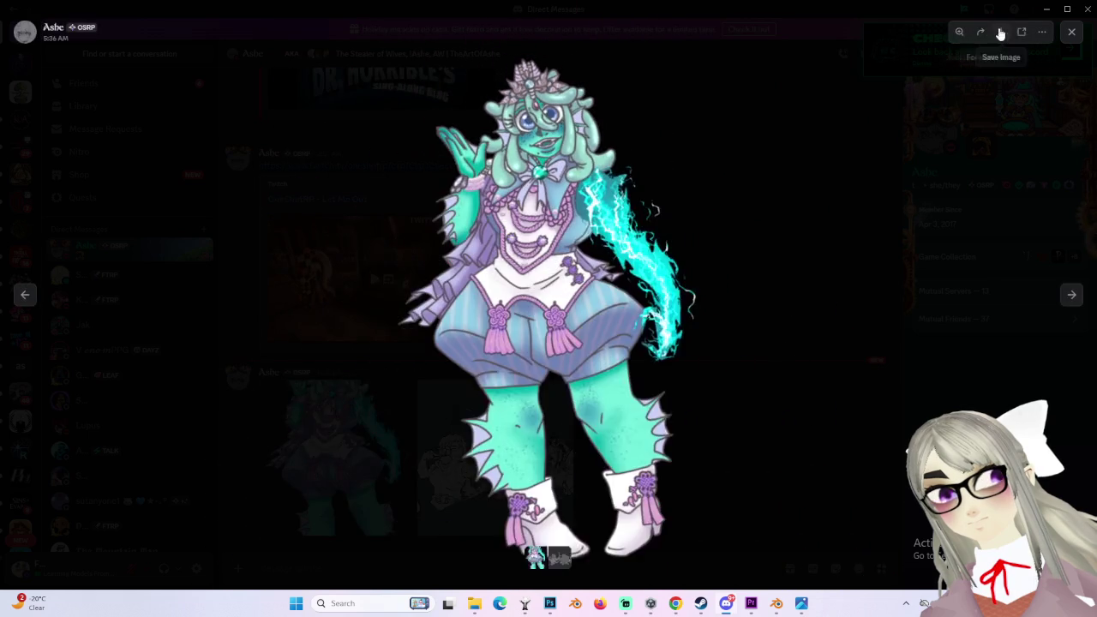
pyautogui.click(1071, 32)
pyautogui.click(495, 383)
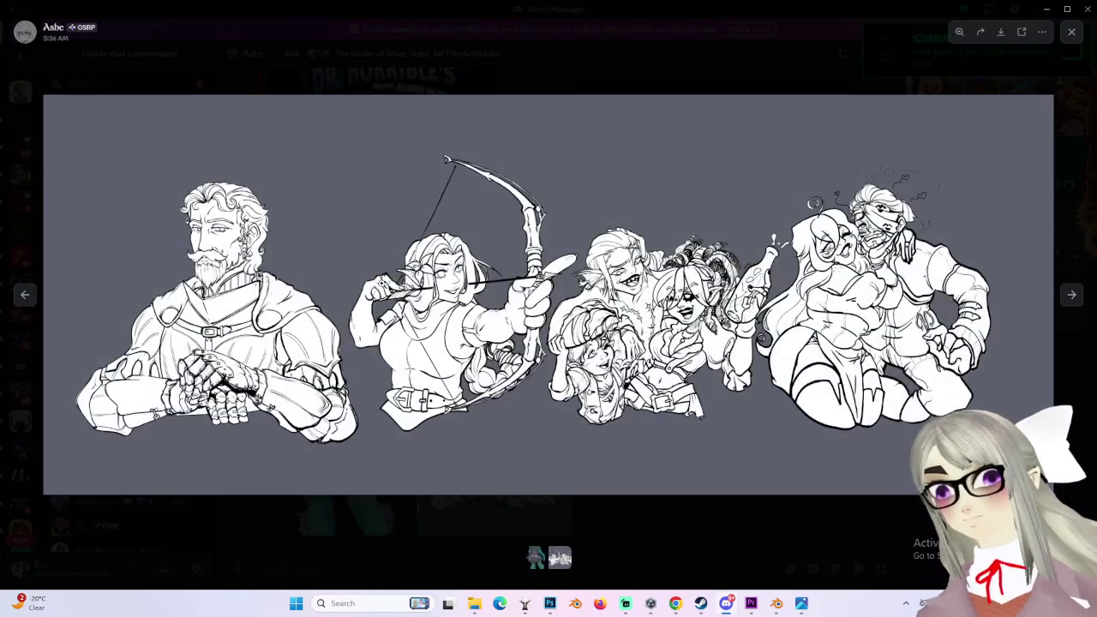
pyautogui.click(582, 322)
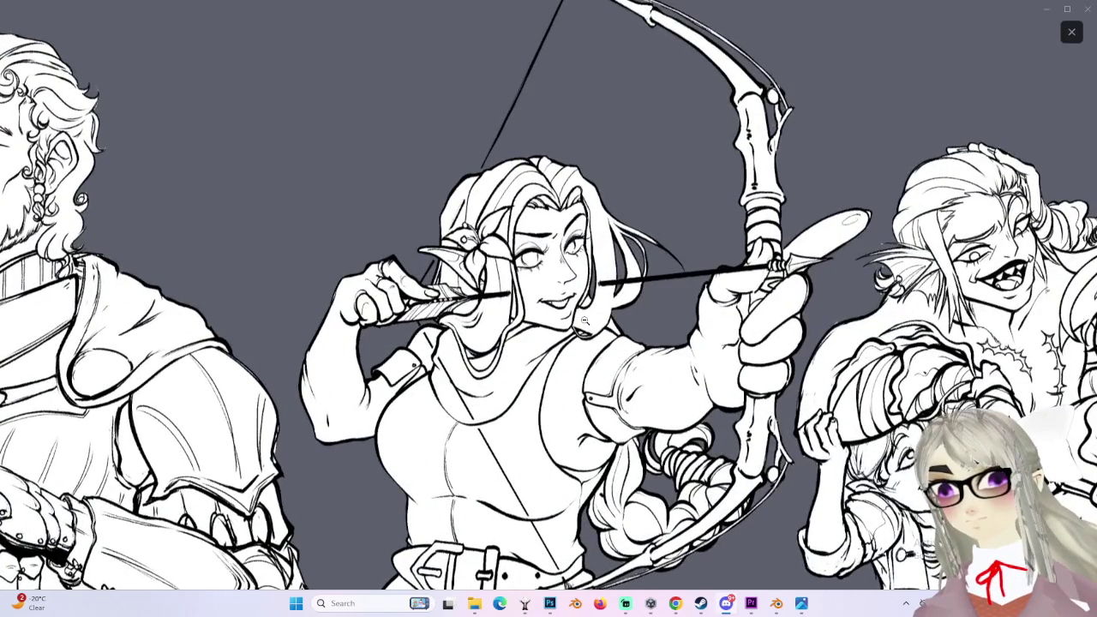
pyautogui.scroll(-2, 584, 320)
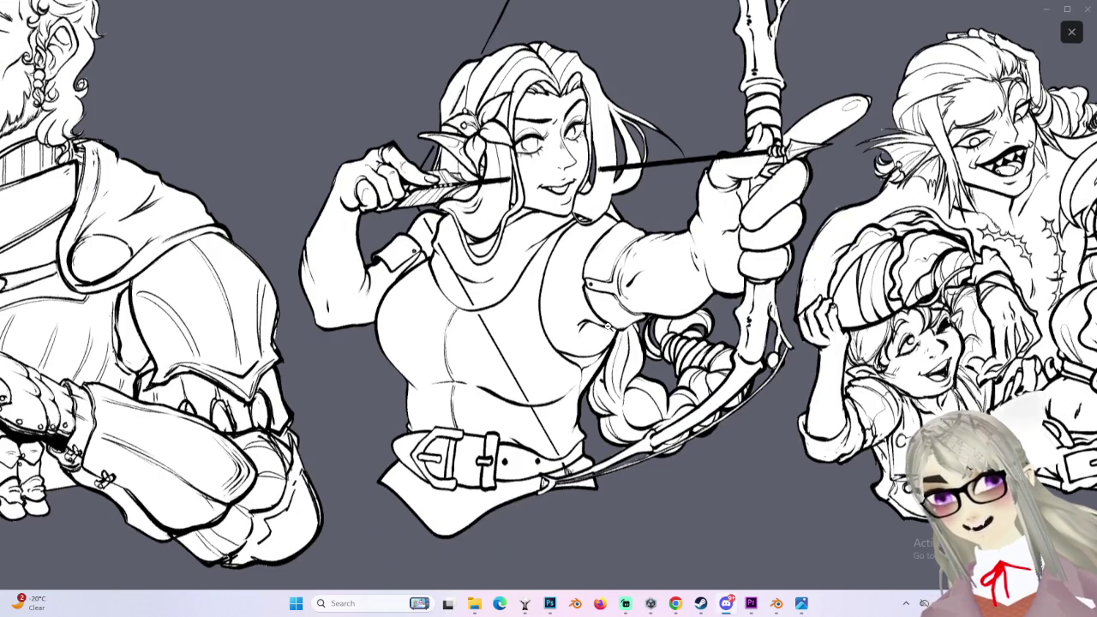
pyautogui.click(607, 324)
pyautogui.click(285, 297)
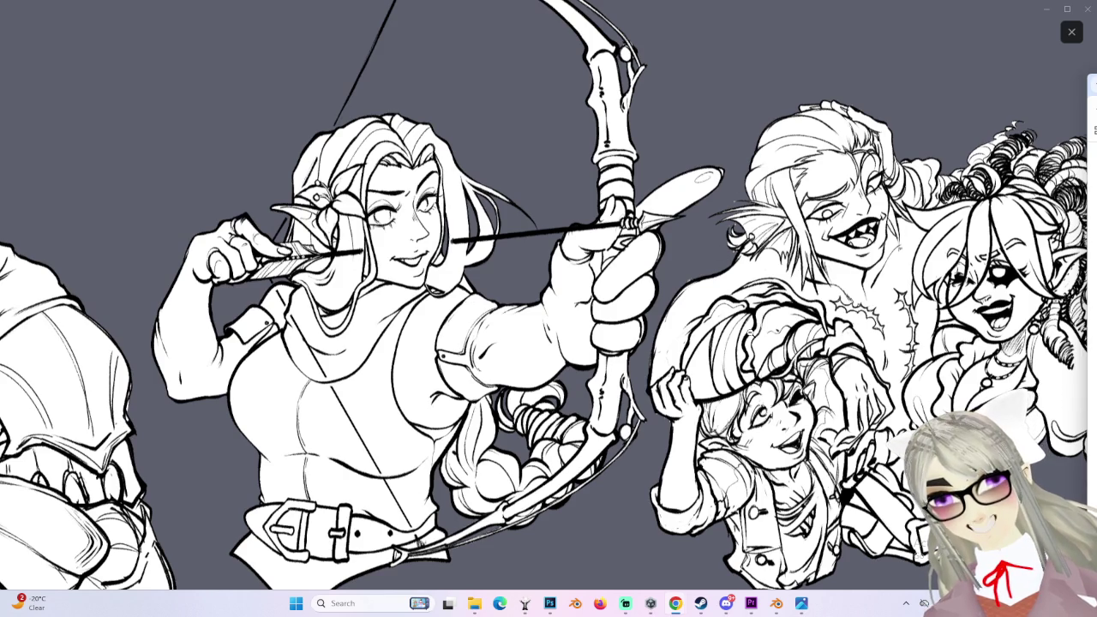
pyautogui.click(870, 268)
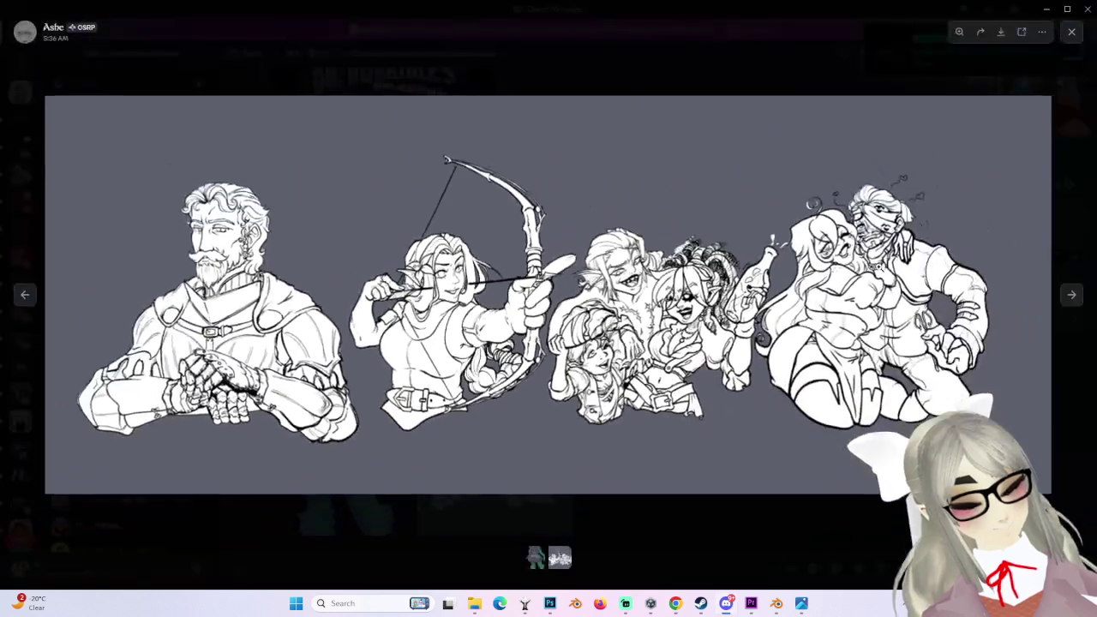
pyautogui.click(916, 268)
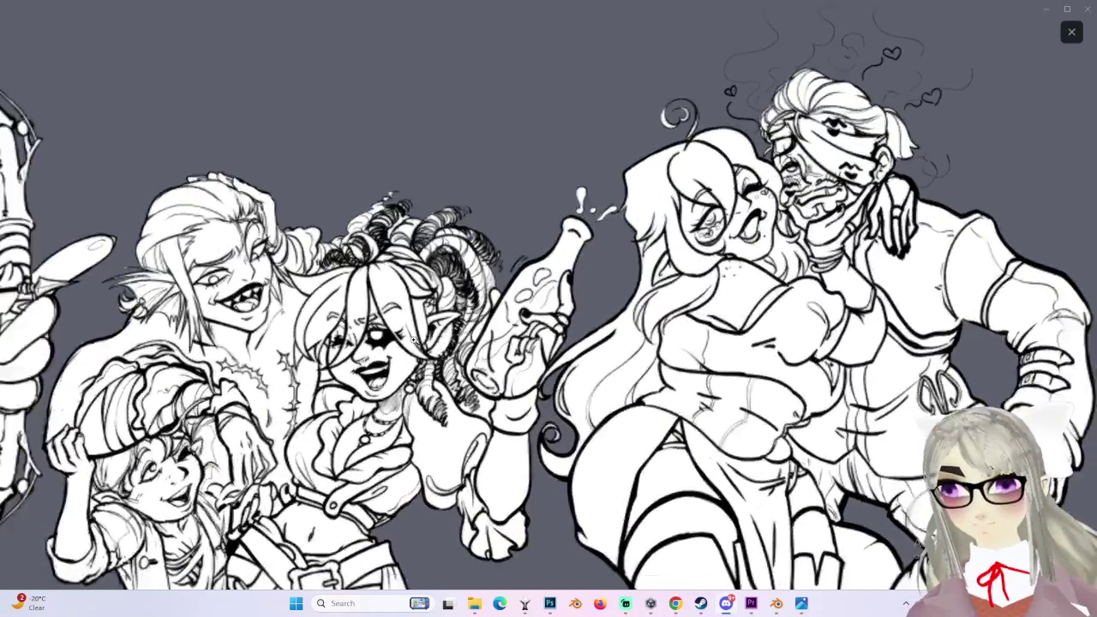
pyautogui.click(925, 167)
pyautogui.click(900, 180)
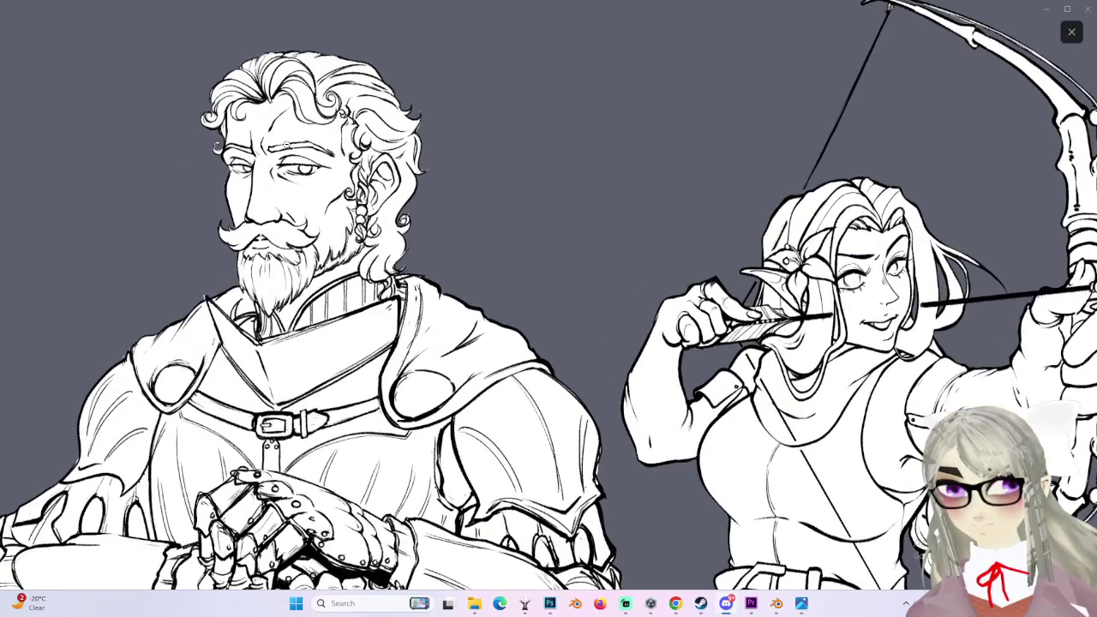
pyautogui.click(704, 285)
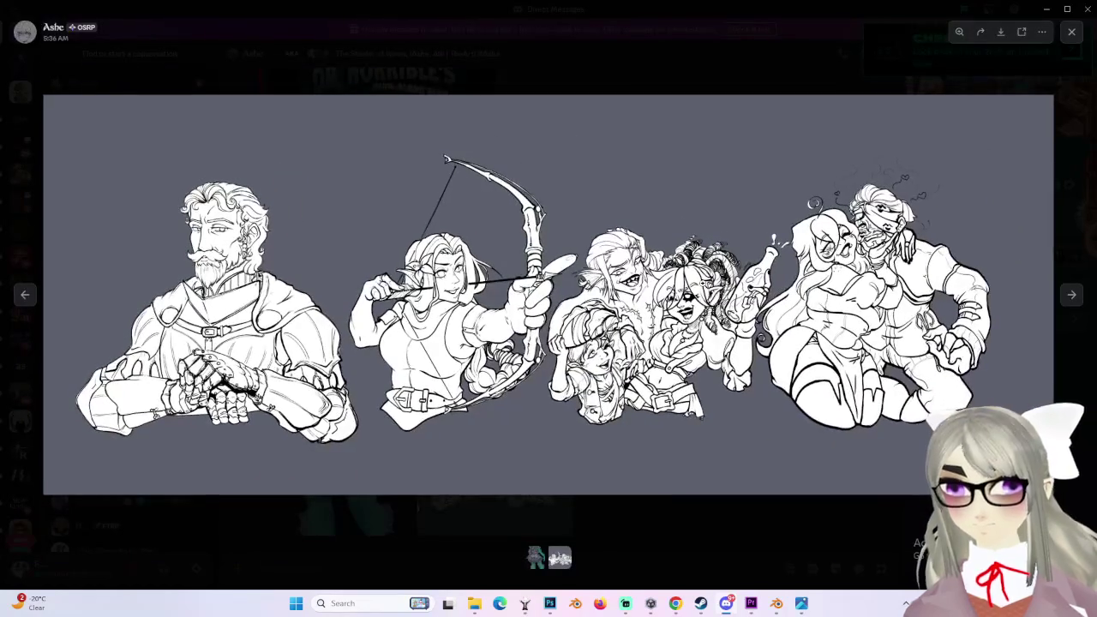
pyautogui.click(704, 285)
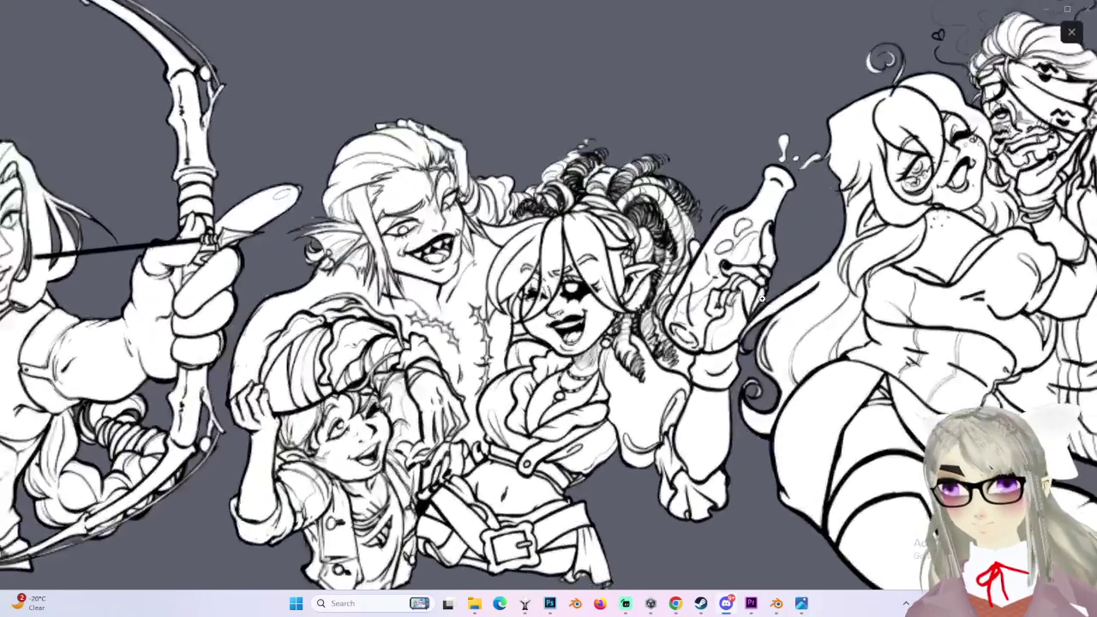
pyautogui.click(814, 202)
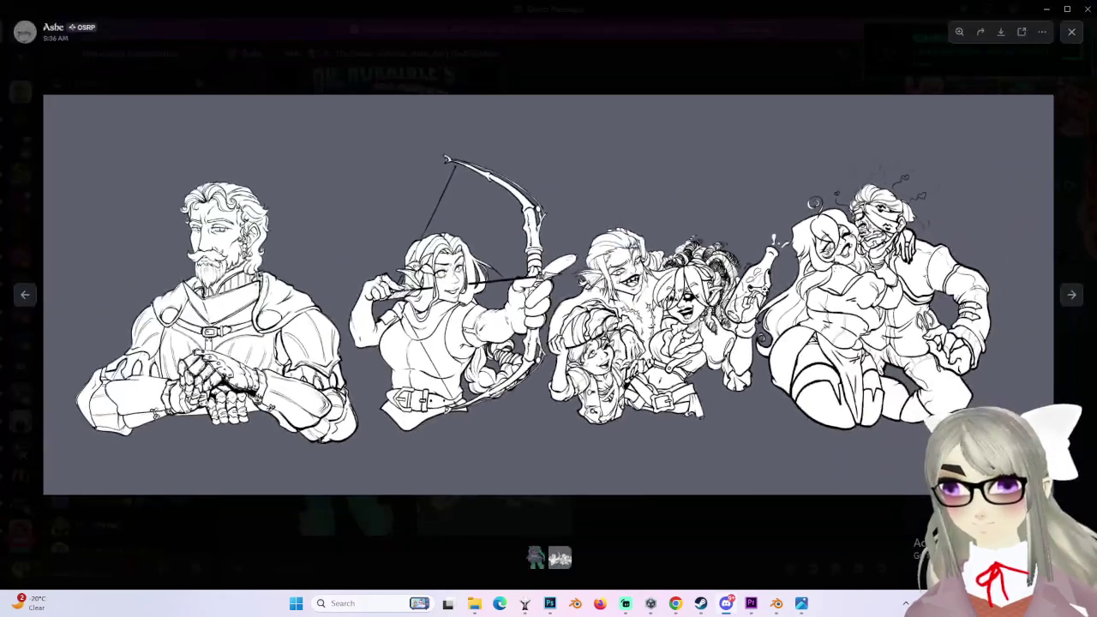
pyautogui.click(854, 242)
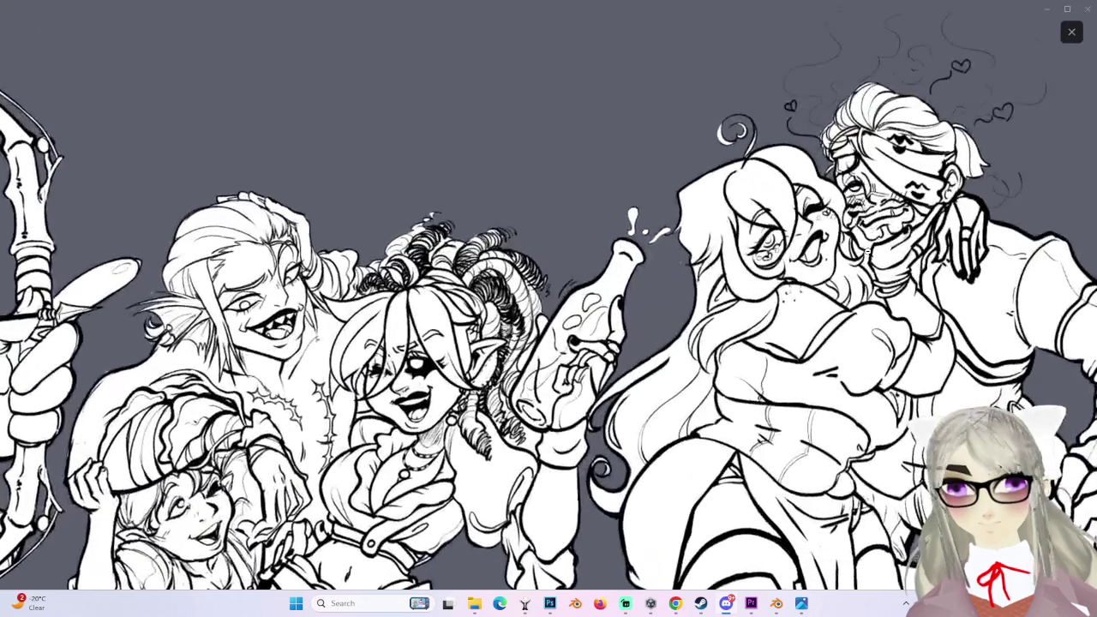
pyautogui.scroll(-3, 823, 292)
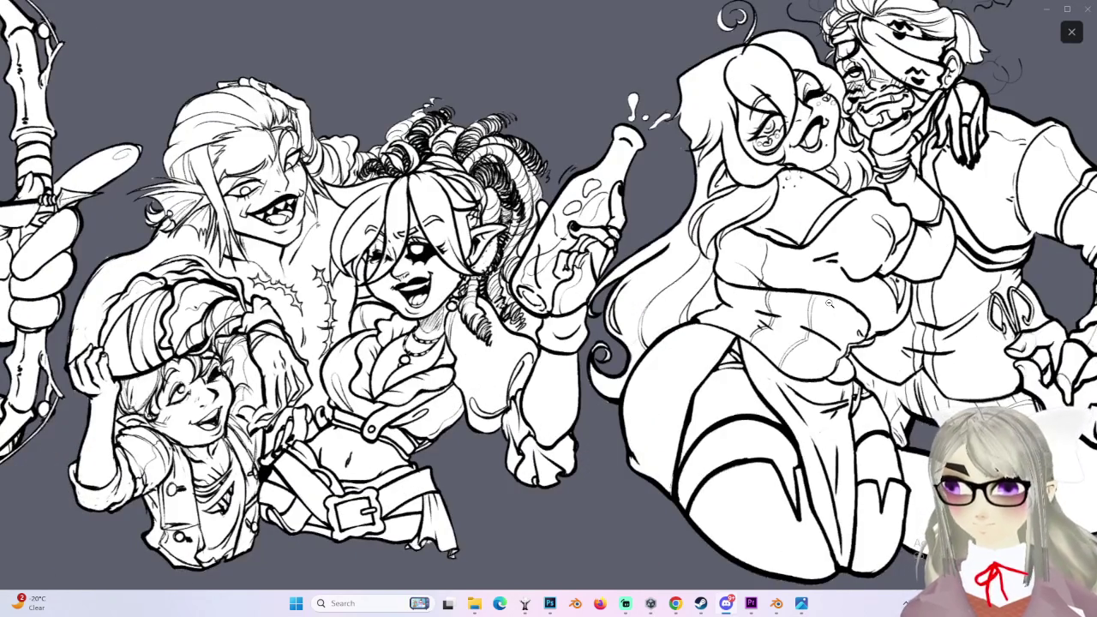
pyautogui.click(829, 303)
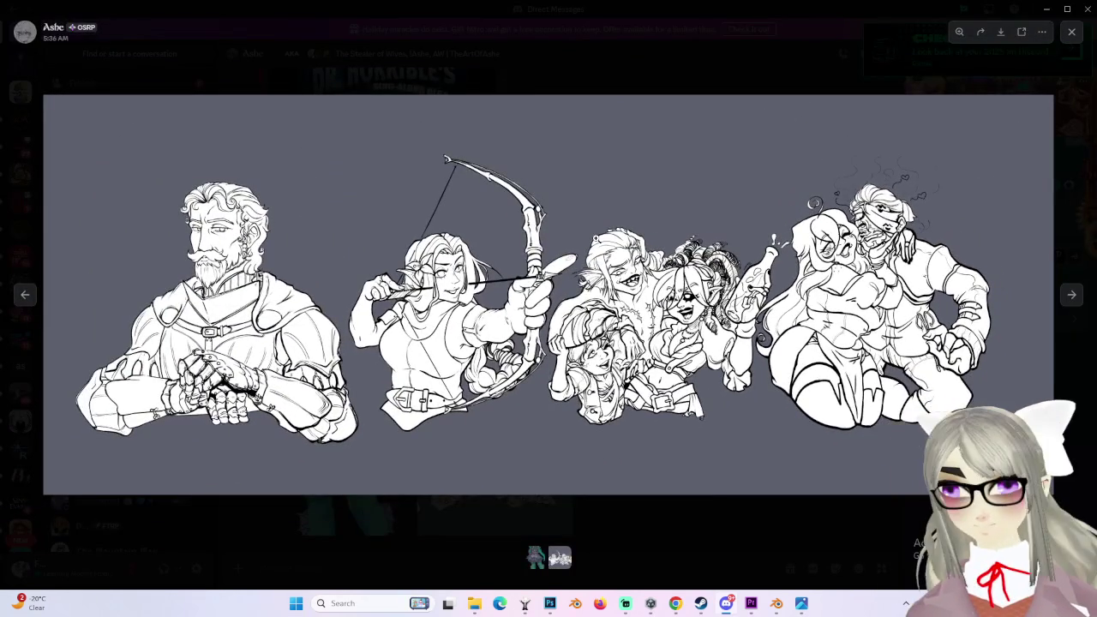
pyautogui.click(464, 312)
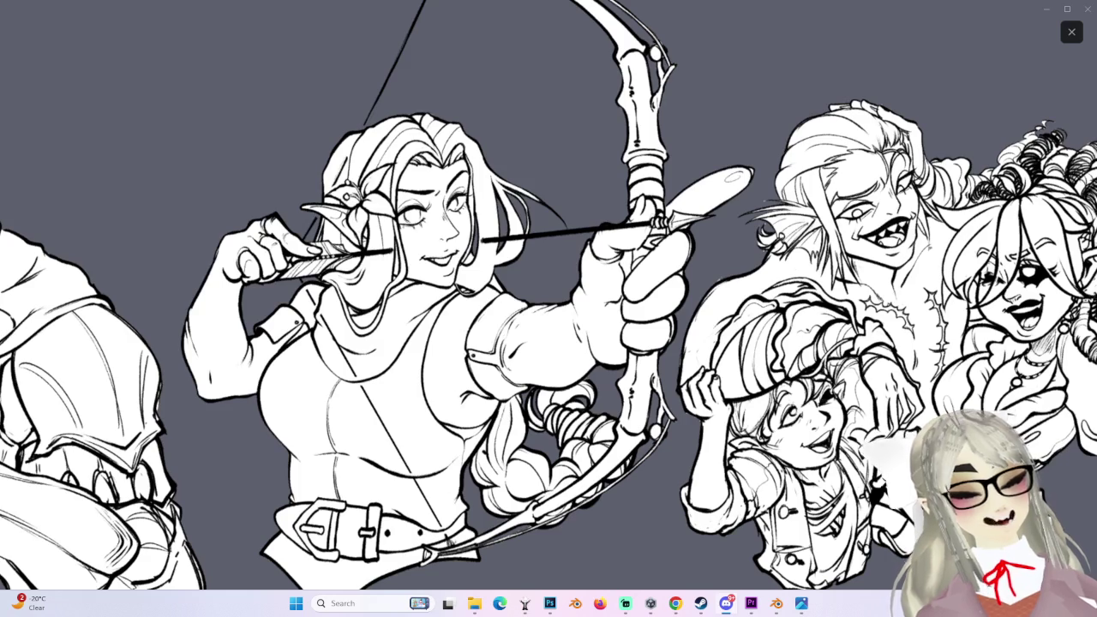
pyautogui.click(775, 230)
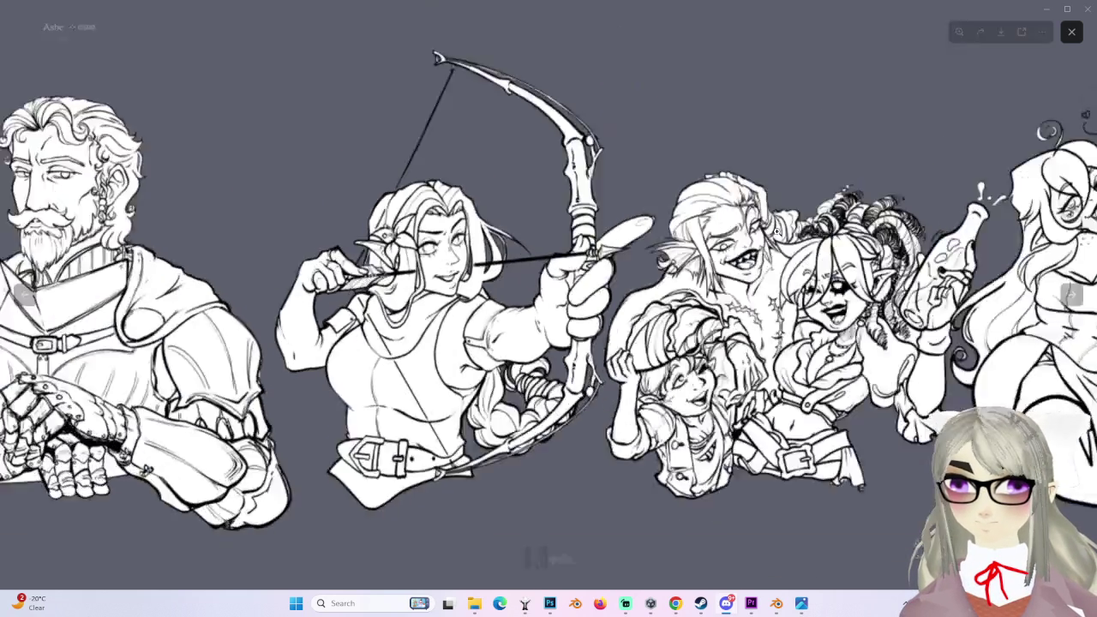
pyautogui.click(161, 305)
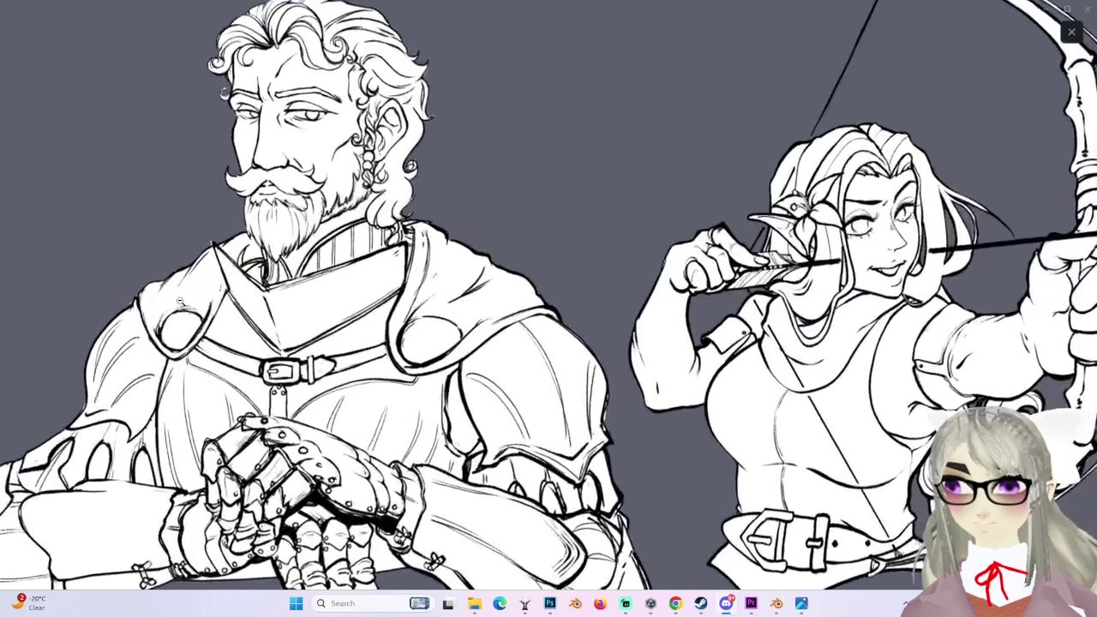
pyautogui.scroll(1, 191, 303)
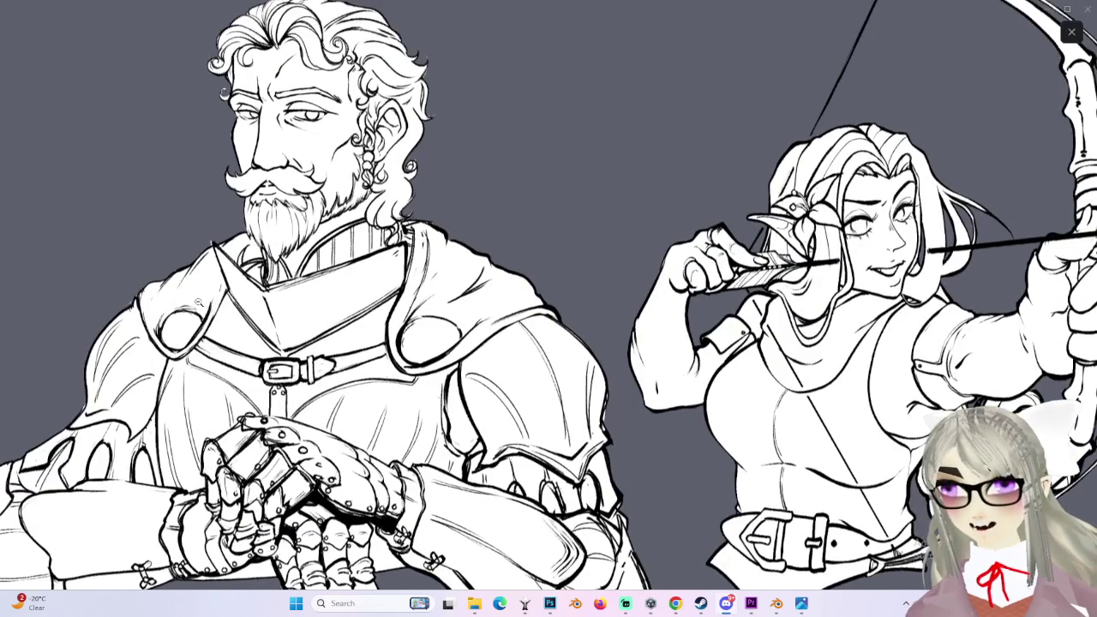
pyautogui.scroll(1, 204, 296)
pyautogui.scroll(-1, 205, 294)
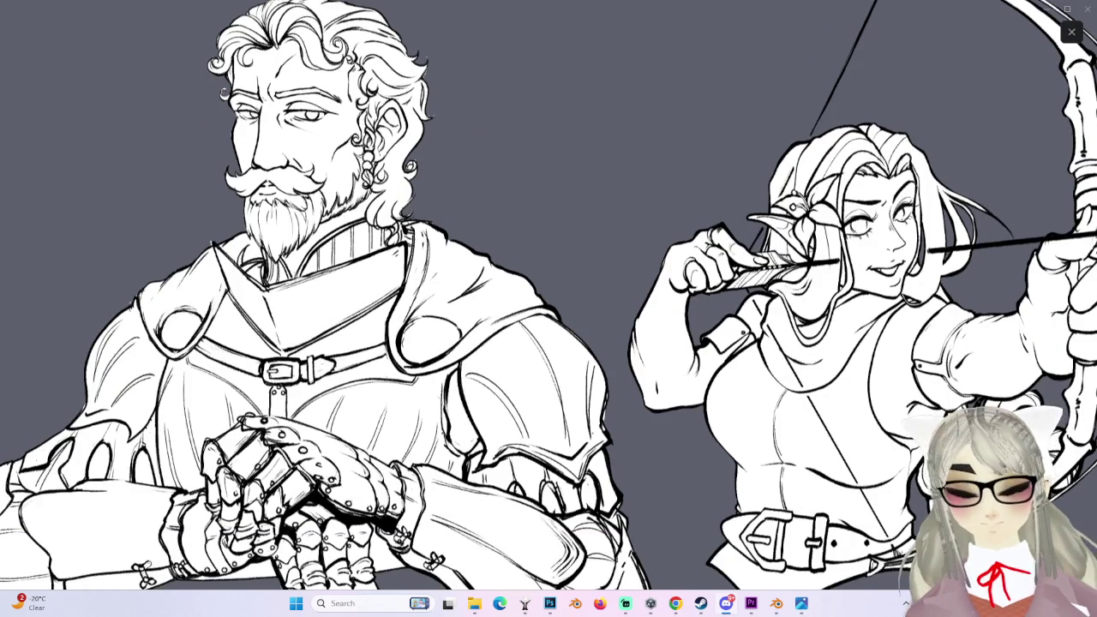
pyautogui.scroll(-2, 625, 395)
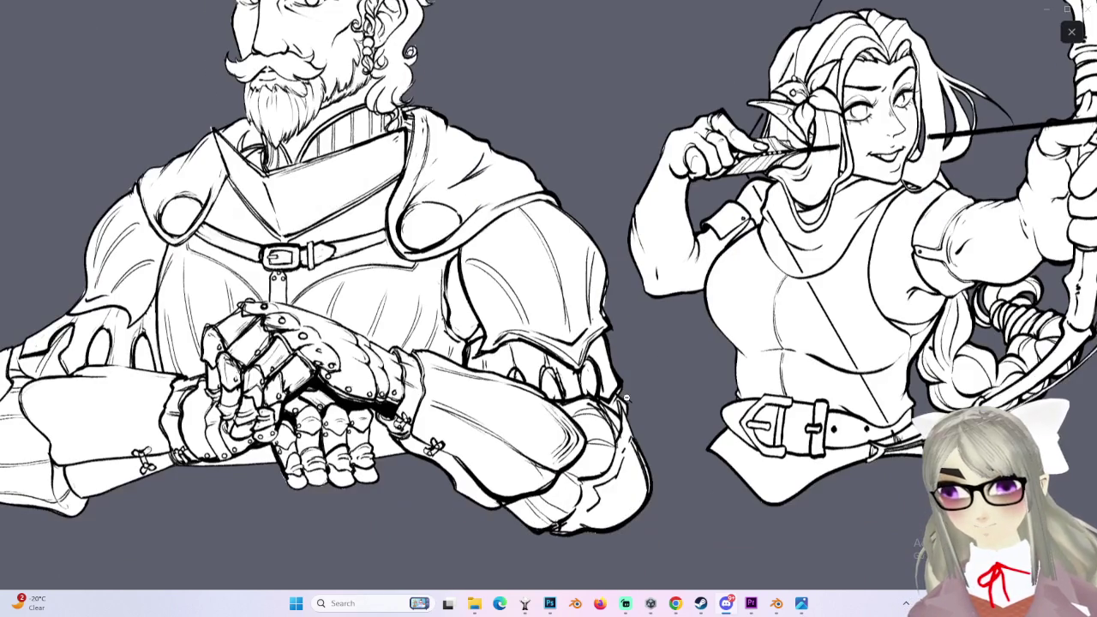
pyautogui.click(876, 384)
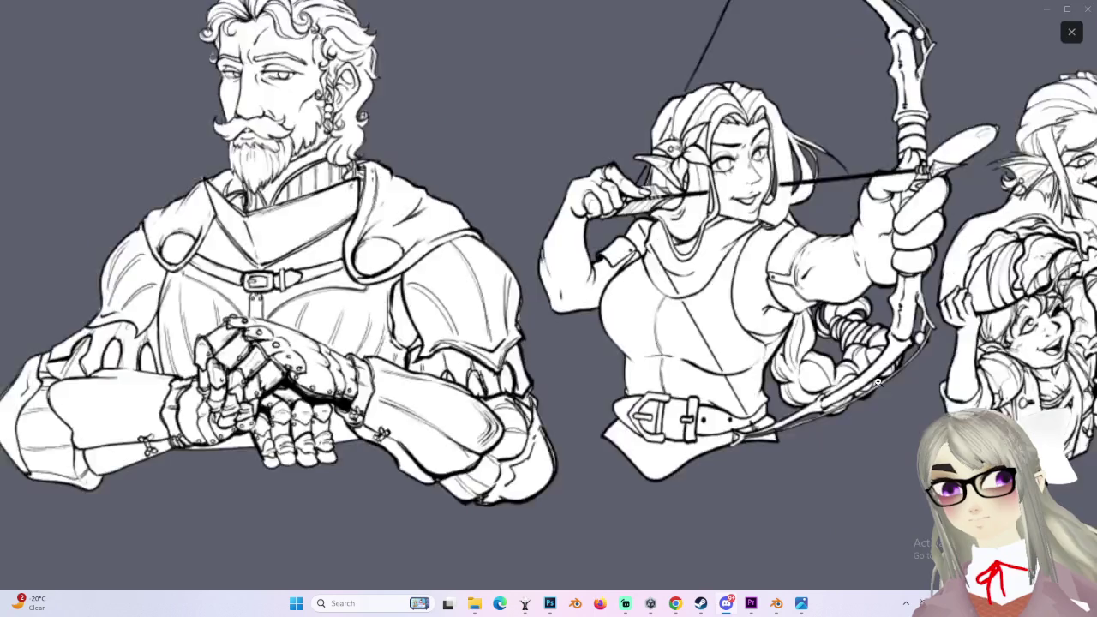
pyautogui.click(876, 382)
pyautogui.click(876, 383)
pyautogui.click(532, 339)
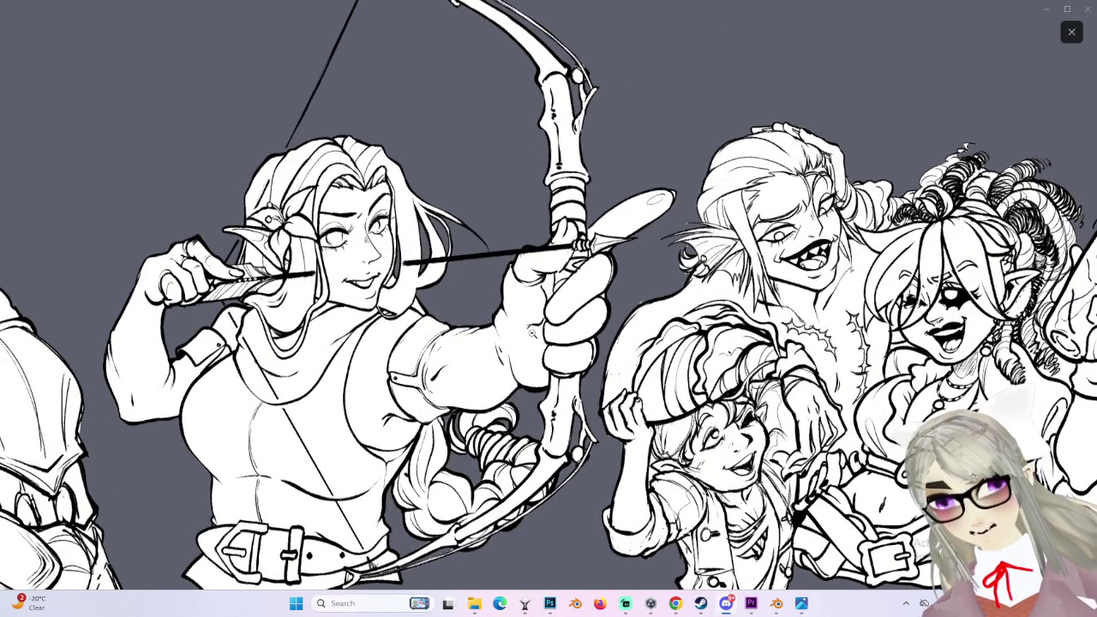
pyautogui.click(532, 333)
pyautogui.click(317, 306)
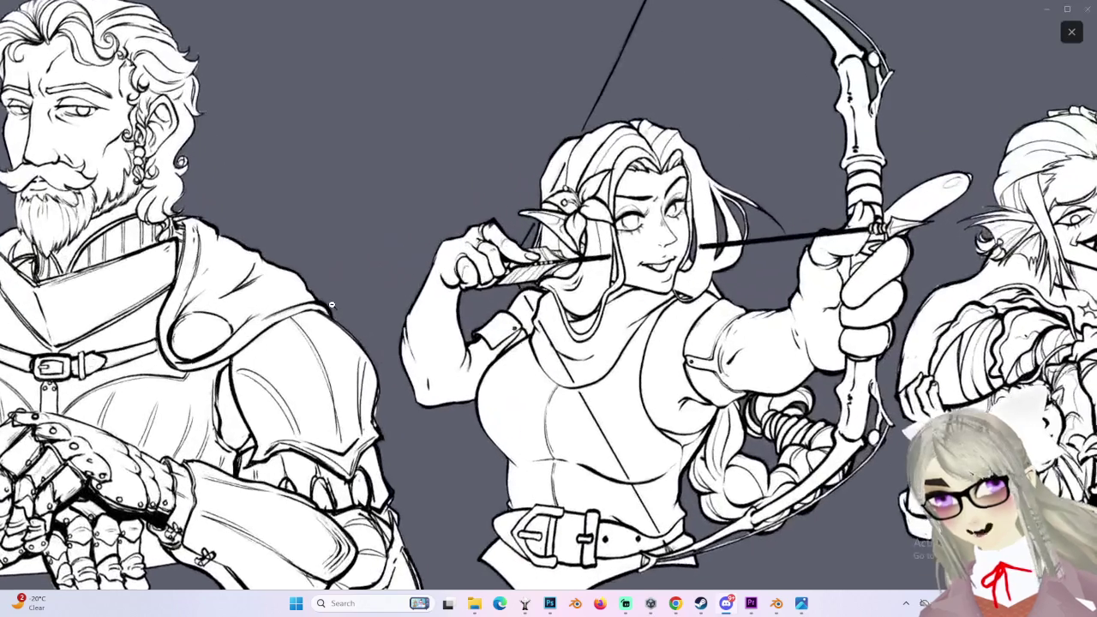
pyautogui.click(288, 298)
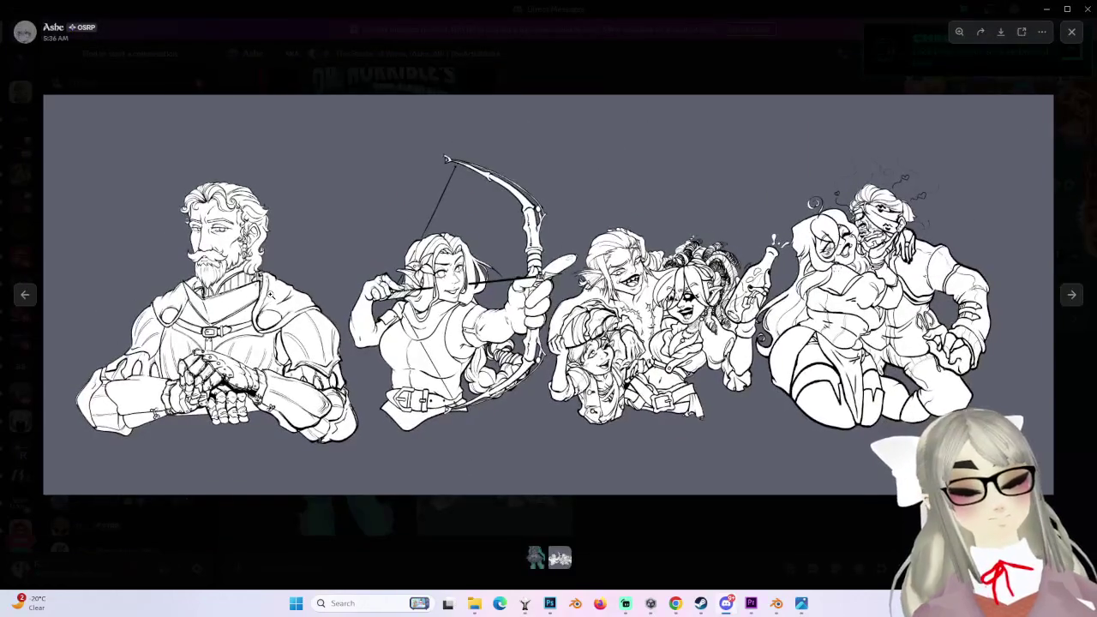
pyautogui.click(249, 279)
pyautogui.click(245, 276)
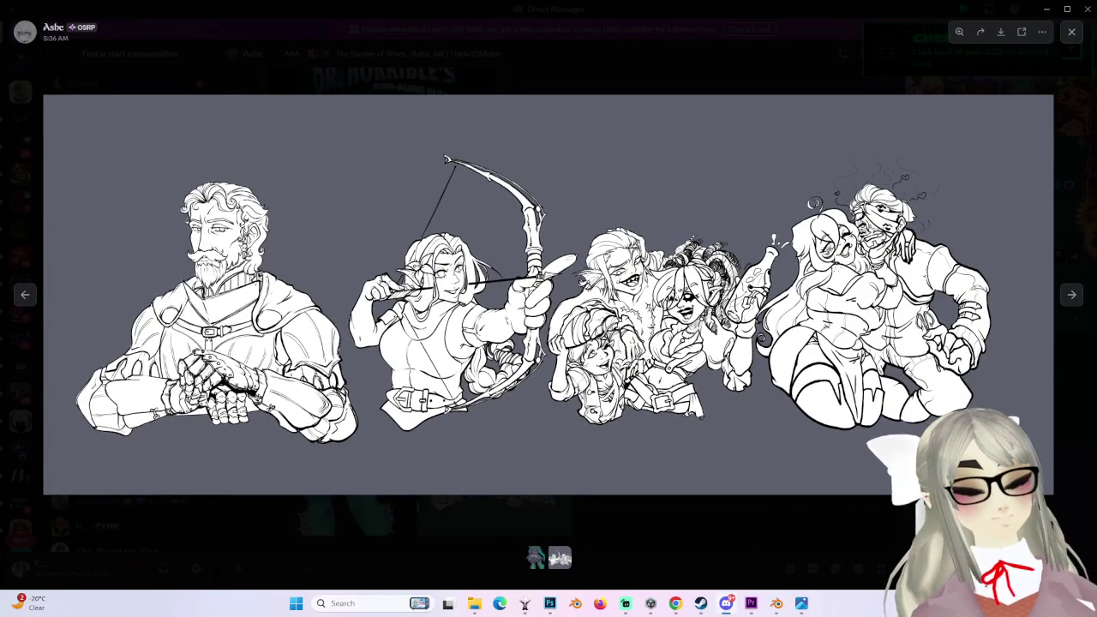
pyautogui.click(289, 259)
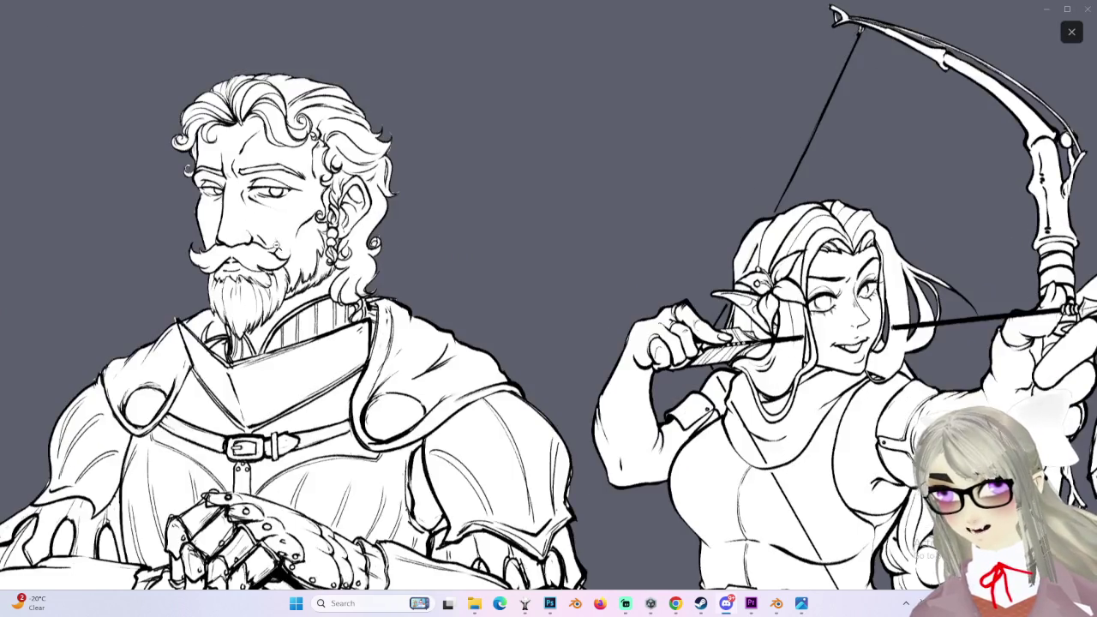
pyautogui.scroll(-1, 289, 229)
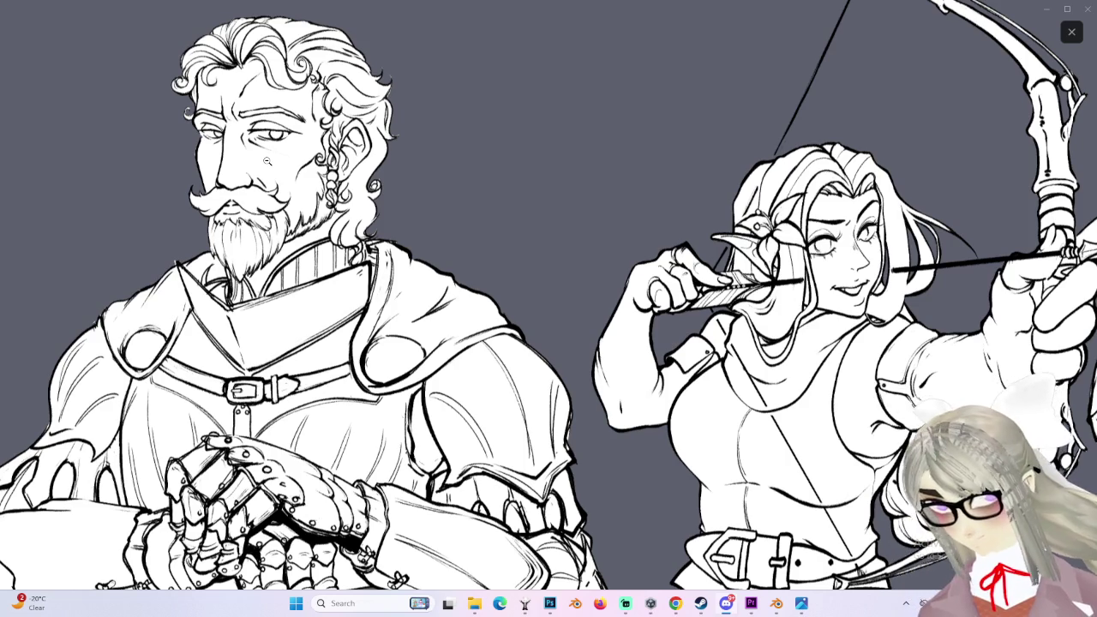
pyautogui.click(266, 162)
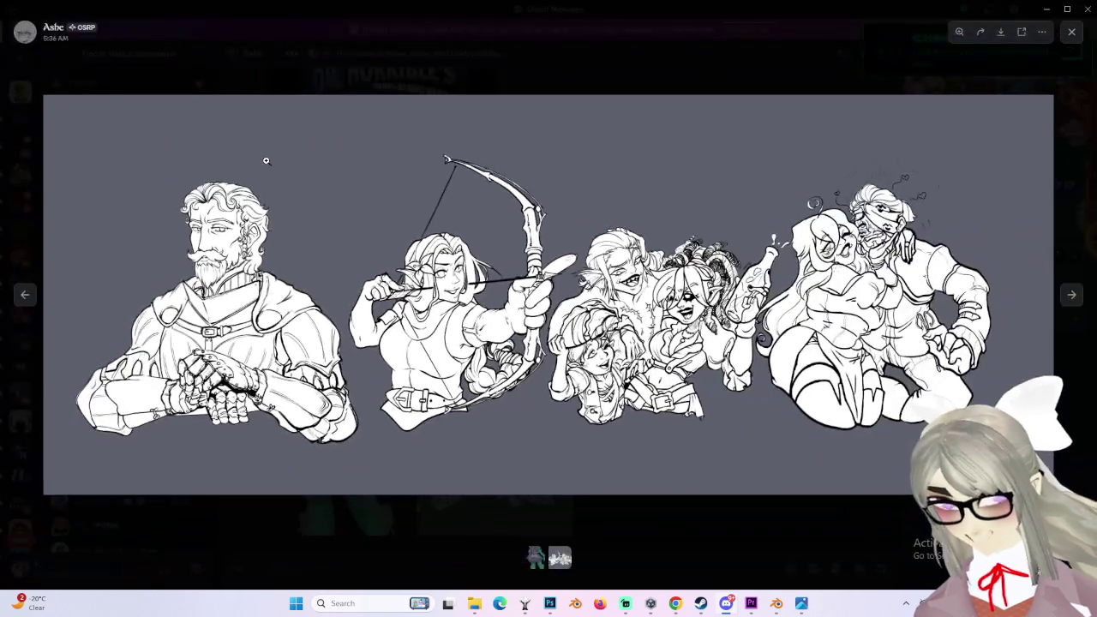
pyautogui.click(206, 219)
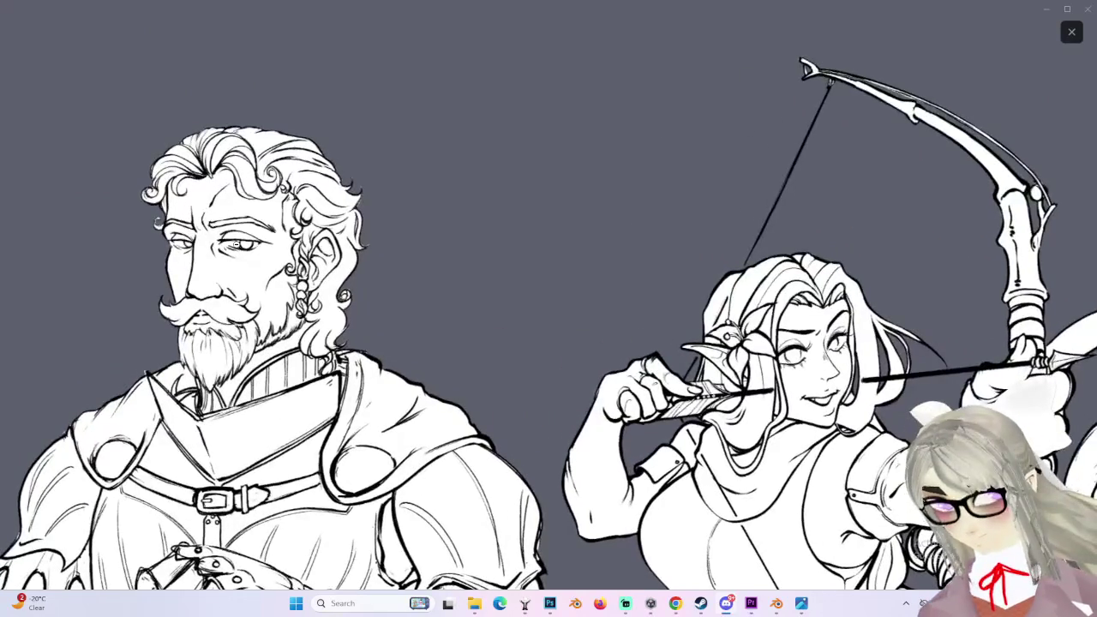
pyautogui.click(238, 245)
pyautogui.click(645, 310)
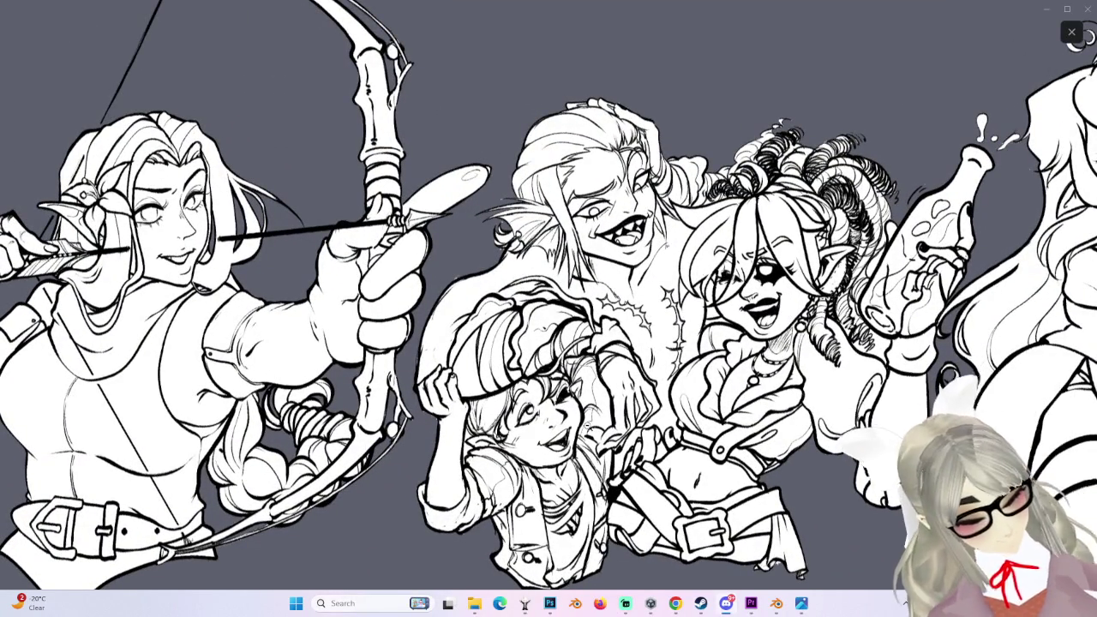
pyautogui.click(1072, 32)
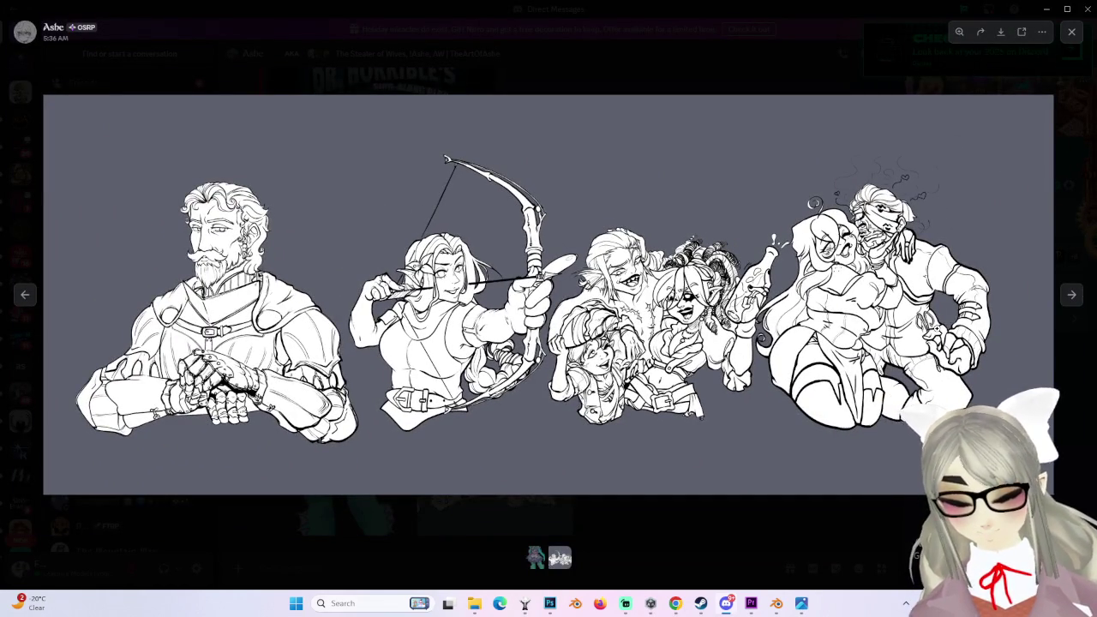
pyautogui.click(934, 328)
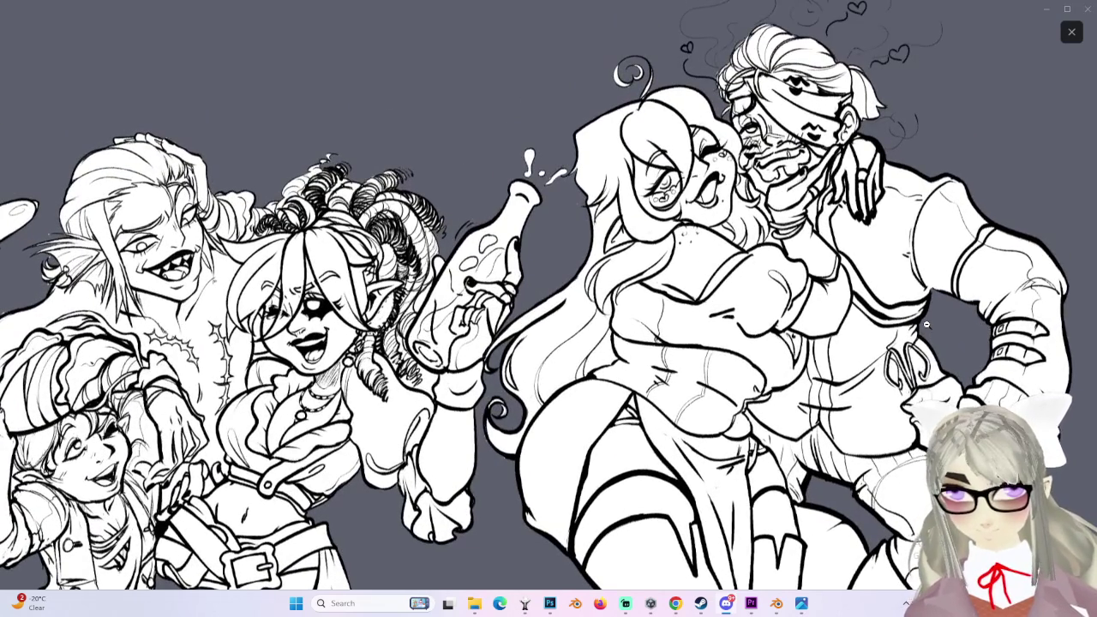
pyautogui.scroll(-3, 927, 324)
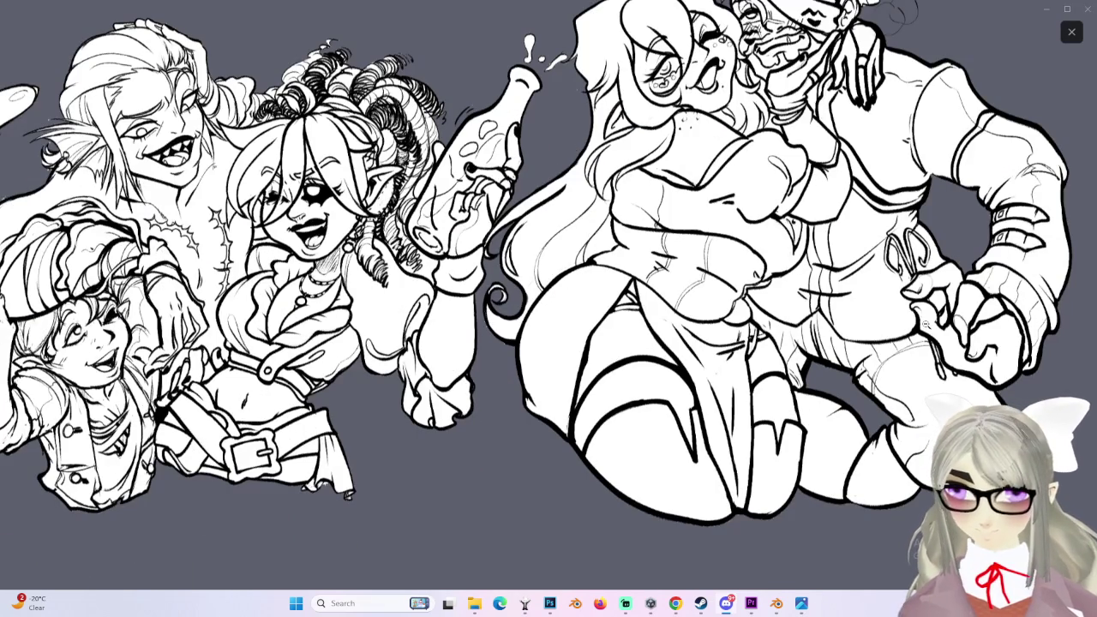
pyautogui.click(918, 302)
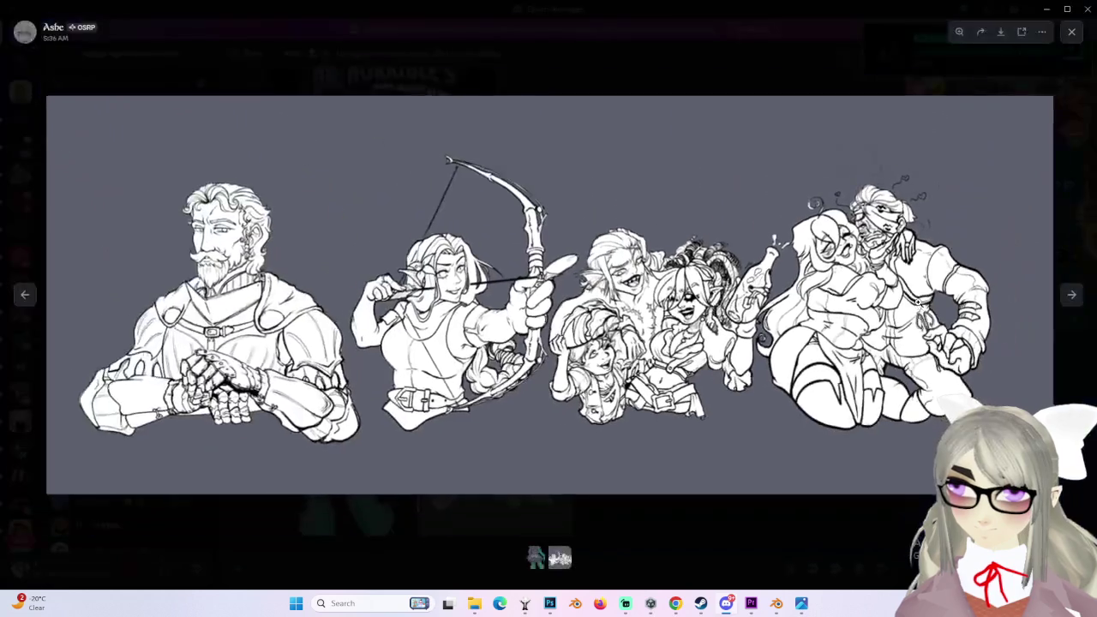
pyautogui.click(957, 292)
pyautogui.click(857, 274)
pyautogui.click(806, 259)
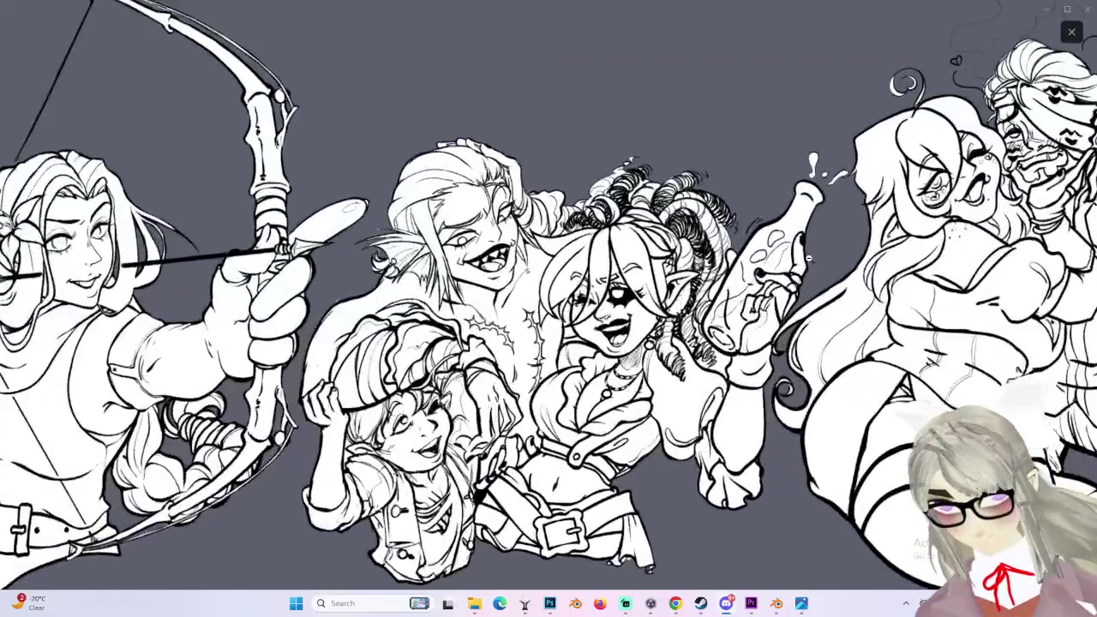
pyautogui.click(740, 160)
pyautogui.click(547, 300)
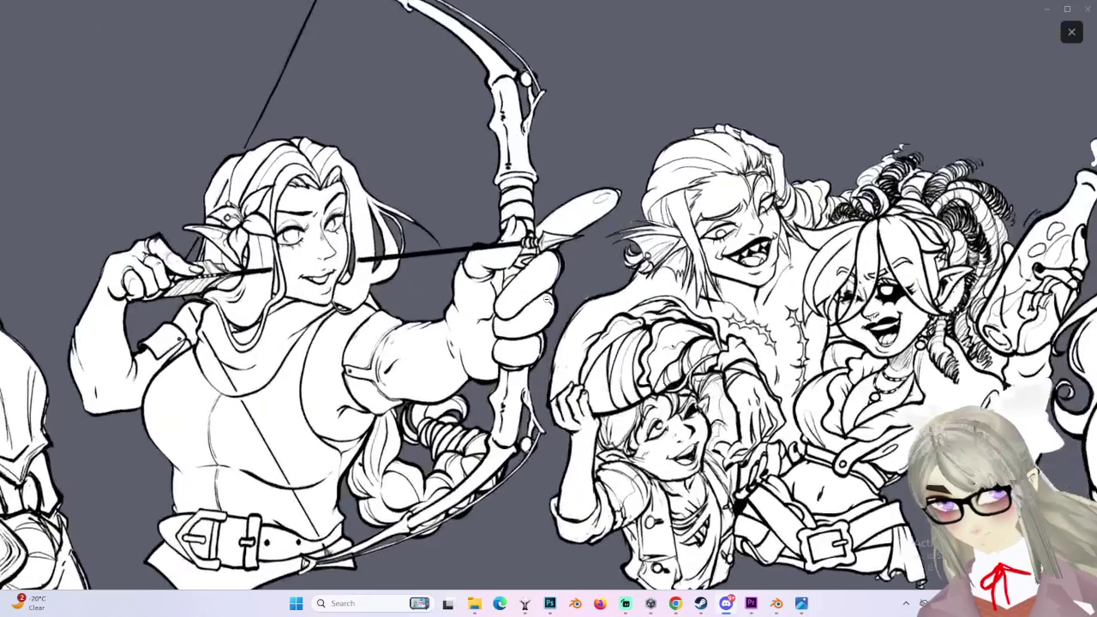
pyautogui.click(547, 299)
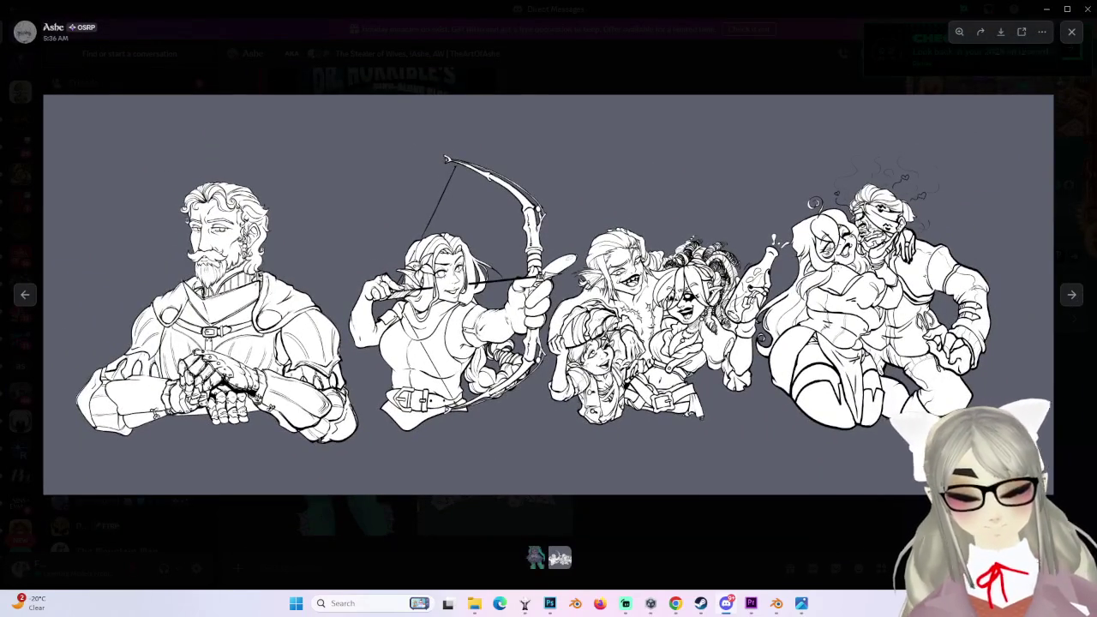
pyautogui.click(1074, 32)
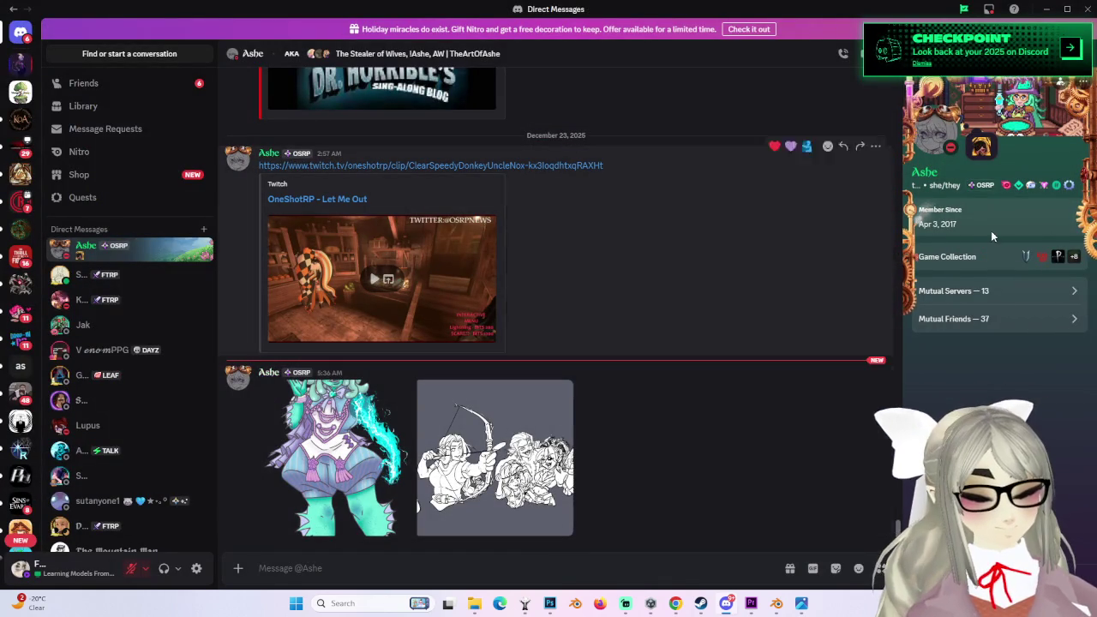
pyautogui.click(495, 457)
pyautogui.click(857, 249)
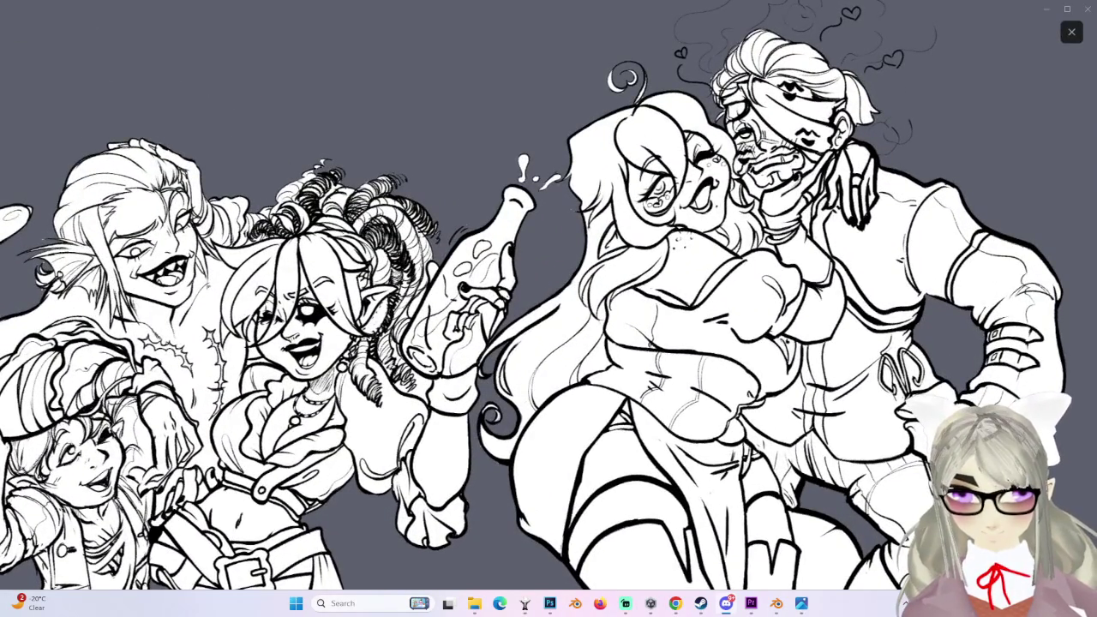
pyautogui.click(1013, 74)
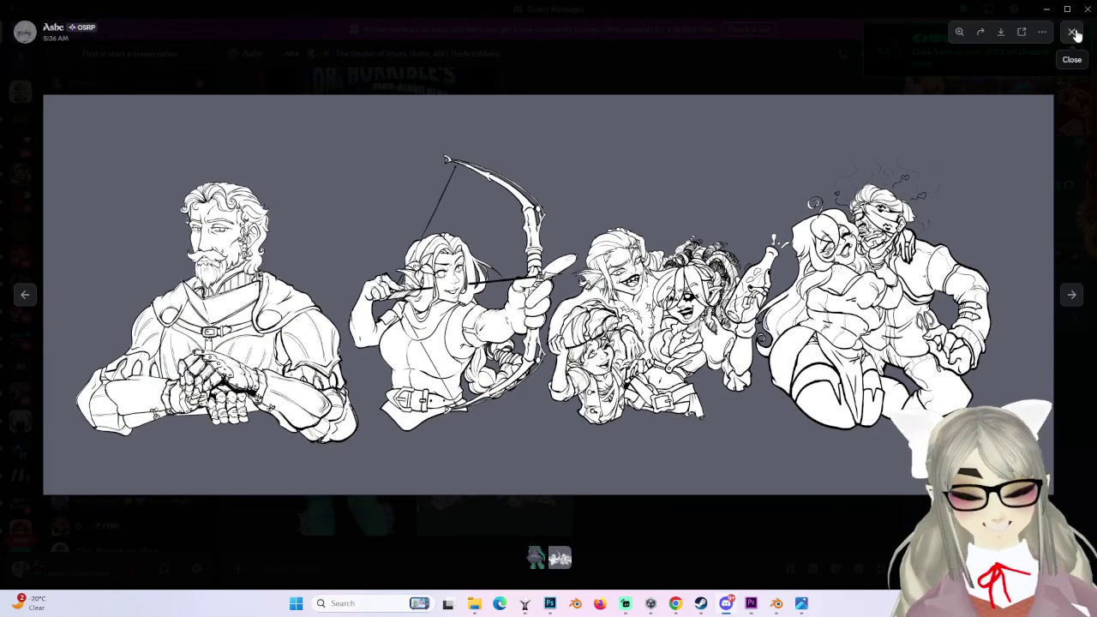
pyautogui.click(1074, 32)
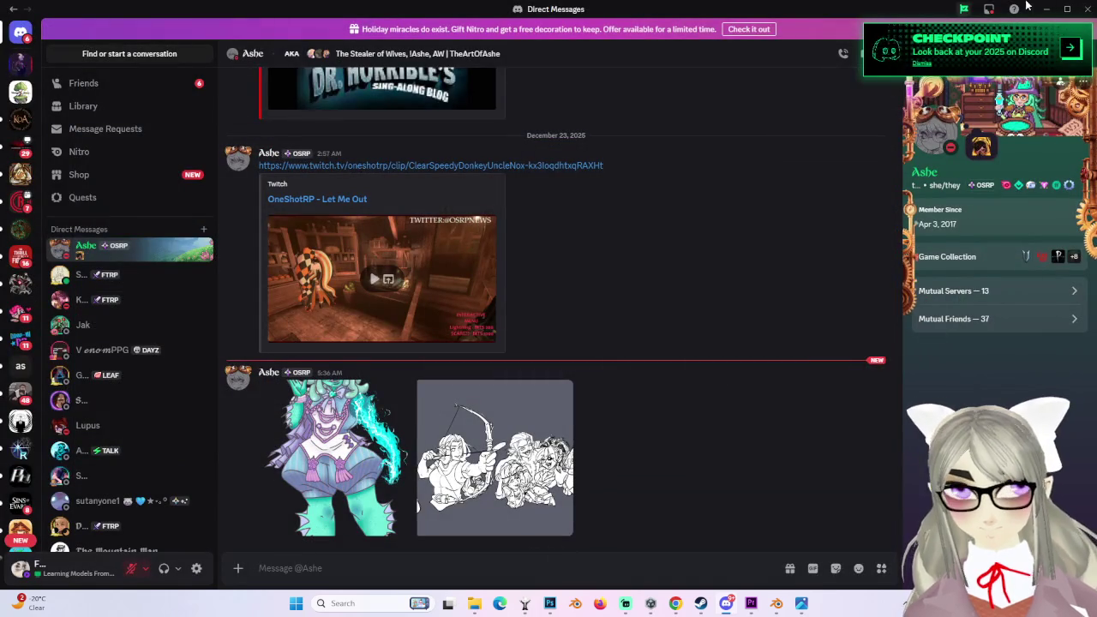
# Step: Bring Blender forward, select the Body, and snap it to front view in Edit Mode
pyautogui.click(1050, 10)
pyautogui.moveTo(575, 306)
pyautogui.mouseDown(button='middle')
pyautogui.moveTo(529, 299)
pyautogui.moveTo(528, 274)
pyautogui.moveTo(526, 298)
pyautogui.moveTo(554, 291)
pyautogui.moveTo(431, 276)
pyautogui.mouseUp(button='middle')
pyautogui.scroll(5, 525, 309)
pyautogui.click(528, 275)
pyautogui.scroll(2, 431, 276)
pyautogui.scroll(2, 431, 288)
pyautogui.scroll(-3, 432, 292)
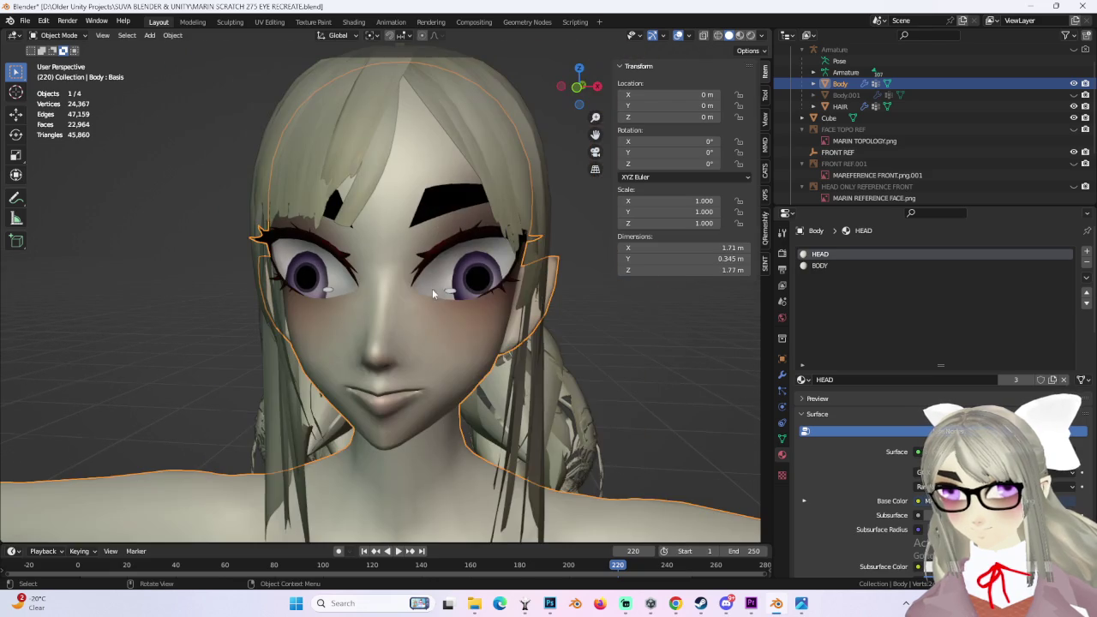
pyautogui.click(87, 39)
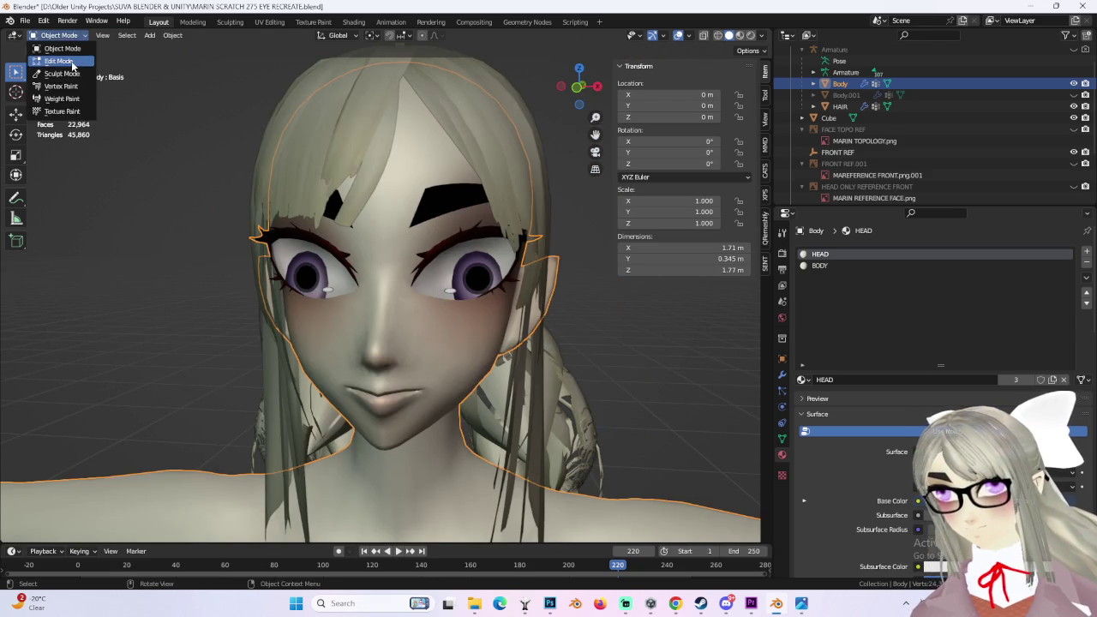
pyautogui.click(53, 60)
pyautogui.click(572, 89)
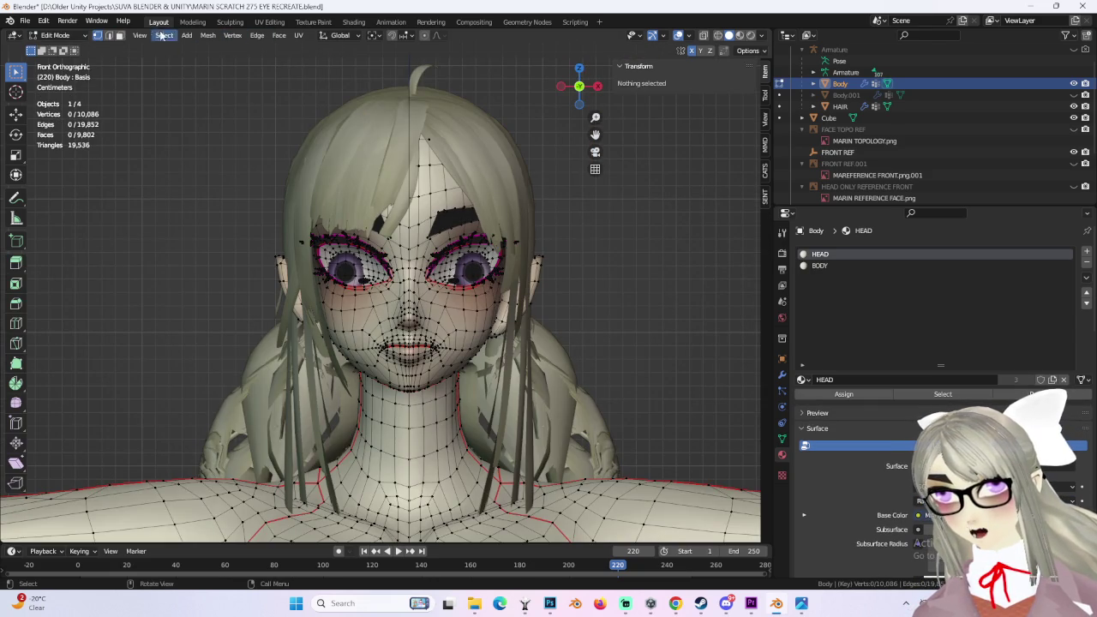
# Step: Return to Object Mode, deselect the body, and open the Add > Mesh list
pyautogui.click(85, 40)
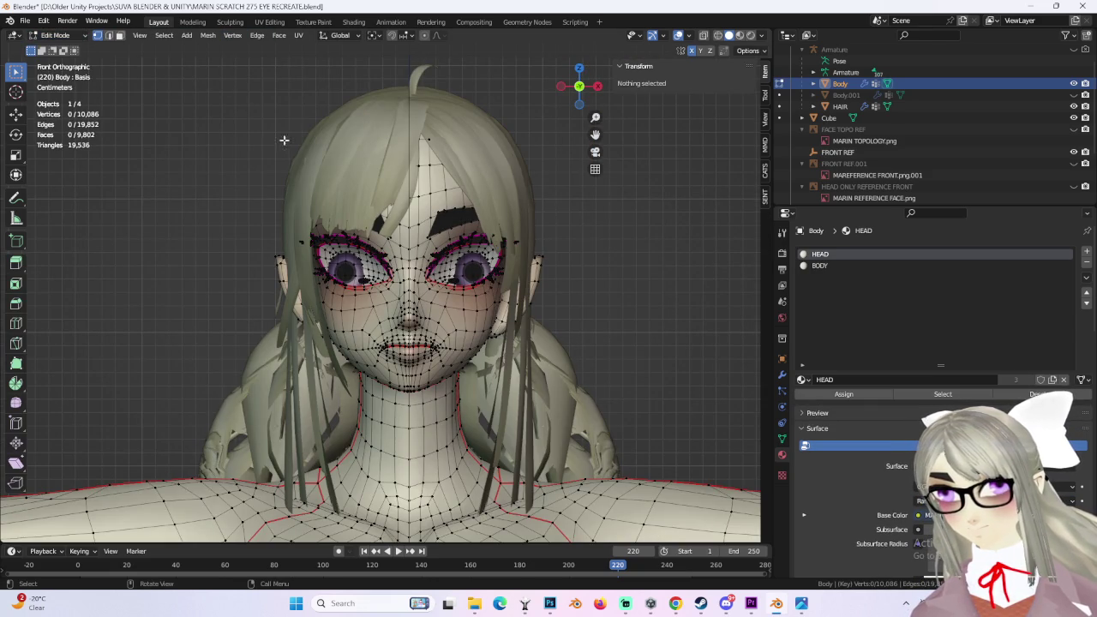
pyautogui.click(56, 37)
pyautogui.click(53, 42)
pyautogui.click(171, 35)
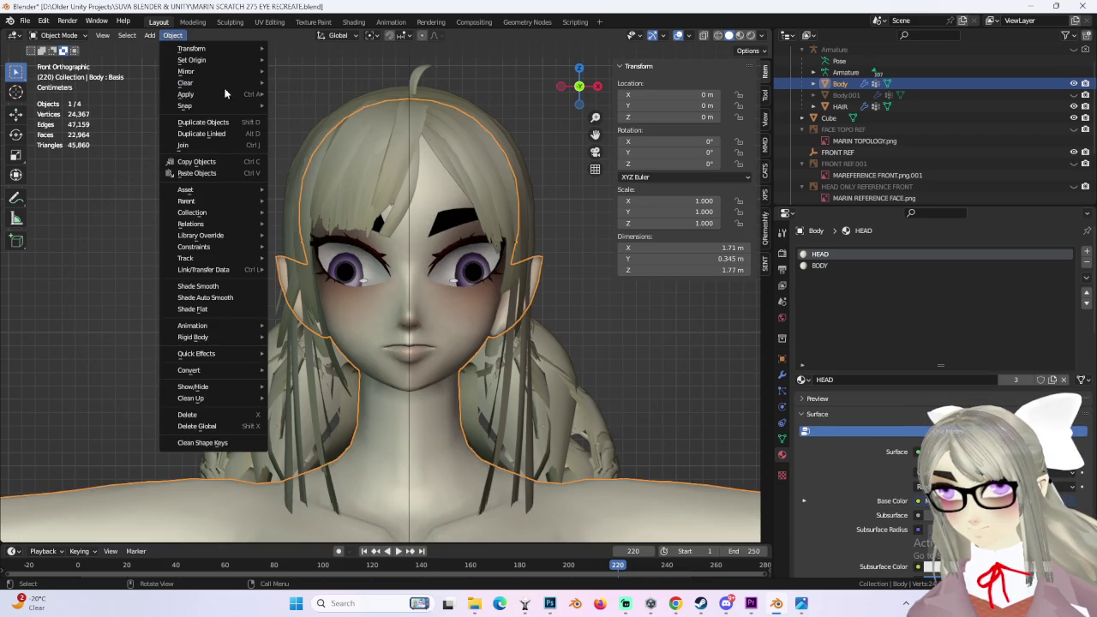
pyautogui.click(207, 101)
pyautogui.click(150, 36)
pyautogui.moveTo(166, 49)
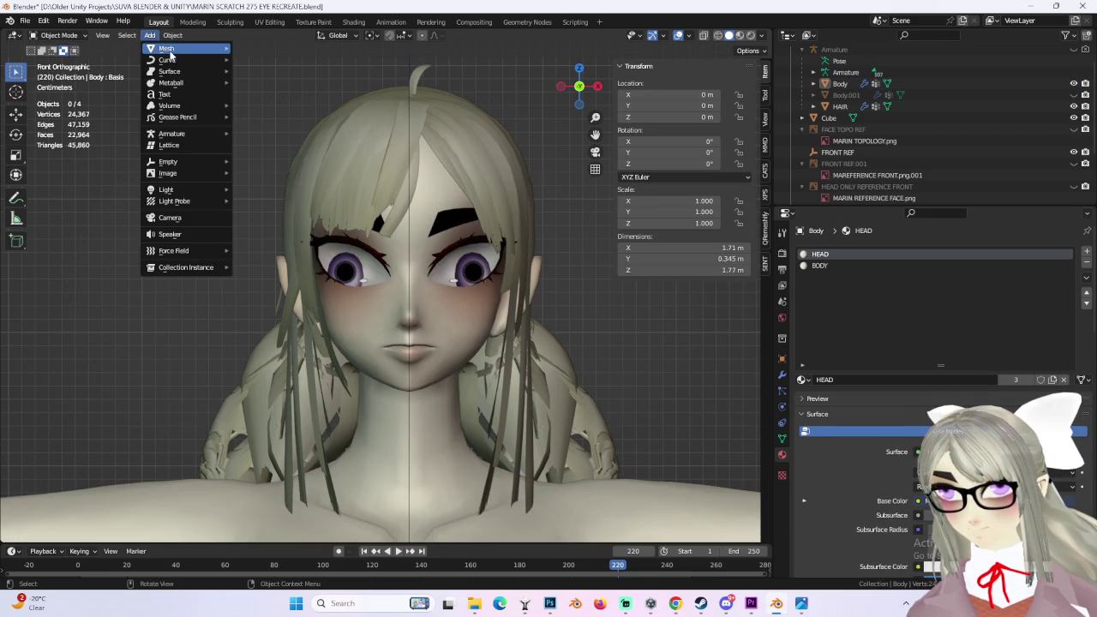
# Step: Add a new cylinder mesh and switch it into Edit Mode
pyautogui.click(296, 103)
pyautogui.scroll(-5, 433, 337)
pyautogui.moveTo(412, 231)
pyautogui.mouseDown(button='middle')
pyautogui.moveTo(442, 272)
pyautogui.moveTo(446, 257)
pyautogui.mouseUp(button='middle')
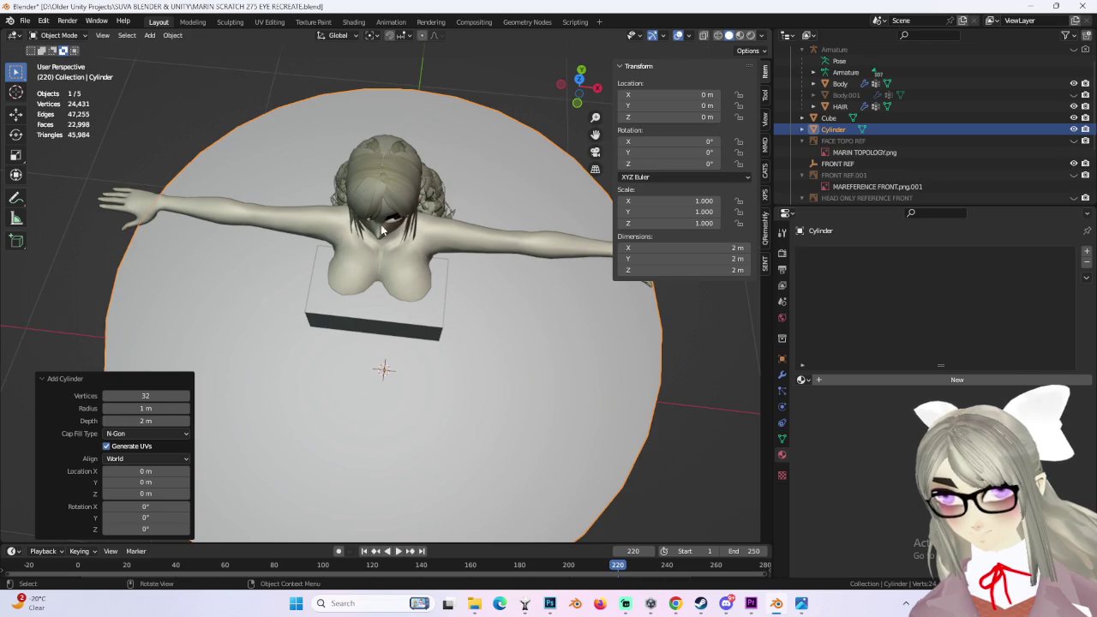
pyautogui.click(58, 36)
pyautogui.click(53, 61)
# Step: Select only the cylinder's top face and separate it into its own object, Cylinder.001
pyautogui.moveTo(463, 300); pyautogui.dragTo(479, 335, button='middle')
pyautogui.hotkey('alt', 'a')
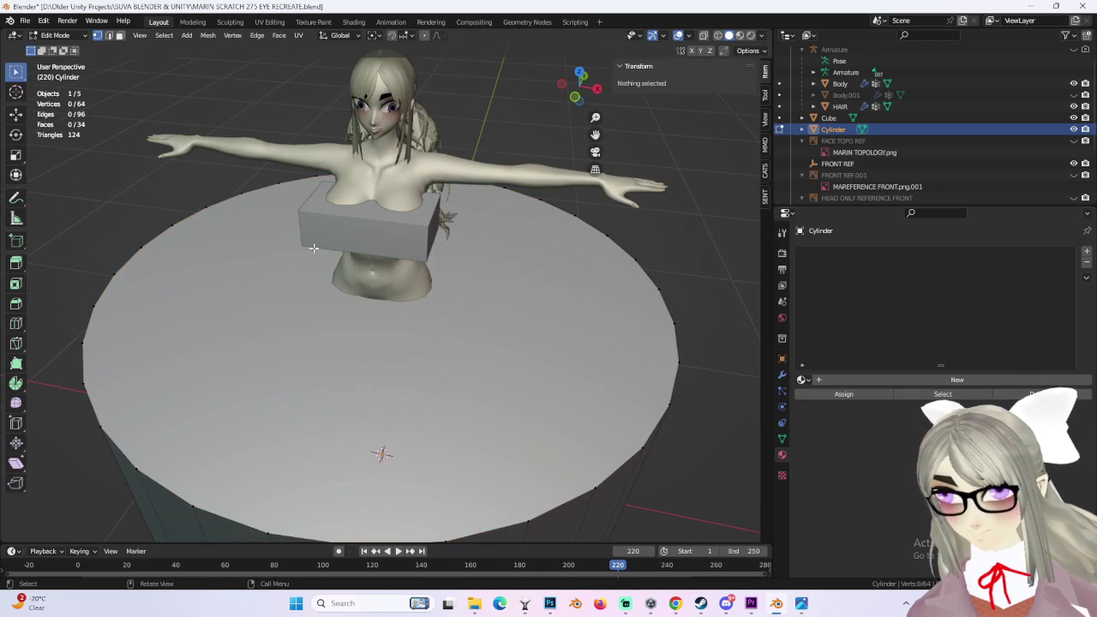
pyautogui.click(337, 318)
pyautogui.moveTo(350, 348)
pyautogui.mouseDown(button='middle')
pyautogui.moveTo(429, 329)
pyautogui.moveTo(367, 346)
pyautogui.moveTo(401, 349)
pyautogui.mouseUp(button='middle')
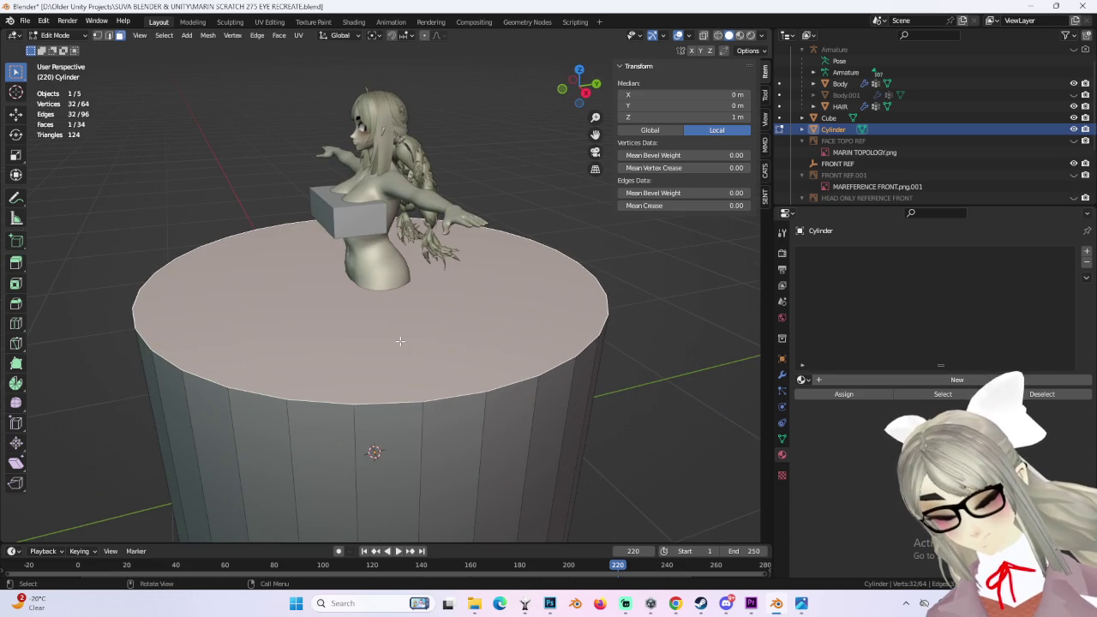
pyautogui.moveTo(28, 51); pyautogui.dragTo(241, 109, button='middle')
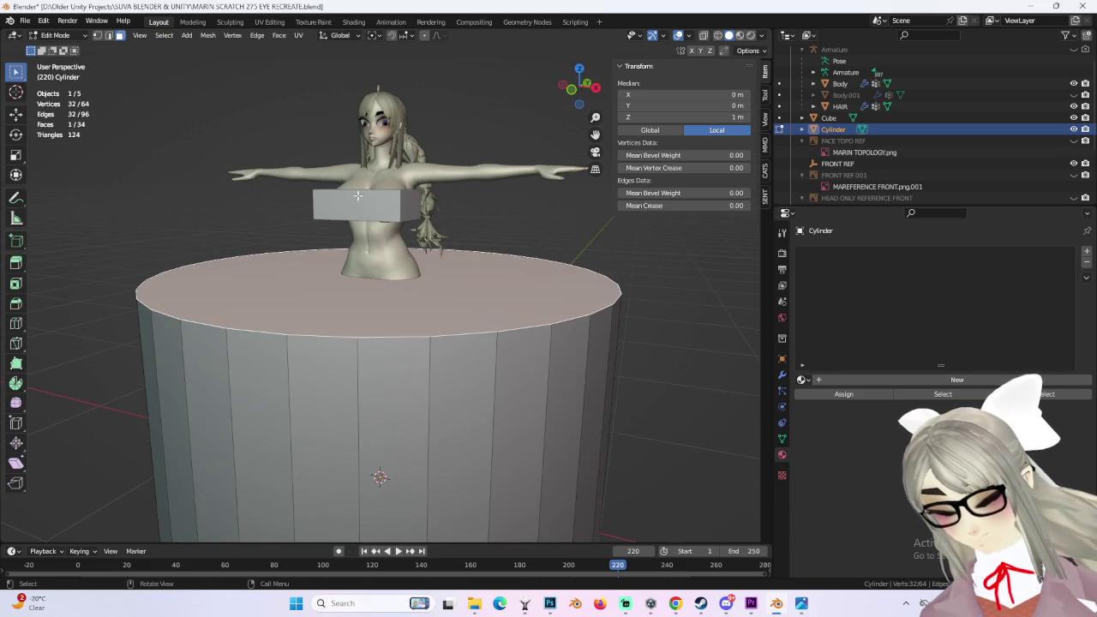
pyautogui.press('p')
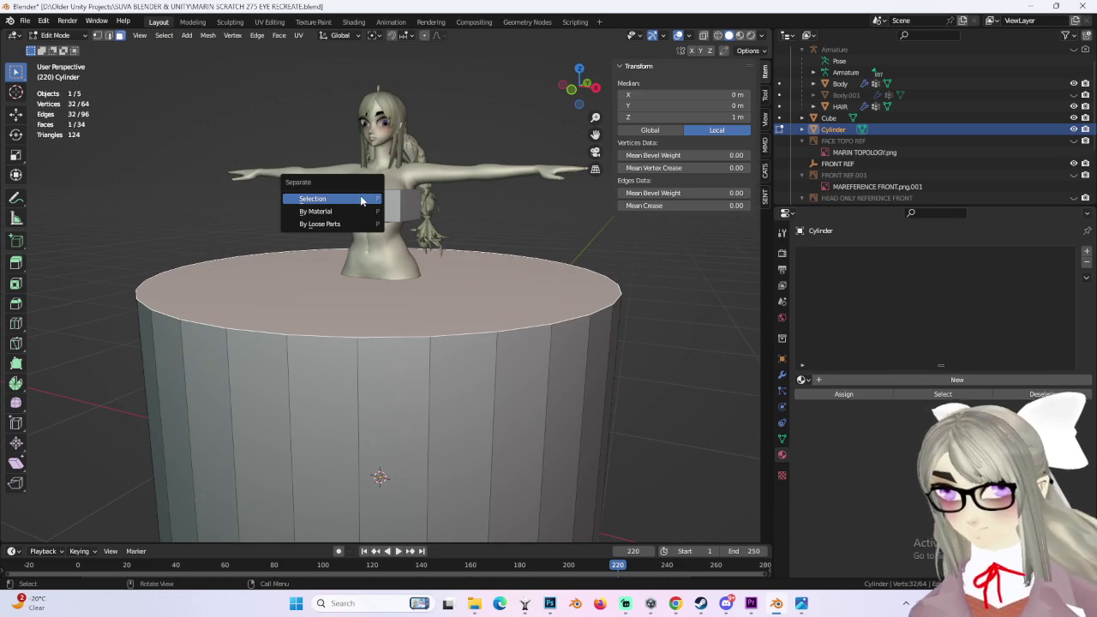
pyautogui.click(359, 198)
# Step: Return to Object Mode and delete the original Cylinder
pyautogui.click(55, 36)
pyautogui.click(52, 45)
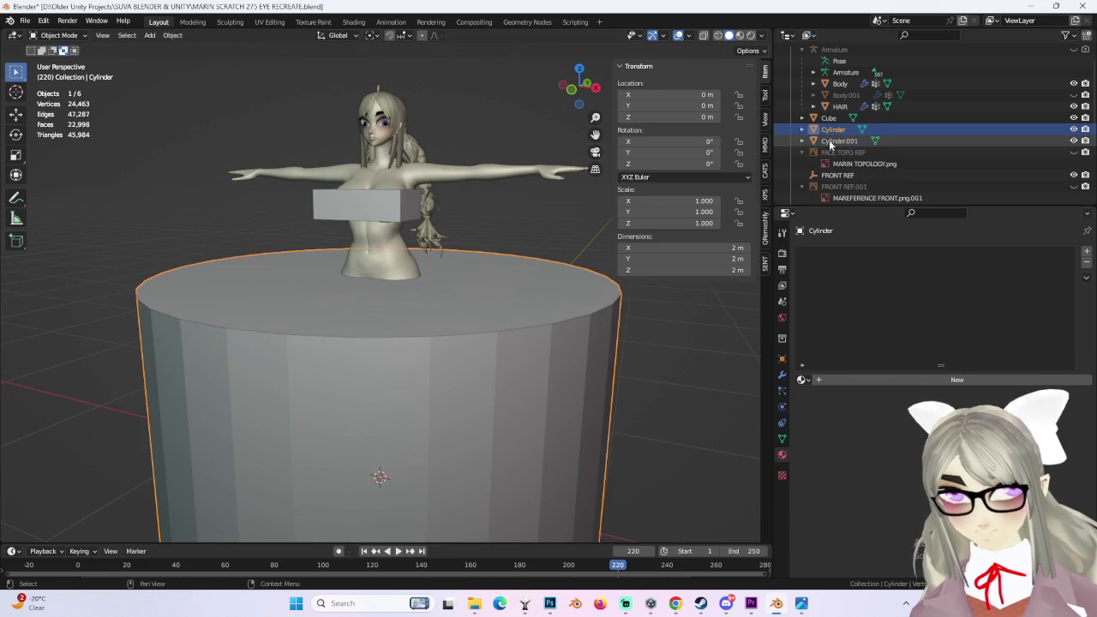
pyautogui.click(836, 141)
pyautogui.rightClick(830, 144)
pyautogui.rightClick(836, 129)
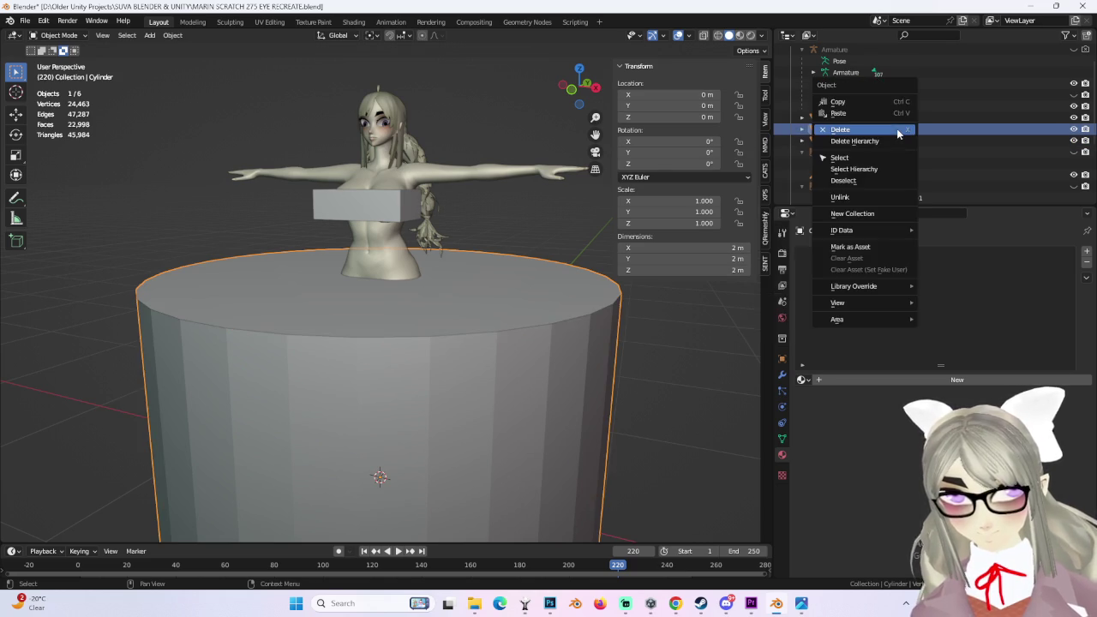
pyautogui.click(891, 134)
# Step: Select the Cylinder.001 disc and view it in Right Orthographic
pyautogui.click(553, 298)
pyautogui.moveTo(553, 299); pyautogui.dragTo(592, 128, button='middle')
pyautogui.click(594, 95)
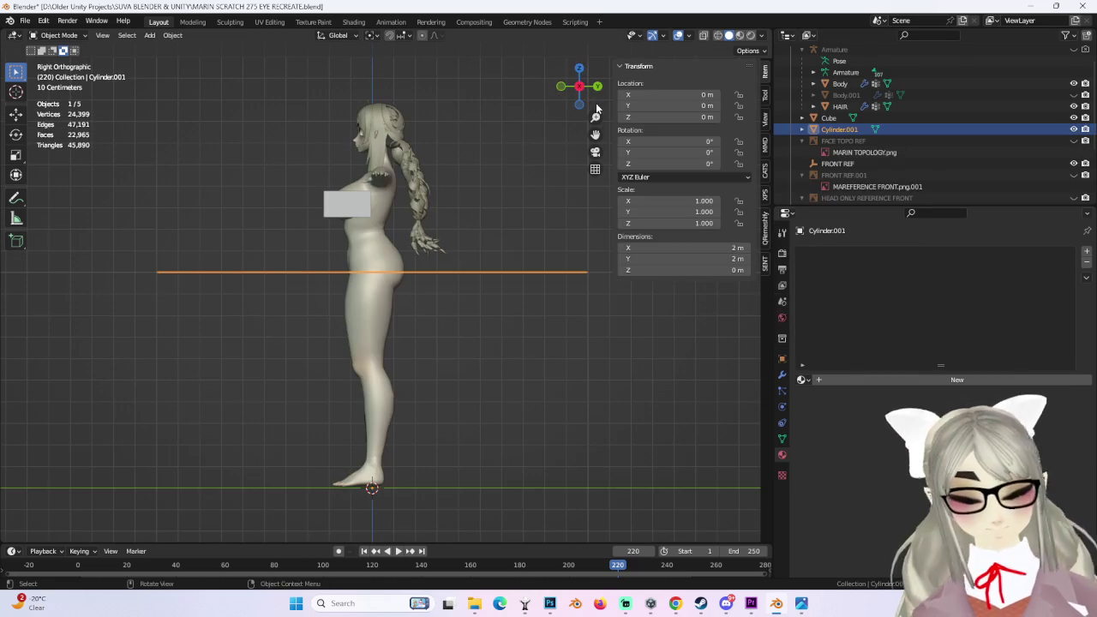
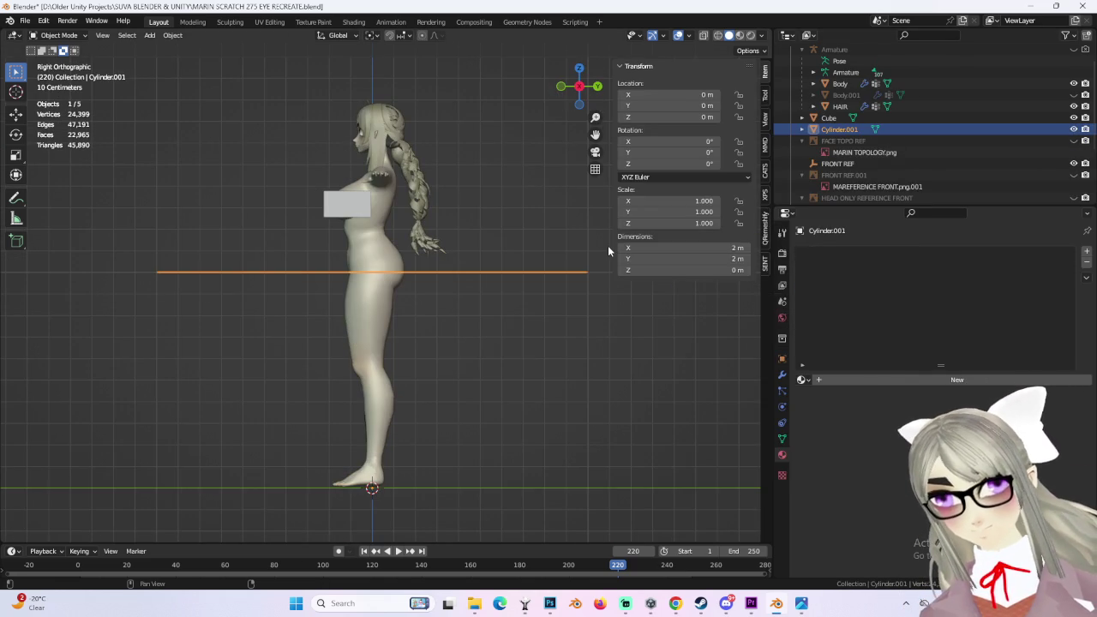
# Step: In Edit Mode, select the whole disc and rotate it 90° to stand upright
pyautogui.moveTo(536, 312)
pyautogui.mouseDown(button='middle')
pyautogui.moveTo(515, 339)
pyautogui.moveTo(498, 300)
pyautogui.mouseUp(button='middle')
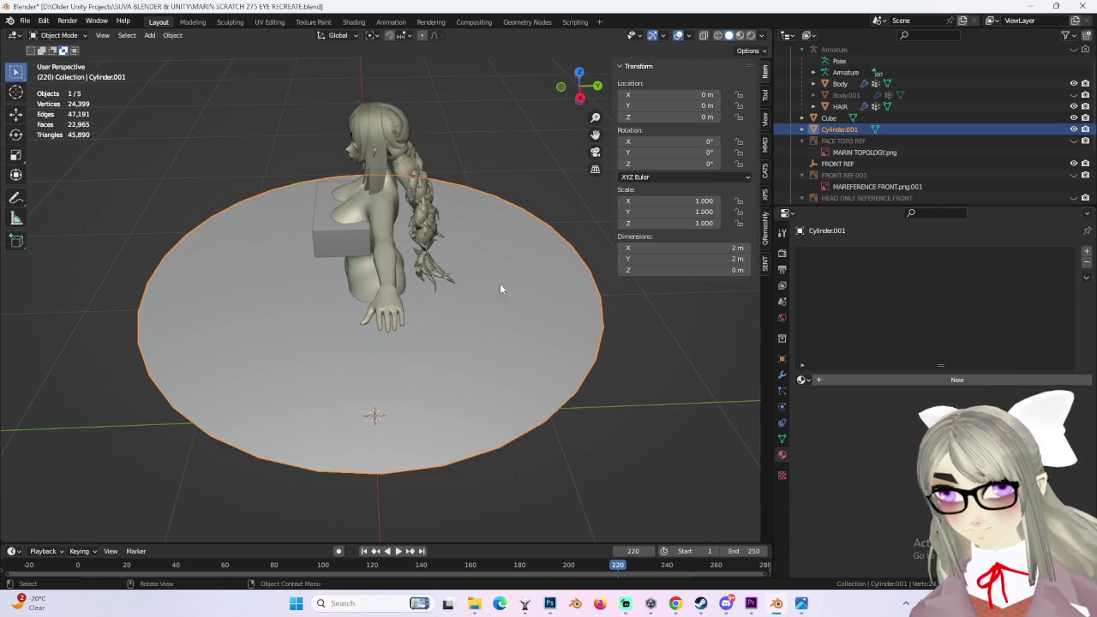
pyautogui.click(75, 36)
pyautogui.click(58, 61)
pyautogui.press('a')
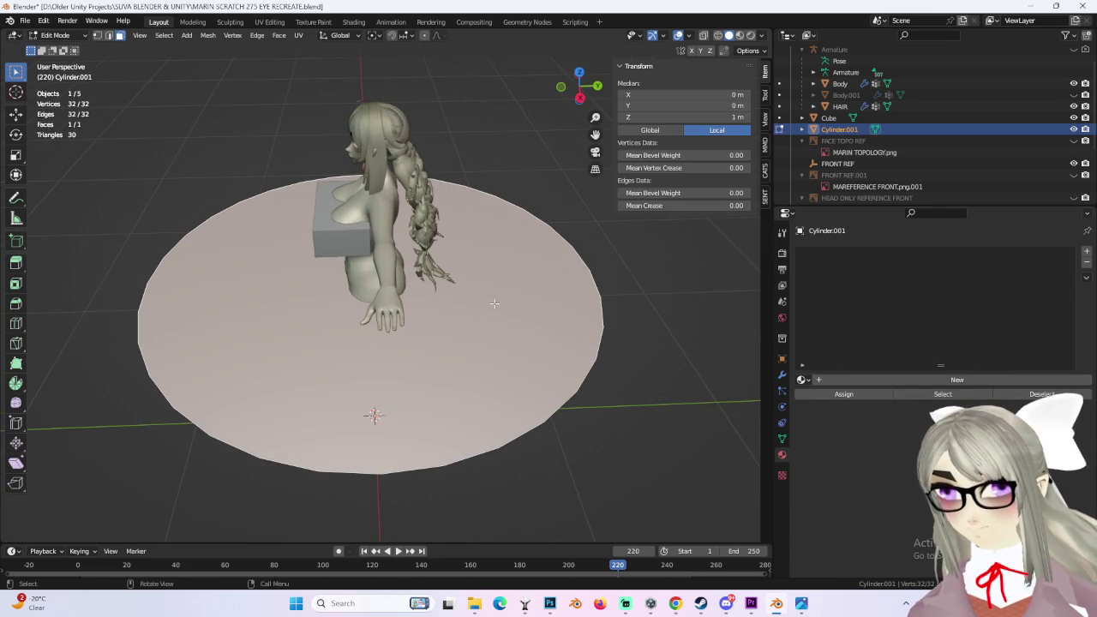
pyautogui.press('x')
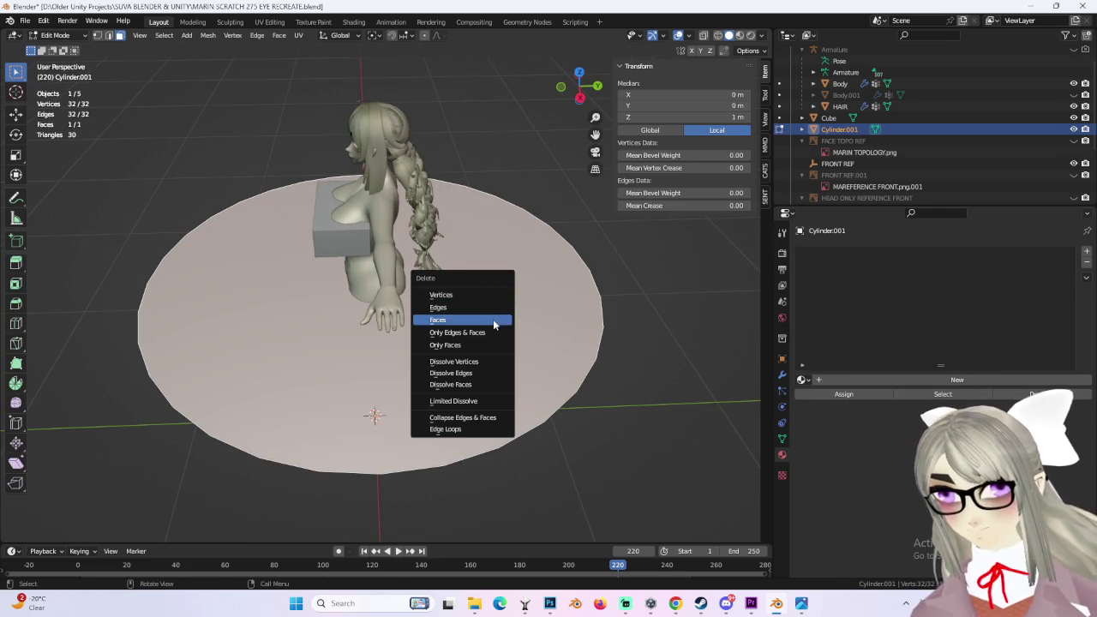
pyautogui.click(502, 330)
pyautogui.hotkey('ctrl', 'z')
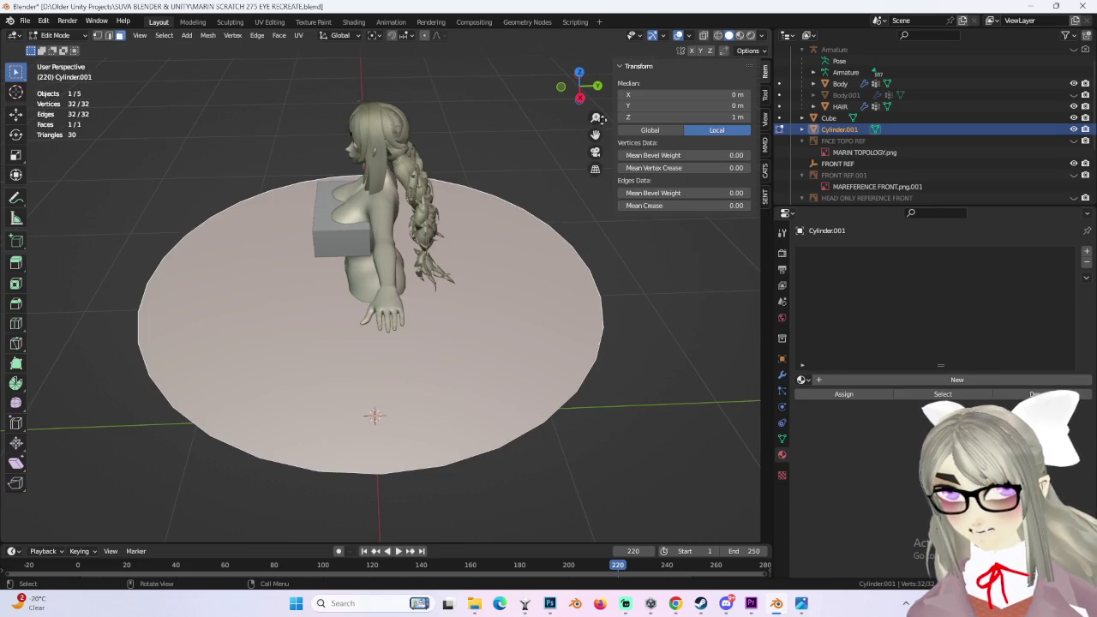
pyautogui.click(580, 97)
pyautogui.write('r')
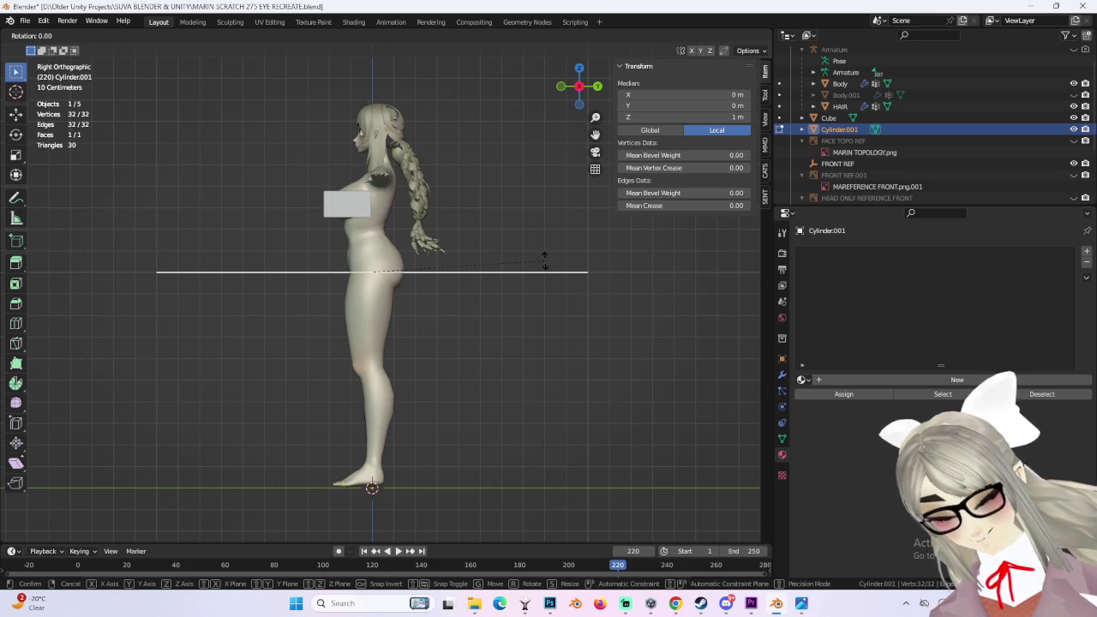
pyautogui.write('90')
pyautogui.press('Return')
# Step: In front view, lower the disc slightly along Z
pyautogui.click(560, 86)
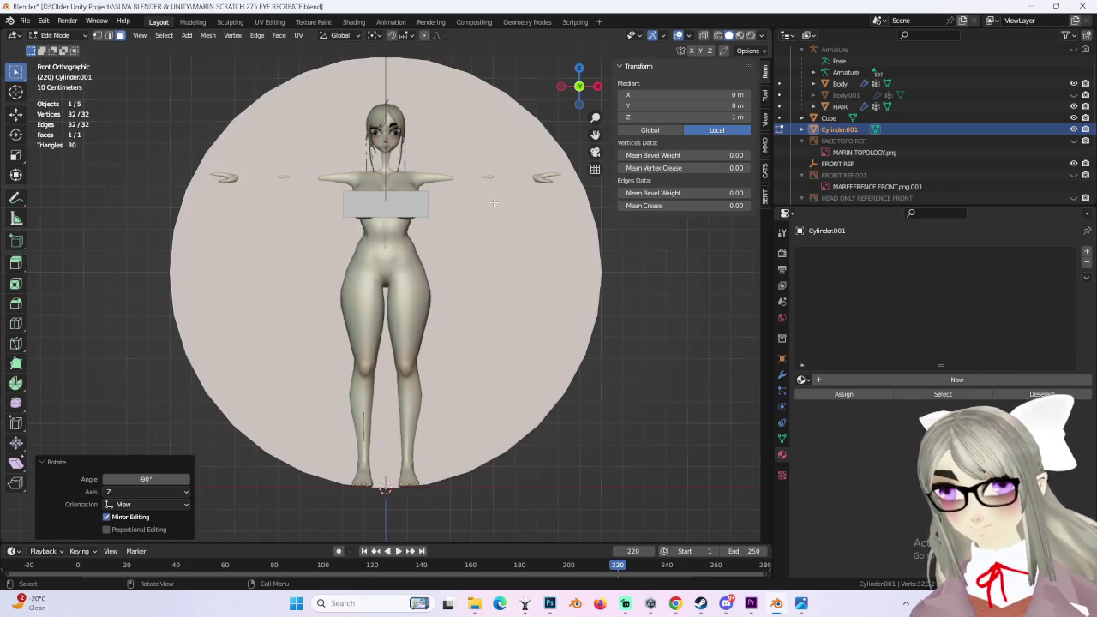
pyautogui.press('s')
pyautogui.rightClick(471, 248)
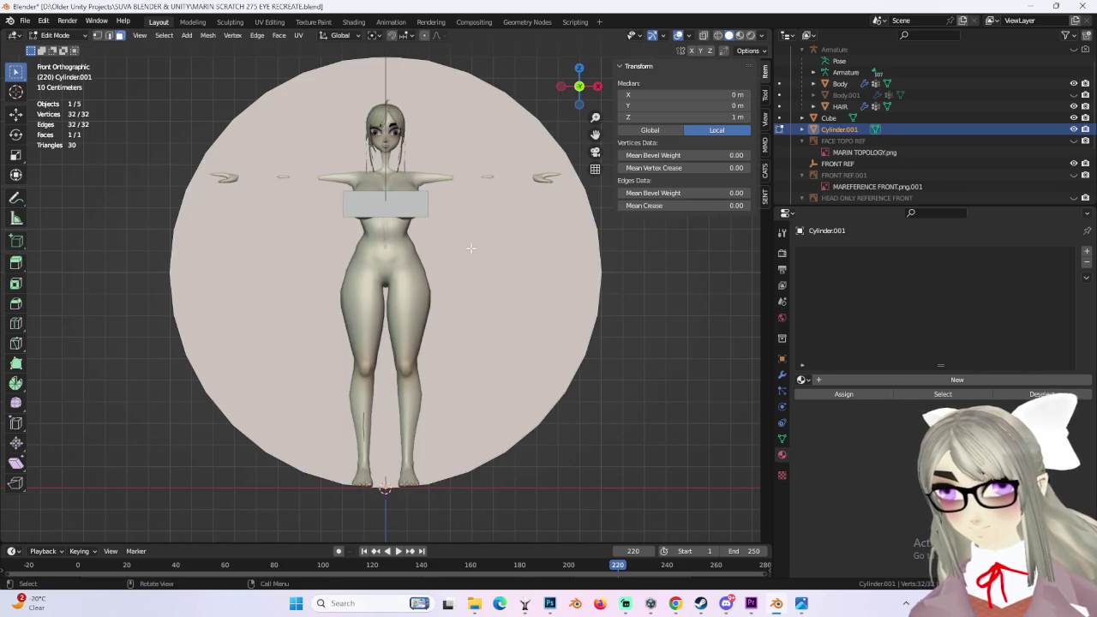
pyautogui.press('g')
pyautogui.press('z')
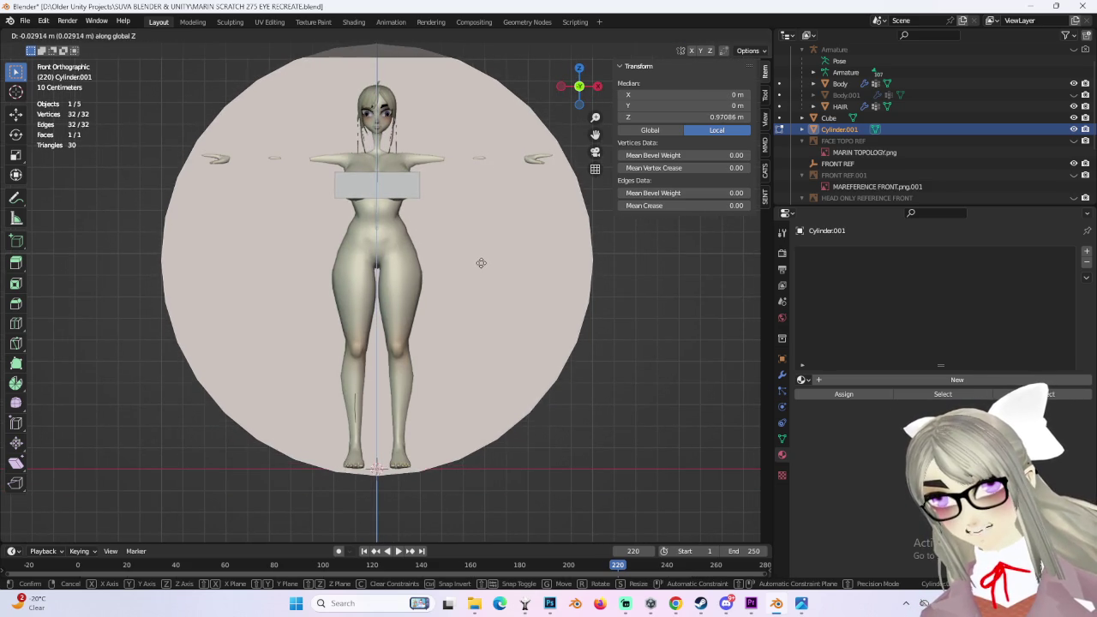
pyautogui.click(482, 269)
# Step: Shrink the disc in stages down to a scale of 0.185
pyautogui.press('s')
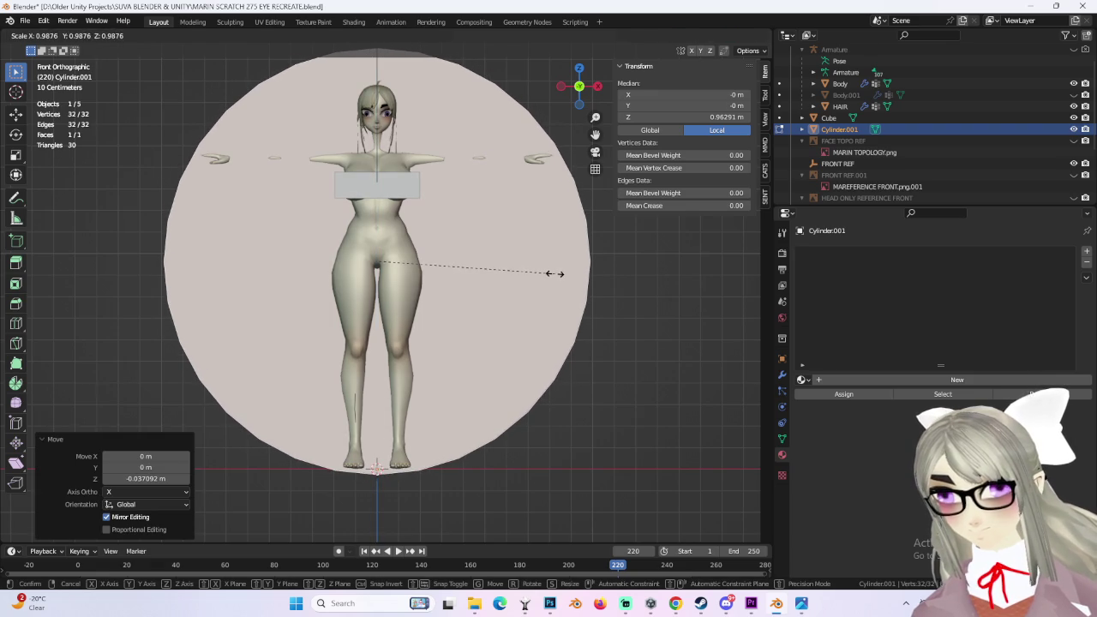
pyautogui.click(555, 274)
pyautogui.keyDown('shift'); pyautogui.moveTo(520, 245); pyautogui.dragTo(504, 300, button='middle'); pyautogui.keyUp('shift')
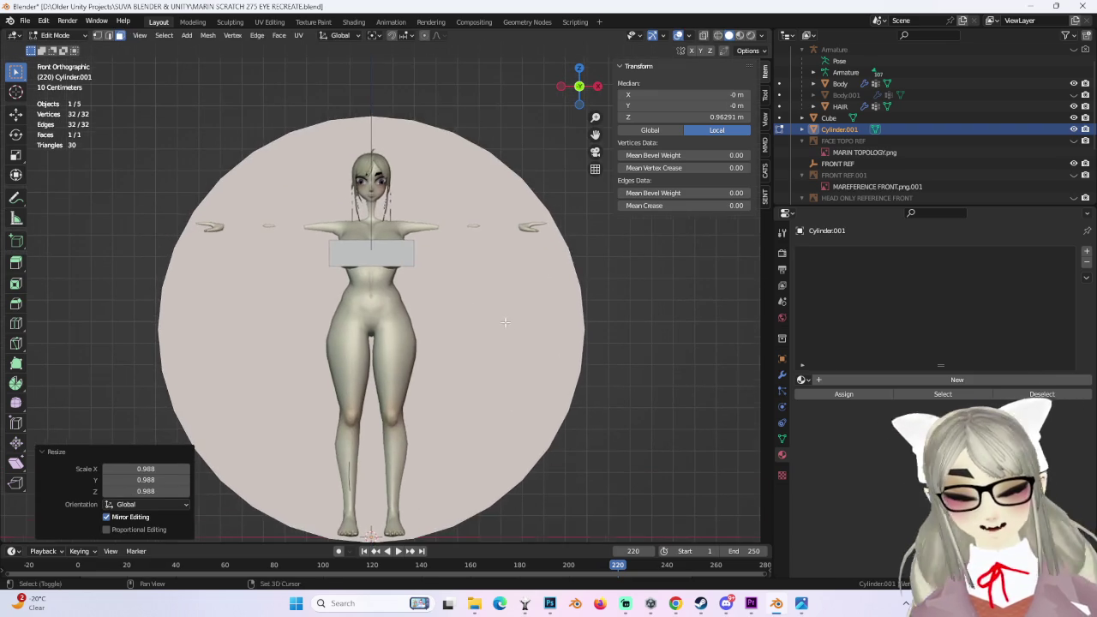
pyautogui.press('s')
pyautogui.click(395, 334)
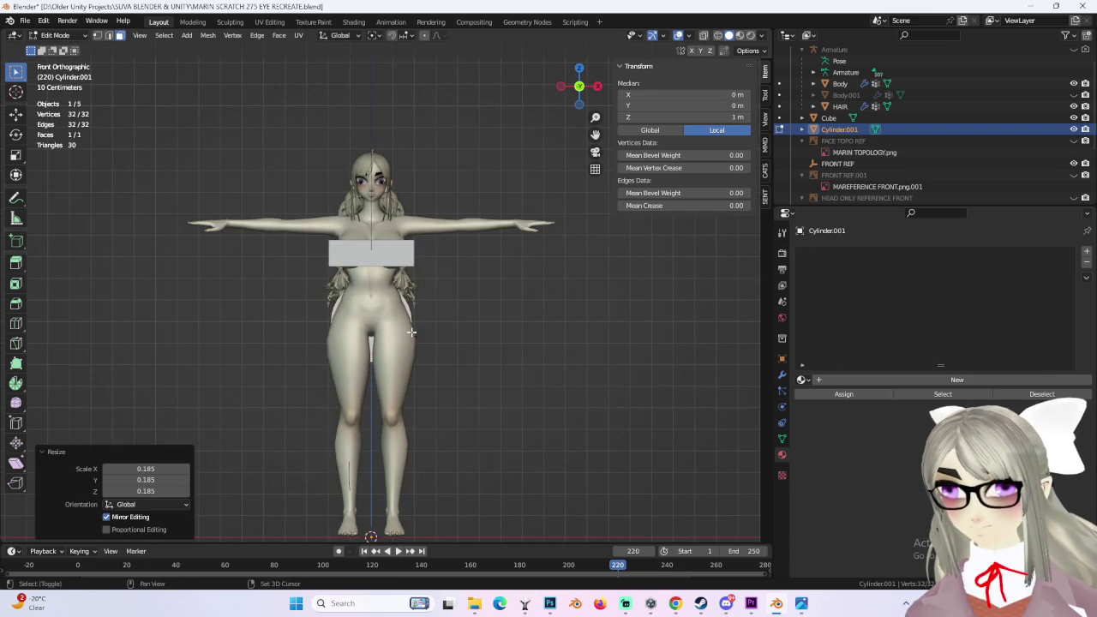
# Step: Raise the disc along Z up behind the character's head
pyautogui.scroll(4, 445, 390)
pyautogui.press('g')
pyautogui.press('z')
pyautogui.click(466, 177)
pyautogui.scroll(3, 483, 318)
pyautogui.press('g')
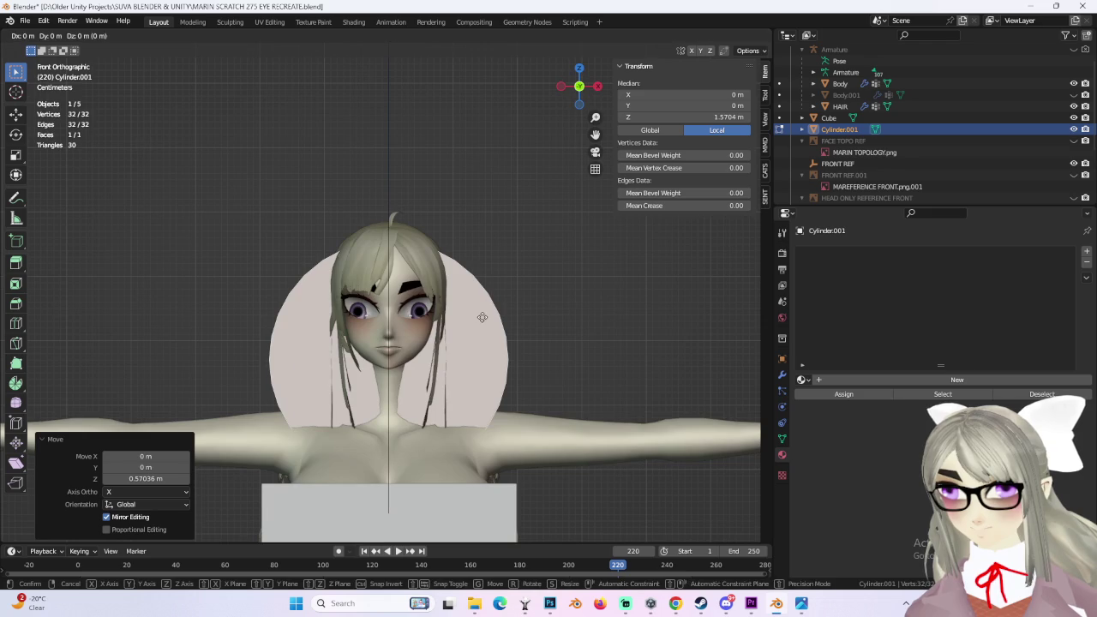
pyautogui.press('Escape')
pyautogui.press('g')
pyautogui.press('z')
pyautogui.click(521, 189)
pyautogui.keyDown('shift'); pyautogui.moveTo(522, 188); pyautogui.dragTo(519, 291, button='middle'); pyautogui.keyUp('shift')
pyautogui.press('g')
pyautogui.press('z')
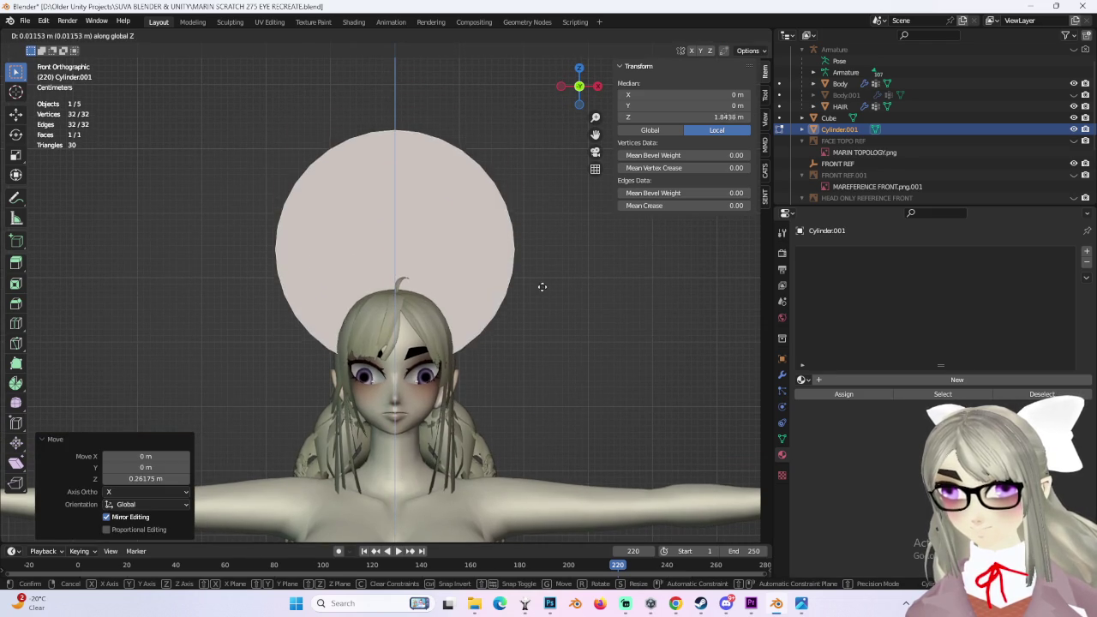
pyautogui.click(543, 302)
# Step: Lower the disc along Z back toward the head
pyautogui.scroll(-3, 533, 312)
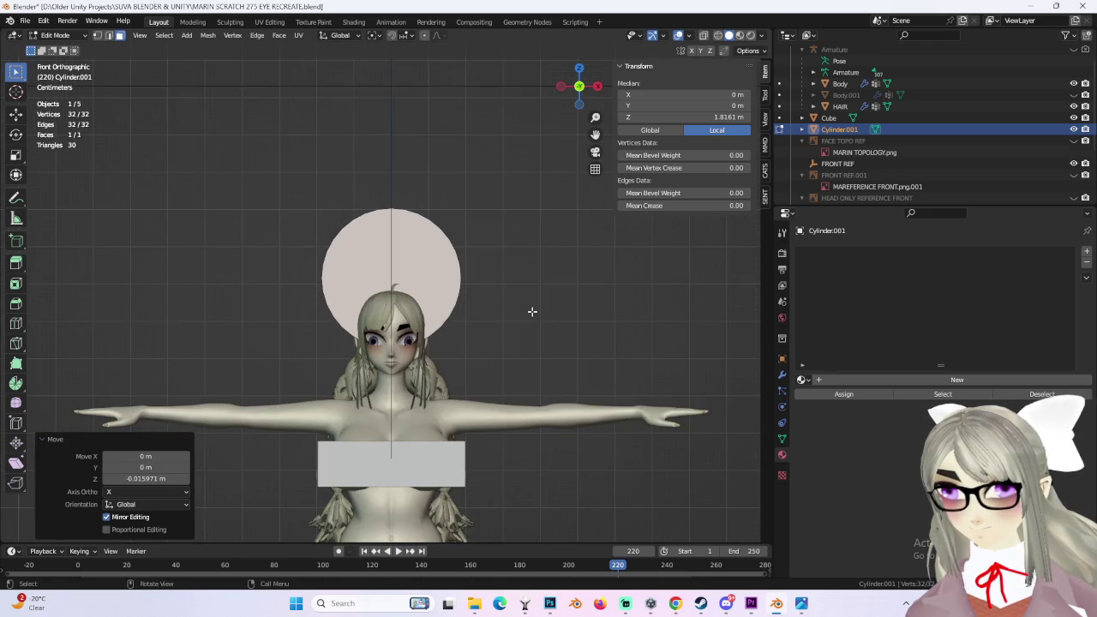
pyautogui.scroll(2, 532, 312)
pyautogui.press('g')
pyautogui.press('z')
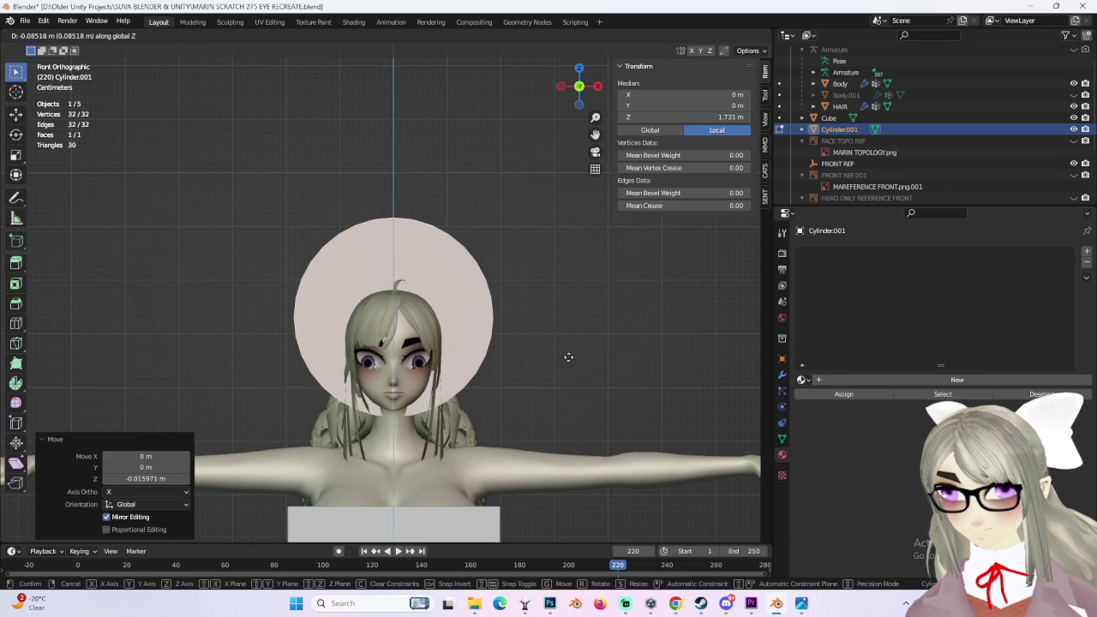
pyautogui.click(568, 357)
# Step: Nudge the disc slightly forward along the Y axis
pyautogui.moveTo(569, 352); pyautogui.dragTo(471, 359, button='middle')
pyautogui.press('g')
pyautogui.press('y')
pyautogui.click(491, 352)
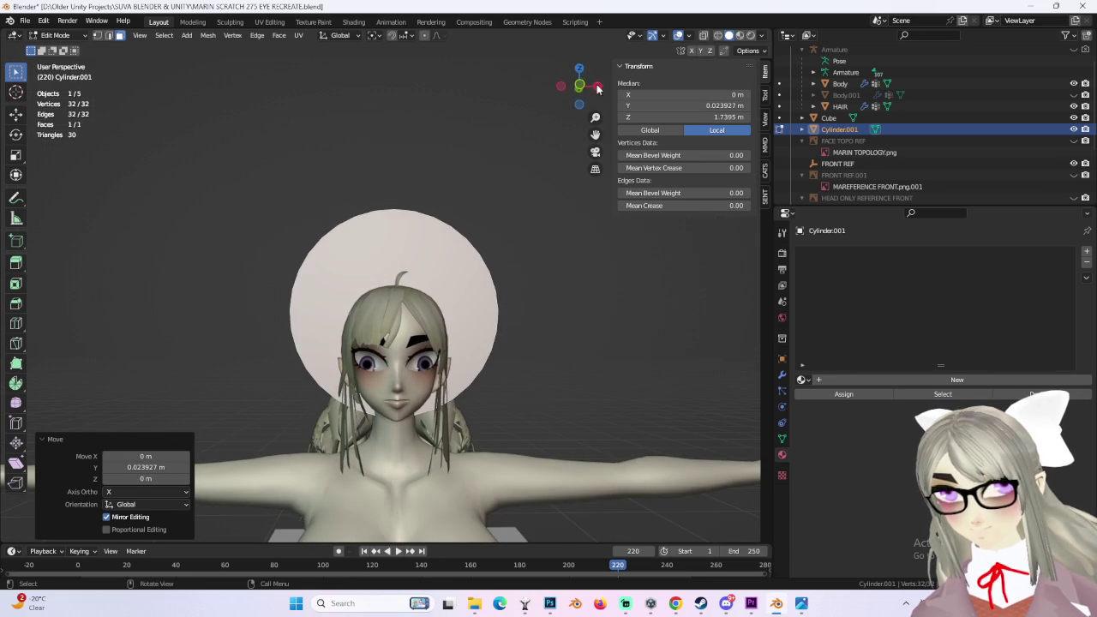
# Step: In front view, place the disc just above the head, frame it, and pick a top vertex
pyautogui.press('KP_1')
pyautogui.scroll(2, 557, 309)
pyautogui.press('g')
pyautogui.press('z')
pyautogui.click(460, 237)
pyautogui.scroll(3, 457, 230)
pyautogui.press('KP_Decimal')
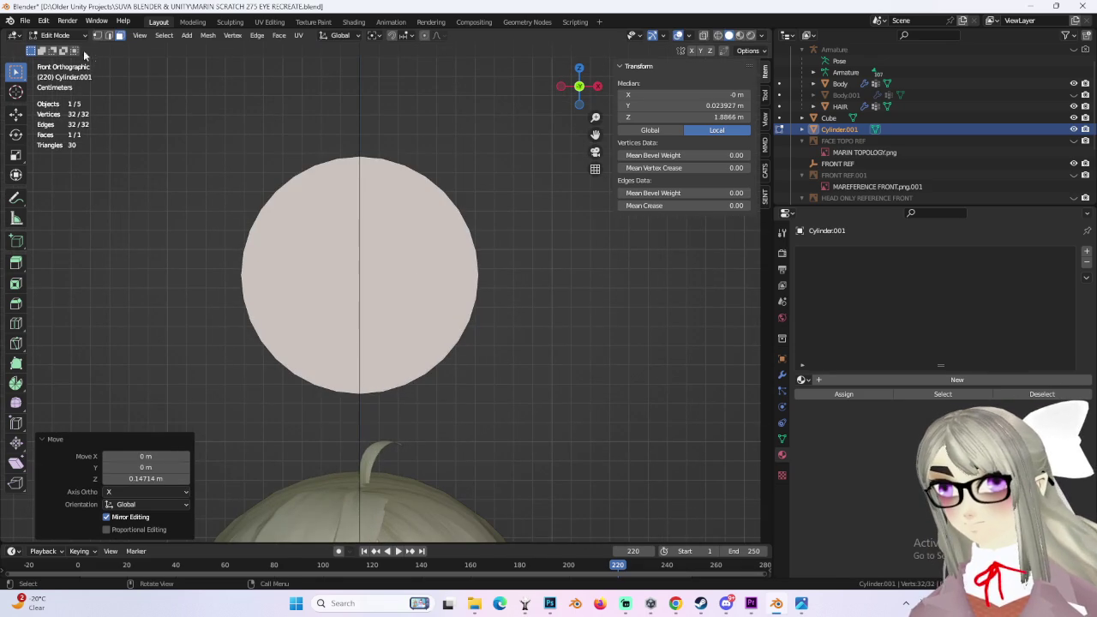
pyautogui.press('1')
pyautogui.click(355, 144)
# Step: Cut a horizontal edge and two diagonals through the disc's centre with J
pyautogui.moveTo(216, 269); pyautogui.dragTo(543, 289)
pyautogui.press('j')
pyautogui.click(275, 358)
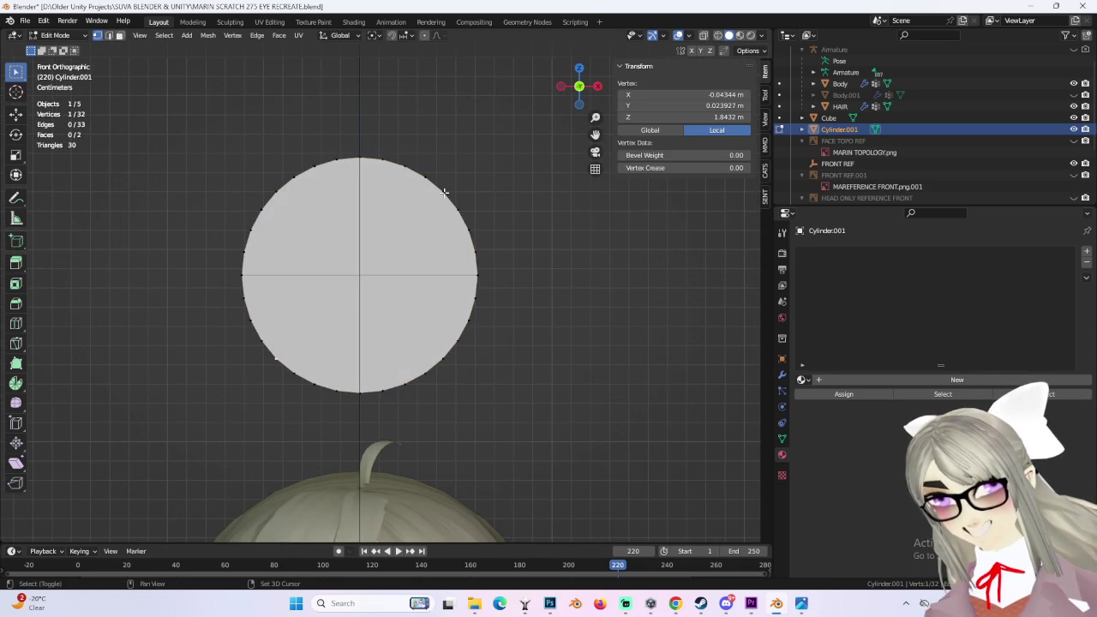
pyautogui.press('j')
pyautogui.click(444, 191)
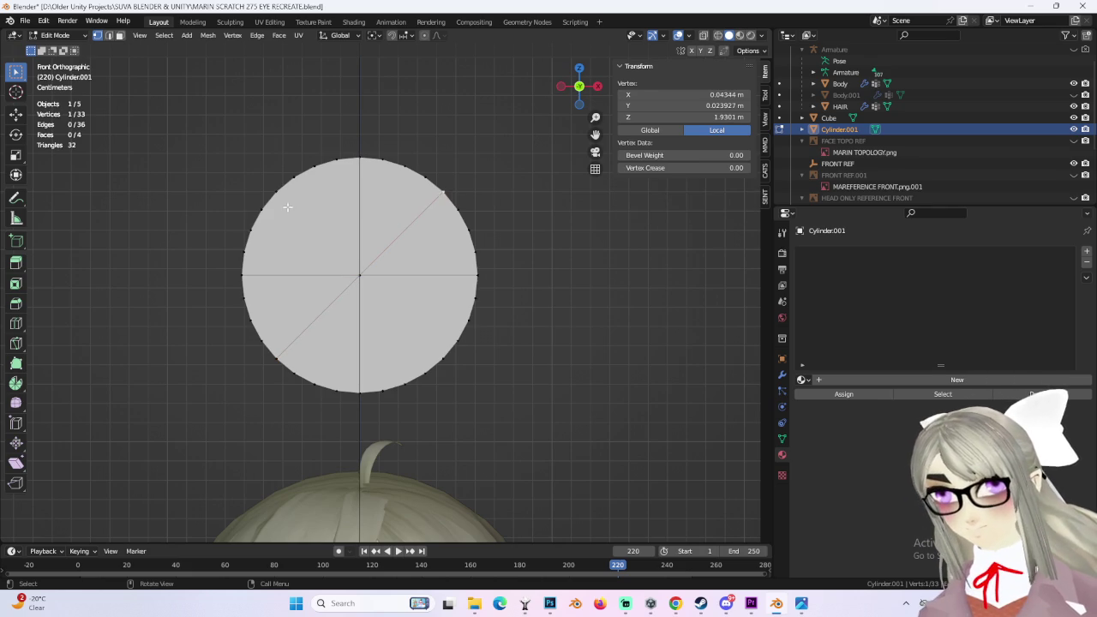
pyautogui.keyDown('shift'); pyautogui.click(441, 356); pyautogui.keyUp('shift')
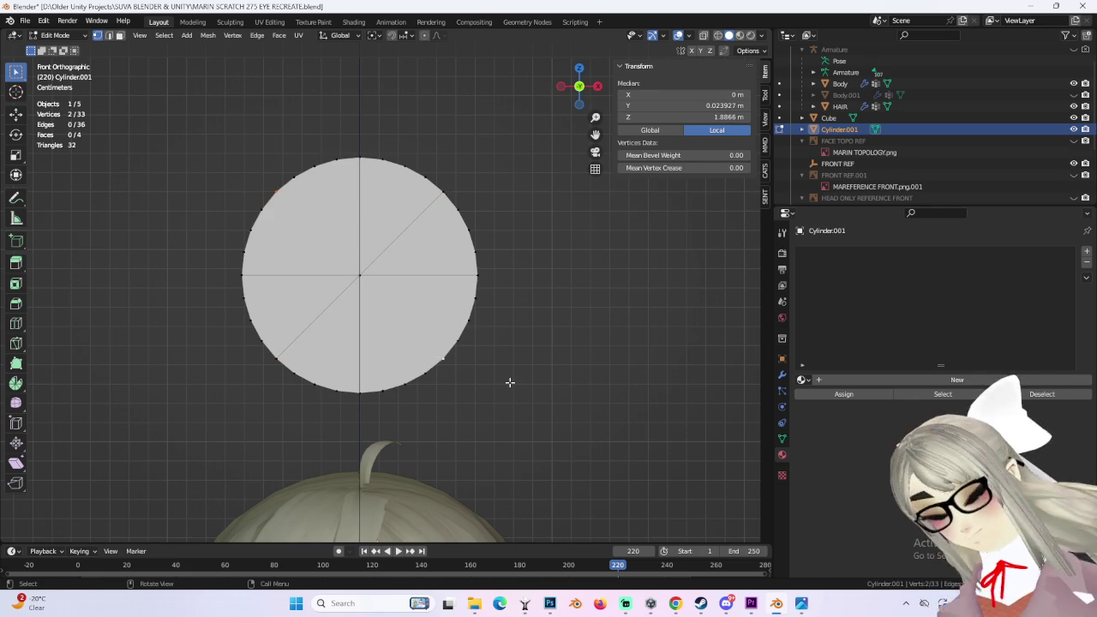
pyautogui.press('j')
# Step: Add left and right vertical edges and join the upper and lower inner vertices horizontally
pyautogui.click(317, 167)
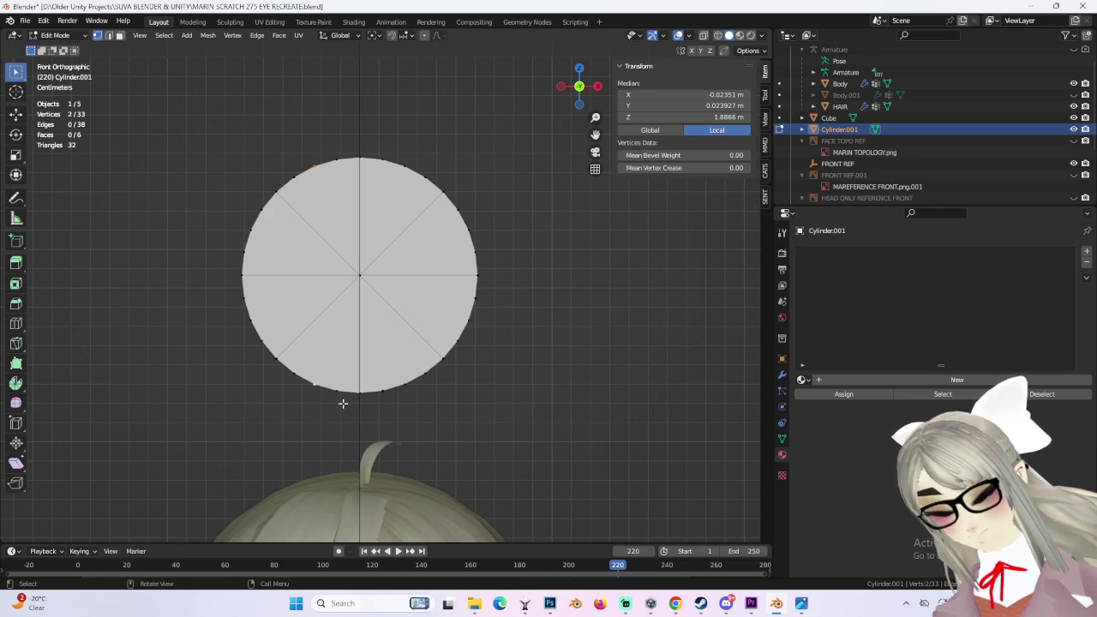
pyautogui.press('j')
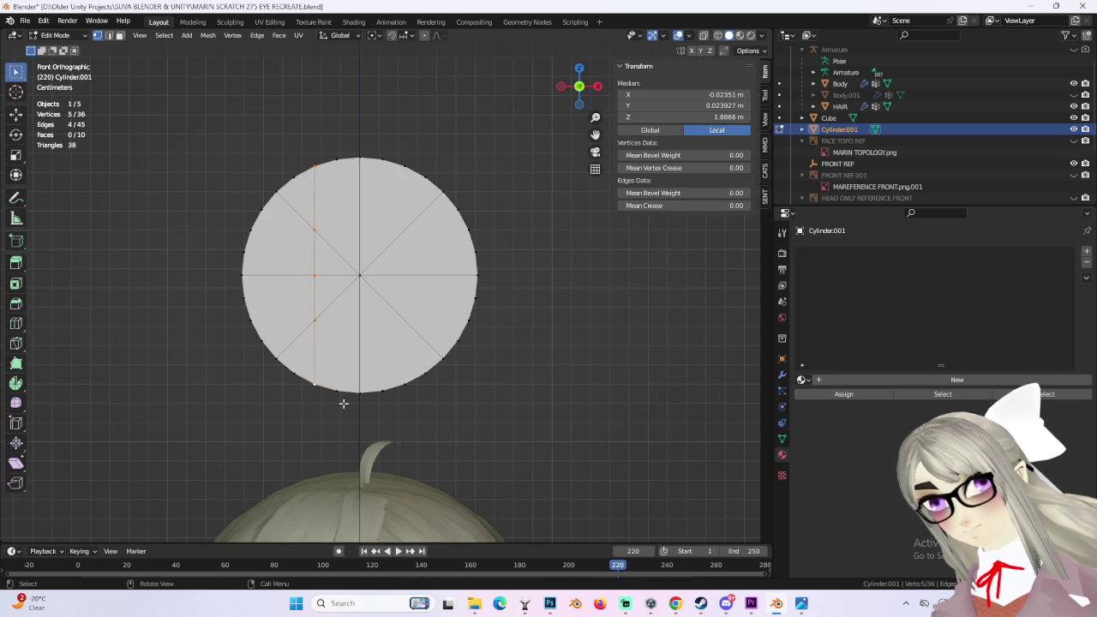
pyautogui.click(403, 382)
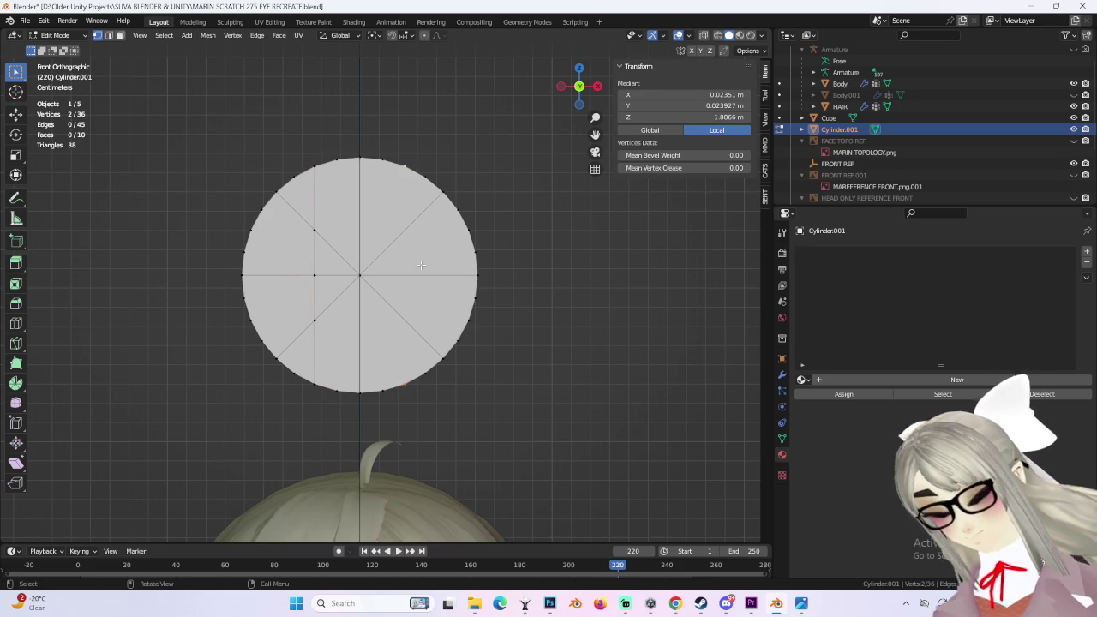
pyautogui.press('j')
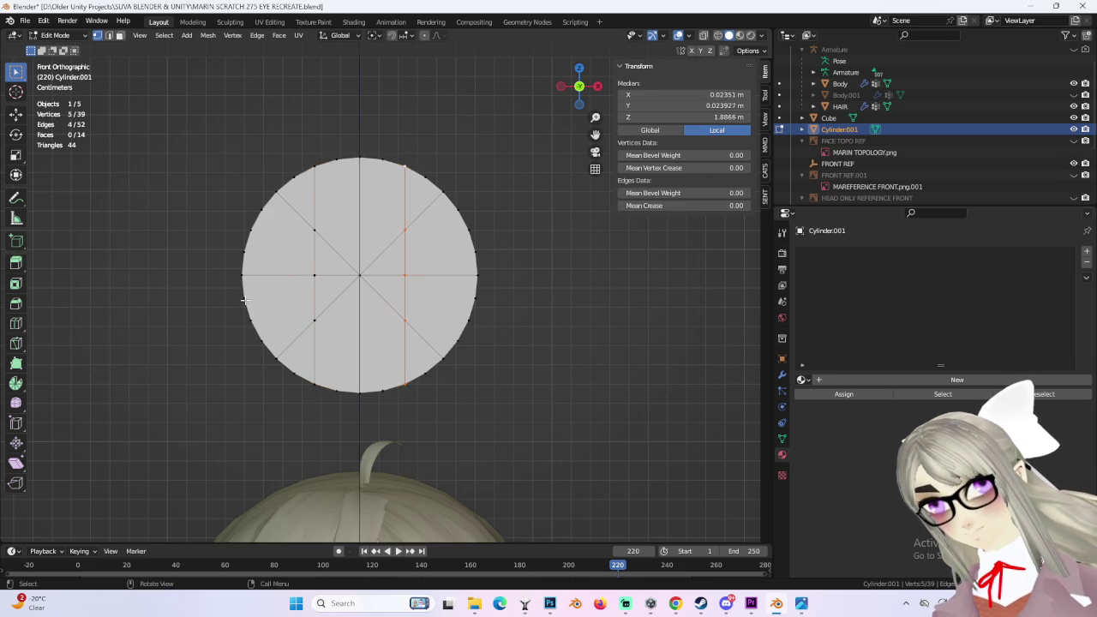
pyautogui.click(314, 321)
pyautogui.keyDown('shift'); pyautogui.click(403, 320); pyautogui.keyUp('shift')
pyautogui.press('j')
pyautogui.click(403, 228)
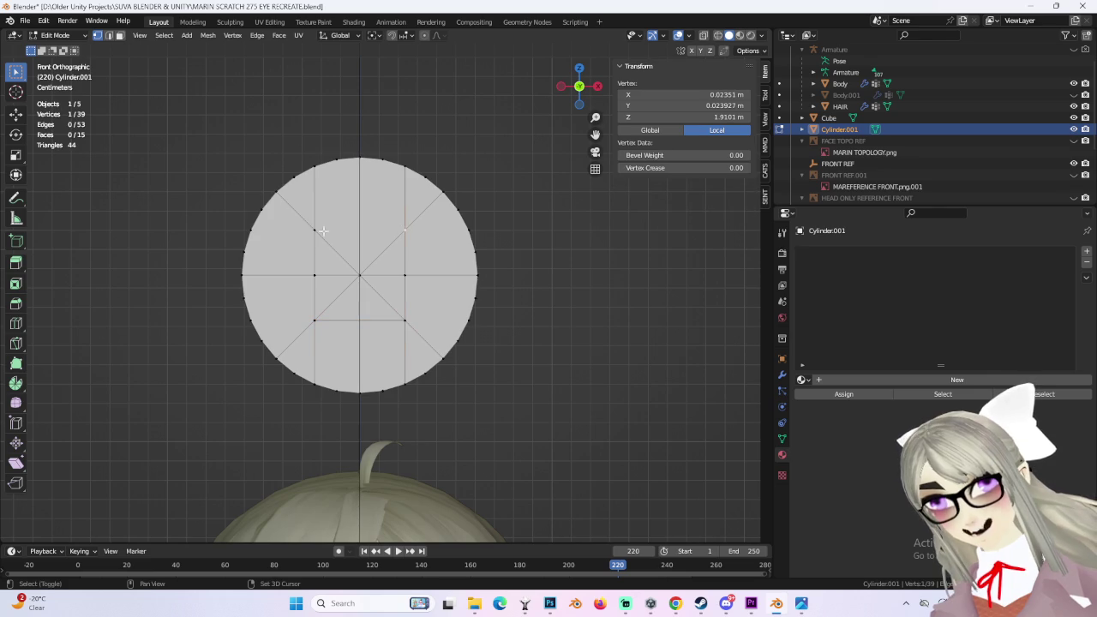
pyautogui.press('j')
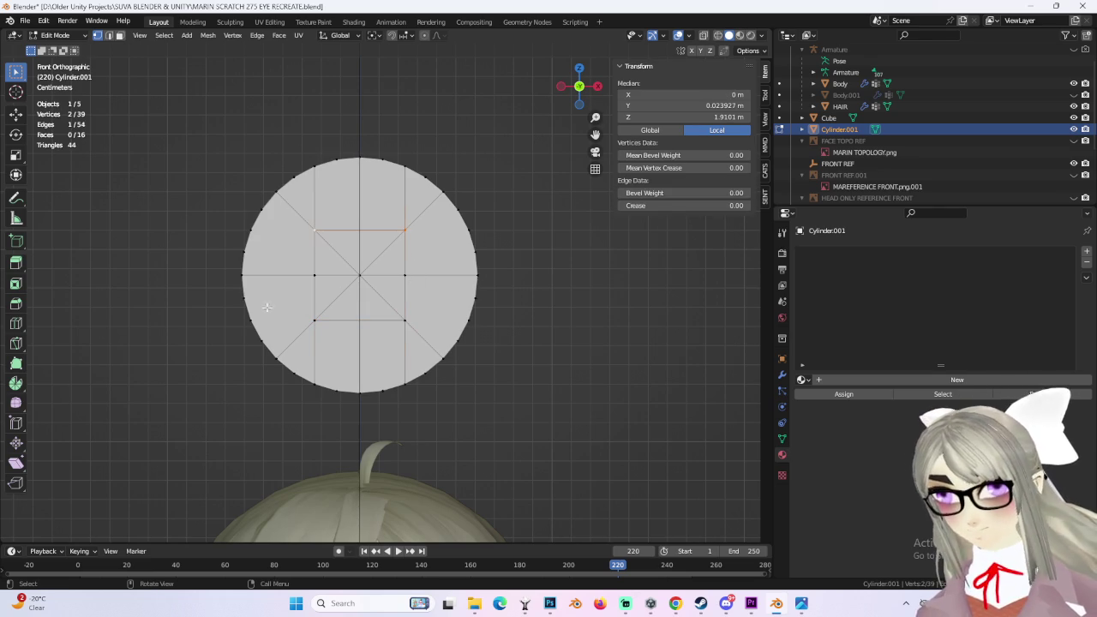
# Step: Add vertical edges on the disc's far left and far right
pyautogui.click(329, 274)
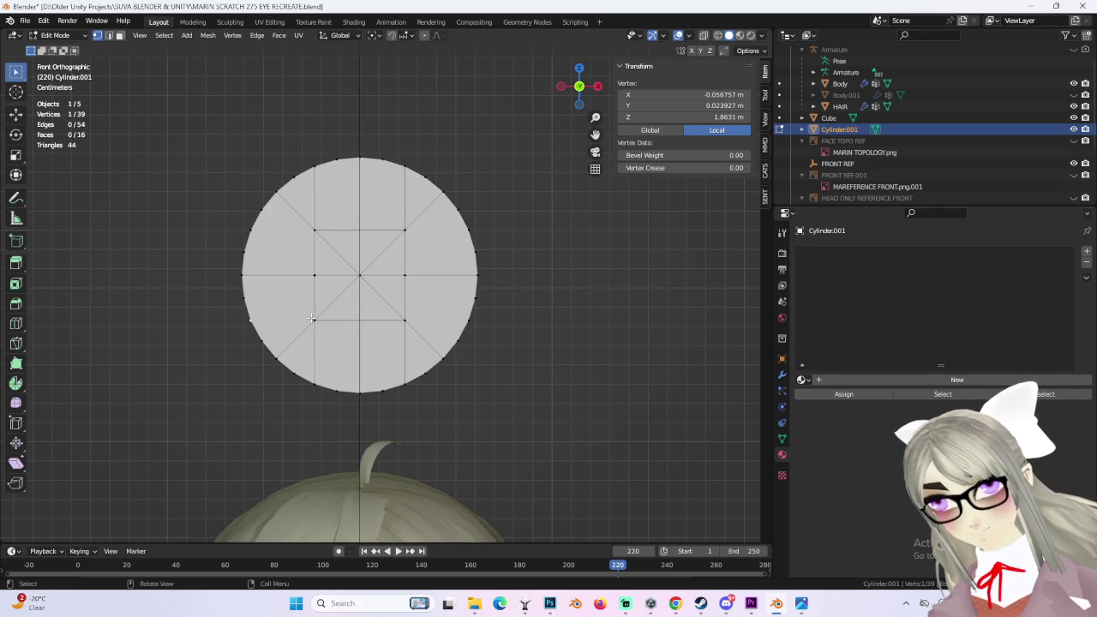
pyautogui.keyDown('shift'); pyautogui.moveTo(414, 289); pyautogui.dragTo(353, 280, button='middle'); pyautogui.keyUp('shift')
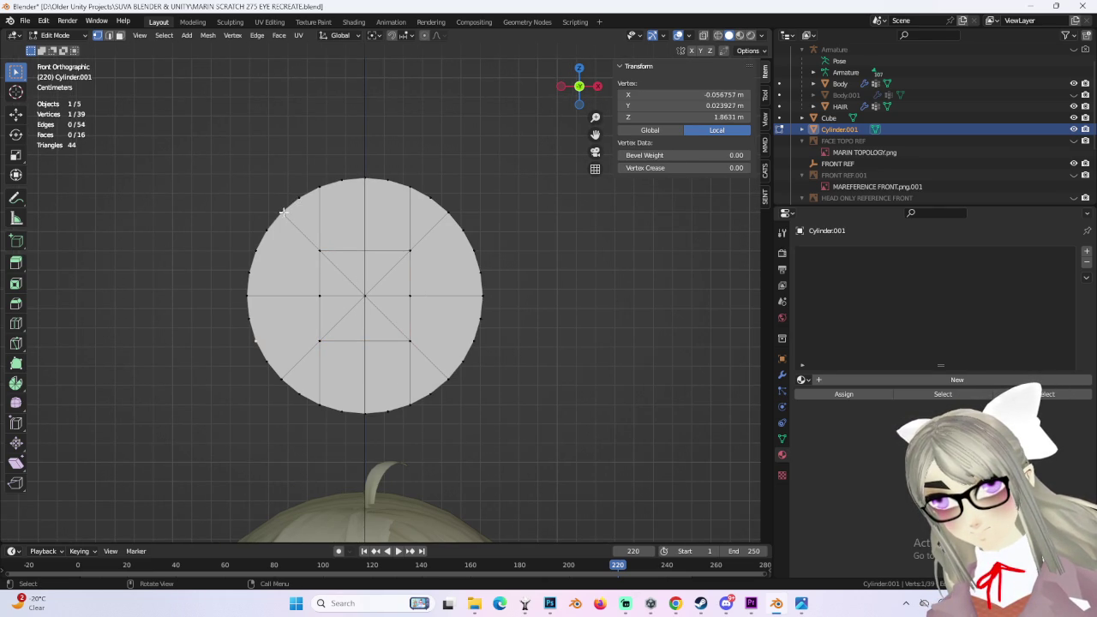
pyautogui.press('j')
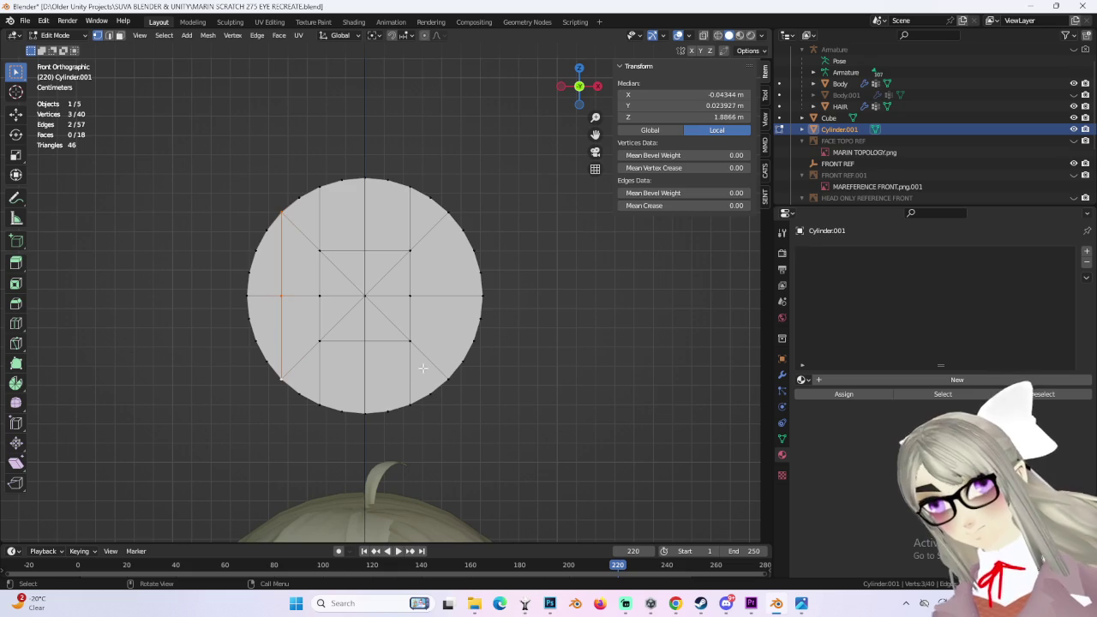
pyautogui.click(448, 378)
pyautogui.press('j')
# Step: Clear the selection, reframe the view on the head, and select the disc's centre vertex
pyautogui.hotkey('alt', 'a')
pyautogui.keyDown('shift'); pyautogui.scroll(2, 549, 355); pyautogui.keyUp('shift')
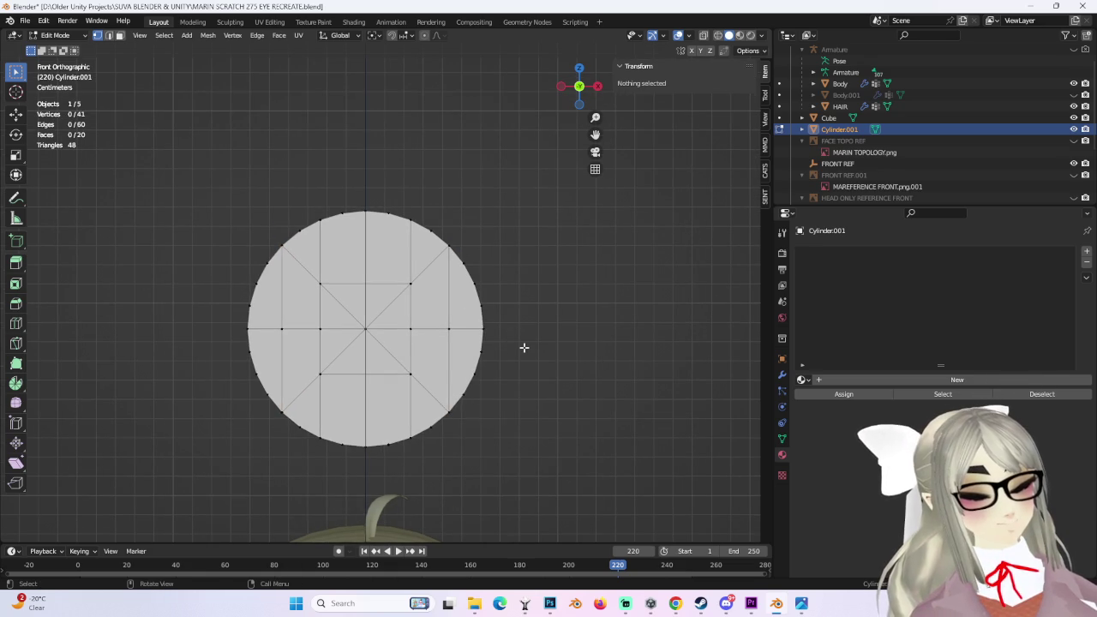
pyautogui.scroll(-2, 524, 347)
pyautogui.scroll(2, 524, 347)
pyautogui.moveTo(524, 525)
pyautogui.keyDown('shift'); pyautogui.mouseDown(button='middle')
pyautogui.moveTo(531, 77)
pyautogui.moveTo(502, 257)
pyautogui.mouseUp(button='middle'); pyautogui.keyUp('shift')
pyautogui.keyDown('shift'); pyautogui.moveTo(422, 109); pyautogui.dragTo(451, 324, button='middle'); pyautogui.keyUp('shift')
pyautogui.click(385, 312)
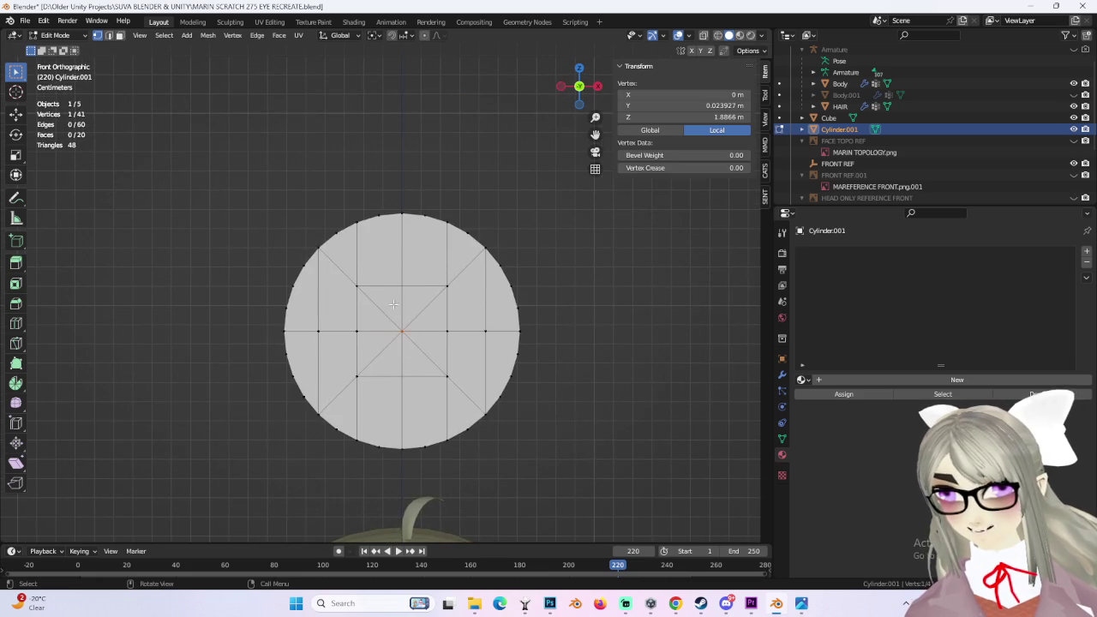
pyautogui.scroll(-1, 387, 314)
pyautogui.keyDown('shift'); pyautogui.moveTo(533, 481); pyautogui.dragTo(492, 163, button='middle'); pyautogui.keyUp('shift')
pyautogui.scroll(1, 468, 309)
# Step: Return to Object Mode and select the eye object Body.001 in the outliner
pyautogui.click(54, 35)
pyautogui.click(52, 45)
pyautogui.scroll(1, 379, 304)
pyautogui.click(942, 84)
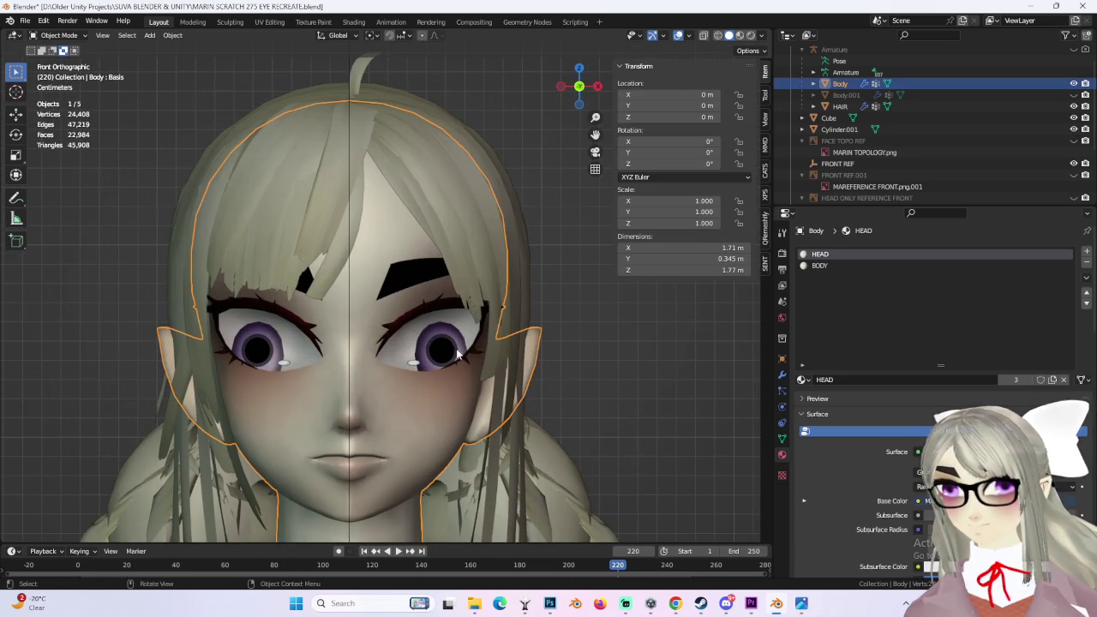
pyautogui.click(945, 95)
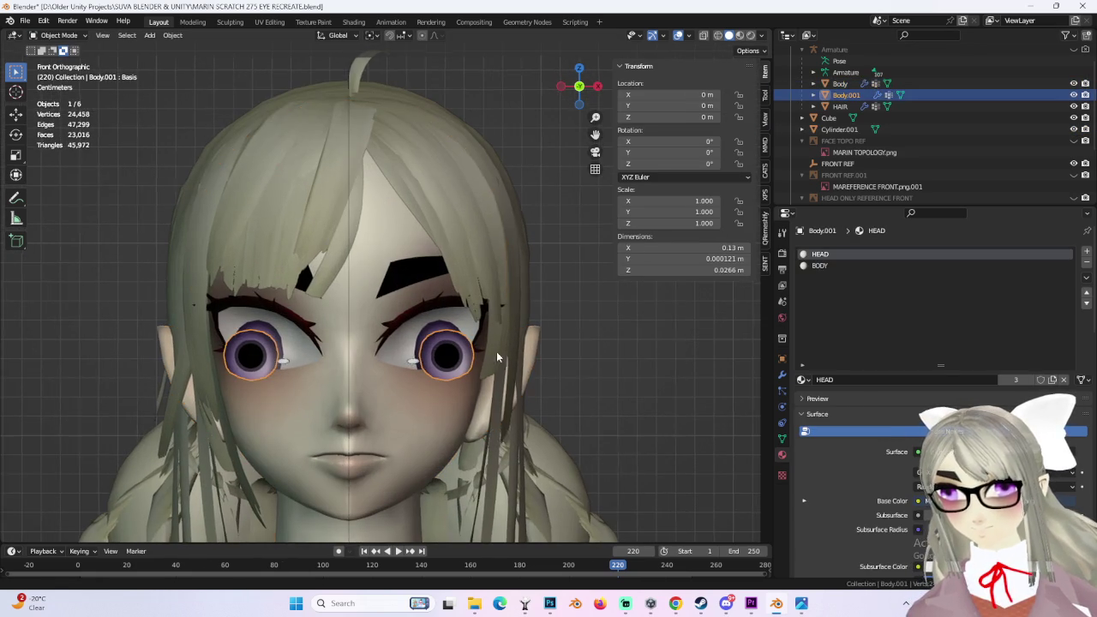
pyautogui.scroll(2, 506, 343)
# Step: Enter Edit Mode on Body.001 and select the whole linked right eye mesh
pyautogui.click(60, 36)
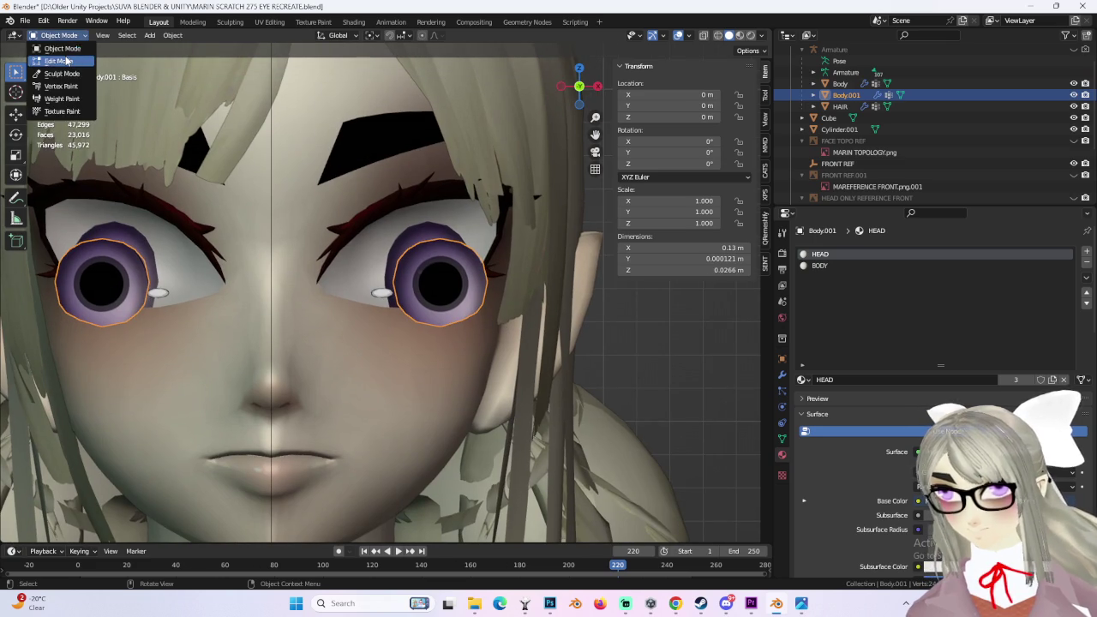
pyautogui.click(51, 56)
pyautogui.click(459, 327)
pyautogui.press('l')
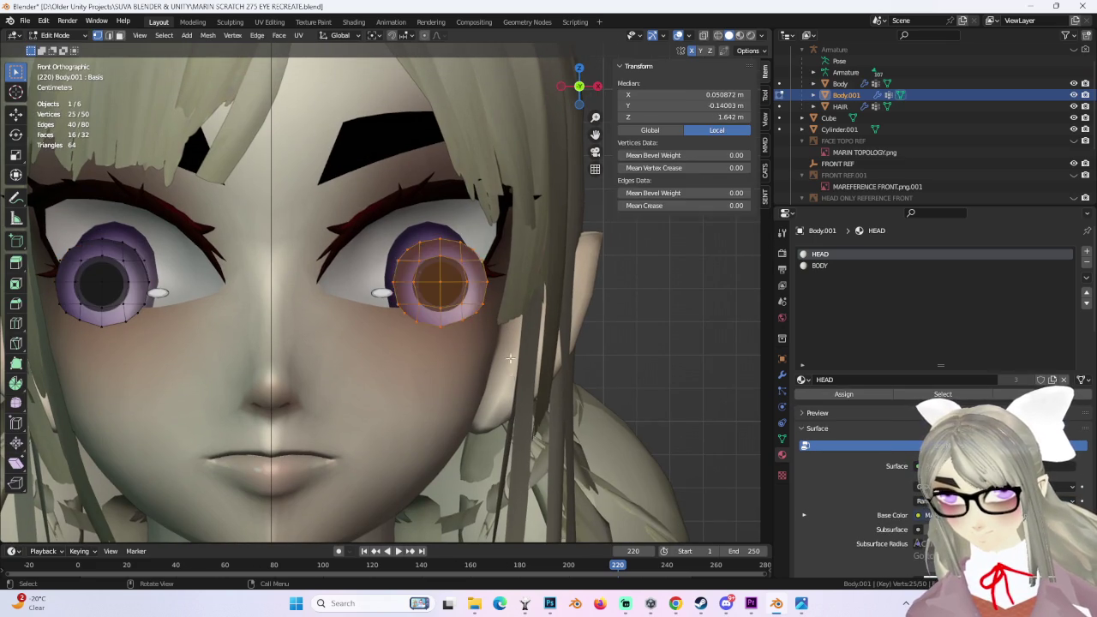
pyautogui.scroll(3, 459, 326)
pyautogui.keyDown('shift'); pyautogui.moveTo(591, 296); pyautogui.dragTo(565, 303, button='middle'); pyautogui.keyUp('shift')
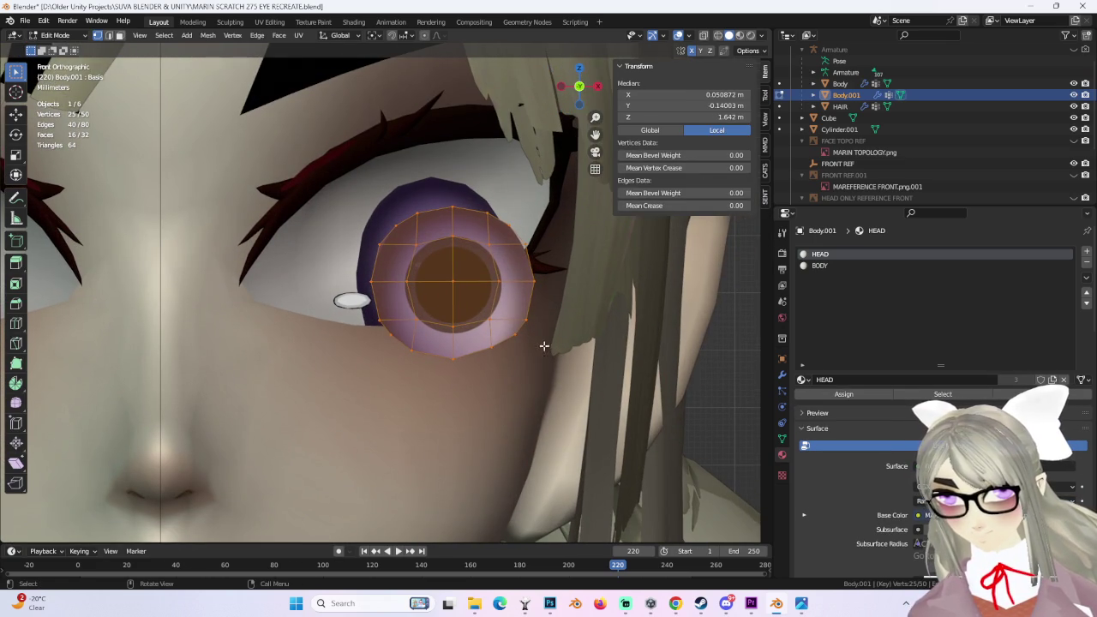
pyautogui.scroll(-2, 509, 342)
pyautogui.scroll(-2, 508, 342)
pyautogui.scroll(3, 447, 317)
pyautogui.moveTo(452, 333)
pyautogui.mouseDown(button='middle')
pyautogui.moveTo(448, 317)
pyautogui.moveTo(548, 319)
pyautogui.moveTo(454, 296)
pyautogui.moveTo(370, 296)
pyautogui.mouseUp(button='middle')
pyautogui.scroll(-3, 448, 317)
# Step: Move the right eye 0.10149 m along Y and return to Object Mode
pyautogui.press('g')
pyautogui.press('y')
pyautogui.click(541, 296)
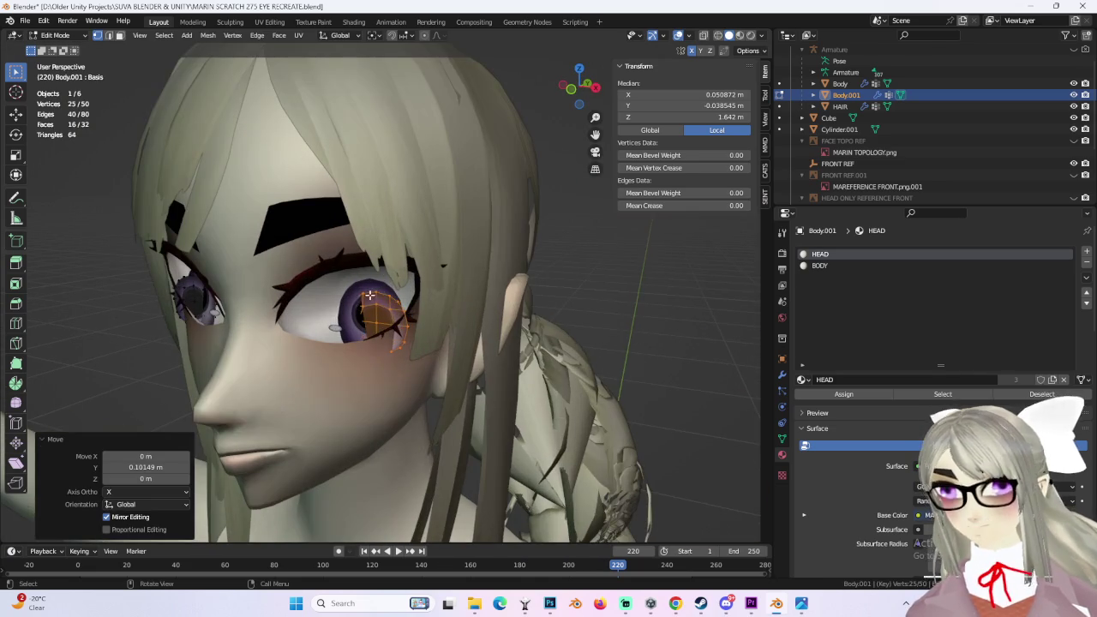
pyautogui.click(373, 293)
pyautogui.press('Tab')
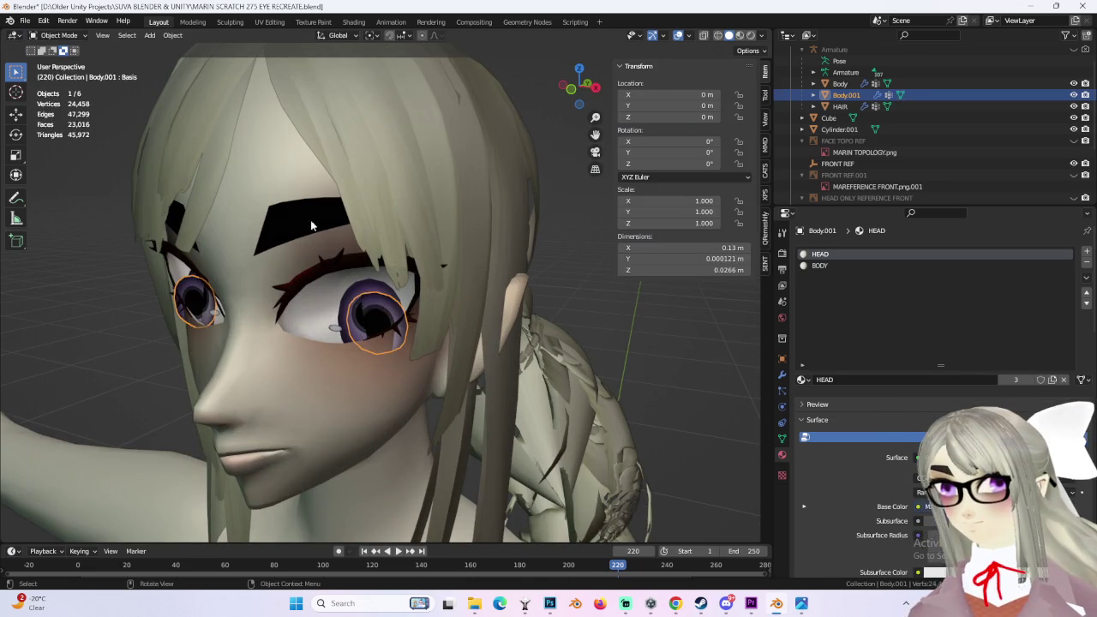
# Step: Separate both iris regions of Body into a new object, Body.002
pyautogui.click(364, 283)
pyautogui.click(59, 35)
pyautogui.click(52, 53)
pyautogui.scroll(4, 360, 276)
pyautogui.scroll(2, 395, 274)
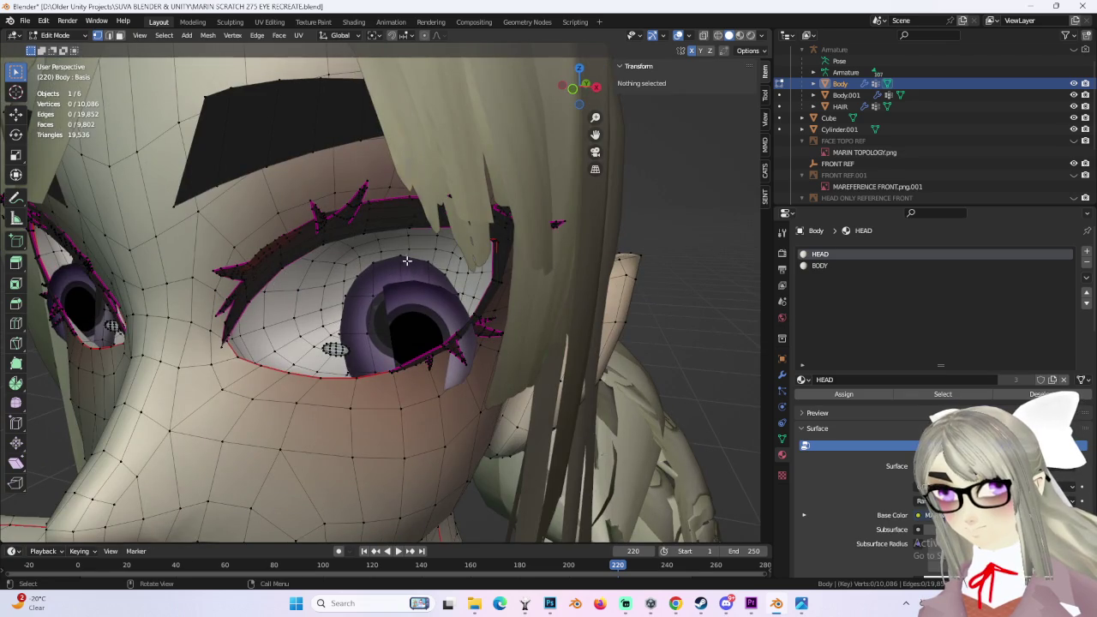
pyautogui.click(410, 264)
pyautogui.moveTo(410, 264); pyautogui.dragTo(209, 199, button='middle')
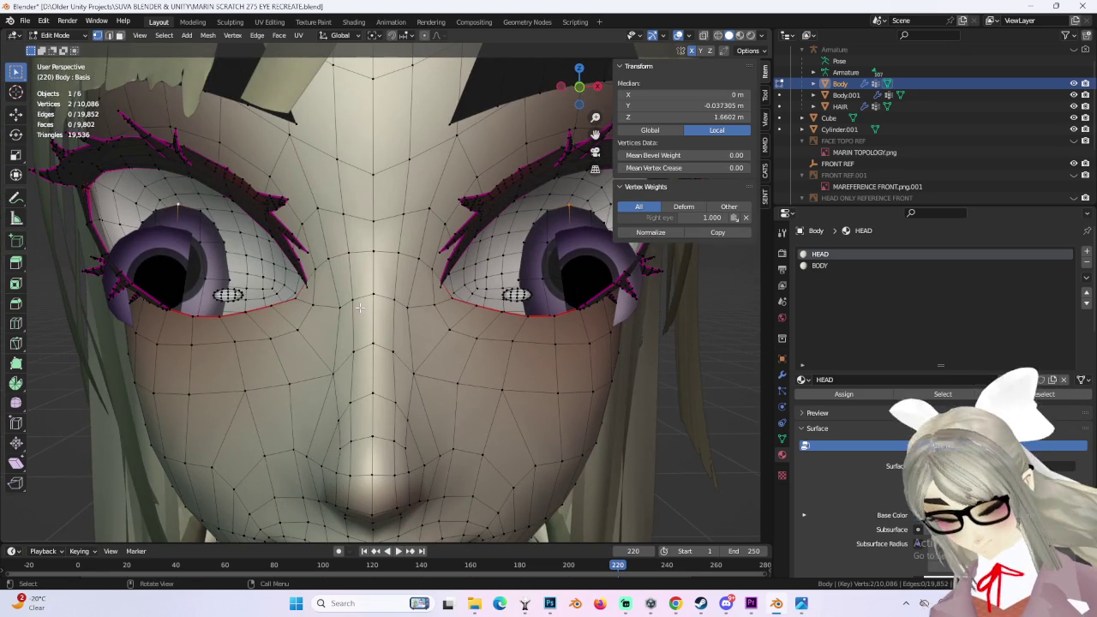
pyautogui.hotkey('ctrl', 'l')
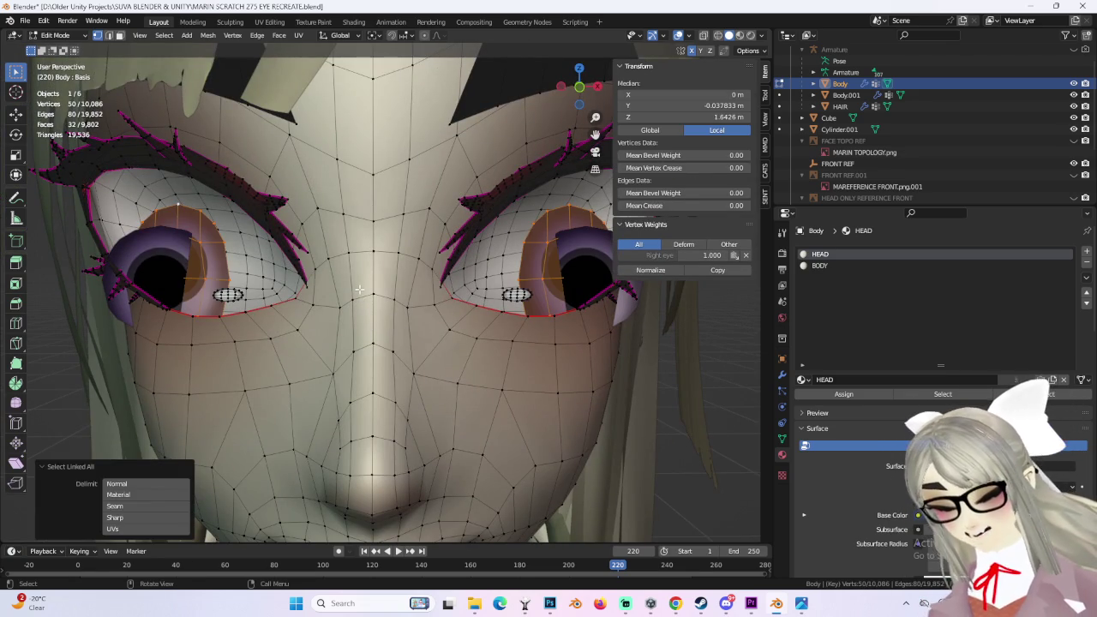
pyautogui.press('p')
pyautogui.click(374, 282)
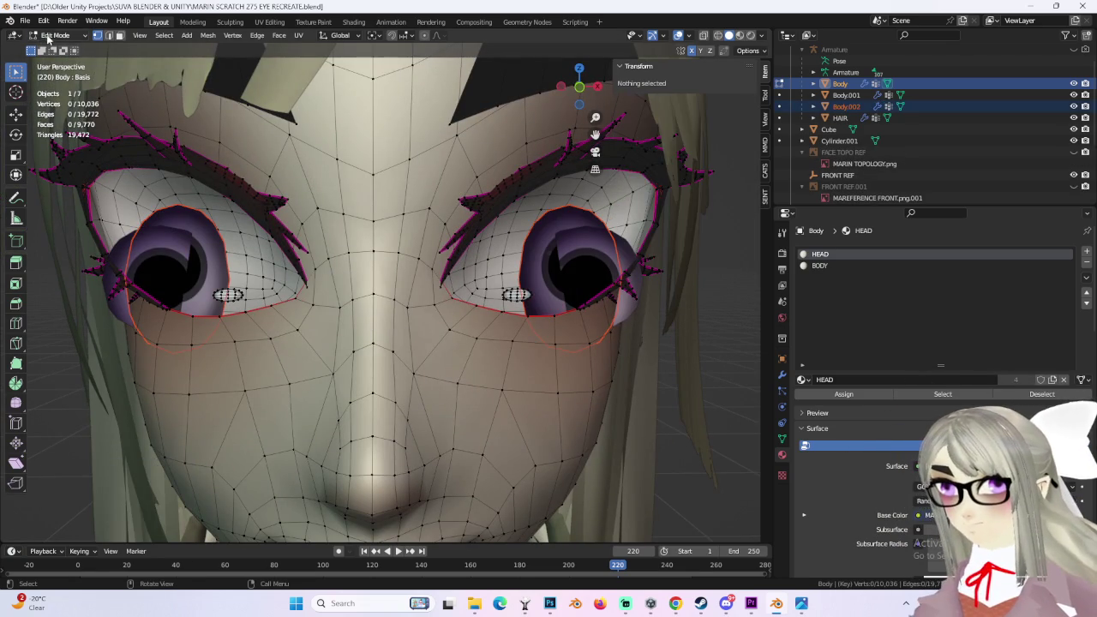
pyautogui.press('Tab')
# Step: Hide Body.002 in the outliner and view the face from the front
pyautogui.click(846, 107)
pyautogui.click(1073, 106)
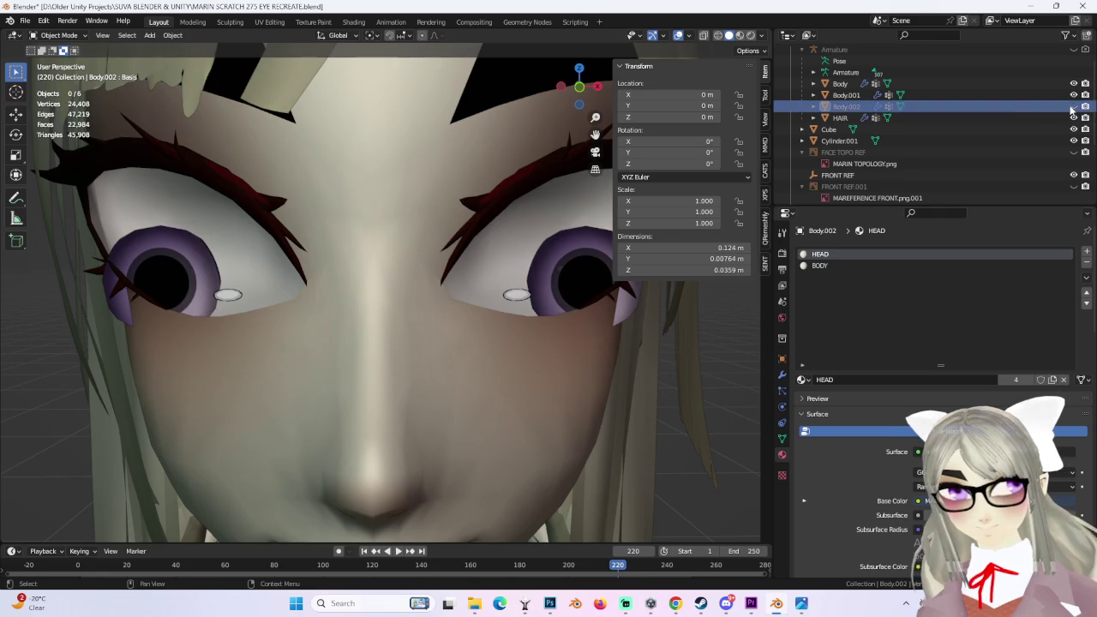
pyautogui.click(580, 87)
# Step: Put Body.001 into Edit Mode and select geometry on its right eye
pyautogui.click(481, 273)
pyautogui.click(58, 36)
pyautogui.click(51, 57)
pyautogui.keyDown('shift'); pyautogui.click(500, 264); pyautogui.keyUp('shift')
pyautogui.keyDown('shift'); pyautogui.click(508, 266); pyautogui.keyUp('shift')
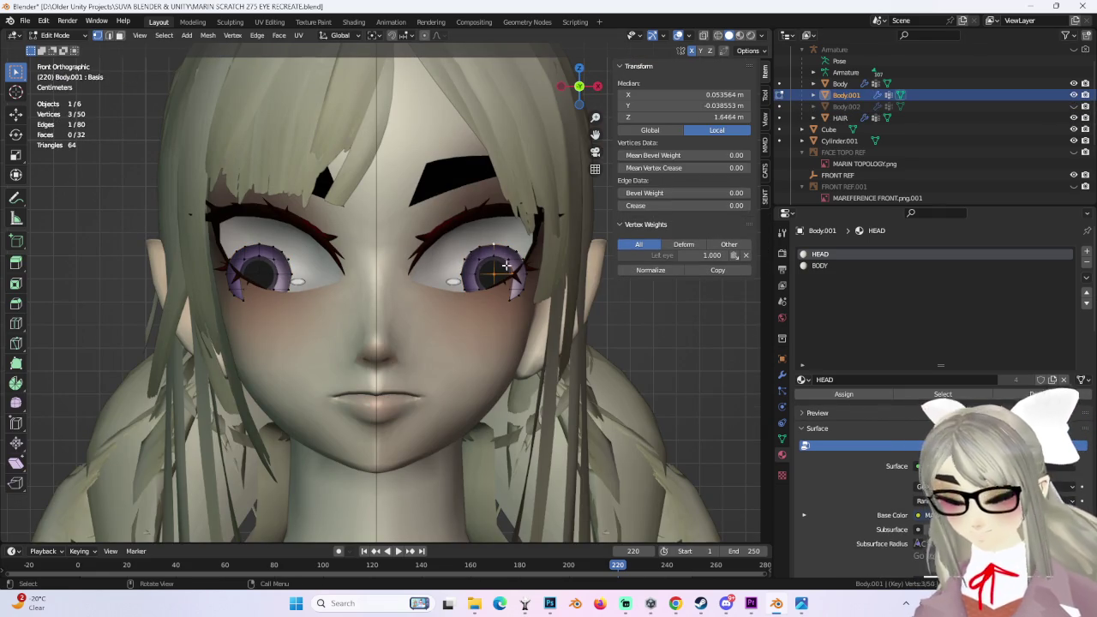
# Step: Select both eye meshes and lower them slightly along Z
pyautogui.hotkey('ctrl', 'l')
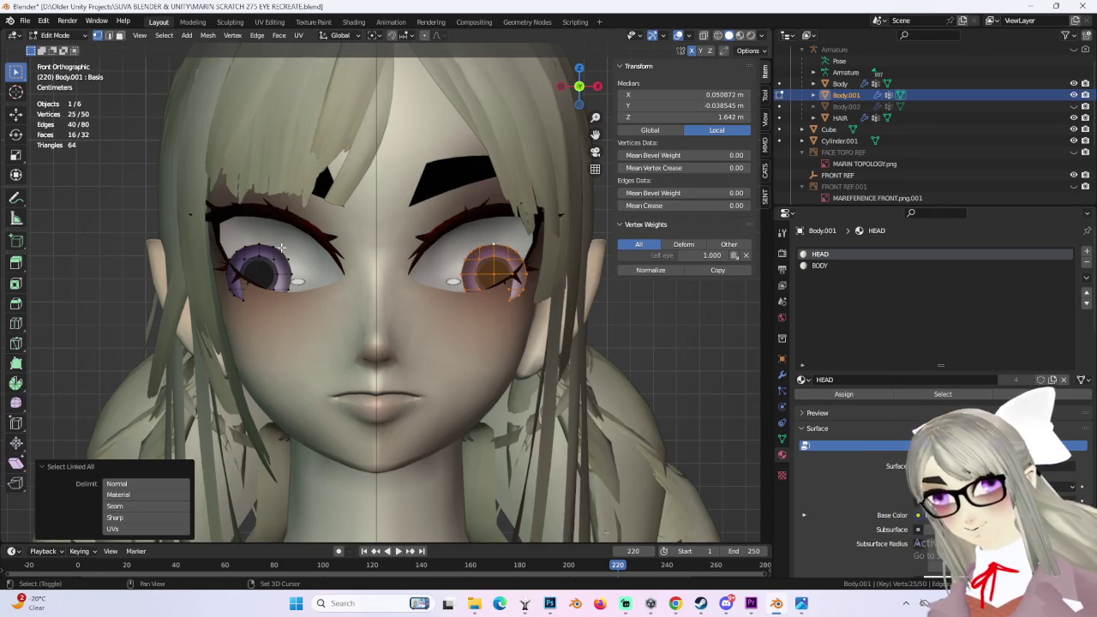
pyautogui.press('l')
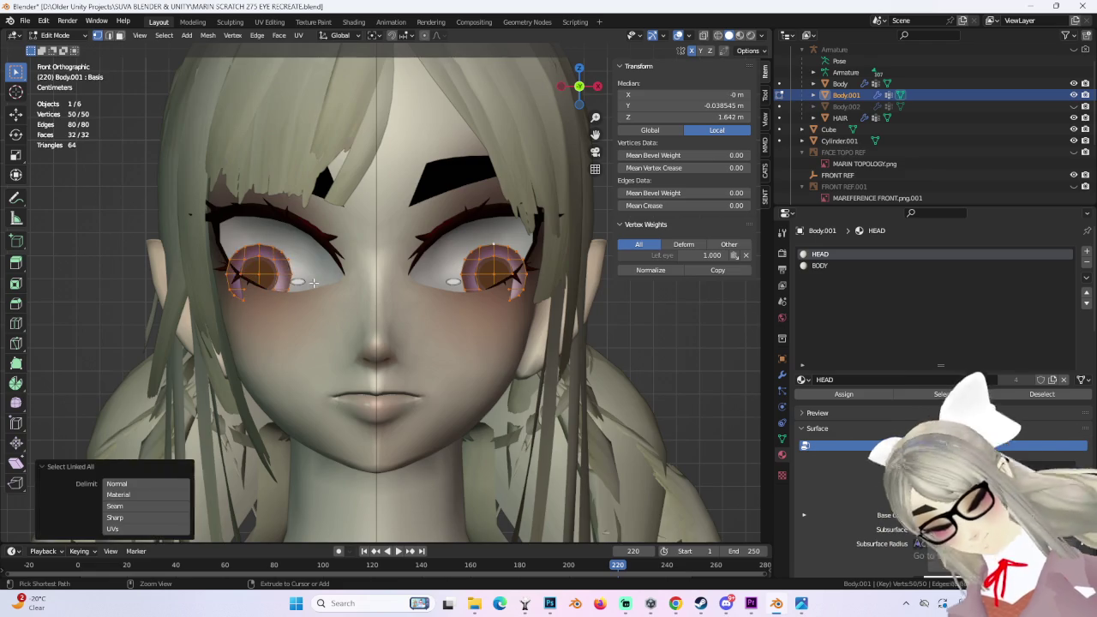
pyautogui.hotkey('ctrl', 'l')
pyautogui.scroll(2, 400, 232)
pyautogui.press('g')
pyautogui.press('z')
pyautogui.click(400, 257)
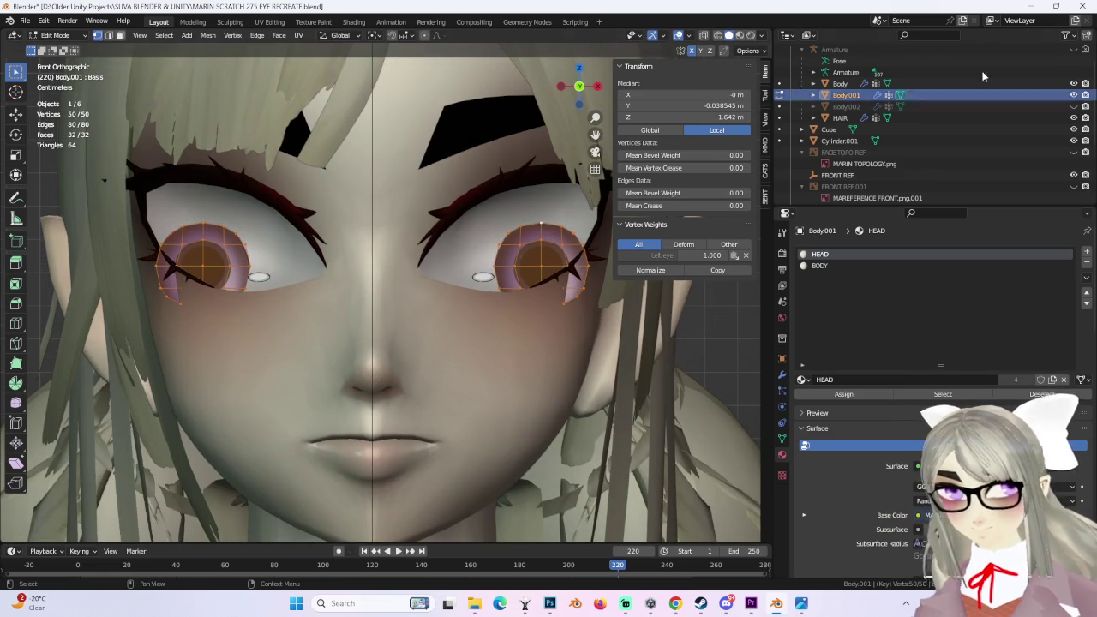
# Step: In wireframe, box-select only the right eye and shift it along X, then Z
pyautogui.click(718, 35)
pyautogui.moveTo(471, 206); pyautogui.dragTo(643, 380)
pyautogui.press('g')
pyautogui.press('x')
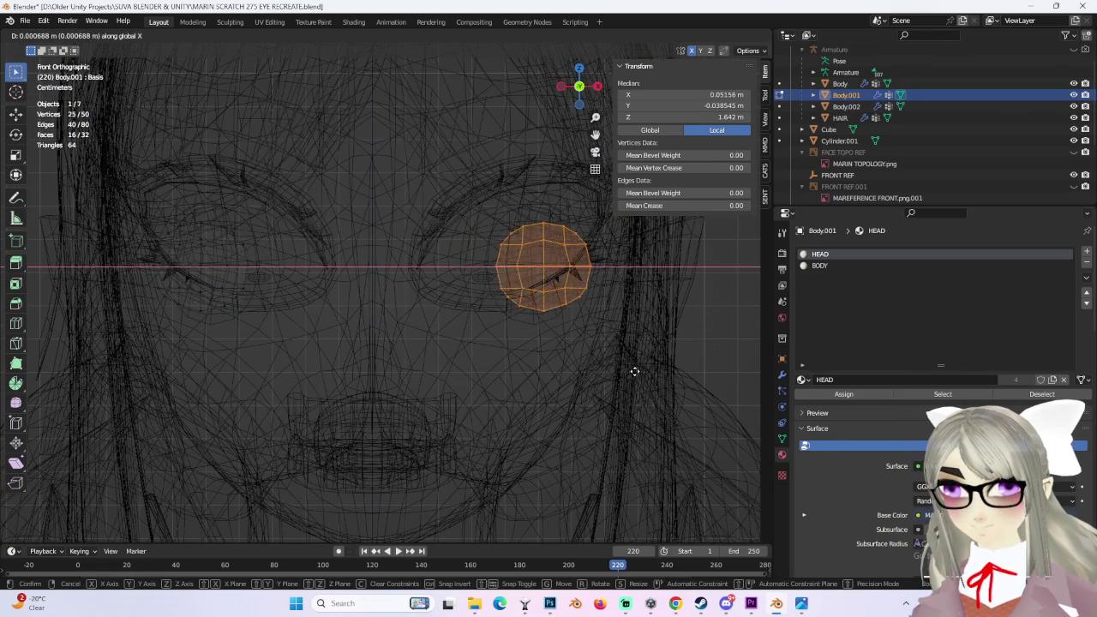
pyautogui.click(626, 372)
pyautogui.press('g')
pyautogui.press('z')
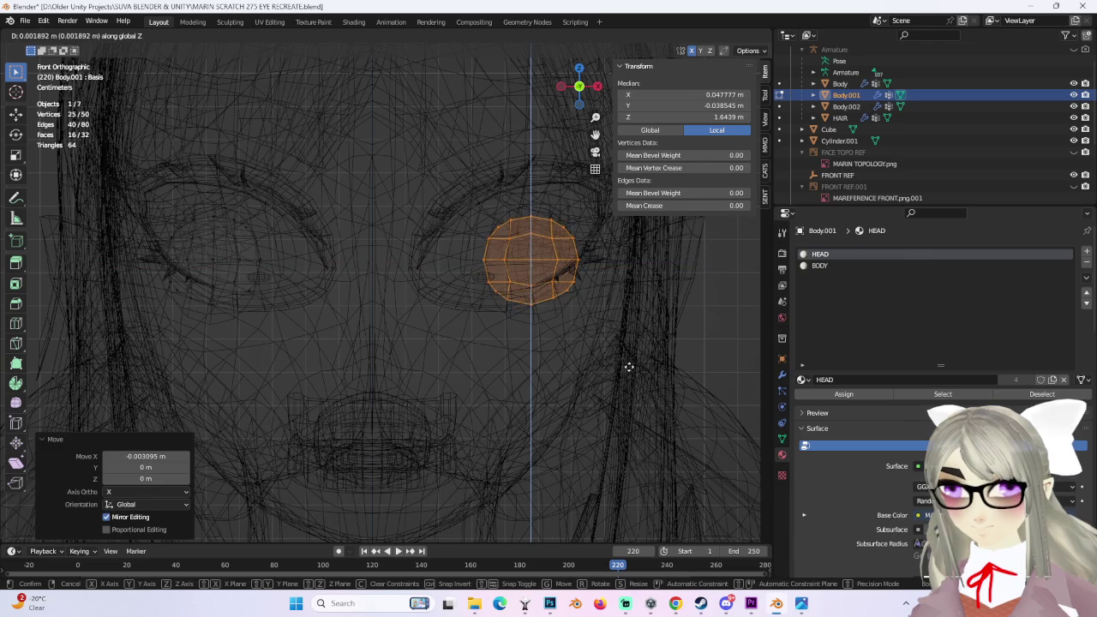
pyautogui.click(633, 358)
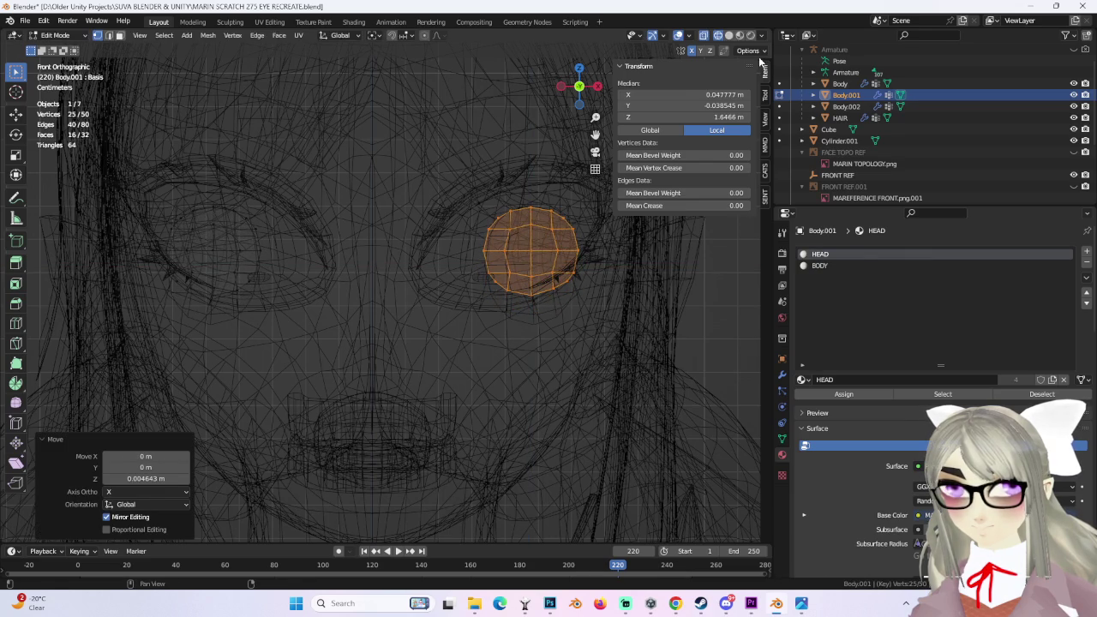
# Step: Back in solid shading, nudge the right eye down and check it from several angles
pyautogui.hotkey('shift', 'z')
pyautogui.scroll(5, 600, 343)
pyautogui.moveTo(559, 245)
pyautogui.mouseDown(button='middle')
pyautogui.moveTo(511, 276)
pyautogui.moveTo(551, 271)
pyautogui.mouseUp(button='middle')
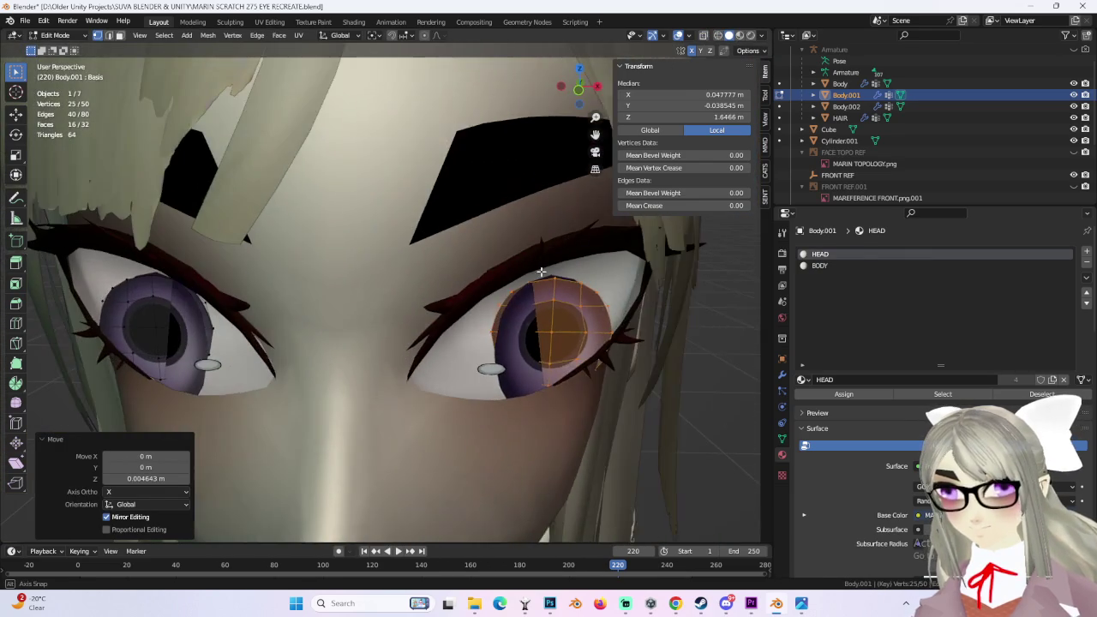
pyautogui.moveTo(433, 272); pyautogui.dragTo(562, 53, button='middle')
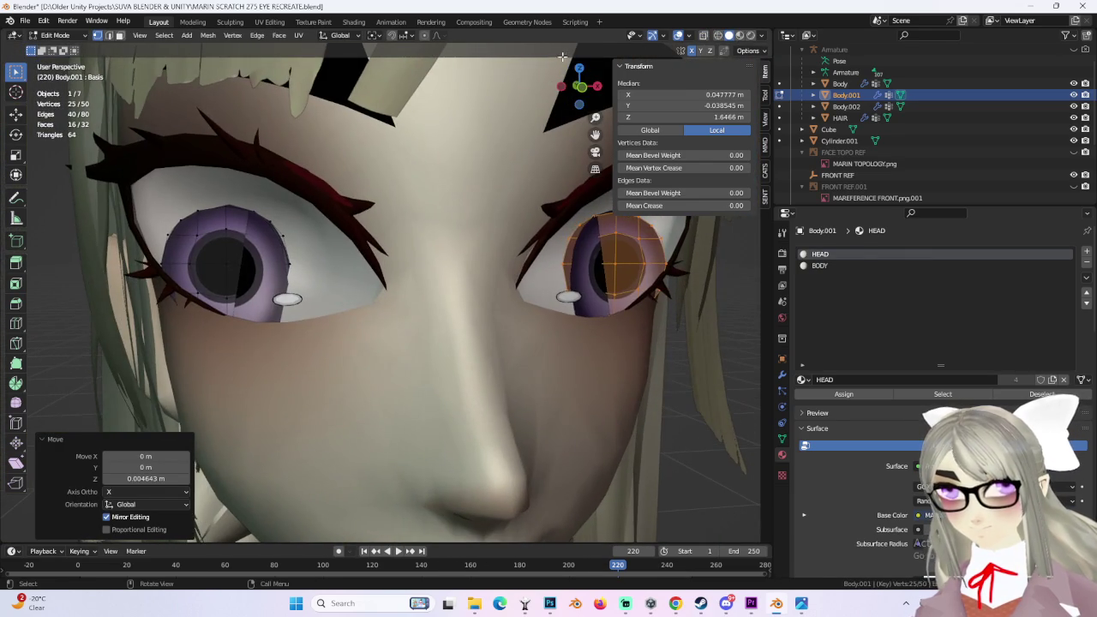
pyautogui.click(581, 88)
pyautogui.scroll(2, 533, 184)
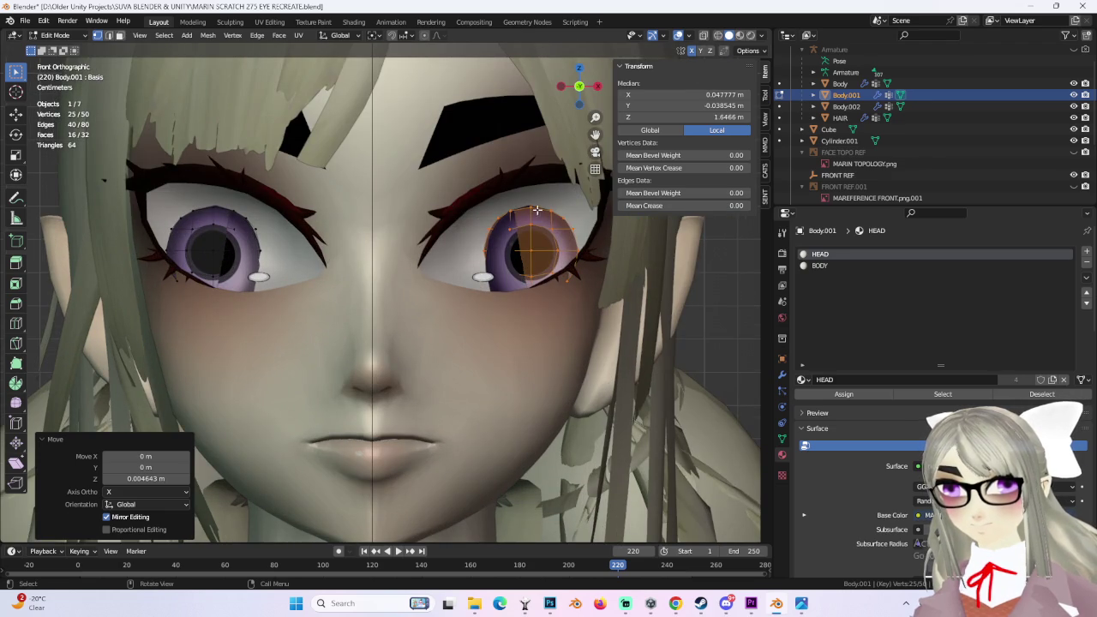
pyautogui.press('g')
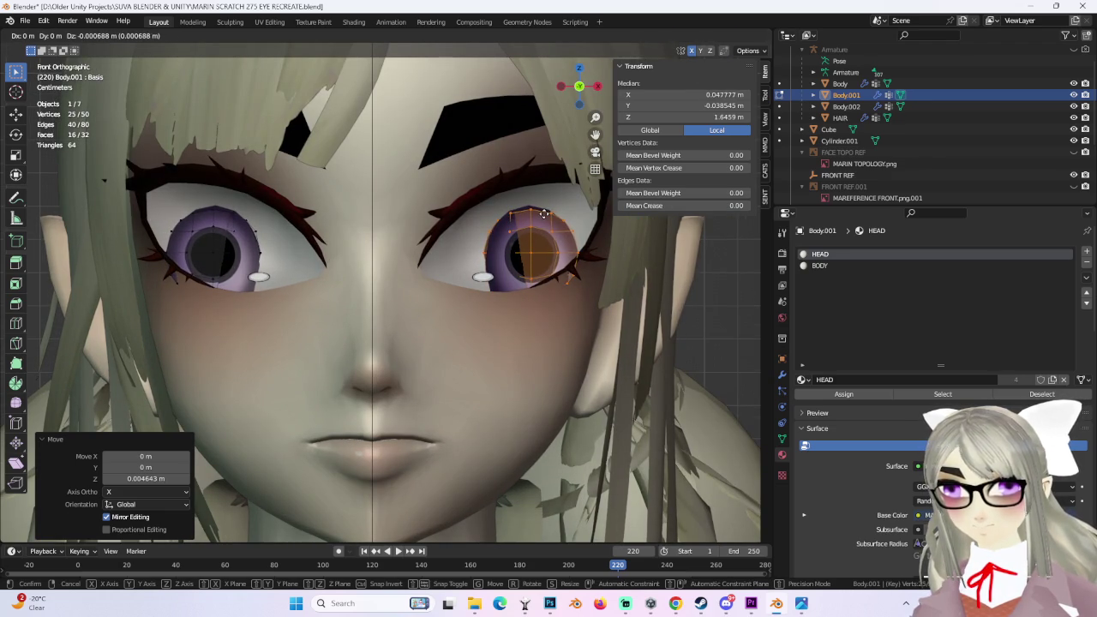
pyautogui.click(544, 214)
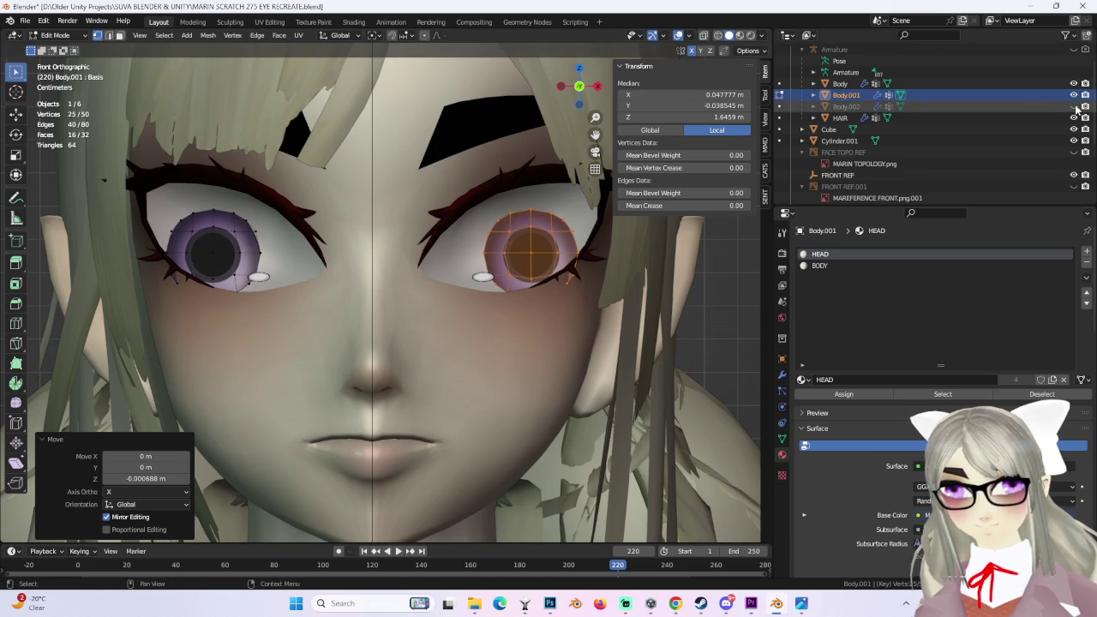
pyautogui.moveTo(597, 88)
pyautogui.mouseDown()
pyautogui.moveTo(623, 270)
pyautogui.moveTo(630, 262)
pyautogui.mouseUp()
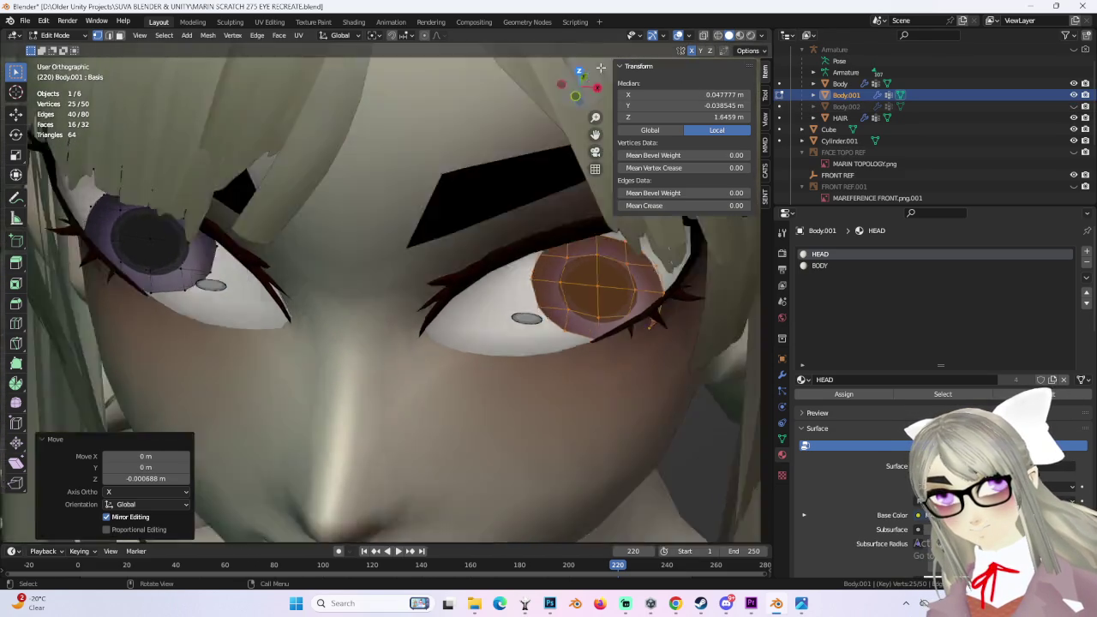
pyautogui.moveTo(580, 86); pyautogui.dragTo(591, 137)
pyautogui.hotkey('shift', 'z')
pyautogui.press('KP_7')
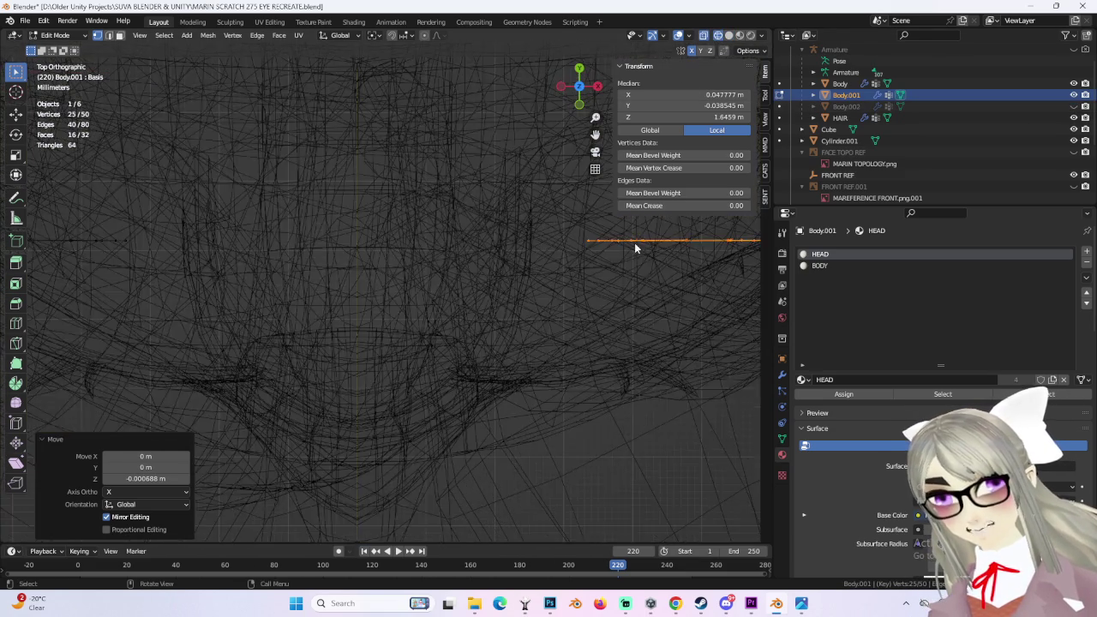
# Step: Rotate the right eye slightly, frame it, and return to a solid front view
pyautogui.press('r')
pyautogui.press('Return')
pyautogui.press('KP_Decimal')
pyautogui.moveTo(578, 281)
pyautogui.mouseDown(button='middle')
pyautogui.moveTo(469, 239)
pyautogui.moveTo(436, 265)
pyautogui.moveTo(448, 299)
pyautogui.moveTo(439, 276)
pyautogui.moveTo(500, 306)
pyautogui.moveTo(438, 304)
pyautogui.moveTo(440, 275)
pyautogui.moveTo(549, 267)
pyautogui.moveTo(568, 311)
pyautogui.moveTo(571, 297)
pyautogui.moveTo(625, 277)
pyautogui.moveTo(563, 252)
pyautogui.moveTo(593, 205)
pyautogui.mouseUp(button='middle')
pyautogui.click(730, 35)
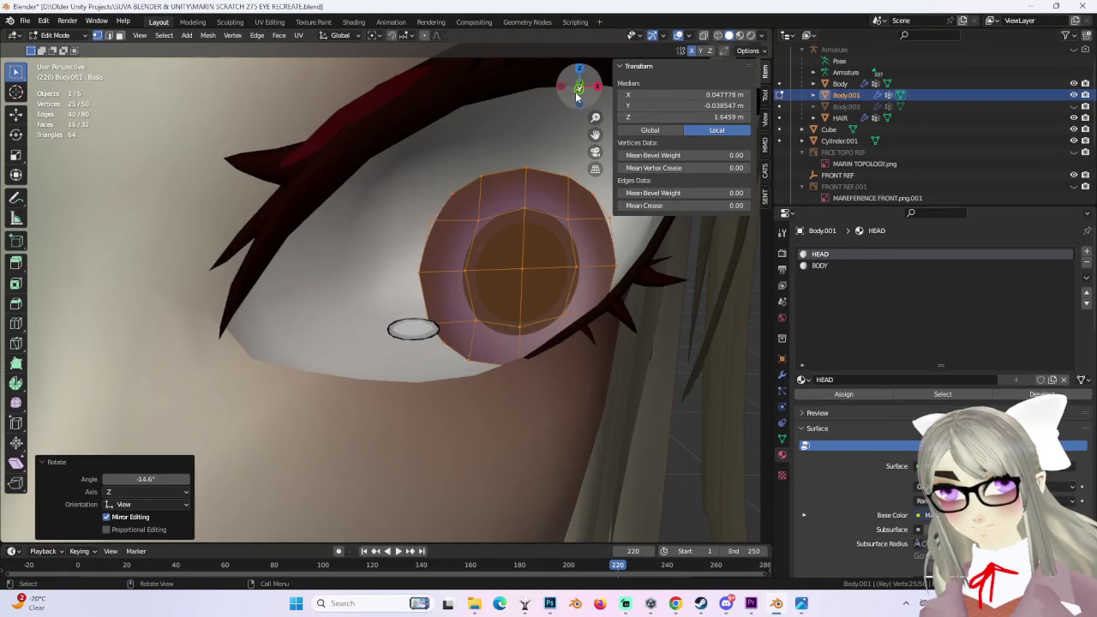
pyautogui.press('KP_1')
pyautogui.click(647, 315)
pyautogui.scroll(3, 656, 254)
# Step: Reselect the right eye and shift it sideways along X, undoing a stray move
pyautogui.press('l')
pyautogui.scroll(2, 615, 316)
pyautogui.press('g')
pyautogui.press('x')
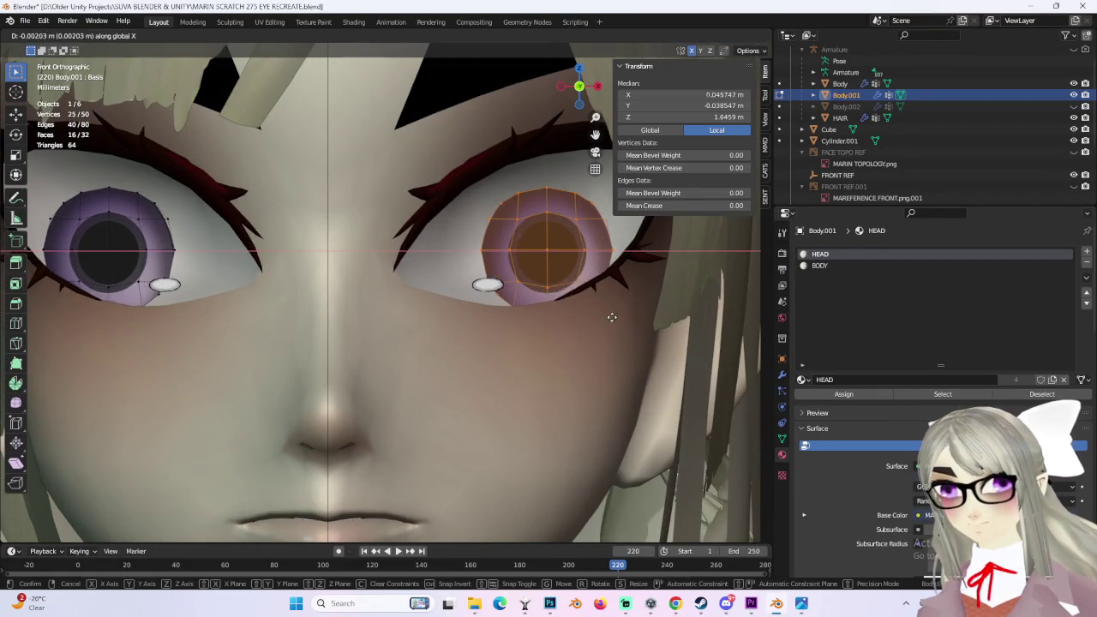
pyautogui.click(615, 319)
pyautogui.scroll(-3, 612, 324)
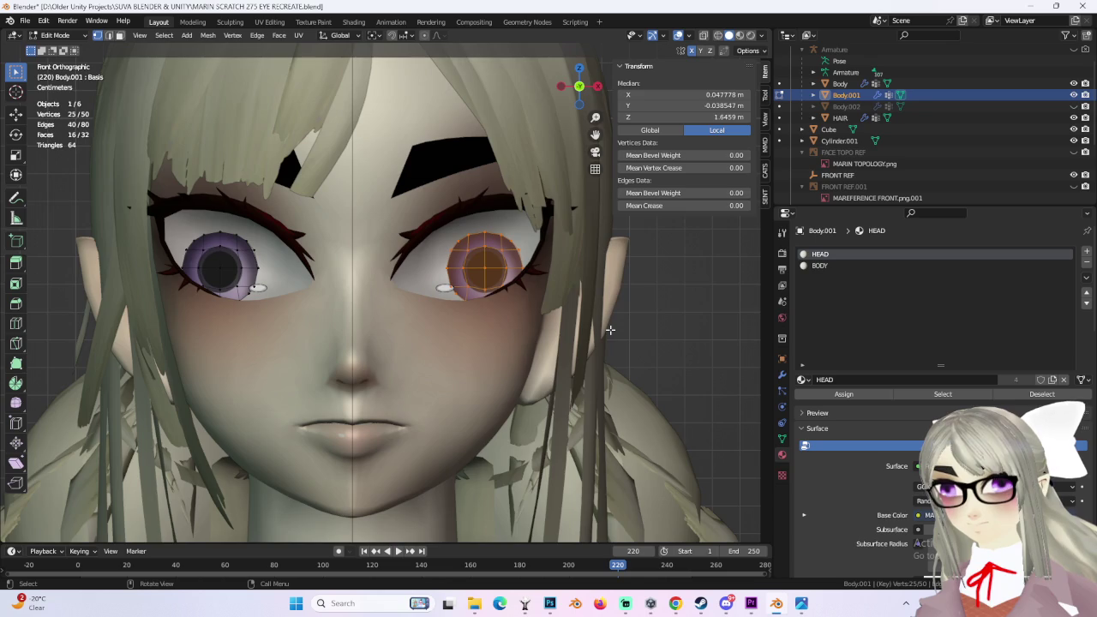
pyautogui.scroll(1, 611, 329)
pyautogui.scroll(1, 611, 329)
pyautogui.press('g')
pyautogui.press('x')
pyautogui.press('Return')
pyautogui.hotkey('ctrl', 'z')
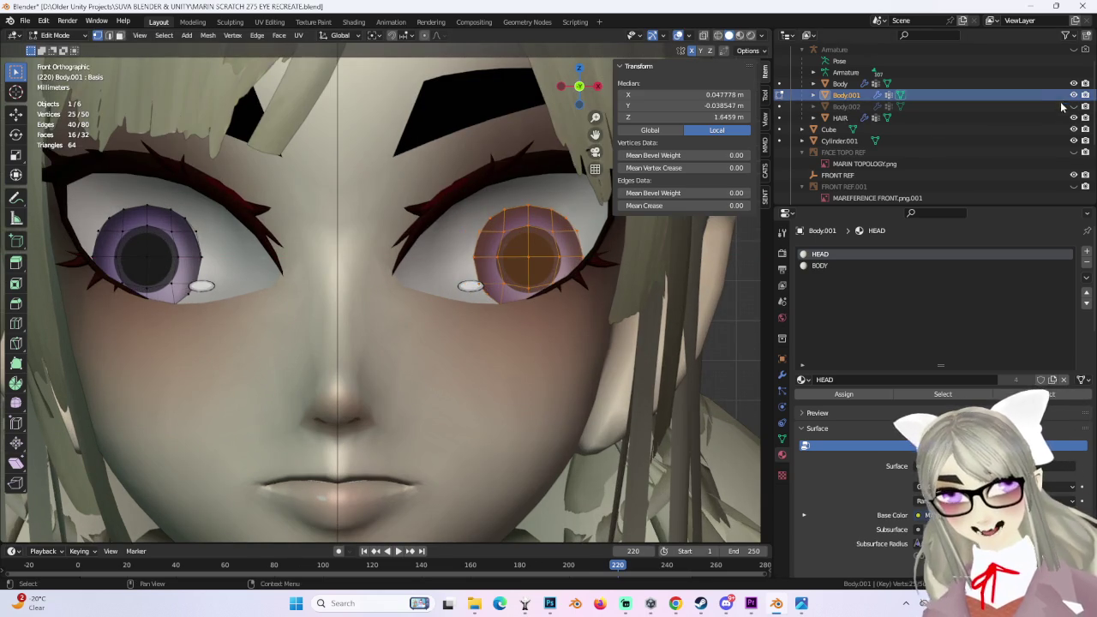
# Step: Unhide Body.002 and nudge the right eye sideways and down along X and Z
pyautogui.click(1074, 106)
pyautogui.scroll(1, 587, 255)
pyautogui.scroll(1, 587, 256)
pyautogui.press('g')
pyautogui.press('x')
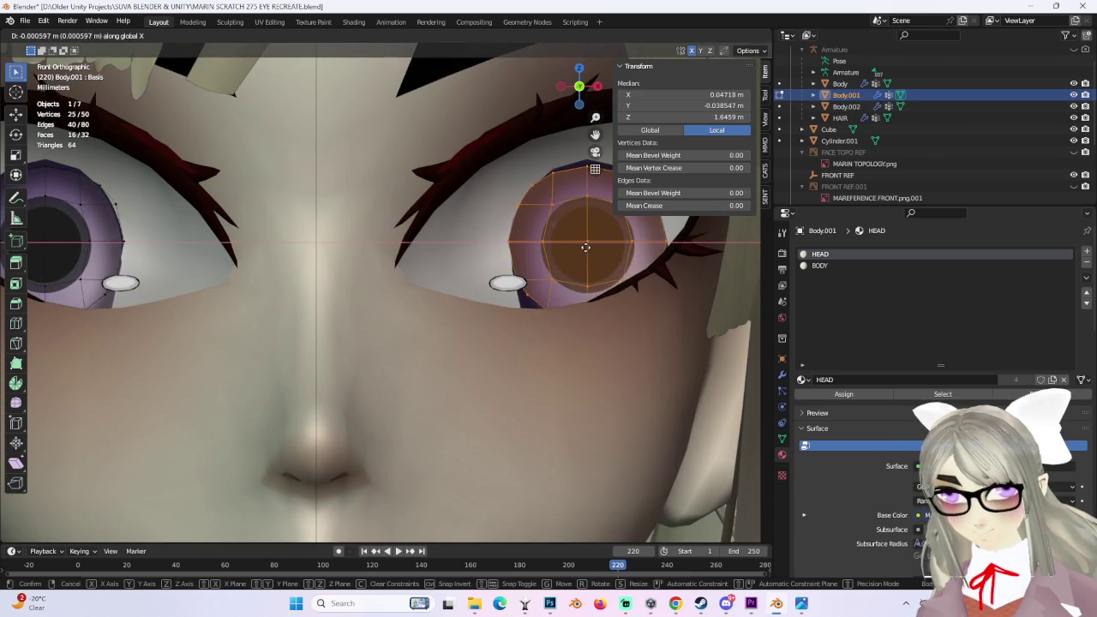
pyautogui.click(586, 257)
pyautogui.press('g')
pyautogui.press('z')
pyautogui.click(588, 259)
pyautogui.press('g')
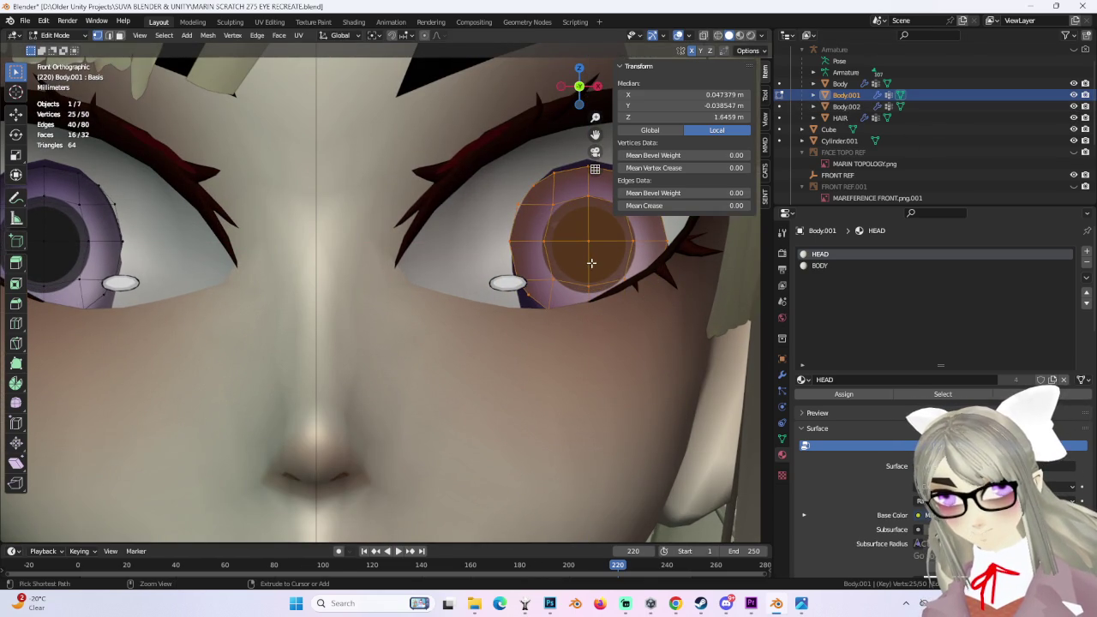
pyautogui.press('z')
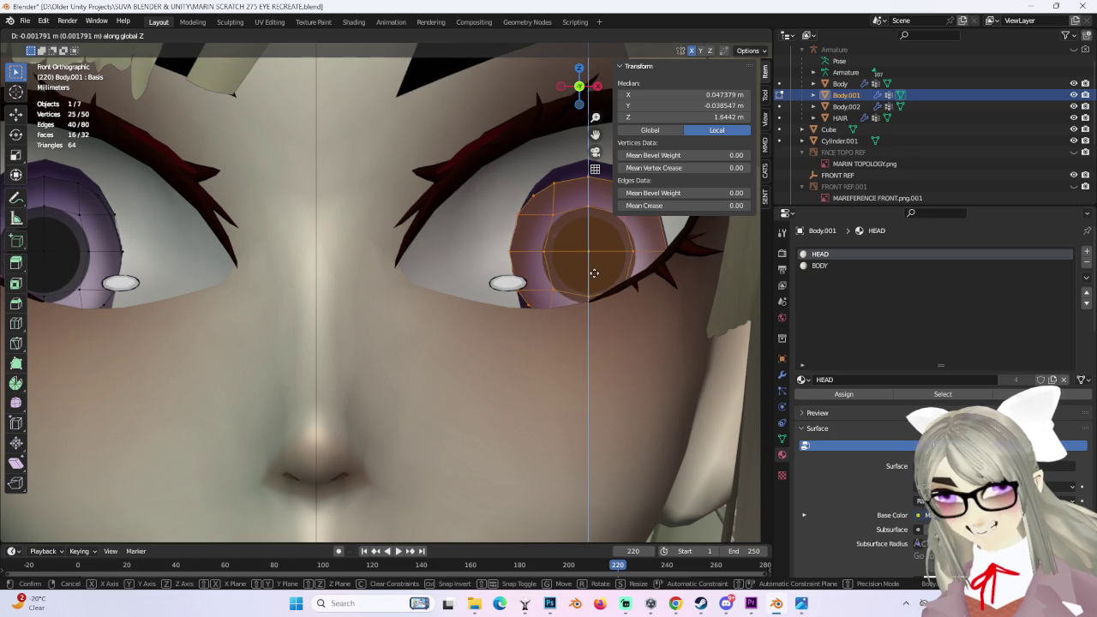
pyautogui.click(593, 274)
# Step: Fine-tune the iris vertices with a series of small X and Z nudges
pyautogui.press('g')
pyautogui.press('x')
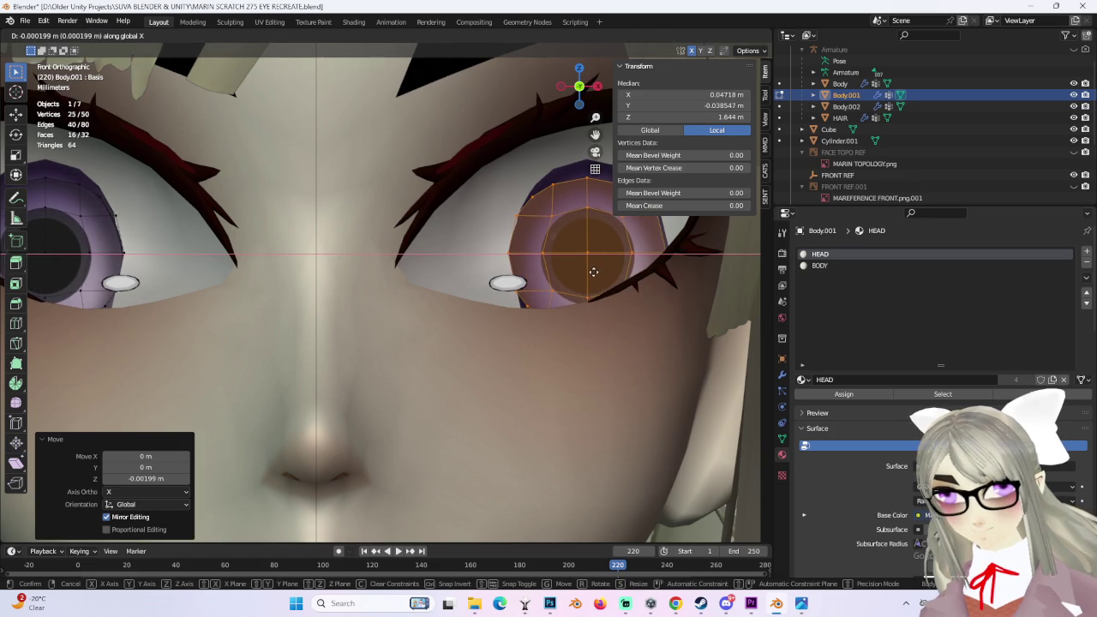
pyautogui.click(593, 272)
pyautogui.scroll(-2, 512, 173)
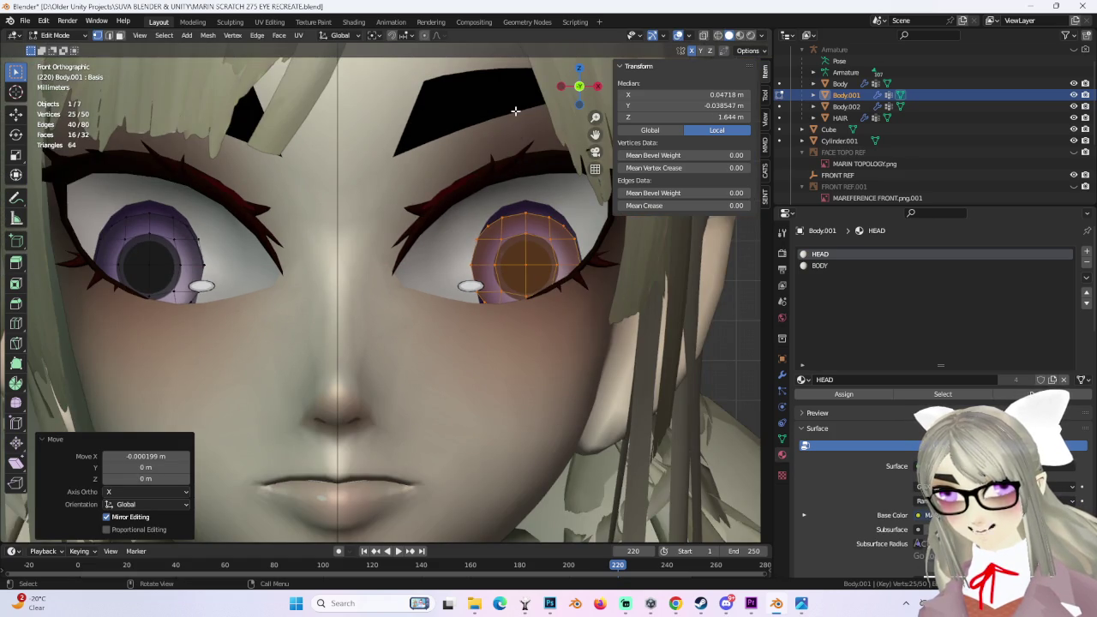
pyautogui.scroll(2, 598, 179)
pyautogui.press('g')
pyautogui.press('x')
pyautogui.click(533, 140)
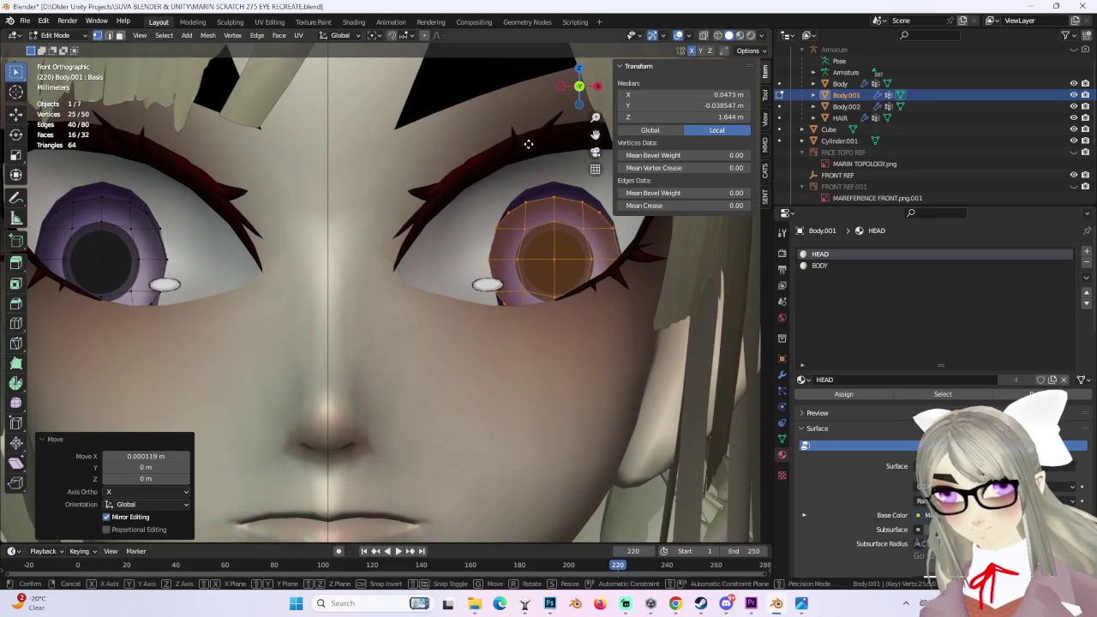
pyautogui.press('g')
pyautogui.press('z')
pyautogui.click(534, 138)
pyautogui.press('g')
pyautogui.press('z')
pyautogui.click(536, 139)
pyautogui.press('g')
pyautogui.press('x')
pyautogui.click(530, 139)
pyautogui.scroll(-2, 488, 255)
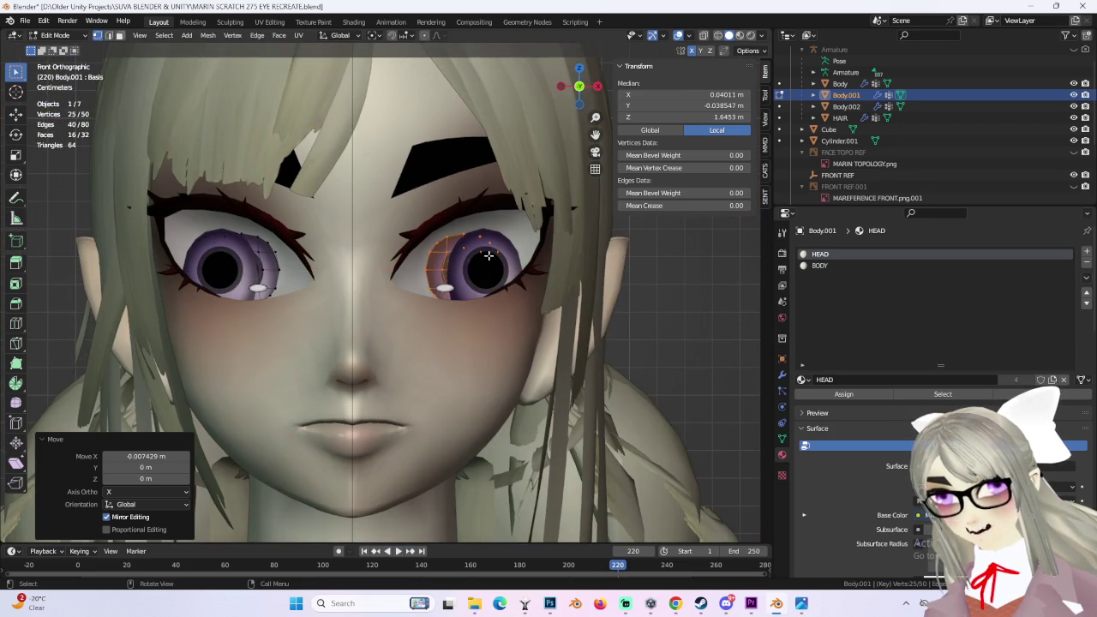
# Step: Select the whole iris disc, hide Body.002, and move the disc sideways
pyautogui.hotkey('ctrl', 'l')
pyautogui.click(1075, 118)
pyautogui.scroll(2, 514, 248)
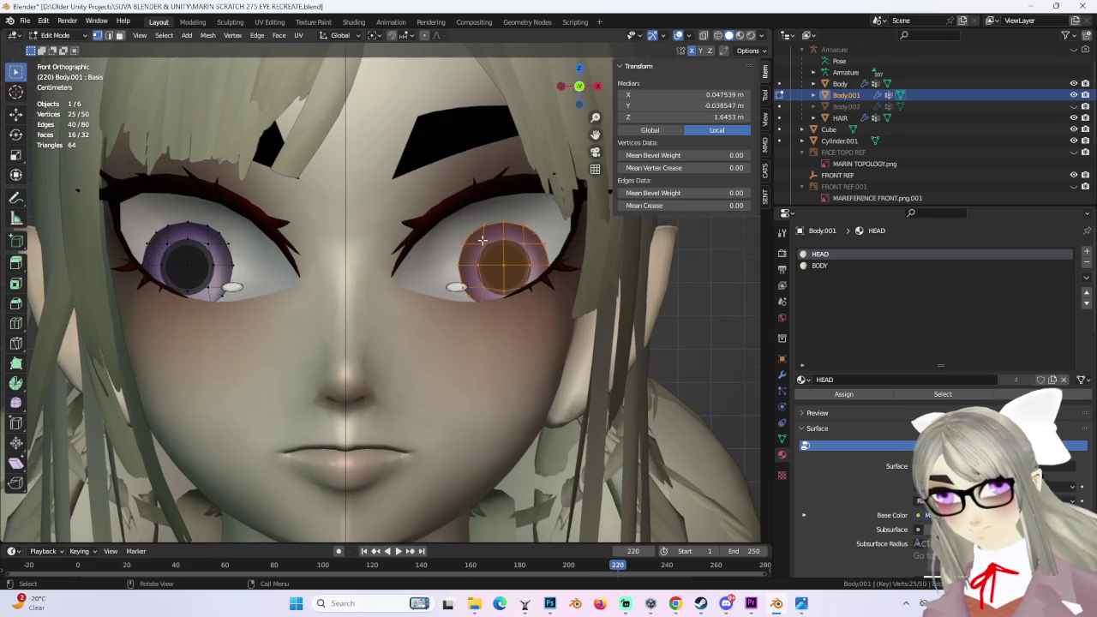
pyautogui.press('g')
pyautogui.press('x')
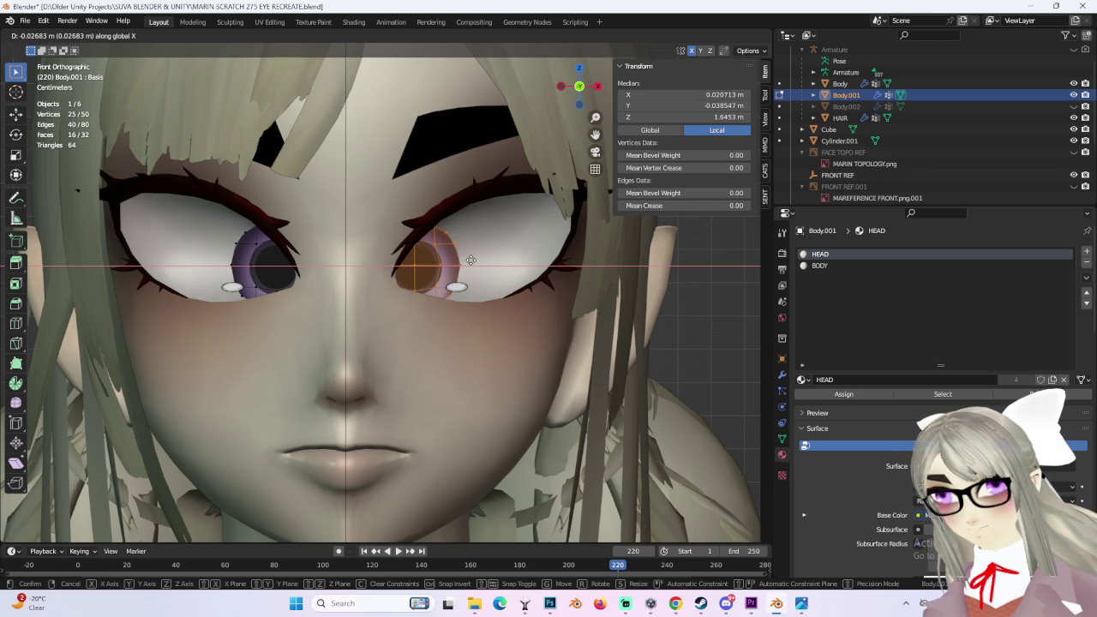
pyautogui.click(484, 263)
pyautogui.moveTo(484, 263); pyautogui.dragTo(527, 263, button='middle')
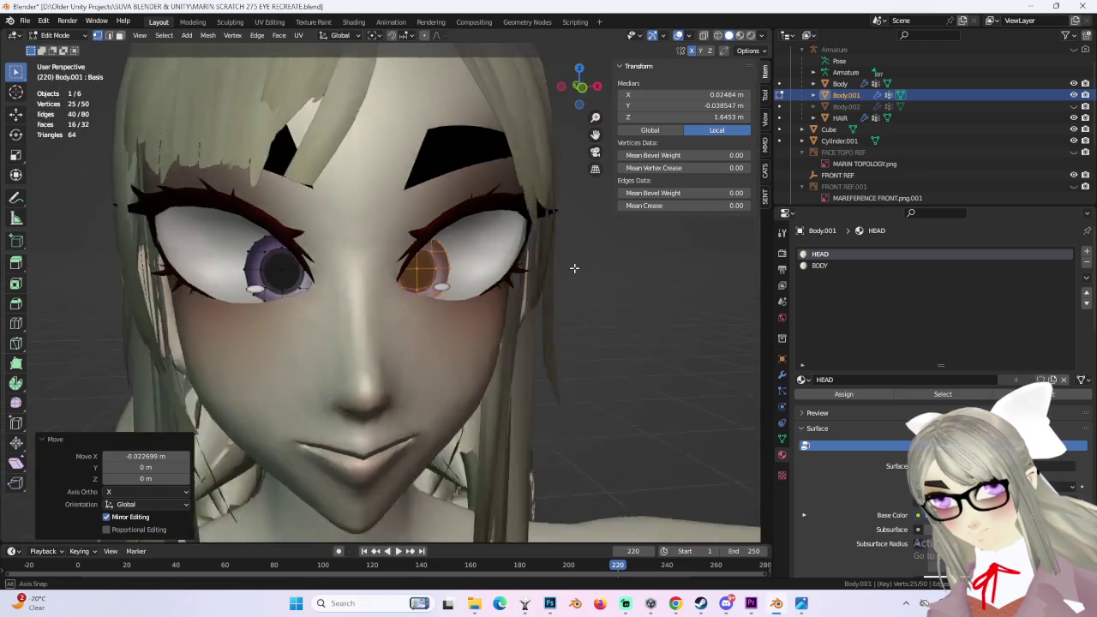
pyautogui.click(583, 87)
pyautogui.scroll(3, 528, 303)
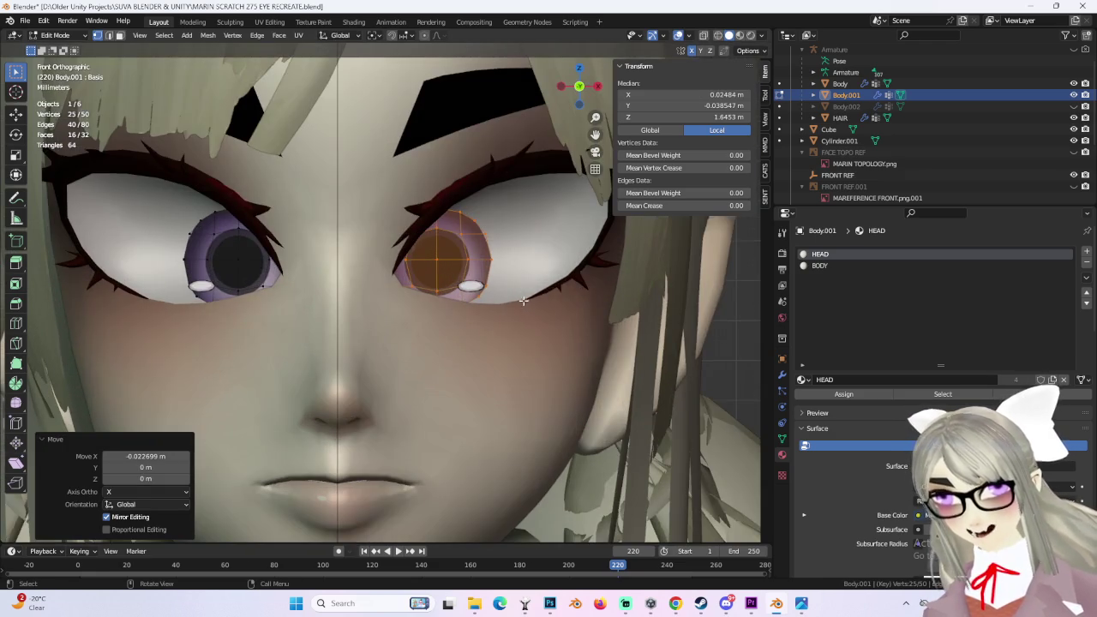
pyautogui.scroll(-3, 479, 312)
pyautogui.scroll(3, 480, 305)
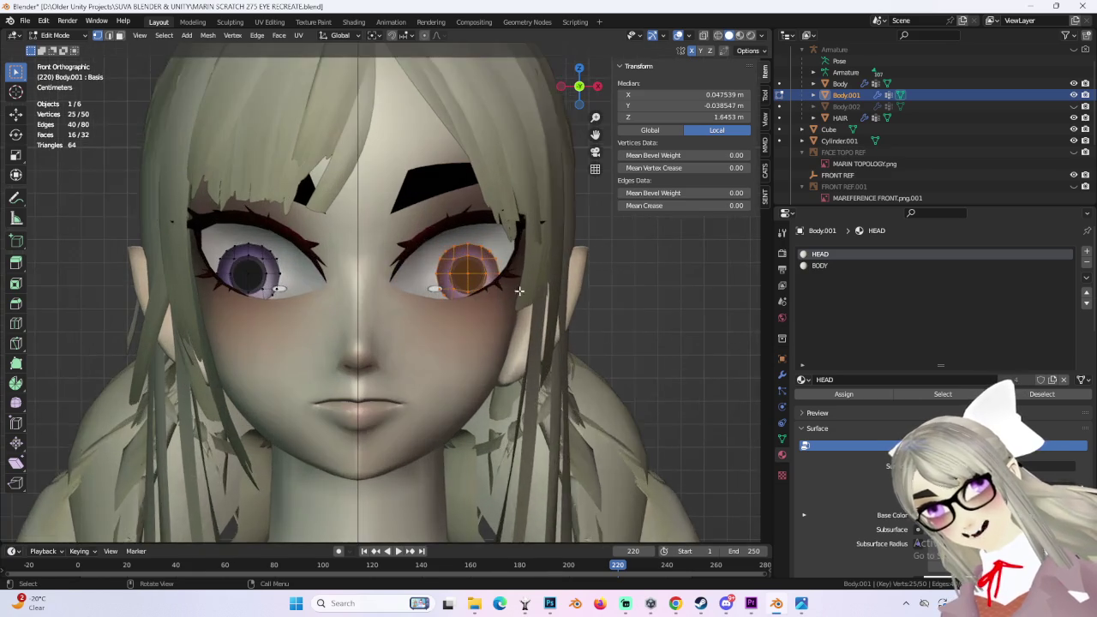
pyautogui.scroll(2, 481, 296)
# Step: Shift the iris disc sideways again and rotate it, undoing an extra sideways move
pyautogui.press('g')
pyautogui.press('x')
pyautogui.click(481, 294)
pyautogui.moveTo(480, 294); pyautogui.dragTo(497, 257, button='middle')
pyautogui.press('r')
pyautogui.click(514, 295)
pyautogui.moveTo(514, 295)
pyautogui.mouseDown(button='middle')
pyautogui.moveTo(500, 293)
pyautogui.moveTo(548, 275)
pyautogui.moveTo(525, 266)
pyautogui.moveTo(566, 257)
pyautogui.moveTo(540, 278)
pyautogui.moveTo(495, 284)
pyautogui.mouseUp(button='middle')
pyautogui.press('g')
pyautogui.press('x')
pyautogui.click(523, 281)
pyautogui.hotkey('ctrl', 'z')
# Step: From a side view, push the eye back -0.005574 m along Y
pyautogui.click(573, 91)
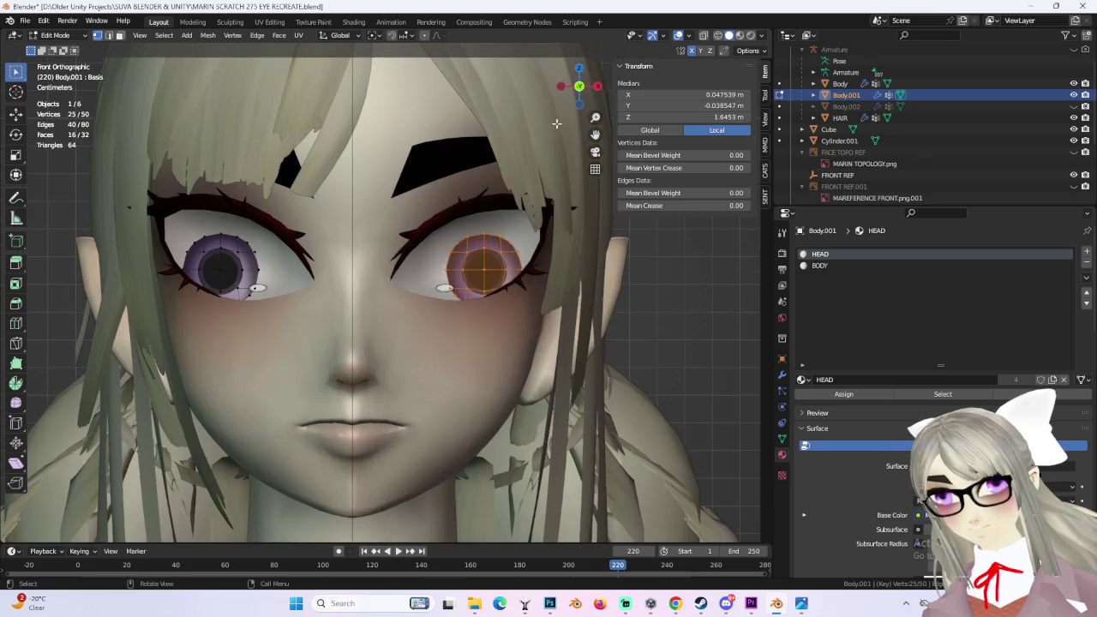
pyautogui.moveTo(541, 201); pyautogui.dragTo(502, 292, button='middle')
pyautogui.press('g')
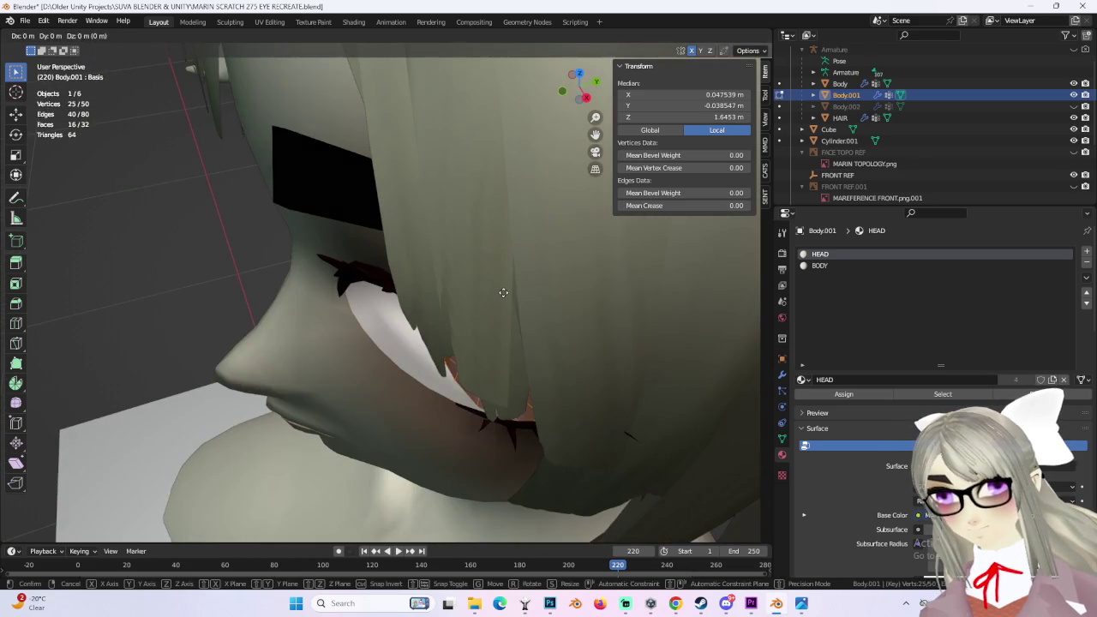
pyautogui.press('y')
pyautogui.click(495, 188)
# Step: Select the first eye highlight on Body and push it back in depth along Y
pyautogui.moveTo(495, 188); pyautogui.dragTo(560, 184, button='middle')
pyautogui.press('r')
pyautogui.press('Escape')
pyautogui.hotkey('alt', 'q')
pyautogui.press('KP_1')
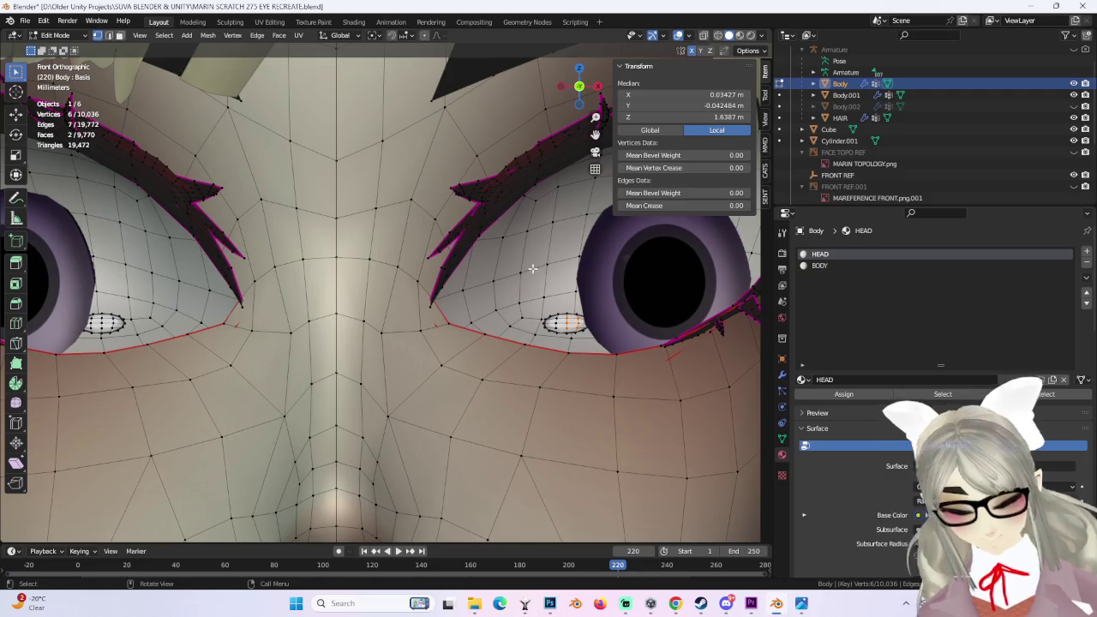
pyautogui.hotkey('ctrl', 'l')
pyautogui.moveTo(542, 257)
pyautogui.mouseDown(button='middle')
pyautogui.moveTo(546, 320)
pyautogui.moveTo(623, 315)
pyautogui.mouseUp(button='middle')
pyautogui.press('g')
pyautogui.press('y')
pyautogui.click(546, 319)
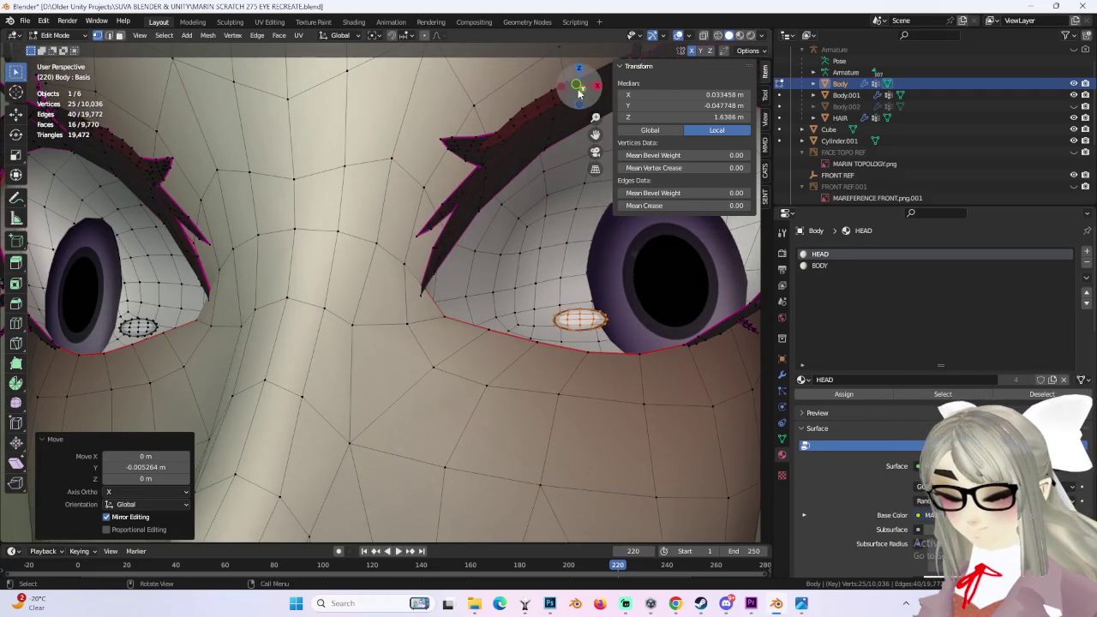
# Step: Check the highlight from the front view, briefly hiding and re-showing the Body mesh
pyautogui.click(579, 92)
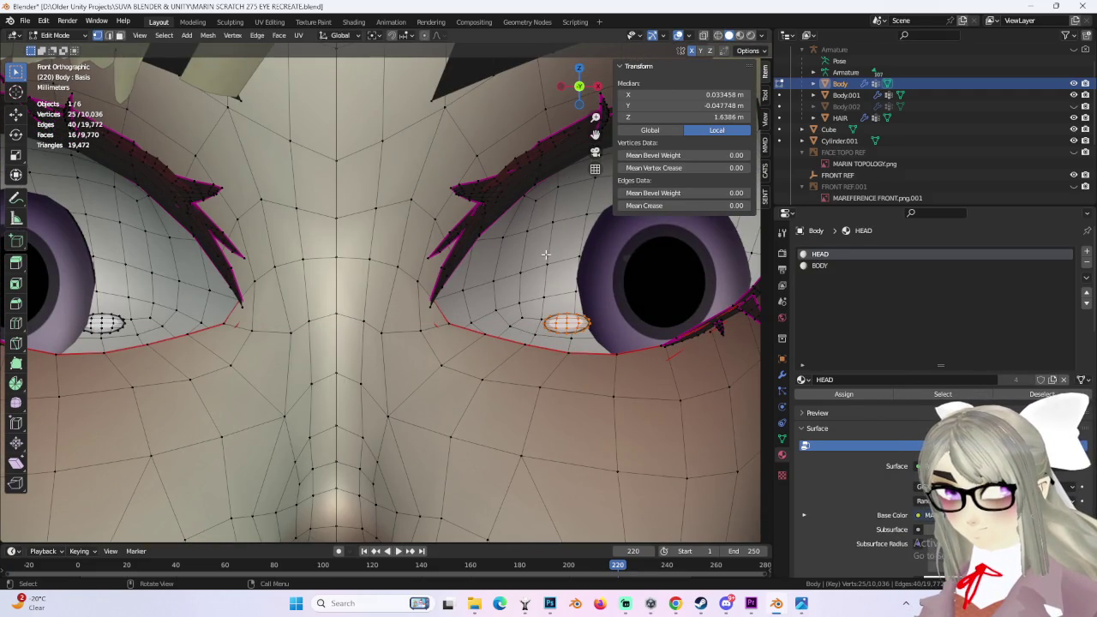
pyautogui.moveTo(542, 240); pyautogui.dragTo(539, 321, button='middle')
pyautogui.click(1074, 83)
pyautogui.click(1073, 83)
pyautogui.scroll(-1, 535, 308)
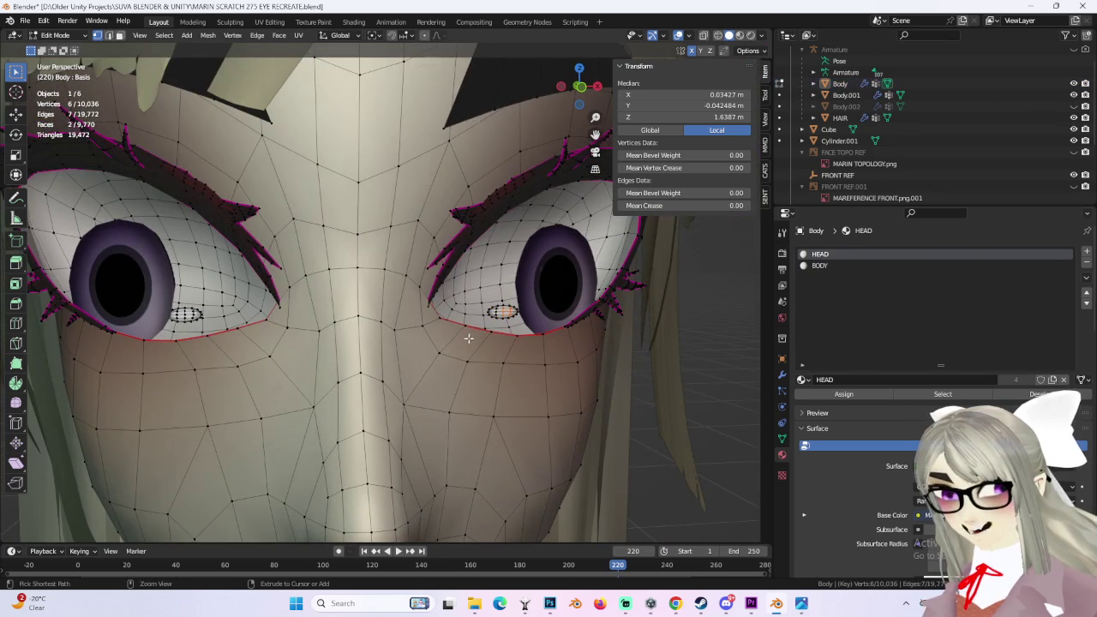
pyautogui.scroll(1, 535, 303)
pyautogui.click(581, 89)
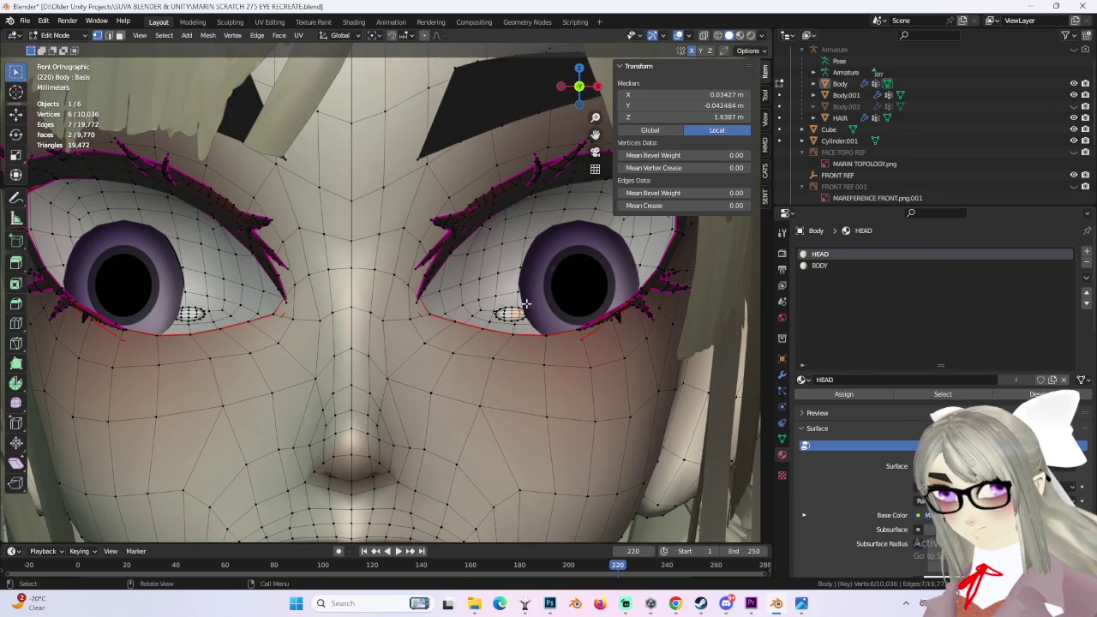
pyautogui.scroll(-2, 223, 303)
pyautogui.scroll(-1, 438, 310)
pyautogui.scroll(2, 438, 309)
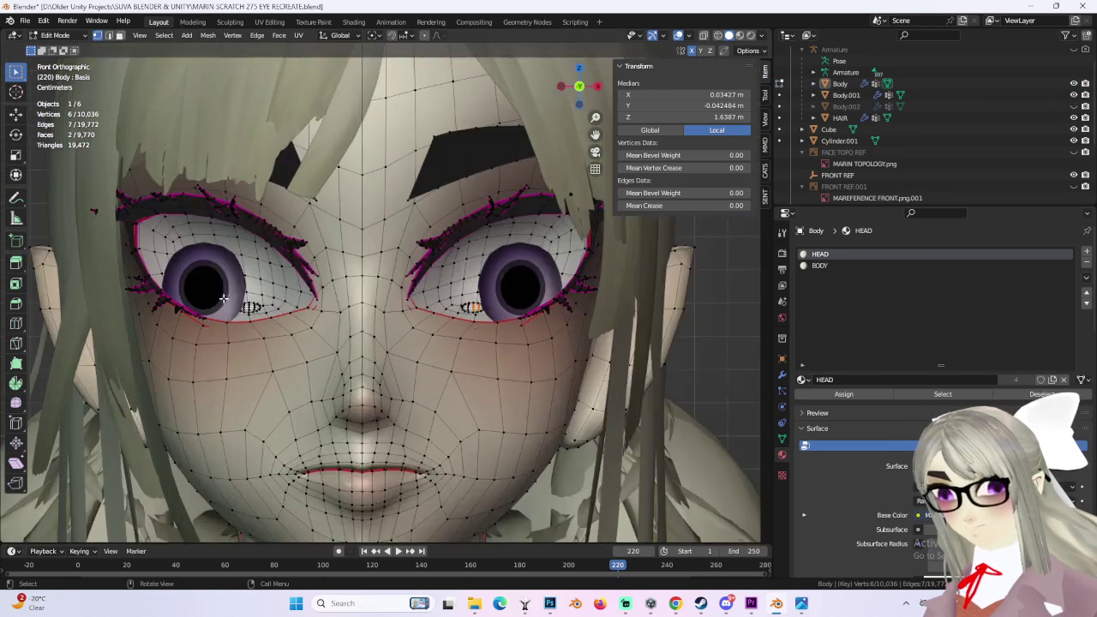
pyautogui.scroll(2, 438, 310)
# Step: Move the eye highlight further in depth along Y, about -0.003758 m in total
pyautogui.moveTo(212, 316); pyautogui.dragTo(328, 338, button='middle')
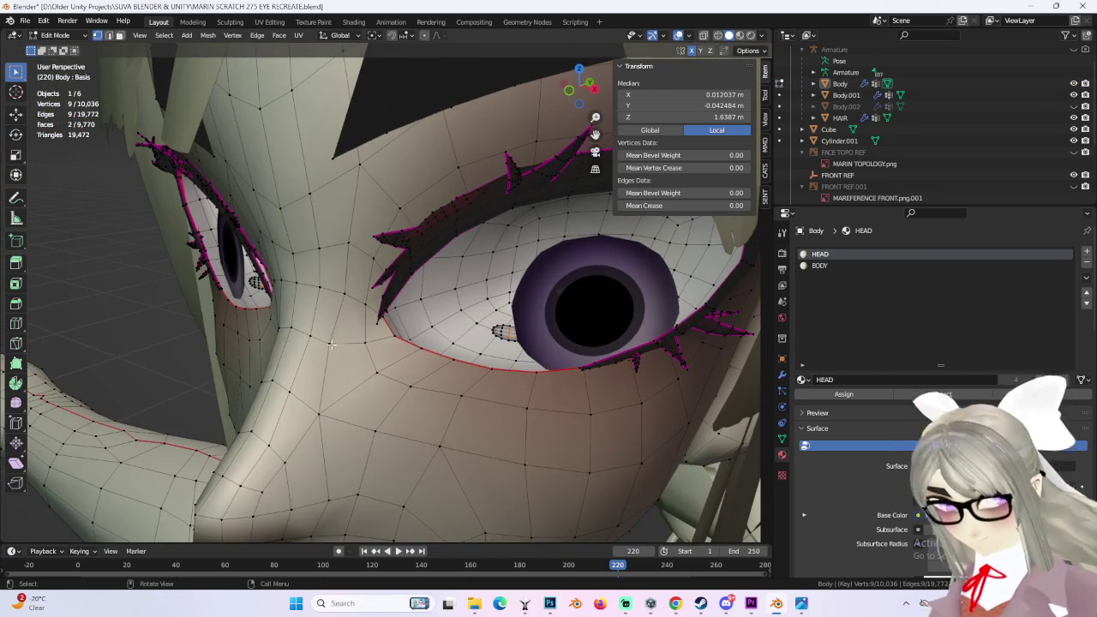
pyautogui.hotkey('ctrl', 'l')
pyautogui.scroll(4, 511, 333)
pyautogui.press('g')
pyautogui.press('y')
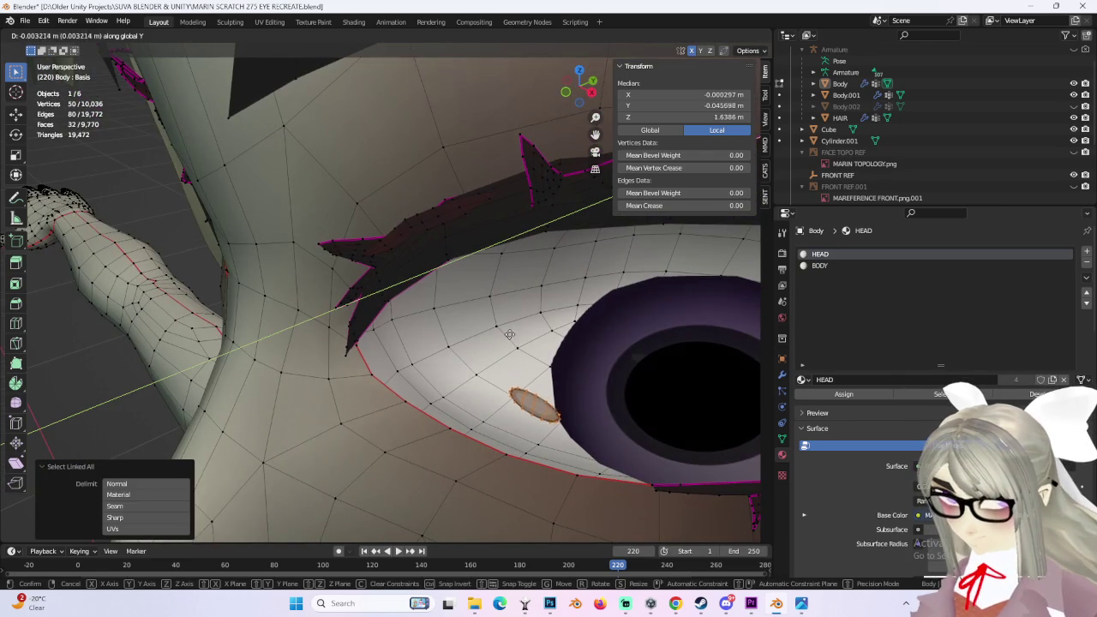
pyautogui.click(512, 339)
# Step: Shift the right eye highlight sideways along X by about -0.001907 m
pyautogui.moveTo(511, 340)
pyautogui.mouseDown(button='middle')
pyautogui.moveTo(558, 323)
pyautogui.moveTo(612, 114)
pyautogui.mouseUp(button='middle')
pyautogui.scroll(-2, 558, 323)
pyautogui.click(581, 90)
pyautogui.click(512, 313)
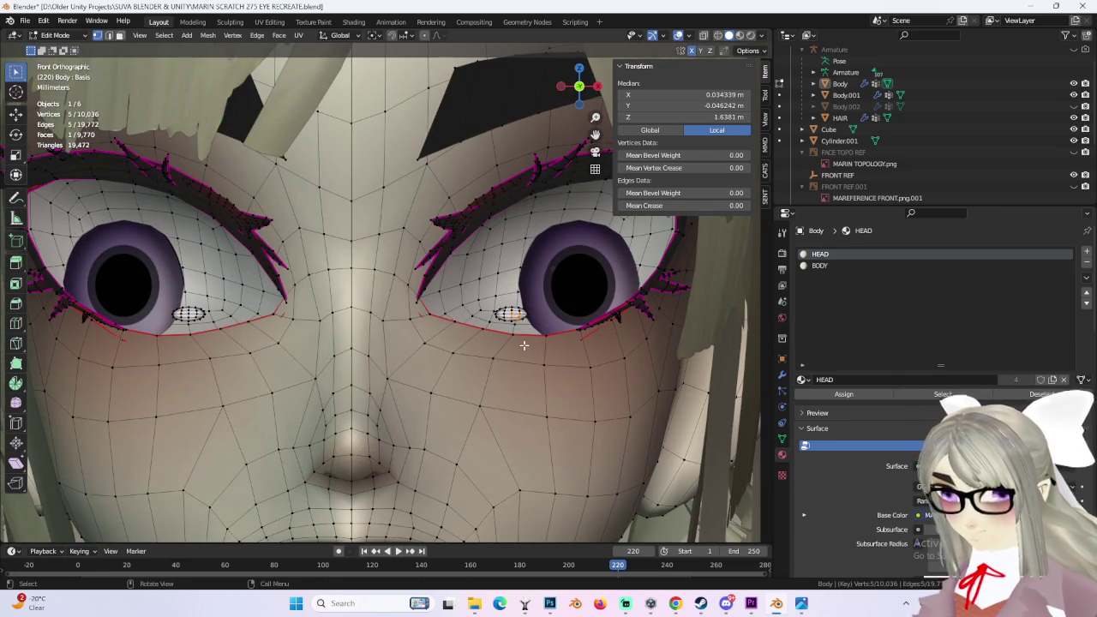
pyautogui.hotkey('ctrl', 'l')
pyautogui.scroll(1, 540, 317)
pyautogui.press('g')
pyautogui.press('x')
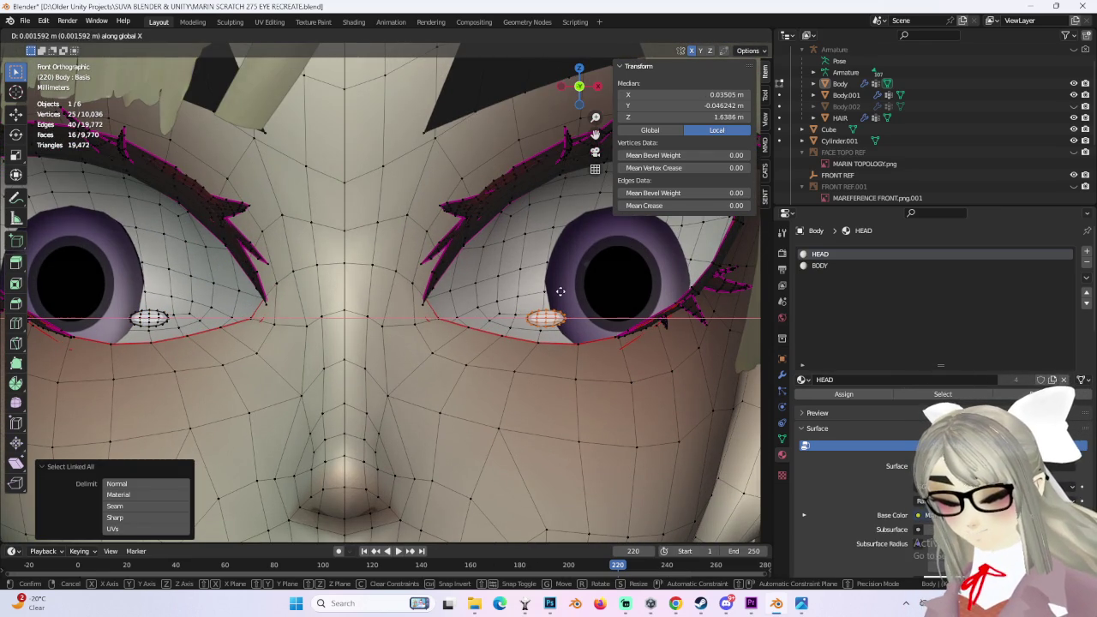
pyautogui.click(563, 294)
# Step: Select the left eye highlight and shift it sideways to mirror the right one
pyautogui.scroll(-2, 406, 298)
pyautogui.click(221, 310)
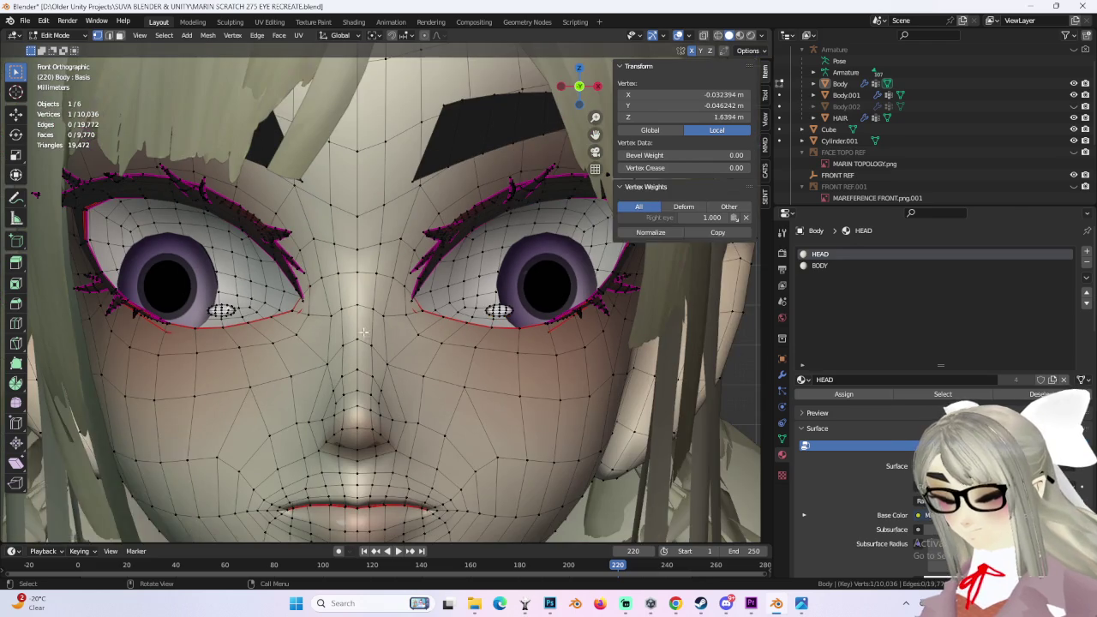
pyautogui.scroll(2, 258, 312)
pyautogui.hotkey('ctrl', 'l')
pyautogui.scroll(2, 289, 314)
pyautogui.scroll(-1, 289, 314)
pyautogui.press('g')
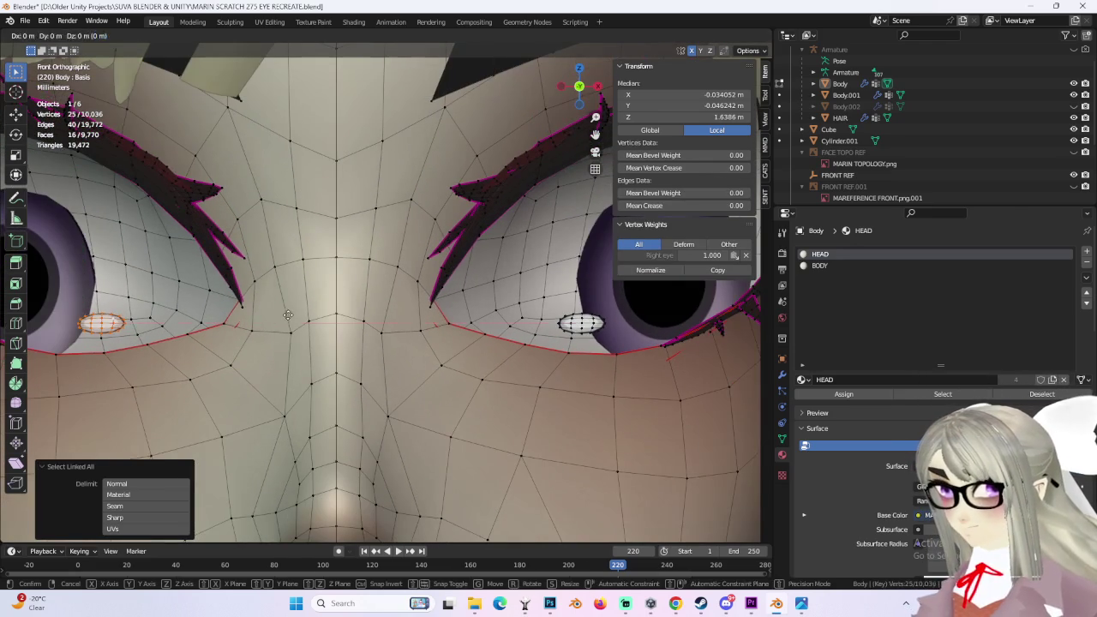
pyautogui.click(279, 318)
pyautogui.scroll(-2, 280, 319)
pyautogui.scroll(-1, 334, 300)
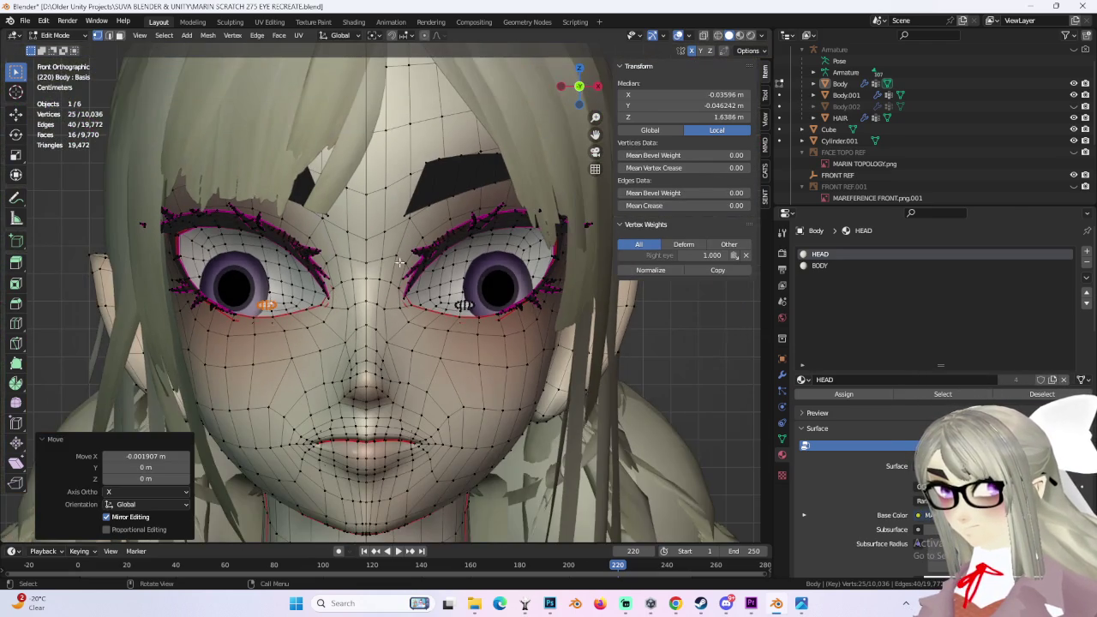
# Step: Return to Object Mode and select the Body.001 eye mesh
pyautogui.press('Tab')
pyautogui.scroll(-2, 591, 366)
pyautogui.scroll(-1, 642, 365)
pyautogui.scroll(-1, 642, 366)
pyautogui.scroll(4, 642, 371)
pyautogui.click(531, 316)
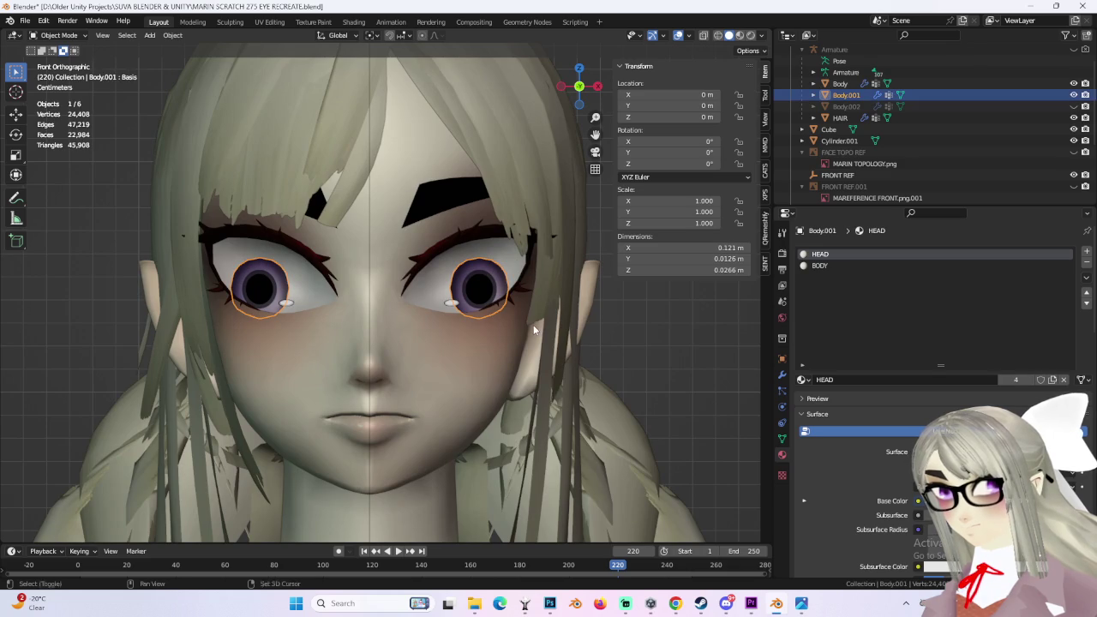
# Step: Enter Edit Mode on Body.001 in wireframe view and select the eye sphere
pyautogui.scroll(2, 343, 240)
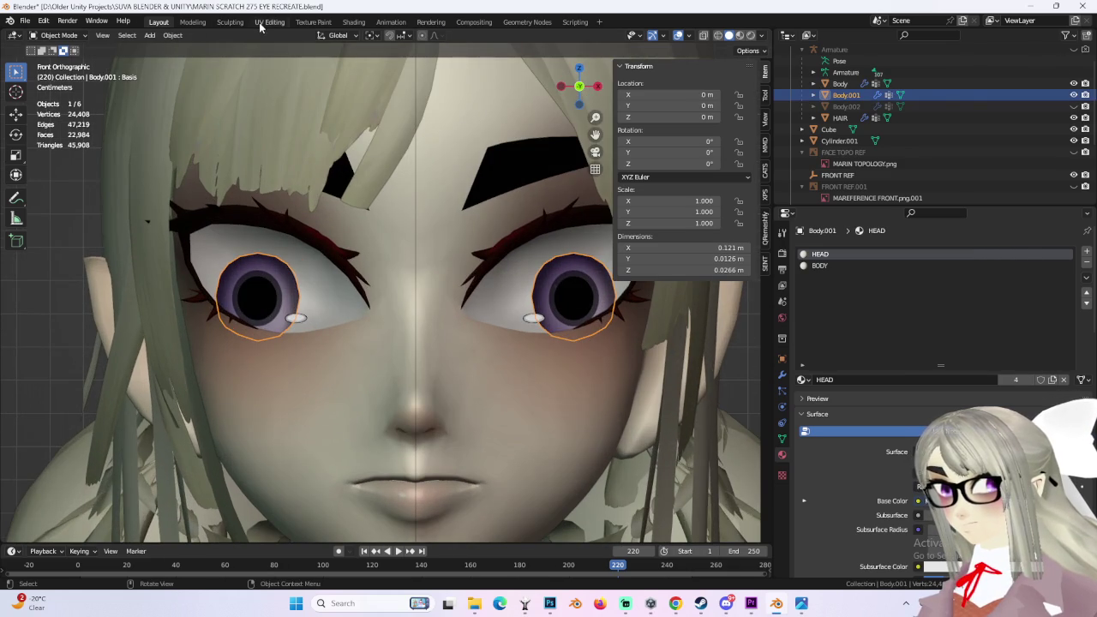
pyautogui.click(262, 24)
pyautogui.click(158, 22)
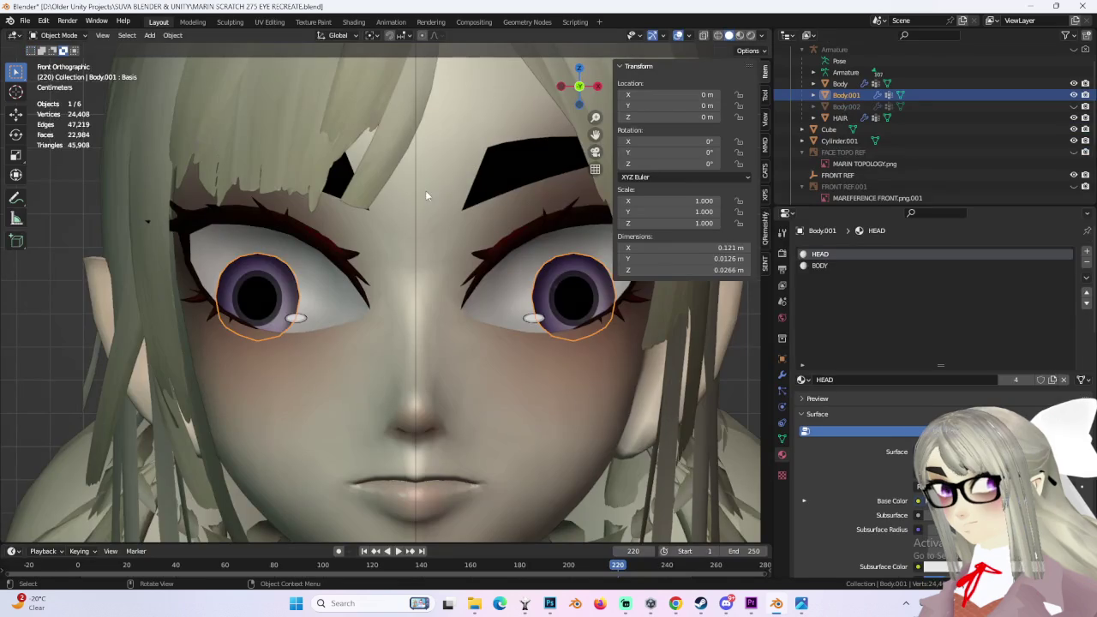
pyautogui.click(56, 35)
pyautogui.click(51, 56)
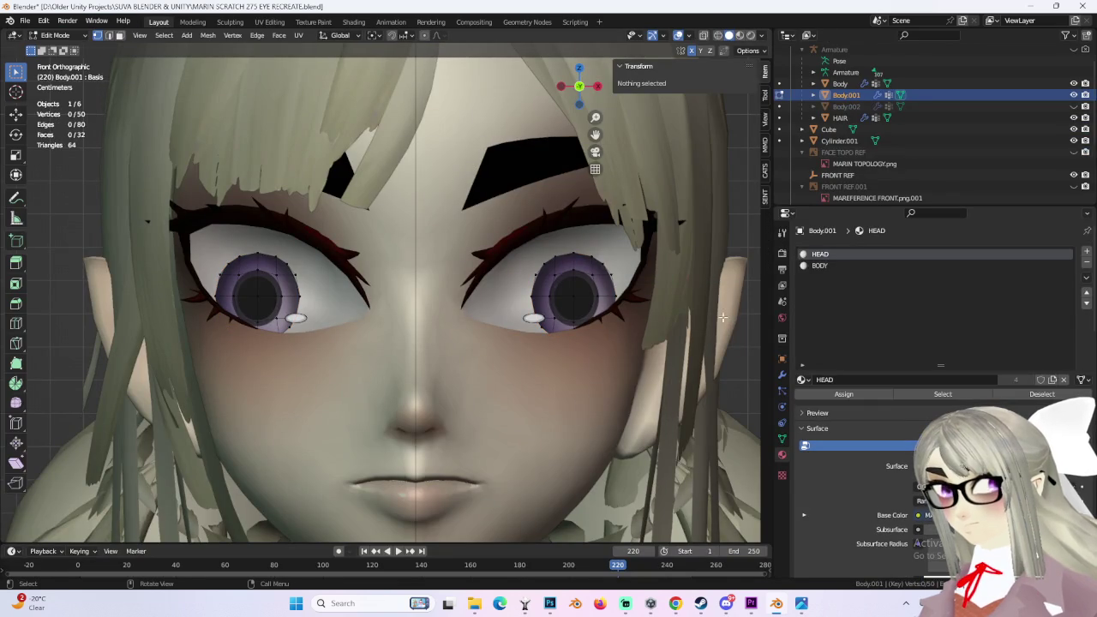
pyautogui.click(717, 35)
pyautogui.press('l')
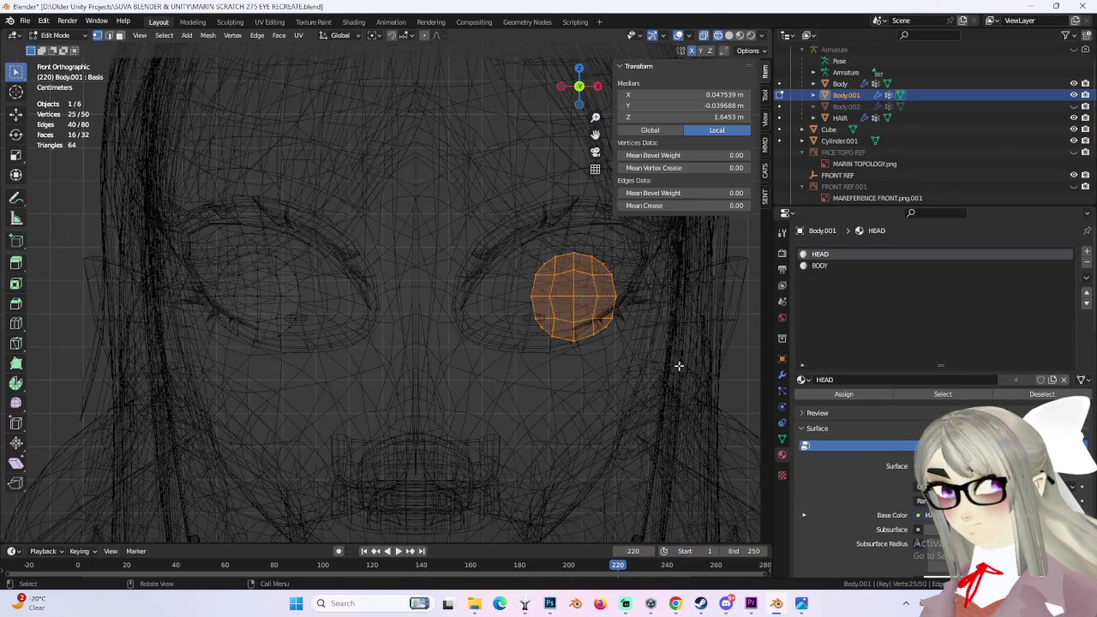
pyautogui.moveTo(680, 374); pyautogui.dragTo(553, 314, button='middle')
pyautogui.scroll(2, 618, 313)
# Step: Stretch the eye vertically to 1.039 along Z, then return to solid shading
pyautogui.press('s')
pyautogui.press('z')
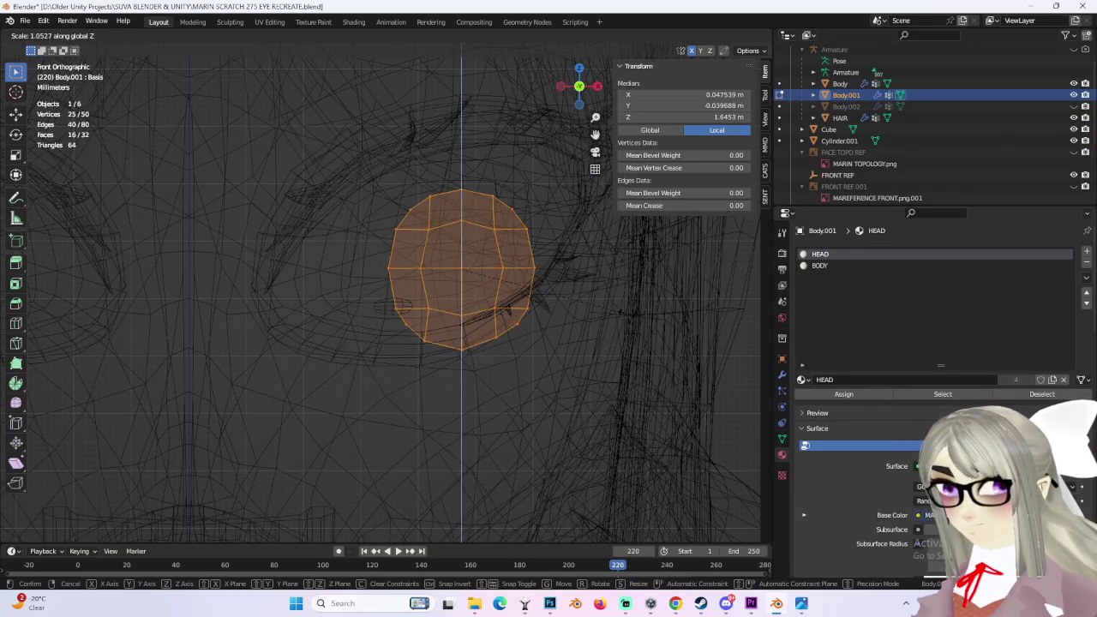
pyautogui.rightClick(640, 318)
pyautogui.press('s')
pyautogui.press('z')
pyautogui.click(660, 322)
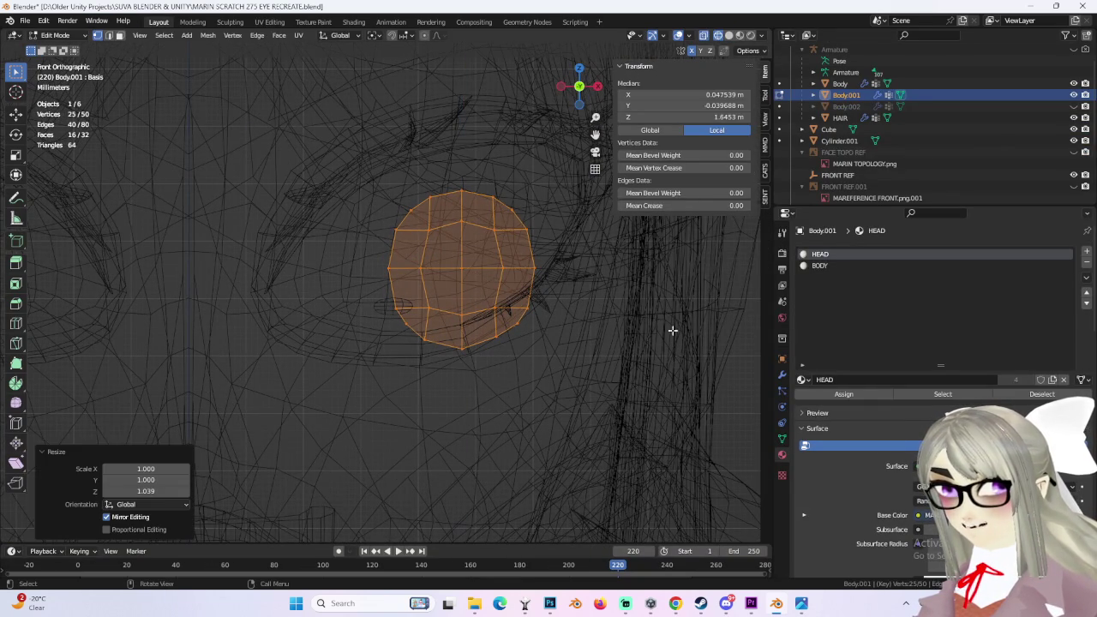
pyautogui.click(729, 35)
# Step: Undo and redo through the eye edits to restore the right eye's selection
pyautogui.scroll(-5, 583, 252)
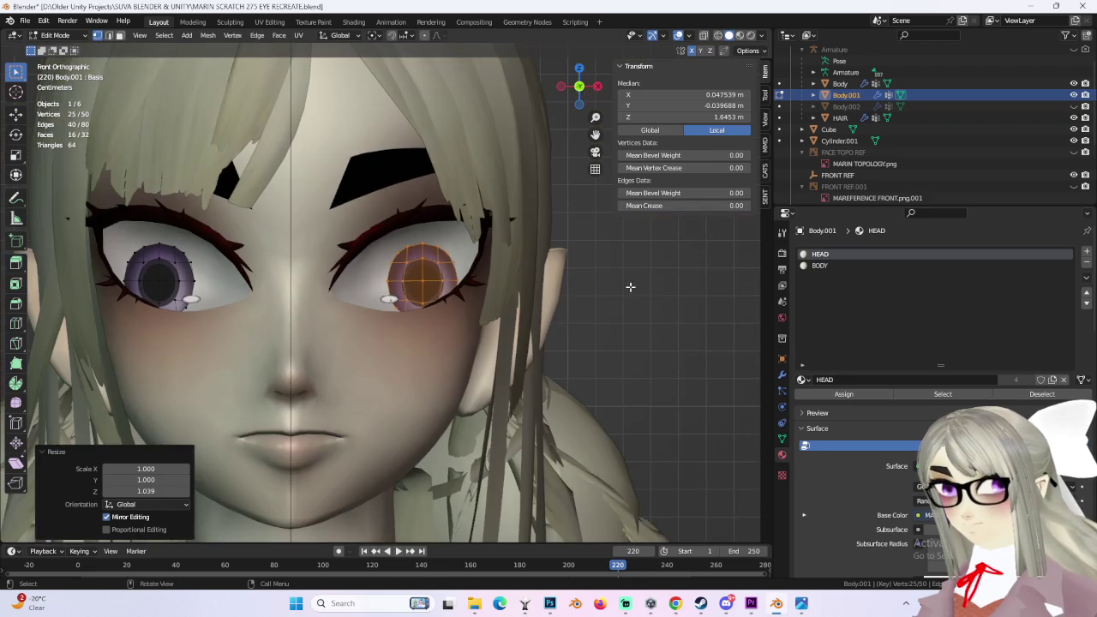
pyautogui.click(650, 288)
pyautogui.hotkey('ctrl', 'z')
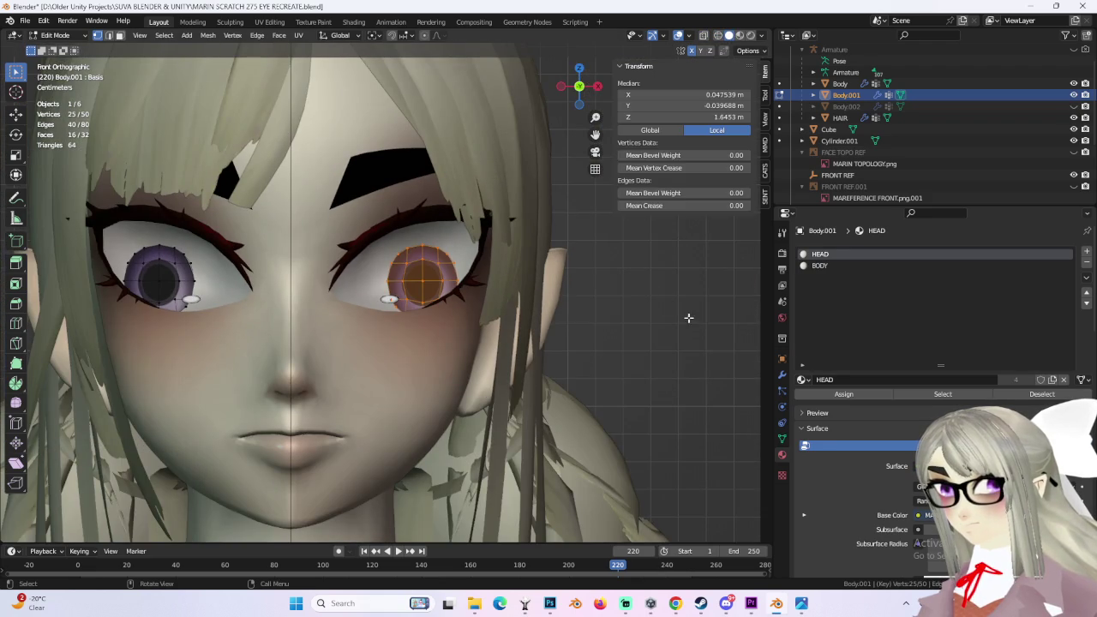
pyautogui.hotkey('ctrl', 'z')
pyautogui.hotkey('ctrl', 'z')
pyautogui.hotkey('ctrl', 'shift', 'z')
pyautogui.hotkey('ctrl', 'shift', 'z')
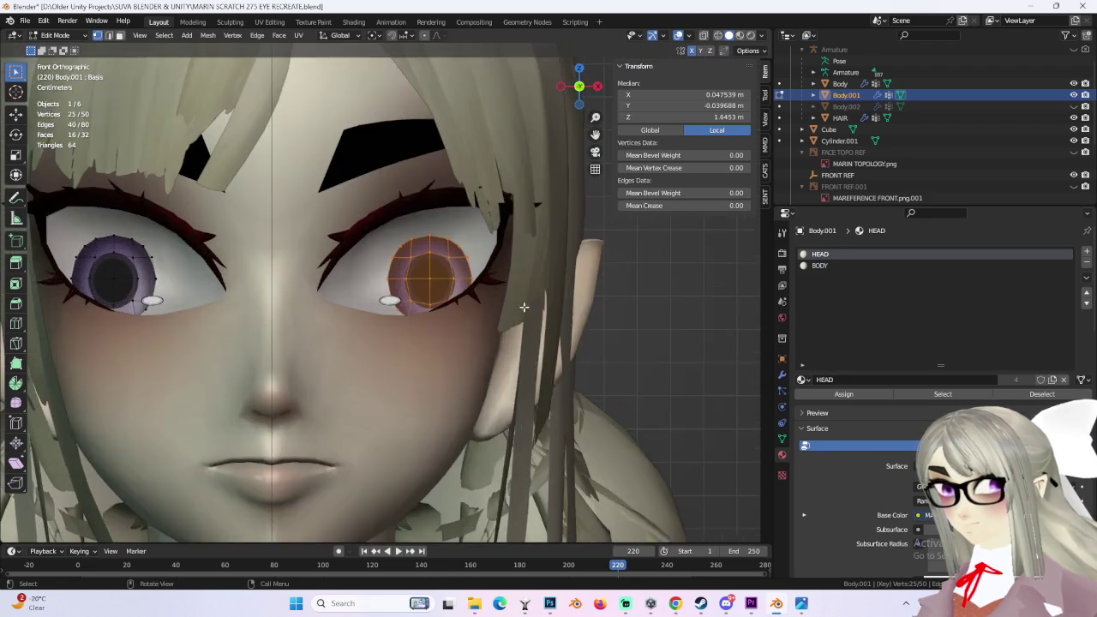
pyautogui.scroll(2, 514, 304)
pyautogui.hotkey('ctrl', 'shift', 'z')
pyautogui.scroll(-5, 580, 311)
pyautogui.hotkey('ctrl', 'z')
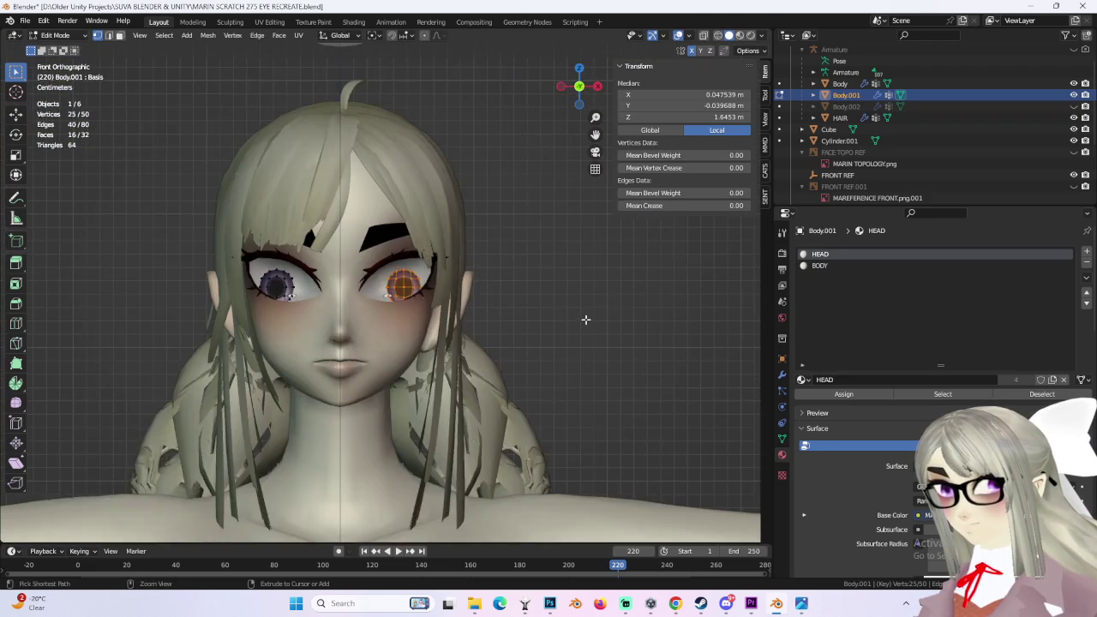
pyautogui.scroll(3, 585, 320)
# Step: Scale the right iris up to 1.135, deselect it, and return to Object Mode
pyautogui.press('s')
pyautogui.click(514, 319)
pyautogui.hotkey('ctrl', 'z')
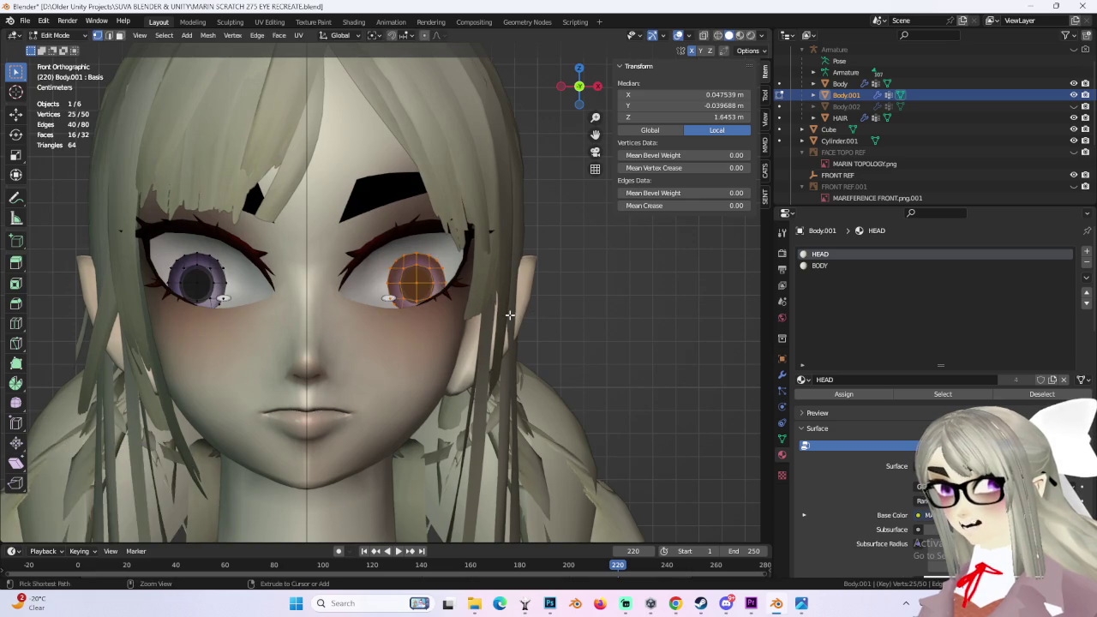
pyautogui.press('s')
pyautogui.click(571, 317)
pyautogui.click(663, 191)
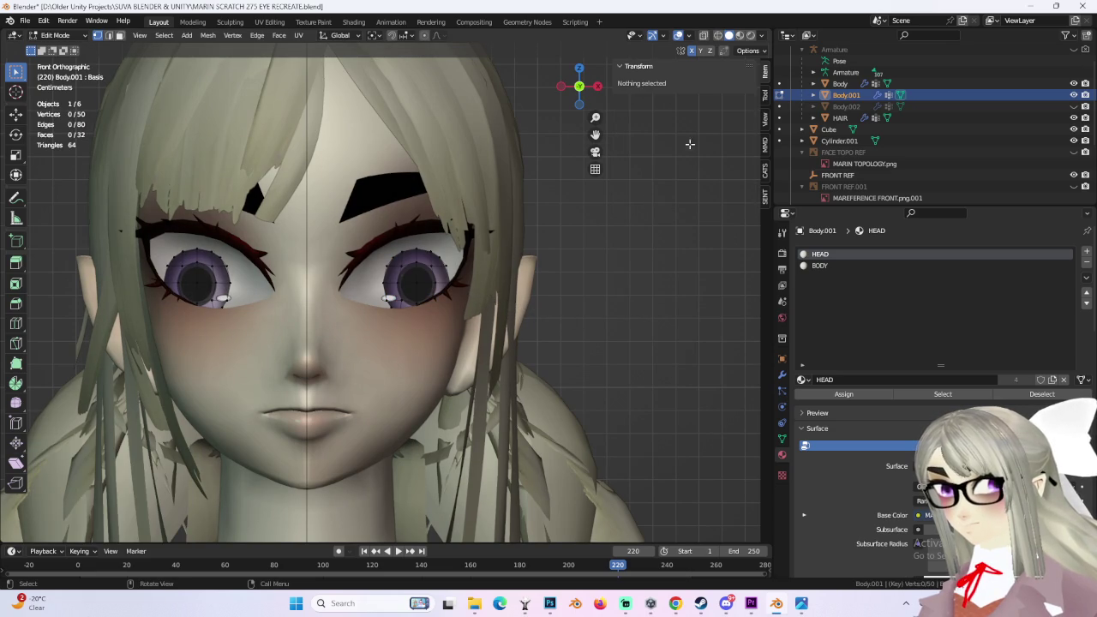
pyautogui.click(54, 35)
pyautogui.click(52, 65)
pyautogui.scroll(-3, 568, 302)
# Step: Re-enter Edit Mode on Body.001, clear the eye selection, and go back to Object Mode
pyautogui.moveTo(568, 302)
pyautogui.mouseDown(button='middle')
pyautogui.moveTo(577, 330)
pyautogui.moveTo(534, 330)
pyautogui.moveTo(571, 316)
pyautogui.mouseUp(button='middle')
pyautogui.press('Tab')
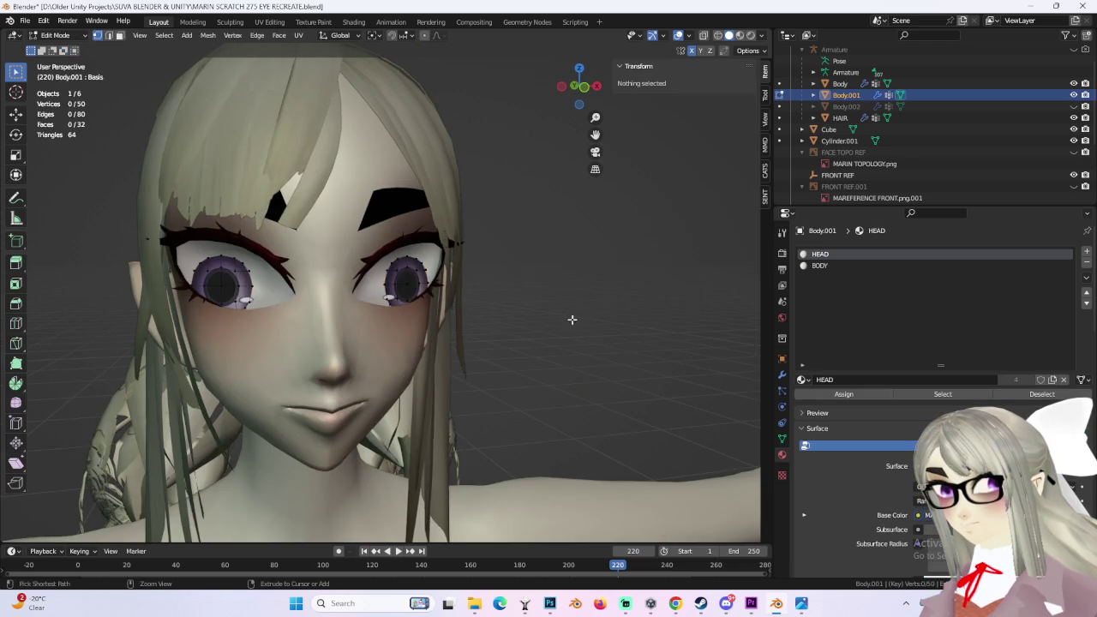
pyautogui.hotkey('ctrl', 'z')
pyautogui.click(624, 328)
pyautogui.scroll(-3, 575, 339)
pyautogui.scroll(3, 576, 339)
pyautogui.moveTo(573, 343)
pyautogui.mouseDown(button='middle')
pyautogui.moveTo(586, 340)
pyautogui.moveTo(576, 326)
pyautogui.moveTo(564, 353)
pyautogui.moveTo(508, 354)
pyautogui.mouseUp(button='middle')
pyautogui.click(73, 35)
pyautogui.click(53, 47)
pyautogui.scroll(-3, 491, 338)
pyautogui.scroll(3, 530, 334)
# Step: Make Body the active mesh, frame its selected eye loop, then exit to Object Mode
pyautogui.click(507, 353)
pyautogui.press('Tab')
pyautogui.press('Tab')
pyautogui.click(506, 353)
pyautogui.press('Tab')
pyautogui.press('KP_Decimal')
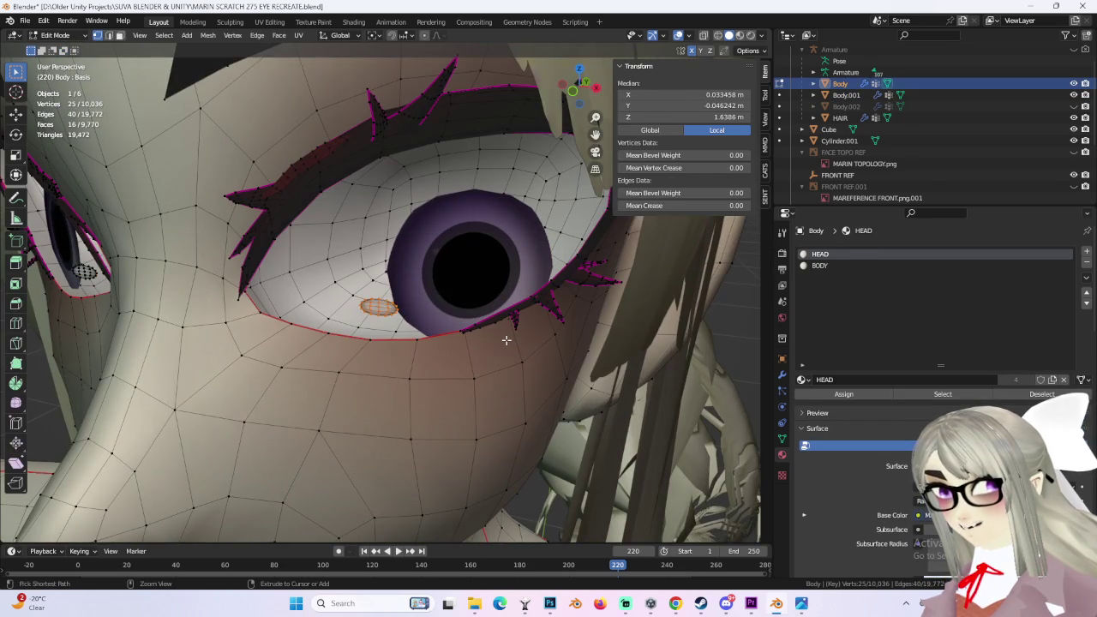
pyautogui.scroll(-2, 502, 340)
pyautogui.moveTo(449, 350)
pyautogui.mouseDown(button='middle')
pyautogui.moveTo(483, 326)
pyautogui.moveTo(449, 360)
pyautogui.moveTo(466, 339)
pyautogui.mouseUp(button='middle')
pyautogui.press('Tab')
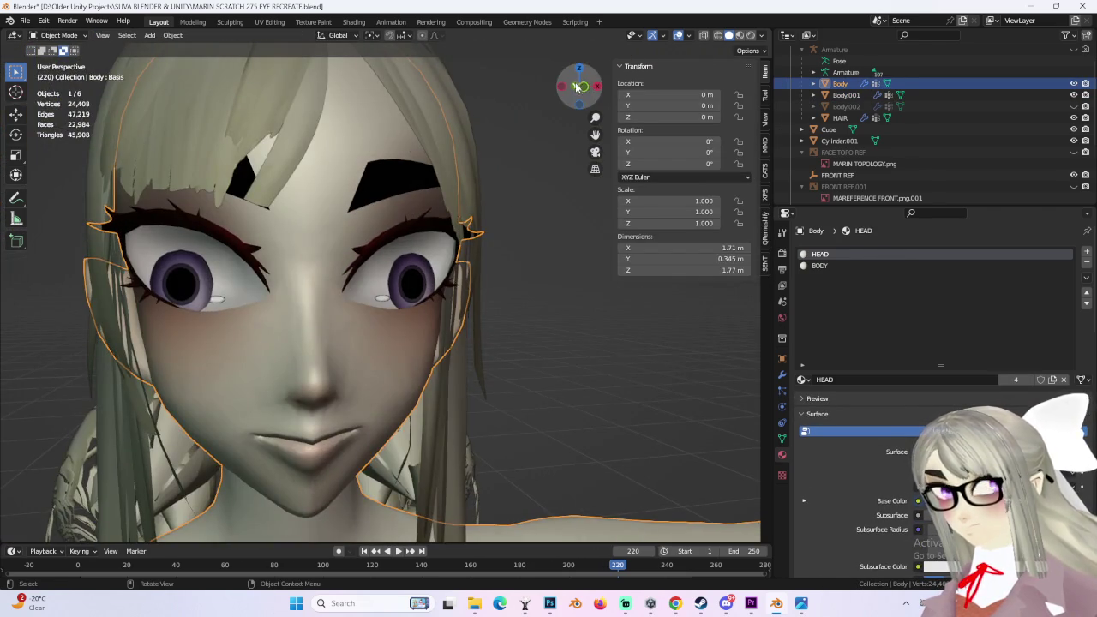
pyautogui.click(574, 88)
pyautogui.click(576, 85)
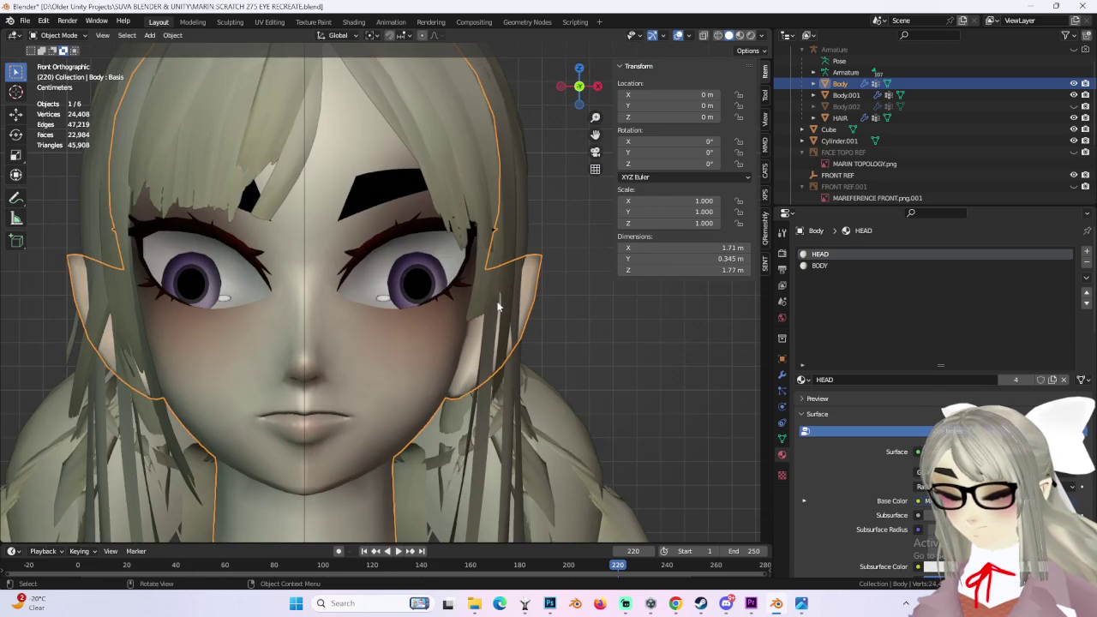
pyautogui.scroll(-2, 498, 299)
pyautogui.scroll(2, 486, 307)
pyautogui.moveTo(573, 301); pyautogui.dragTo(535, 331, button='middle')
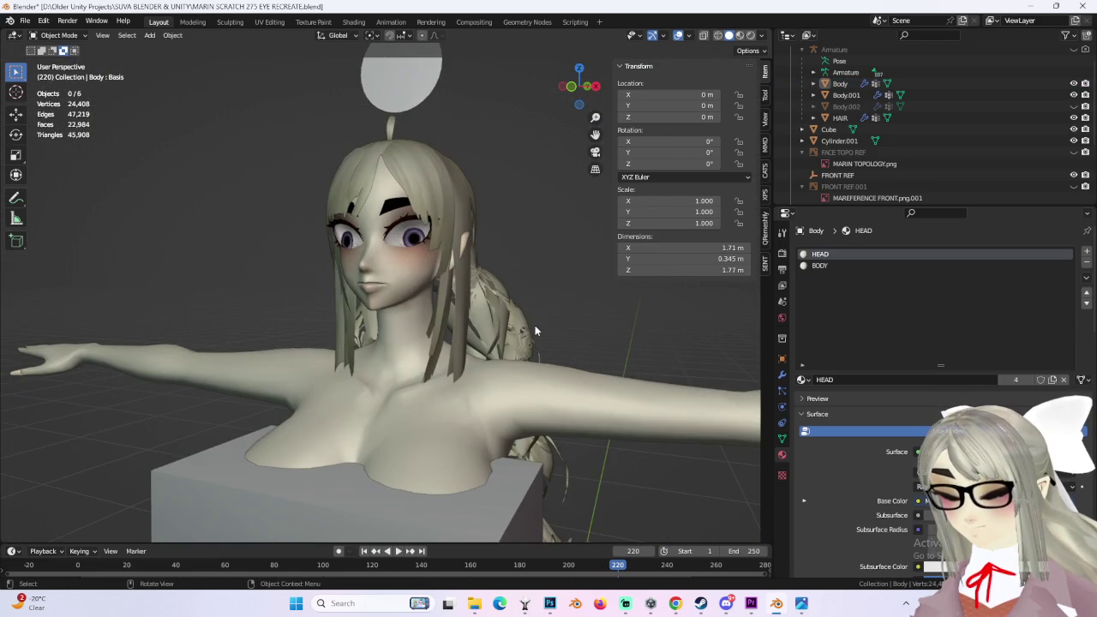
pyautogui.scroll(2, 534, 332)
pyautogui.scroll(2, 543, 368)
pyautogui.moveTo(543, 368)
pyautogui.mouseDown(button='middle')
pyautogui.moveTo(551, 313)
pyautogui.moveTo(540, 338)
pyautogui.mouseUp(button='middle')
pyautogui.scroll(2, 534, 350)
pyautogui.scroll(1, 539, 378)
pyautogui.moveTo(538, 378)
pyautogui.mouseDown(button='middle')
pyautogui.moveTo(577, 379)
pyautogui.moveTo(500, 387)
pyautogui.moveTo(550, 387)
pyautogui.mouseUp(button='middle')
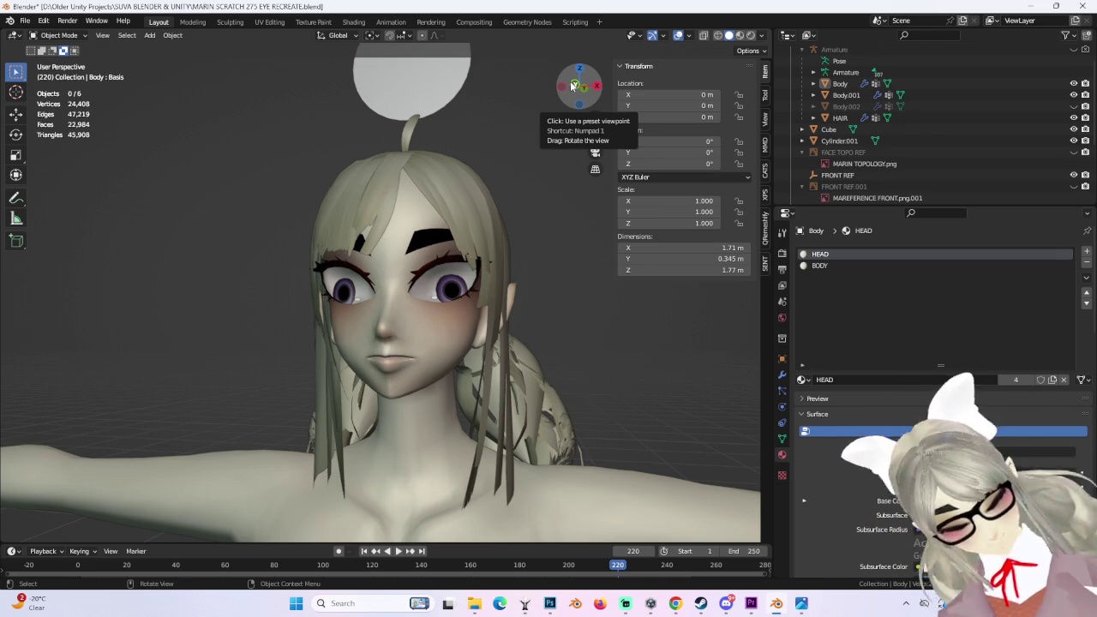
pyautogui.moveTo(571, 85); pyautogui.dragTo(520, 324)
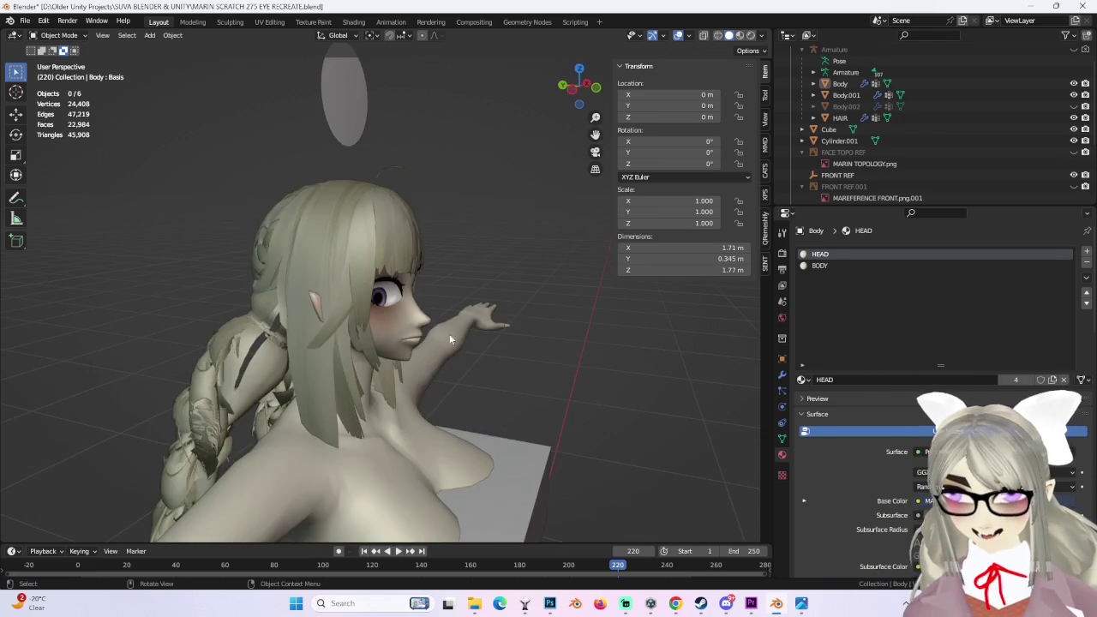
pyautogui.click(295, 309)
pyautogui.moveTo(294, 308)
pyautogui.mouseDown(button='middle')
pyautogui.moveTo(512, 270)
pyautogui.moveTo(588, 163)
pyautogui.mouseUp(button='middle')
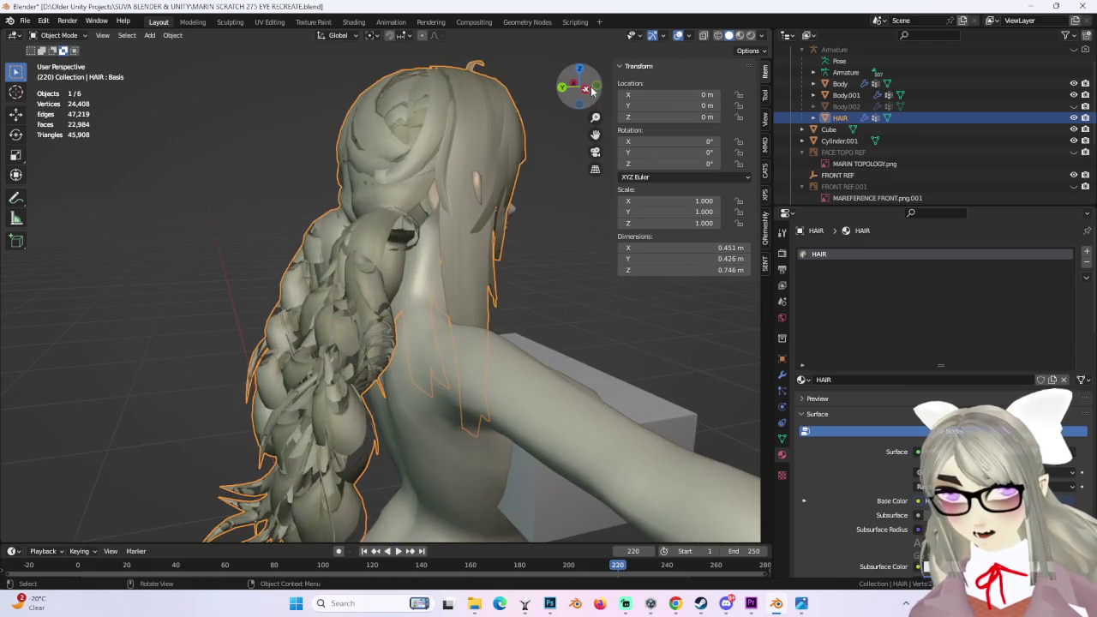
pyautogui.click(589, 90)
pyautogui.click(56, 34)
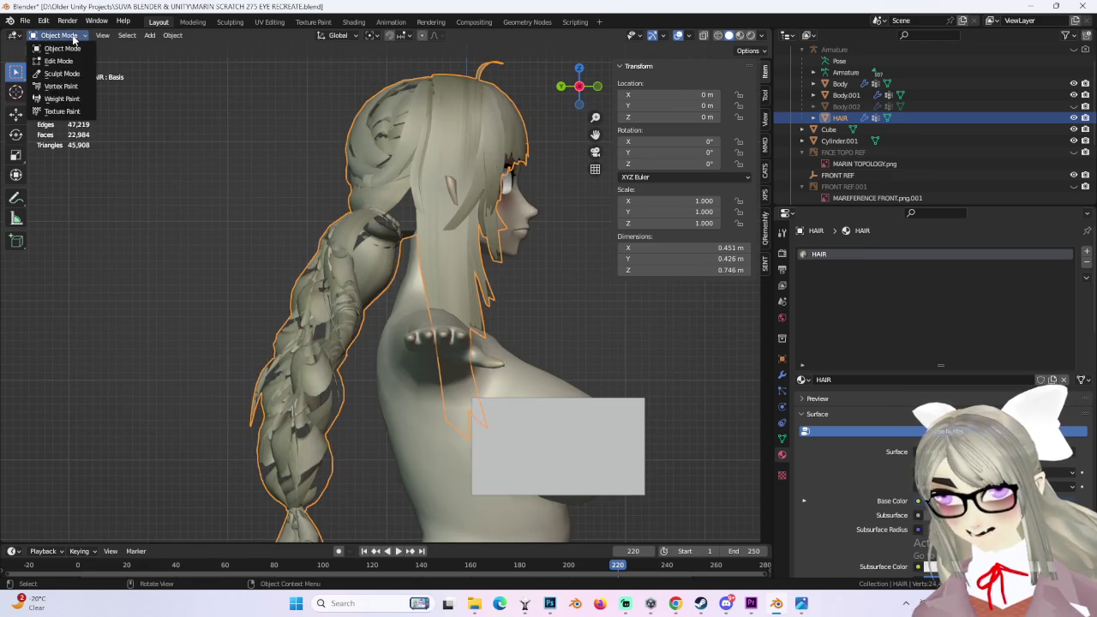
pyautogui.moveTo(549, 309)
pyautogui.mouseDown(button='middle')
pyautogui.moveTo(420, 299)
pyautogui.moveTo(480, 296)
pyautogui.mouseUp(button='middle')
pyautogui.click(846, 95)
pyautogui.moveTo(617, 296)
pyautogui.mouseDown(button='middle')
pyautogui.moveTo(461, 312)
pyautogui.moveTo(476, 254)
pyautogui.moveTo(477, 267)
pyautogui.moveTo(433, 269)
pyautogui.moveTo(509, 327)
pyautogui.moveTo(466, 318)
pyautogui.moveTo(565, 321)
pyautogui.moveTo(558, 349)
pyautogui.mouseUp(button='middle')
pyautogui.scroll(5, 471, 315)
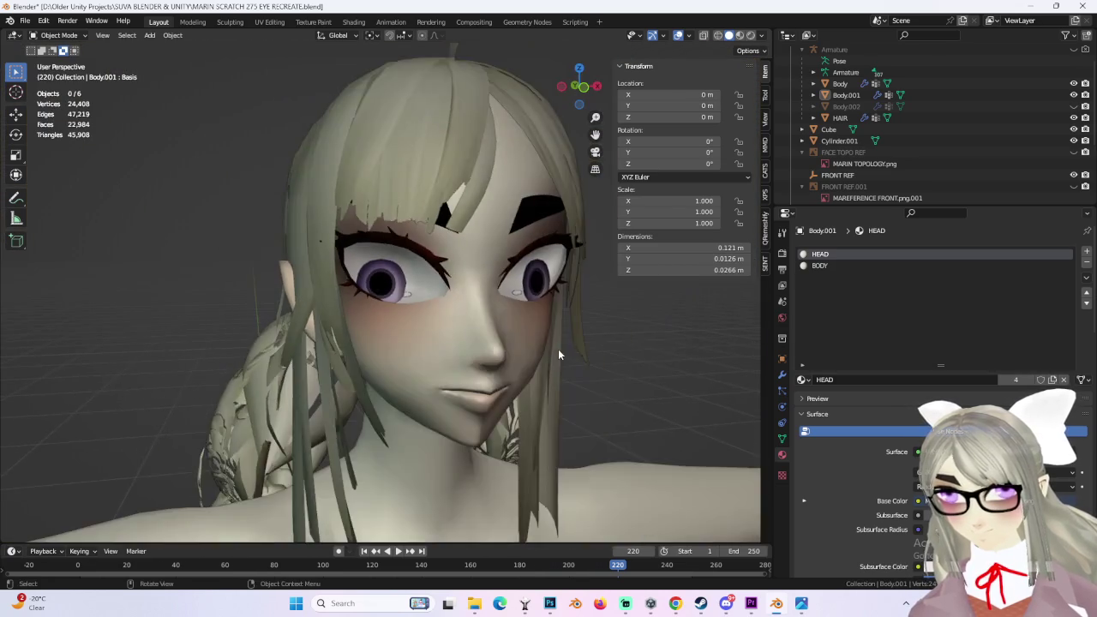
pyautogui.scroll(-2, 557, 348)
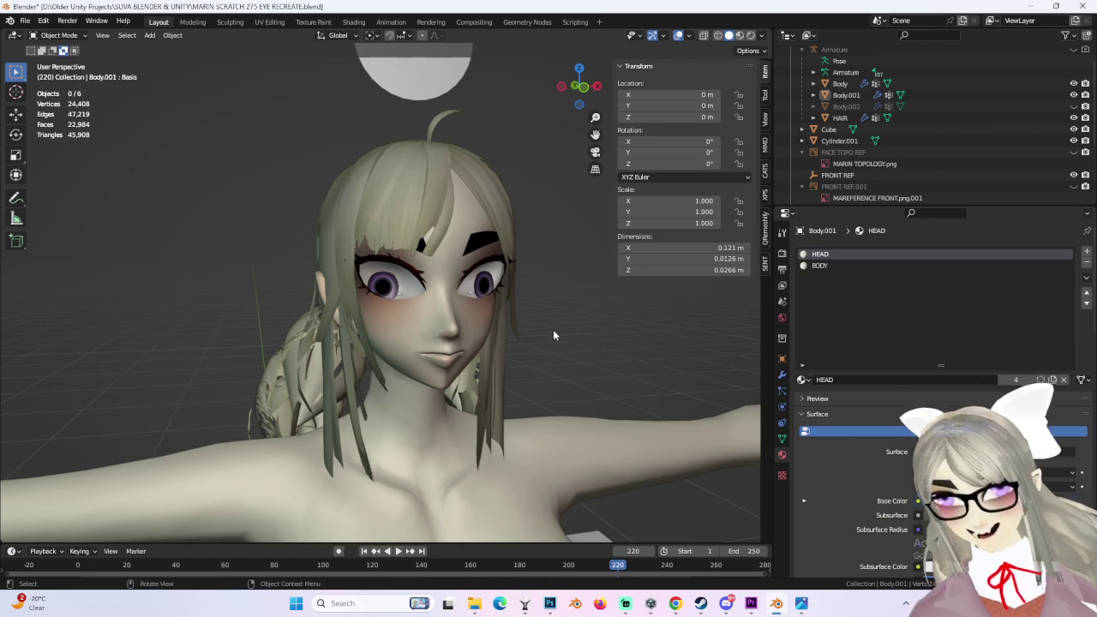
pyautogui.moveTo(493, 183)
pyautogui.mouseDown(button='middle')
pyautogui.moveTo(615, 185)
pyautogui.moveTo(529, 207)
pyautogui.moveTo(430, 201)
pyautogui.moveTo(461, 240)
pyautogui.moveTo(452, 233)
pyautogui.moveTo(531, 172)
pyautogui.moveTo(613, 79)
pyautogui.moveTo(523, 206)
pyautogui.moveTo(491, 307)
pyautogui.mouseUp(button='middle')
# Step: Put the HAIR object into Edit Mode and pick a single vertex on the back braids
pyautogui.click(452, 233)
pyautogui.click(51, 35)
pyautogui.click(53, 62)
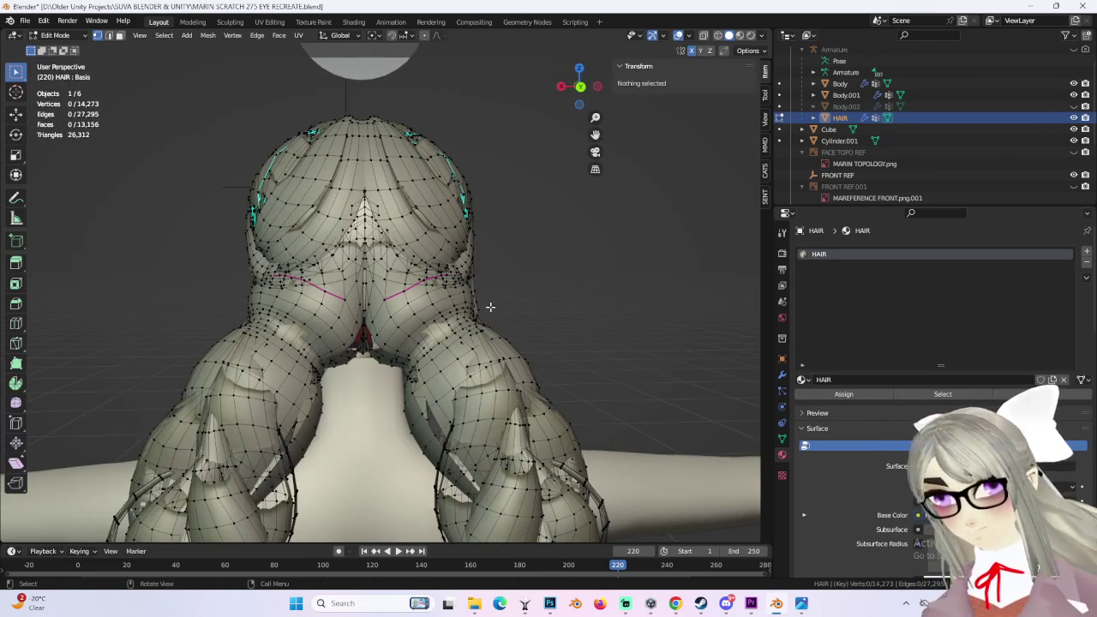
pyautogui.moveTo(526, 183); pyautogui.dragTo(493, 257, button='middle')
pyautogui.scroll(2, 480, 282)
pyautogui.scroll(2, 471, 296)
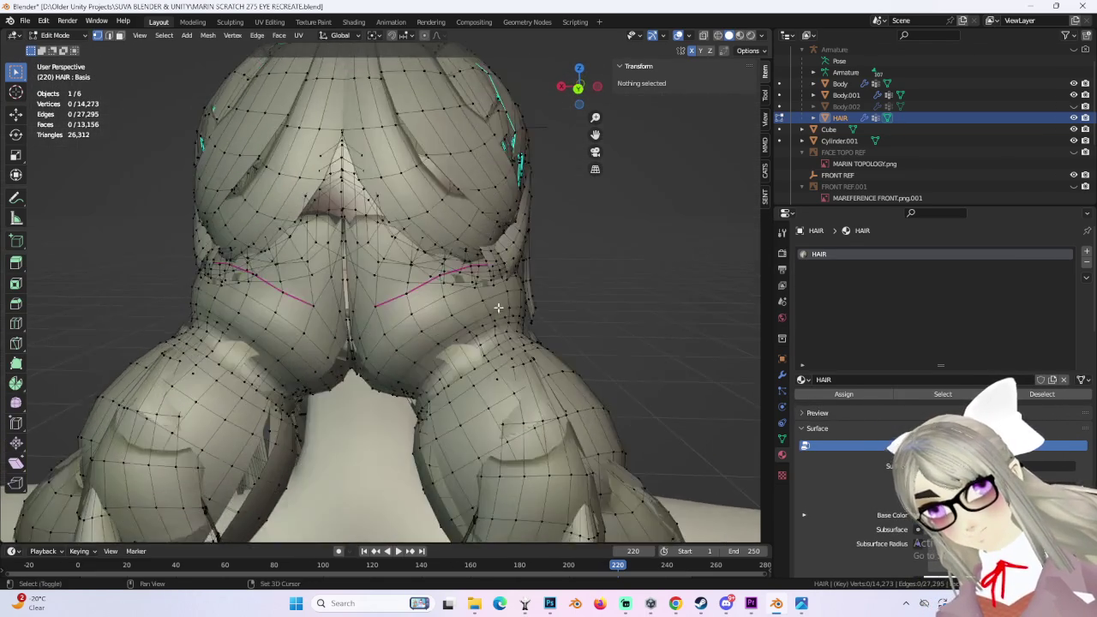
pyautogui.scroll(2, 466, 304)
pyautogui.scroll(-3, 466, 303)
pyautogui.moveTo(467, 304)
pyautogui.mouseDown(button='middle')
pyautogui.moveTo(498, 351)
pyautogui.moveTo(496, 330)
pyautogui.moveTo(565, 221)
pyautogui.moveTo(433, 251)
pyautogui.moveTo(502, 265)
pyautogui.moveTo(458, 183)
pyautogui.moveTo(498, 289)
pyautogui.moveTo(463, 257)
pyautogui.mouseUp(button='middle')
pyautogui.click(495, 326)
# Step: Orbit around the braided hair from several sides, ending on the front view, then open Save As
pyautogui.scroll(3, 498, 289)
pyautogui.scroll(2, 463, 257)
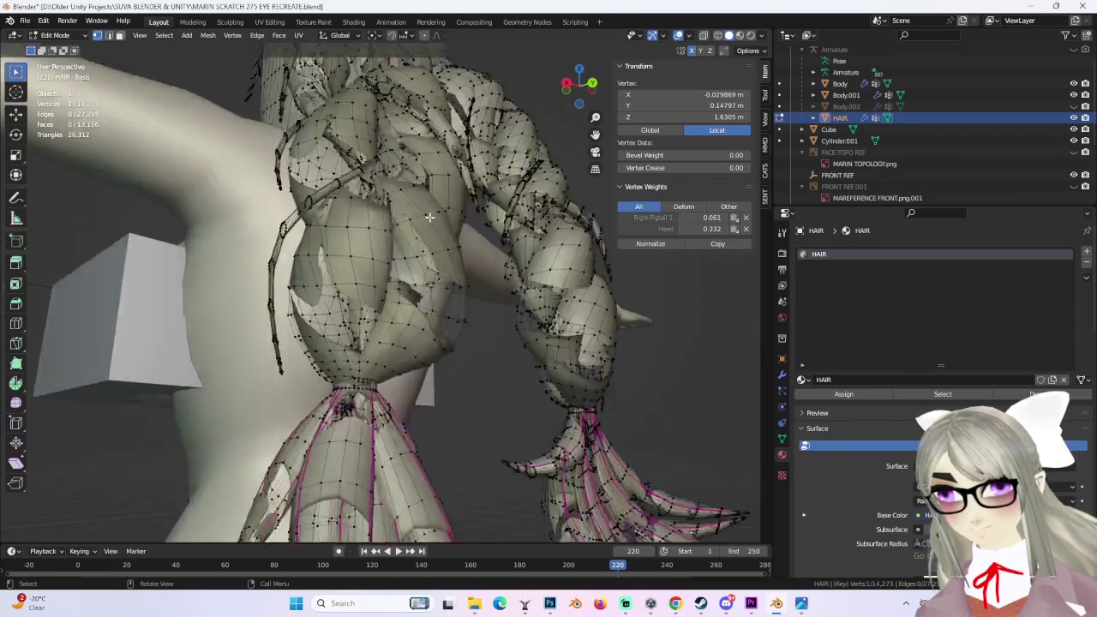
pyautogui.scroll(2, 426, 222)
pyautogui.moveTo(423, 219); pyautogui.dragTo(428, 247, button='middle')
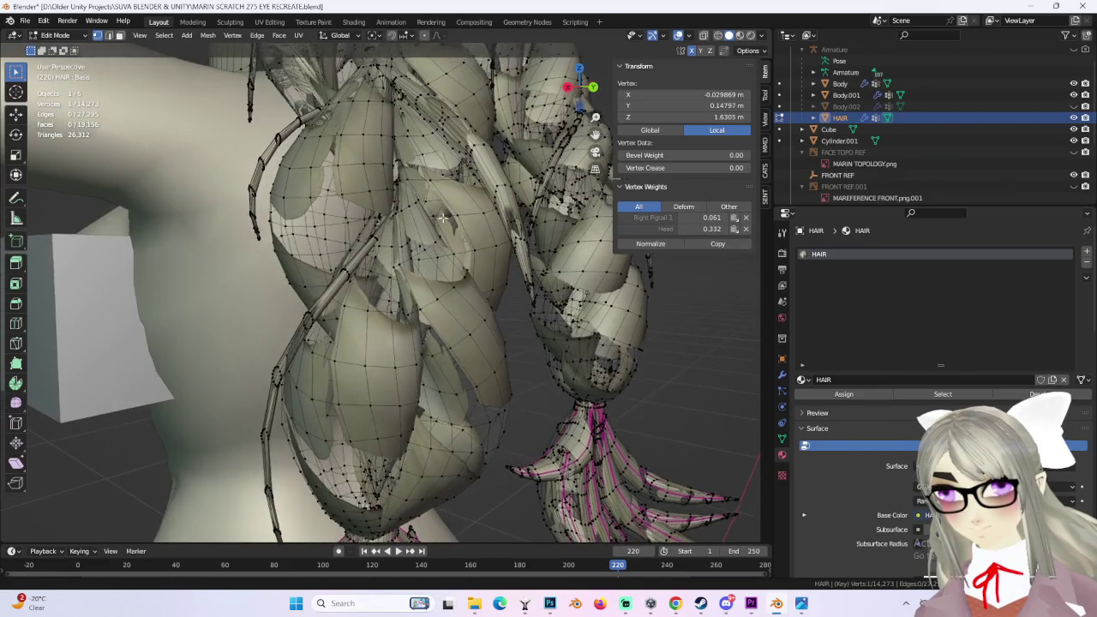
pyautogui.moveTo(438, 196); pyautogui.dragTo(456, 267, button='middle')
pyautogui.moveTo(507, 218)
pyautogui.mouseDown(button='middle')
pyautogui.moveTo(464, 251)
pyautogui.moveTo(529, 304)
pyautogui.mouseUp(button='middle')
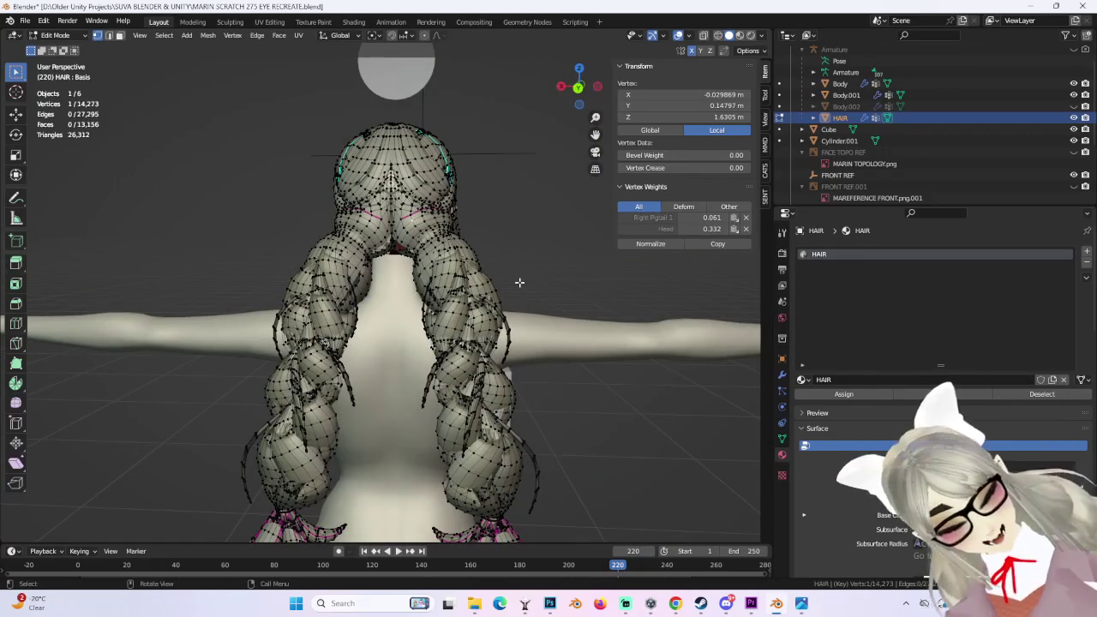
pyautogui.moveTo(486, 268); pyautogui.dragTo(446, 288, button='middle')
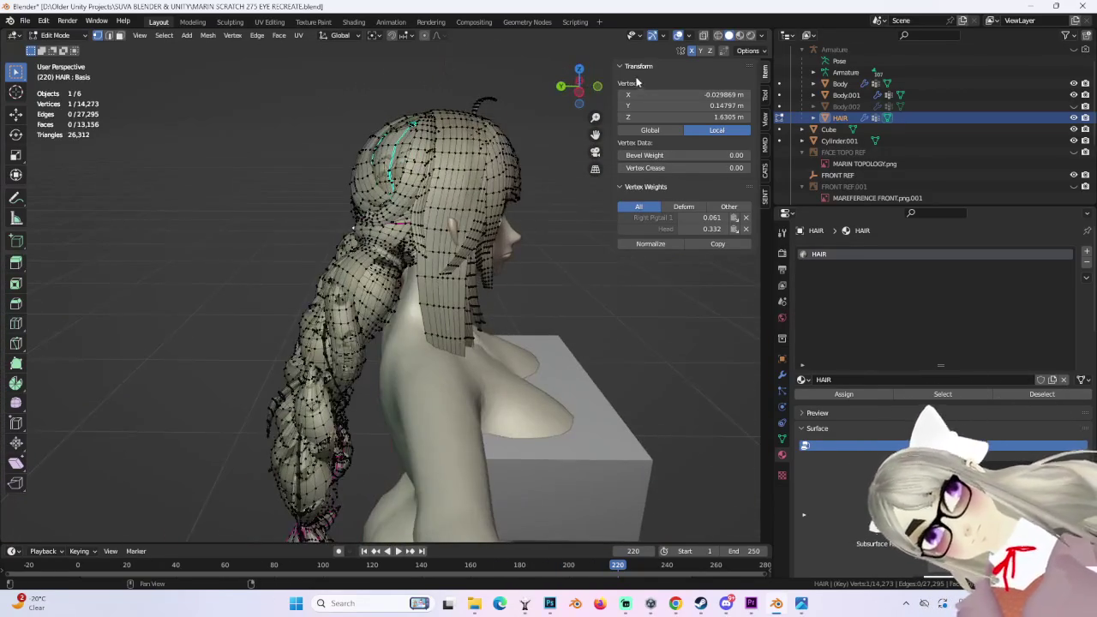
pyautogui.keyDown('alt'); pyautogui.moveTo(446, 287); pyautogui.dragTo(521, 200, button='middle'); pyautogui.keyUp('alt')
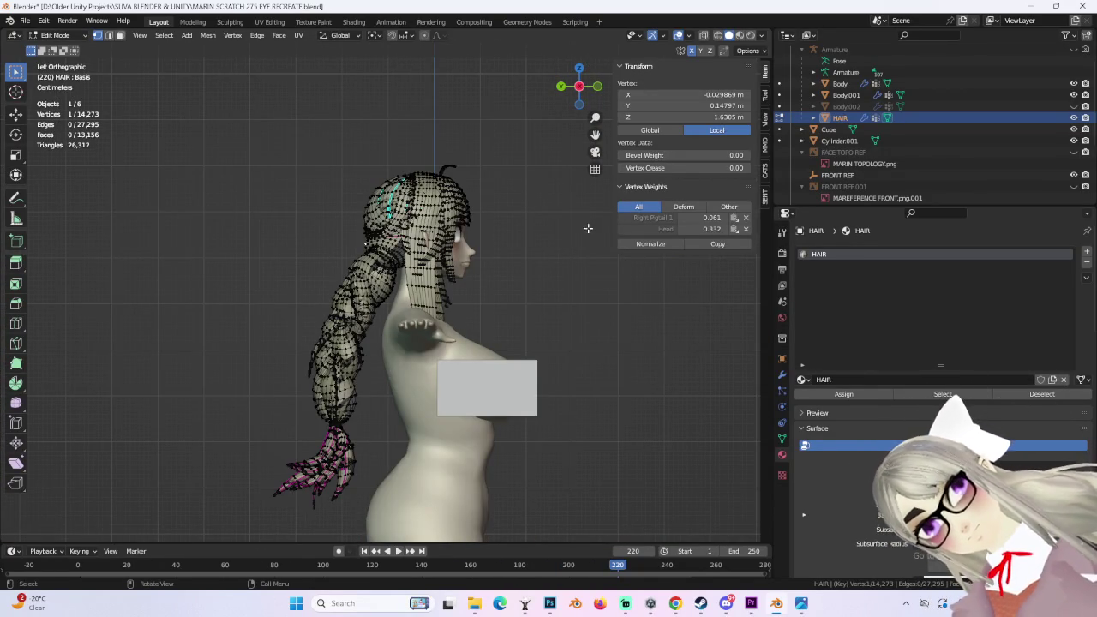
pyautogui.moveTo(583, 215); pyautogui.dragTo(469, 239, button='middle')
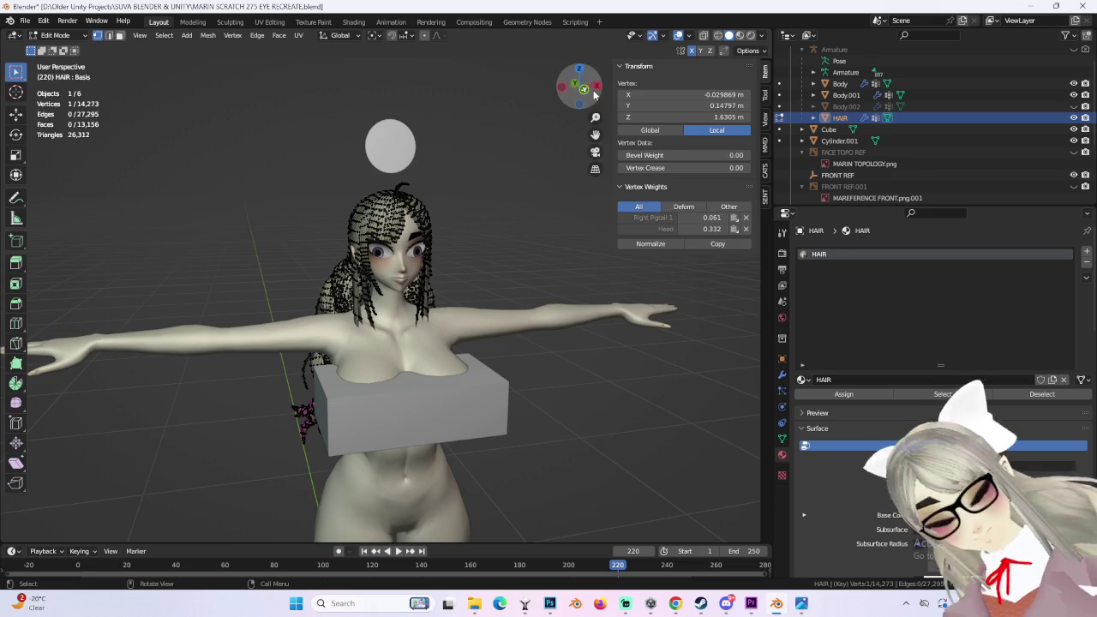
pyautogui.press('KP_1')
pyautogui.scroll(4, 426, 232)
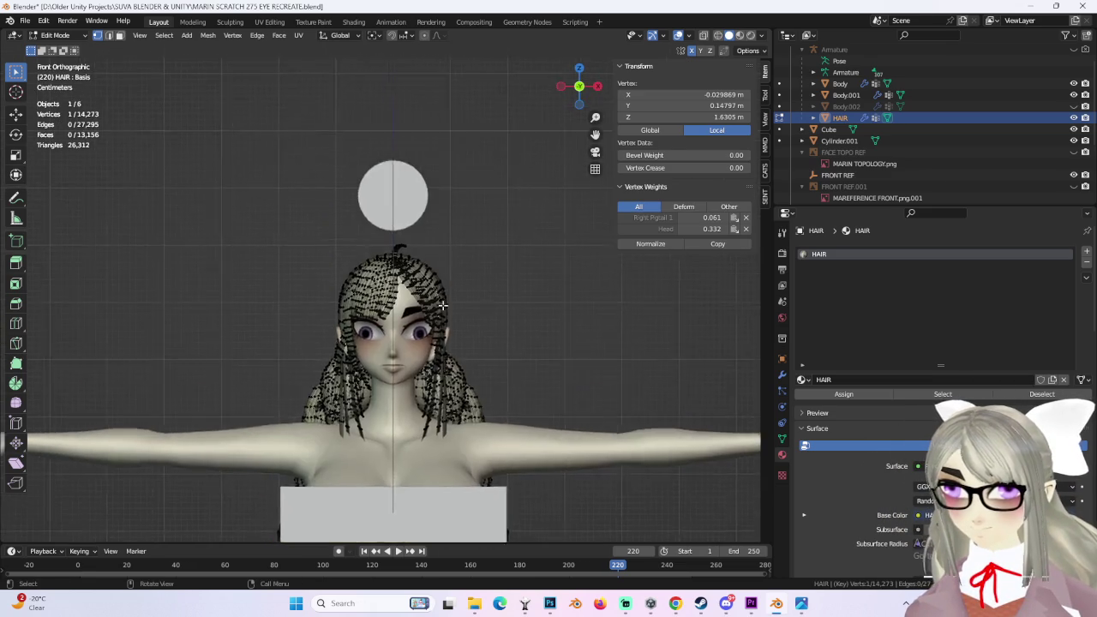
pyautogui.scroll(5, 426, 231)
pyautogui.moveTo(426, 232); pyautogui.dragTo(439, 173, button='middle')
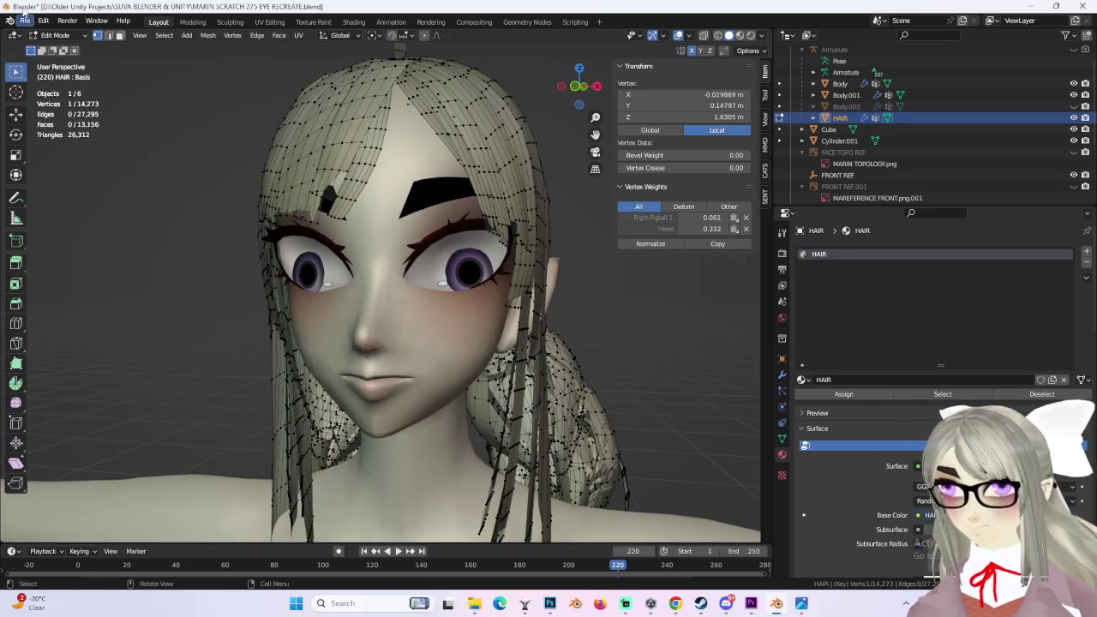
pyautogui.click(26, 20)
pyautogui.click(56, 109)
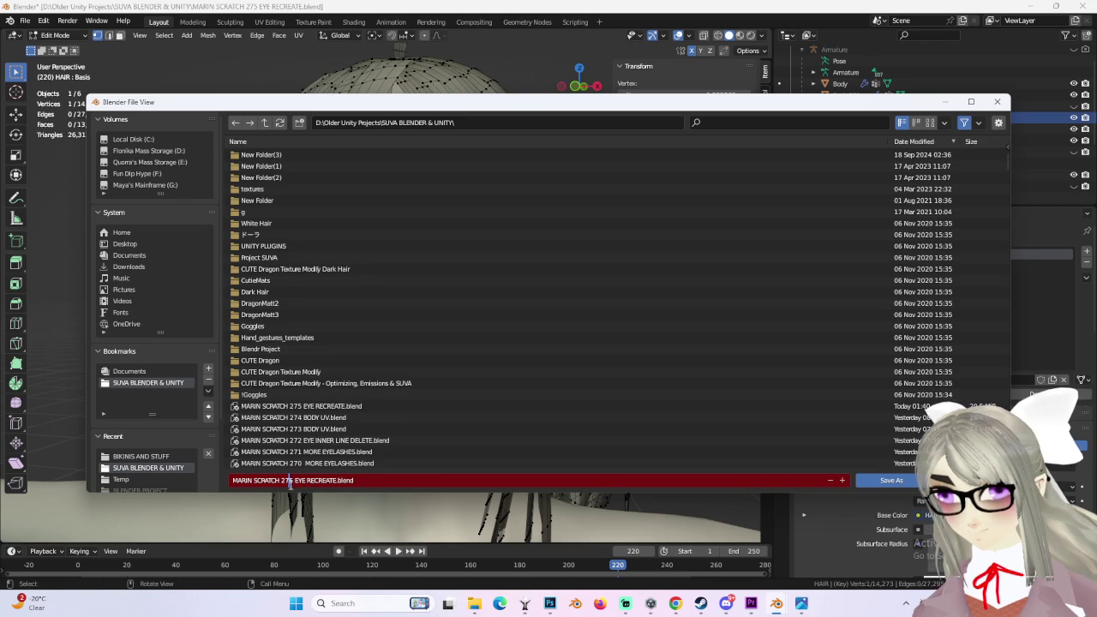
# Step: Save the scene as MARIN SCRATCH 276 EYE RECREATE.blend and bring up the Open file browser
pyautogui.press('Return')
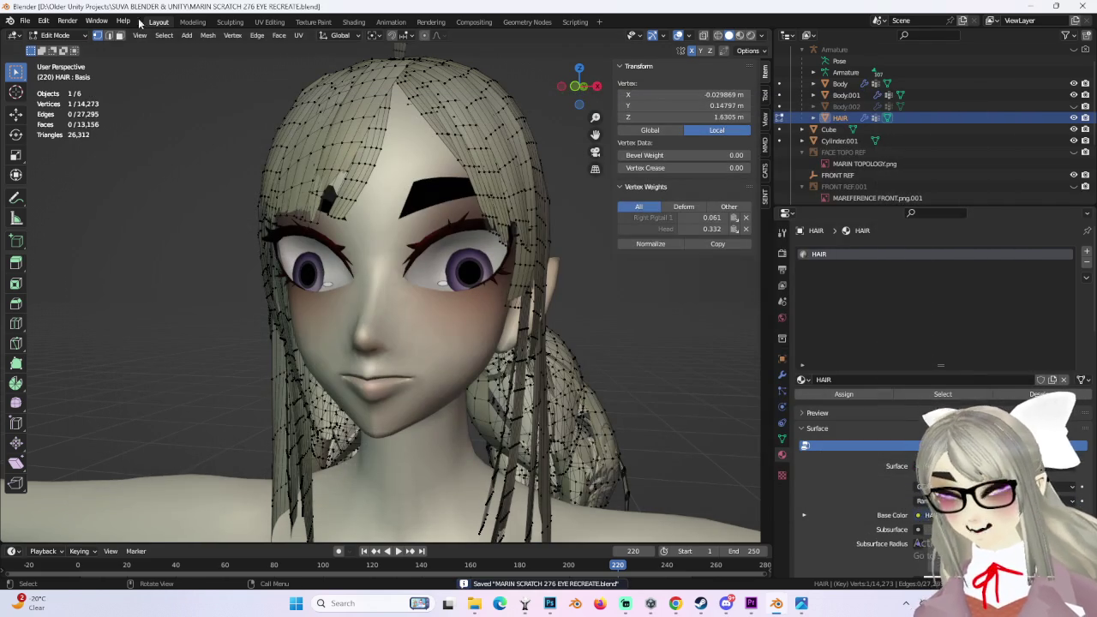
pyautogui.click(26, 20)
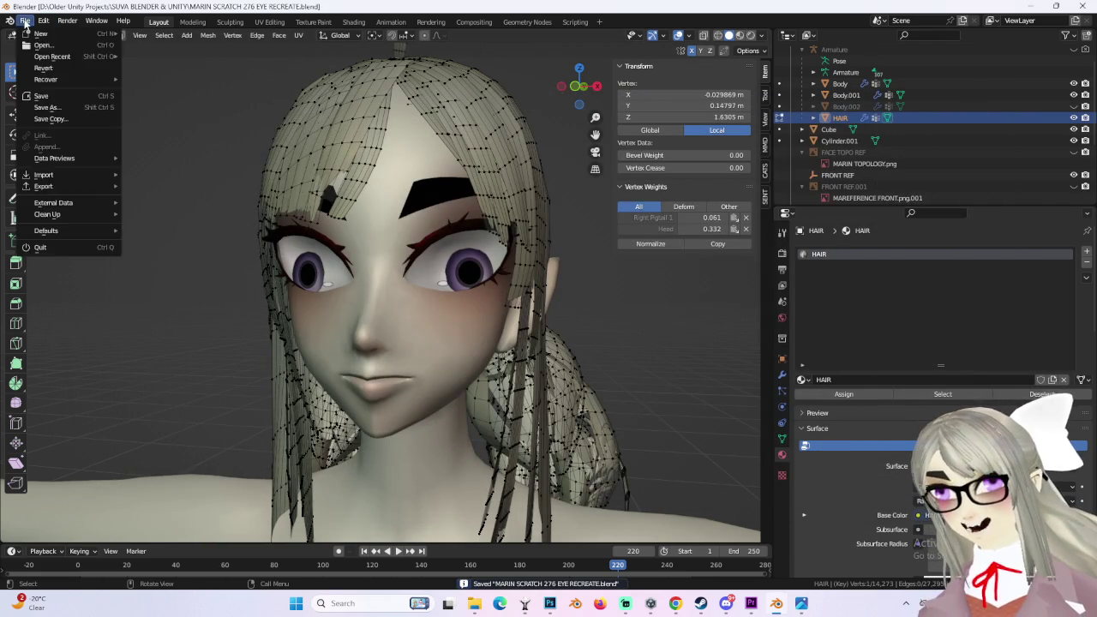
pyautogui.click(48, 47)
pyautogui.click(571, 327)
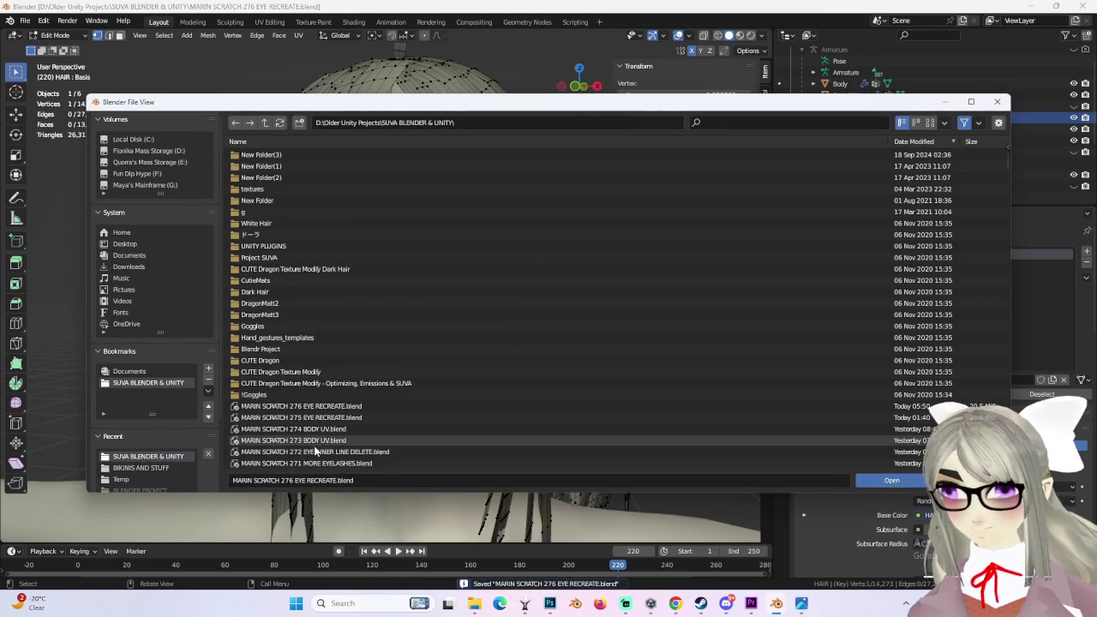
# Step: Load MARIN SCRATCH 275 EYE RECREATE.blend and inspect the left eye from the front
pyautogui.doubleClick(327, 418)
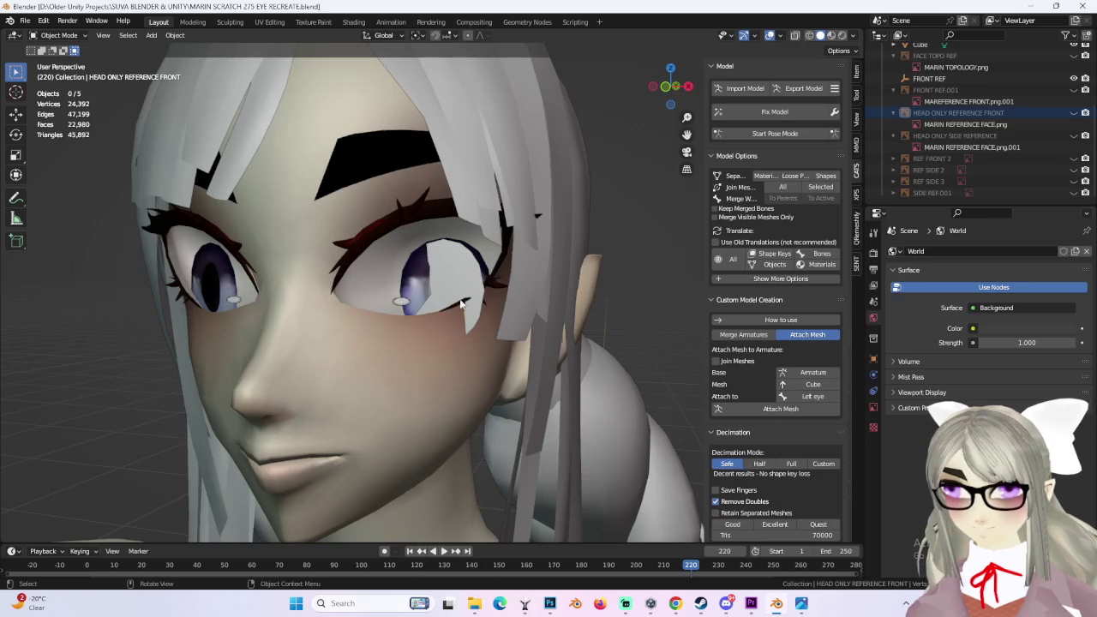
pyautogui.moveTo(466, 284); pyautogui.dragTo(438, 294, button='middle')
pyautogui.scroll(1, 439, 294)
pyautogui.click(455, 334)
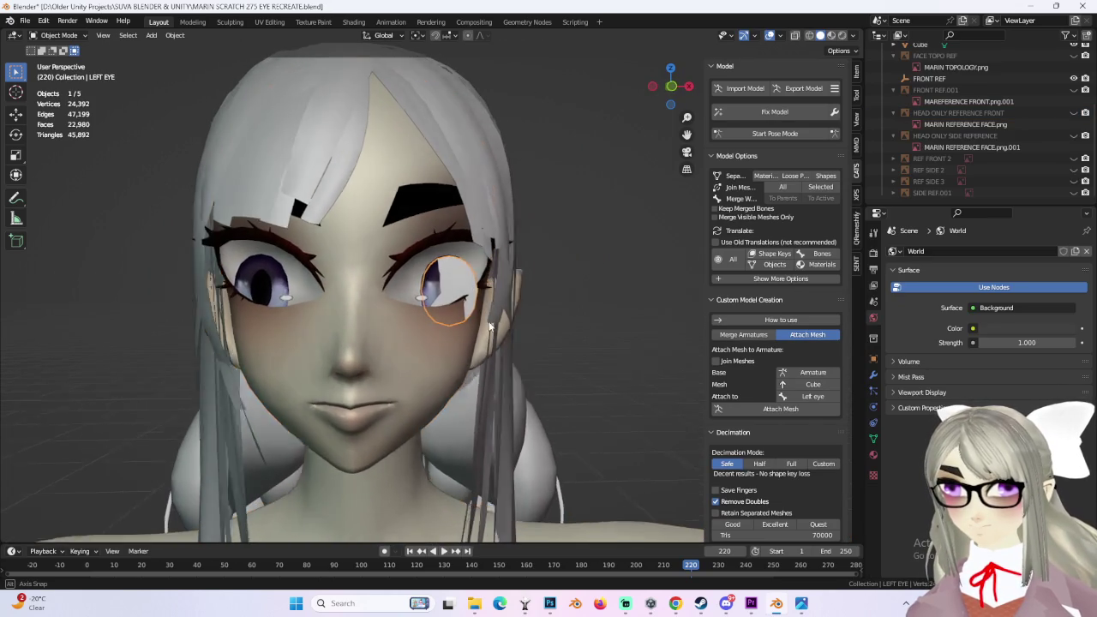
pyautogui.moveTo(454, 333); pyautogui.dragTo(500, 337, button='middle')
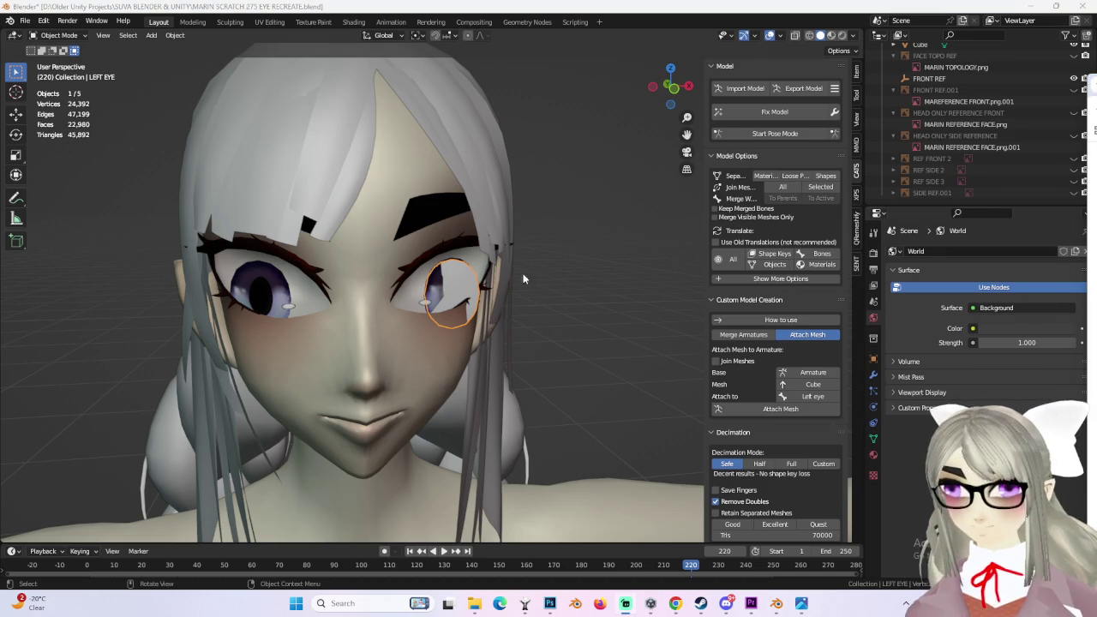
pyautogui.click(599, 228)
pyautogui.moveTo(598, 228); pyautogui.dragTo(106, 63, button='middle')
# Step: Reopen MARIN SCRATCH 276 EYE RECREATE.blend without saving the current file
pyautogui.click(29, 19)
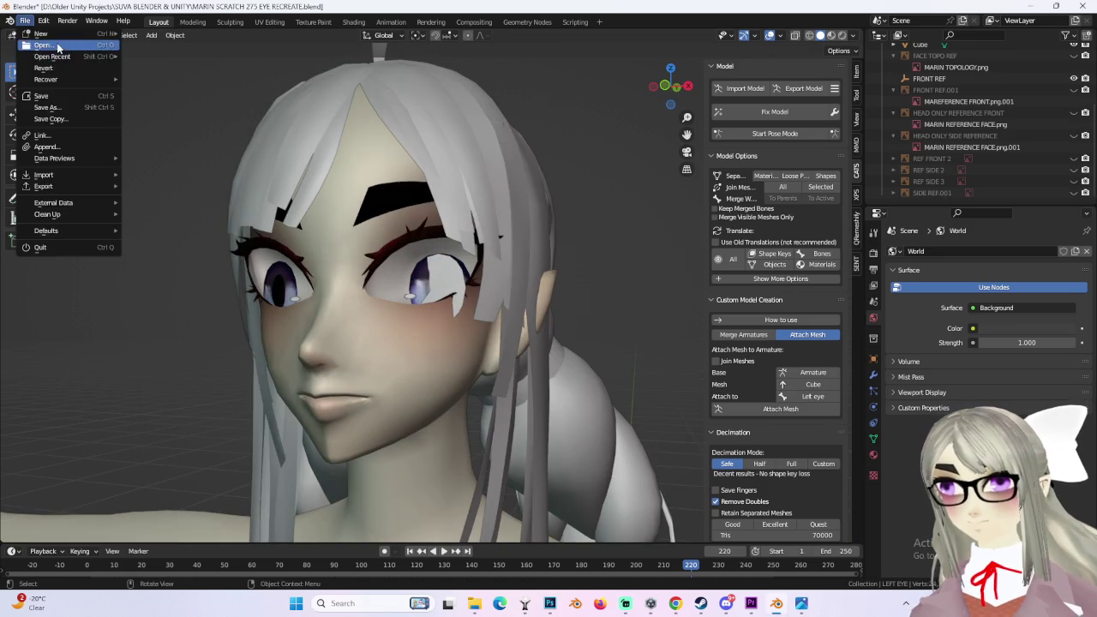
pyautogui.click(51, 49)
pyautogui.click(575, 319)
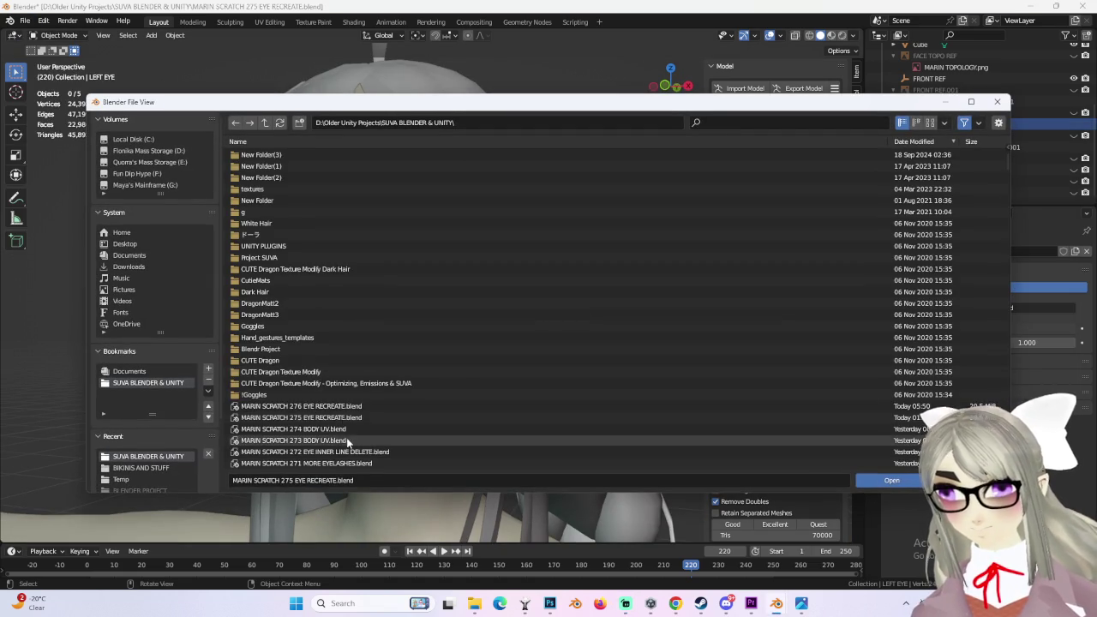
pyautogui.doubleClick(356, 406)
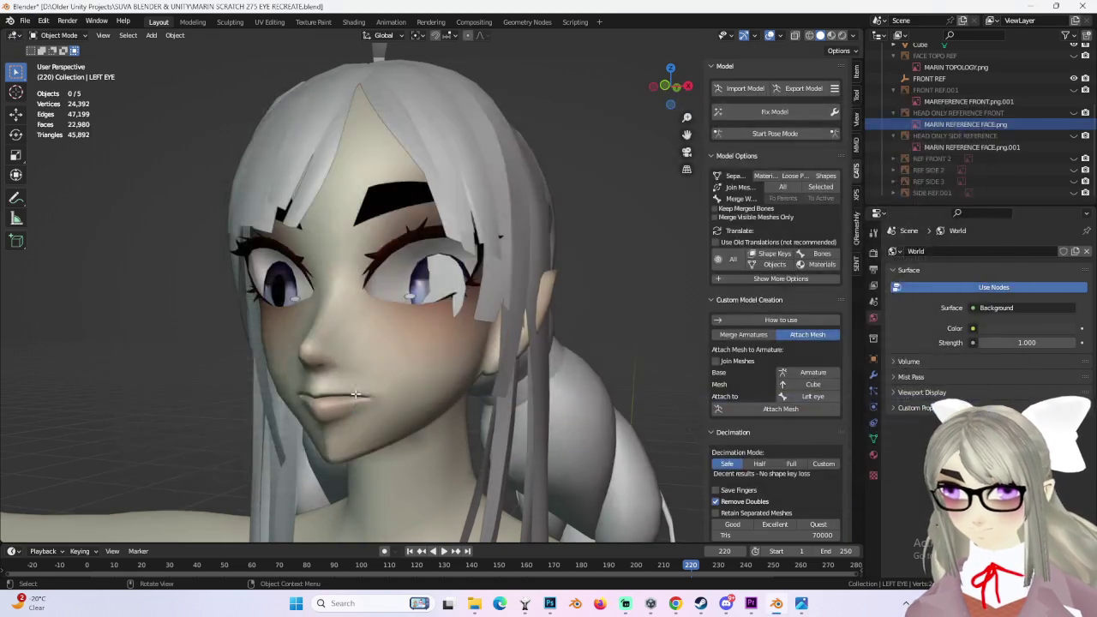
pyautogui.scroll(-2, 462, 272)
pyautogui.click(55, 35)
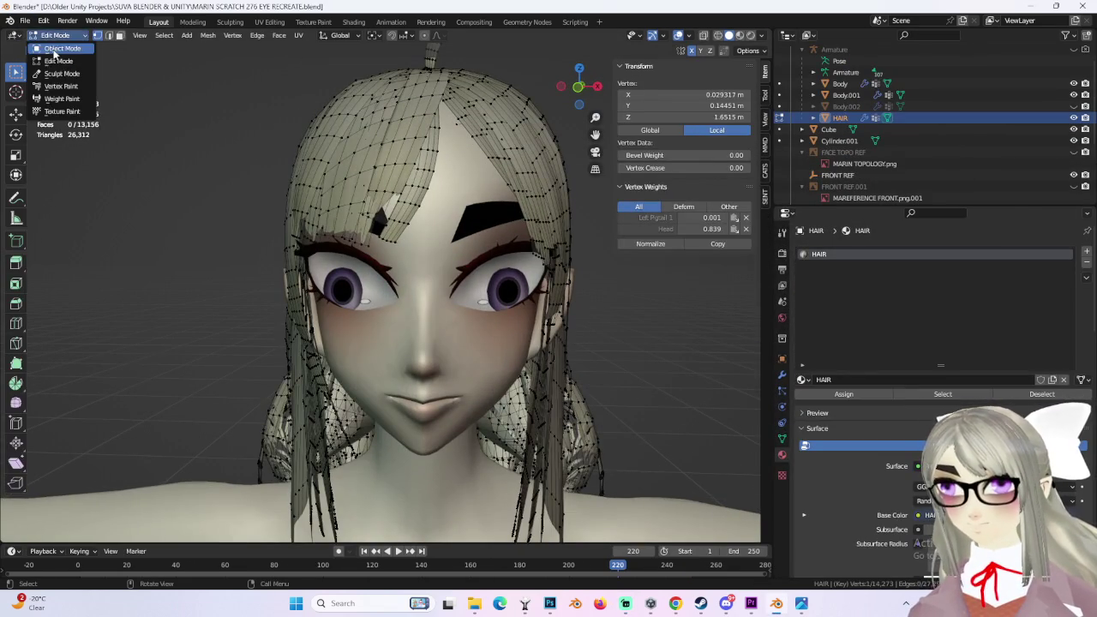
# Step: Return to Object Mode and hide the Body.001 eye mesh
pyautogui.click(42, 48)
pyautogui.click(343, 292)
pyautogui.click(1073, 95)
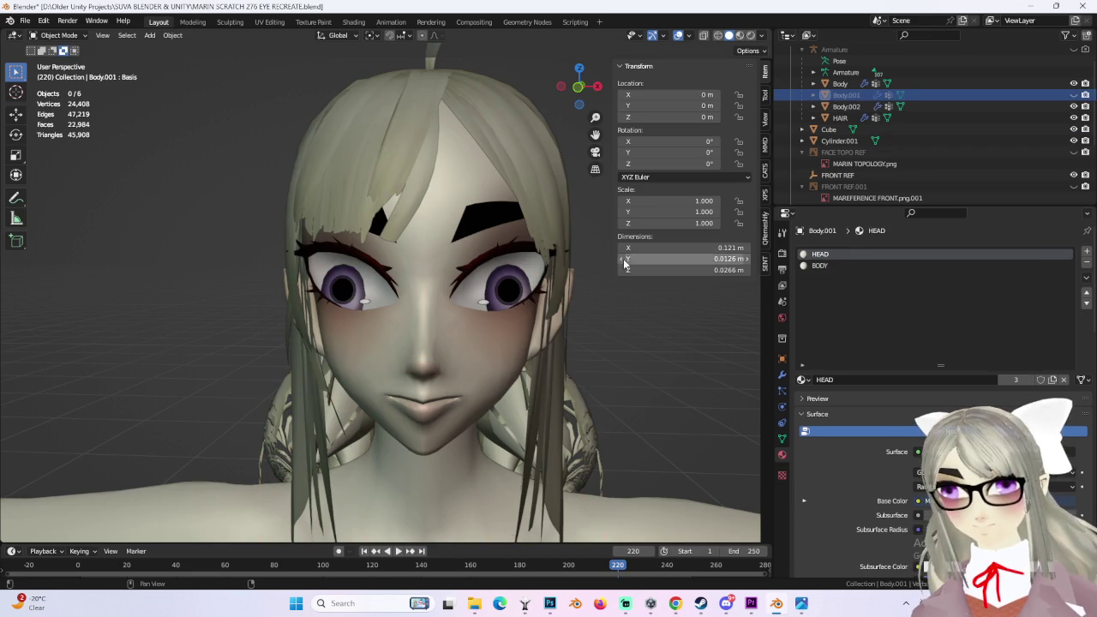
pyautogui.moveTo(641, 341)
pyautogui.mouseDown(button='middle')
pyautogui.moveTo(601, 320)
pyautogui.moveTo(655, 353)
pyautogui.moveTo(659, 334)
pyautogui.moveTo(710, 328)
pyautogui.moveTo(609, 328)
pyautogui.moveTo(671, 326)
pyautogui.moveTo(509, 210)
pyautogui.mouseUp(button='middle')
# Step: Delete the Cylinder.001 ring around the head
pyautogui.click(367, 101)
pyautogui.rightClick(347, 237)
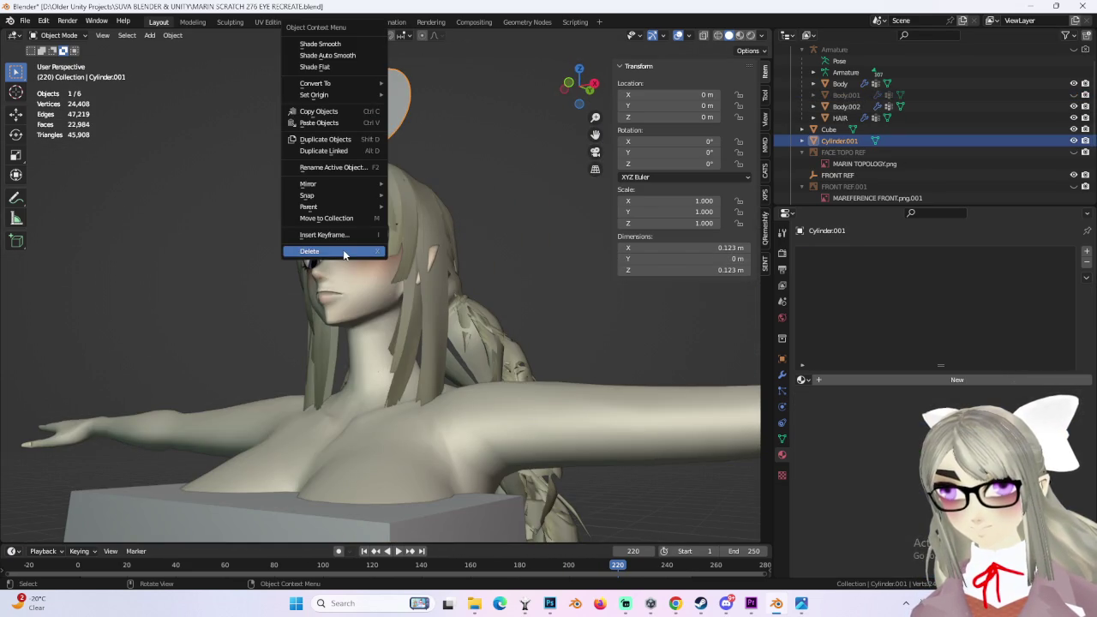
pyautogui.click(344, 252)
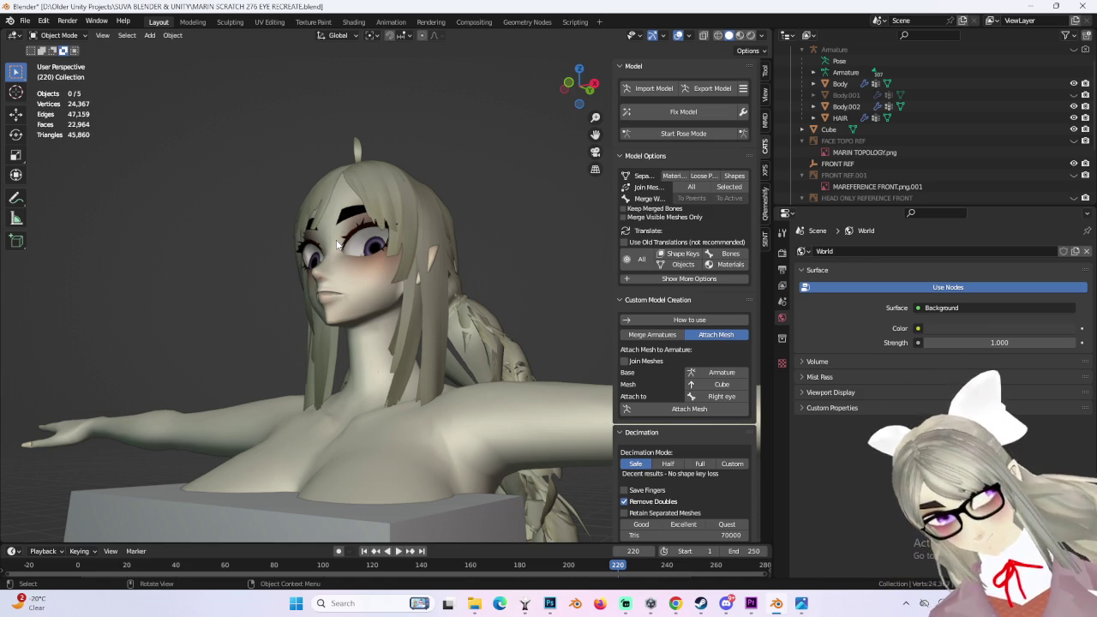
# Step: View the hair from behind and put HAIR into Edit Mode
pyautogui.moveTo(546, 169)
pyautogui.mouseDown(button='middle')
pyautogui.moveTo(463, 193)
pyautogui.moveTo(551, 157)
pyautogui.mouseUp(button='middle')
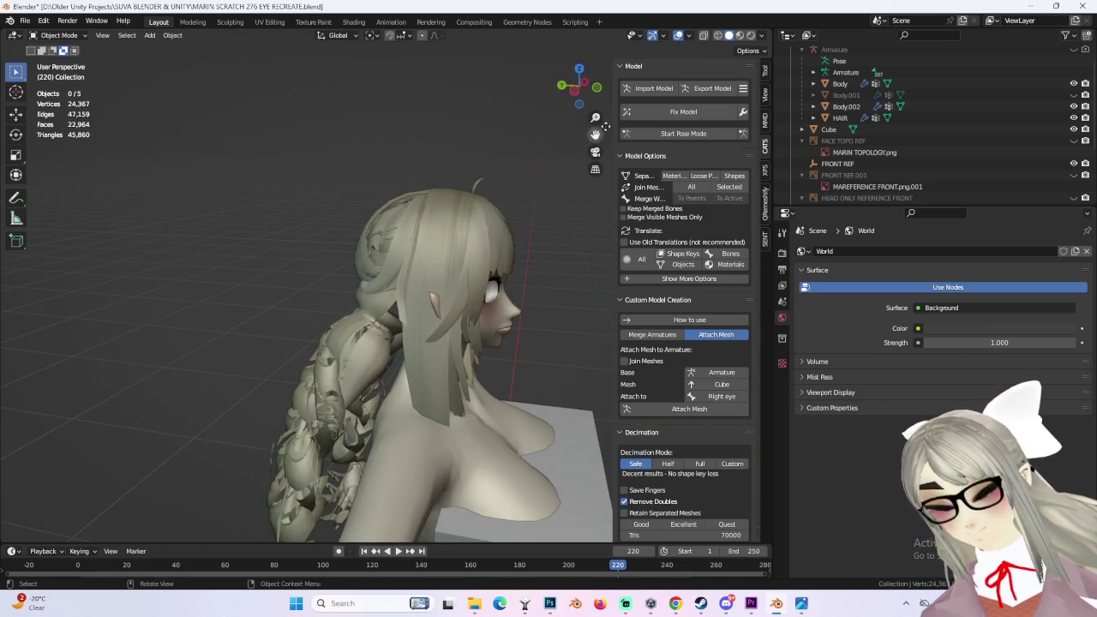
pyautogui.moveTo(577, 94); pyautogui.dragTo(371, 251, button='middle')
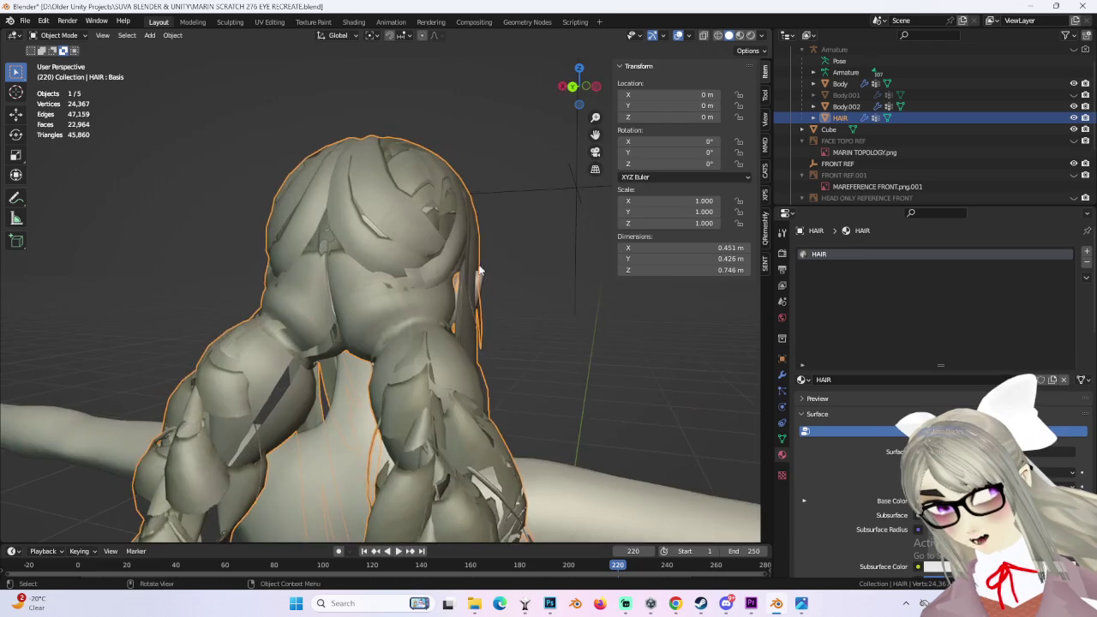
pyautogui.moveTo(468, 191); pyautogui.dragTo(354, 228, button='middle')
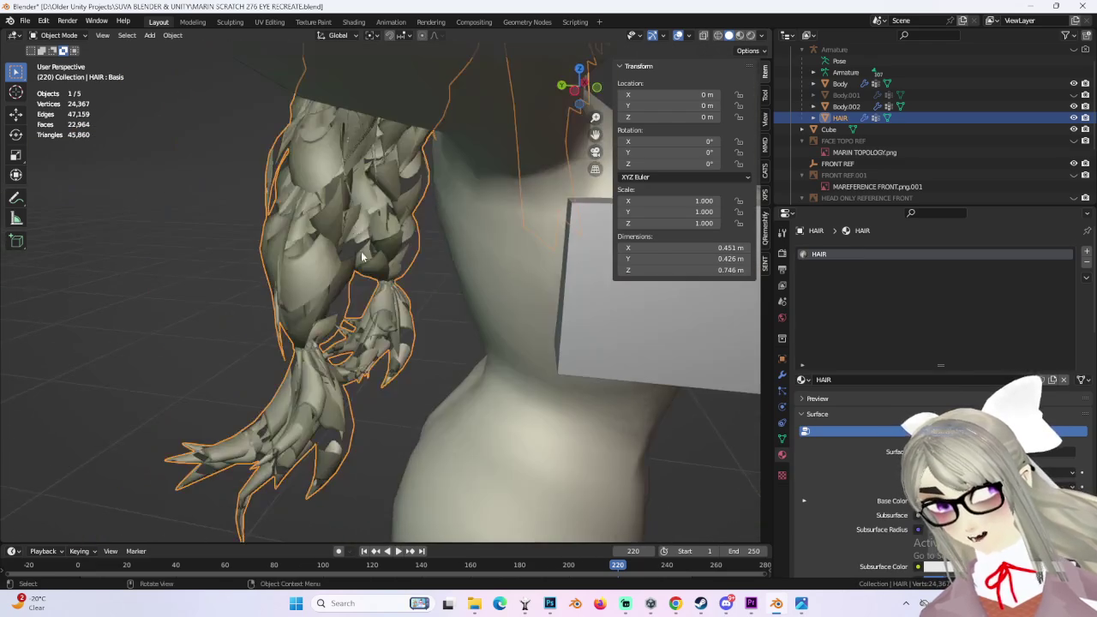
pyautogui.moveTo(311, 172)
pyautogui.mouseDown(button='middle')
pyautogui.moveTo(364, 152)
pyautogui.moveTo(412, 163)
pyautogui.mouseUp(button='middle')
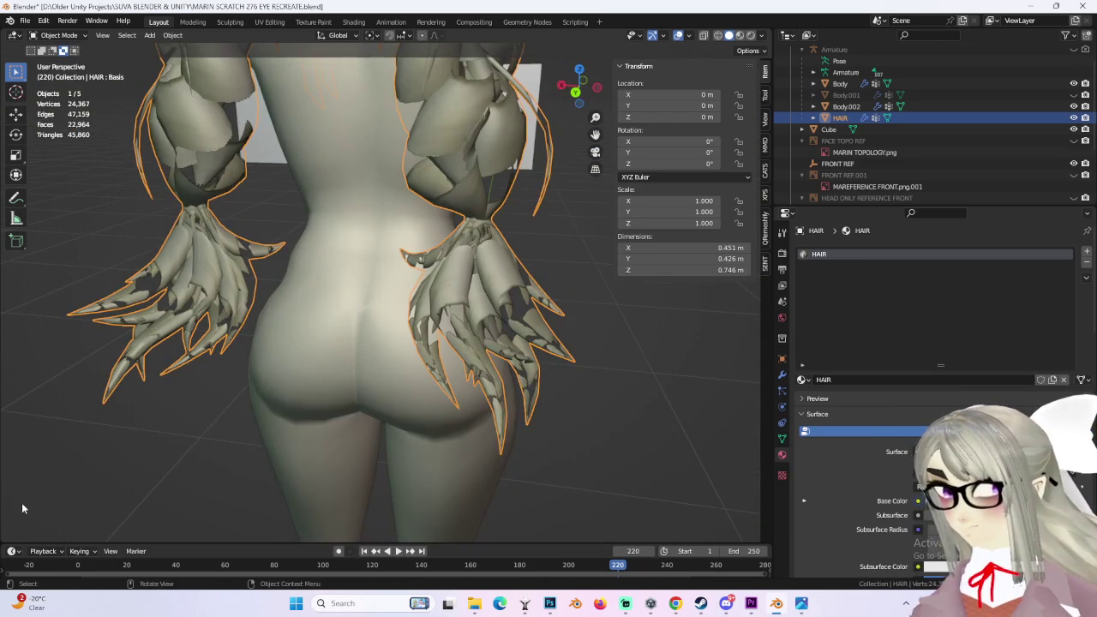
pyautogui.click(58, 35)
pyautogui.click(51, 61)
# Step: Box-select the tip vertices of both the left and right braids
pyautogui.moveTo(257, 300)
pyautogui.mouseDown(button='middle')
pyautogui.moveTo(462, 350)
pyautogui.moveTo(575, 348)
pyautogui.moveTo(325, 328)
pyautogui.moveTo(343, 283)
pyautogui.moveTo(333, 260)
pyautogui.mouseUp(button='middle')
pyautogui.moveTo(333, 260); pyautogui.dragTo(433, 356)
pyautogui.keyDown('shift'); pyautogui.moveTo(441, 304); pyautogui.dragTo(539, 421); pyautogui.keyUp('shift')
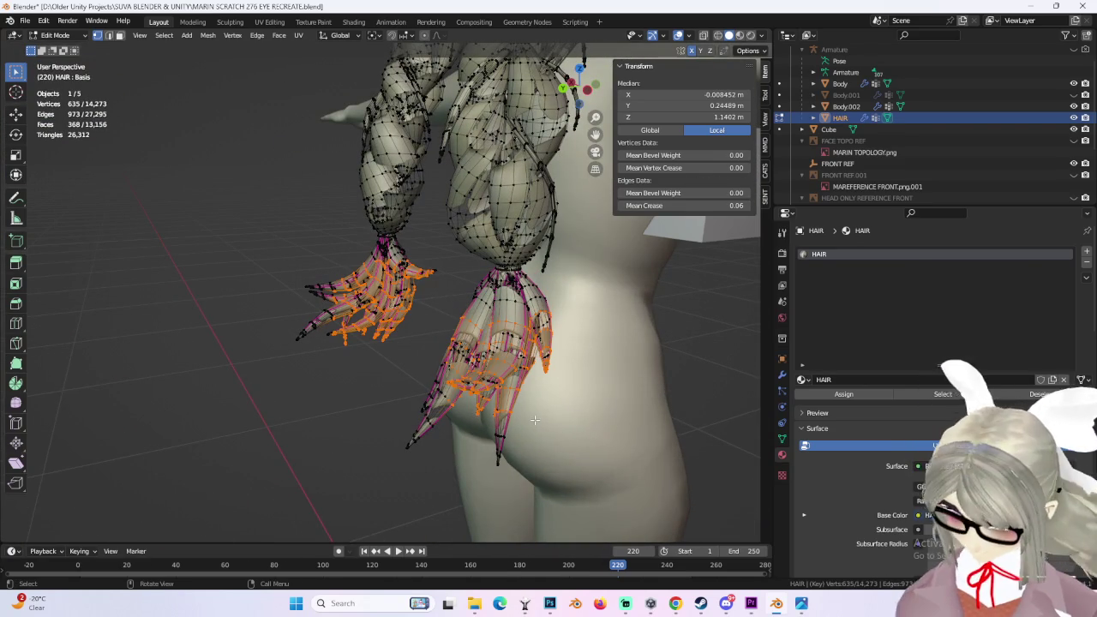
# Step: Grow the selection to the linked braid-tip pieces in a see-through side view
pyautogui.hotkey('ctrl', 'l')
pyautogui.moveTo(534, 419); pyautogui.dragTo(546, 291, button='middle')
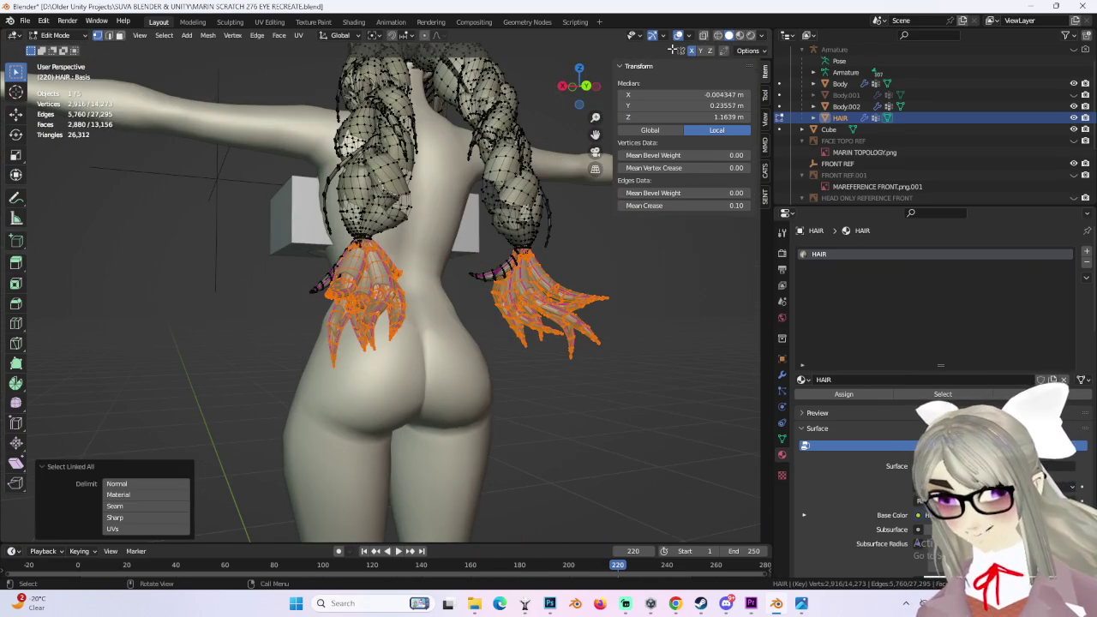
pyautogui.press('KP_3')
pyautogui.hotkey('shift', 'z')
pyautogui.keyDown('shift'); pyautogui.moveTo(563, 429); pyautogui.dragTo(441, 318); pyautogui.keyUp('shift')
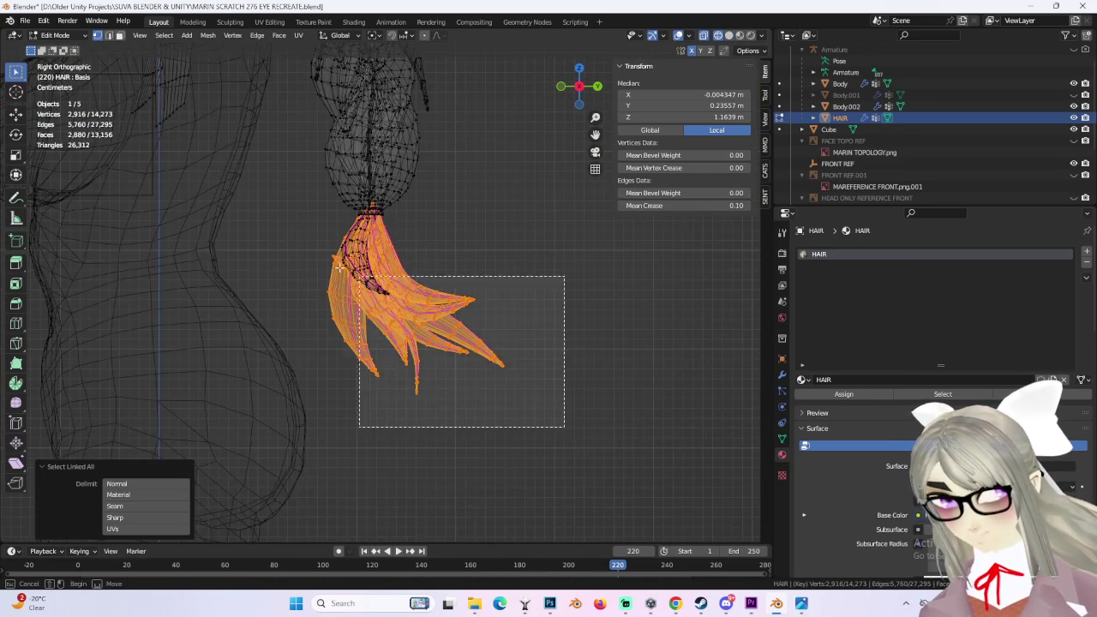
pyautogui.scroll(1, 407, 280)
pyautogui.hotkey('ctrl', 'l')
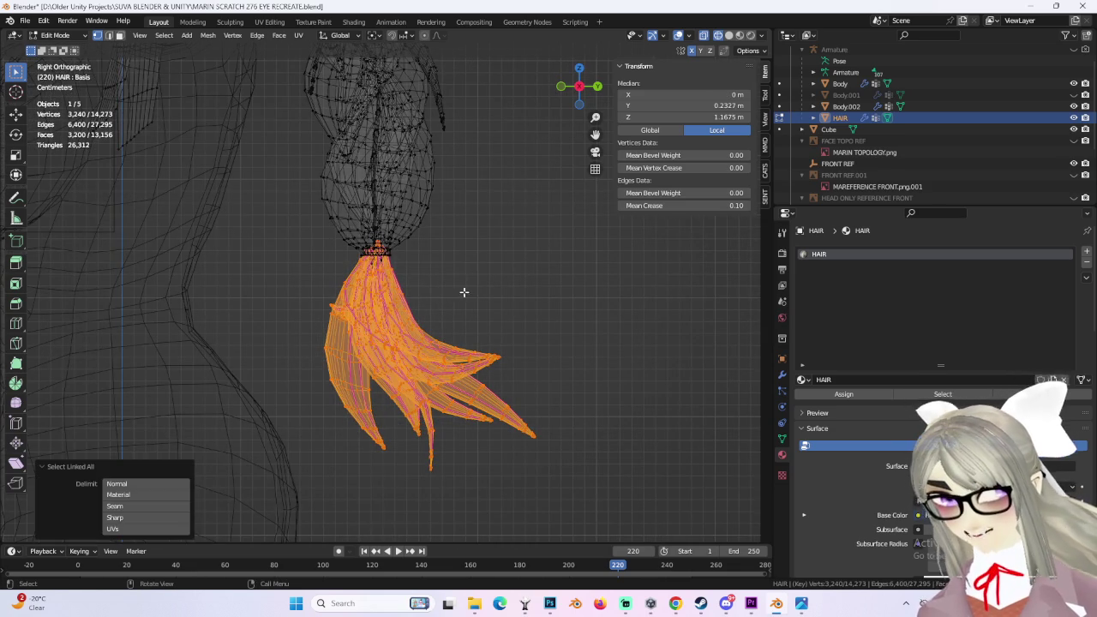
pyautogui.moveTo(452, 280)
pyautogui.mouseDown(button='middle')
pyautogui.moveTo(511, 254)
pyautogui.moveTo(465, 355)
pyautogui.moveTo(544, 436)
pyautogui.moveTo(558, 421)
pyautogui.moveTo(481, 401)
pyautogui.moveTo(489, 416)
pyautogui.moveTo(534, 424)
pyautogui.moveTo(497, 382)
pyautogui.moveTo(622, 301)
pyautogui.mouseUp(button='middle')
# Step: Clear the selection and reselect both braid tips with all their linked parts
pyautogui.click(727, 38)
pyautogui.moveTo(532, 283)
pyautogui.mouseDown(button='middle')
pyautogui.moveTo(480, 279)
pyautogui.moveTo(573, 324)
pyautogui.moveTo(600, 289)
pyautogui.moveTo(573, 339)
pyautogui.moveTo(586, 357)
pyautogui.moveTo(479, 335)
pyautogui.moveTo(517, 299)
pyautogui.moveTo(600, 86)
pyautogui.moveTo(588, 103)
pyautogui.moveTo(591, 81)
pyautogui.mouseUp(button='middle')
pyautogui.click(600, 288)
pyautogui.click(591, 81)
pyautogui.moveTo(220, 335); pyautogui.dragTo(392, 416)
pyautogui.moveTo(392, 416); pyautogui.dragTo(234, 340, button='middle')
pyautogui.moveTo(234, 340)
pyautogui.mouseDown()
pyautogui.moveTo(489, 409)
pyautogui.moveTo(423, 414)
pyautogui.mouseUp()
pyautogui.scroll(3, 396, 363)
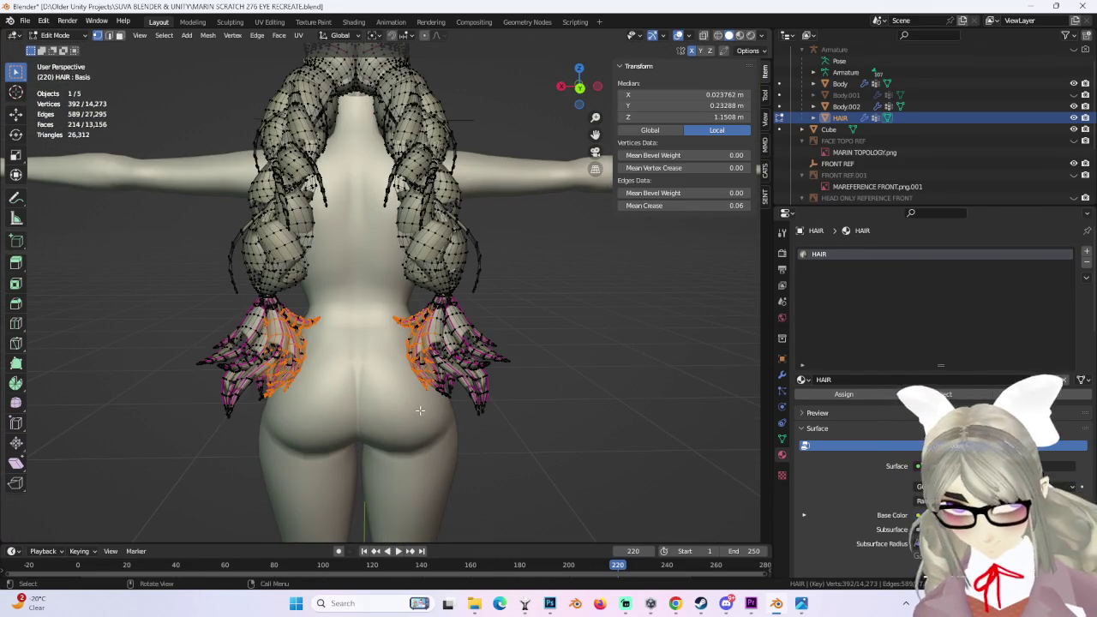
pyautogui.hotkey('ctrl', 'l')
# Step: Add the missed tip strands in X-ray view and align to the back view
pyautogui.moveTo(409, 395); pyautogui.dragTo(639, 90, button='middle')
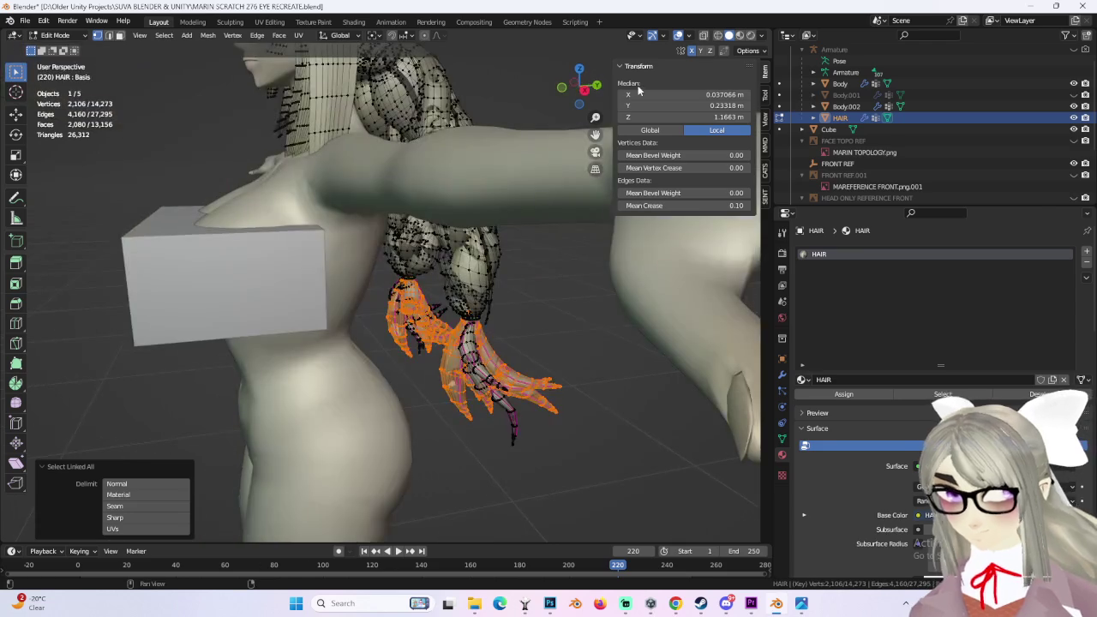
pyautogui.click(585, 91)
pyautogui.click(716, 36)
pyautogui.keyDown('shift'); pyautogui.click(377, 317); pyautogui.keyUp('shift')
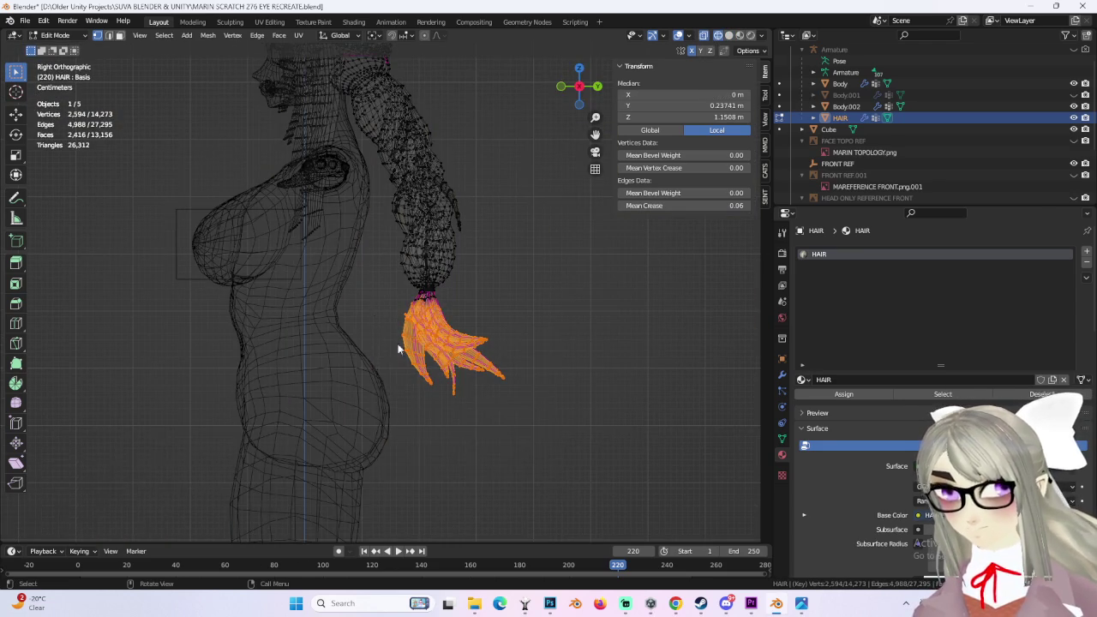
pyautogui.scroll(3, 378, 317)
pyautogui.hotkey('ctrl', 'l')
pyautogui.moveTo(489, 369)
pyautogui.mouseDown(button='middle')
pyautogui.moveTo(458, 370)
pyautogui.moveTo(483, 345)
pyautogui.mouseUp(button='middle')
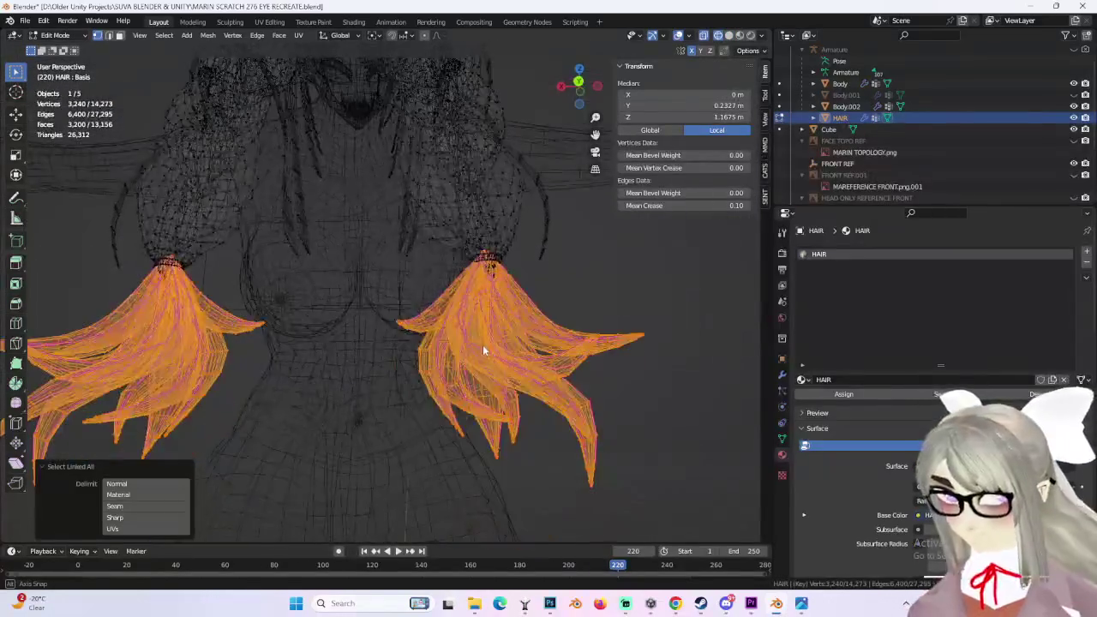
pyautogui.click(576, 90)
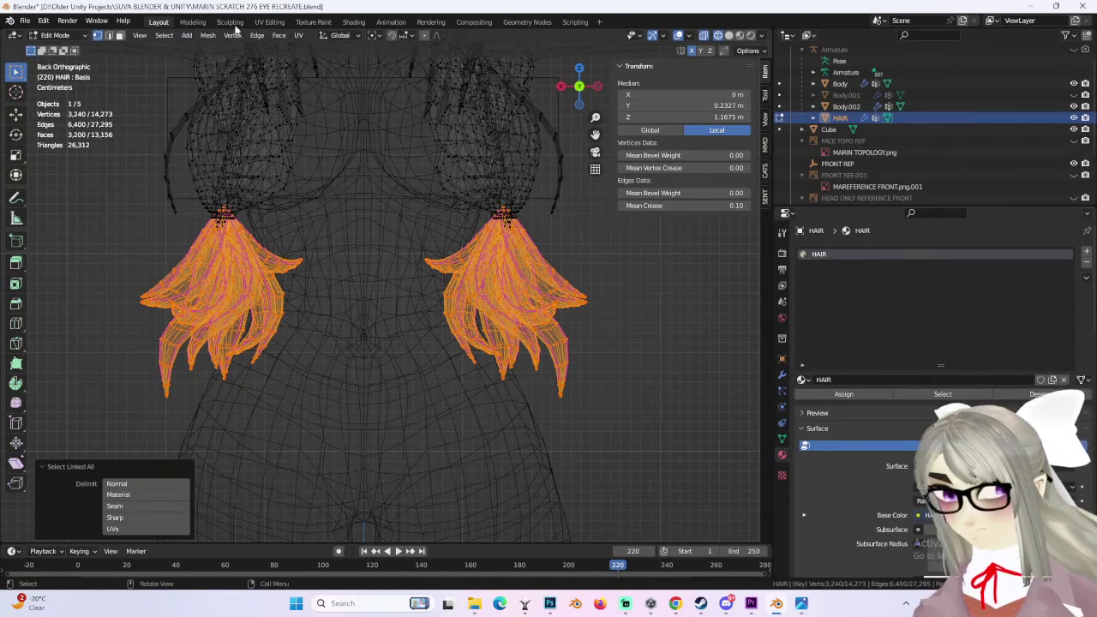
# Step: Project the tips' UVs from the back view and show the UV Editing workspace
pyautogui.click(297, 36)
pyautogui.click(339, 145)
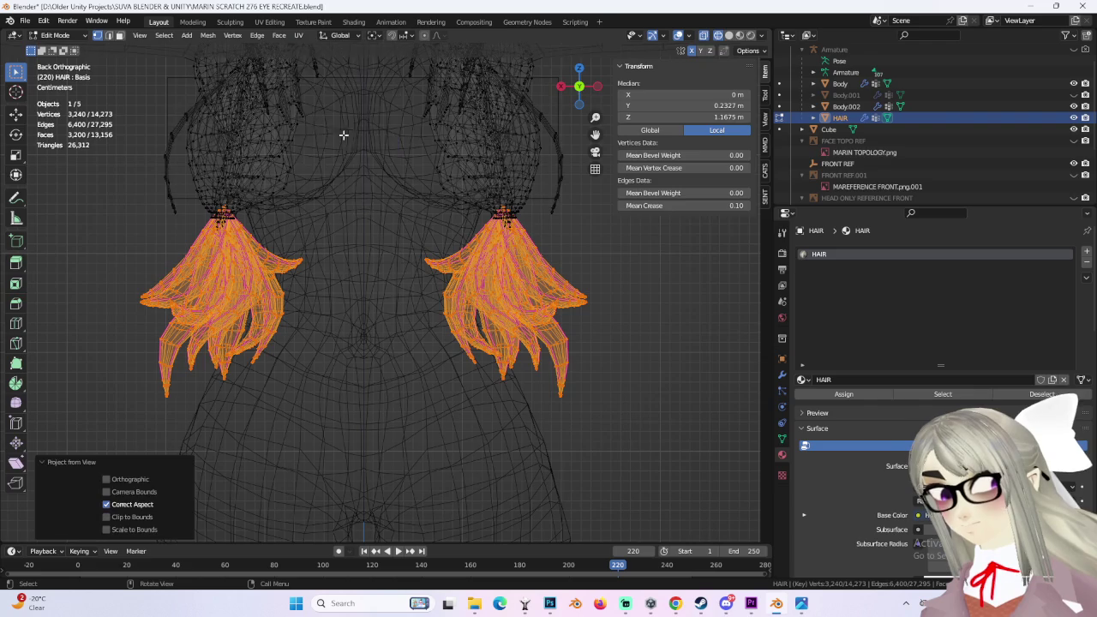
pyautogui.click(269, 26)
# Step: Unwrap the selected braid-tip faces and move the resulting UV islands higher
pyautogui.press('g')
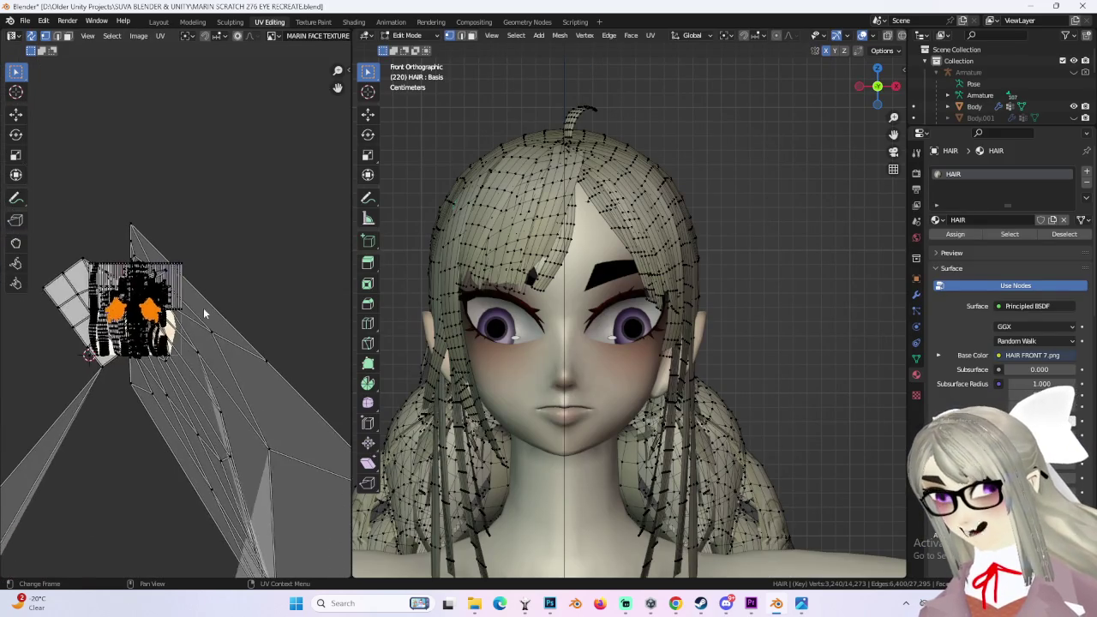
pyautogui.click(327, 97)
pyautogui.moveTo(137, 172); pyautogui.dragTo(154, 236, button='middle')
pyautogui.click(159, 35)
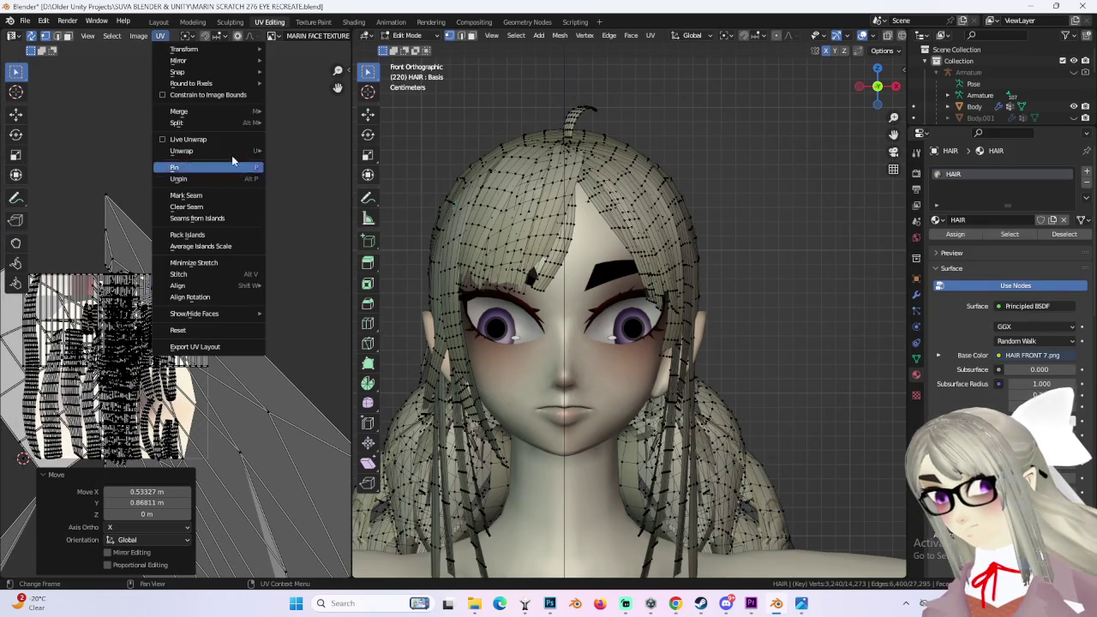
pyautogui.click(294, 151)
pyautogui.scroll(-3, 206, 312)
pyautogui.press('g')
pyautogui.click(210, 185)
# Step: Move the hair UV islands up to the top-left, clear of the face texture
pyautogui.scroll(3, 249, 237)
pyautogui.scroll(2, 244, 326)
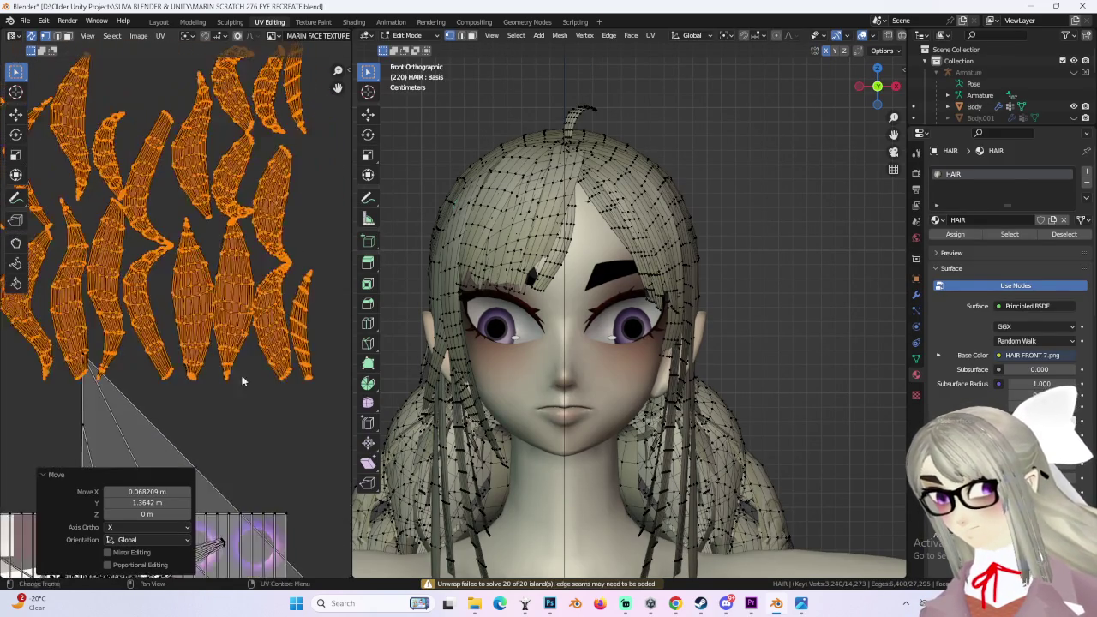
pyautogui.scroll(2, 238, 338)
pyautogui.scroll(-1, 239, 339)
pyautogui.scroll(-1, 247, 336)
pyautogui.scroll(-1, 254, 334)
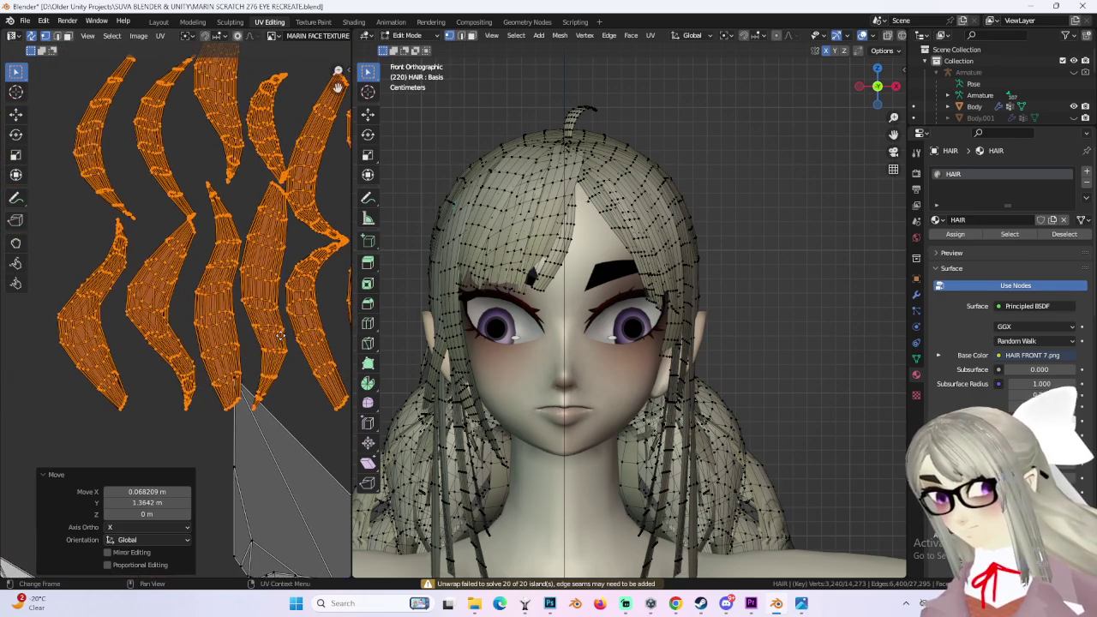
pyautogui.scroll(-1, 264, 335)
pyautogui.keyDown('ctrl'); pyautogui.scroll(-2, 275, 334); pyautogui.keyUp('ctrl')
pyautogui.keyDown('ctrl'); pyautogui.scroll(-3, 272, 317); pyautogui.keyUp('ctrl')
pyautogui.keyDown('ctrl'); pyautogui.scroll(-3, 268, 295); pyautogui.keyUp('ctrl')
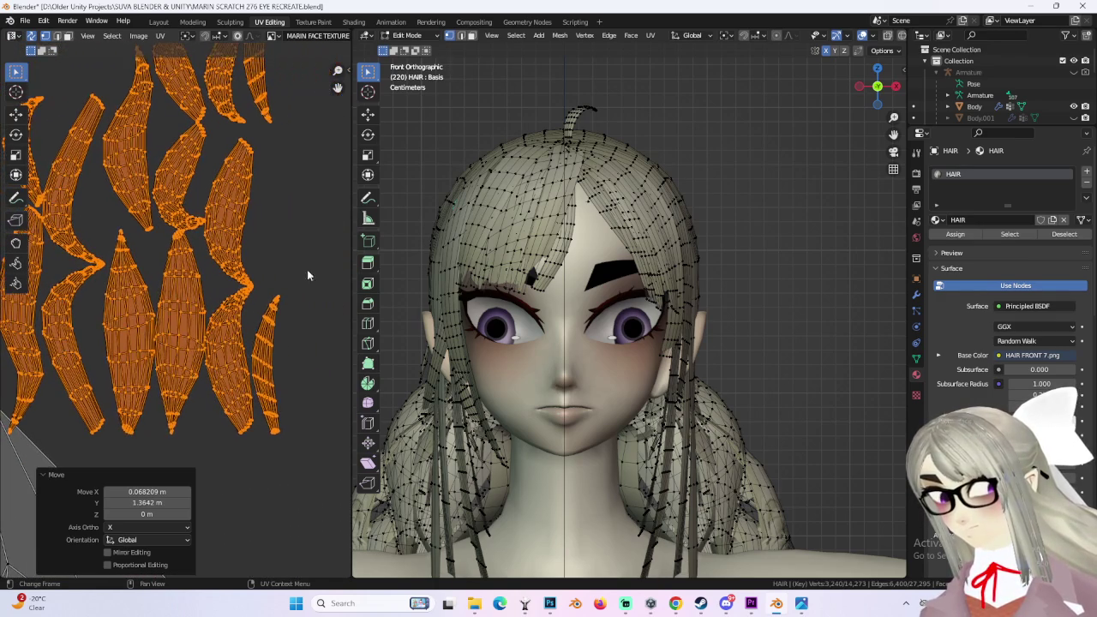
pyautogui.scroll(-2, 485, 319)
pyautogui.keyDown('shift'); pyautogui.scroll(-4, 514, 343); pyautogui.keyUp('shift')
pyautogui.moveTo(515, 343)
pyautogui.mouseDown(button='middle')
pyautogui.moveTo(599, 453)
pyautogui.moveTo(609, 344)
pyautogui.moveTo(637, 359)
pyautogui.mouseUp(button='middle')
pyautogui.scroll(-2, 232, 332)
pyautogui.scroll(-2, 232, 333)
pyautogui.moveTo(232, 333); pyautogui.dragTo(146, 223, button='middle')
pyautogui.scroll(2, 231, 308)
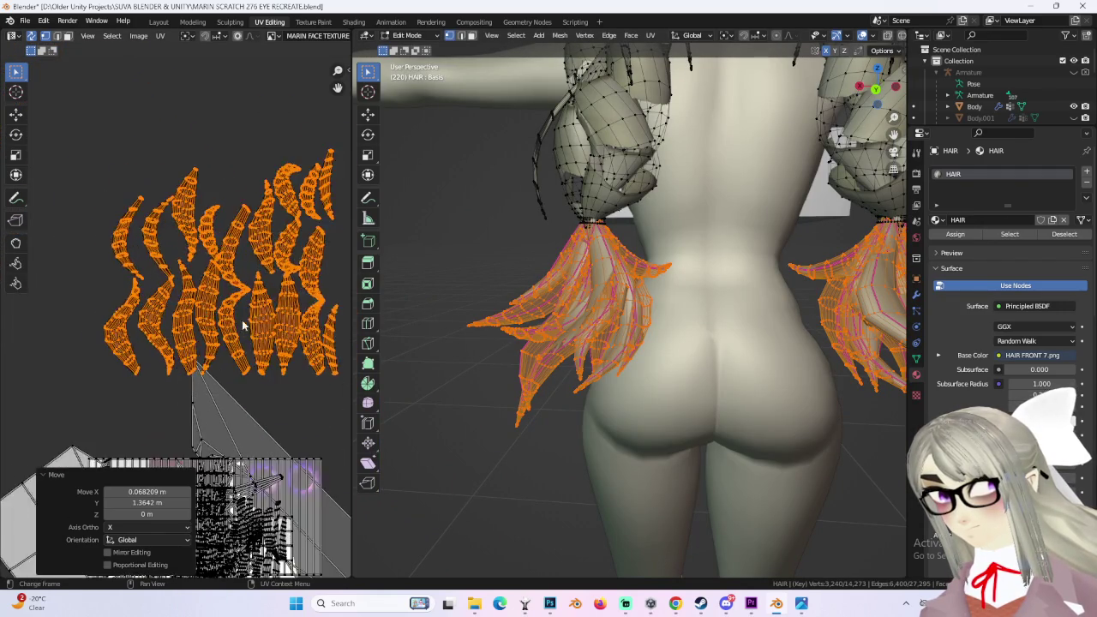
pyautogui.scroll(2, 232, 309)
pyautogui.scroll(2, 231, 309)
pyautogui.moveTo(414, 322)
pyautogui.mouseDown(button='middle')
pyautogui.moveTo(708, 340)
pyautogui.moveTo(560, 368)
pyautogui.moveTo(666, 359)
pyautogui.moveTo(385, 343)
pyautogui.mouseUp(button='middle')
pyautogui.scroll(-3, 255, 400)
pyautogui.scroll(2, 255, 401)
pyautogui.scroll(2, 255, 400)
pyautogui.scroll(2, 255, 400)
pyautogui.scroll(-2, 171, 326)
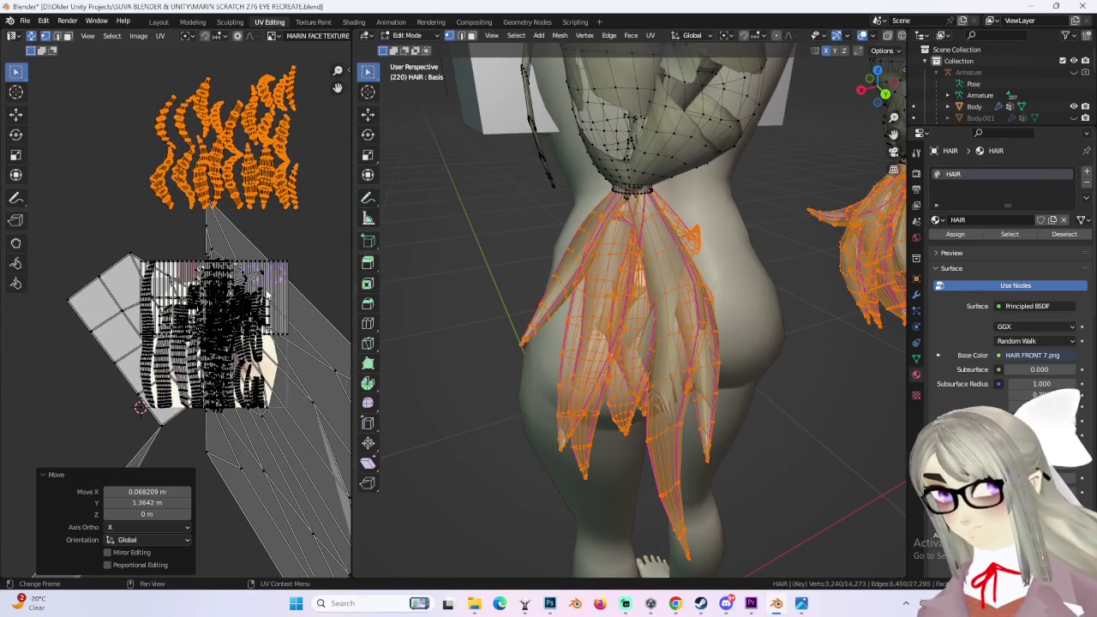
pyautogui.moveTo(171, 325); pyautogui.dragTo(163, 360, button='middle')
pyautogui.scroll(2, 160, 335)
pyautogui.scroll(3, 160, 335)
pyautogui.press('g')
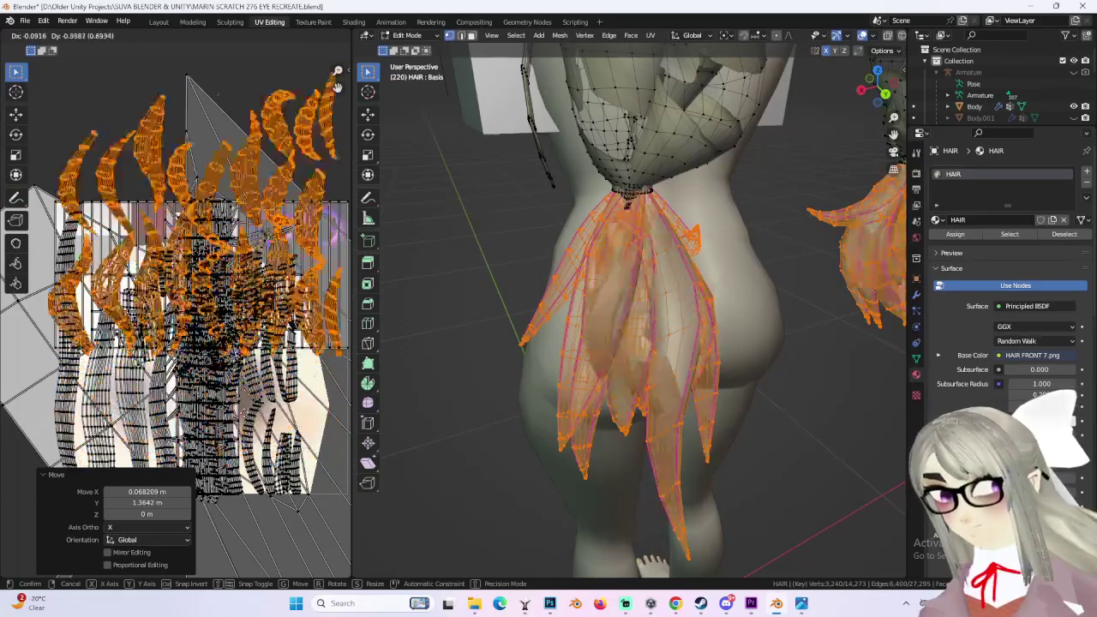
pyautogui.click(224, 418)
# Step: Deselect the hair faces and turn off UV Sync Selection
pyautogui.scroll(-2, 171, 326)
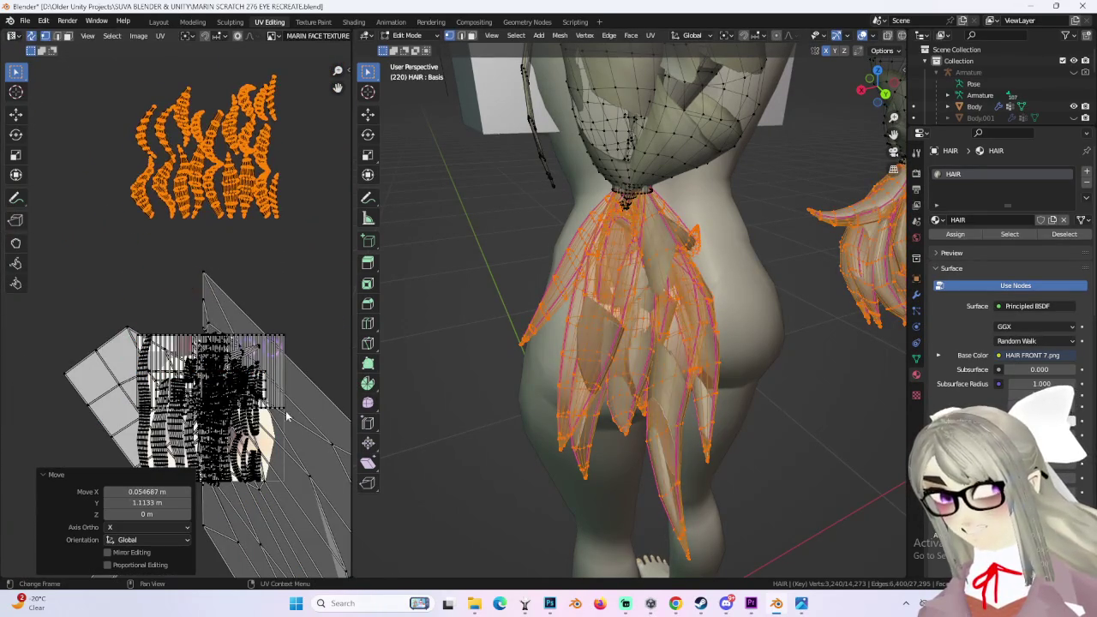
pyautogui.click(428, 290)
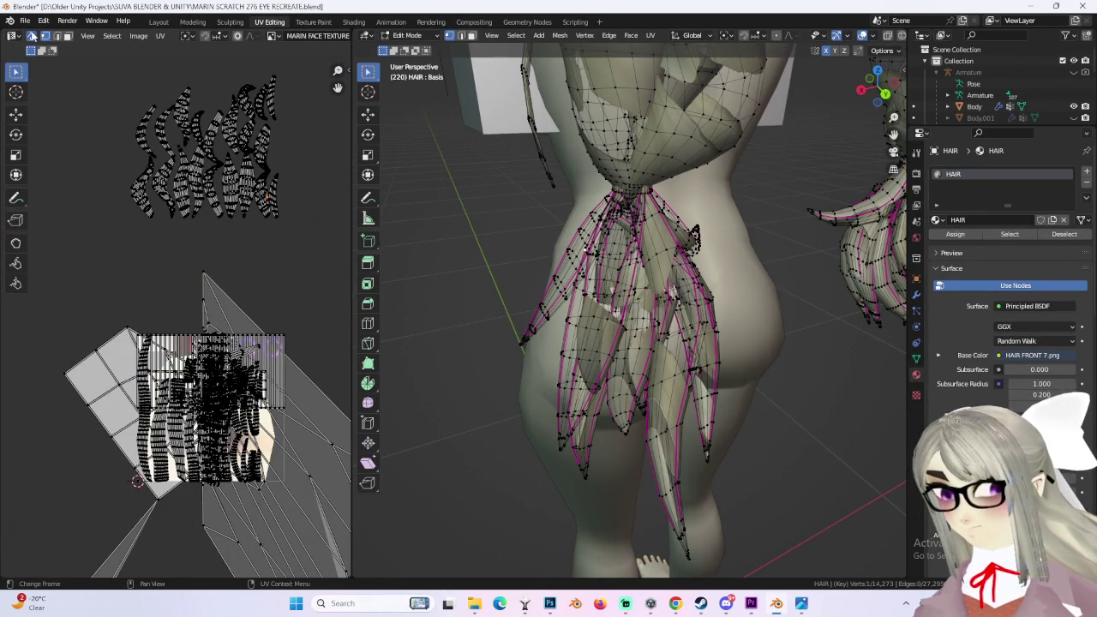
pyautogui.click(31, 36)
pyautogui.moveTo(443, 352); pyautogui.dragTo(558, 269, button='middle')
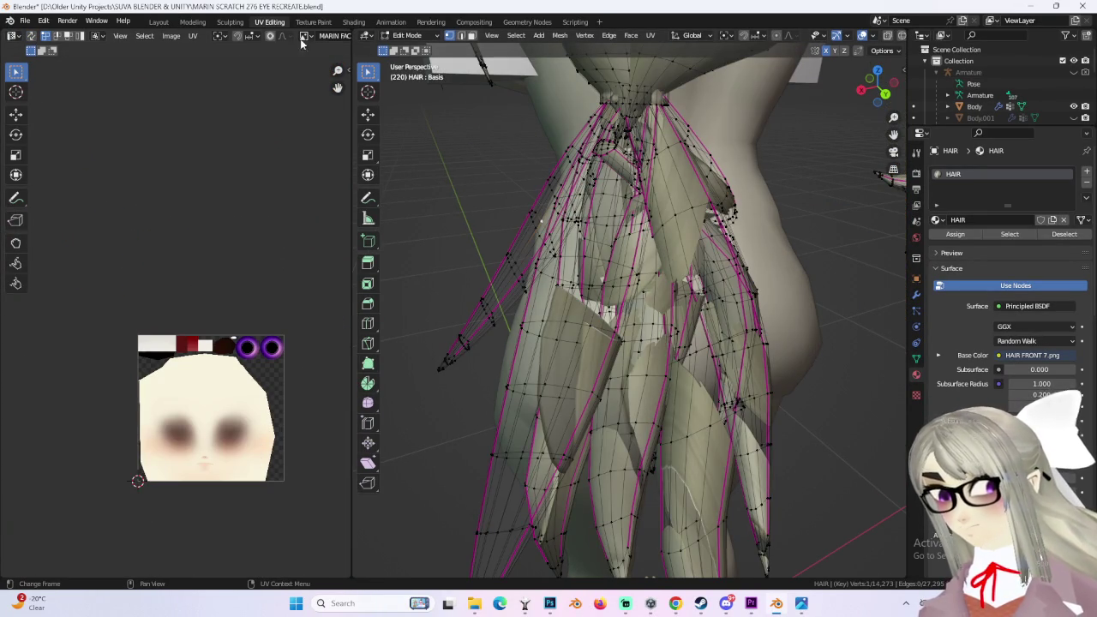
# Step: Widen the UV editor and display the HAIR FRONT 7.png texture
pyautogui.scroll(-3, 310, 71)
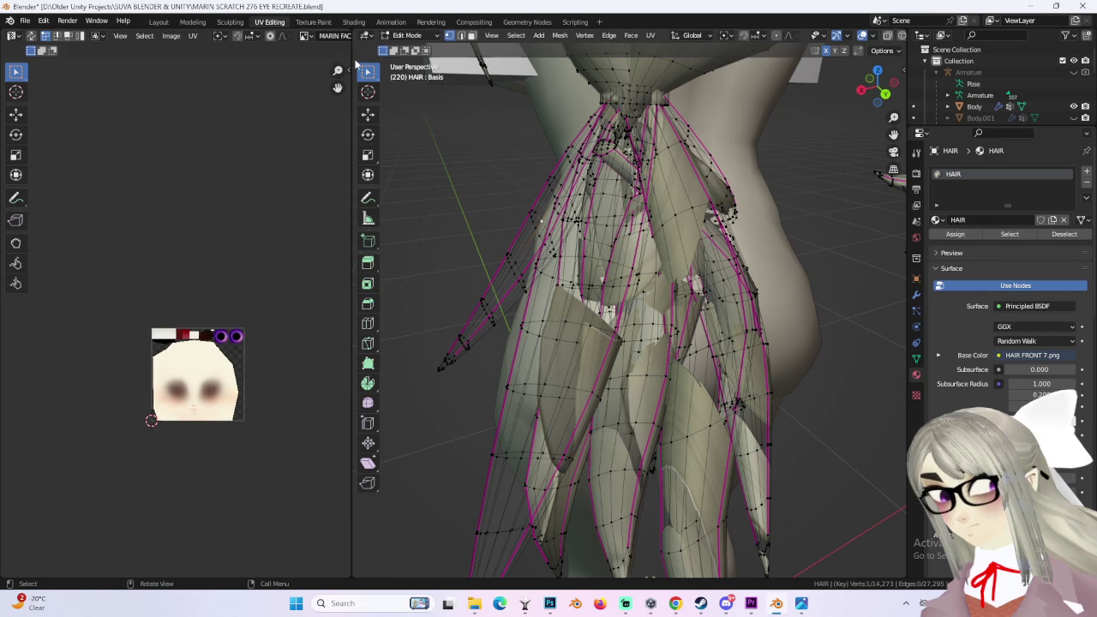
pyautogui.moveTo(353, 55); pyautogui.dragTo(469, 55)
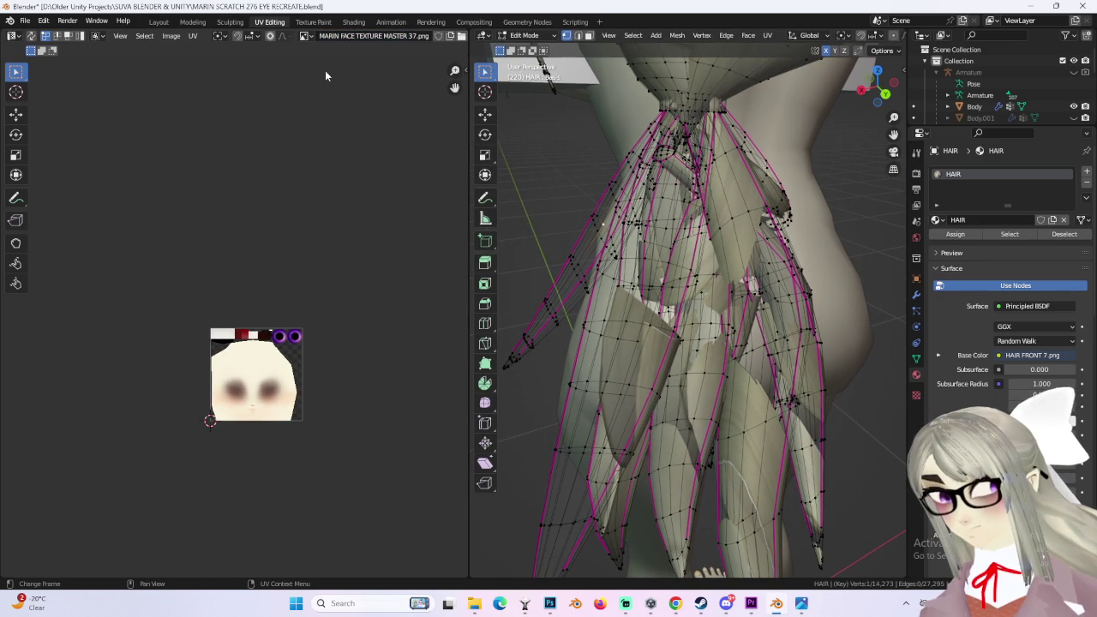
pyautogui.click(305, 36)
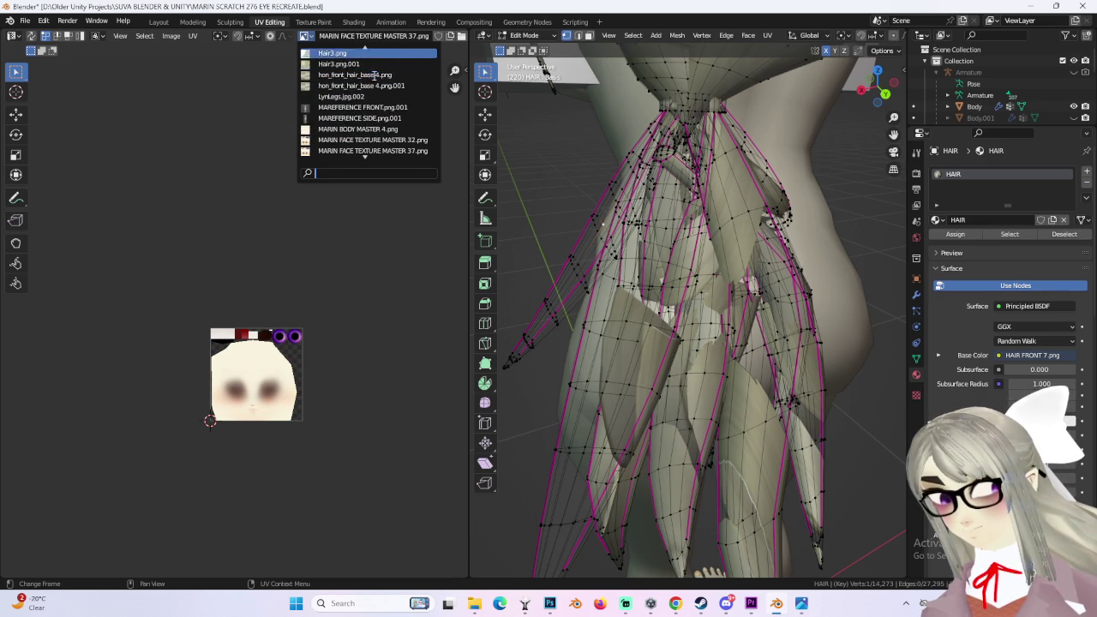
pyautogui.click(396, 86)
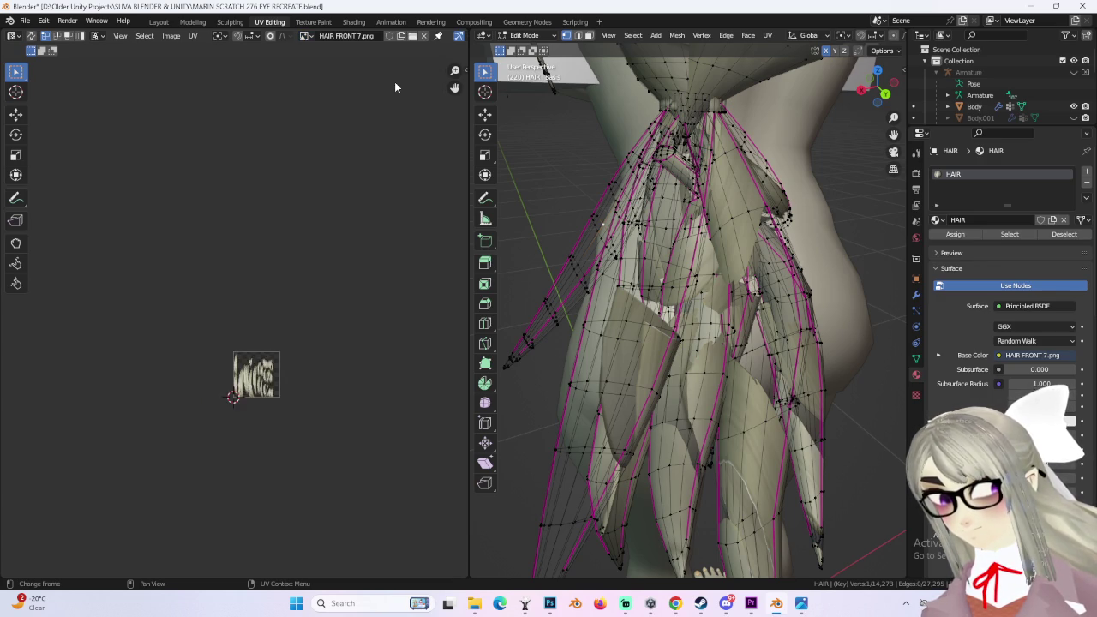
# Step: Rotate one pigtail strand's island about -175° and place it onto a texture strand
pyautogui.moveTo(272, 388); pyautogui.dragTo(328, 237, button='middle')
pyautogui.scroll(1, 327, 238)
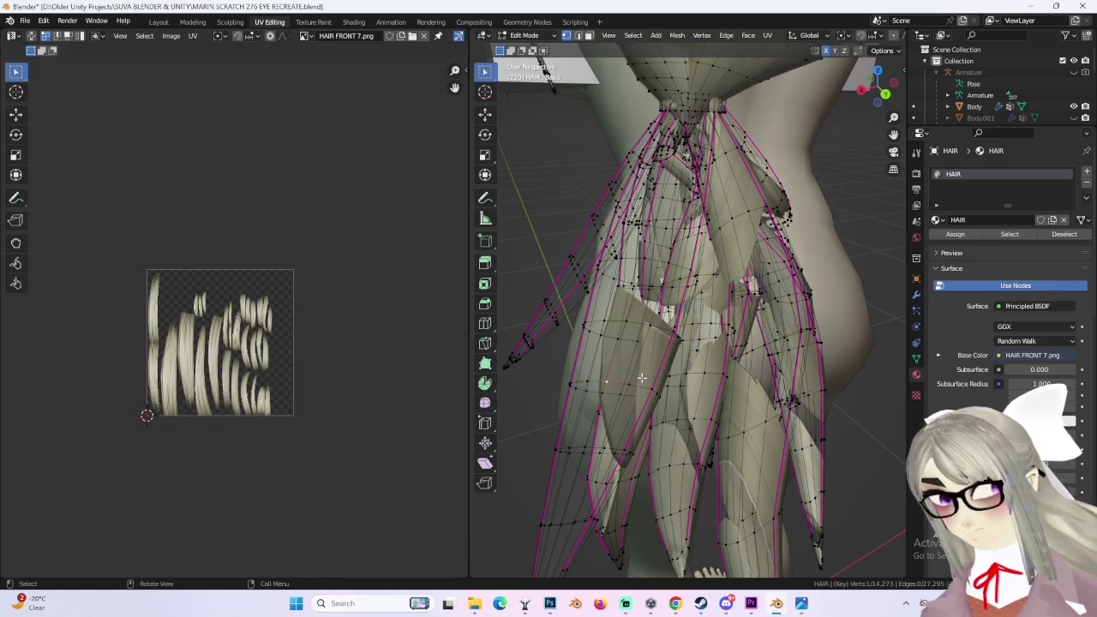
pyautogui.hotkey('ctrl', 'l')
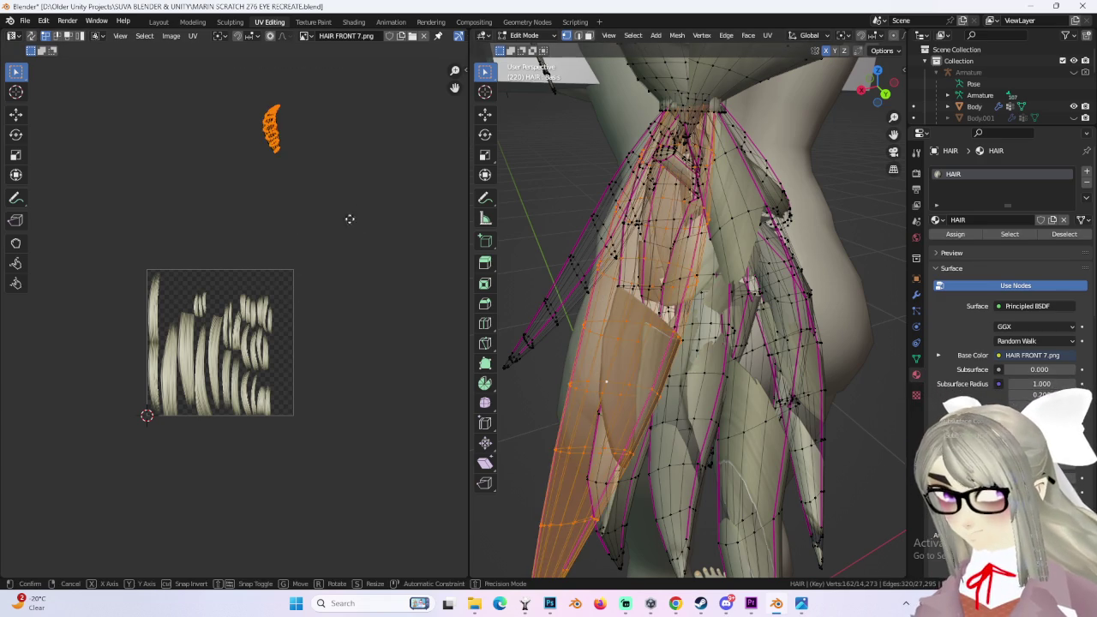
pyautogui.press('g')
pyautogui.click(271, 408)
pyautogui.press('r')
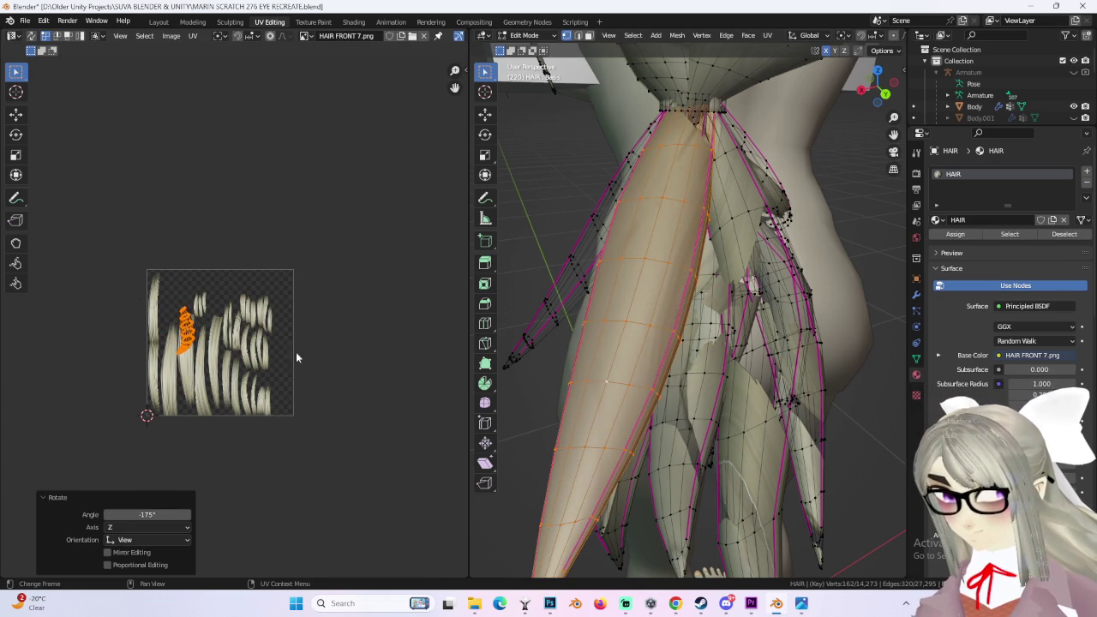
pyautogui.scroll(1, 236, 326)
pyautogui.scroll(3, 257, 335)
pyautogui.press('g')
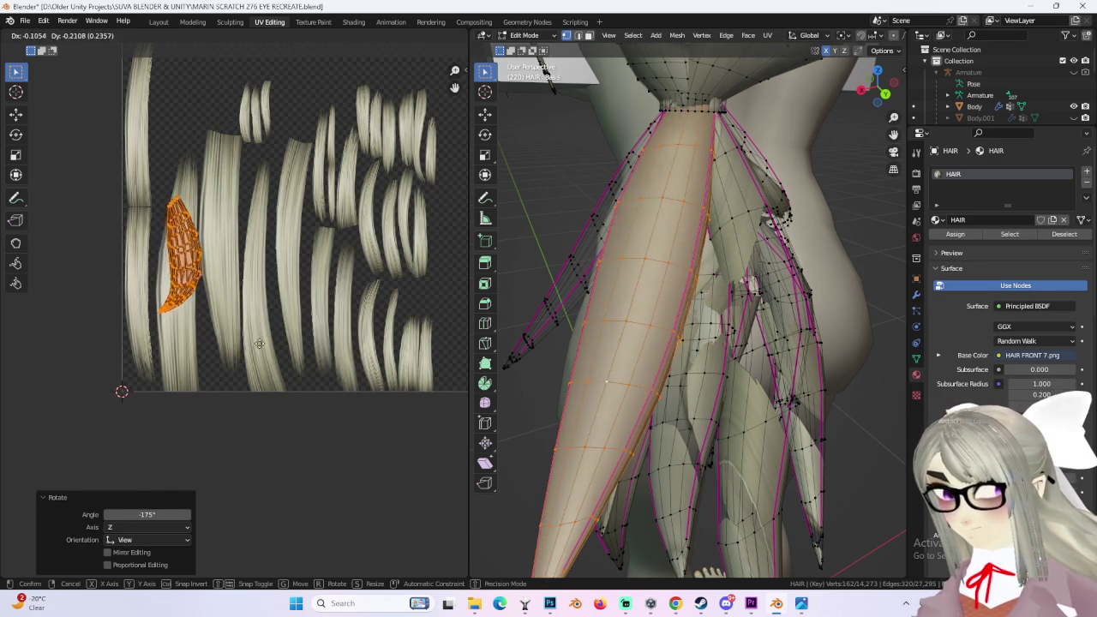
pyautogui.click(261, 340)
pyautogui.click(295, 311)
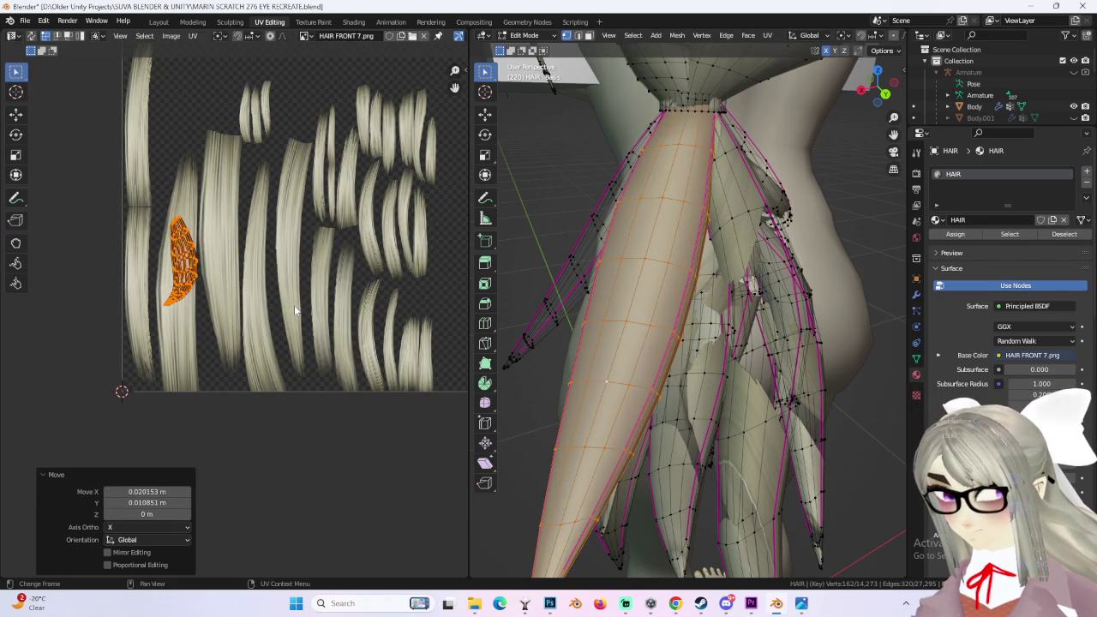
pyautogui.click(288, 320)
pyautogui.press('g')
pyautogui.press('g')
pyautogui.click(301, 312)
pyautogui.scroll(-3, 686, 309)
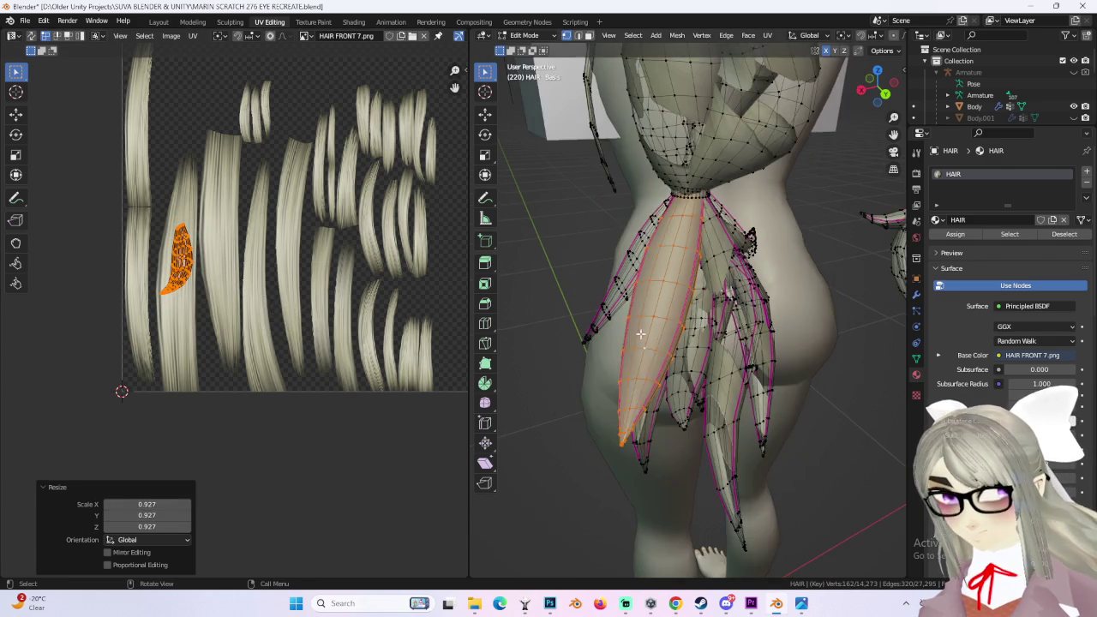
# Step: Inspect another hair strand in local view, then return to the Layout workspace
pyautogui.hotkey('alt', 'a')
pyautogui.moveTo(600, 257)
pyautogui.mouseDown(button='middle')
pyautogui.moveTo(524, 219)
pyautogui.moveTo(583, 243)
pyautogui.mouseUp(button='middle')
pyautogui.hotkey('ctrl', 'l')
pyautogui.press('g')
pyautogui.moveTo(603, 291)
pyautogui.mouseDown(button='middle')
pyautogui.moveTo(588, 294)
pyautogui.moveTo(705, 292)
pyautogui.moveTo(625, 269)
pyautogui.moveTo(630, 209)
pyautogui.moveTo(691, 303)
pyautogui.moveTo(810, 324)
pyautogui.moveTo(755, 309)
pyautogui.mouseUp(button='middle')
pyautogui.click(629, 208)
pyautogui.scroll(2, 257, 214)
pyautogui.press('KP_Divide')
pyautogui.moveTo(675, 343); pyautogui.dragTo(751, 372, button='middle')
pyautogui.press('KP_Divide')
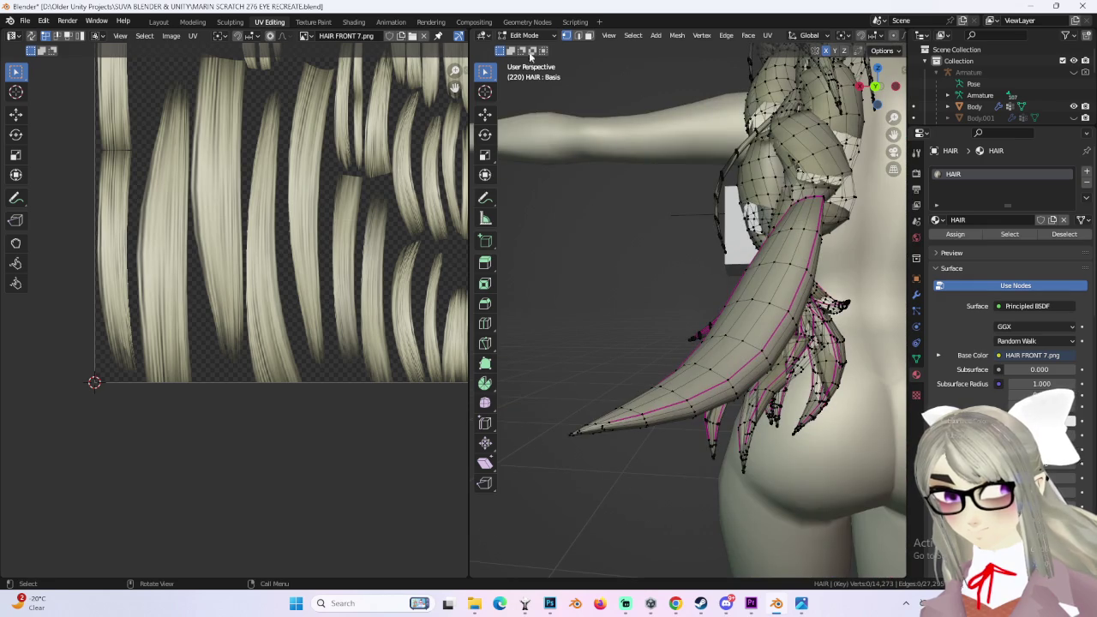
pyautogui.click(152, 23)
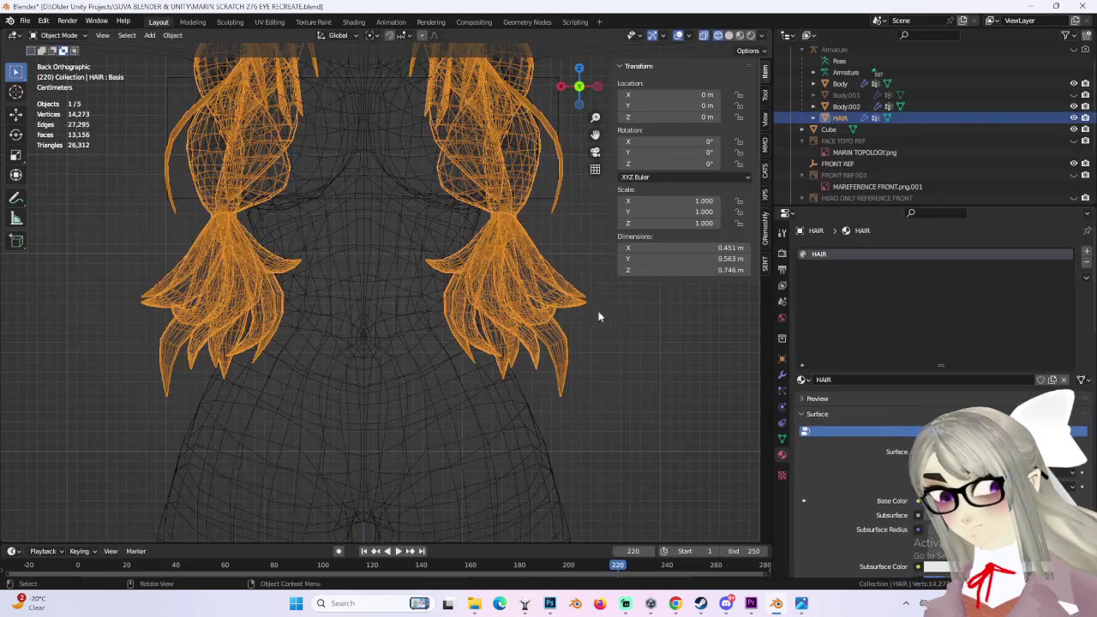
# Step: Switch the viewport to solid shading and enter Edit Mode on the HAIR mesh
pyautogui.click(729, 35)
pyautogui.moveTo(403, 257)
pyautogui.mouseDown(button='middle')
pyautogui.moveTo(438, 279)
pyautogui.moveTo(600, 311)
pyautogui.moveTo(455, 328)
pyautogui.moveTo(701, 25)
pyautogui.moveTo(541, 252)
pyautogui.moveTo(414, 204)
pyautogui.moveTo(424, 174)
pyautogui.moveTo(524, 274)
pyautogui.moveTo(485, 251)
pyautogui.mouseUp(button='middle')
pyautogui.scroll(-3, 517, 277)
pyautogui.press('Tab')
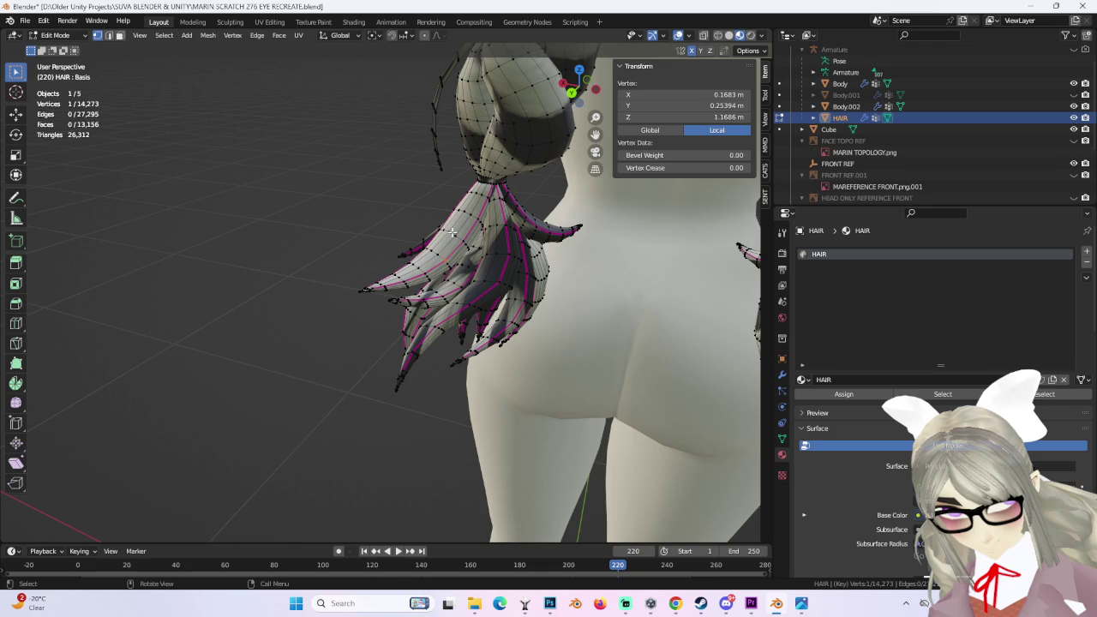
# Step: Inspect the hair strands from the side, front and back, then return to UV Editing
pyautogui.moveTo(506, 422)
pyautogui.mouseDown(button='middle')
pyautogui.moveTo(496, 386)
pyautogui.moveTo(472, 372)
pyautogui.moveTo(629, 391)
pyautogui.moveTo(436, 420)
pyautogui.moveTo(599, 419)
pyautogui.moveTo(548, 360)
pyautogui.moveTo(620, 387)
pyautogui.moveTo(433, 394)
pyautogui.mouseUp(button='middle')
pyautogui.click(489, 377)
pyautogui.scroll(-5, 497, 342)
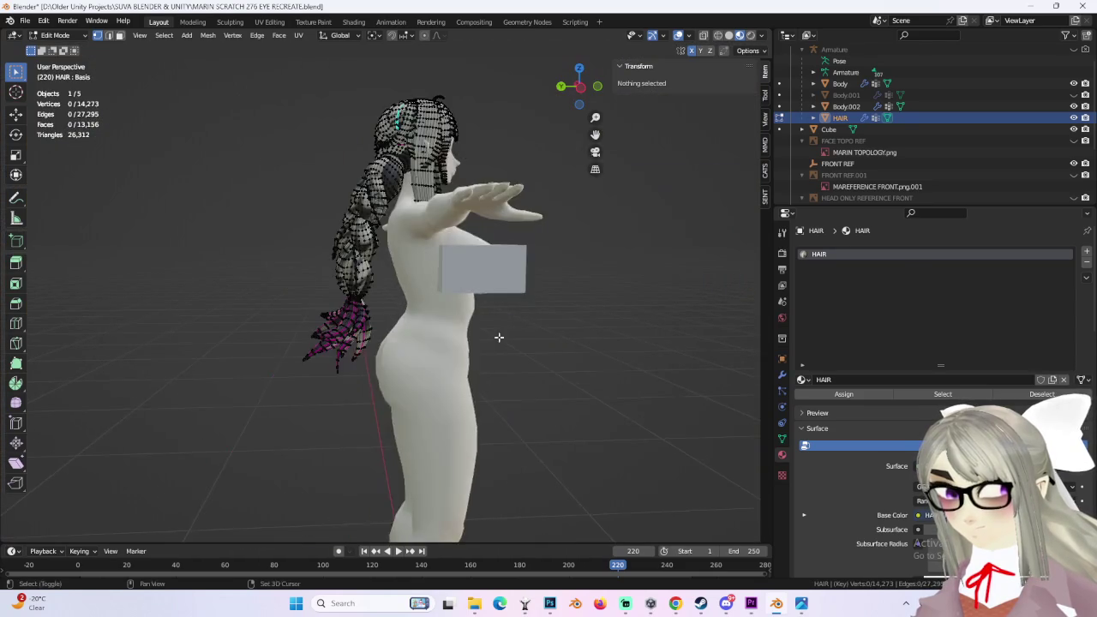
pyautogui.moveTo(503, 342); pyautogui.dragTo(326, 240, button='middle')
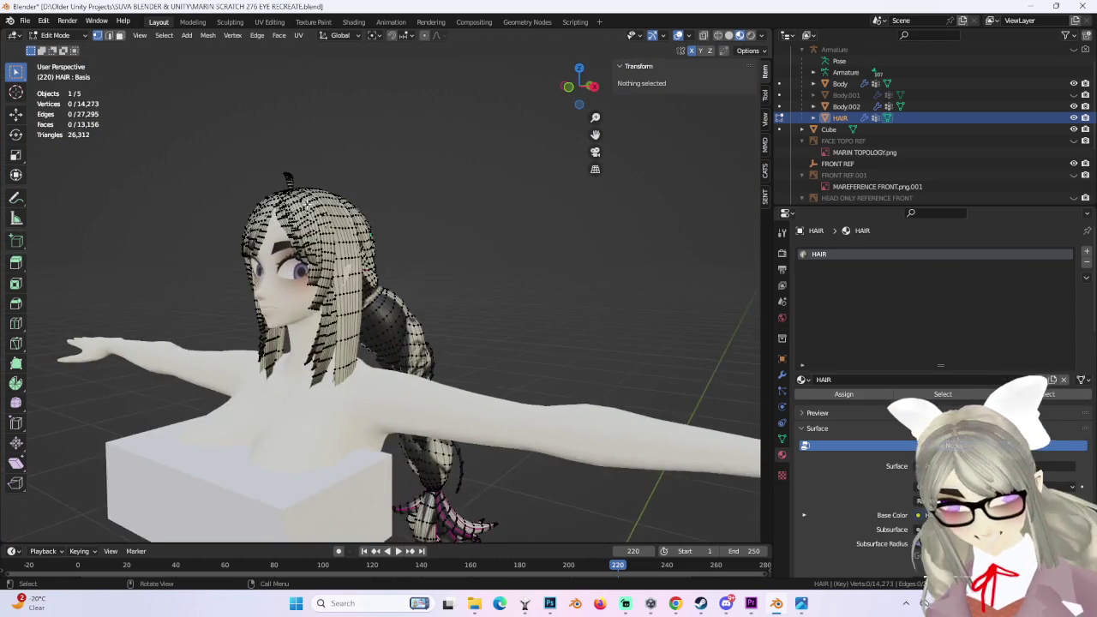
pyautogui.scroll(5, 300, 210)
pyautogui.moveTo(328, 172)
pyautogui.mouseDown(button='middle')
pyautogui.moveTo(328, 323)
pyautogui.moveTo(466, 298)
pyautogui.moveTo(587, 355)
pyautogui.moveTo(399, 345)
pyautogui.moveTo(317, 301)
pyautogui.moveTo(440, 304)
pyautogui.moveTo(419, 291)
pyautogui.mouseUp(button='middle')
pyautogui.click(271, 23)
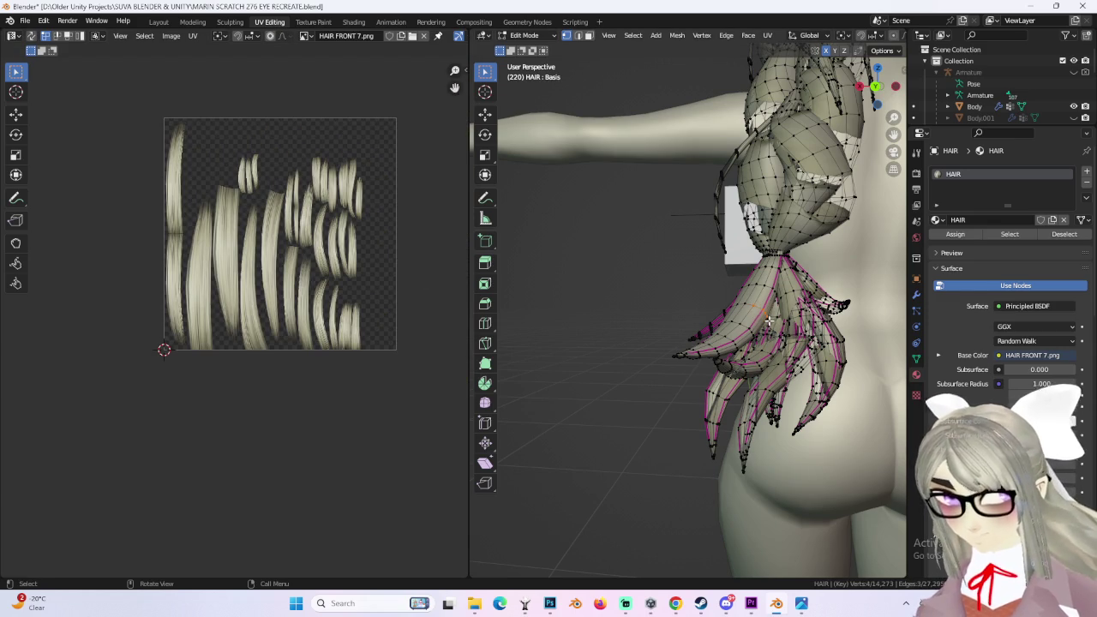
# Step: Try a cube projection on the strand's UVs, then undo it
pyautogui.scroll(2, 302, 225)
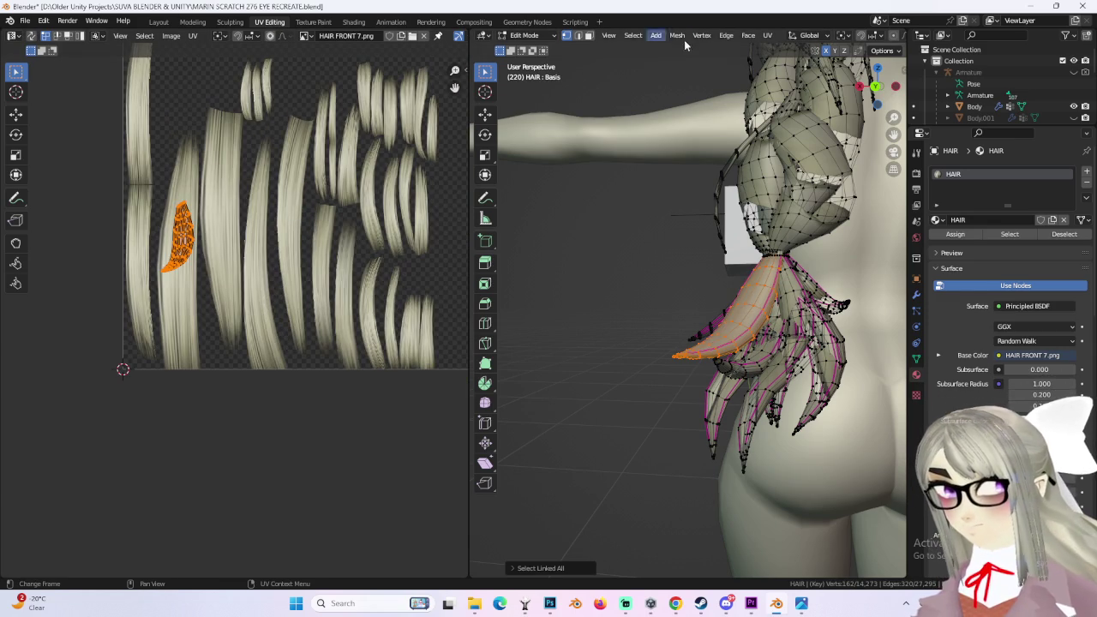
pyautogui.click(759, 36)
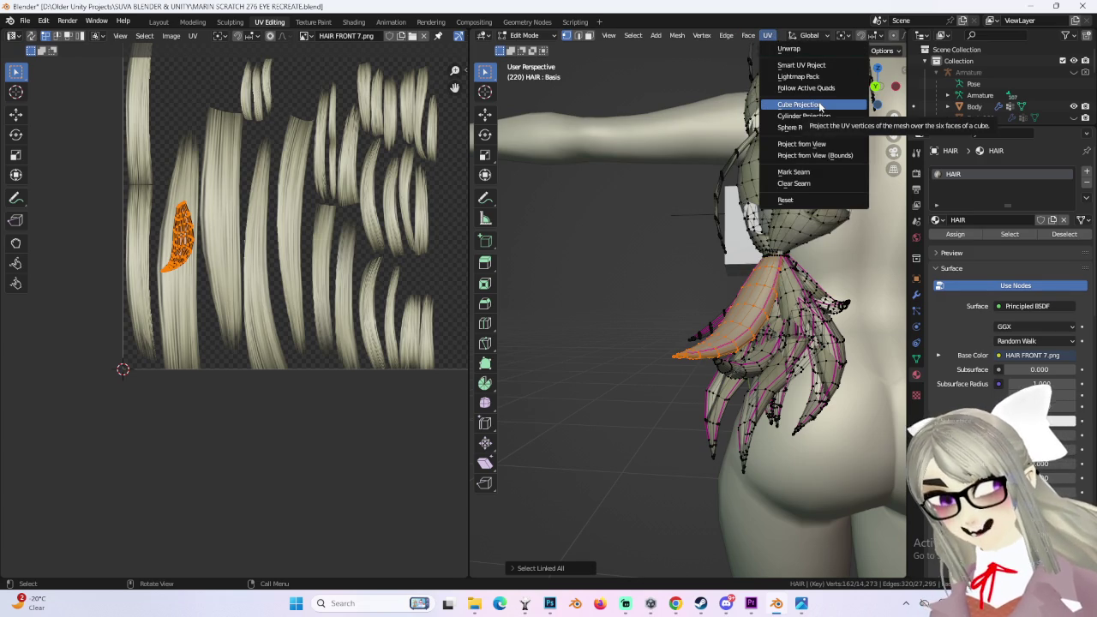
pyautogui.click(820, 104)
pyautogui.scroll(-3, 276, 237)
pyautogui.scroll(2, 276, 238)
pyautogui.hotkey('ctrl', 'z')
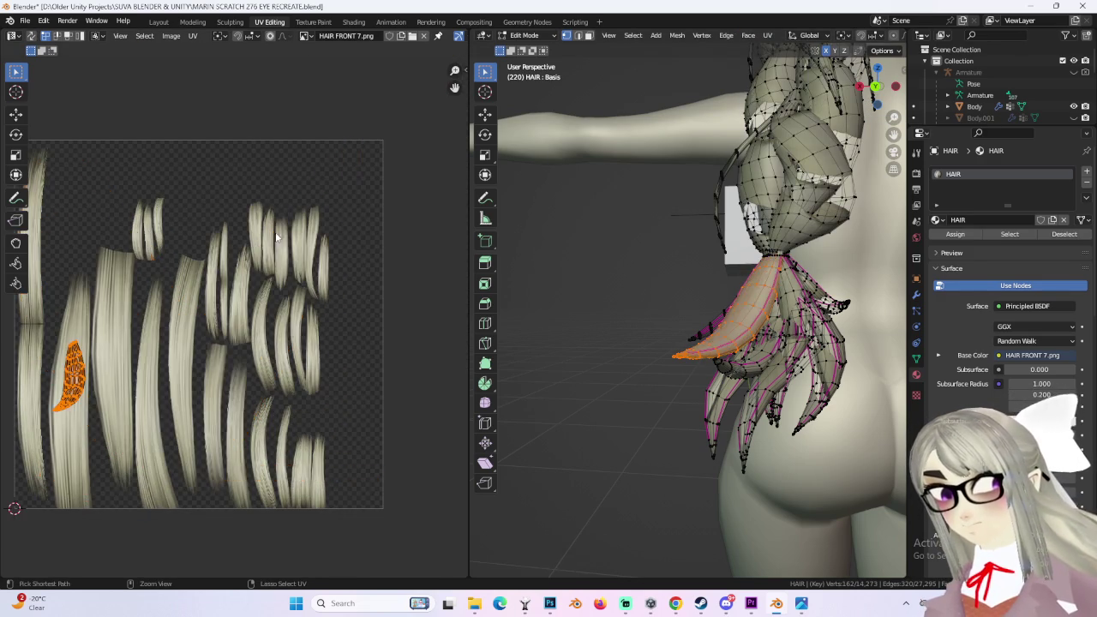
# Step: Clear the face selection and return to the Layout workspace
pyautogui.moveTo(768, 307); pyautogui.dragTo(764, 367, button='middle')
pyautogui.click(763, 367)
pyautogui.moveTo(649, 314)
pyautogui.mouseDown(button='middle')
pyautogui.moveTo(767, 435)
pyautogui.moveTo(653, 430)
pyautogui.moveTo(740, 386)
pyautogui.moveTo(620, 396)
pyautogui.mouseUp(button='middle')
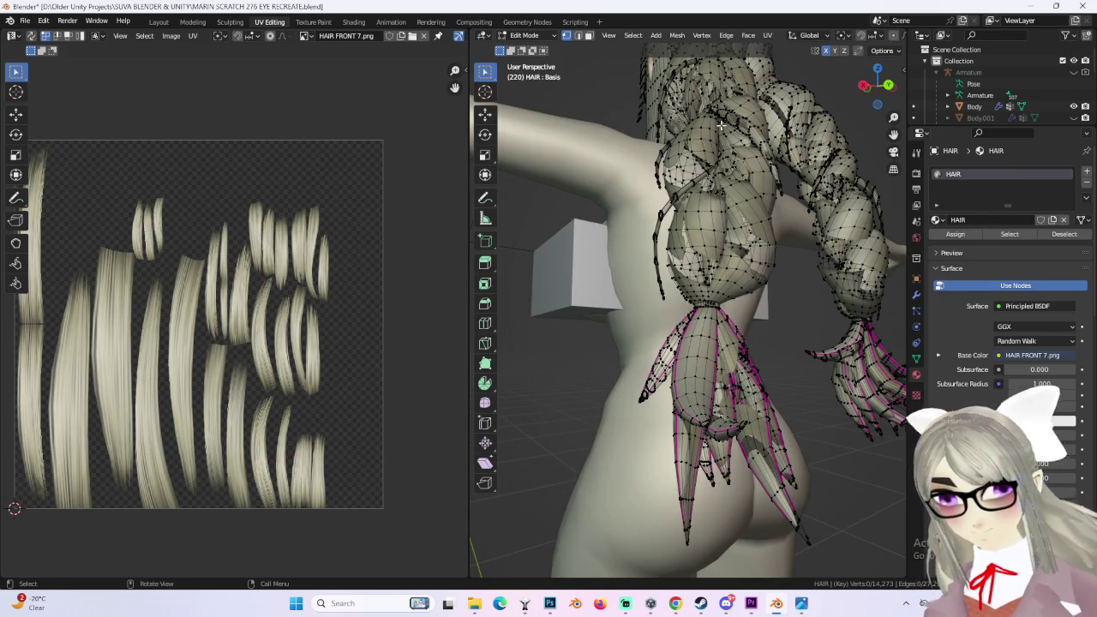
pyautogui.click(163, 23)
pyautogui.moveTo(446, 360)
pyautogui.mouseDown(button='middle')
pyautogui.moveTo(464, 378)
pyautogui.moveTo(452, 297)
pyautogui.moveTo(526, 360)
pyautogui.moveTo(480, 356)
pyautogui.moveTo(429, 297)
pyautogui.moveTo(326, 257)
pyautogui.mouseUp(button='middle')
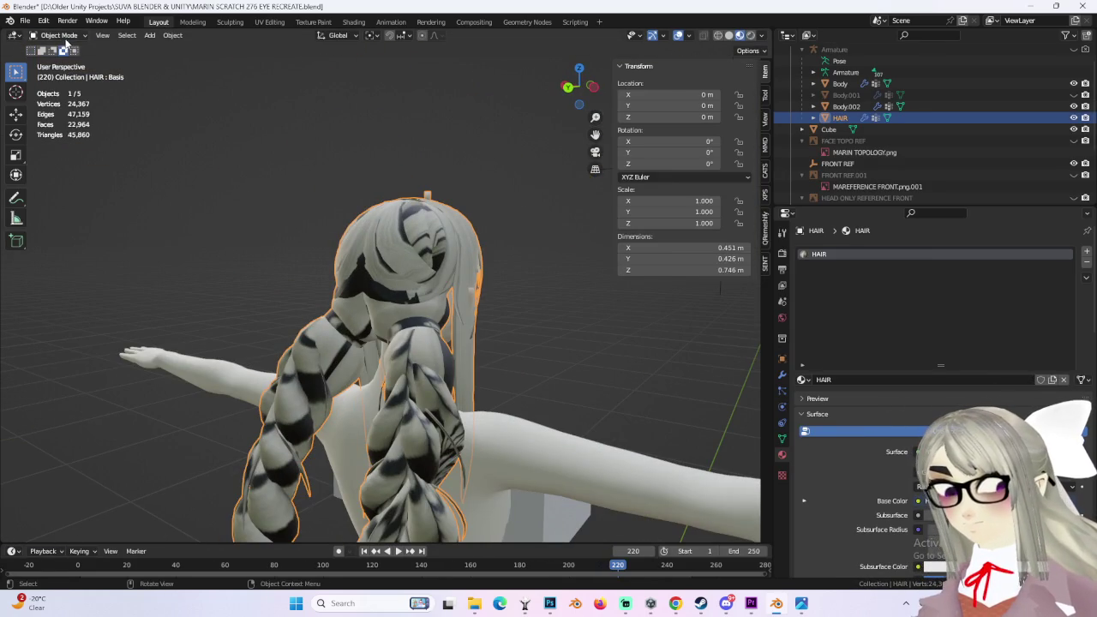
# Step: In Edit Mode, box-select the front hair strands from a left wireframe view
pyautogui.click(68, 62)
pyautogui.moveTo(258, 300); pyautogui.dragTo(669, 300, button='middle')
pyautogui.moveTo(491, 273)
pyautogui.mouseDown(button='middle')
pyautogui.moveTo(489, 299)
pyautogui.moveTo(682, 130)
pyautogui.mouseUp(button='middle')
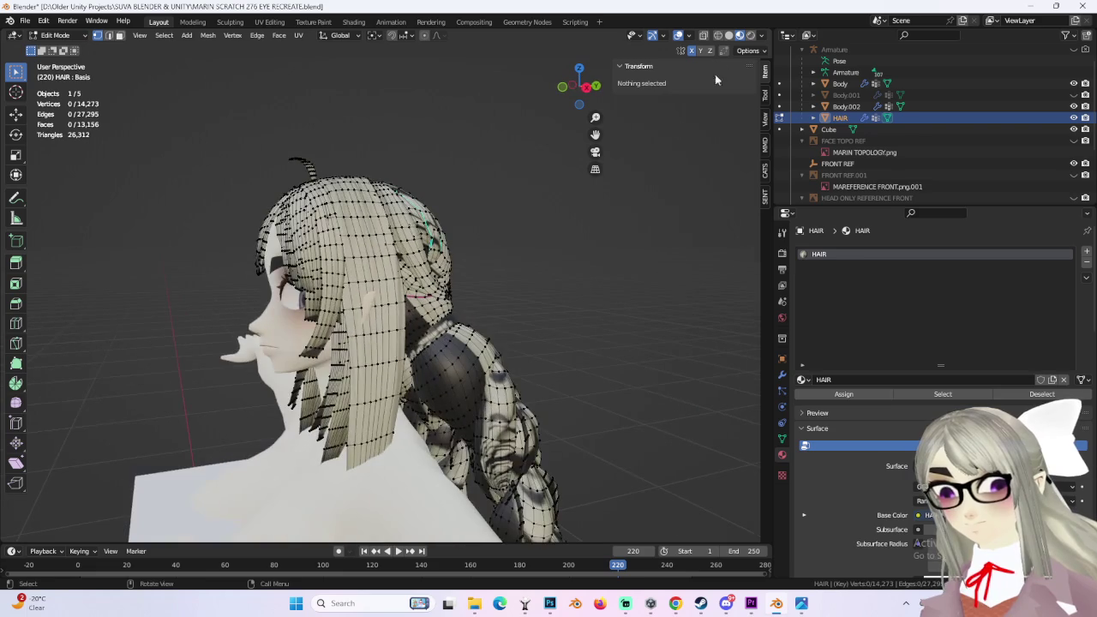
pyautogui.click(729, 35)
pyautogui.moveTo(411, 296)
pyautogui.mouseDown(button='middle')
pyautogui.moveTo(578, 289)
pyautogui.moveTo(597, 266)
pyautogui.moveTo(583, 154)
pyautogui.mouseUp(button='middle')
pyautogui.click(574, 92)
pyautogui.click(718, 35)
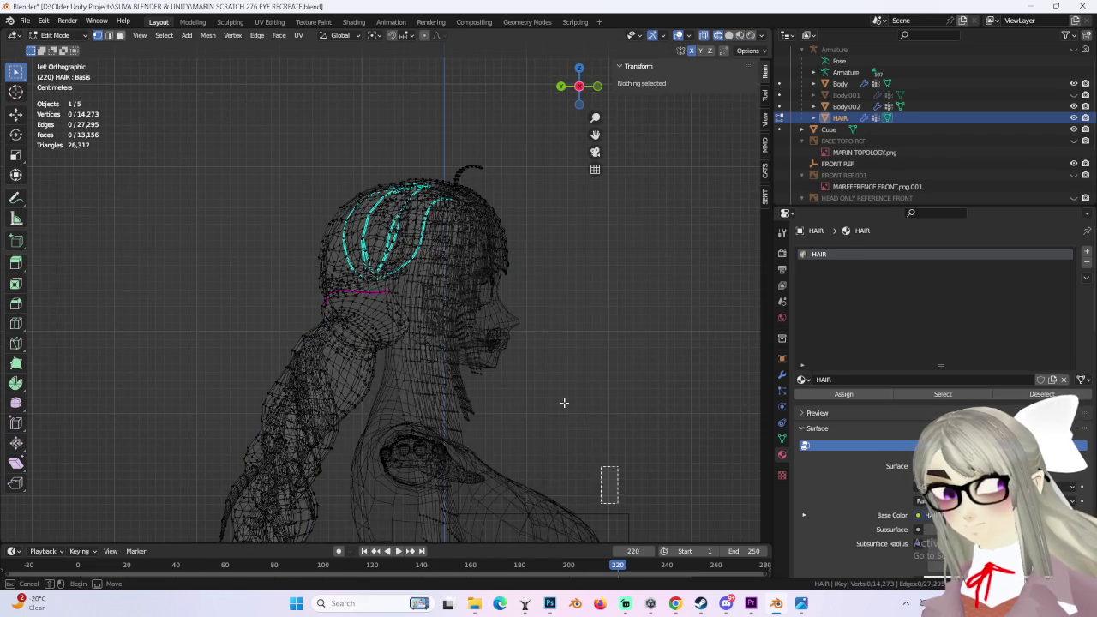
pyautogui.moveTo(618, 504); pyautogui.dragTo(415, 270)
# Step: Extend the selection with Ctrl+L to all linked front bangs and the hair curl
pyautogui.moveTo(460, 172)
pyautogui.mouseDown(button='middle')
pyautogui.moveTo(502, 245)
pyautogui.moveTo(423, 234)
pyautogui.moveTo(605, 24)
pyautogui.mouseUp(button='middle')
pyautogui.hotkey('ctrl', 'l')
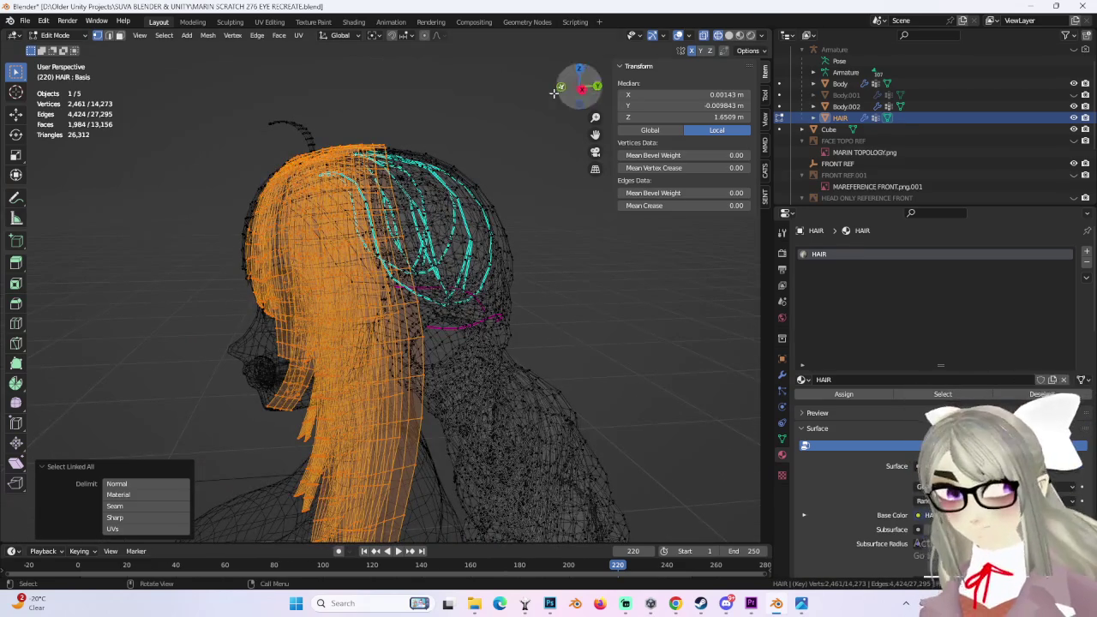
pyautogui.click(582, 91)
pyautogui.moveTo(359, 323); pyautogui.dragTo(380, 305)
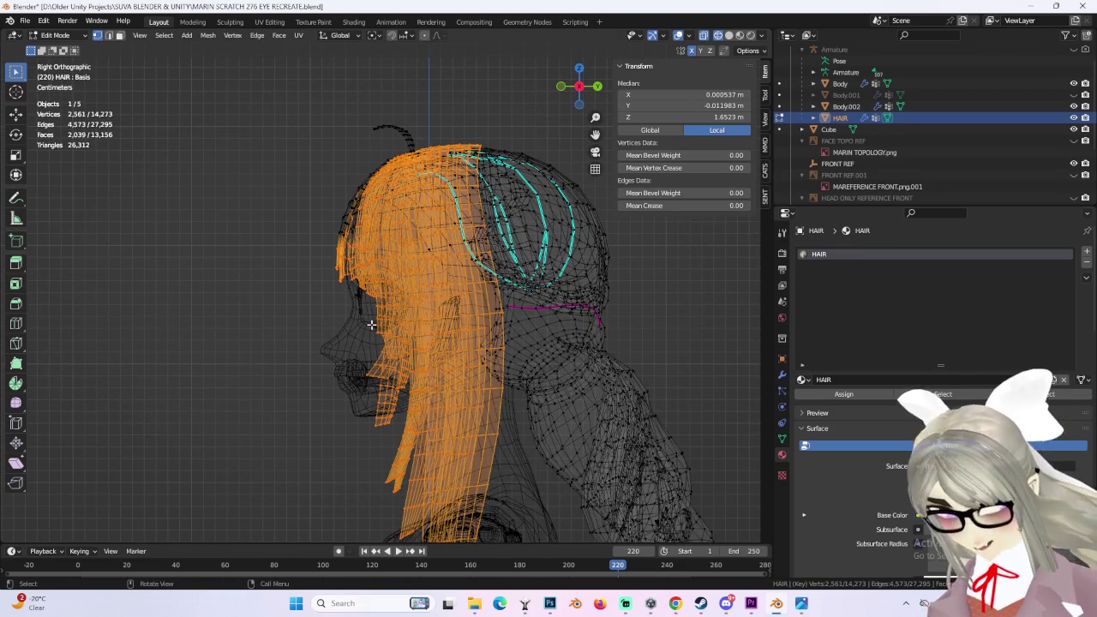
pyautogui.hotkey('ctrl', 'l')
pyautogui.moveTo(490, 176); pyautogui.dragTo(353, 229, button='middle')
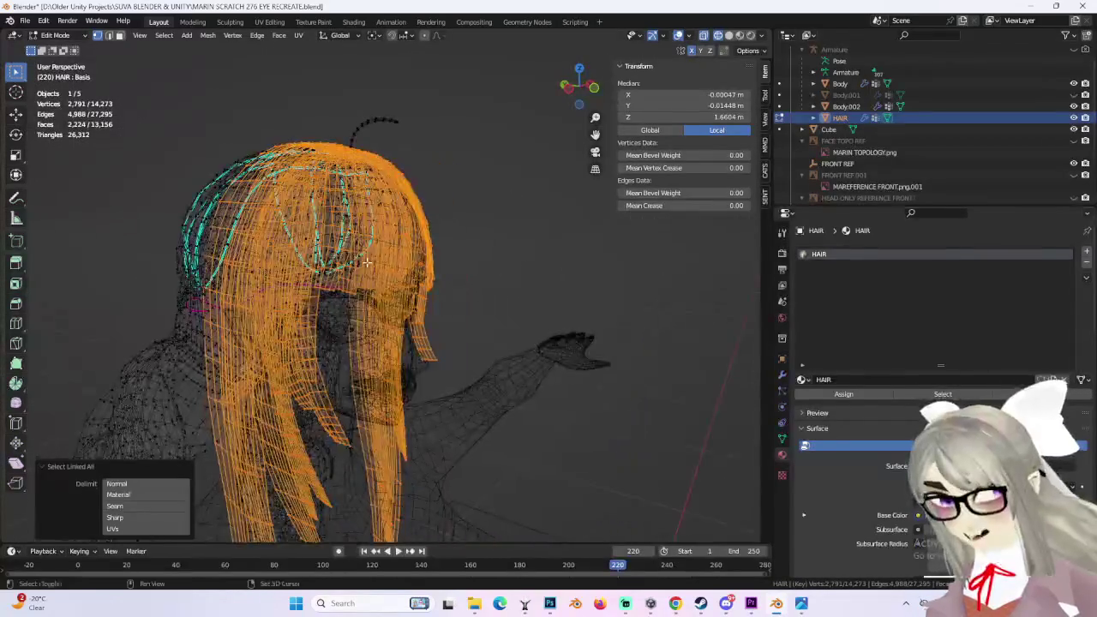
pyautogui.moveTo(292, 131); pyautogui.dragTo(411, 210)
pyautogui.hotkey('ctrl', 'l')
pyautogui.moveTo(379, 220)
pyautogui.mouseDown(button='middle')
pyautogui.moveTo(417, 246)
pyautogui.moveTo(532, 222)
pyautogui.moveTo(503, 255)
pyautogui.moveTo(492, 249)
pyautogui.moveTo(462, 272)
pyautogui.mouseUp(button='middle')
# Step: Separate the selected bangs into HAIR.001 and select that object in Object Mode
pyautogui.press('p')
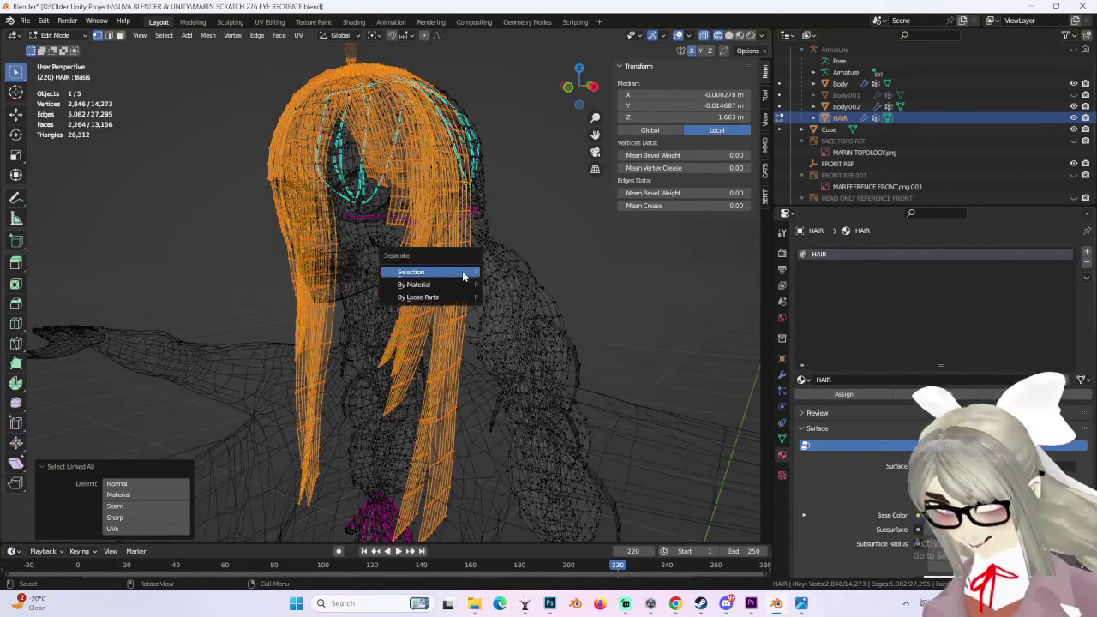
pyautogui.click(458, 272)
pyautogui.click(58, 50)
pyautogui.click(846, 129)
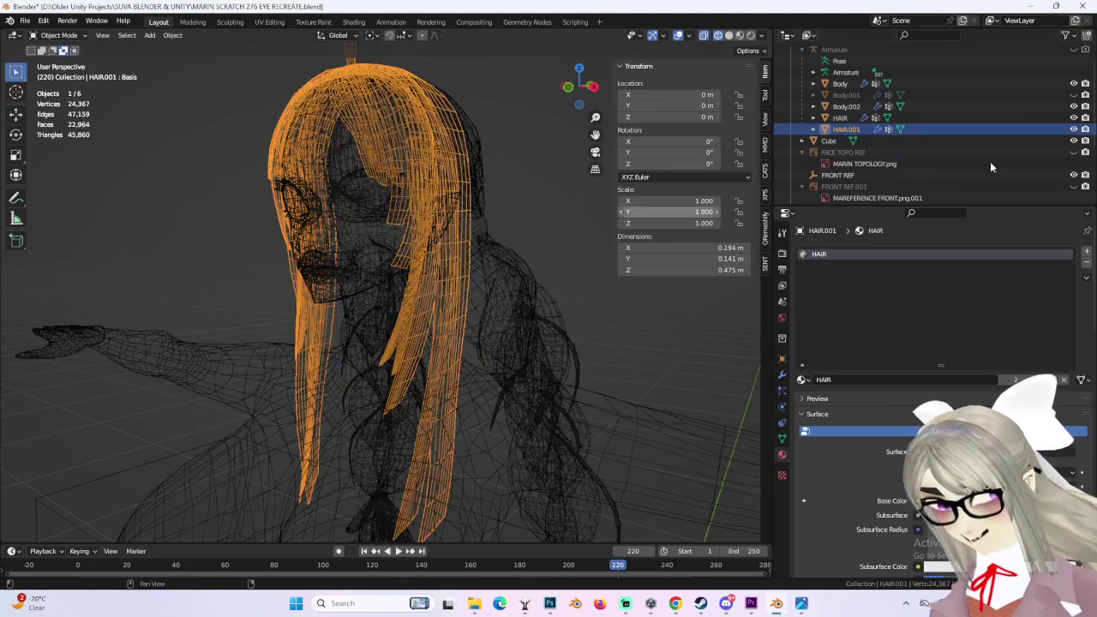
# Step: Hide HAIR.001, select HAIR, and enter Edit Mode in solid shading
pyautogui.click(1074, 129)
pyautogui.click(840, 118)
pyautogui.click(728, 36)
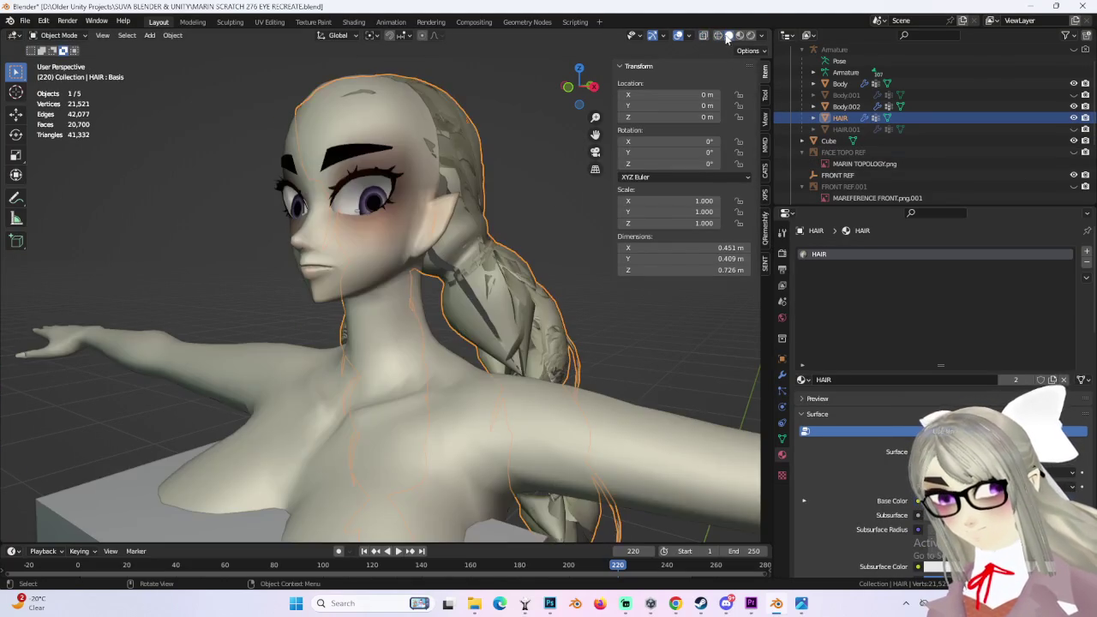
pyautogui.moveTo(369, 258); pyautogui.dragTo(428, 216, button='middle')
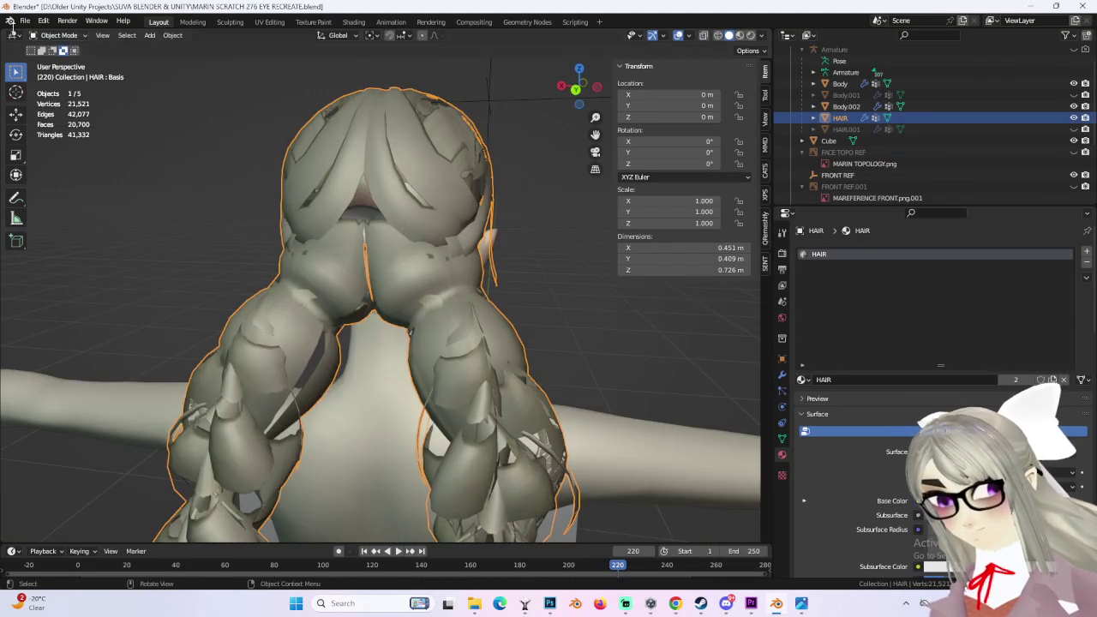
pyautogui.click(58, 61)
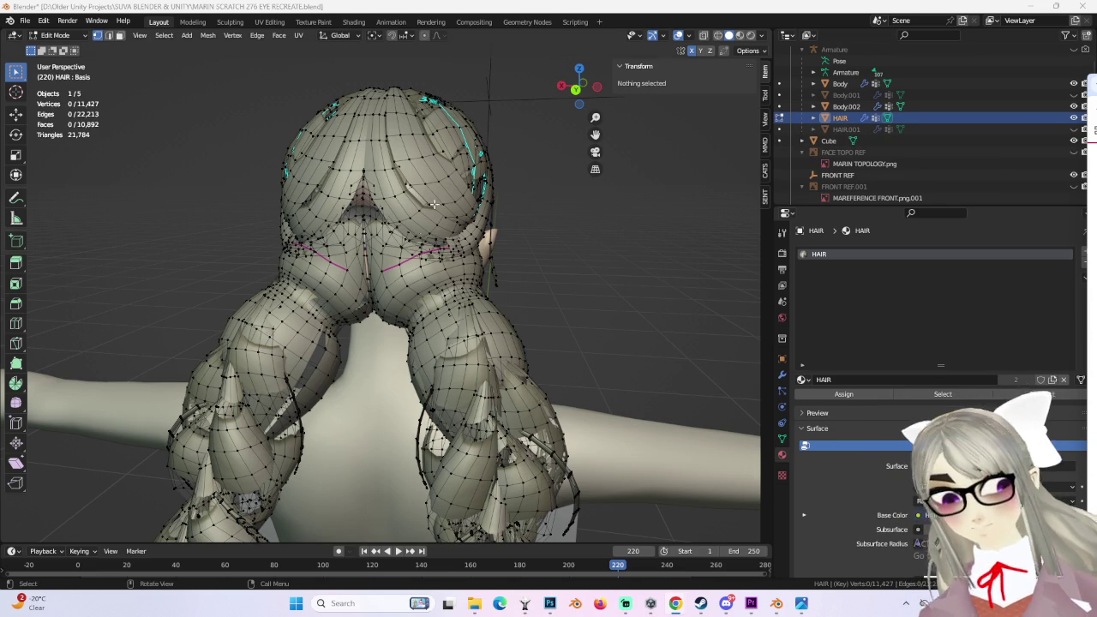
# Step: Select the back hair down its centre and grow it to all linked geometry
pyautogui.moveTo(443, 229)
pyautogui.mouseDown(button='middle')
pyautogui.moveTo(560, 228)
pyautogui.moveTo(660, 86)
pyautogui.mouseUp(button='middle')
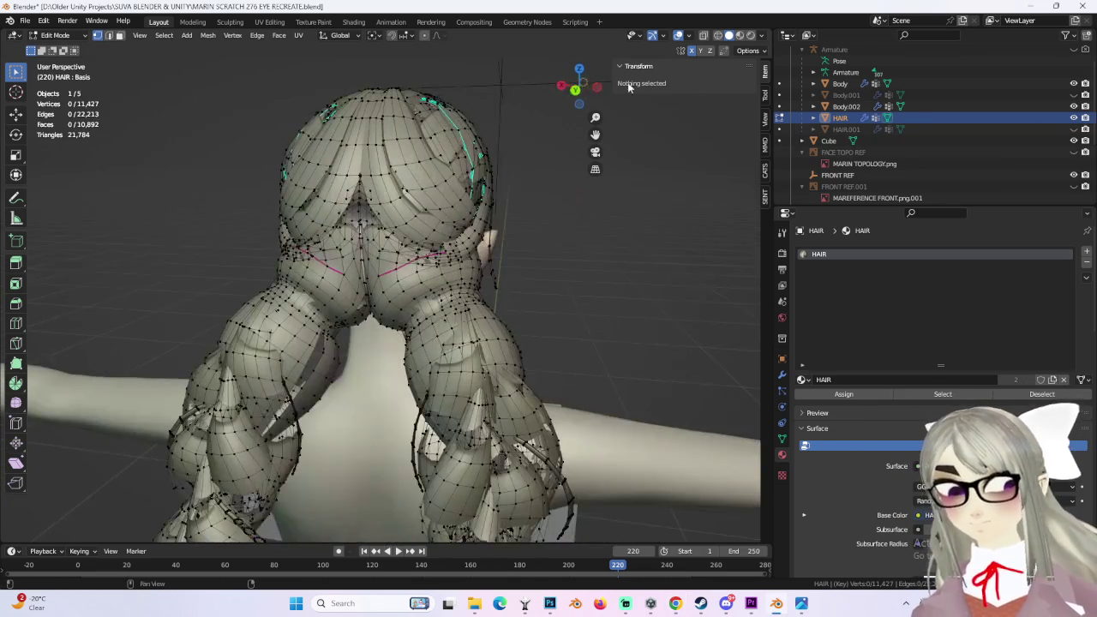
pyautogui.click(576, 90)
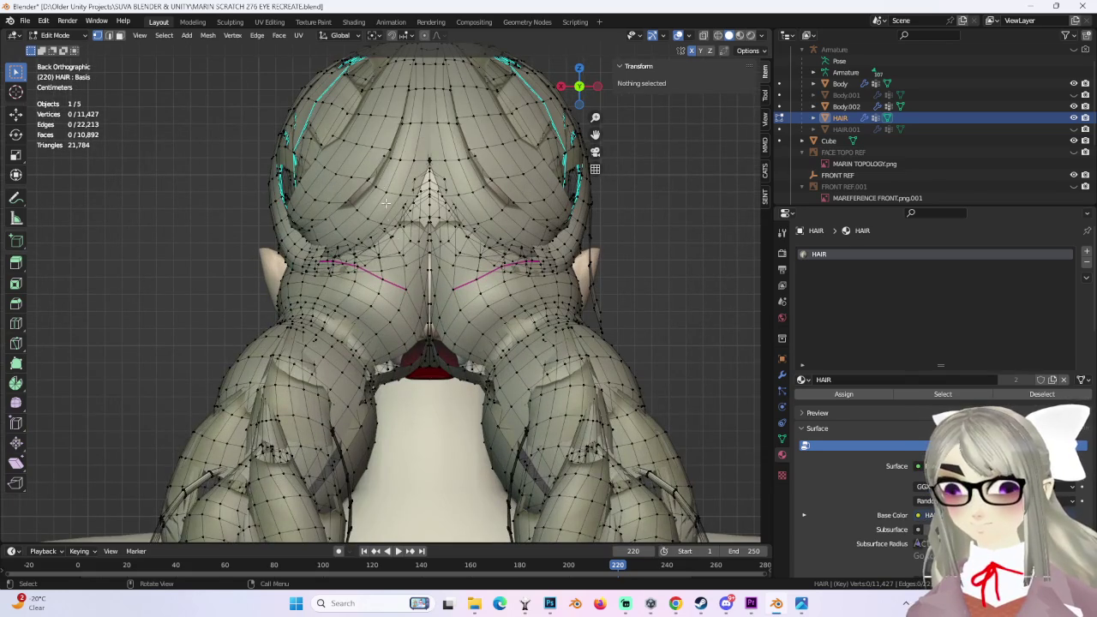
pyautogui.moveTo(369, 153); pyautogui.dragTo(497, 292)
pyautogui.moveTo(497, 292); pyautogui.dragTo(551, 273, button='middle')
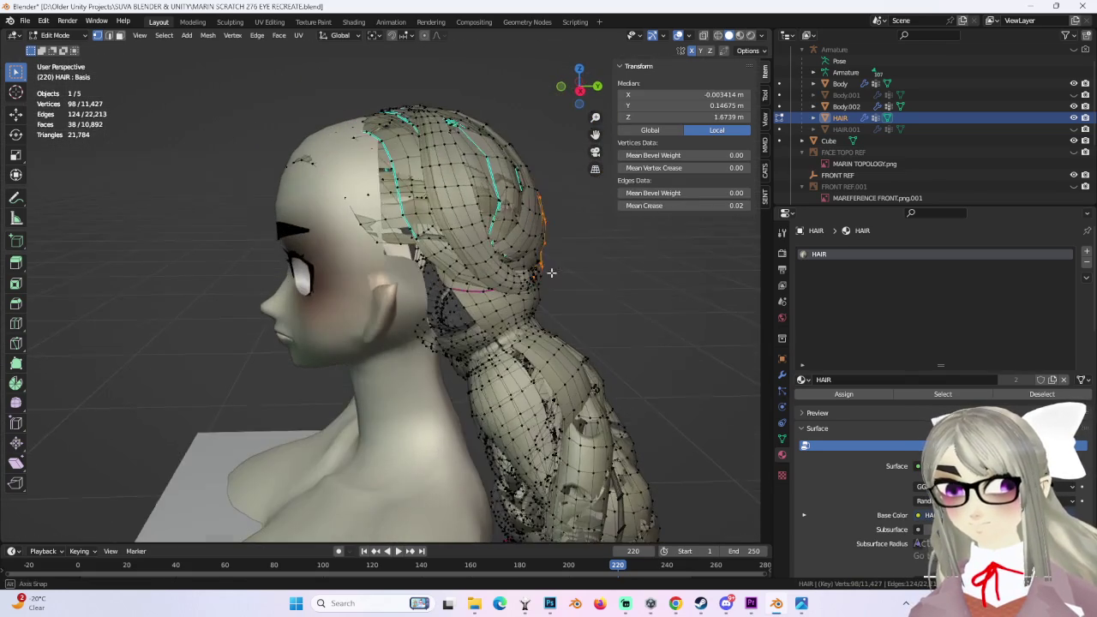
pyautogui.moveTo(481, 314)
pyautogui.mouseDown(button='middle')
pyautogui.moveTo(554, 283)
pyautogui.moveTo(548, 377)
pyautogui.moveTo(523, 291)
pyautogui.moveTo(583, 286)
pyautogui.moveTo(455, 289)
pyautogui.moveTo(494, 299)
pyautogui.moveTo(407, 266)
pyautogui.moveTo(459, 290)
pyautogui.mouseUp(button='middle')
pyautogui.hotkey('ctrl', 'l')
pyautogui.scroll(2, 420, 273)
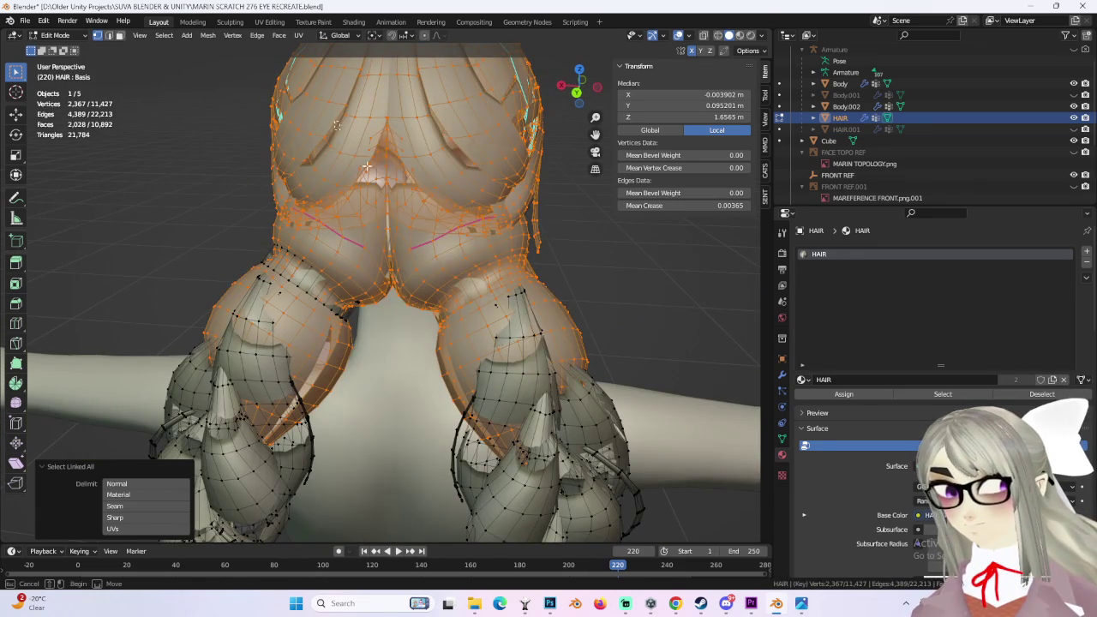
pyautogui.moveTo(341, 133); pyautogui.dragTo(452, 262)
pyautogui.hotkey('ctrl', 'l')
# Step: Add the remaining back hair in right wireframe view and separate it into HAIR.002
pyautogui.moveTo(528, 270); pyautogui.dragTo(557, 171, button='middle')
pyautogui.click(598, 86)
pyautogui.click(719, 35)
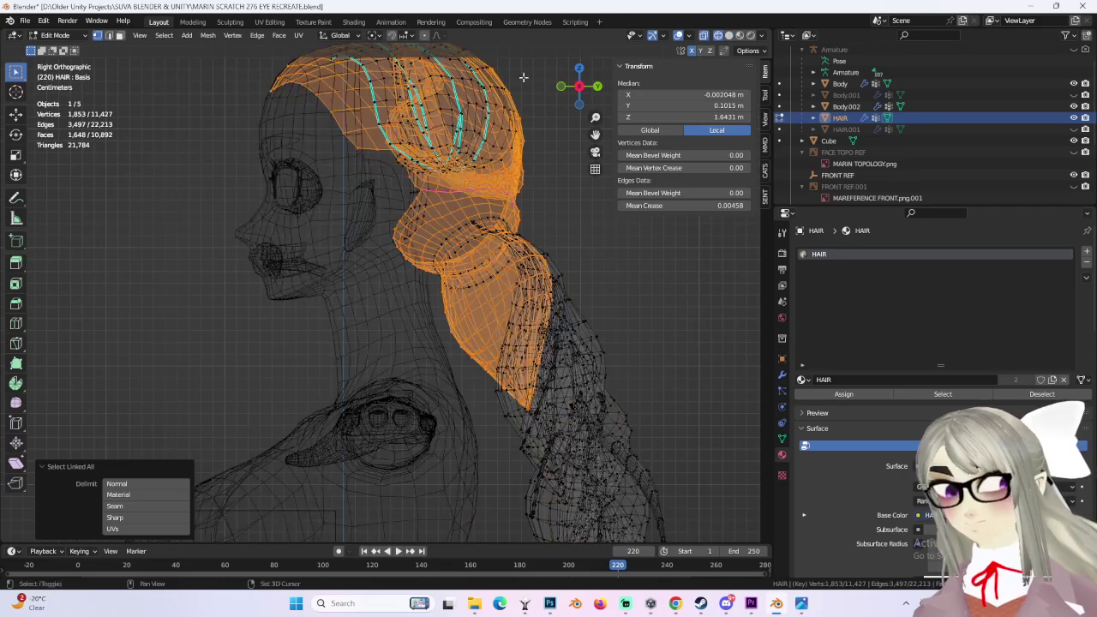
pyautogui.keyDown('shift'); pyautogui.scroll(5, 292, 93); pyautogui.keyUp('shift')
pyautogui.moveTo(433, 146); pyautogui.dragTo(512, 248)
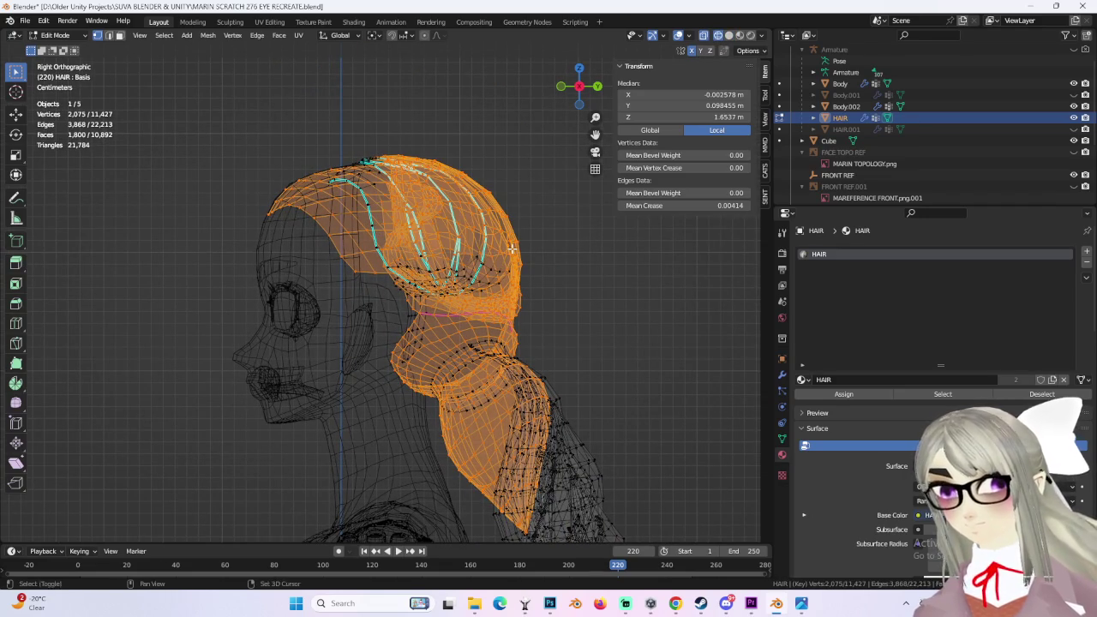
pyautogui.hotkey('ctrl', 'l')
pyautogui.moveTo(493, 204); pyautogui.dragTo(462, 224, button='middle')
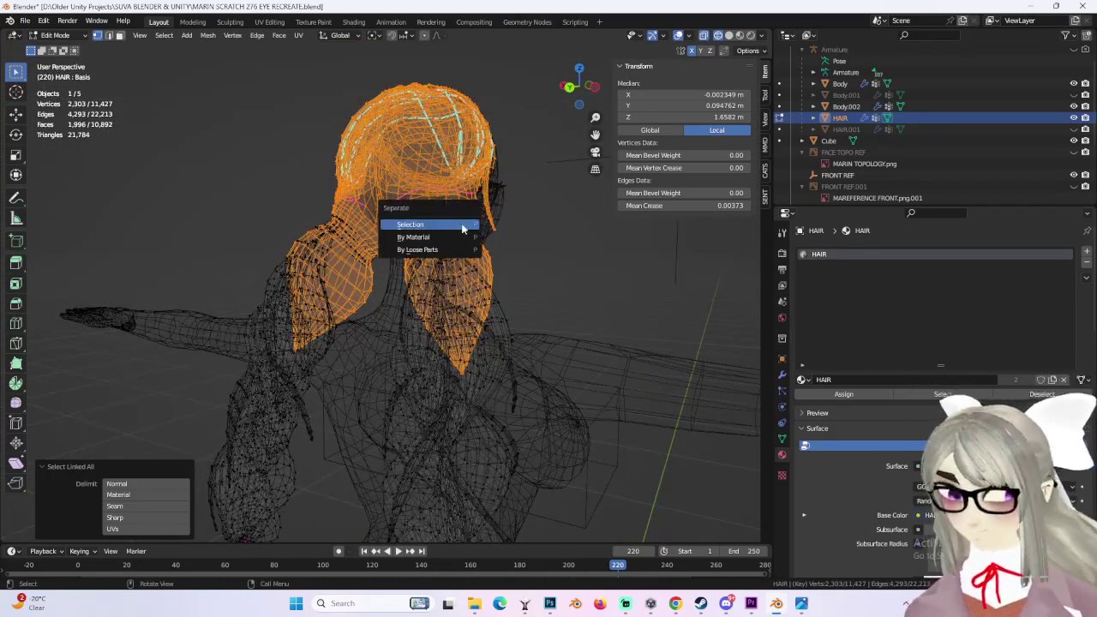
pyautogui.click(462, 226)
pyautogui.click(75, 52)
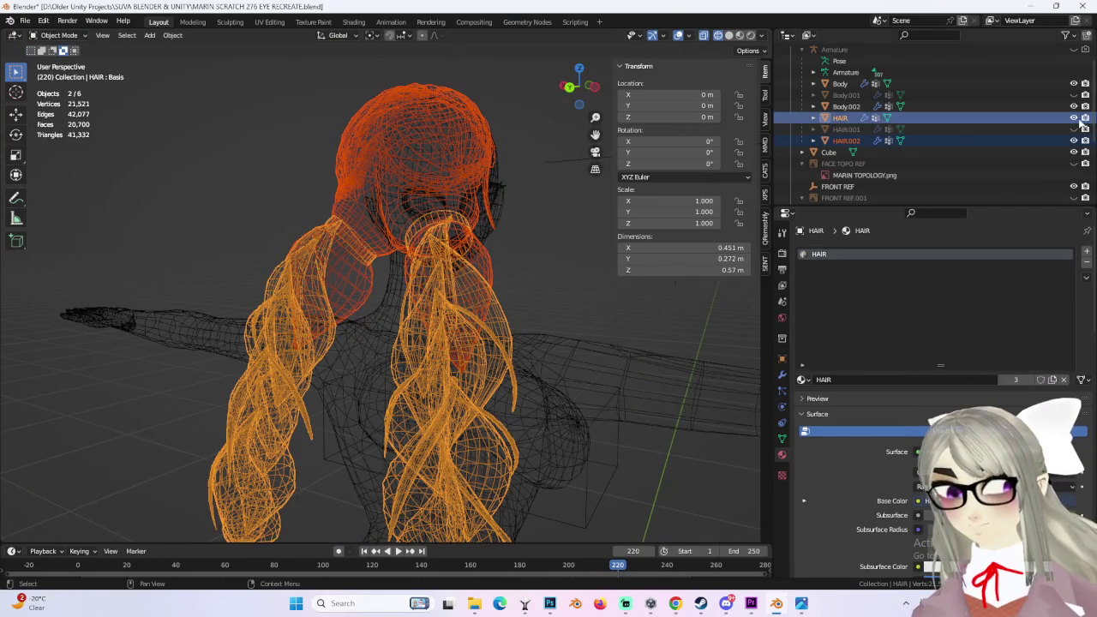
# Step: Hide HAIR, make HAIR.002 active, and open its mesh in Edit Mode with solid shading
pyautogui.click(1073, 118)
pyautogui.click(487, 277)
pyautogui.moveTo(366, 257)
pyautogui.mouseDown(button='middle')
pyautogui.moveTo(487, 278)
pyautogui.moveTo(433, 201)
pyautogui.moveTo(507, 228)
pyautogui.moveTo(400, 232)
pyautogui.moveTo(458, 208)
pyautogui.moveTo(423, 255)
pyautogui.moveTo(403, 245)
pyautogui.mouseUp(button='middle')
pyautogui.scroll(5, 480, 200)
pyautogui.scroll(3, 499, 294)
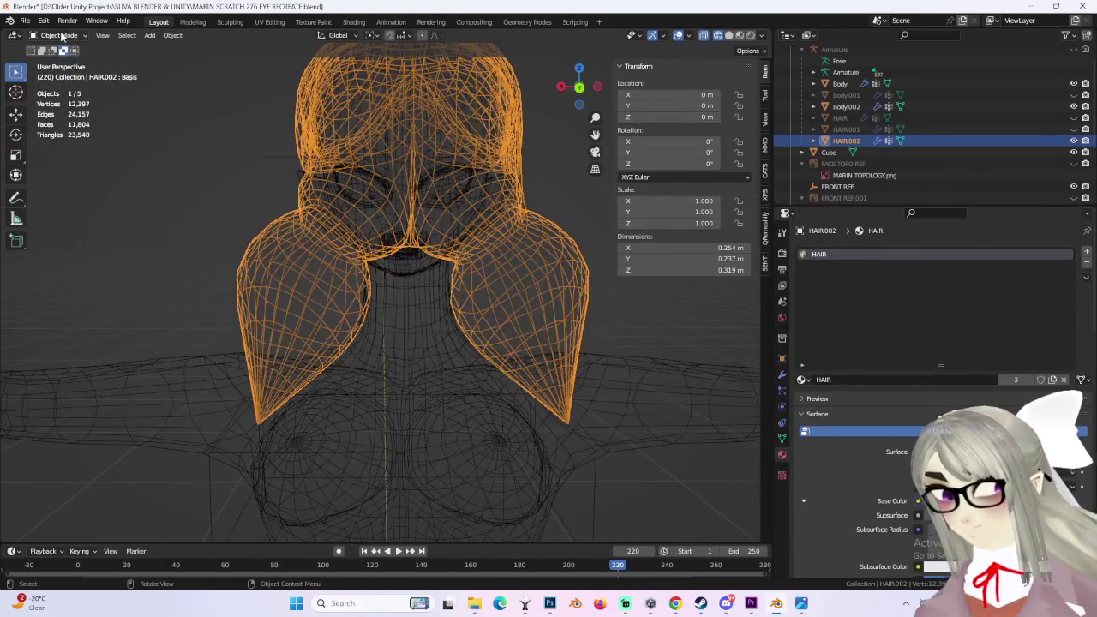
pyautogui.click(62, 62)
pyautogui.moveTo(414, 335)
pyautogui.mouseDown(button='middle')
pyautogui.moveTo(455, 358)
pyautogui.moveTo(524, 334)
pyautogui.moveTo(443, 335)
pyautogui.moveTo(463, 325)
pyautogui.moveTo(472, 295)
pyautogui.moveTo(566, 318)
pyautogui.moveTo(612, 314)
pyautogui.moveTo(618, 340)
pyautogui.moveTo(461, 336)
pyautogui.moveTo(428, 294)
pyautogui.moveTo(454, 325)
pyautogui.moveTo(444, 355)
pyautogui.moveTo(338, 71)
pyautogui.mouseUp(button='middle')
pyautogui.click(739, 35)
pyautogui.scroll(5, 472, 345)
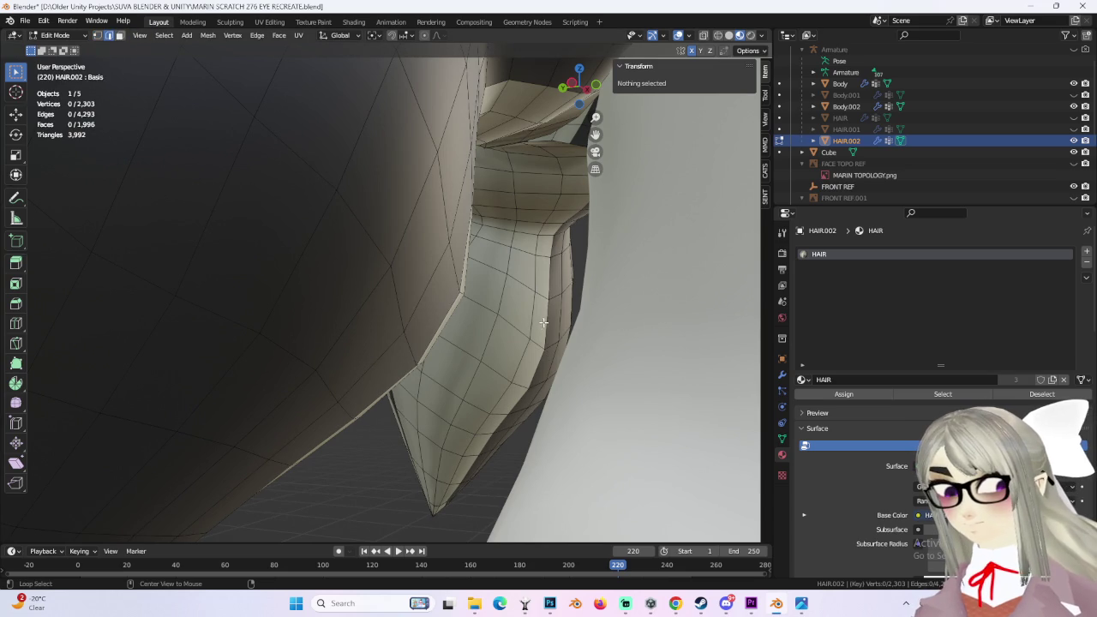
# Step: Mark the edge loops where the pigtails meet the head as UV seams
pyautogui.keyDown('alt'); pyautogui.click(543, 322); pyautogui.keyUp('alt')
pyautogui.moveTo(542, 323)
pyautogui.mouseDown(button='middle')
pyautogui.moveTo(558, 375)
pyautogui.moveTo(415, 349)
pyautogui.moveTo(578, 366)
pyautogui.moveTo(465, 374)
pyautogui.moveTo(372, 361)
pyautogui.mouseUp(button='middle')
pyautogui.scroll(-3, 548, 342)
pyautogui.scroll(5, 558, 376)
pyautogui.scroll(-3, 415, 350)
pyautogui.keyDown('alt'); pyautogui.moveTo(334, 393); pyautogui.dragTo(395, 381, button='middle'); pyautogui.keyUp('alt')
pyautogui.scroll(3, 428, 374)
pyautogui.scroll(2, 459, 366)
pyautogui.scroll(2, 459, 366)
pyautogui.scroll(2, 374, 384)
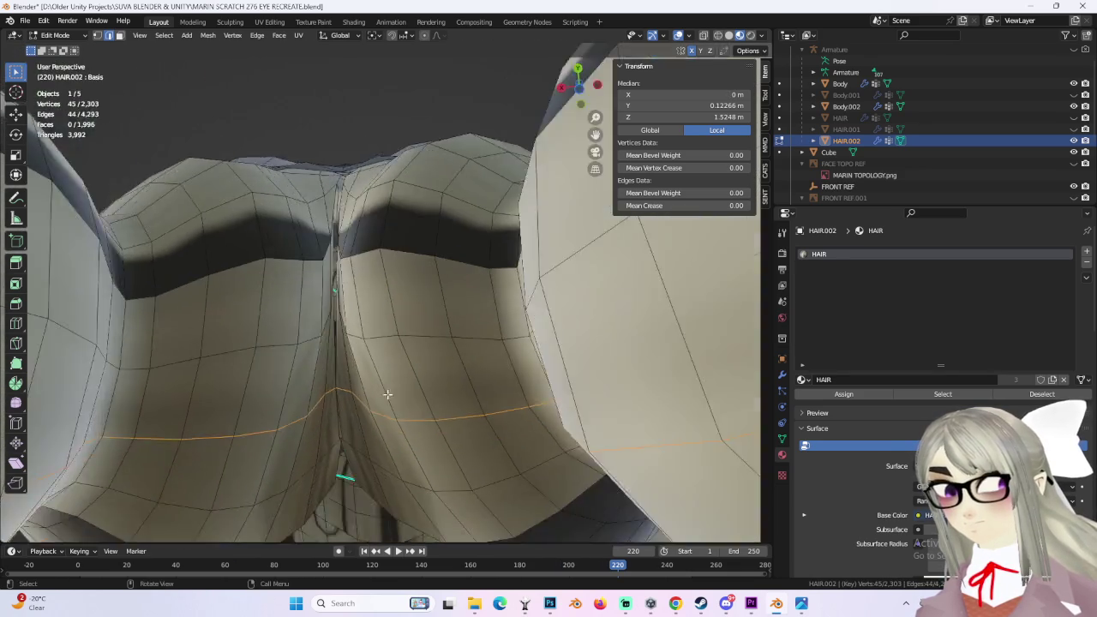
pyautogui.scroll(2, 417, 372)
pyautogui.scroll(1, 428, 367)
pyautogui.scroll(-2, 429, 368)
pyautogui.scroll(-3, 392, 372)
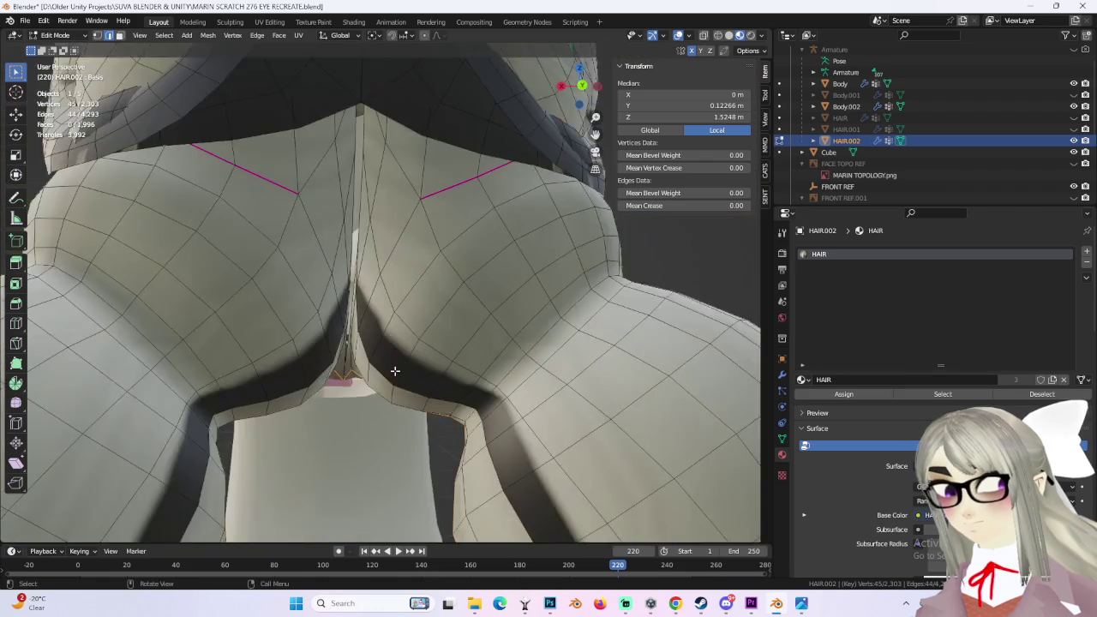
pyautogui.scroll(-2, 411, 377)
pyautogui.scroll(2, 431, 383)
pyautogui.scroll(2, 429, 377)
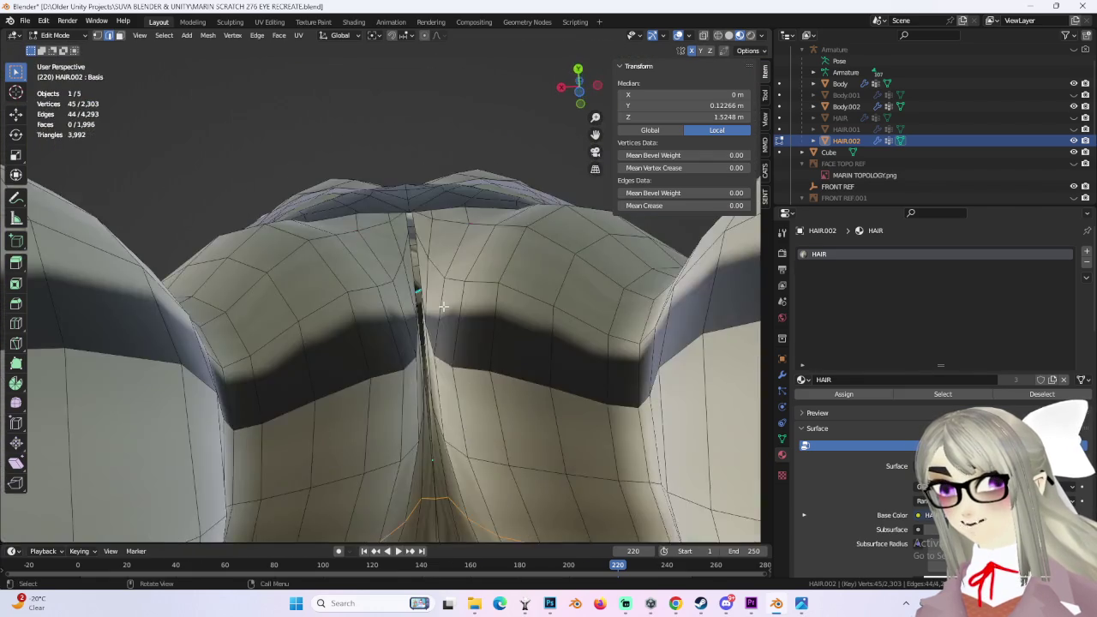
pyautogui.scroll(2, 421, 318)
pyautogui.moveTo(421, 318)
pyautogui.mouseDown(button='middle')
pyautogui.moveTo(407, 276)
pyautogui.moveTo(446, 342)
pyautogui.moveTo(480, 368)
pyautogui.moveTo(369, 369)
pyautogui.moveTo(439, 417)
pyautogui.mouseUp(button='middle')
pyautogui.scroll(3, 480, 368)
pyautogui.scroll(-1, 500, 385)
pyautogui.scroll(4, 369, 369)
pyautogui.scroll(-4, 361, 367)
pyautogui.hotkey('ctrl', 'e')
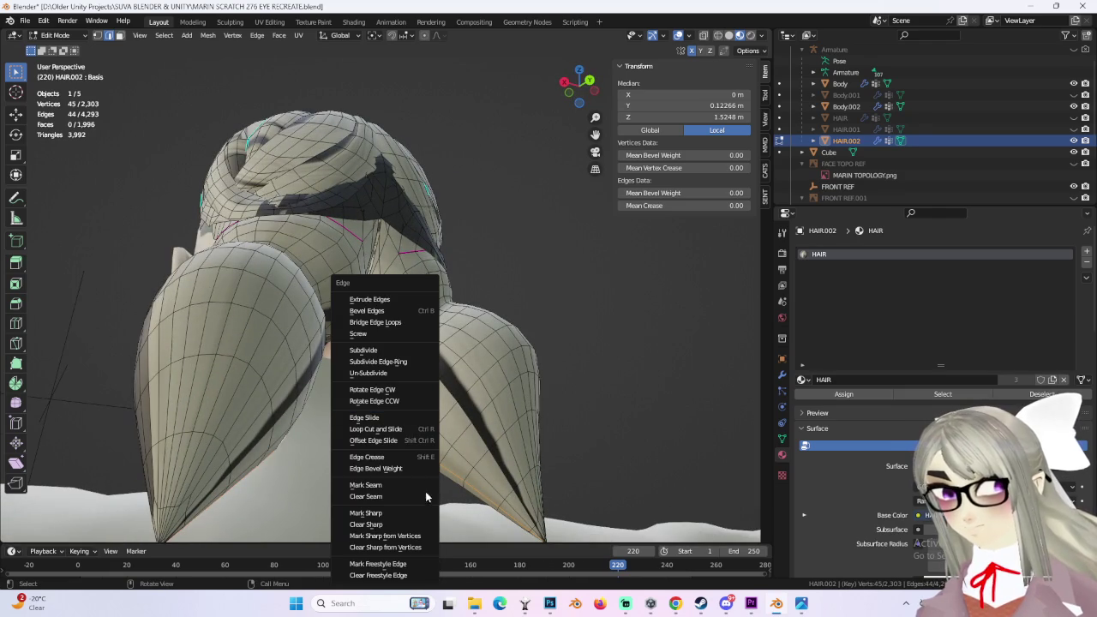
pyautogui.click(421, 491)
pyautogui.moveTo(421, 492)
pyautogui.mouseDown(button='middle')
pyautogui.moveTo(541, 385)
pyautogui.moveTo(448, 443)
pyautogui.moveTo(407, 378)
pyautogui.moveTo(519, 396)
pyautogui.mouseUp(button='middle')
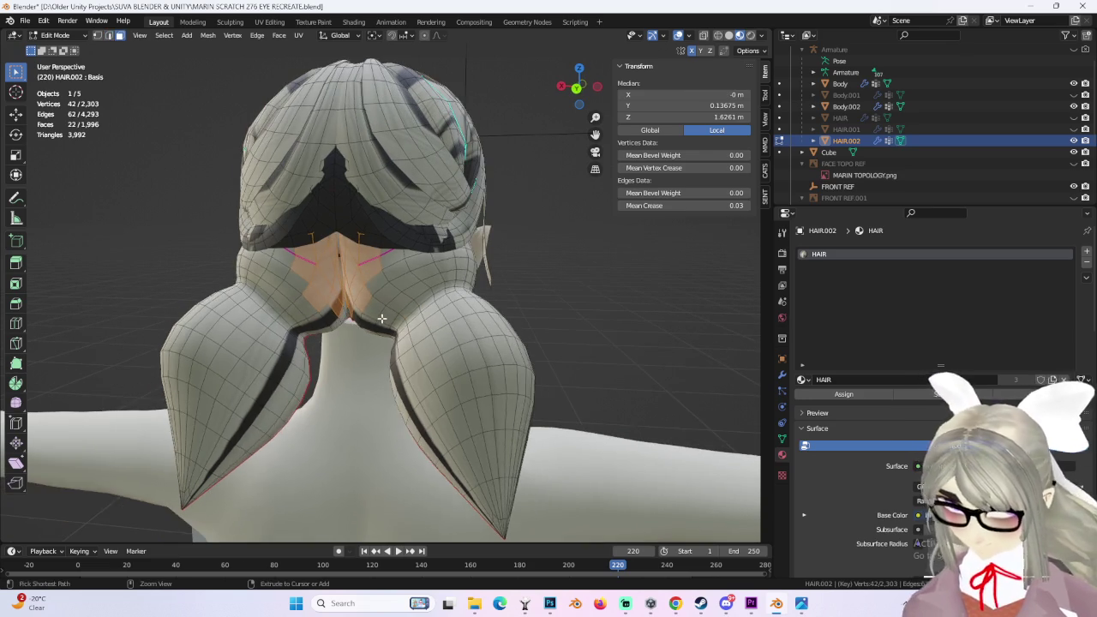
# Step: Separate the linked pigtail geometry into its own object, HAIR.003
pyautogui.hotkey('ctrl', 'l')
pyautogui.moveTo(393, 317); pyautogui.dragTo(437, 346, button='middle')
pyautogui.press('p')
pyautogui.click(437, 345)
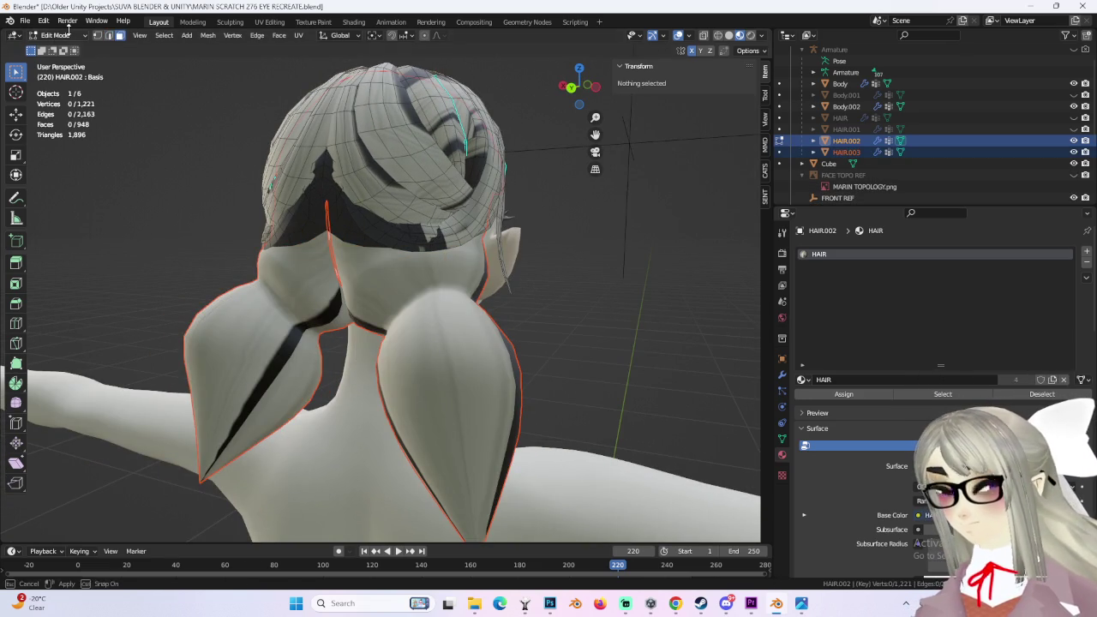
pyautogui.click(62, 48)
# Step: Switch from HAIR.002 to HAIR.003 and enter Edit Mode on the pigtails
pyautogui.click(460, 196)
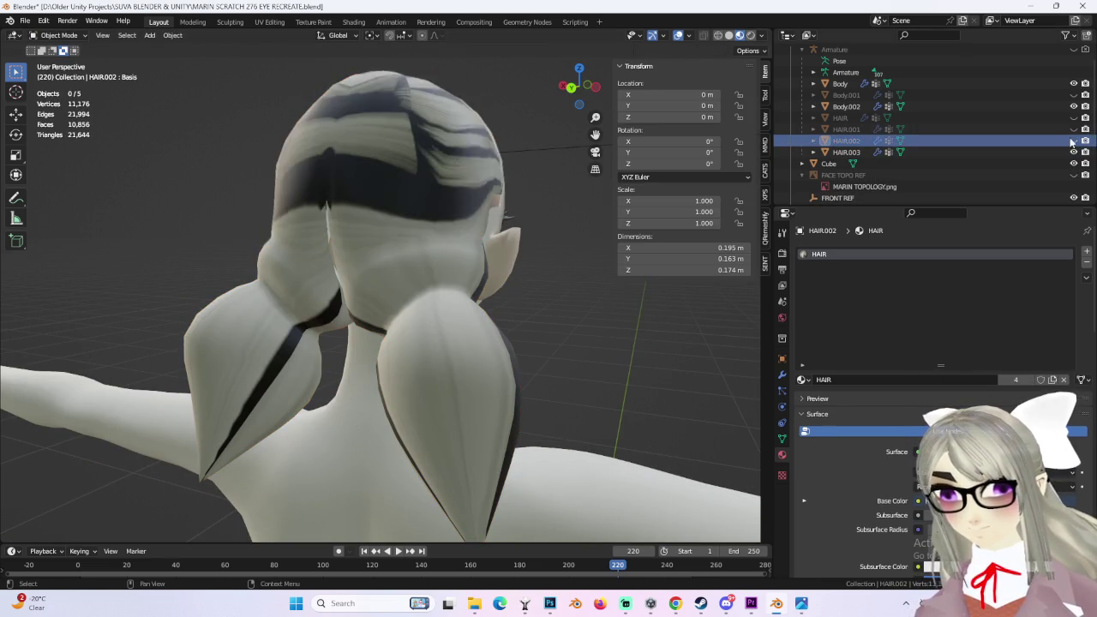
pyautogui.moveTo(514, 343); pyautogui.dragTo(360, 282, button='middle')
pyautogui.click(847, 151)
pyautogui.click(66, 62)
pyautogui.moveTo(446, 309)
pyautogui.mouseDown(button='middle')
pyautogui.moveTo(514, 277)
pyautogui.moveTo(338, 173)
pyautogui.moveTo(390, 277)
pyautogui.moveTo(421, 271)
pyautogui.moveTo(360, 221)
pyautogui.moveTo(375, 217)
pyautogui.mouseUp(button='middle')
# Step: In edge mode, select the edge loop running down the back centre of the pigtails
pyautogui.keyDown('alt'); pyautogui.click(343, 273); pyautogui.keyUp('alt')
pyautogui.click(108, 35)
pyautogui.keyDown('alt'); pyautogui.click(335, 240); pyautogui.keyUp('alt')
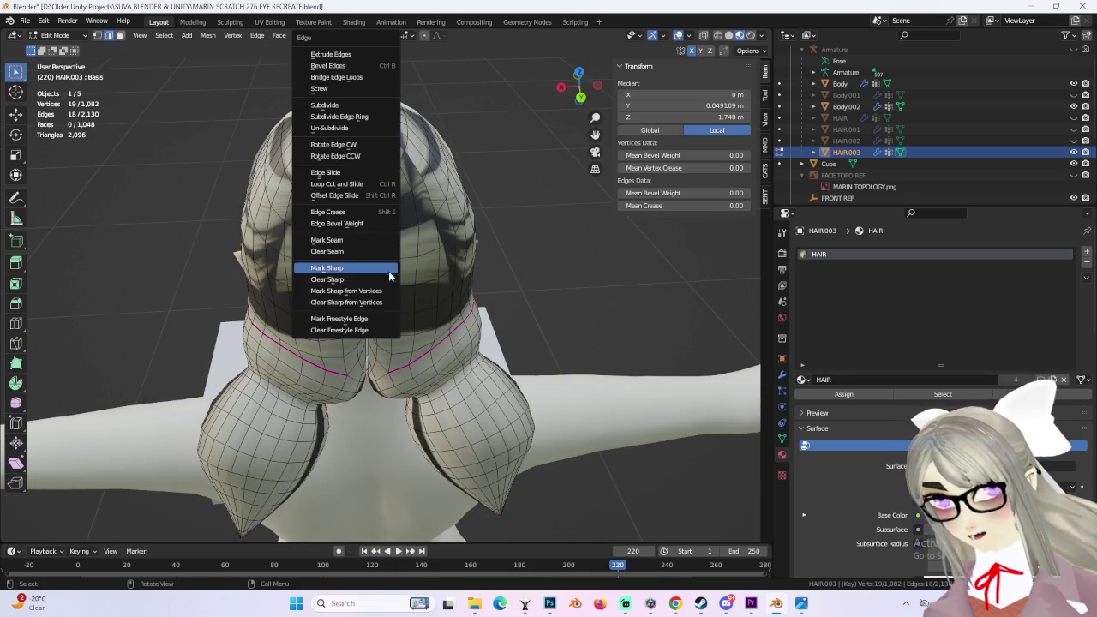
pyautogui.moveTo(542, 323)
pyautogui.mouseDown(button='middle')
pyautogui.moveTo(568, 318)
pyautogui.moveTo(489, 326)
pyautogui.moveTo(515, 281)
pyautogui.moveTo(511, 326)
pyautogui.moveTo(539, 329)
pyautogui.moveTo(466, 318)
pyautogui.moveTo(482, 324)
pyautogui.moveTo(412, 340)
pyautogui.mouseUp(button='middle')
pyautogui.scroll(3, 470, 342)
pyautogui.moveTo(343, 272); pyautogui.dragTo(330, 277, button='middle')
pyautogui.scroll(-3, 330, 277)
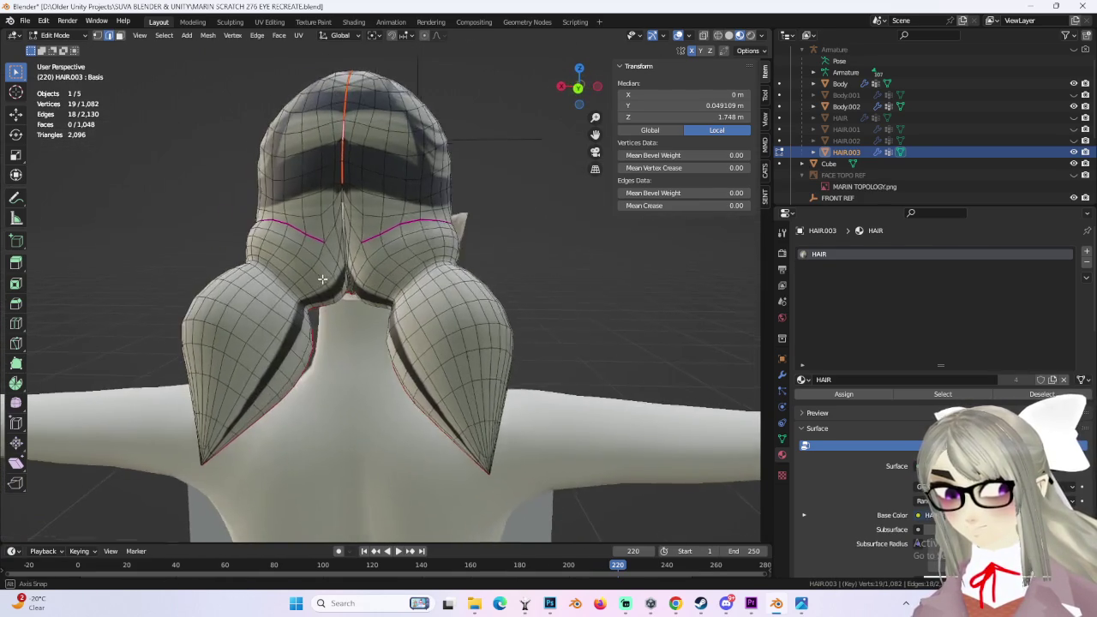
pyautogui.scroll(2, 334, 277)
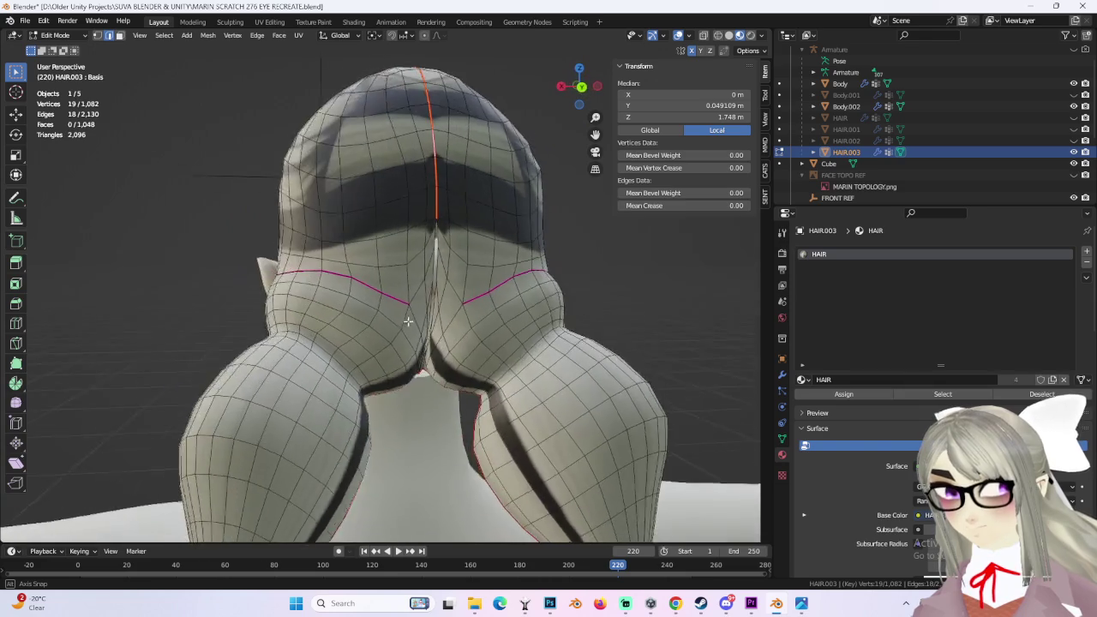
pyautogui.moveTo(369, 324)
pyautogui.mouseDown(button='middle')
pyautogui.moveTo(532, 329)
pyautogui.moveTo(384, 322)
pyautogui.moveTo(448, 326)
pyautogui.moveTo(464, 345)
pyautogui.mouseUp(button='middle')
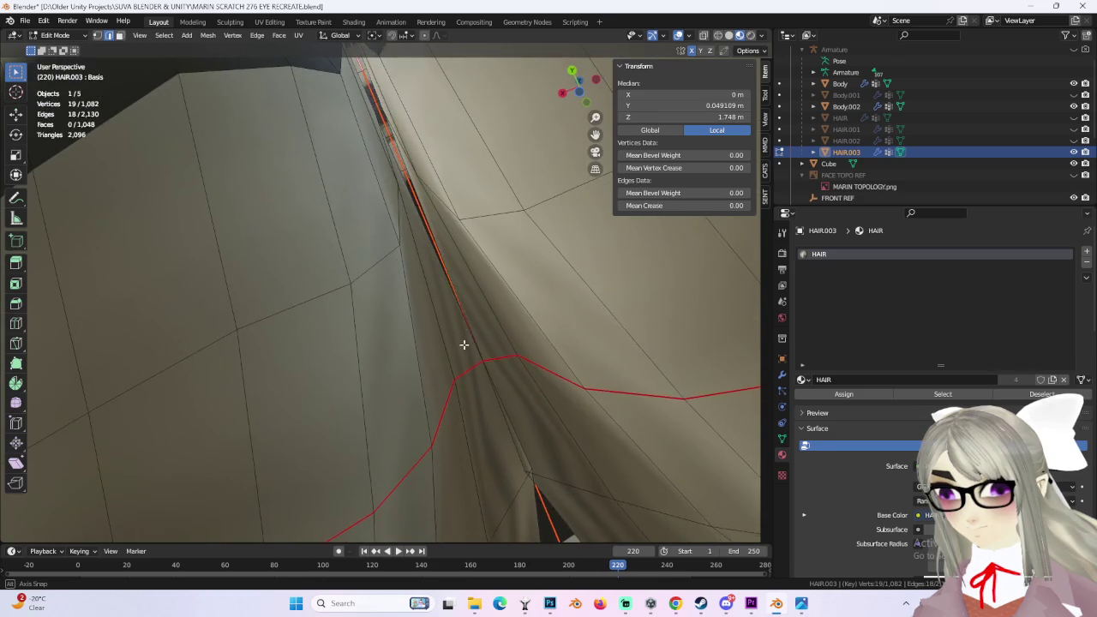
pyautogui.scroll(-5, 463, 344)
pyautogui.moveTo(521, 400)
pyautogui.mouseDown(button='middle')
pyautogui.moveTo(500, 374)
pyautogui.moveTo(436, 365)
pyautogui.moveTo(444, 323)
pyautogui.moveTo(456, 362)
pyautogui.moveTo(417, 363)
pyautogui.moveTo(472, 387)
pyautogui.moveTo(506, 352)
pyautogui.moveTo(501, 398)
pyautogui.moveTo(571, 375)
pyautogui.moveTo(465, 379)
pyautogui.moveTo(480, 377)
pyautogui.moveTo(62, 67)
pyautogui.mouseUp(button='middle')
pyautogui.scroll(-4, 447, 335)
# Step: Select the entire HAIR.003 mesh in wireframe, viewed straight from the back
pyautogui.click(718, 35)
pyautogui.press('a')
pyautogui.moveTo(446, 333); pyautogui.dragTo(480, 332, button='middle')
pyautogui.click(598, 87)
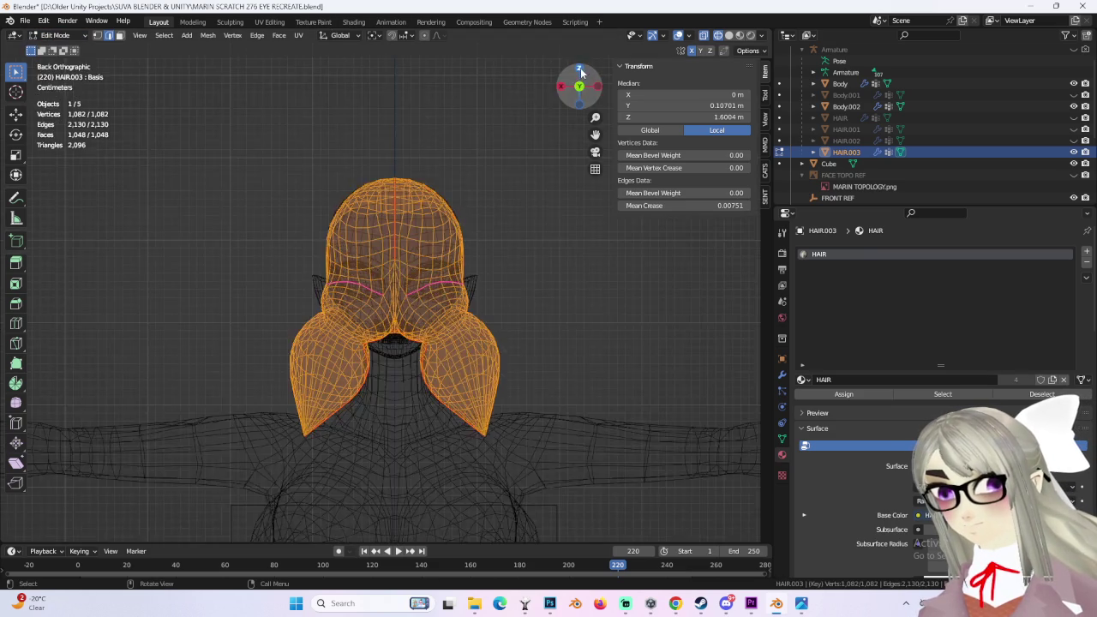
# Step: Project HAIR.003's UVs from a top view and move to UV Editing
pyautogui.click(579, 67)
pyautogui.click(299, 36)
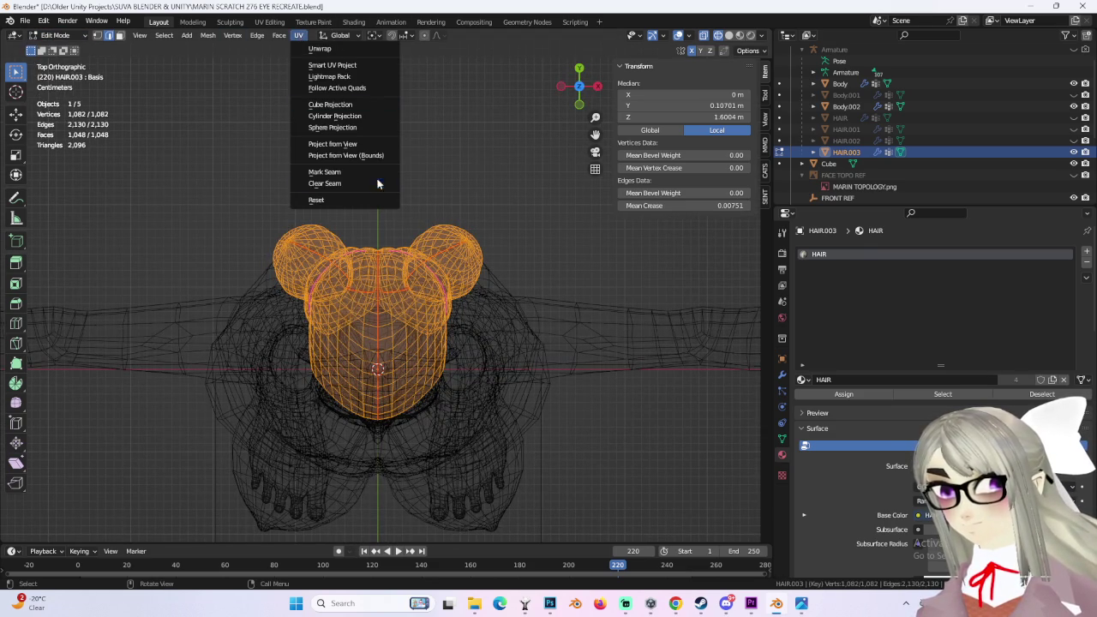
pyautogui.click(369, 143)
pyautogui.click(269, 21)
pyautogui.scroll(-4, 309, 314)
pyautogui.scroll(4, 309, 315)
# Step: Unwrap the pigtails along their seams and lay the two UV islands side by side
pyautogui.click(191, 38)
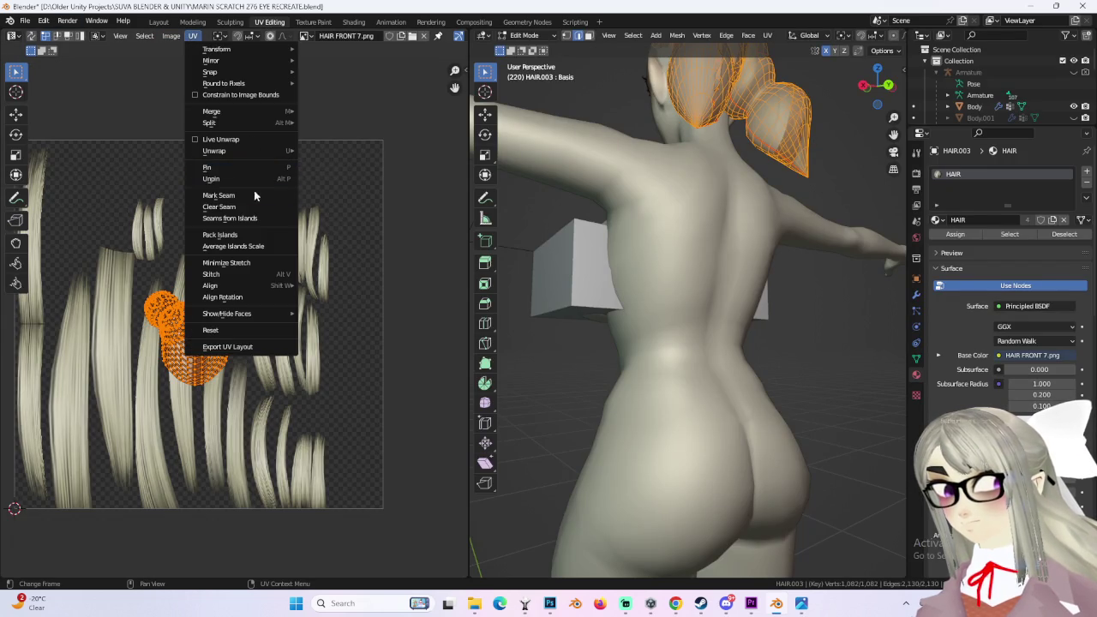
pyautogui.moveTo(215, 151)
pyautogui.click(347, 152)
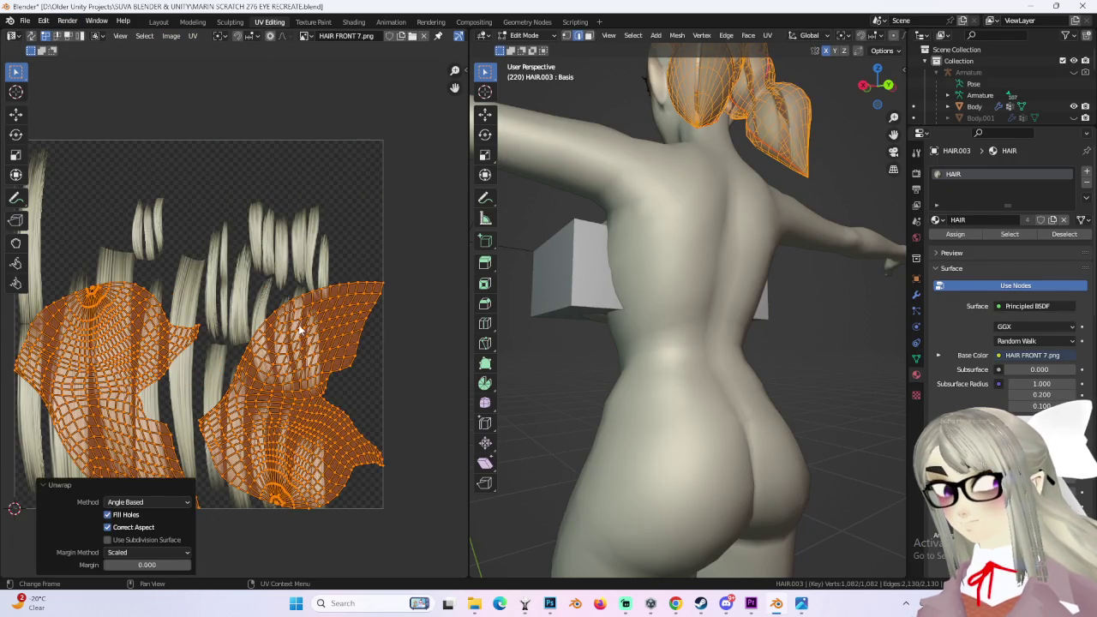
pyautogui.moveTo(300, 326); pyautogui.dragTo(304, 238, button='middle')
pyautogui.click(320, 183)
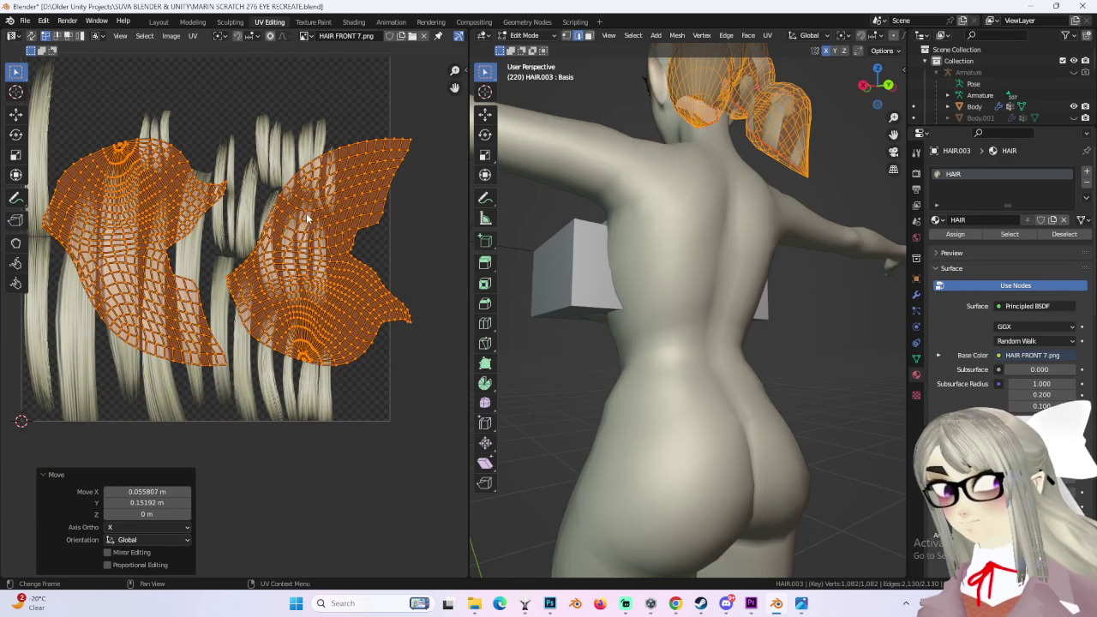
pyautogui.moveTo(323, 198); pyautogui.dragTo(432, 281)
pyautogui.hotkey('ctrl', 'l')
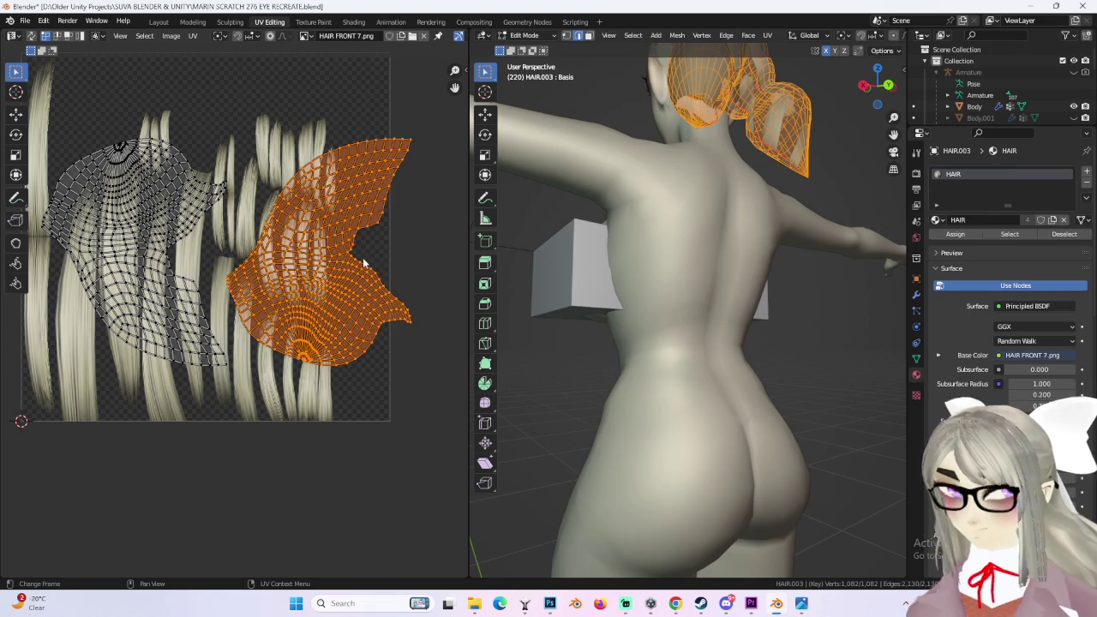
pyautogui.press('g')
pyautogui.click(324, 299)
# Step: Scale both UV islands down to 0.842 over the HAIR FRONT 7.png texture
pyautogui.scroll(-1, 324, 299)
pyautogui.scroll(-1, 323, 299)
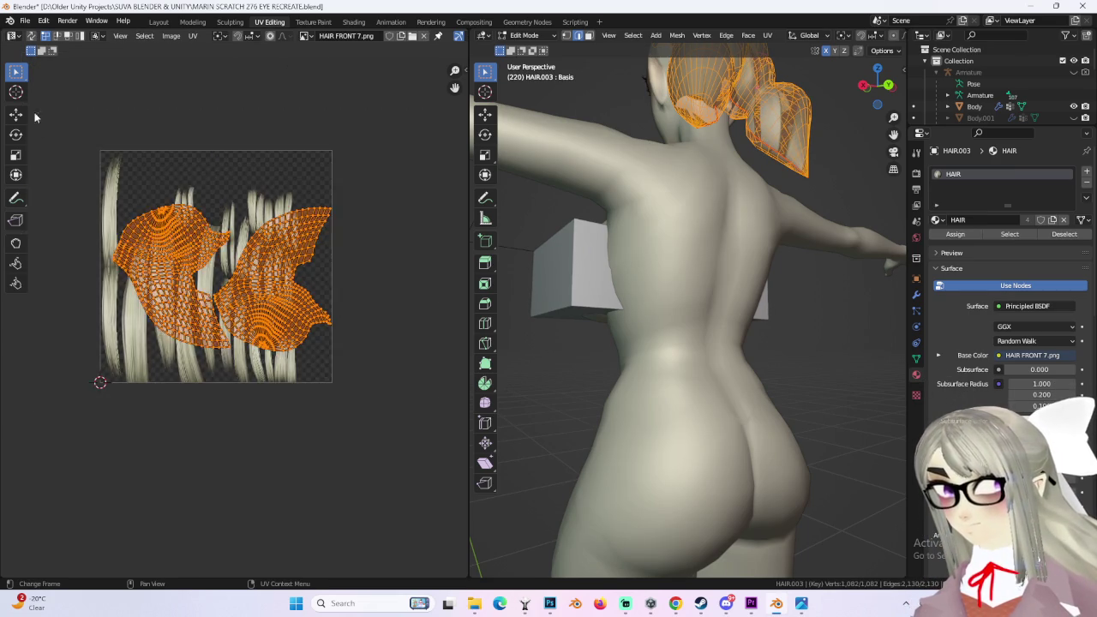
pyautogui.press('a')
pyautogui.scroll(3, 324, 299)
pyautogui.scroll(-2, 343, 326)
pyautogui.press('s')
pyautogui.click(364, 345)
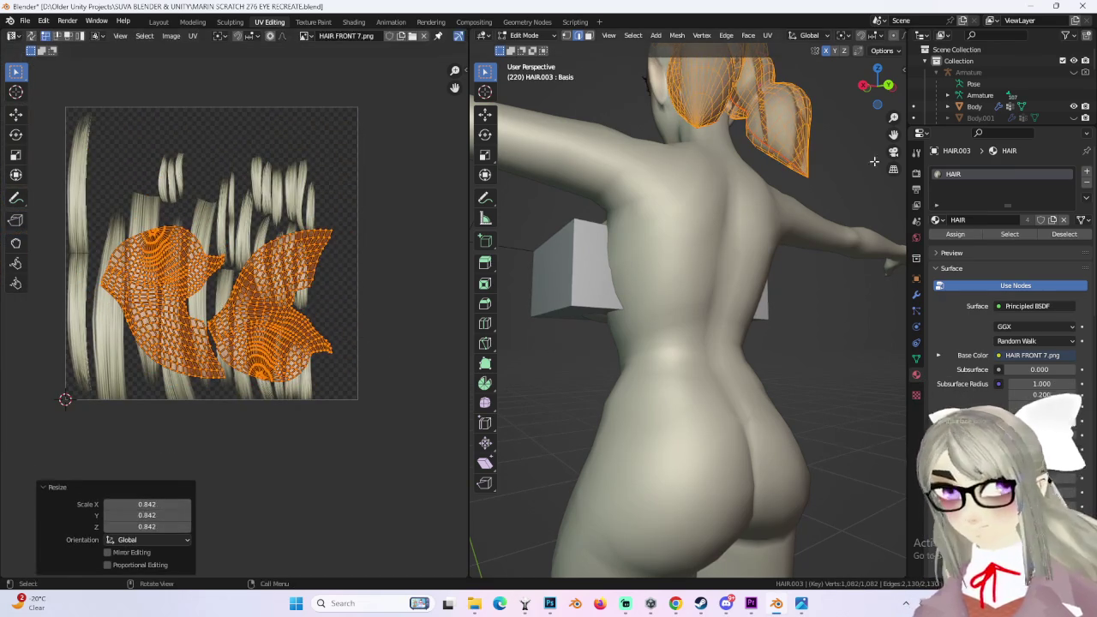
# Step: Add a new material slot to HAIR.003 with a new material, and rename it HAIR 2
pyautogui.click(1087, 174)
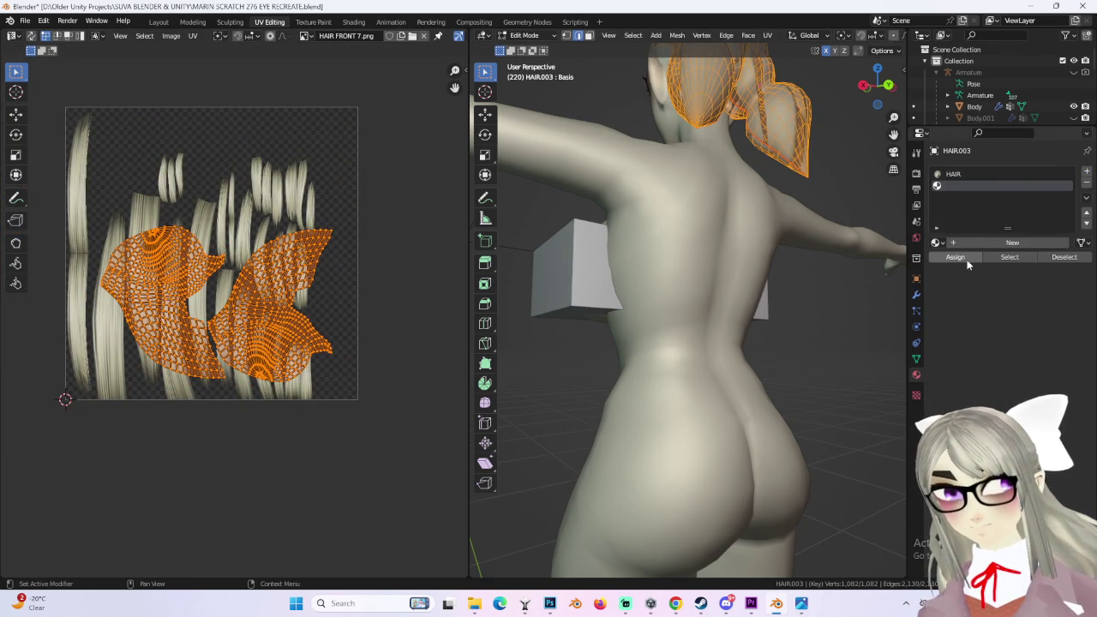
pyautogui.click(992, 244)
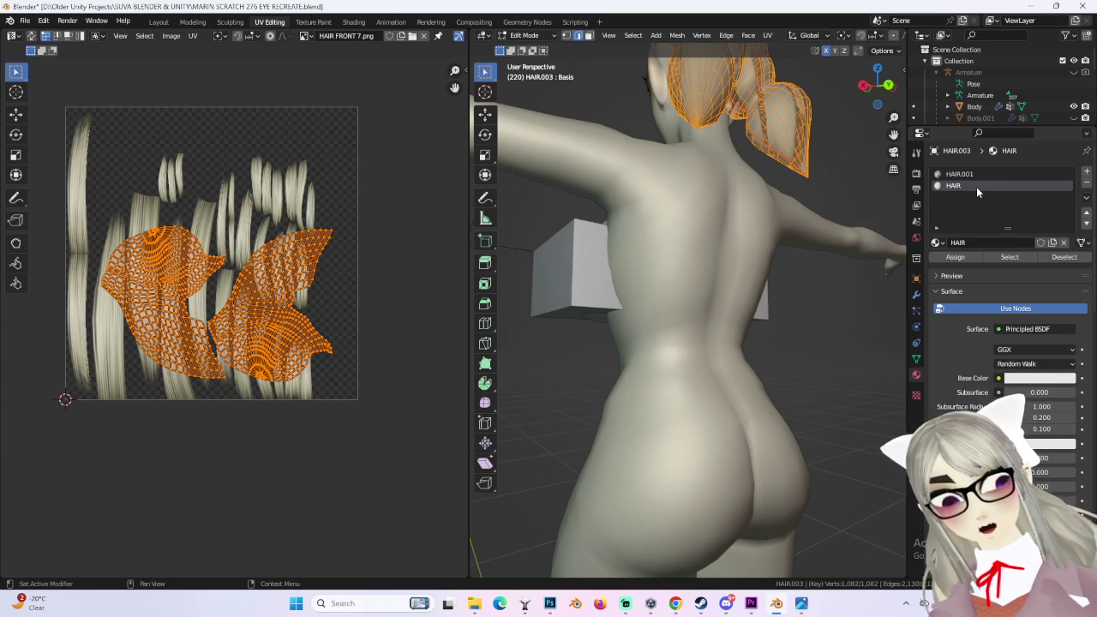
pyautogui.doubleClick(972, 174)
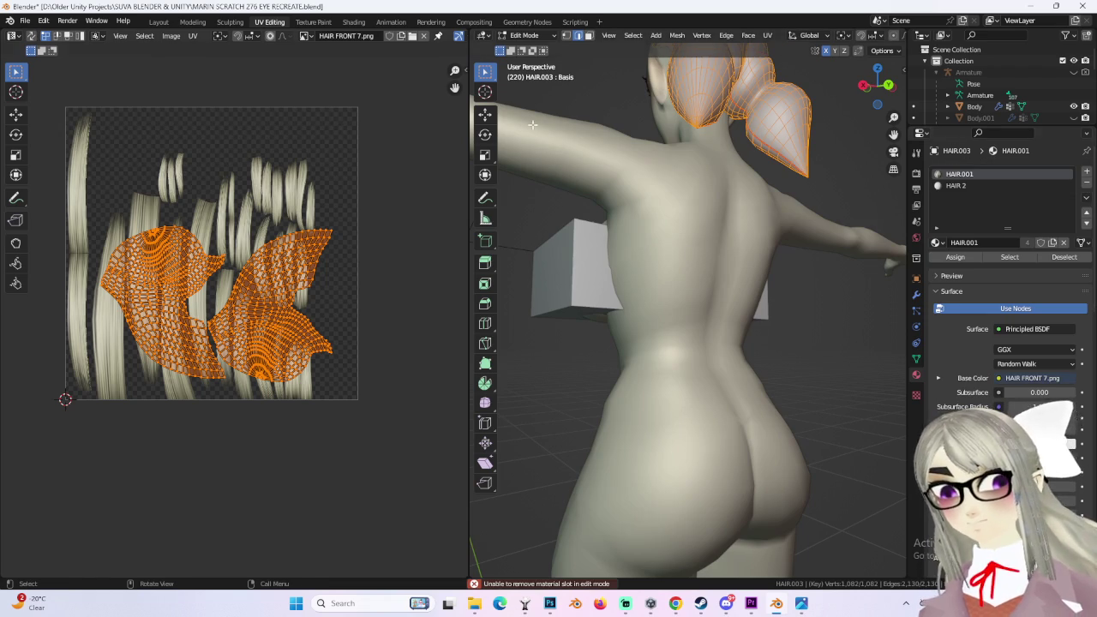
# Step: Remove the HAIR.001 material slot in Object Mode, then return to Edit Mode
pyautogui.click(531, 49)
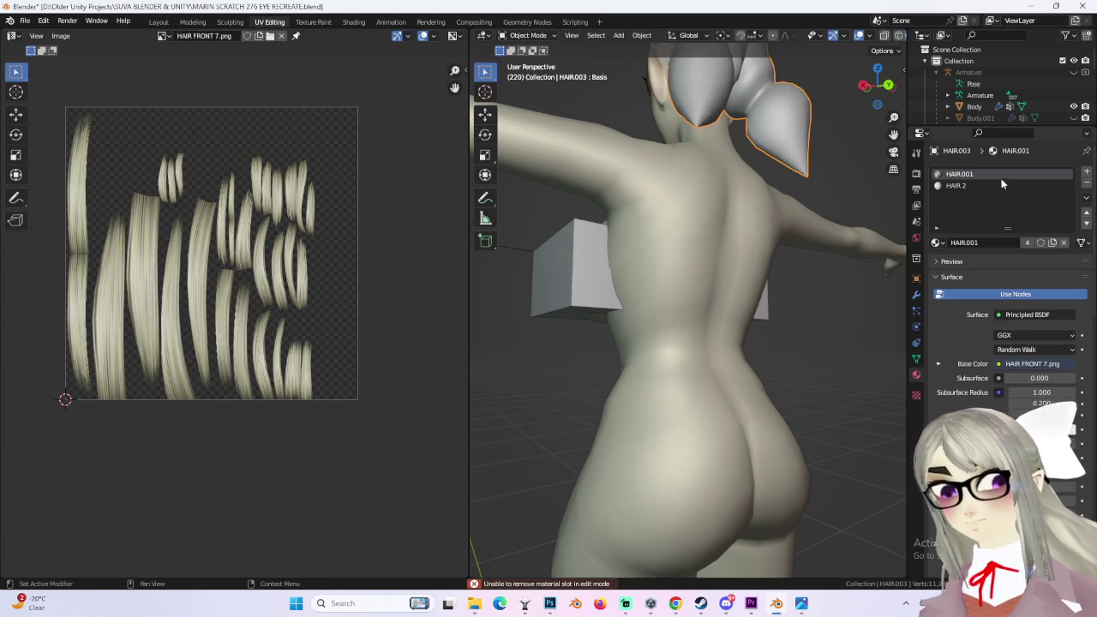
pyautogui.click(1087, 184)
pyautogui.moveTo(525, 185)
pyautogui.mouseDown(button='middle')
pyautogui.moveTo(748, 185)
pyautogui.moveTo(501, 293)
pyautogui.mouseUp(button='middle')
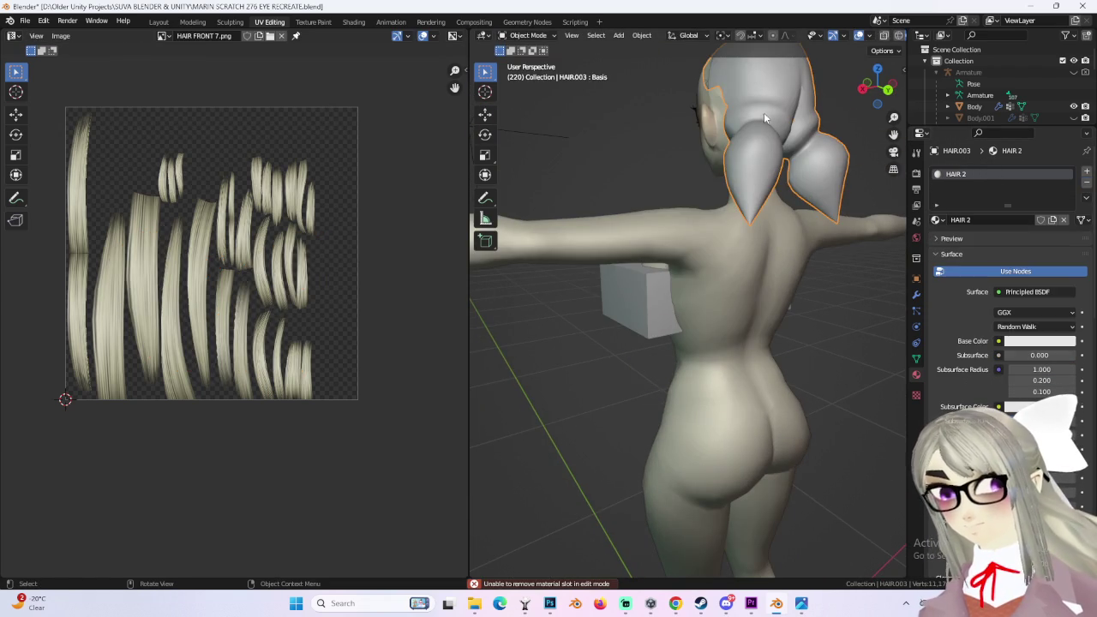
pyautogui.click(531, 60)
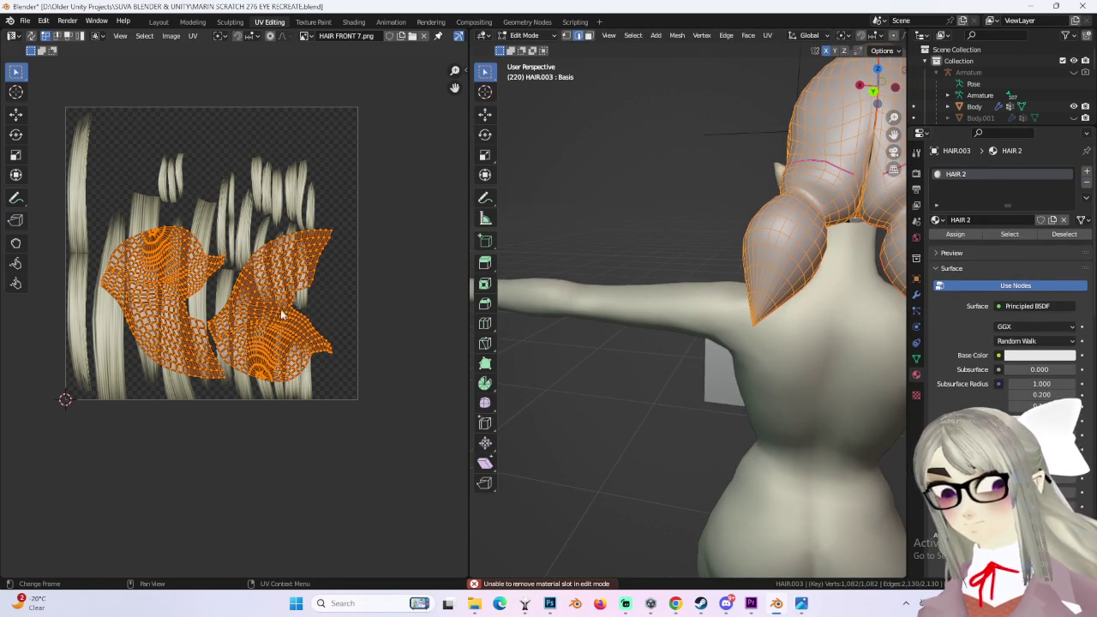
# Step: Move the pigtail UV islands up, scale them to 0.5, and reposition them over the upper strands
pyautogui.scroll(-1, 290, 302)
pyautogui.moveTo(290, 301); pyautogui.dragTo(298, 227)
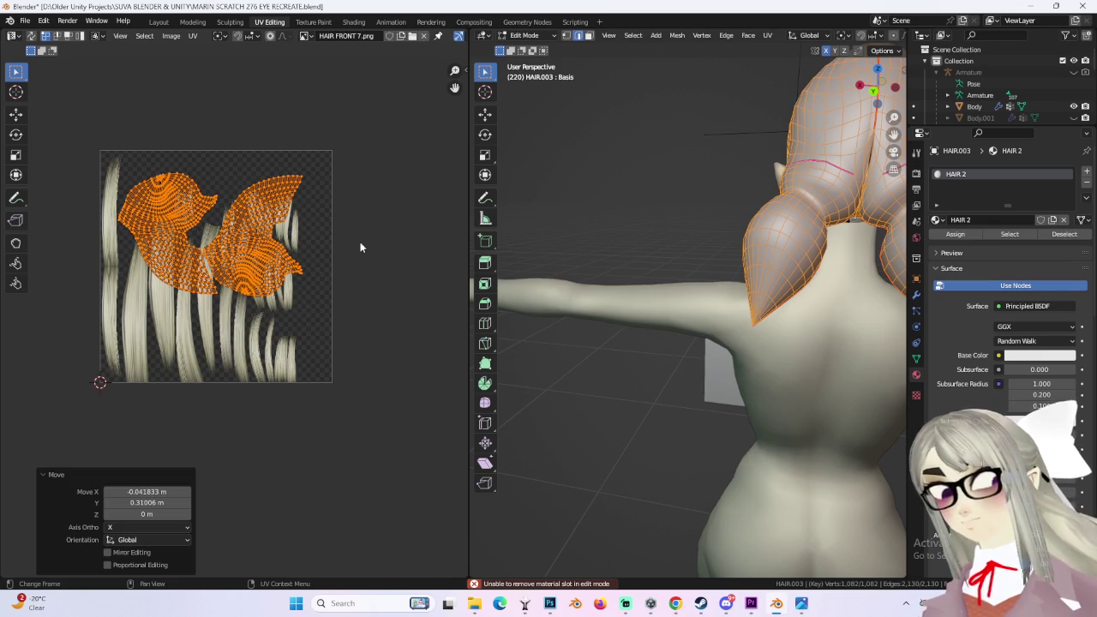
pyautogui.press('5')
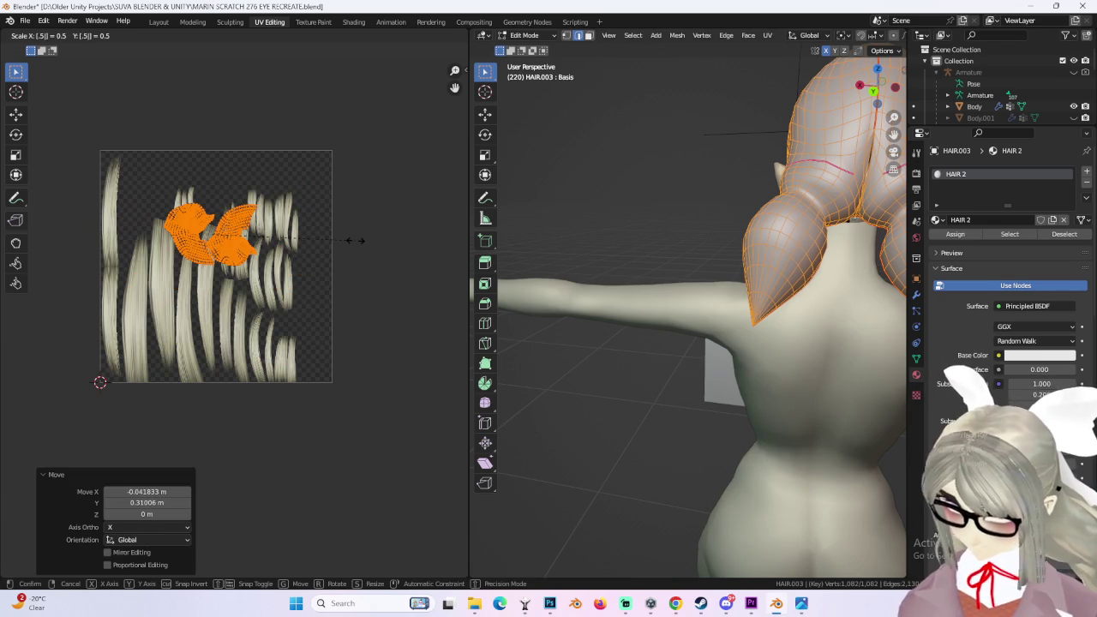
pyautogui.press('Return')
pyautogui.scroll(1, 299, 240)
pyautogui.press('g')
pyautogui.click(388, 185)
# Step: Select the right half of the UV islands and rotate it 180°
pyautogui.moveTo(651, 220); pyautogui.dragTo(798, 220, button='middle')
pyautogui.moveTo(372, 181); pyautogui.dragTo(363, 186, button='middle')
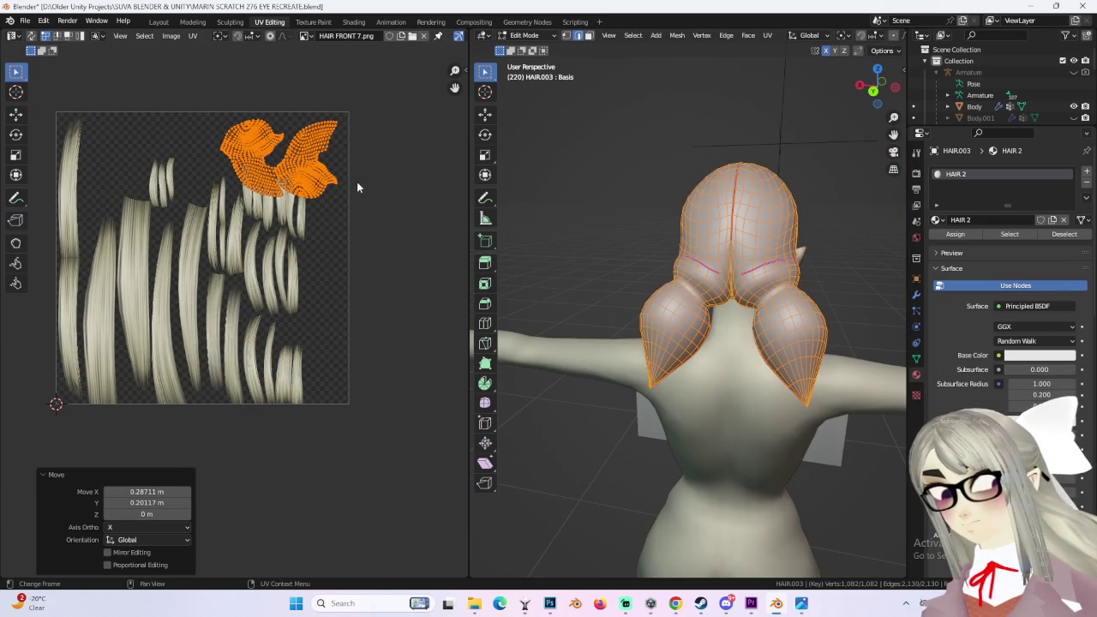
pyautogui.scroll(2, 355, 179)
pyautogui.moveTo(323, 242); pyautogui.dragTo(265, 150, button='middle')
pyautogui.moveTo(265, 150); pyautogui.dragTo(327, 215)
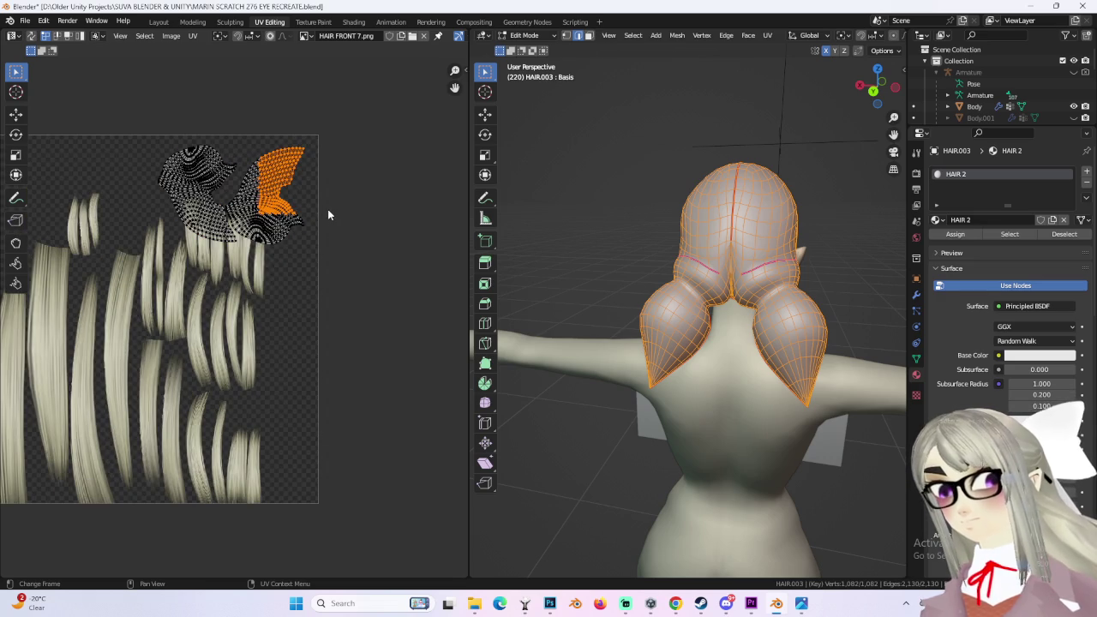
pyautogui.press('r')
pyautogui.click(282, 255)
pyautogui.write('r18')
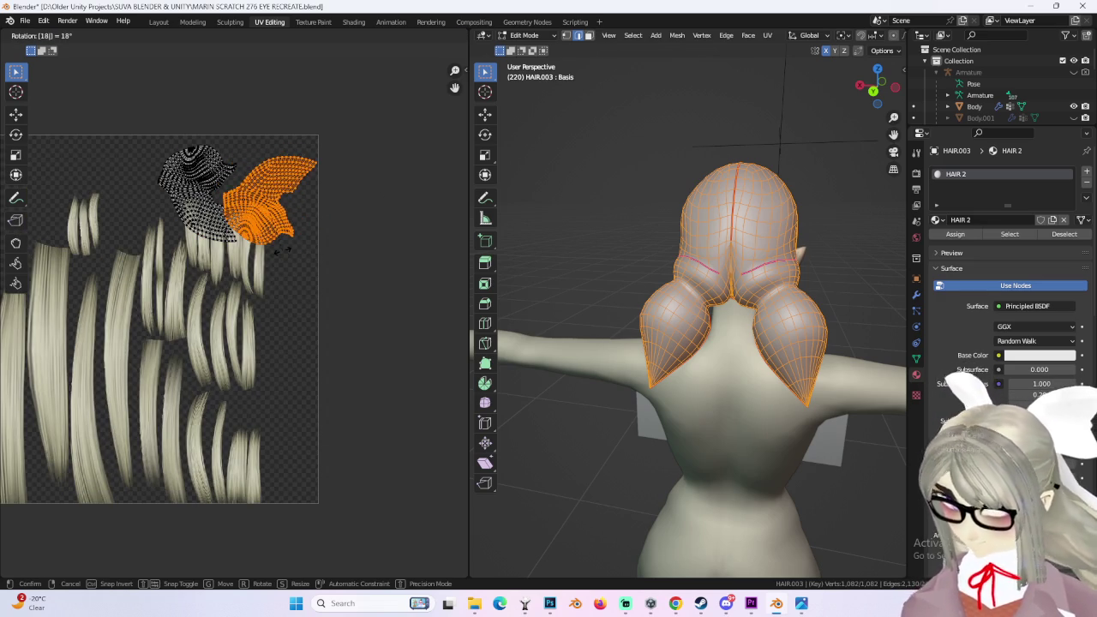
pyautogui.press('Return')
pyautogui.scroll(3, 302, 201)
pyautogui.scroll(-2, 296, 240)
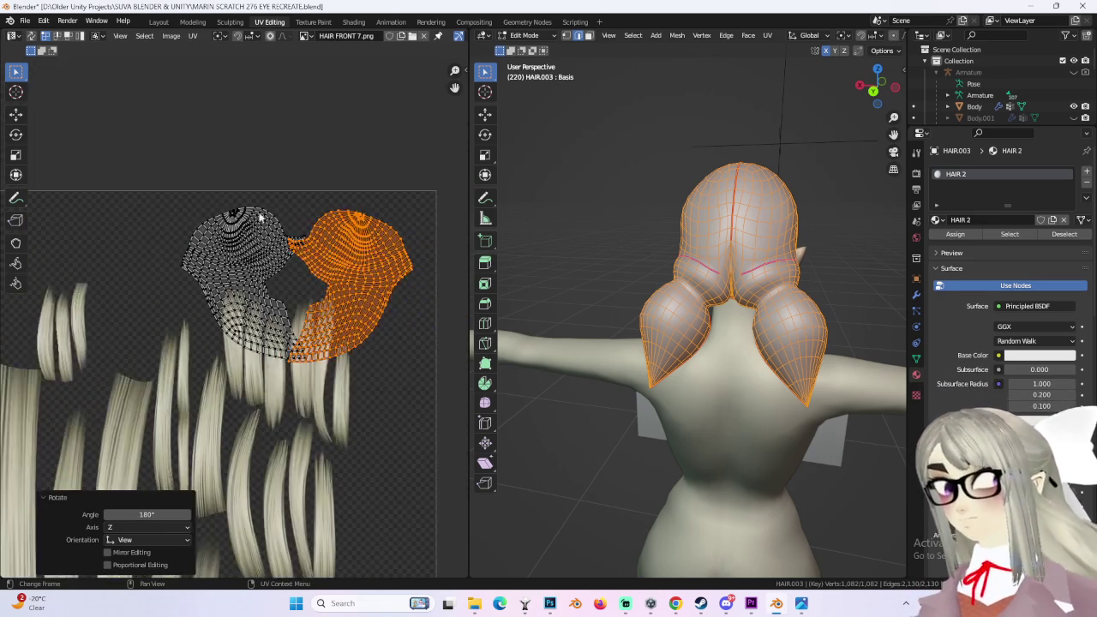
pyautogui.moveTo(295, 264); pyautogui.dragTo(262, 263, button='middle')
pyautogui.scroll(2, 306, 281)
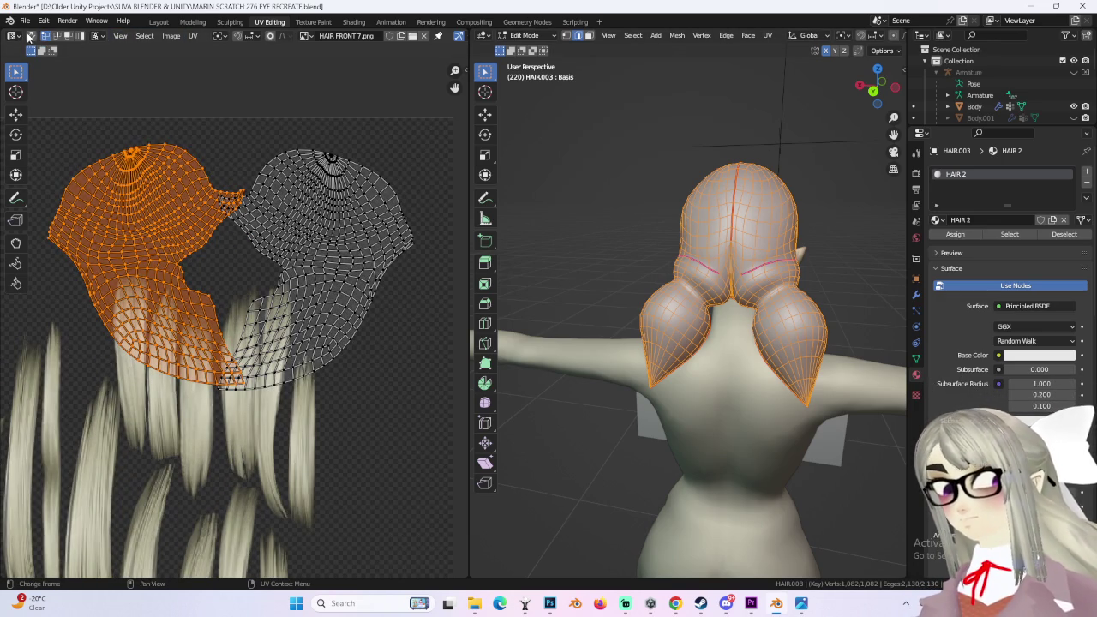
# Step: With UV Sync Selection on, select each pigtail island and try moving the left one, then undo
pyautogui.click(29, 36)
pyautogui.click(333, 155)
pyautogui.hotkey('ctrl', 'l')
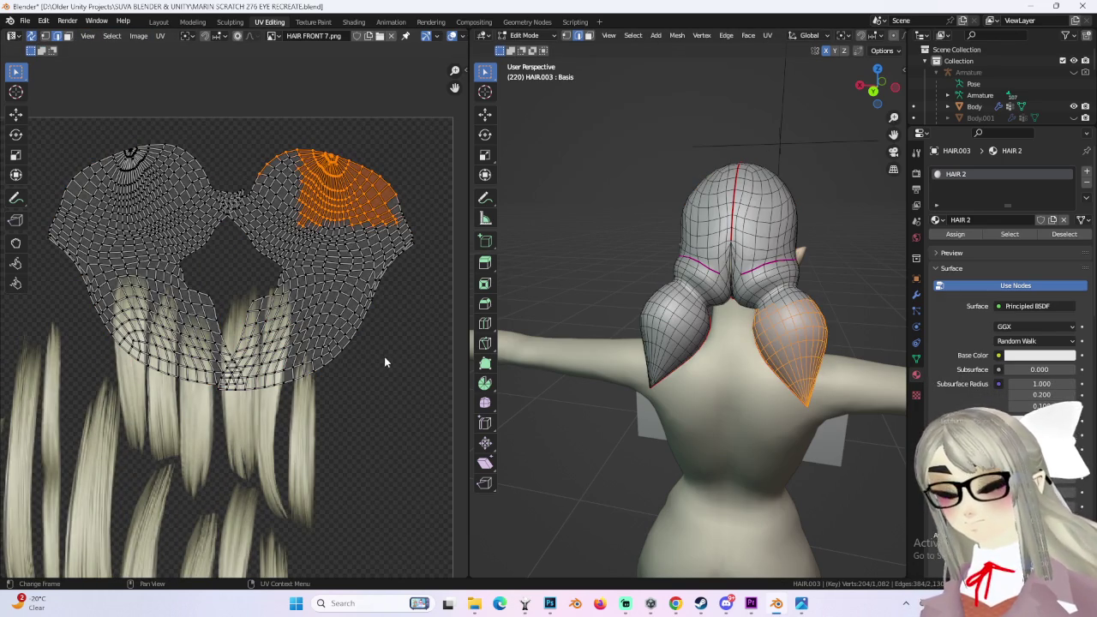
pyautogui.press('l')
pyautogui.moveTo(253, 275); pyautogui.dragTo(265, 274, button='middle')
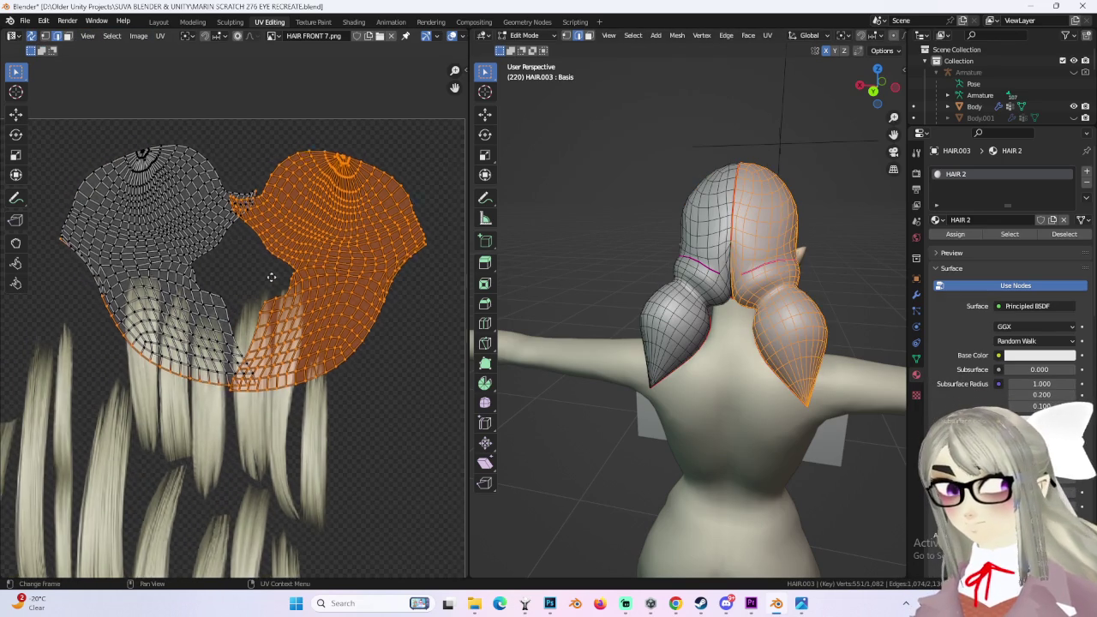
pyautogui.moveTo(94, 136); pyautogui.dragTo(154, 253)
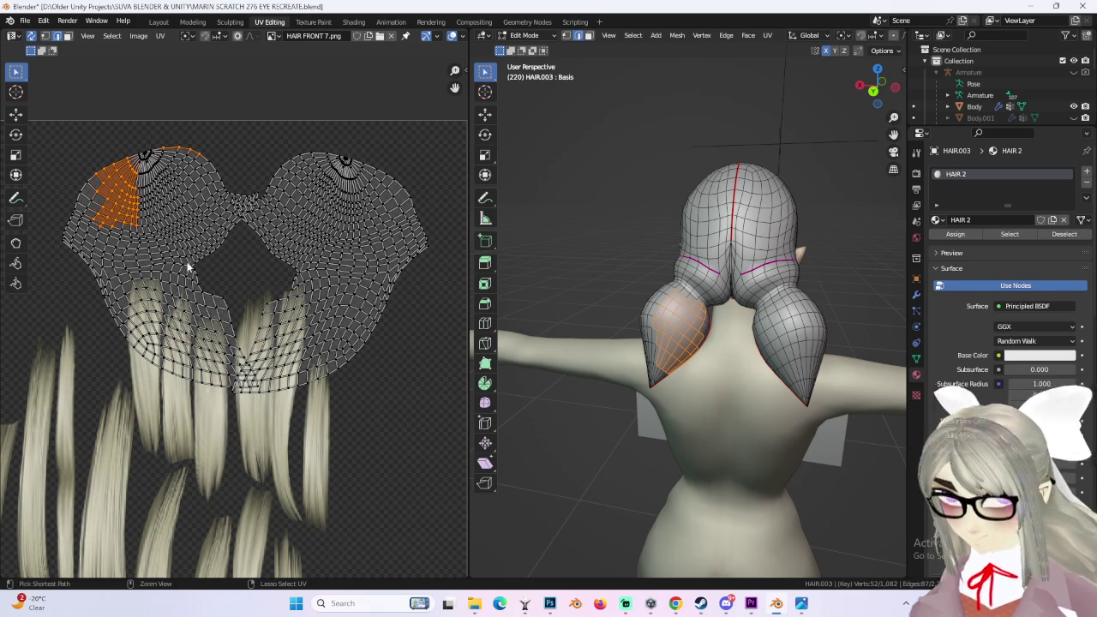
pyautogui.hotkey('ctrl', 'l')
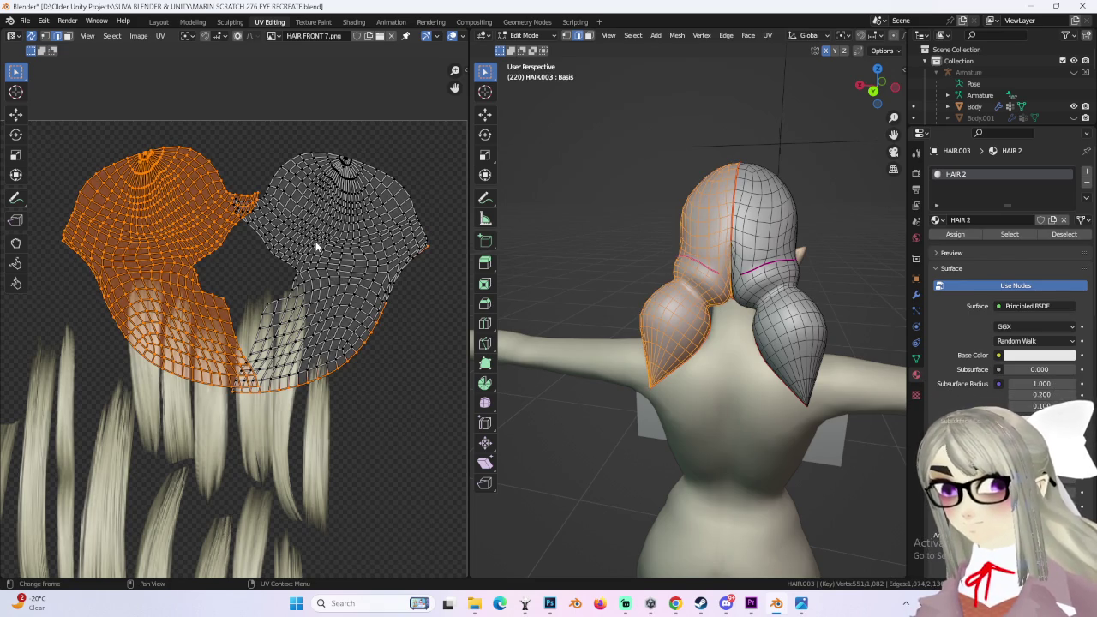
pyautogui.press('g')
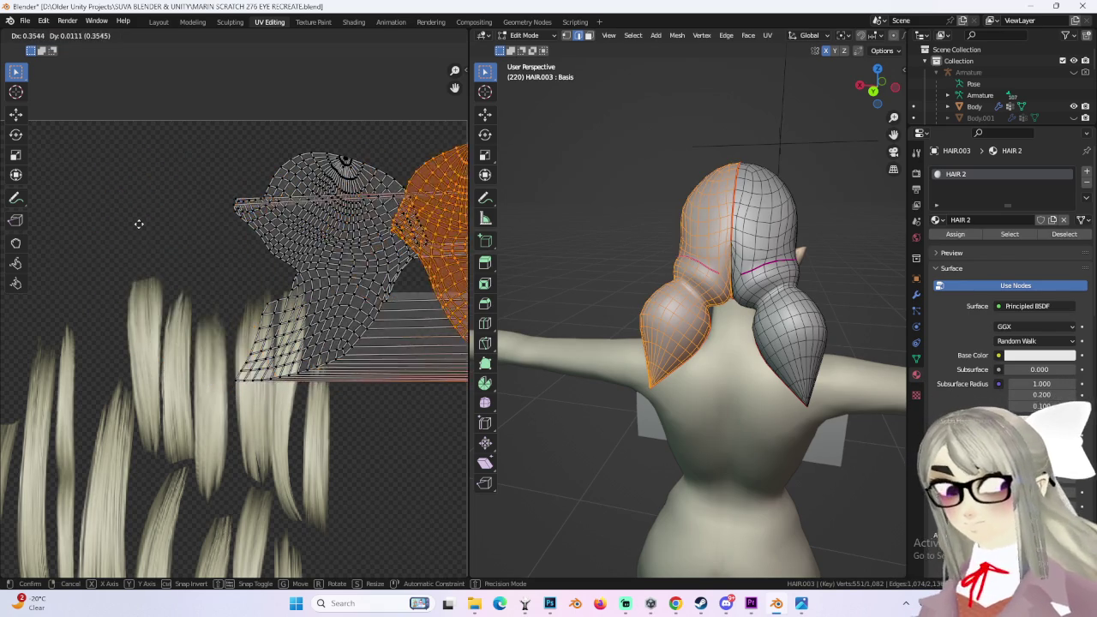
pyautogui.click(120, 228)
pyautogui.hotkey('ctrl', 'z')
# Step: Turn off UV Sync Selection and move the right island horizontally beside the other one
pyautogui.click(30, 36)
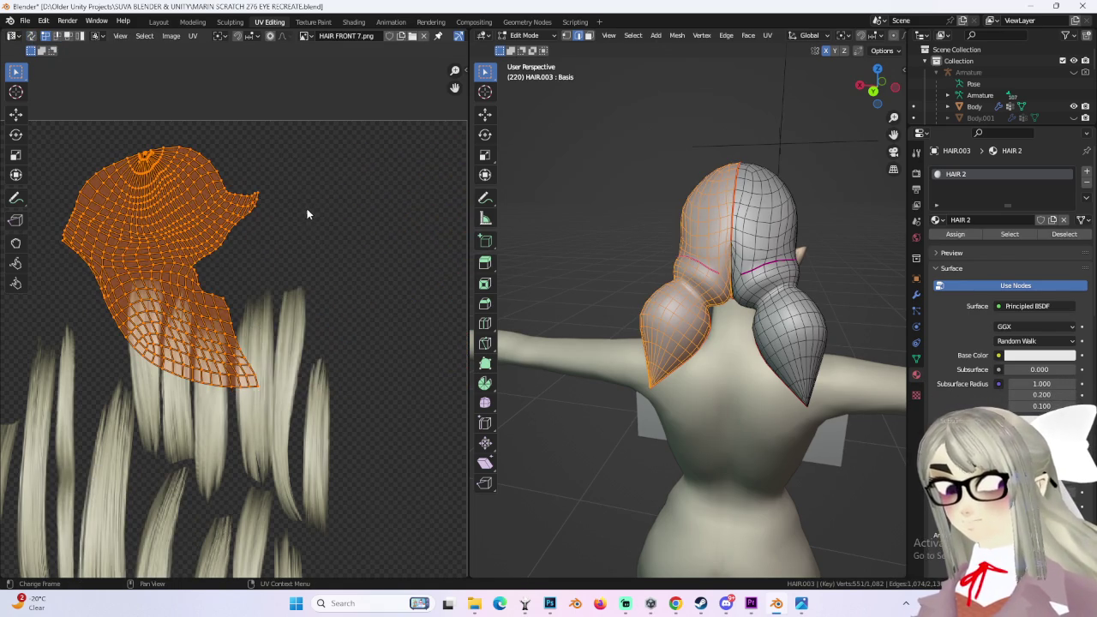
pyautogui.scroll(-1, 279, 242)
pyautogui.click(808, 255)
pyautogui.hotkey('ctrl', 'l')
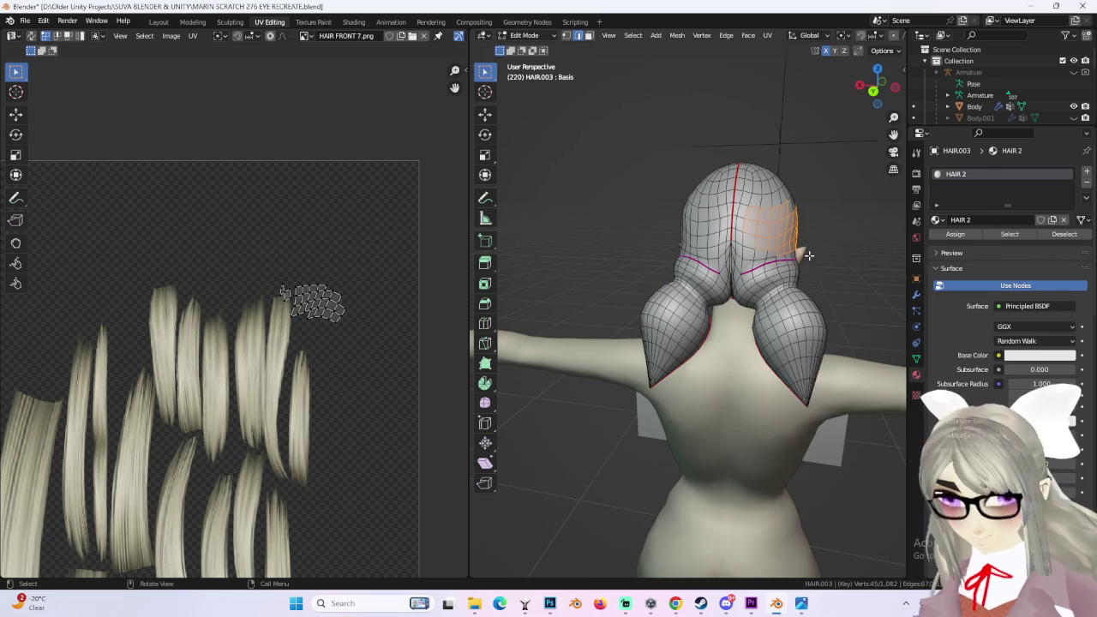
pyautogui.press('a')
pyautogui.click(383, 318)
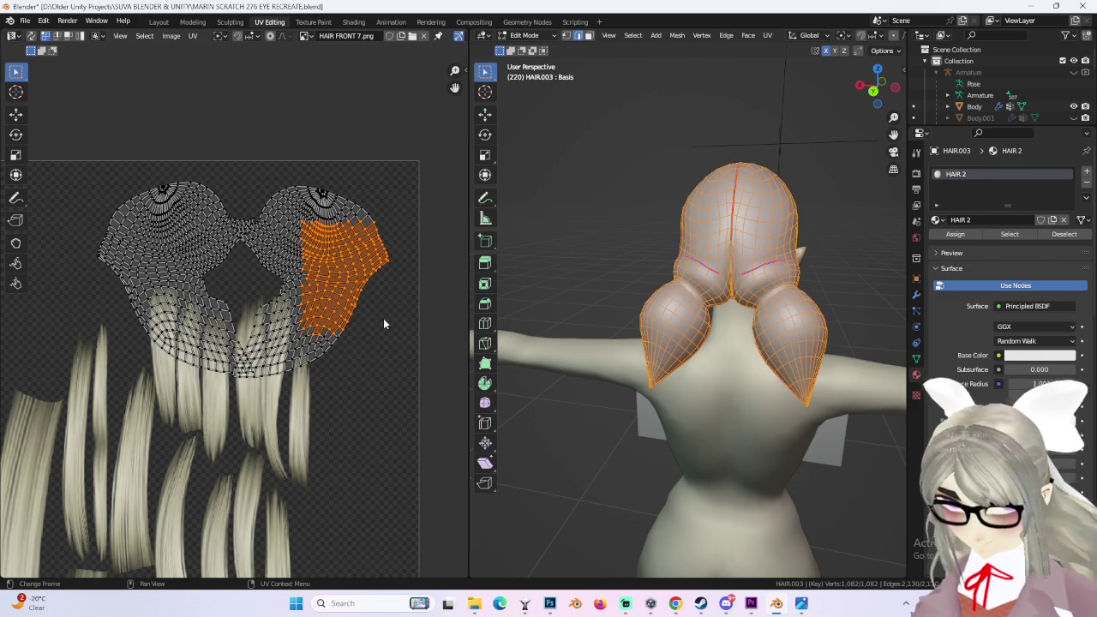
pyautogui.hotkey('ctrl', 'l')
pyautogui.click(362, 280)
pyautogui.press('g')
pyautogui.press('x')
pyautogui.click(196, 277)
pyautogui.press('g')
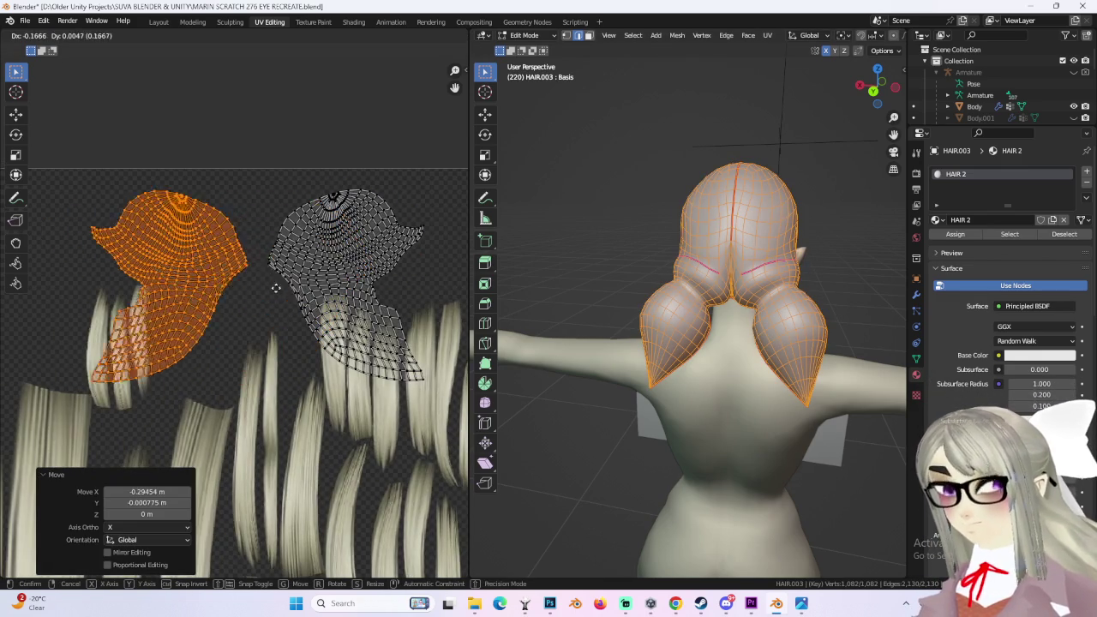
pyautogui.click(283, 288)
# Step: Move both UV islands together as a side-by-side pair over the hair strands
pyautogui.scroll(-2, 396, 328)
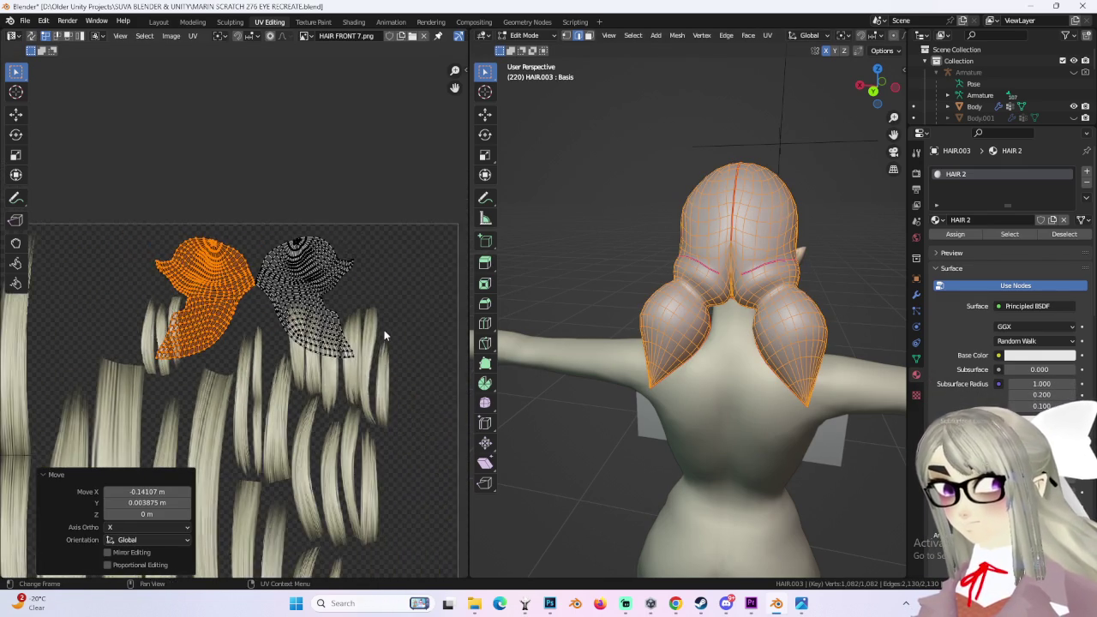
pyautogui.scroll(2, 365, 374)
pyautogui.press('a')
pyautogui.press('g')
pyautogui.click(417, 289)
pyautogui.scroll(1, 386, 283)
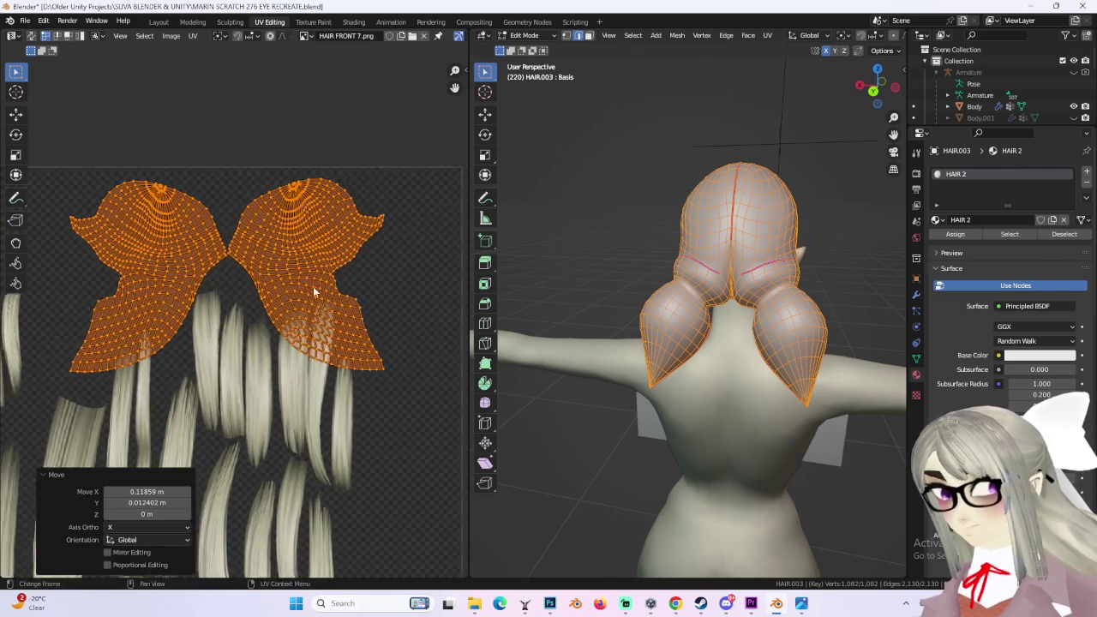
pyautogui.press('g')
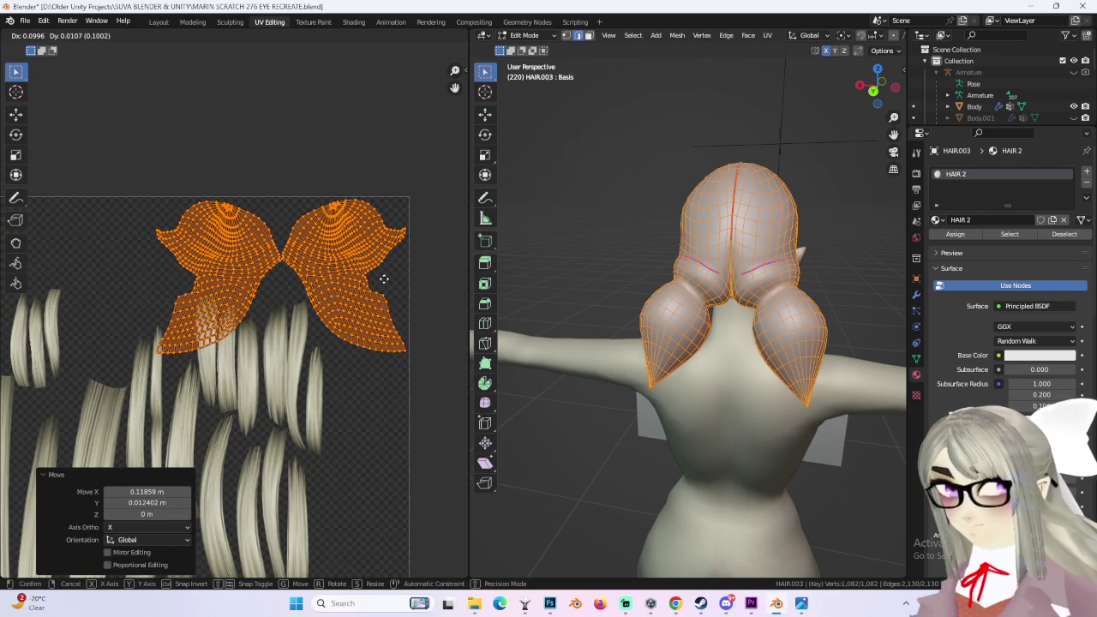
pyautogui.scroll(-3, 384, 281)
pyautogui.scroll(4, 399, 285)
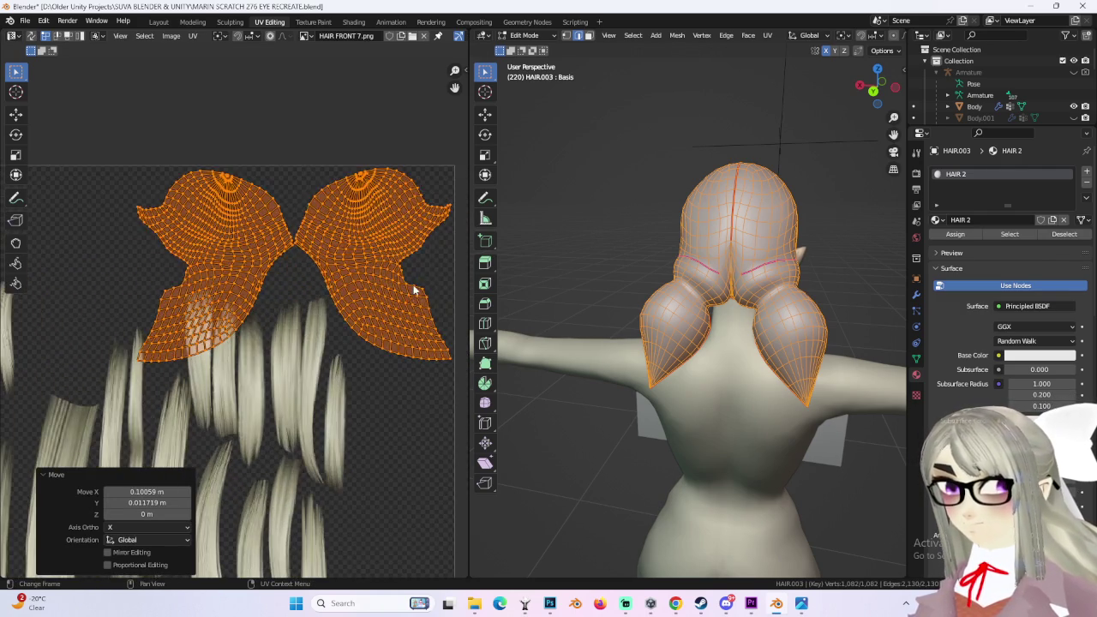
pyautogui.click(415, 288)
pyautogui.press('g')
pyautogui.click(413, 292)
# Step: Switch HAIR.003 back to Object Mode and orbit around the character's back
pyautogui.click(524, 36)
pyautogui.click(529, 53)
pyautogui.moveTo(807, 224)
pyautogui.mouseDown(button='middle')
pyautogui.moveTo(766, 181)
pyautogui.moveTo(1011, 55)
pyautogui.mouseUp(button='middle')
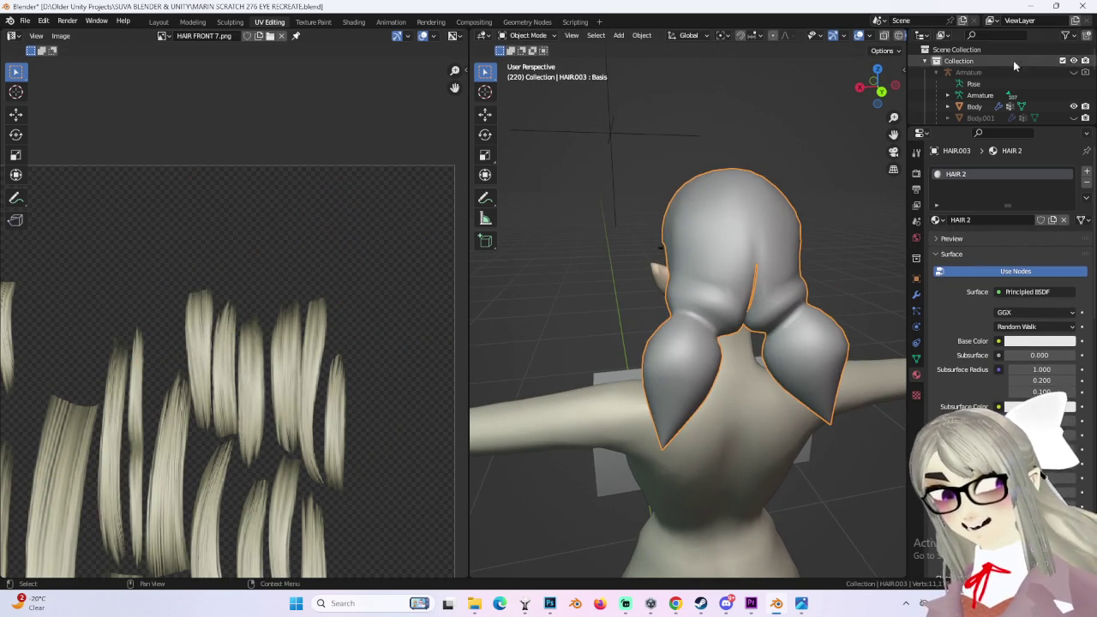
pyautogui.scroll(-2, 1028, 68)
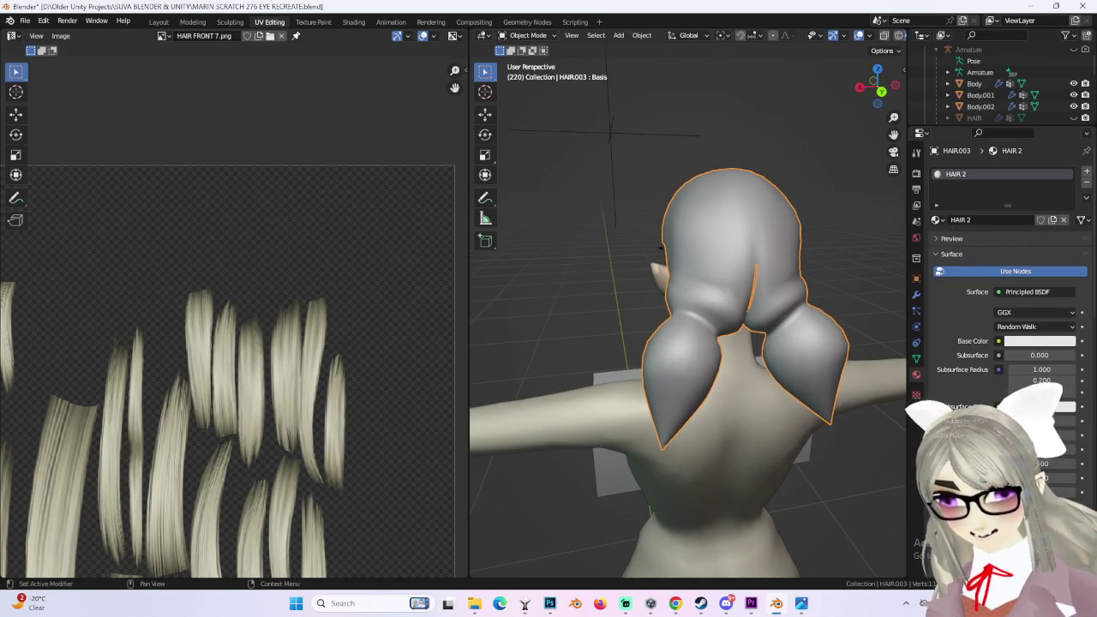
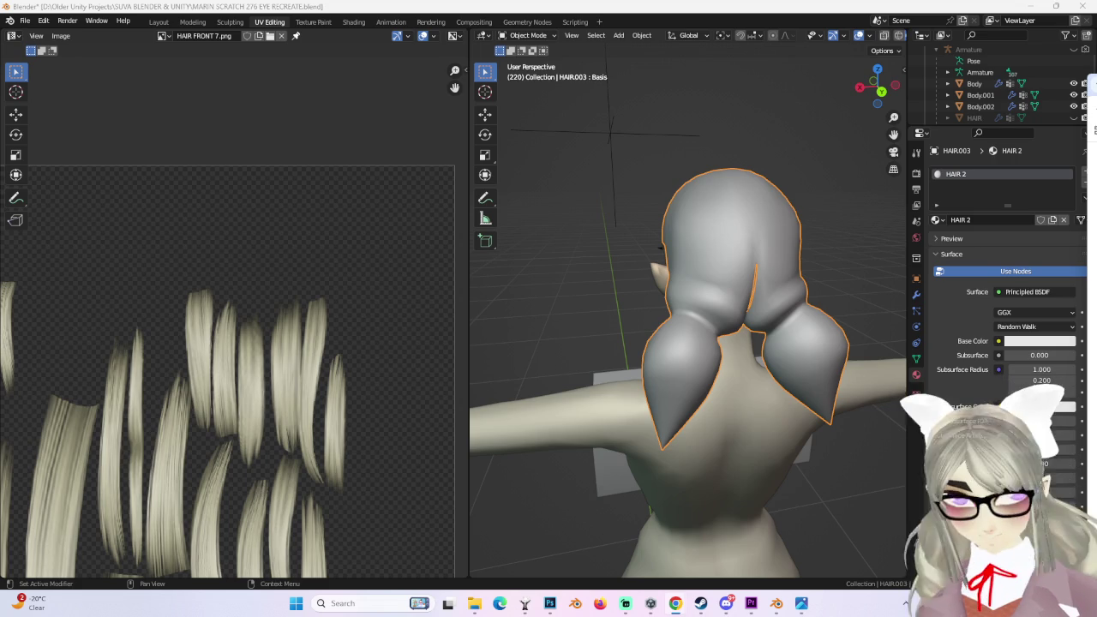
# Step: Inspect the head from behind and three-quarter angles, and select the HAIR.002 hair object
pyautogui.click(881, 90)
pyautogui.moveTo(840, 283)
pyautogui.mouseDown(button='middle')
pyautogui.moveTo(705, 290)
pyautogui.moveTo(753, 230)
pyautogui.moveTo(724, 228)
pyautogui.moveTo(799, 292)
pyautogui.moveTo(774, 327)
pyautogui.moveTo(769, 303)
pyautogui.mouseUp(button='middle')
pyautogui.scroll(-2, 1028, 99)
pyautogui.scroll(-2, 1052, 117)
pyautogui.scroll(2, 1052, 118)
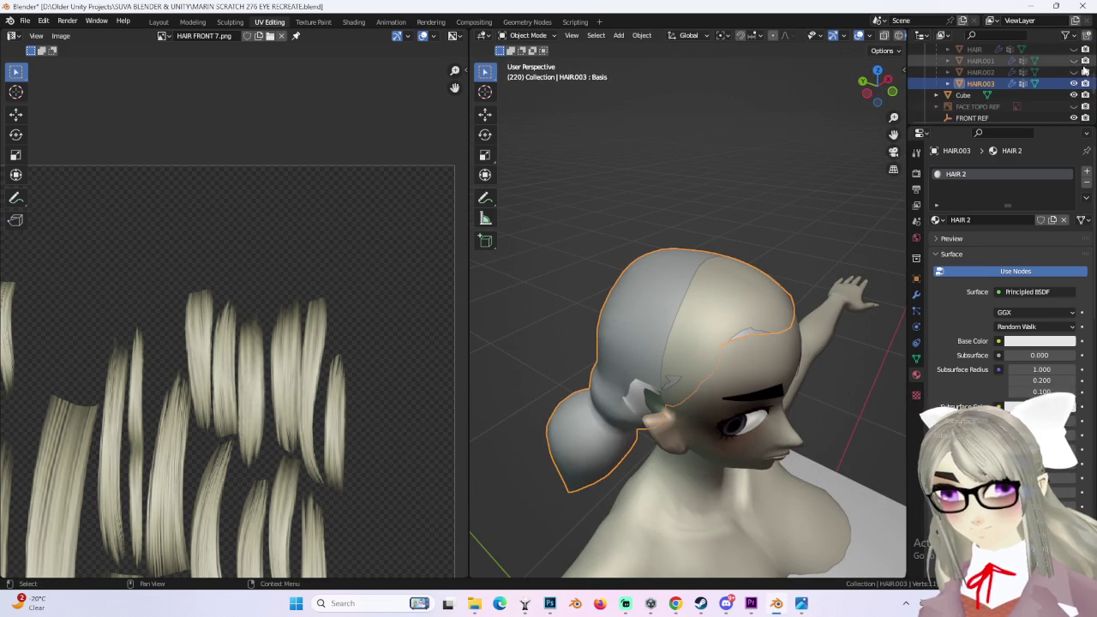
pyautogui.click(980, 72)
pyautogui.moveTo(635, 257)
pyautogui.mouseDown(button='middle')
pyautogui.moveTo(791, 251)
pyautogui.moveTo(859, 70)
pyautogui.mouseUp(button='middle')
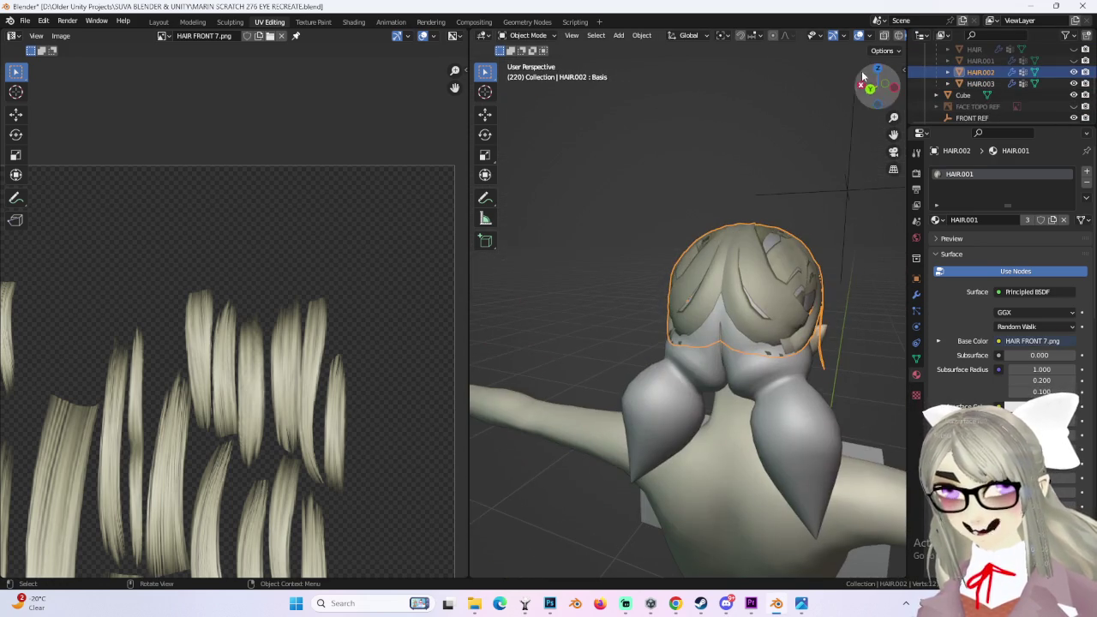
pyautogui.click(860, 70)
pyautogui.moveTo(787, 246)
pyautogui.mouseDown(button='middle')
pyautogui.moveTo(786, 300)
pyautogui.moveTo(734, 294)
pyautogui.moveTo(705, 312)
pyautogui.mouseUp(button='middle')
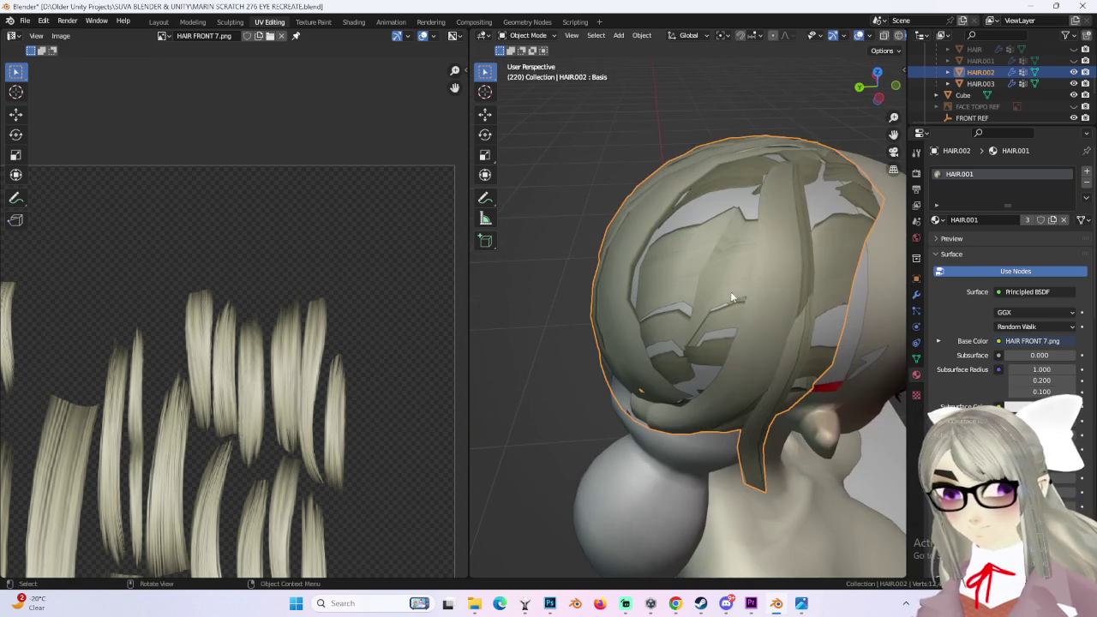
# Step: Switch HAIR.002 into Edit Mode and check its seams from above, below and behind
pyautogui.click(529, 35)
pyautogui.click(530, 63)
pyautogui.moveTo(729, 257); pyautogui.dragTo(844, 102, button='middle')
pyautogui.moveTo(881, 105); pyautogui.dragTo(753, 168)
pyautogui.moveTo(742, 245)
pyautogui.mouseDown(button='middle')
pyautogui.moveTo(673, 234)
pyautogui.moveTo(754, 249)
pyautogui.moveTo(789, 282)
pyautogui.moveTo(776, 265)
pyautogui.mouseUp(button='middle')
# Step: In the Layout workspace, put HAIR.002 in Edit Mode and box-select the whole mesh
pyautogui.click(590, 36)
pyautogui.moveTo(685, 189); pyautogui.dragTo(737, 214, button='middle')
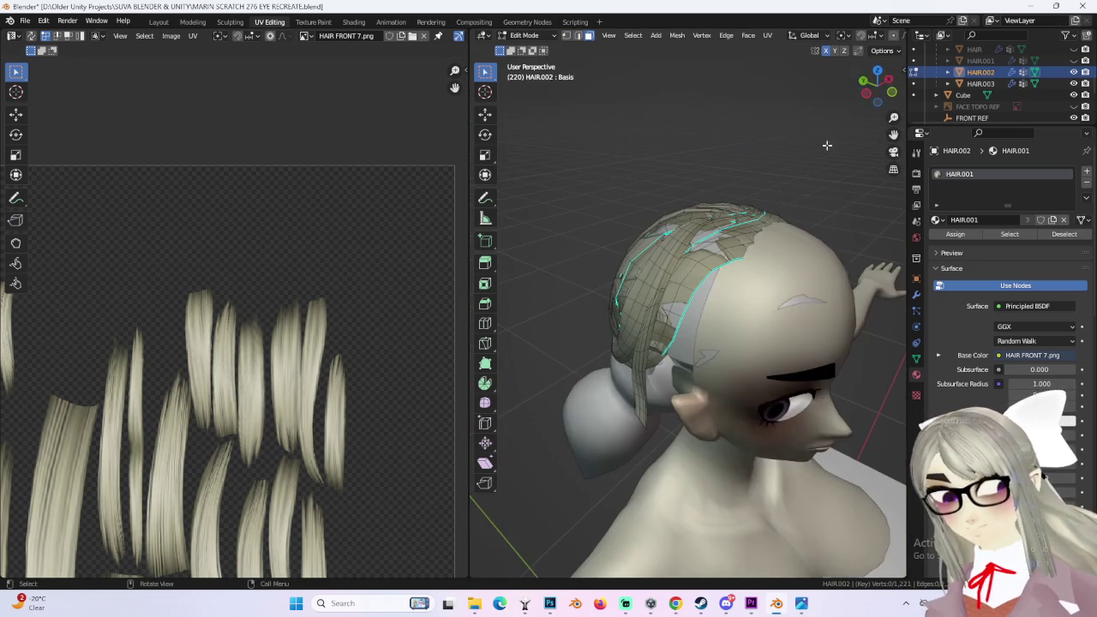
pyautogui.click(874, 92)
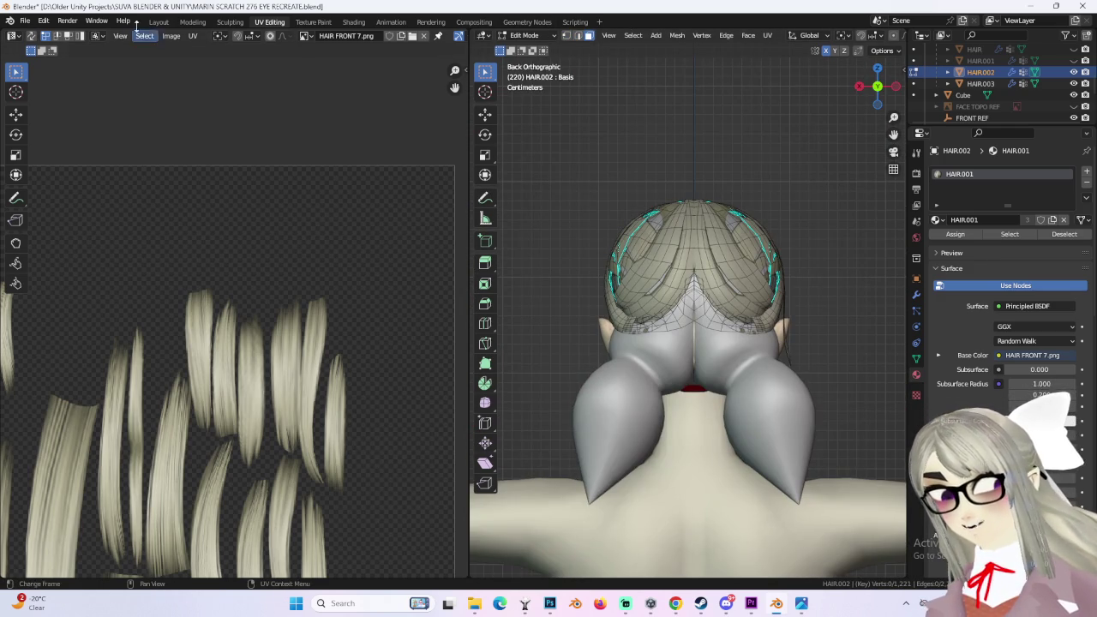
pyautogui.click(158, 21)
pyautogui.click(58, 35)
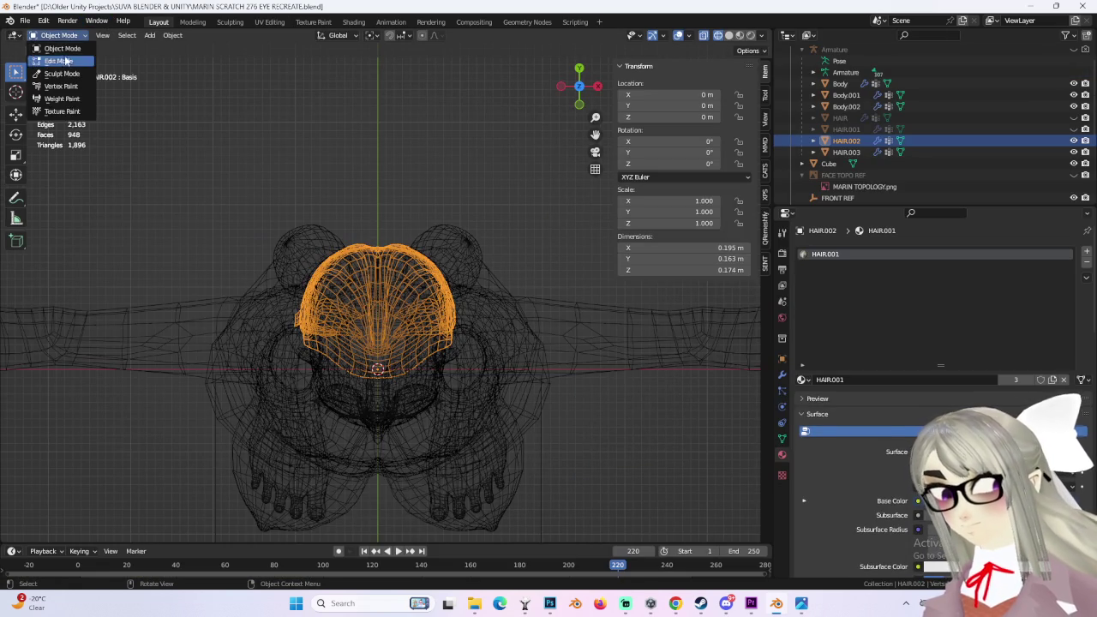
pyautogui.click(60, 49)
pyautogui.moveTo(663, 544); pyautogui.dragTo(158, 142)
# Step: From Top view, apply UV > Project from View, then return to UV Editing
pyautogui.moveTo(163, 167)
pyautogui.mouseDown(button='middle')
pyautogui.moveTo(452, 355)
pyautogui.moveTo(579, 106)
pyautogui.mouseUp(button='middle')
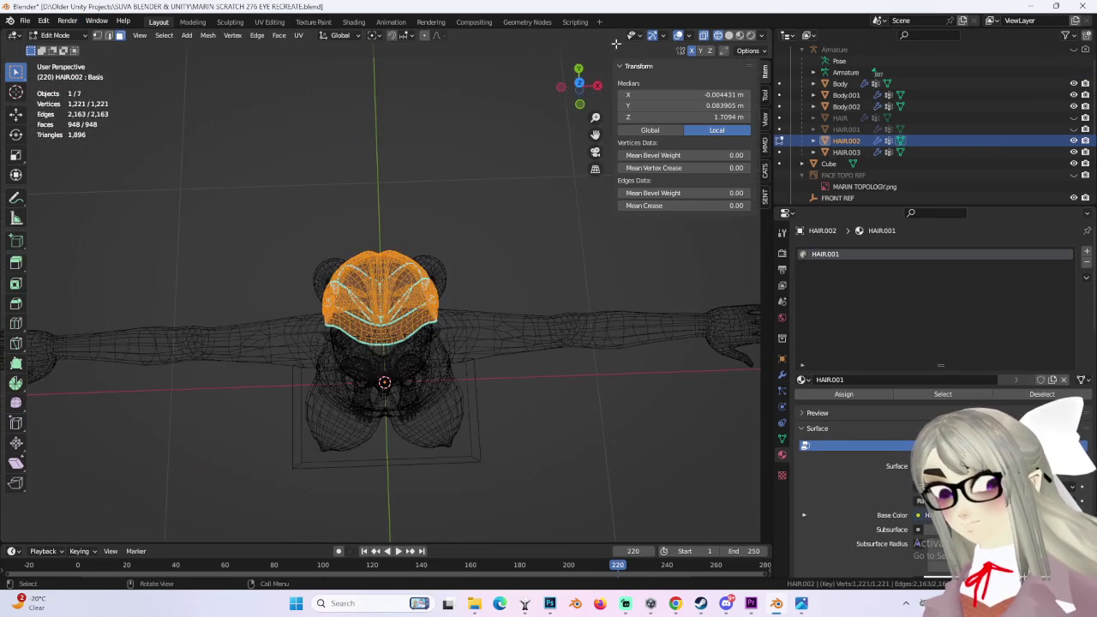
pyautogui.click(581, 87)
pyautogui.scroll(2, 411, 332)
pyautogui.scroll(3, 410, 332)
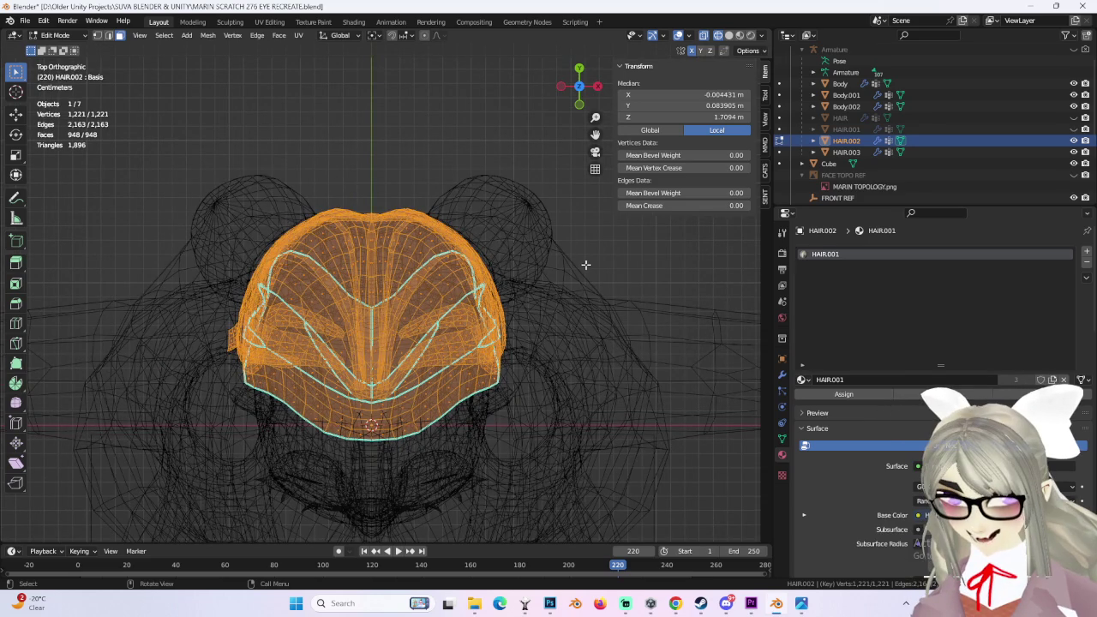
pyautogui.click(297, 37)
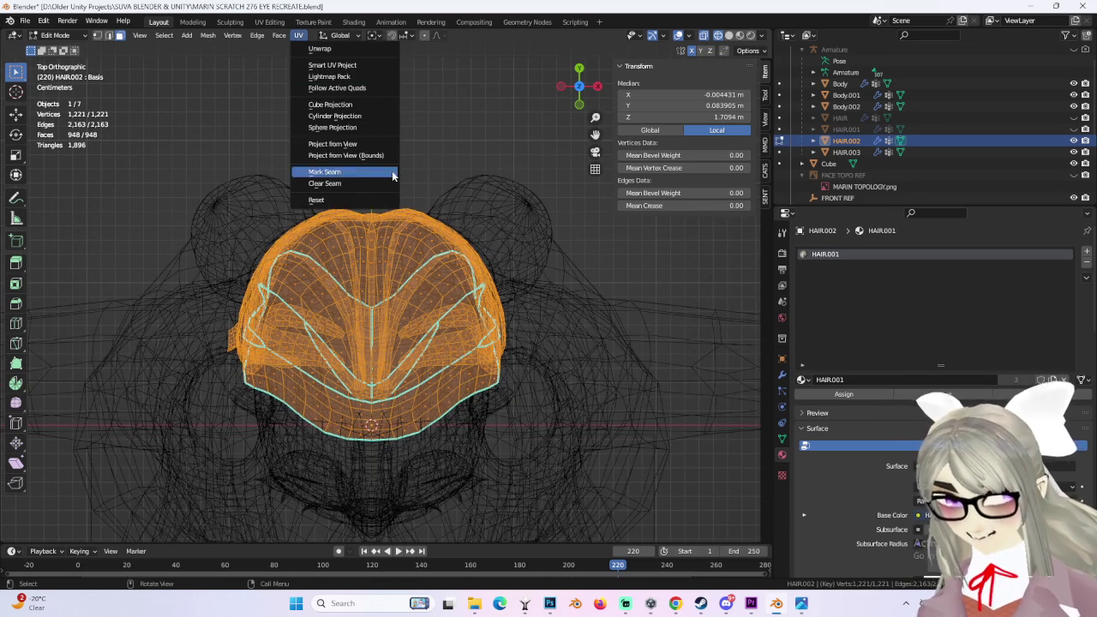
pyautogui.click(375, 145)
pyautogui.click(269, 23)
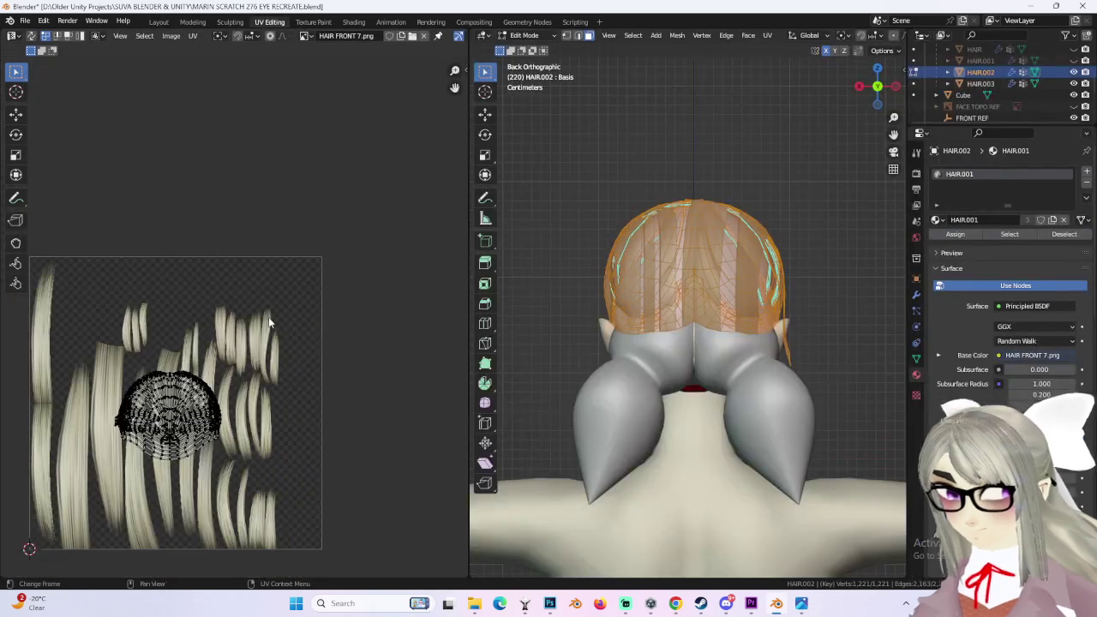
# Step: Select all hair UVs and unwrap them along the seams into strand islands
pyautogui.moveTo(30, 300); pyautogui.dragTo(330, 502)
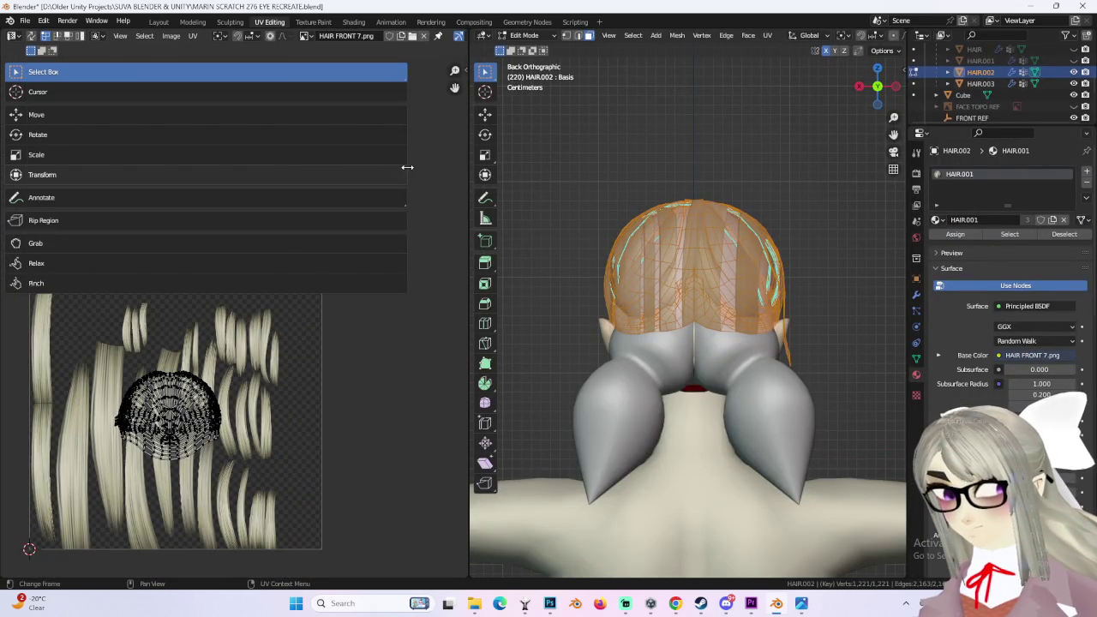
pyautogui.moveTo(407, 168); pyautogui.dragTo(41, 187)
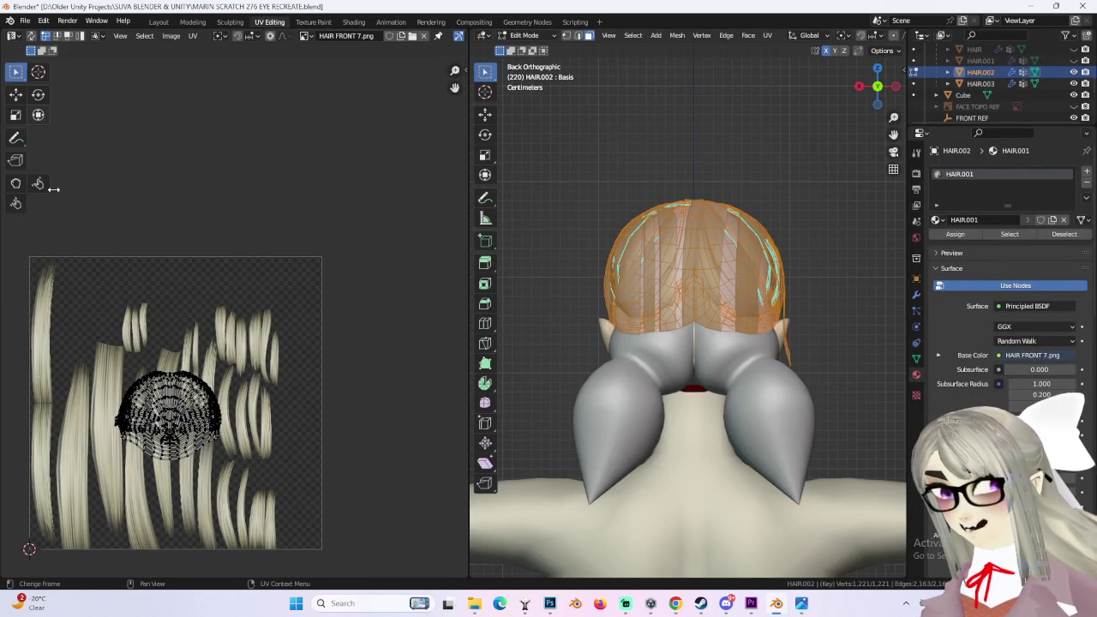
pyautogui.press('a')
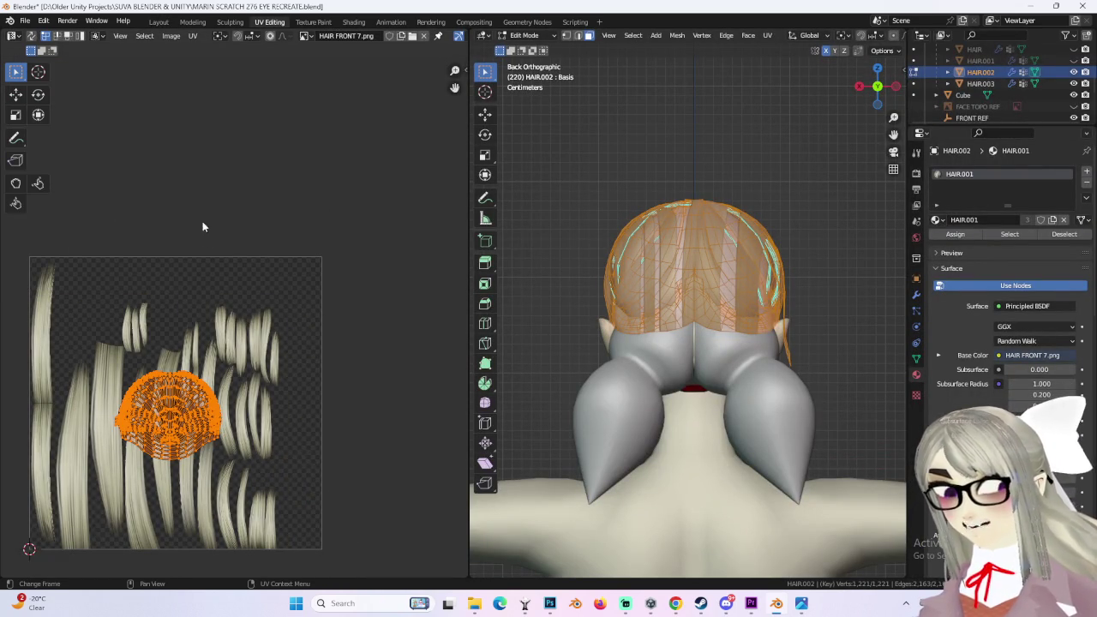
pyautogui.click(193, 36)
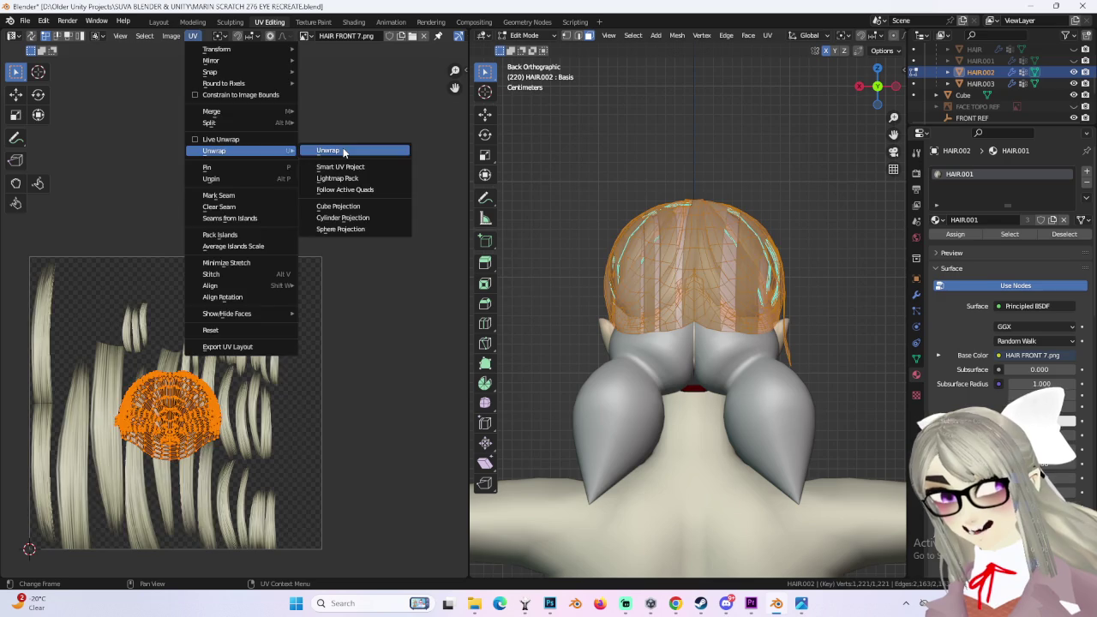
pyautogui.click(347, 151)
pyautogui.moveTo(286, 412); pyautogui.dragTo(284, 315, button='middle')
pyautogui.scroll(3, 284, 313)
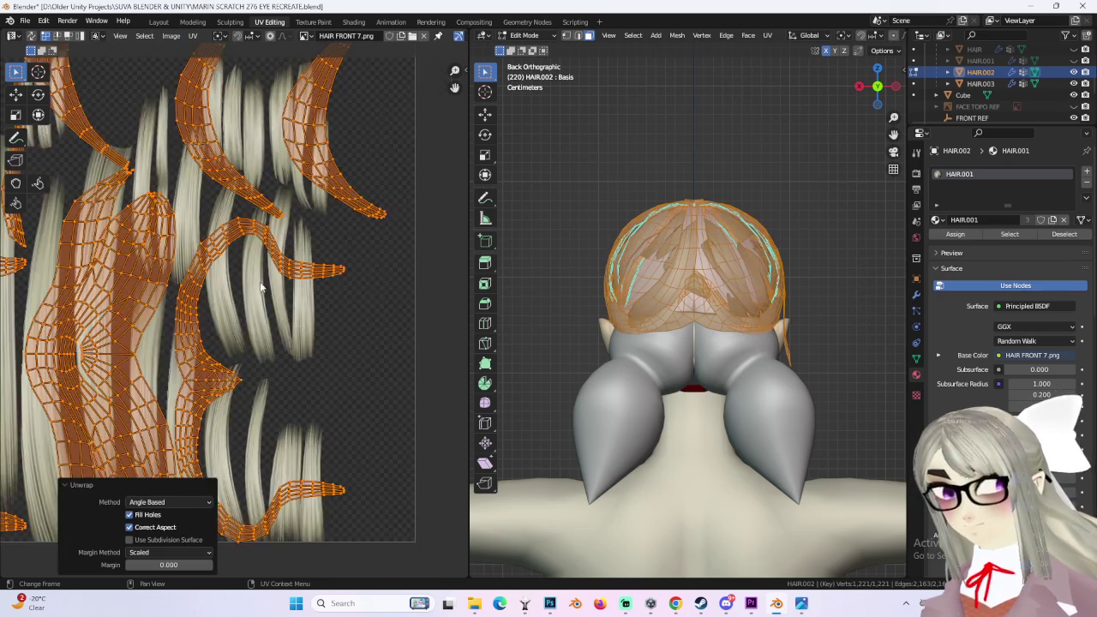
pyautogui.scroll(-3, 345, 333)
pyautogui.scroll(3, 221, 372)
pyautogui.scroll(-2, 337, 398)
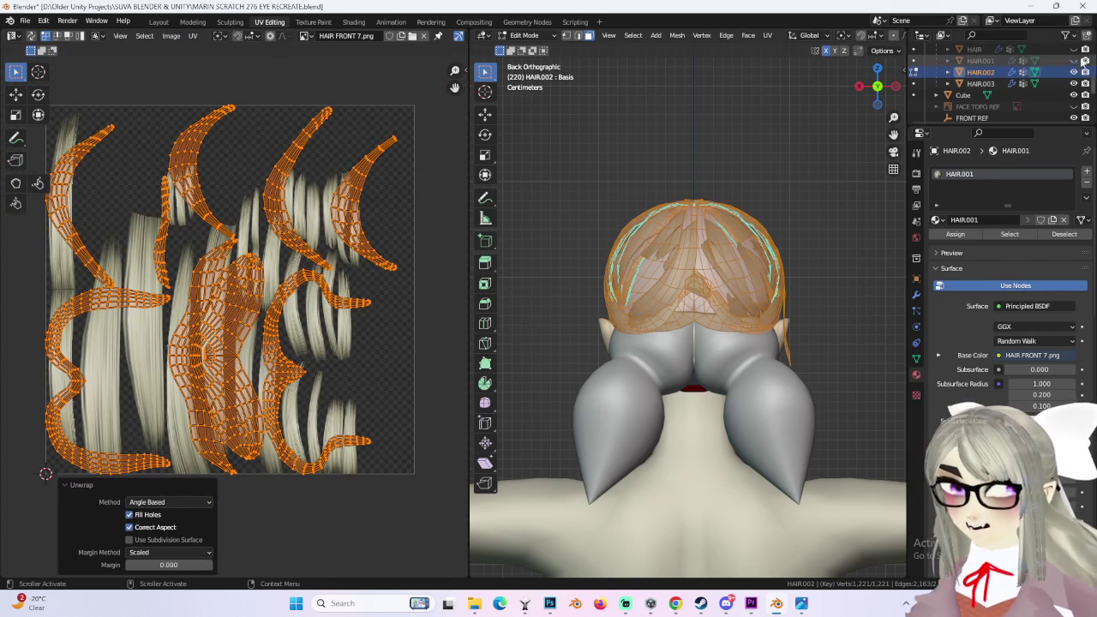
# Step: Assign HAIR 2 as the hair cap's material
pyautogui.click(937, 220)
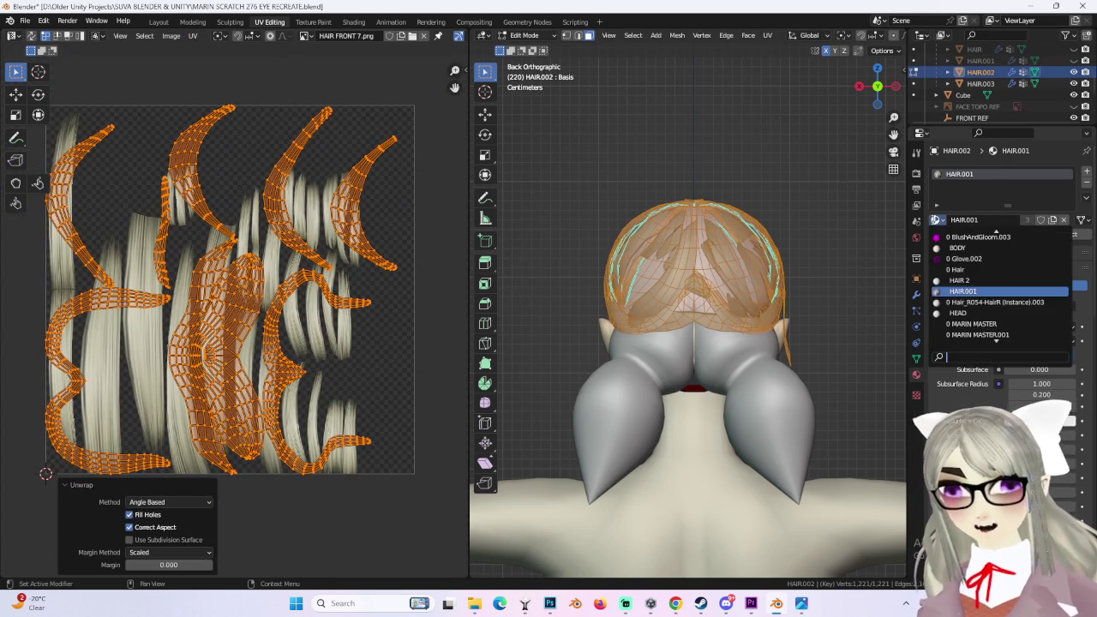
pyautogui.click(960, 280)
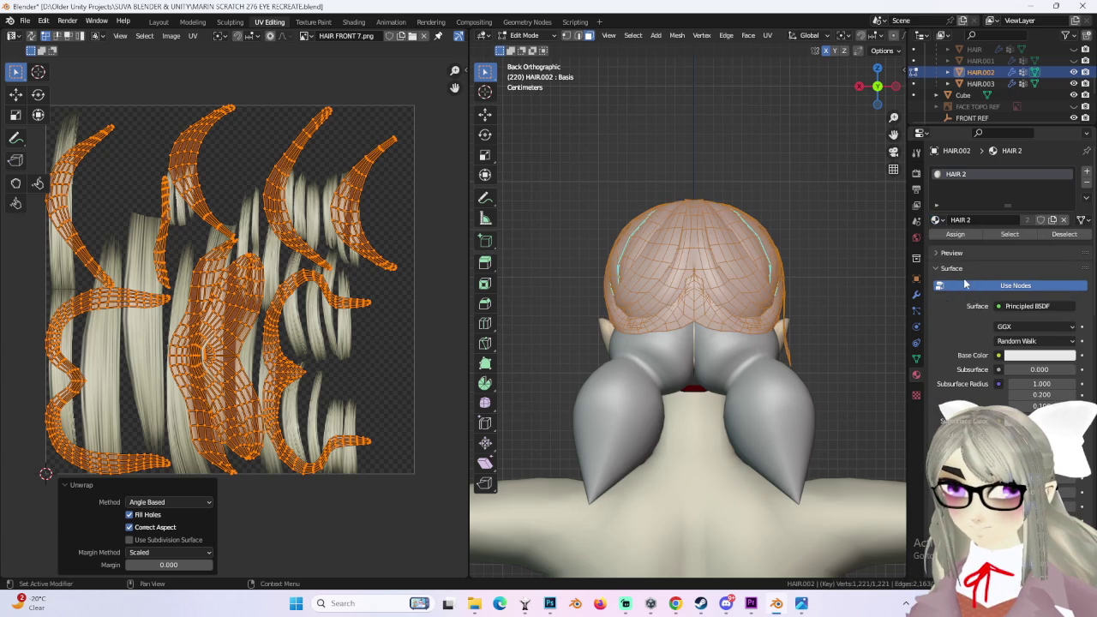
pyautogui.scroll(-2, 370, 199)
pyautogui.moveTo(816, 162); pyautogui.dragTo(499, 193, button='middle')
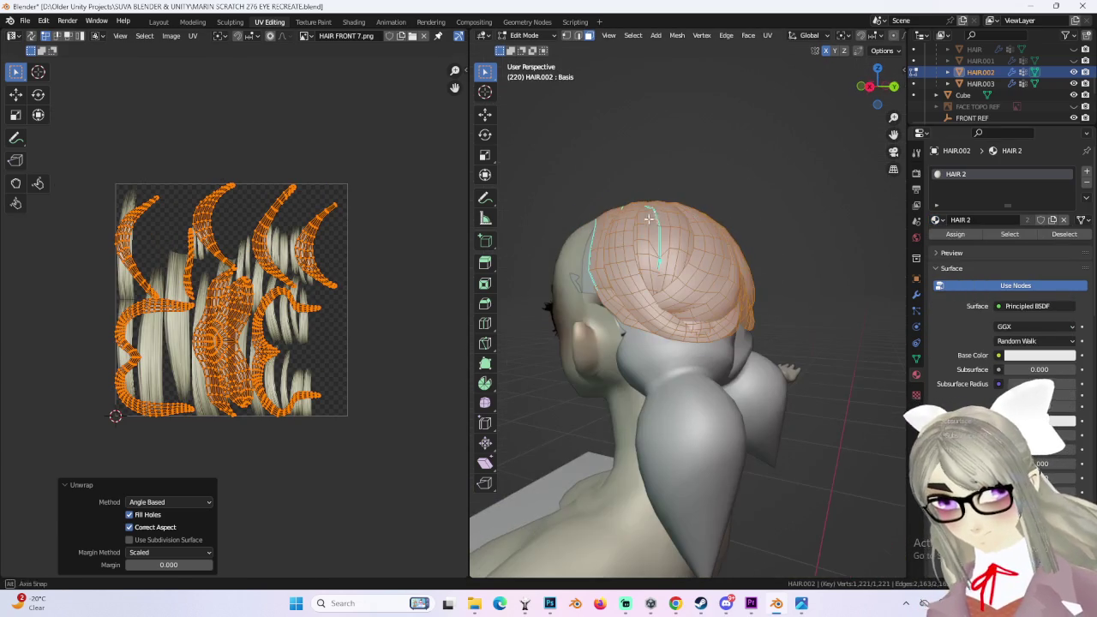
pyautogui.scroll(2, 372, 285)
pyautogui.scroll(-2, 375, 306)
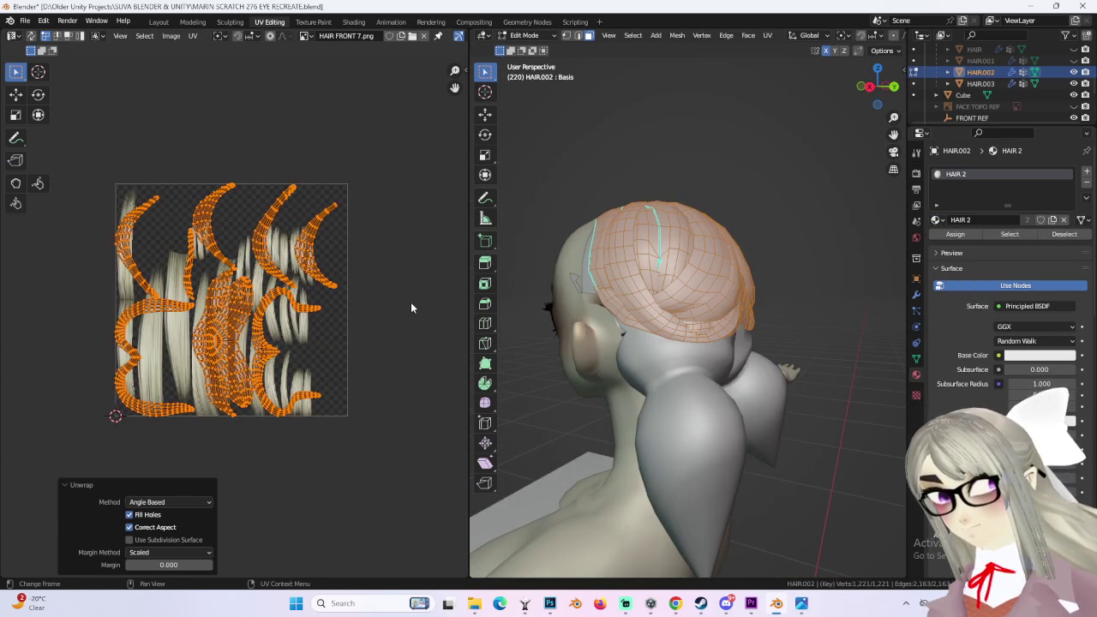
pyautogui.scroll(1, 426, 307)
# Step: Scale the UV islands down and move them over the hair texture
pyautogui.press('s')
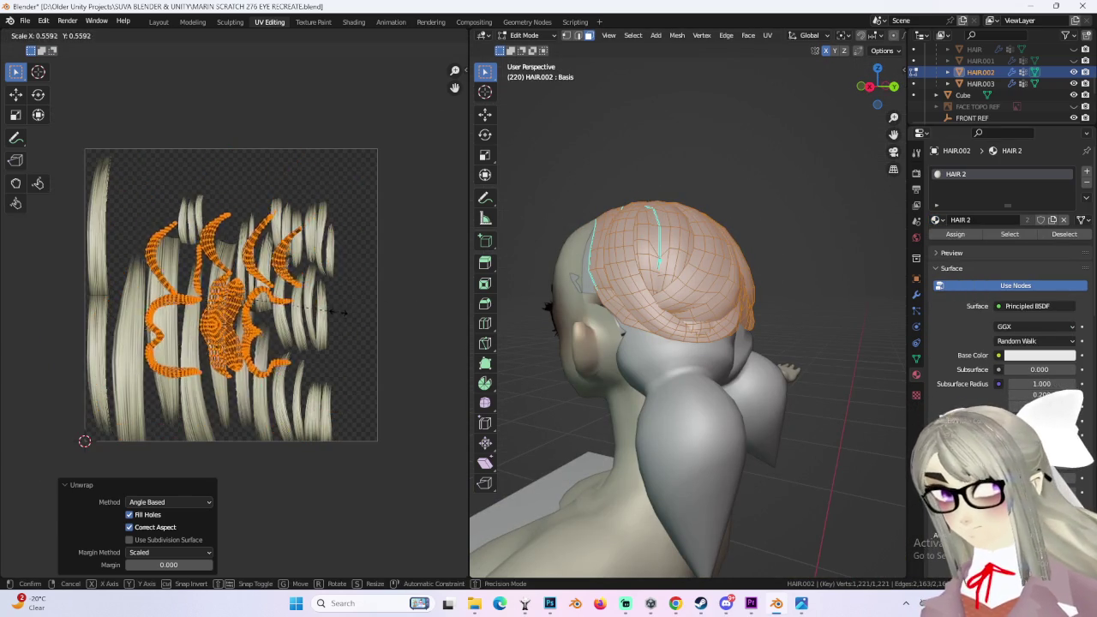
pyautogui.press('Escape')
pyautogui.press('s')
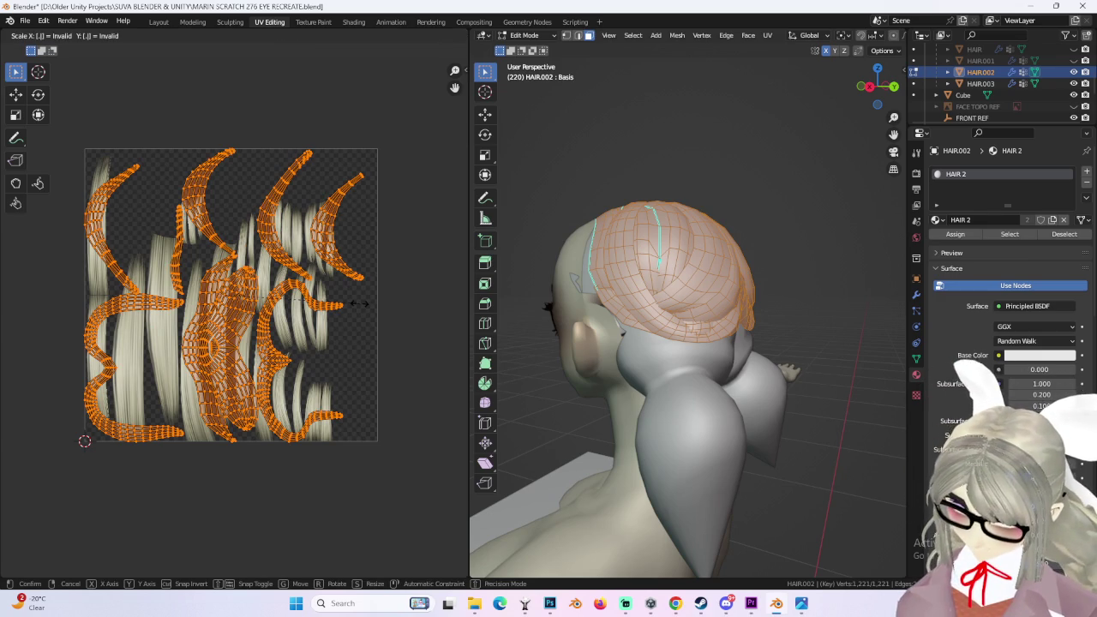
pyautogui.click(358, 303)
pyautogui.scroll(3, 359, 303)
pyautogui.press('g')
pyautogui.click(363, 317)
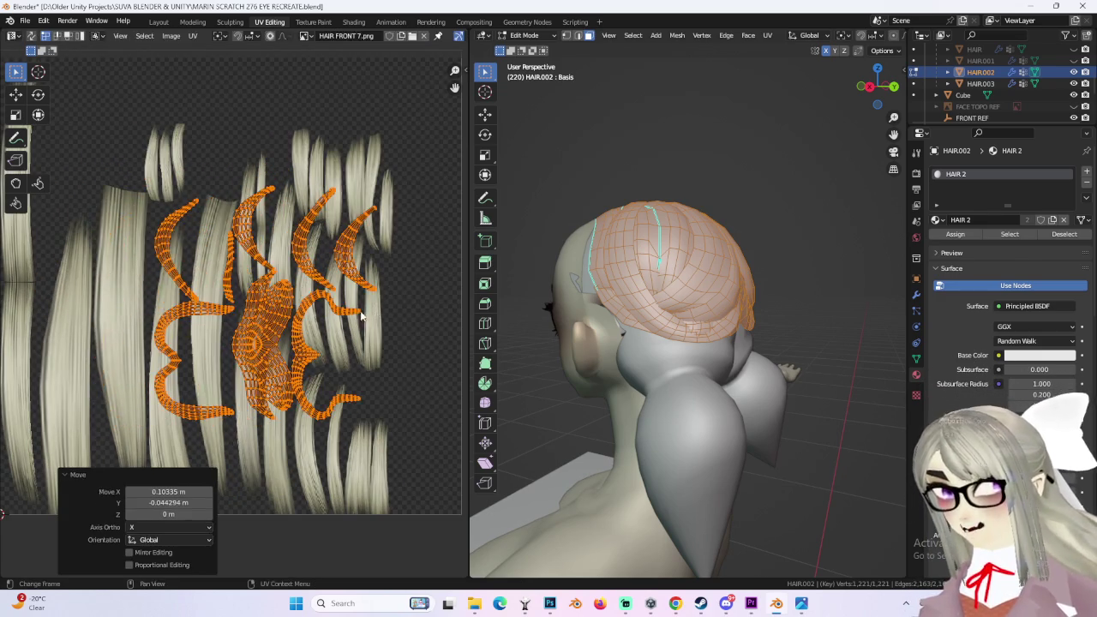
pyautogui.scroll(-2, 355, 300)
pyautogui.press('g')
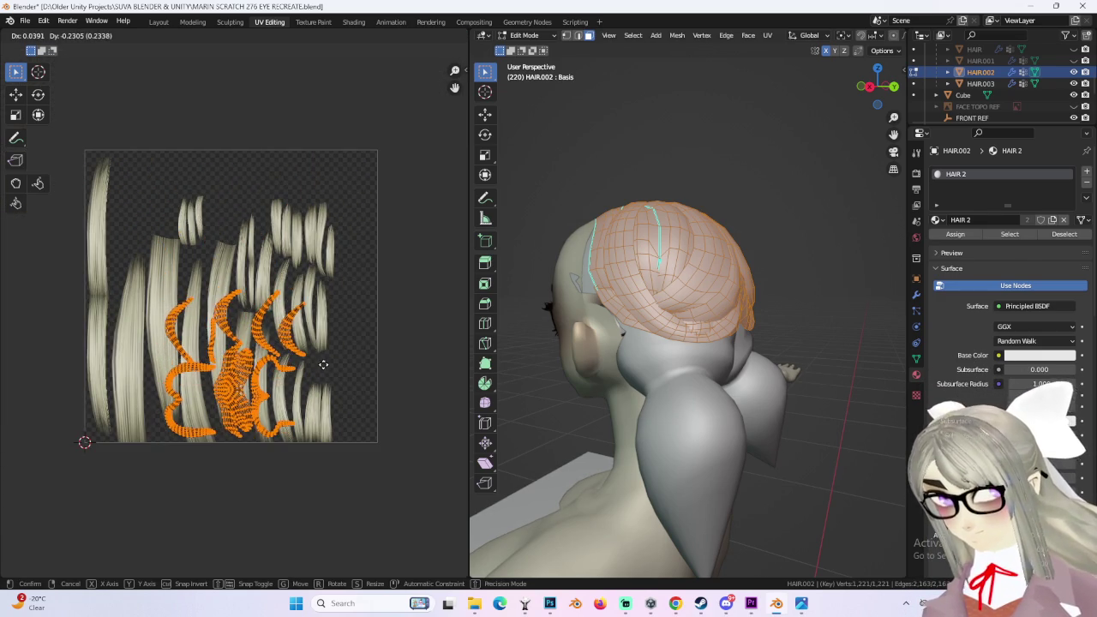
pyautogui.click(320, 366)
pyautogui.scroll(2, 319, 367)
# Step: Slide the islands left along X, then up to the texture's upper-left strands
pyautogui.press('g')
pyautogui.press('x')
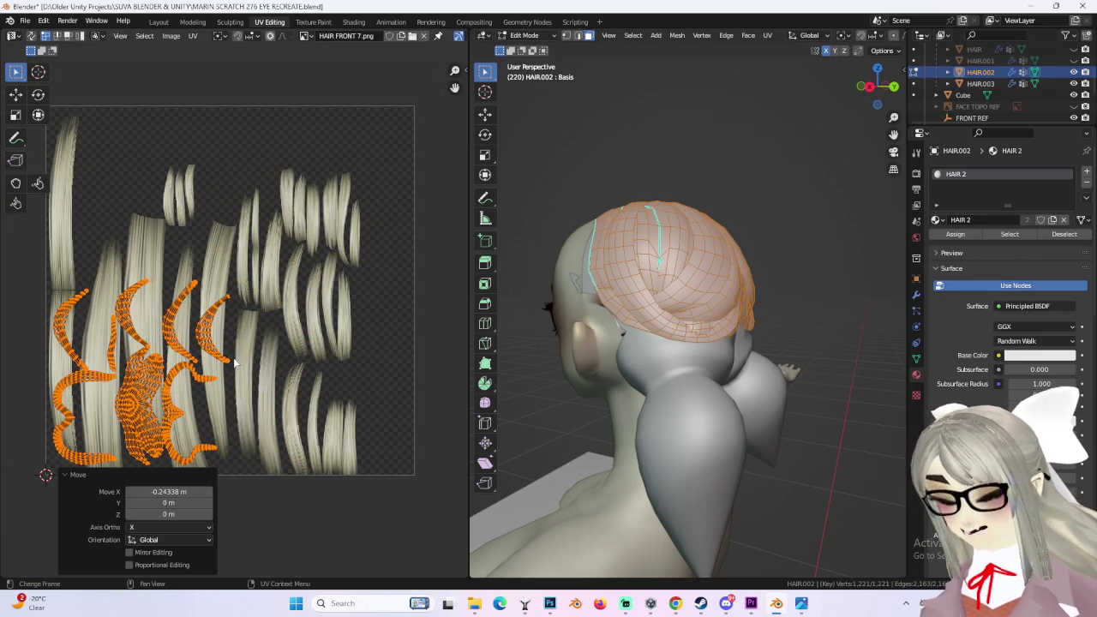
pyautogui.click(302, 411)
pyautogui.scroll(-1, 302, 411)
pyautogui.press('g')
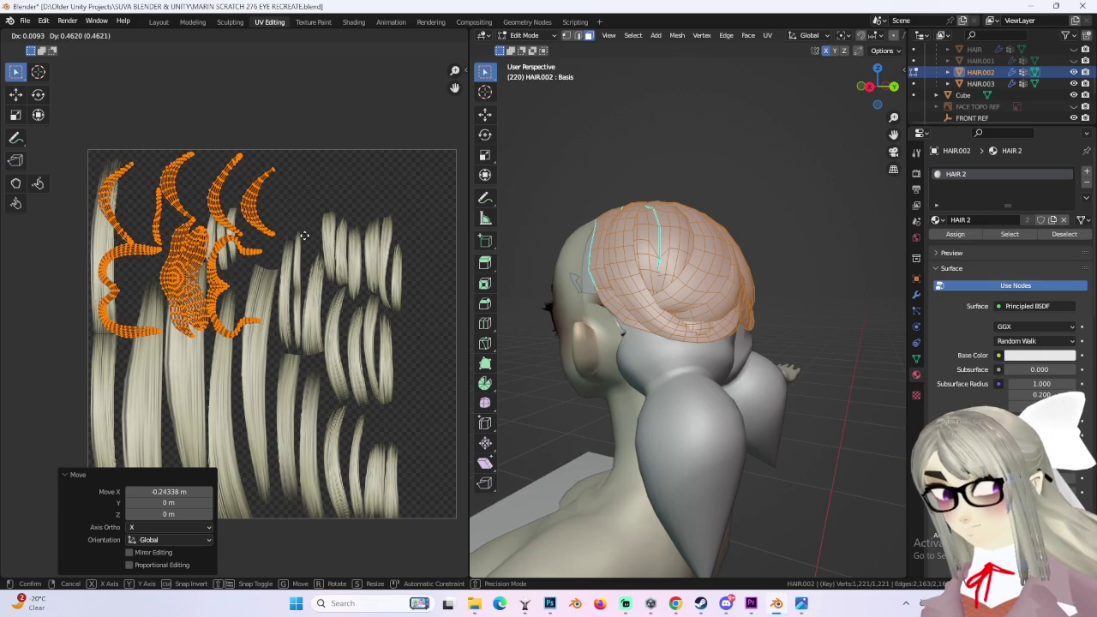
pyautogui.click(305, 235)
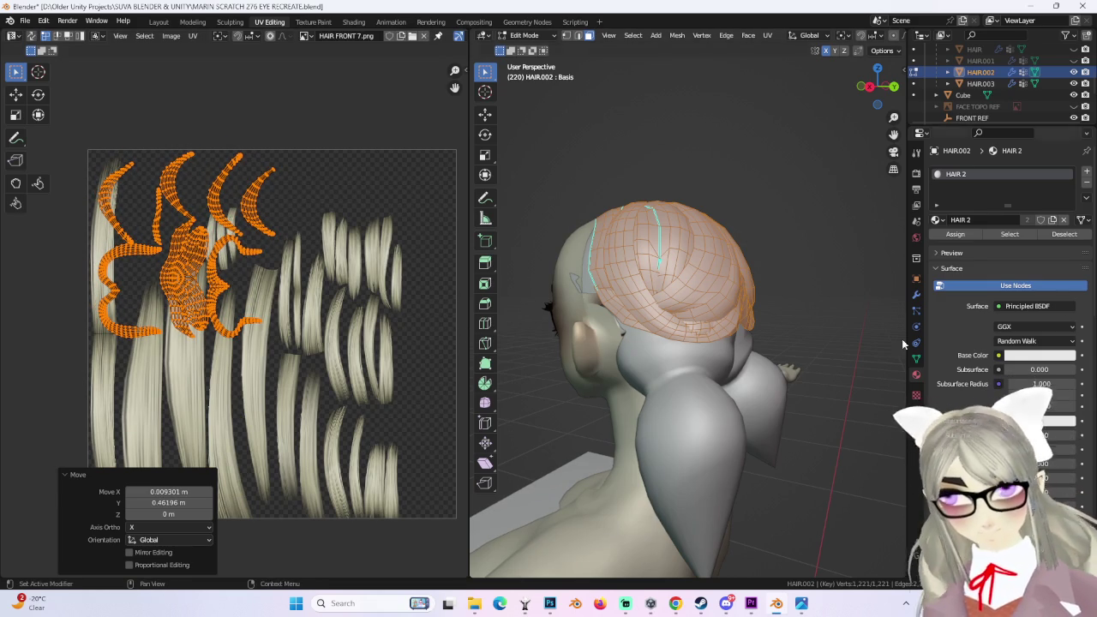
pyautogui.click(665, 351)
pyautogui.moveTo(665, 351)
pyautogui.mouseDown(button='middle')
pyautogui.moveTo(754, 277)
pyautogui.moveTo(816, 314)
pyautogui.mouseUp(button='middle')
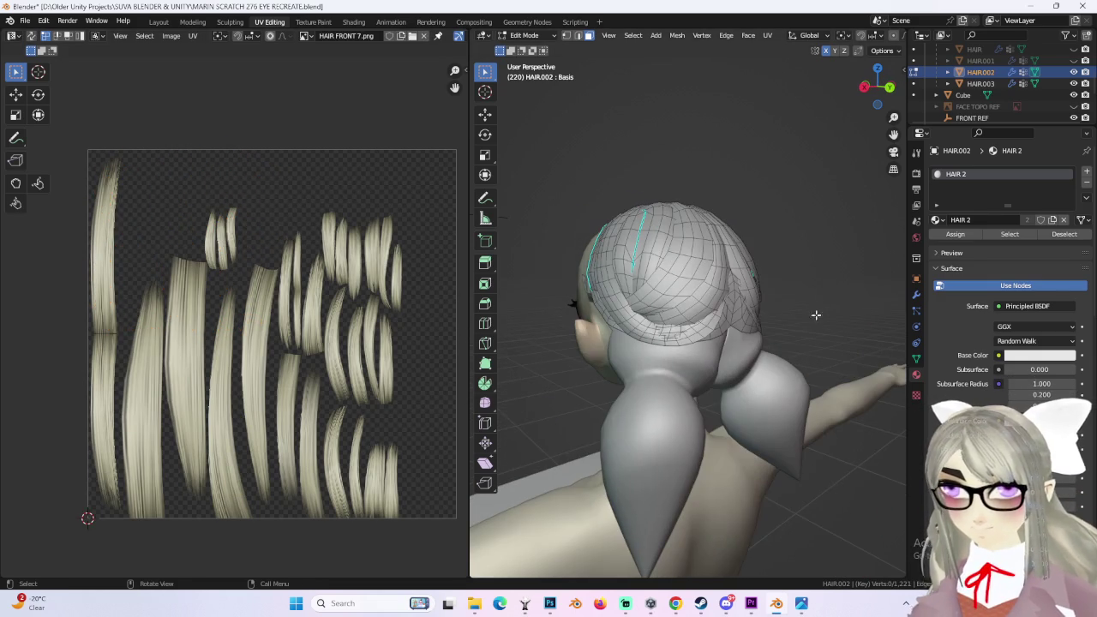
# Step: Leave Edit Mode and return to Object Mode
pyautogui.click(1035, 61)
pyautogui.moveTo(686, 300)
pyautogui.mouseDown(button='middle')
pyautogui.moveTo(609, 250)
pyautogui.moveTo(754, 293)
pyautogui.moveTo(763, 246)
pyautogui.mouseUp(button='middle')
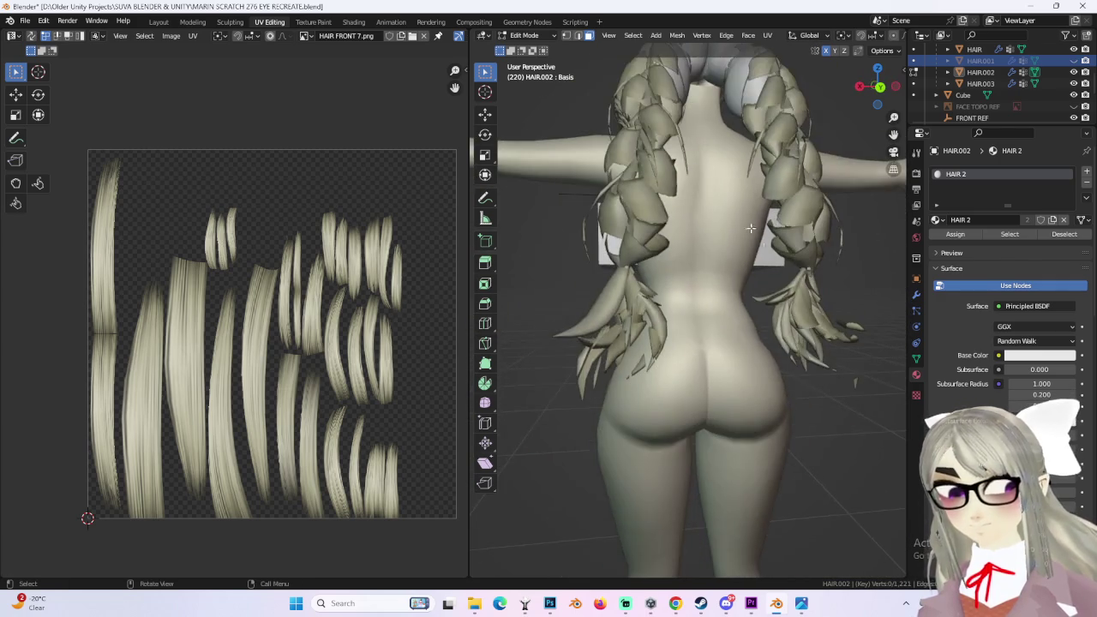
pyautogui.click(524, 35)
pyautogui.click(527, 44)
pyautogui.moveTo(840, 293)
pyautogui.mouseDown(button='middle')
pyautogui.moveTo(756, 247)
pyautogui.moveTo(712, 297)
pyautogui.moveTo(830, 293)
pyautogui.moveTo(807, 318)
pyautogui.mouseUp(button='middle')
# Step: Select the braided HAIR object, view it from the back, and orbit it in Layout
pyautogui.click(756, 247)
pyautogui.scroll(3, 712, 297)
pyautogui.scroll(-5, 712, 298)
pyautogui.click(878, 86)
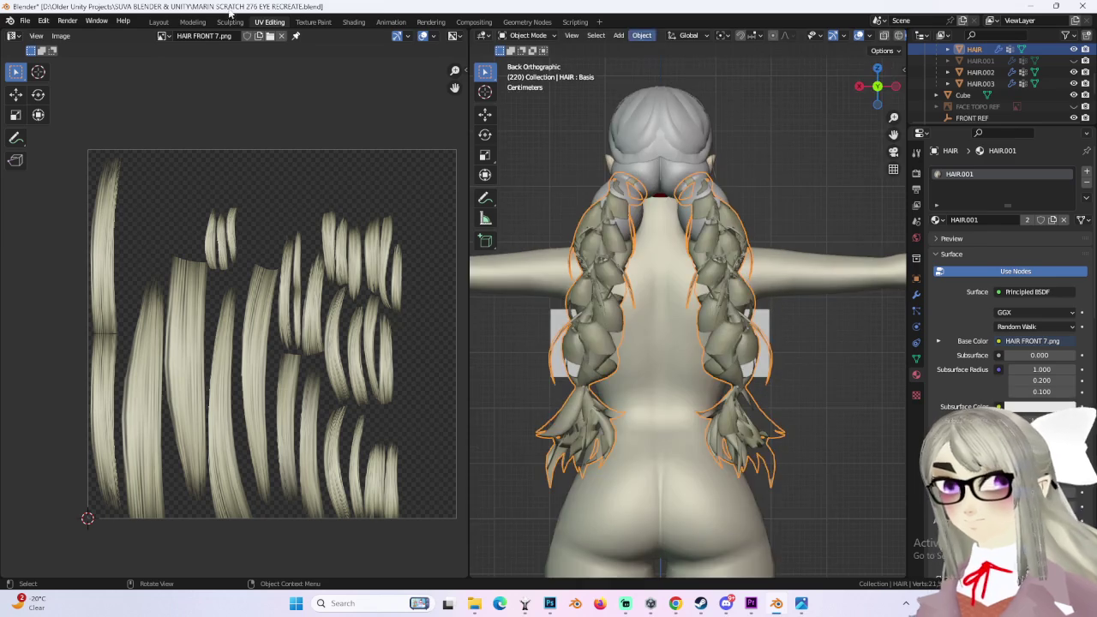
pyautogui.click(158, 21)
pyautogui.moveTo(480, 294)
pyautogui.mouseDown(button='middle')
pyautogui.moveTo(460, 179)
pyautogui.moveTo(448, 326)
pyautogui.moveTo(455, 249)
pyautogui.moveTo(448, 311)
pyautogui.moveTo(549, 239)
pyautogui.mouseUp(button='middle')
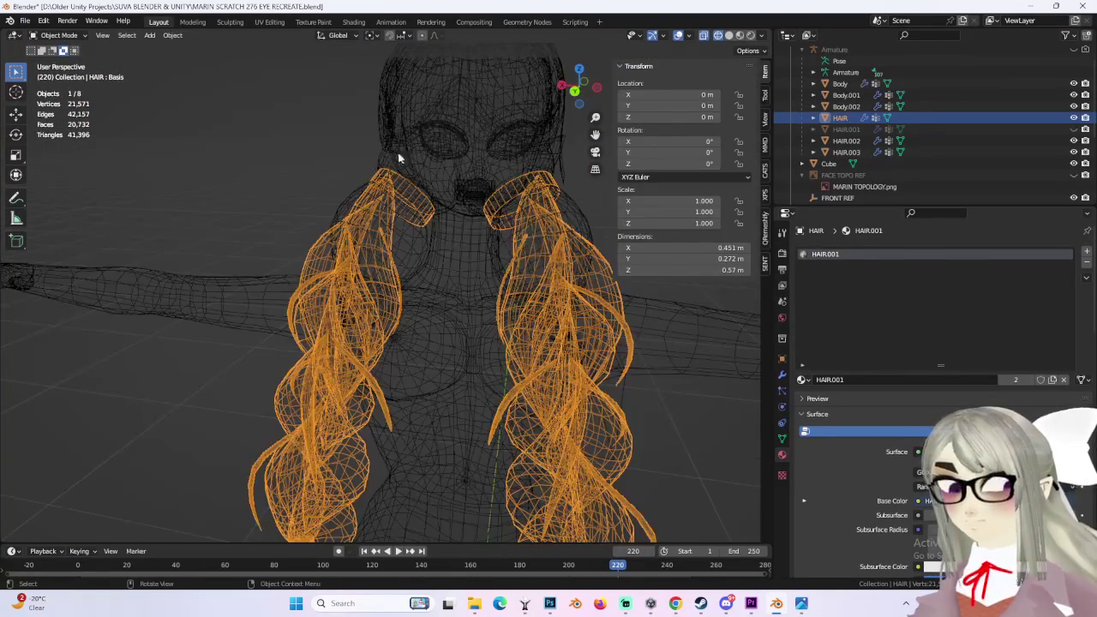
# Step: Enter Edit Mode on HAIR and switch the viewport to Material Preview near the braids
pyautogui.click(81, 36)
pyautogui.click(80, 67)
pyautogui.moveTo(405, 175); pyautogui.dragTo(516, 231)
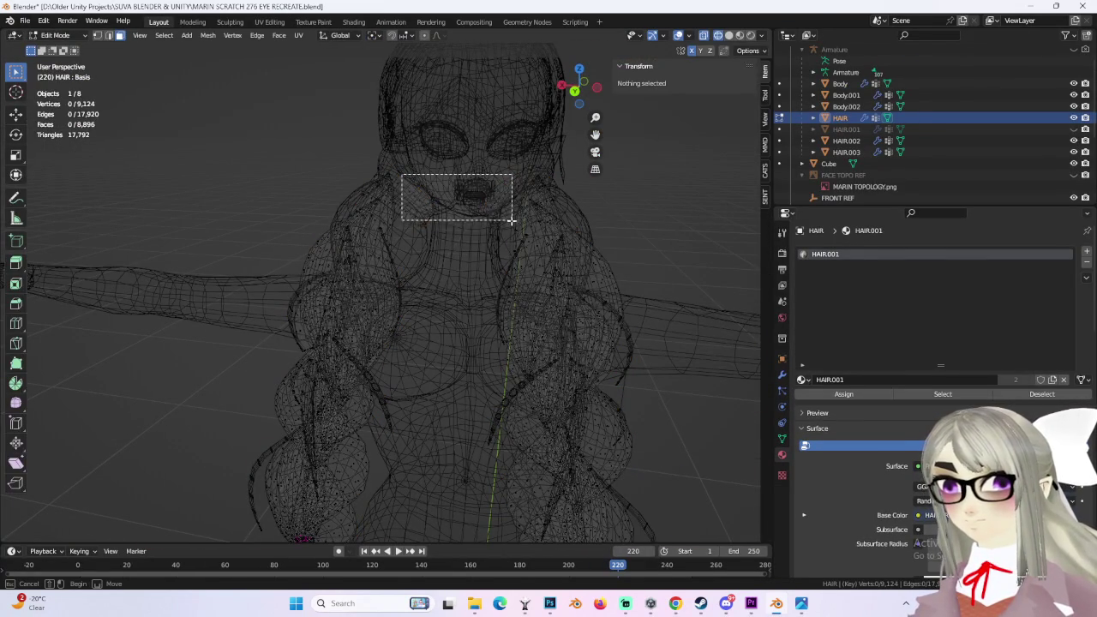
pyautogui.moveTo(517, 352); pyautogui.dragTo(467, 307, button='middle')
pyautogui.click(729, 35)
pyautogui.moveTo(480, 249)
pyautogui.mouseDown(button='middle')
pyautogui.moveTo(493, 263)
pyautogui.moveTo(599, 273)
pyautogui.moveTo(503, 282)
pyautogui.moveTo(632, 304)
pyautogui.moveTo(649, 278)
pyautogui.moveTo(431, 306)
pyautogui.moveTo(681, 309)
pyautogui.moveTo(501, 229)
pyautogui.moveTo(515, 235)
pyautogui.mouseUp(button='middle')
pyautogui.click(751, 35)
pyautogui.moveTo(440, 262); pyautogui.dragTo(454, 257, button='middle')
pyautogui.click(740, 35)
pyautogui.moveTo(360, 257)
pyautogui.mouseDown(button='middle')
pyautogui.moveTo(472, 277)
pyautogui.moveTo(325, 345)
pyautogui.moveTo(439, 306)
pyautogui.moveTo(402, 283)
pyautogui.moveTo(480, 317)
pyautogui.mouseUp(button='middle')
# Step: Select the linked braid pieces, separate them into HAIR.004, and return to Object Mode
pyautogui.hotkey('ctrl', 'l')
pyautogui.press('p')
pyautogui.click(480, 311)
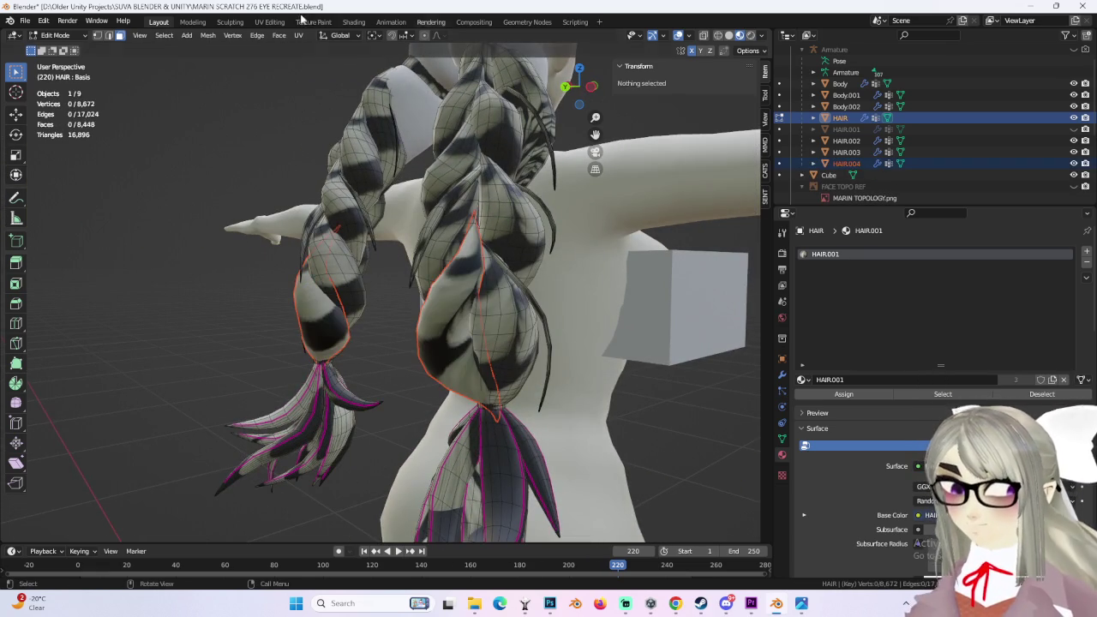
pyautogui.press('Tab')
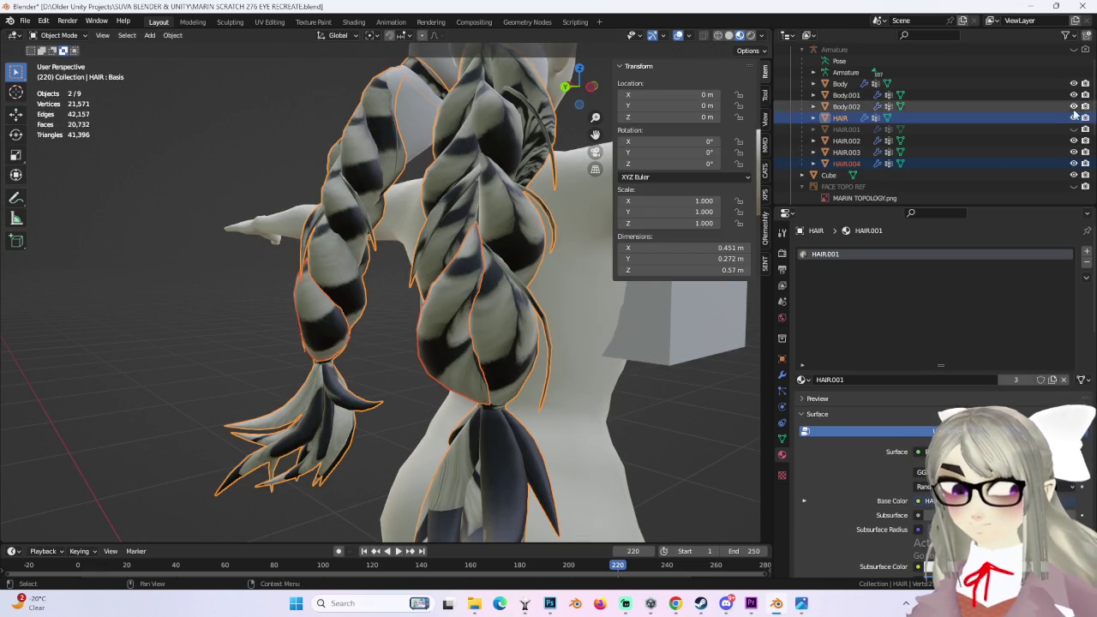
# Step: Hide HAIR, frame the separated pieces, and enter Edit Mode on HAIR.004
pyautogui.click(1074, 118)
pyautogui.press('KP_Decimal')
pyautogui.click(346, 330)
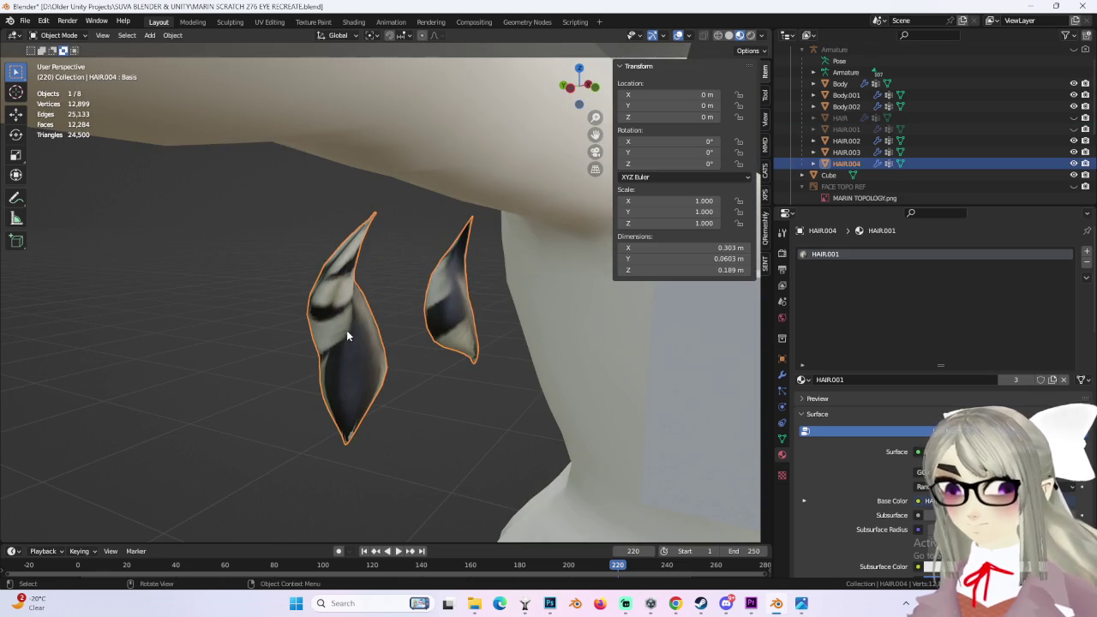
pyautogui.press('Tab')
pyautogui.moveTo(258, 214)
pyautogui.mouseDown(button='middle')
pyautogui.moveTo(483, 320)
pyautogui.moveTo(570, 344)
pyautogui.moveTo(465, 314)
pyautogui.moveTo(490, 335)
pyautogui.moveTo(396, 363)
pyautogui.moveTo(465, 282)
pyautogui.mouseUp(button='middle')
pyautogui.scroll(3, 366, 355)
pyautogui.scroll(-5, 365, 355)
pyautogui.scroll(2, 465, 282)
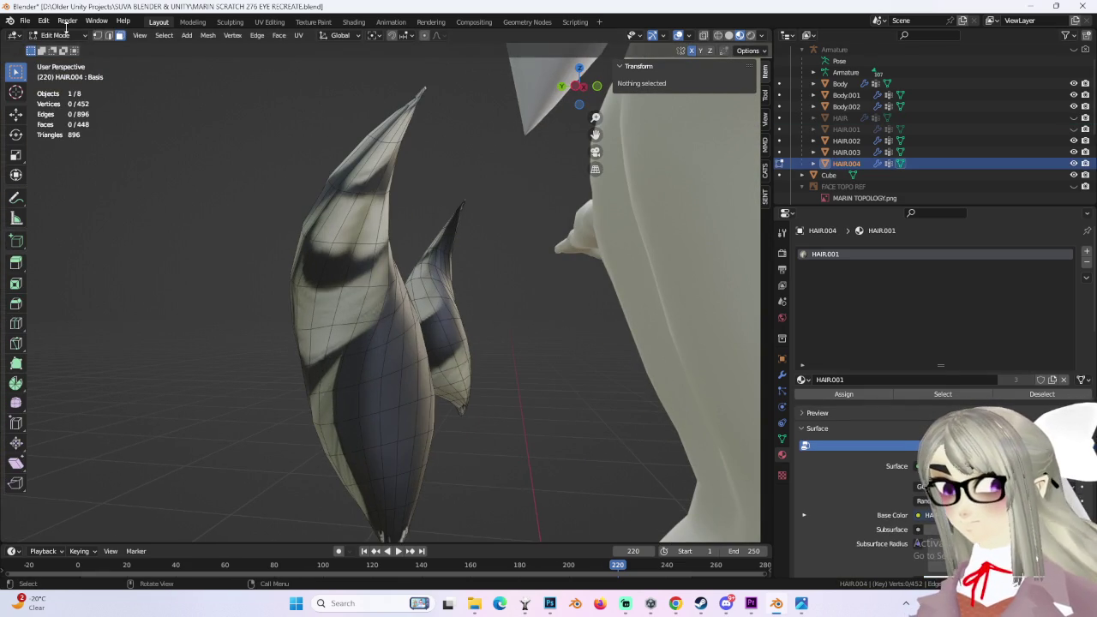
# Step: In edge select mode, select an edge loop running along the first braid piece
pyautogui.click(109, 36)
pyautogui.moveTo(368, 342)
pyautogui.mouseDown(button='middle')
pyautogui.moveTo(416, 356)
pyautogui.moveTo(351, 360)
pyautogui.moveTo(579, 337)
pyautogui.moveTo(472, 387)
pyautogui.moveTo(403, 314)
pyautogui.moveTo(378, 335)
pyautogui.moveTo(479, 331)
pyautogui.moveTo(437, 283)
pyautogui.mouseUp(button='middle')
pyautogui.keyDown('alt'); pyautogui.click(301, 323); pyautogui.keyUp('alt')
pyautogui.moveTo(399, 243)
pyautogui.mouseDown(button='middle')
pyautogui.moveTo(540, 255)
pyautogui.moveTo(431, 267)
pyautogui.mouseUp(button='middle')
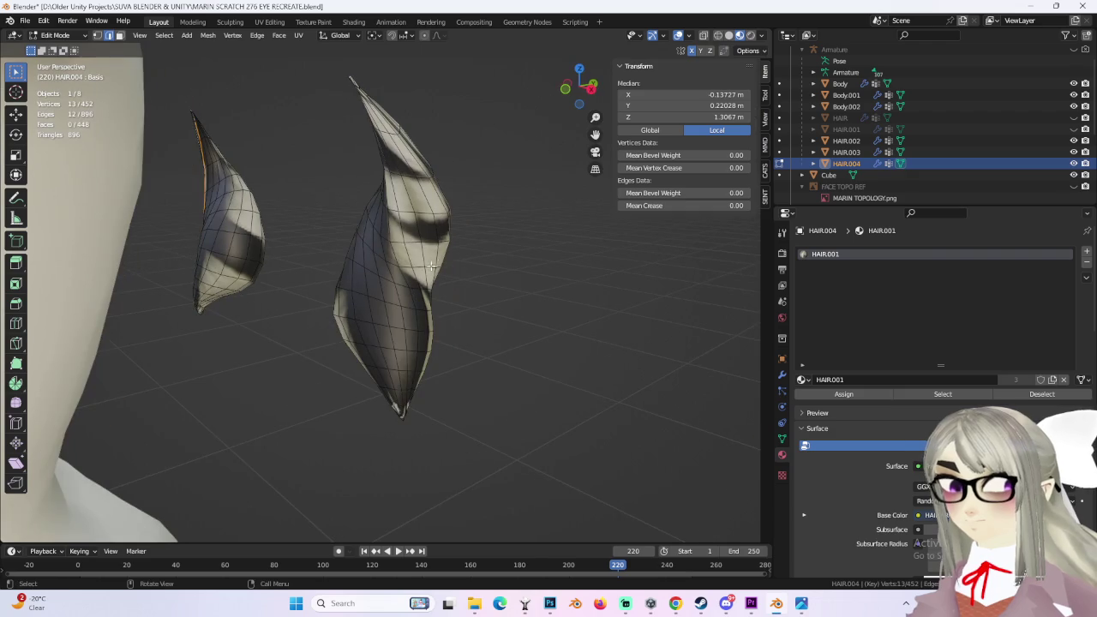
pyautogui.keyDown('ctrl'); pyautogui.click(377, 266); pyautogui.keyUp('ctrl')
pyautogui.press('z')
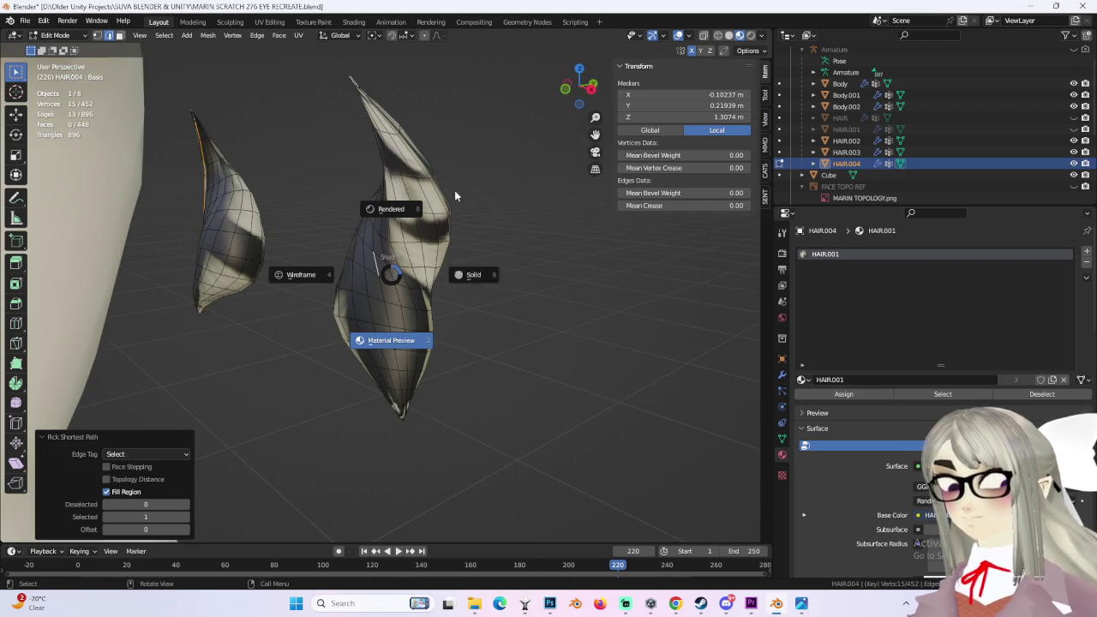
pyautogui.hotkey('ctrl', 'z')
pyautogui.keyDown('ctrl'); pyautogui.click(390, 272); pyautogui.keyUp('ctrl')
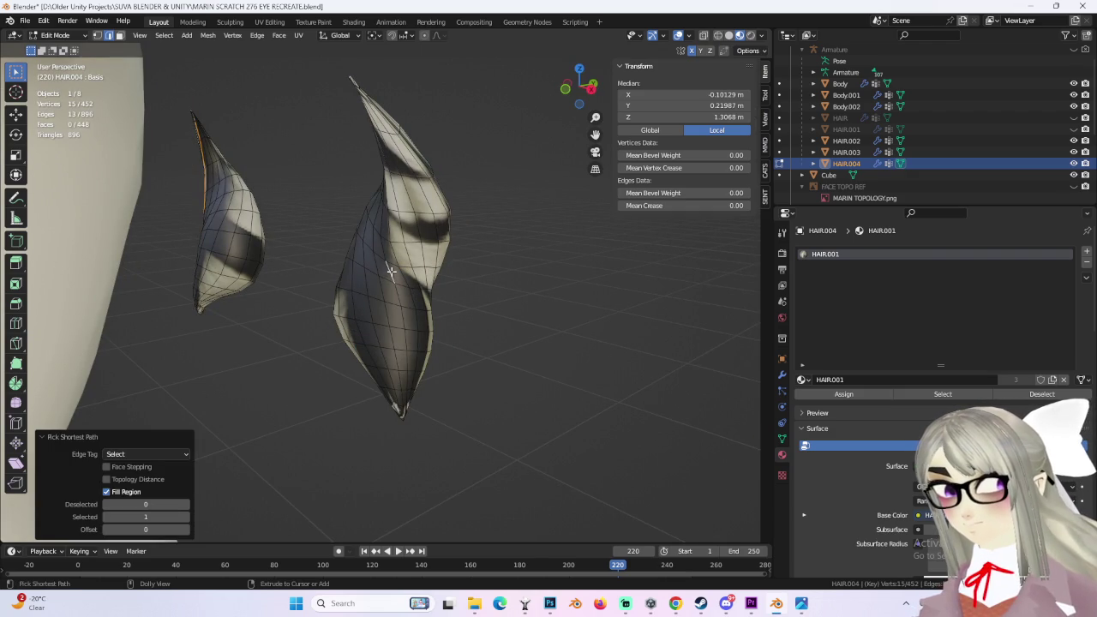
pyautogui.press('z')
pyautogui.press('Escape')
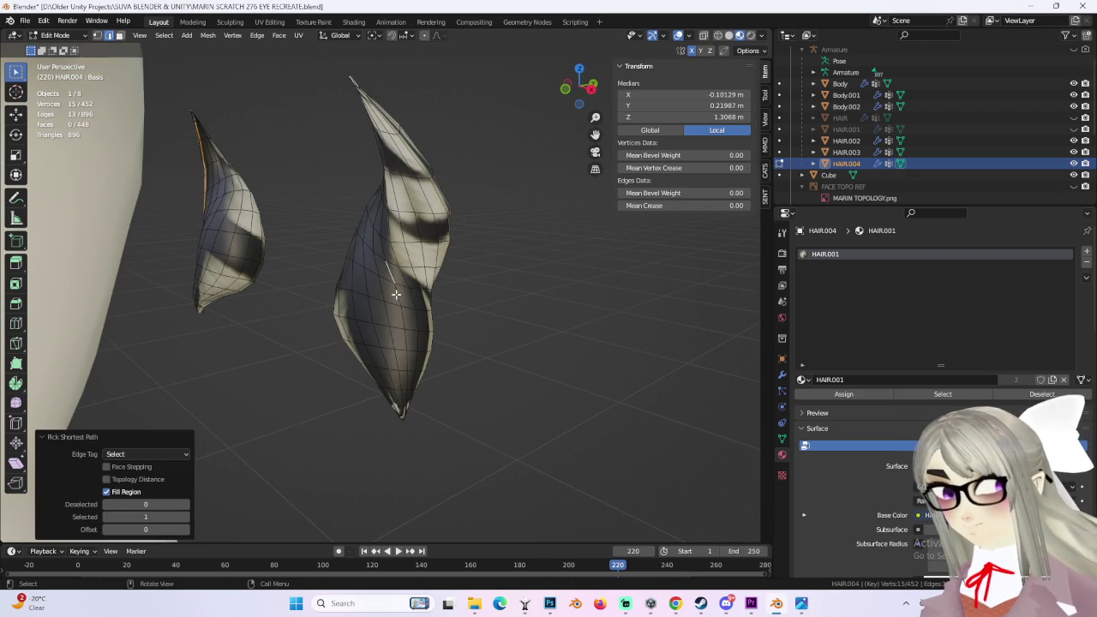
pyautogui.hotkey('ctrl', 'z')
# Step: Add the edge loop along the second braid piece to the selection
pyautogui.moveTo(390, 272)
pyautogui.mouseDown(button='middle')
pyautogui.moveTo(387, 252)
pyautogui.moveTo(375, 252)
pyautogui.moveTo(447, 271)
pyautogui.moveTo(420, 296)
pyautogui.moveTo(531, 291)
pyautogui.moveTo(465, 306)
pyautogui.moveTo(560, 308)
pyautogui.moveTo(293, 269)
pyautogui.moveTo(409, 296)
pyautogui.moveTo(411, 328)
pyautogui.moveTo(526, 318)
pyautogui.moveTo(448, 338)
pyautogui.moveTo(586, 300)
pyautogui.moveTo(504, 349)
pyautogui.mouseUp(button='middle')
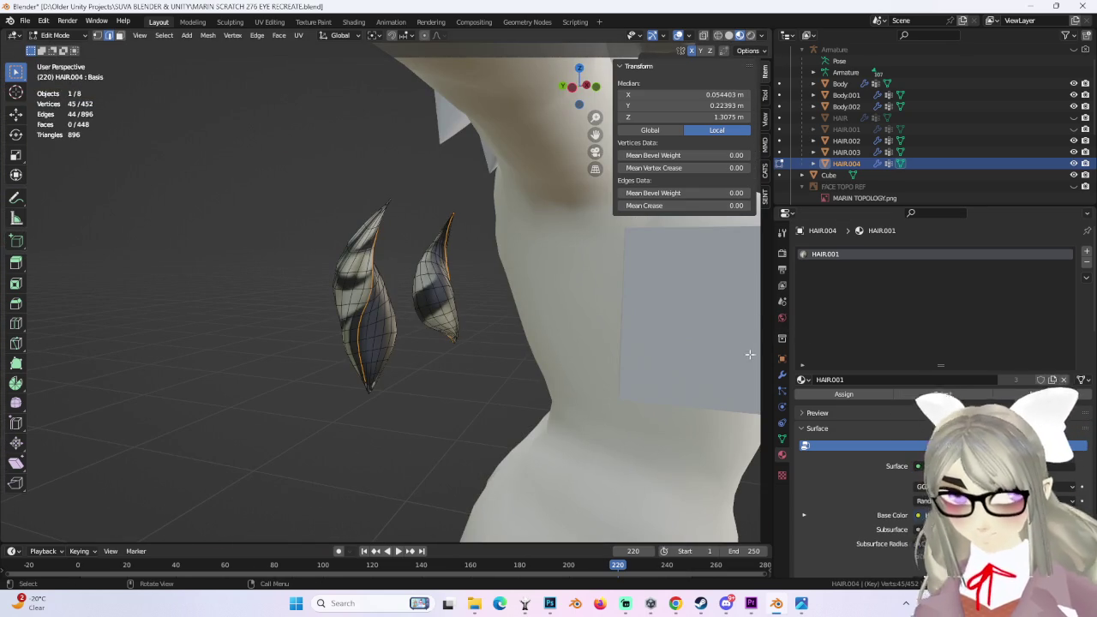
pyautogui.moveTo(534, 316)
pyautogui.mouseDown(button='middle')
pyautogui.moveTo(394, 267)
pyautogui.moveTo(478, 267)
pyautogui.mouseUp(button='middle')
pyautogui.click(584, 85)
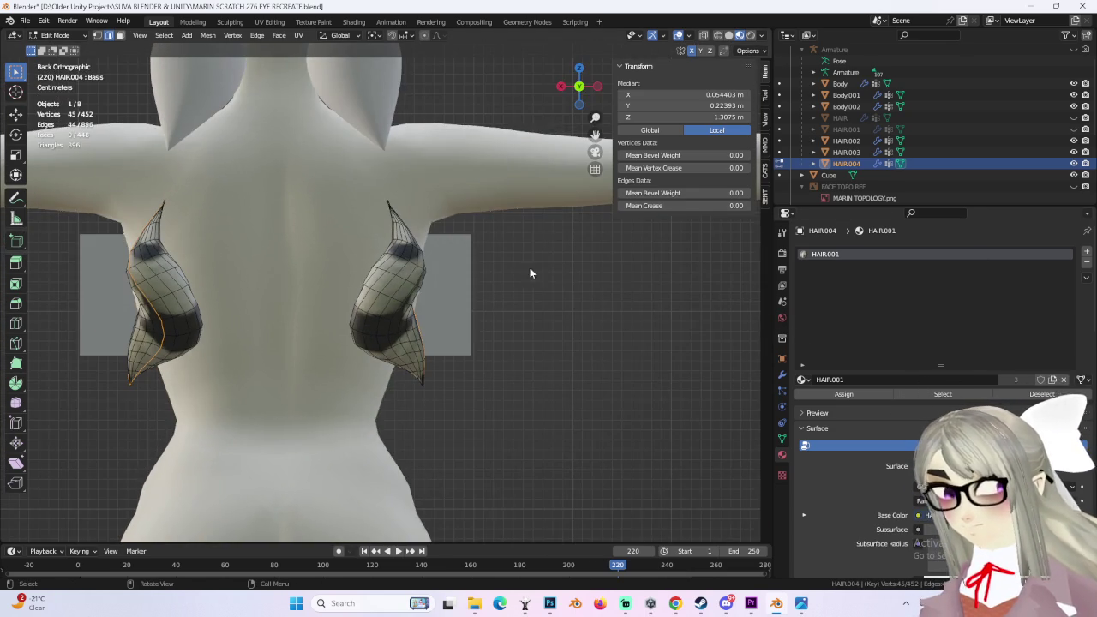
pyautogui.scroll(2, 480, 293)
pyautogui.moveTo(457, 333)
pyautogui.mouseDown(button='middle')
pyautogui.moveTo(392, 374)
pyautogui.moveTo(456, 327)
pyautogui.moveTo(521, 343)
pyautogui.moveTo(278, 326)
pyautogui.mouseUp(button='middle')
pyautogui.scroll(5, 512, 334)
pyautogui.scroll(-4, 520, 339)
pyautogui.scroll(3, 521, 343)
pyautogui.scroll(-3, 277, 326)
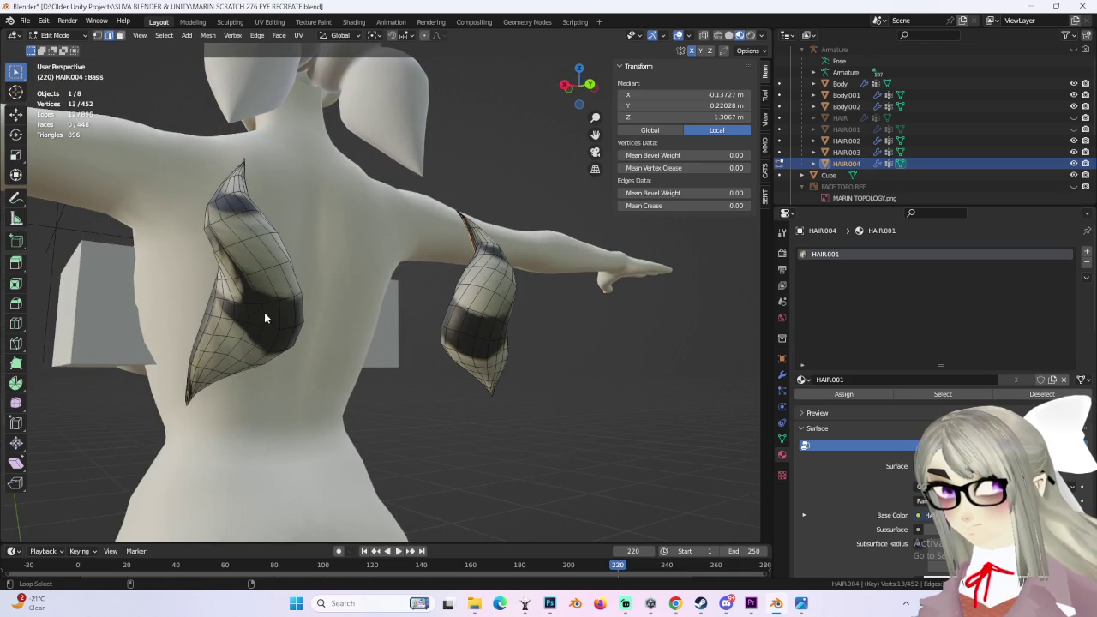
pyautogui.keyDown('alt'); pyautogui.keyDown('shift'); pyautogui.click(250, 316); pyautogui.keyUp('shift'); pyautogui.keyUp('alt')
pyautogui.moveTo(249, 316)
pyautogui.mouseDown(button='middle')
pyautogui.moveTo(489, 340)
pyautogui.moveTo(462, 321)
pyautogui.moveTo(507, 336)
pyautogui.moveTo(420, 339)
pyautogui.moveTo(369, 320)
pyautogui.mouseUp(button='middle')
pyautogui.scroll(-3, 508, 336)
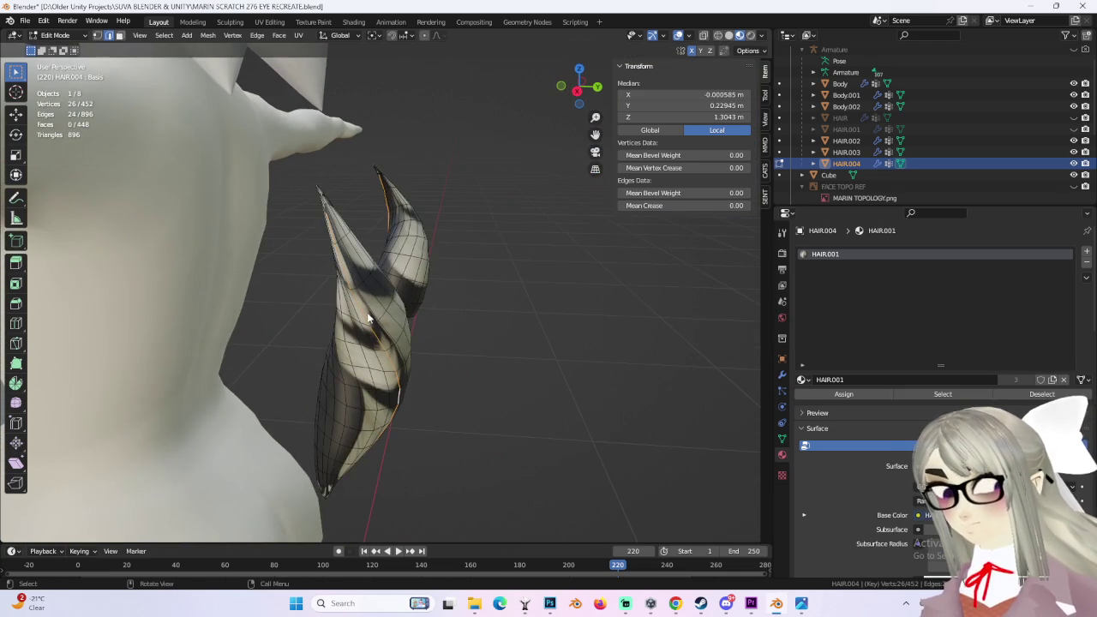
# Step: Mark the selected edge loops as UV seams
pyautogui.hotkey('ctrl', 'e')
pyautogui.click(372, 311)
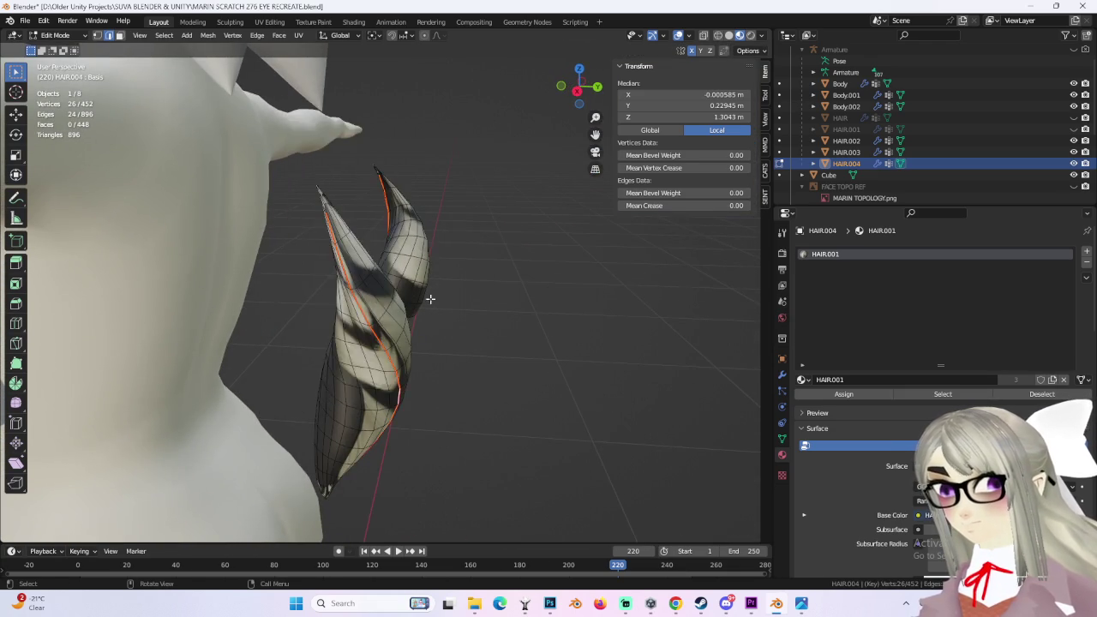
pyautogui.moveTo(372, 311); pyautogui.dragTo(548, 325, button='middle')
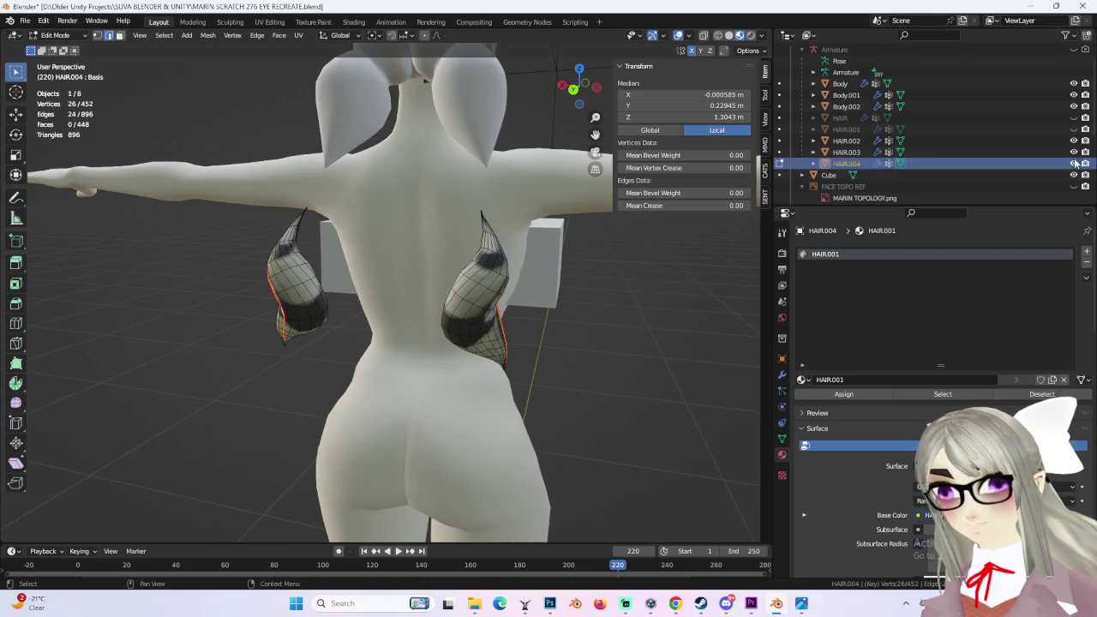
# Step: Hide HAIR.004, show the braided HAIR object again and enter its Edit Mode
pyautogui.click(1074, 162)
pyautogui.click(1075, 118)
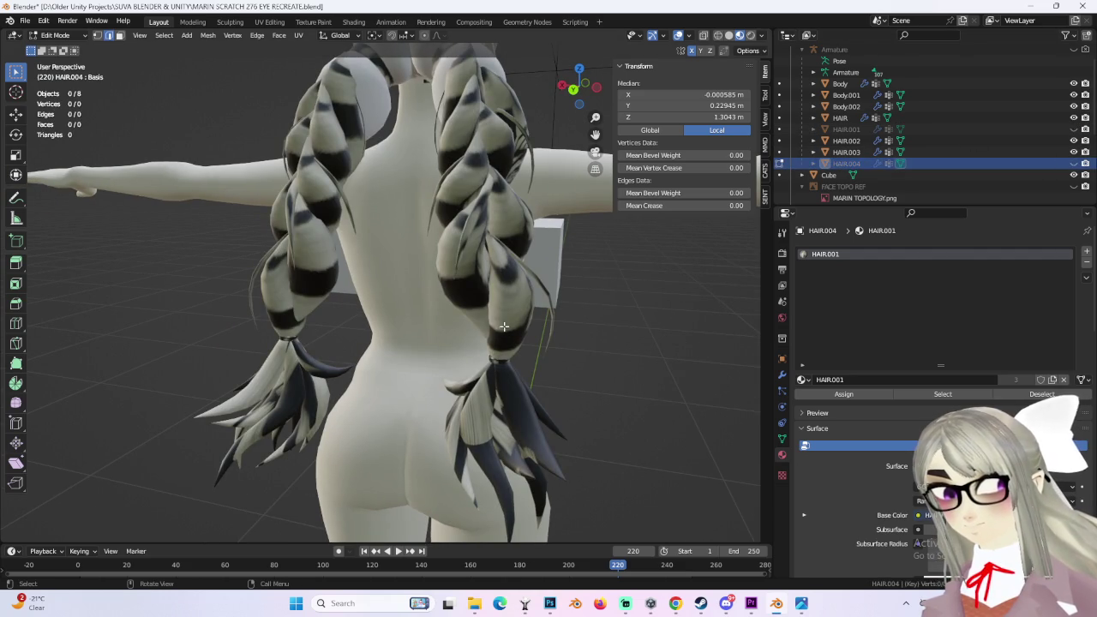
pyautogui.click(61, 49)
pyautogui.click(477, 276)
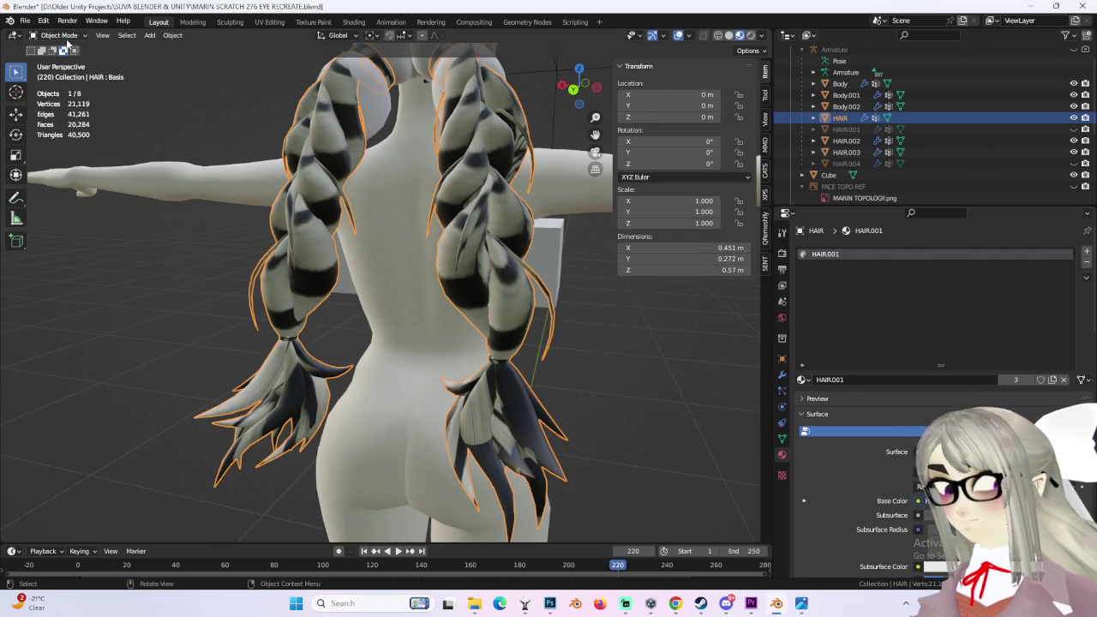
pyautogui.press('Tab')
# Step: Select the linked braid sections and separate them into HAIR.005
pyautogui.moveTo(369, 283); pyautogui.dragTo(300, 286, button='middle')
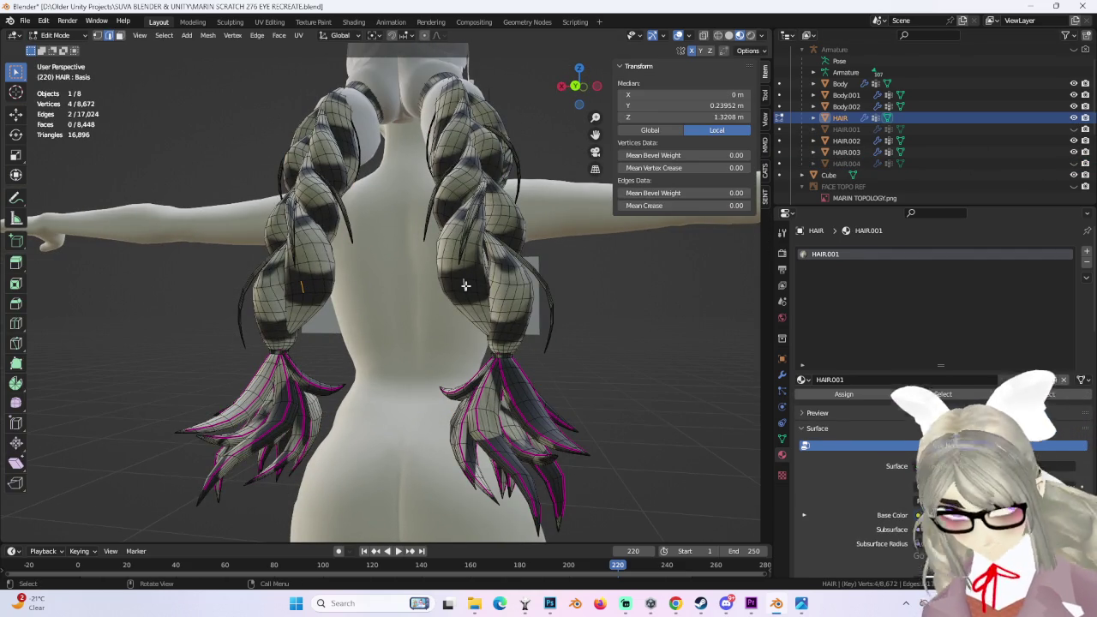
pyautogui.hotkey('ctrl', 'l')
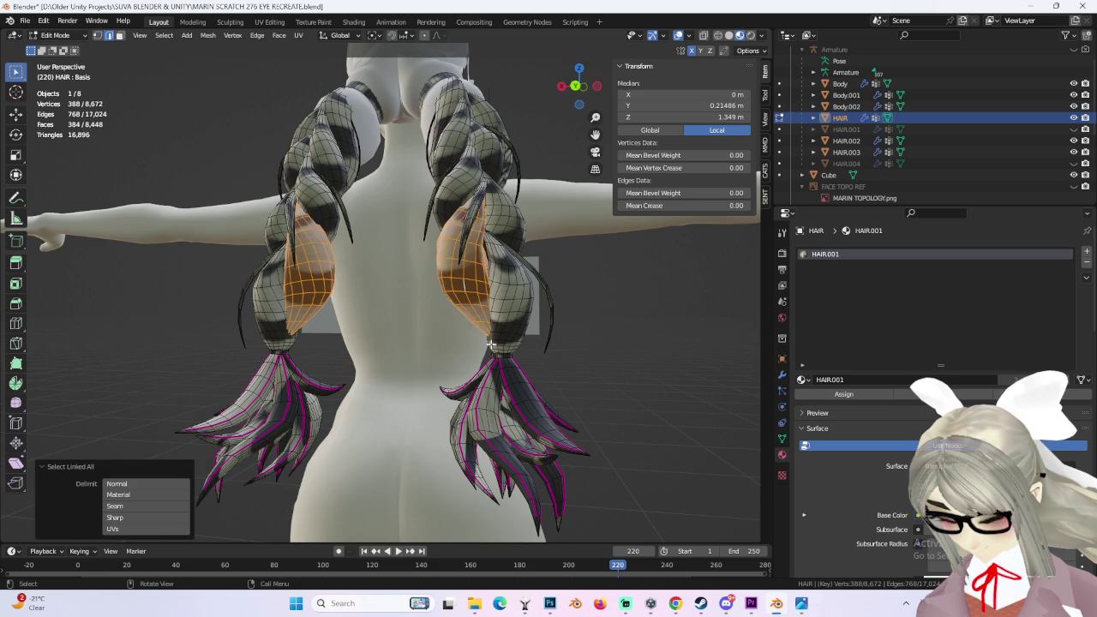
pyautogui.moveTo(487, 336); pyautogui.dragTo(463, 319, button='middle')
pyautogui.press('p')
pyautogui.click(454, 320)
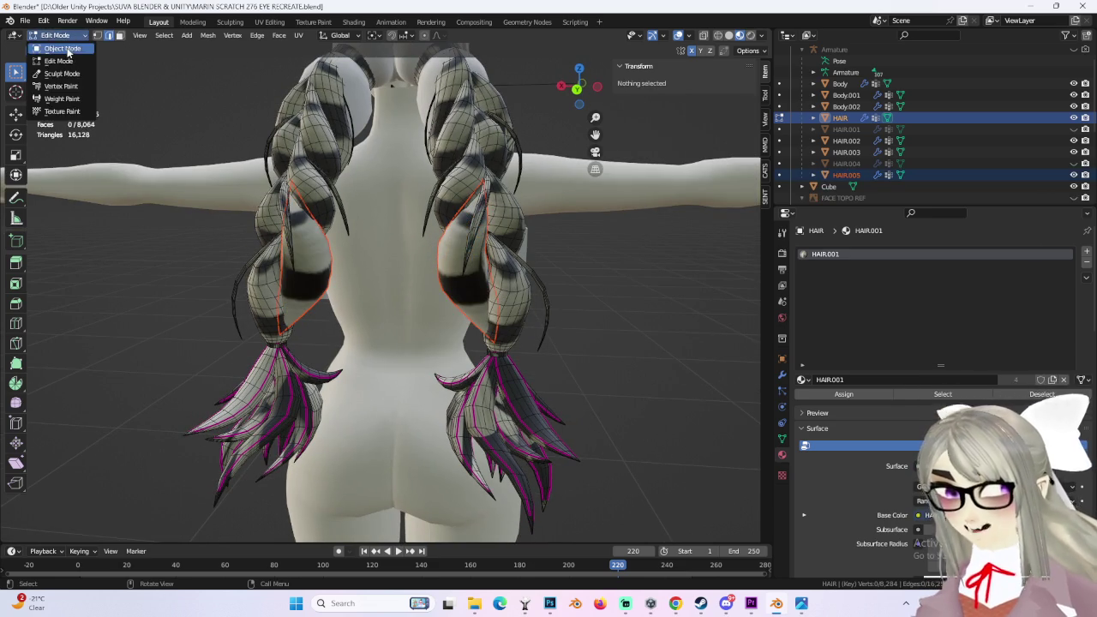
pyautogui.click(69, 49)
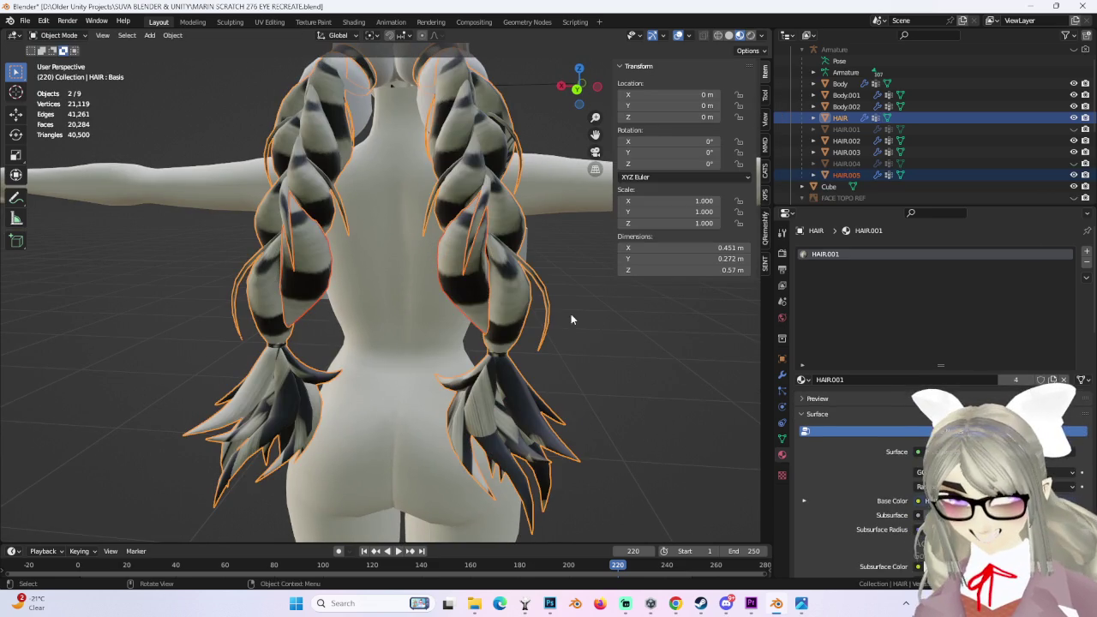
# Step: Hide HAIR and enter Edit Mode on HAIR.005
pyautogui.click(1073, 118)
pyautogui.scroll(3, 495, 289)
pyautogui.moveTo(495, 289); pyautogui.dragTo(129, 80, button='middle')
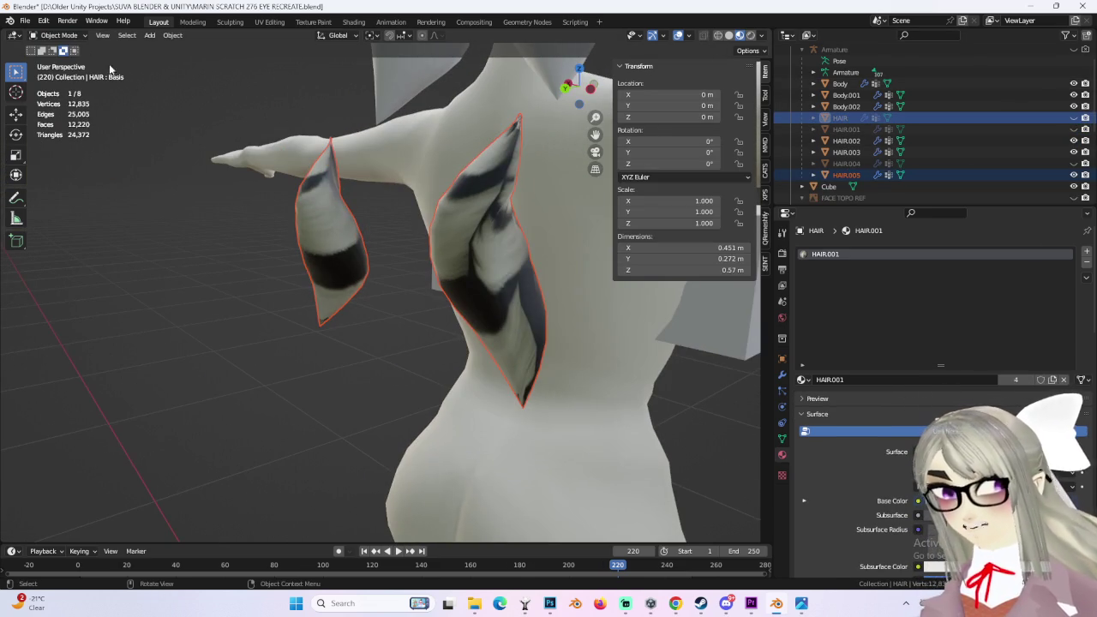
pyautogui.click(56, 35)
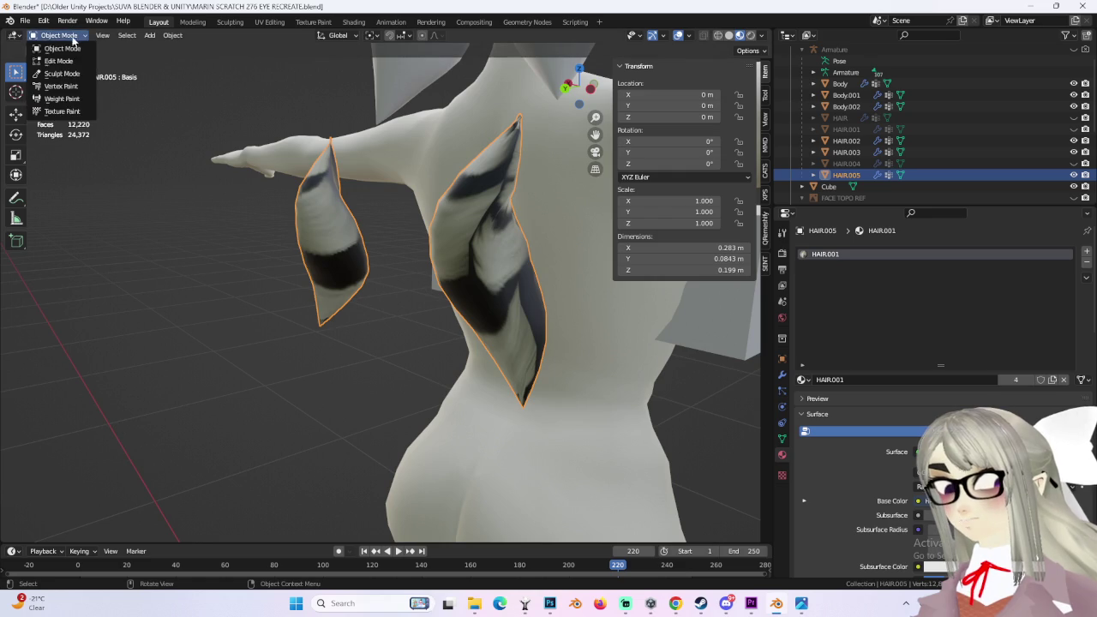
pyautogui.click(55, 60)
pyautogui.moveTo(56, 61)
pyautogui.mouseDown(button='middle')
pyautogui.moveTo(510, 284)
pyautogui.moveTo(483, 311)
pyautogui.moveTo(512, 342)
pyautogui.moveTo(483, 353)
pyautogui.mouseUp(button='middle')
pyautogui.scroll(3, 510, 284)
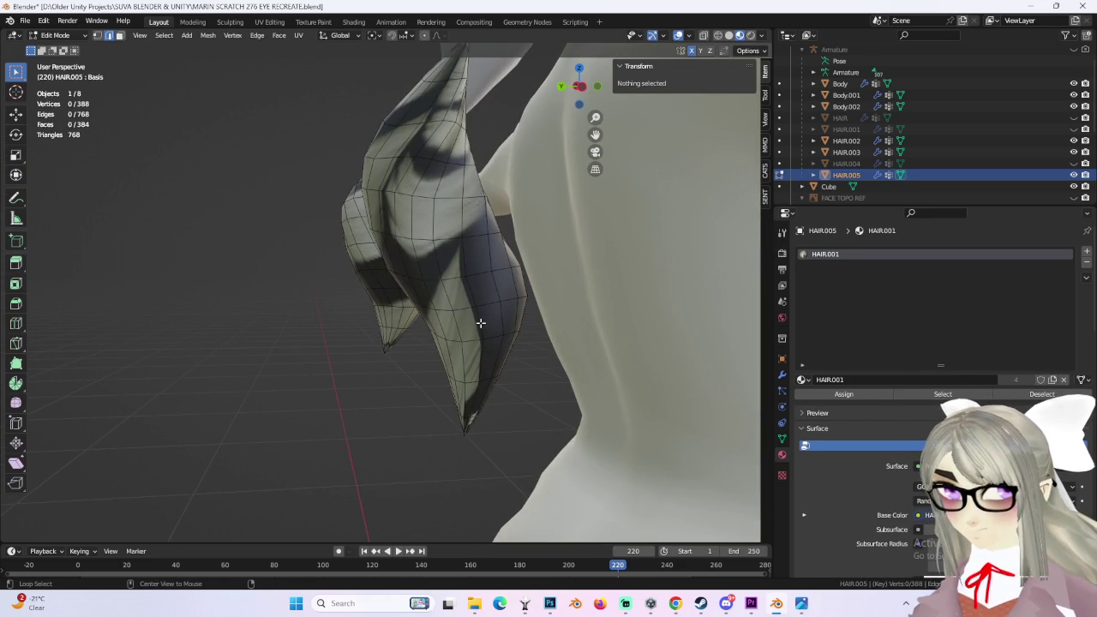
# Step: Mark one edge loop on each HAIR.005 braid piece as a UV seam
pyautogui.keyDown('alt'); pyautogui.click(481, 325); pyautogui.keyUp('alt')
pyautogui.moveTo(481, 324)
pyautogui.mouseDown(button='middle')
pyautogui.moveTo(597, 342)
pyautogui.moveTo(249, 279)
pyautogui.moveTo(627, 318)
pyautogui.moveTo(610, 318)
pyautogui.mouseUp(button='middle')
pyautogui.keyDown('alt'); pyautogui.keyDown('shift'); pyautogui.click(231, 278); pyautogui.keyUp('shift'); pyautogui.keyUp('alt')
pyautogui.moveTo(533, 316)
pyautogui.mouseDown(button='middle')
pyautogui.moveTo(557, 308)
pyautogui.moveTo(509, 369)
pyautogui.mouseUp(button='middle')
pyautogui.hotkey('ctrl', 'e')
pyautogui.click(551, 306)
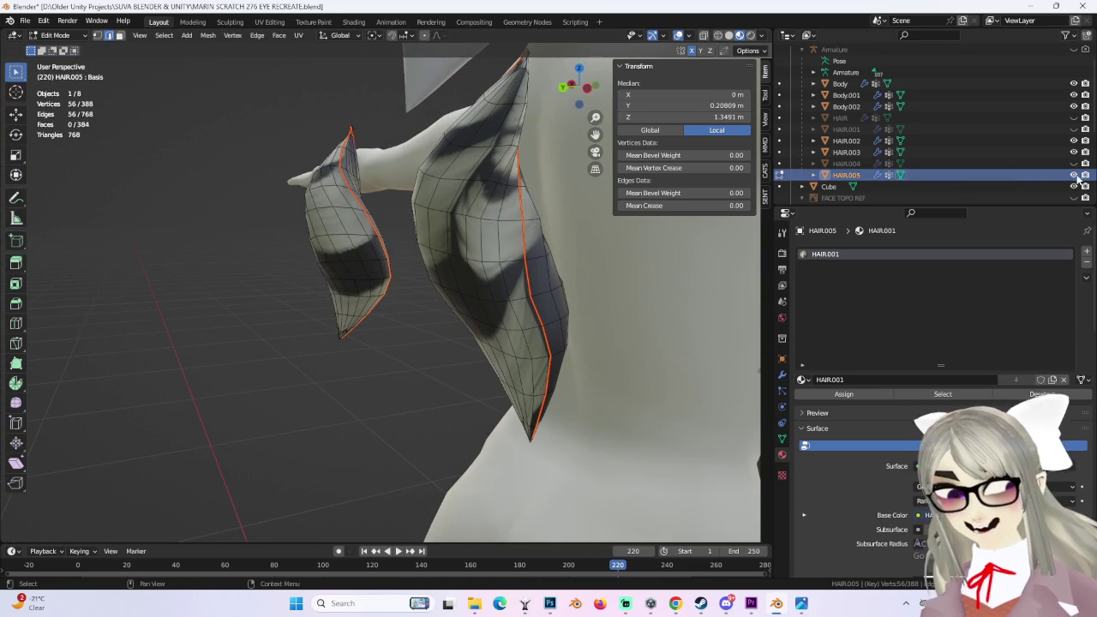
# Step: Hide HAIR.005 and show the braided HAIR object again
pyautogui.click(1074, 175)
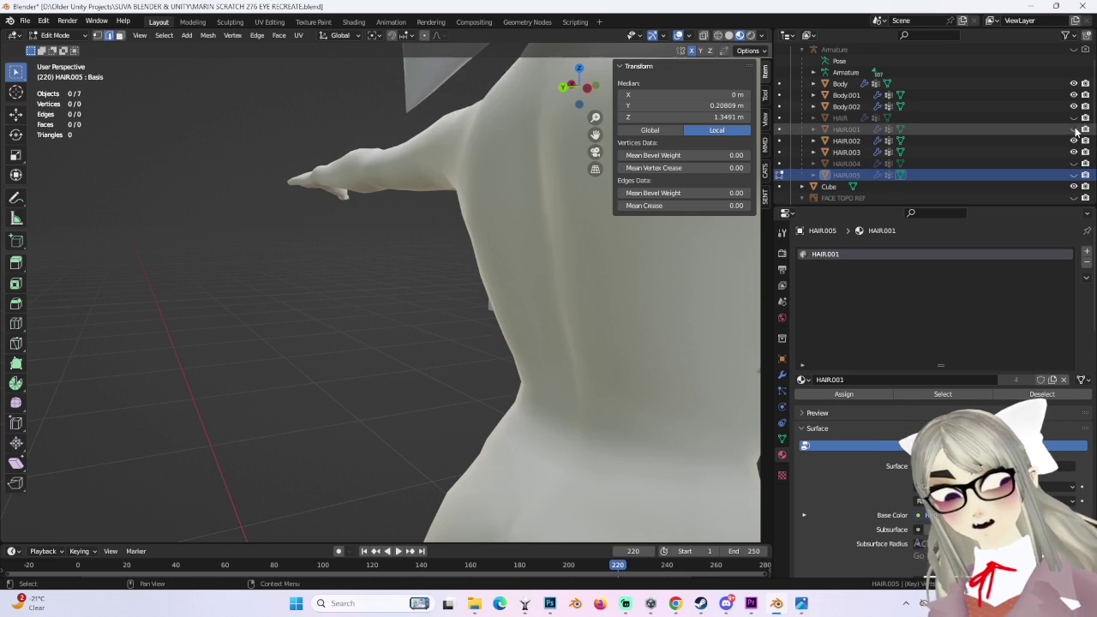
pyautogui.click(1073, 118)
pyautogui.moveTo(509, 278); pyautogui.dragTo(343, 274, button='middle')
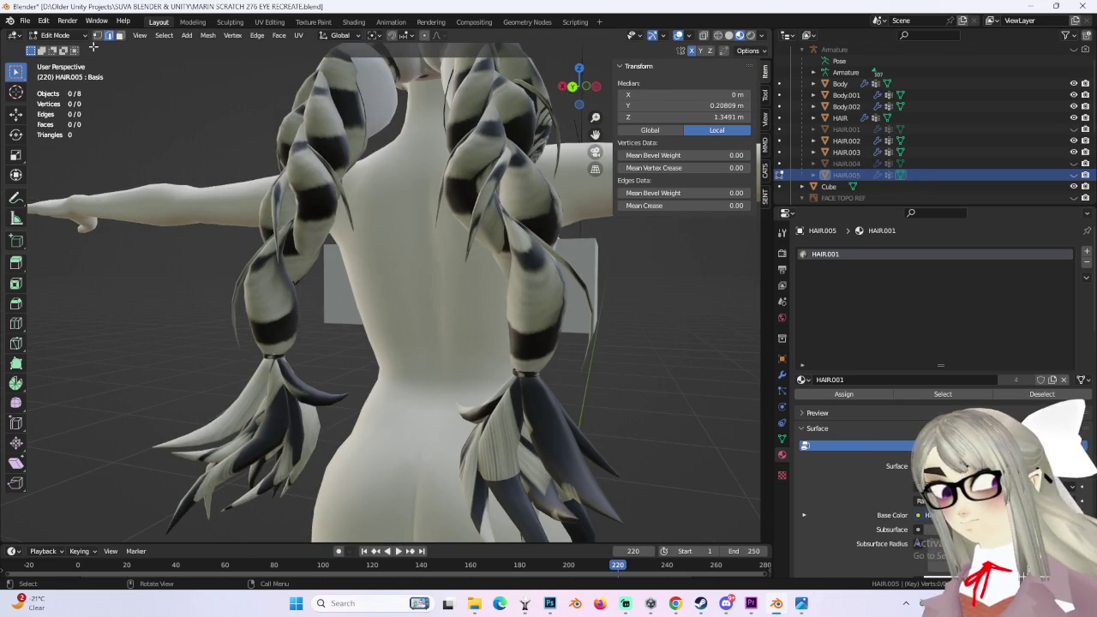
# Step: Leave HAIR.005 and enter Edit Mode on the main HAIR object
pyautogui.press('Tab')
pyautogui.click(294, 273)
pyautogui.click(57, 61)
pyautogui.moveTo(214, 257); pyautogui.dragTo(270, 302, button='middle')
pyautogui.moveTo(406, 328); pyautogui.dragTo(452, 317, button='middle')
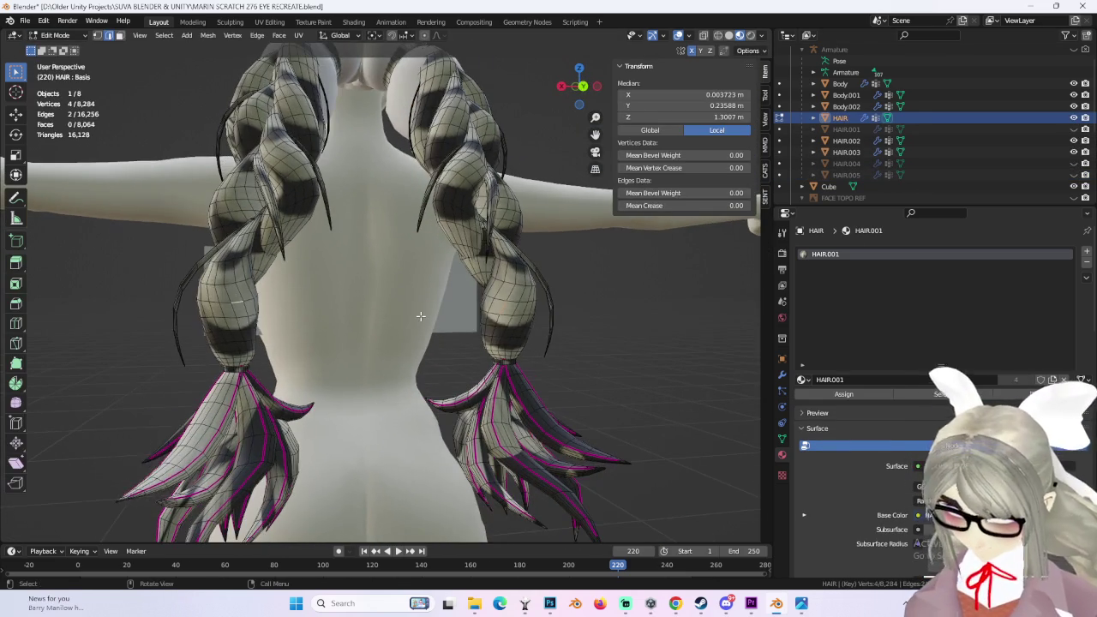
# Step: Select the linked middle braid sections and separate them into HAIR.006
pyautogui.hotkey('ctrl', 'l')
pyautogui.press('p')
pyautogui.click(499, 306)
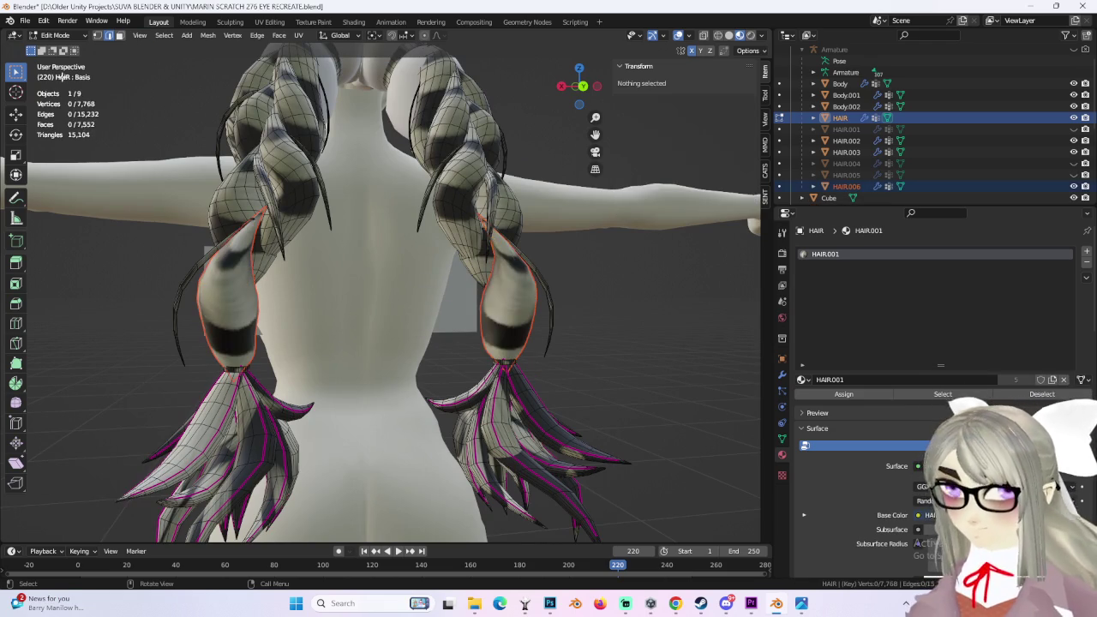
pyautogui.click(62, 48)
# Step: In HAIR.006, mark a lengthwise edge loop on each braid piece as a UV seam
pyautogui.click(510, 309)
pyautogui.moveTo(510, 309)
pyautogui.mouseDown(button='middle')
pyautogui.moveTo(523, 318)
pyautogui.moveTo(489, 319)
pyautogui.mouseUp(button='middle')
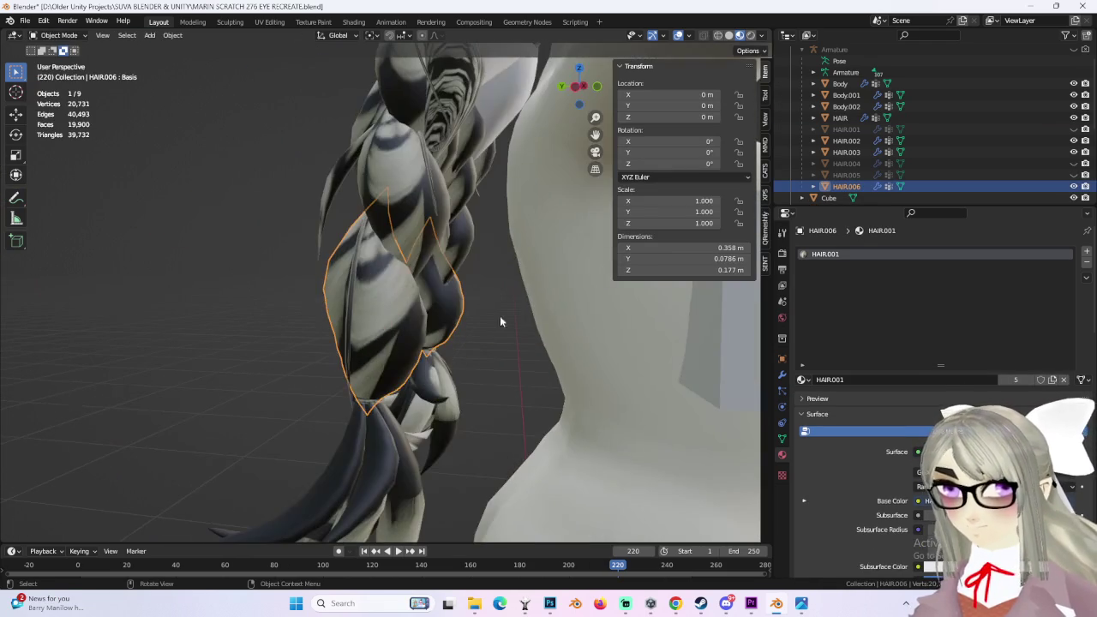
pyautogui.click(56, 63)
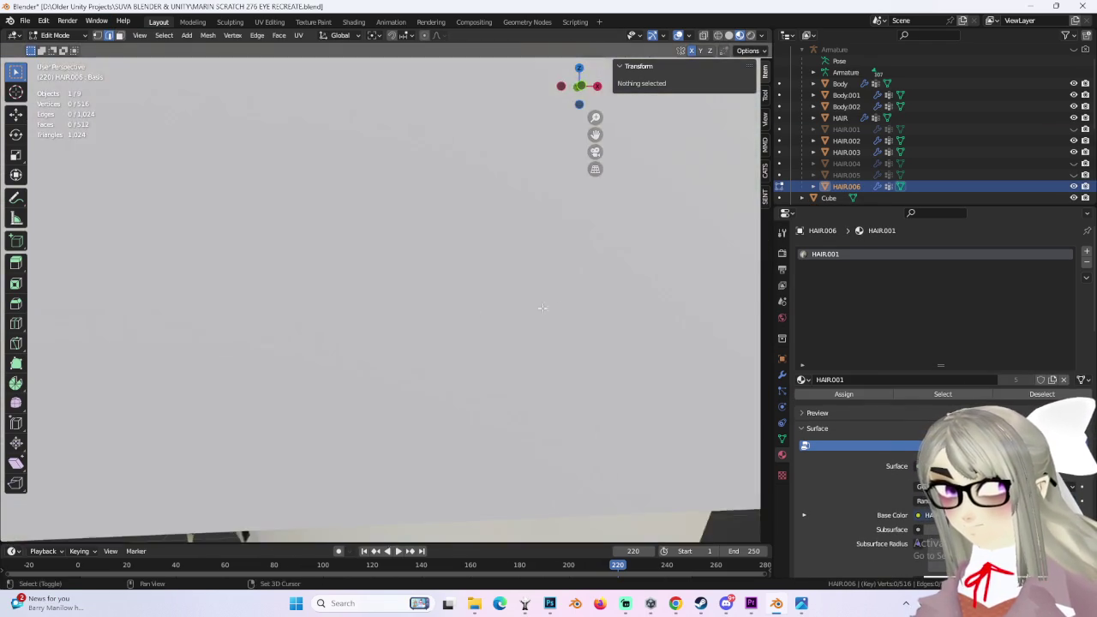
pyautogui.moveTo(392, 314)
pyautogui.mouseDown(button='middle')
pyautogui.moveTo(417, 288)
pyautogui.moveTo(357, 275)
pyautogui.moveTo(299, 282)
pyautogui.moveTo(368, 343)
pyautogui.moveTo(437, 378)
pyautogui.moveTo(399, 368)
pyautogui.moveTo(412, 359)
pyautogui.moveTo(428, 395)
pyautogui.moveTo(570, 399)
pyautogui.moveTo(465, 330)
pyautogui.moveTo(627, 311)
pyautogui.moveTo(541, 323)
pyautogui.moveTo(615, 337)
pyautogui.moveTo(619, 311)
pyautogui.moveTo(596, 296)
pyautogui.mouseUp(button='middle')
pyautogui.keyDown('alt'); pyautogui.click(372, 390); pyautogui.keyUp('alt')
pyautogui.hotkey('shift', 'ctrl', 'm')
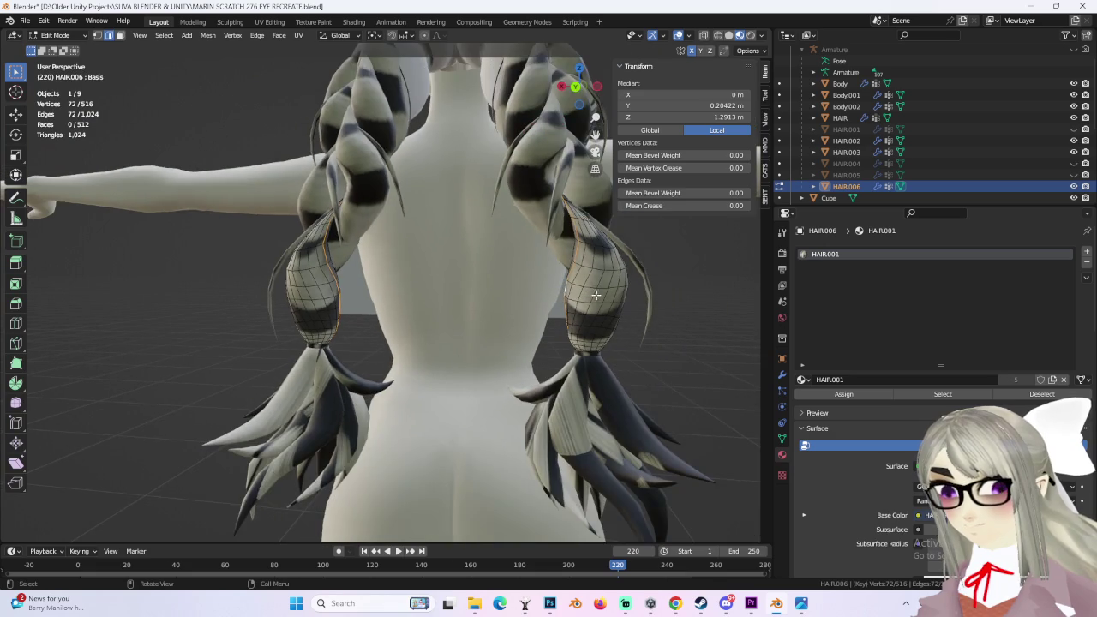
pyautogui.press('Escape')
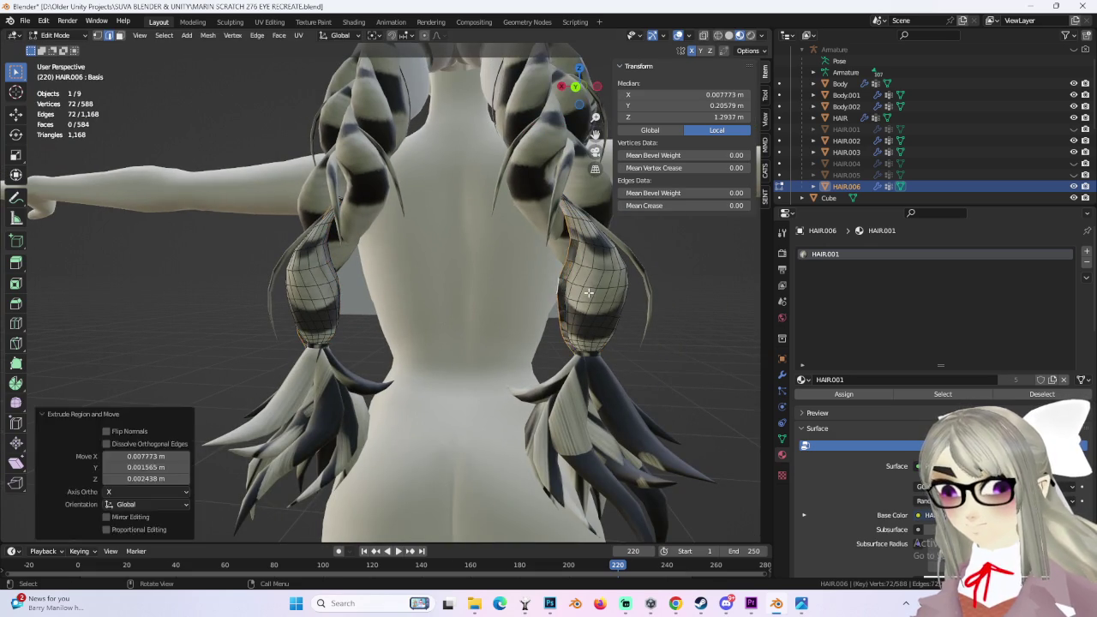
pyautogui.hotkey('ctrl', 'e')
pyautogui.click(591, 293)
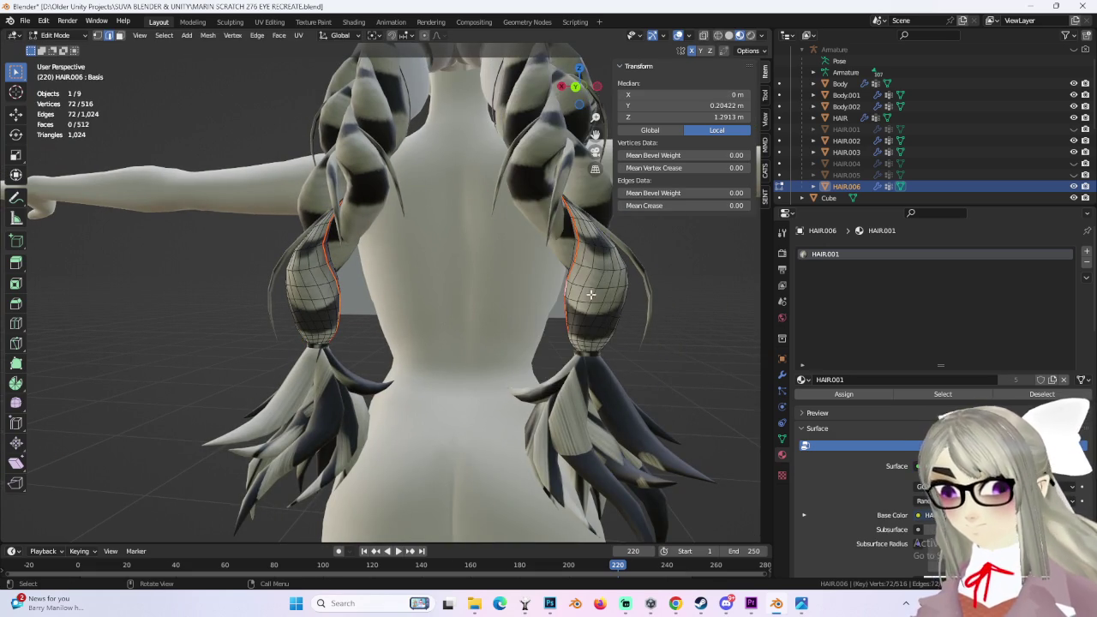
# Step: Hide HAIR.006 and reselect the main HAIR object
pyautogui.press('Tab')
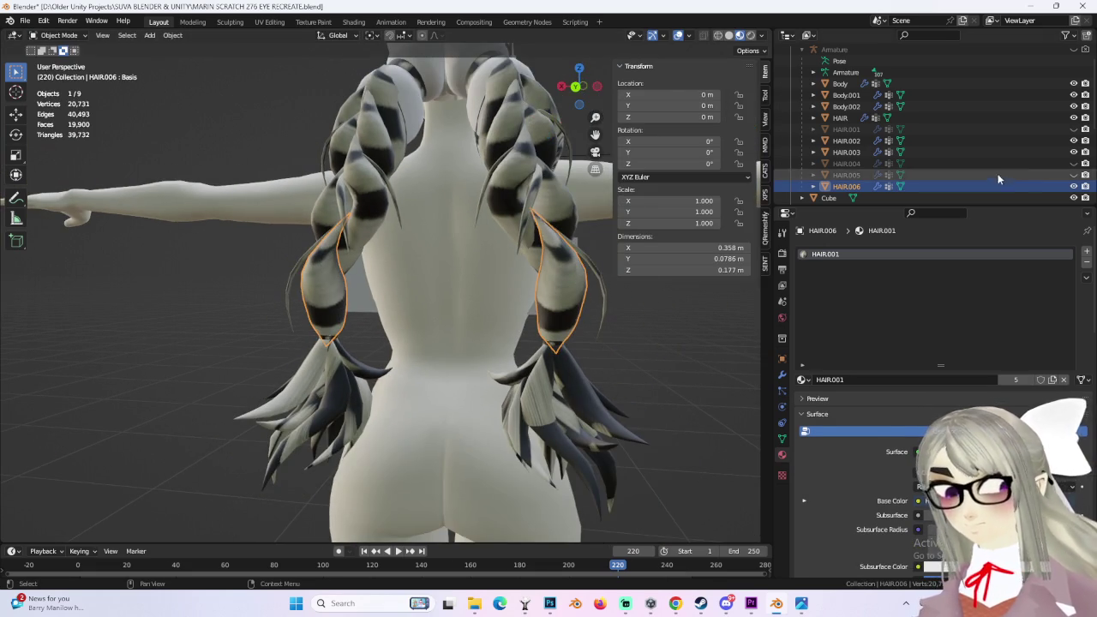
pyautogui.click(1074, 186)
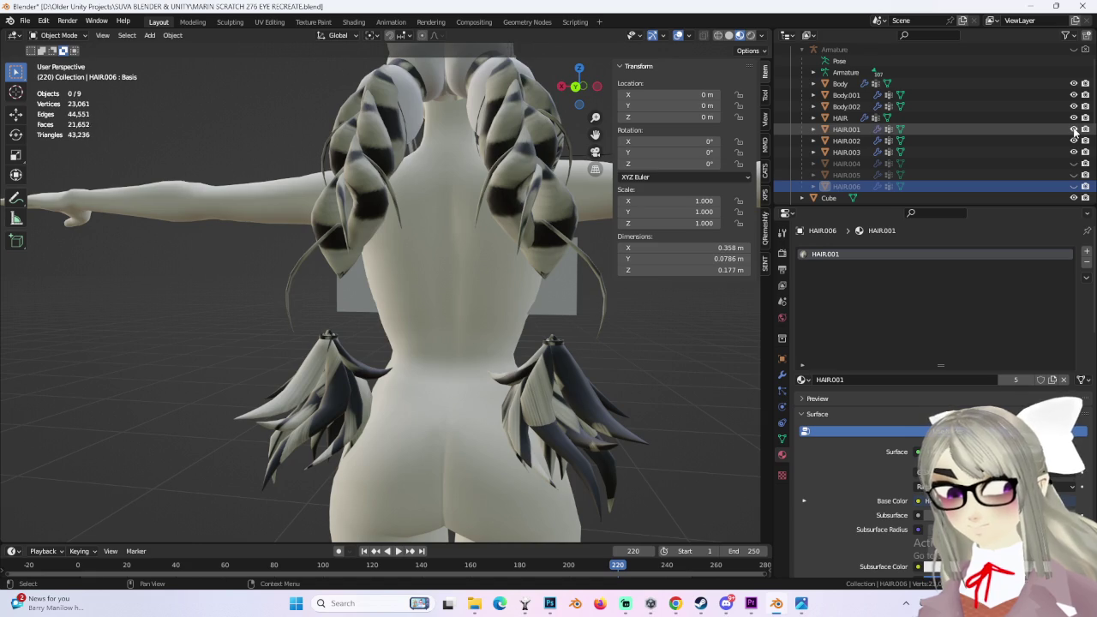
pyautogui.click(830, 121)
# Step: In HAIR face select mode, separate the linked left braid sections into HAIR.007
pyautogui.scroll(3, 324, 180)
pyautogui.click(57, 35)
pyautogui.click(60, 67)
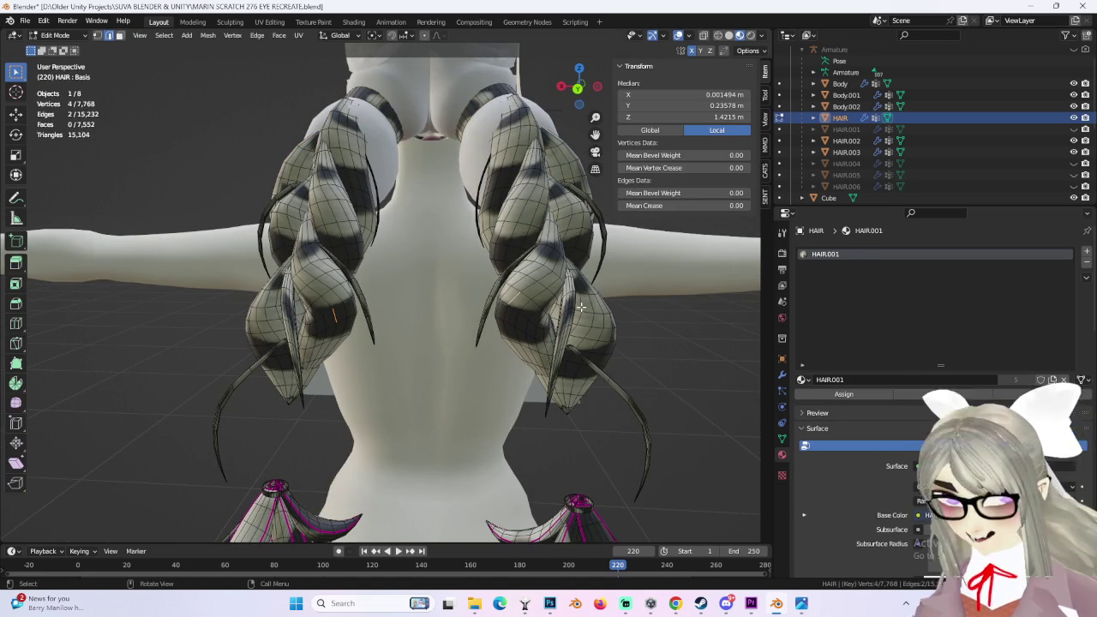
pyautogui.click(119, 36)
pyautogui.click(330, 318)
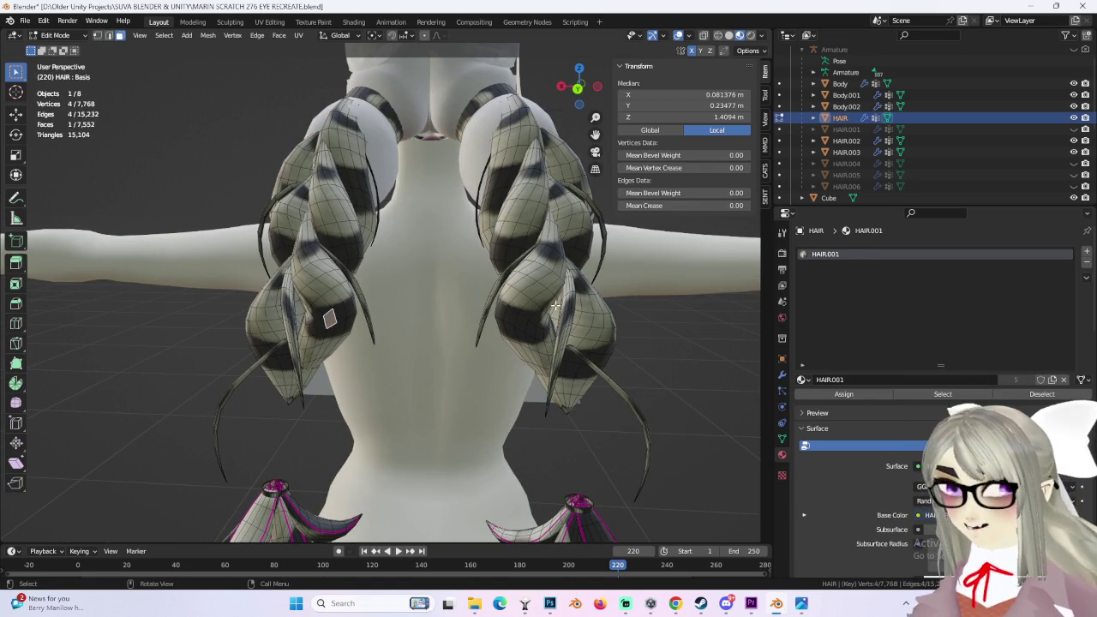
pyautogui.hotkey('ctrl', 'l')
pyautogui.press('p')
pyautogui.click(514, 280)
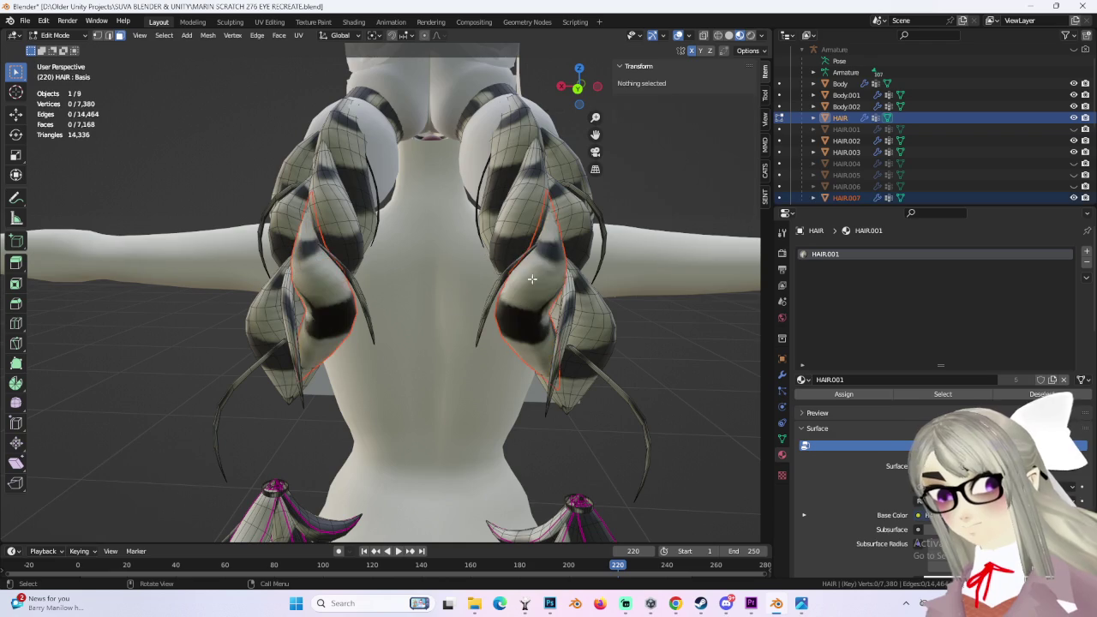
# Step: Enter Edit Mode on HAIR.007 with see-through wireframe display
pyautogui.click(56, 34)
pyautogui.click(61, 49)
pyautogui.moveTo(257, 283); pyautogui.dragTo(301, 275, button='middle')
pyautogui.click(301, 275)
pyautogui.click(57, 34)
pyautogui.click(60, 60)
pyautogui.moveTo(487, 285)
pyautogui.mouseDown(button='middle')
pyautogui.moveTo(558, 296)
pyautogui.moveTo(516, 291)
pyautogui.moveTo(457, 334)
pyautogui.mouseUp(button='middle')
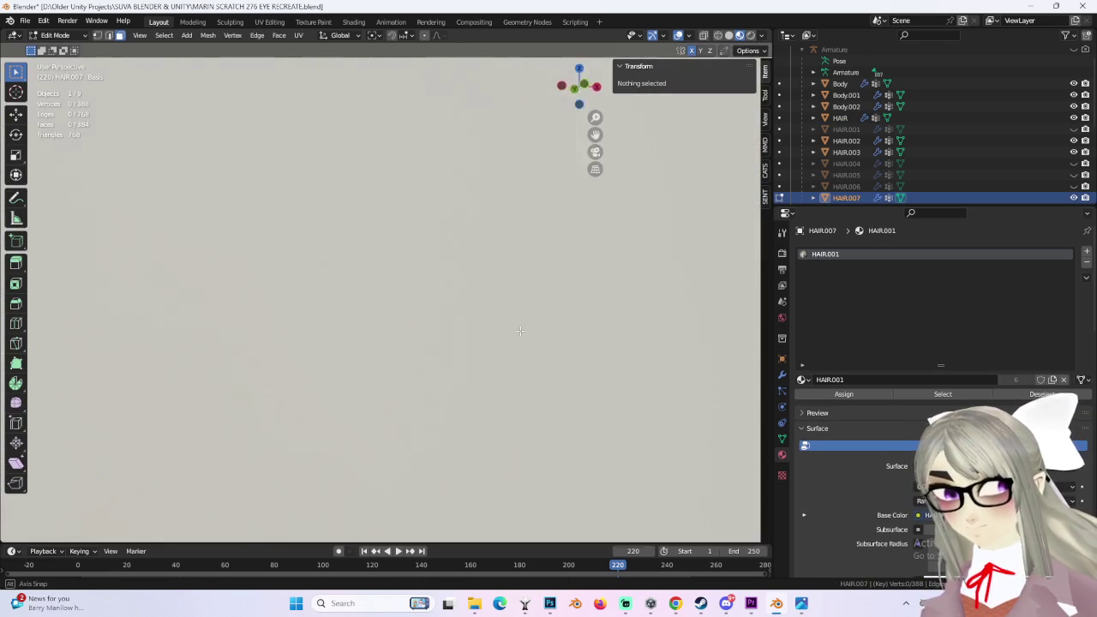
pyautogui.hotkey('alt', 'z')
pyautogui.hotkey('shift', 'z')
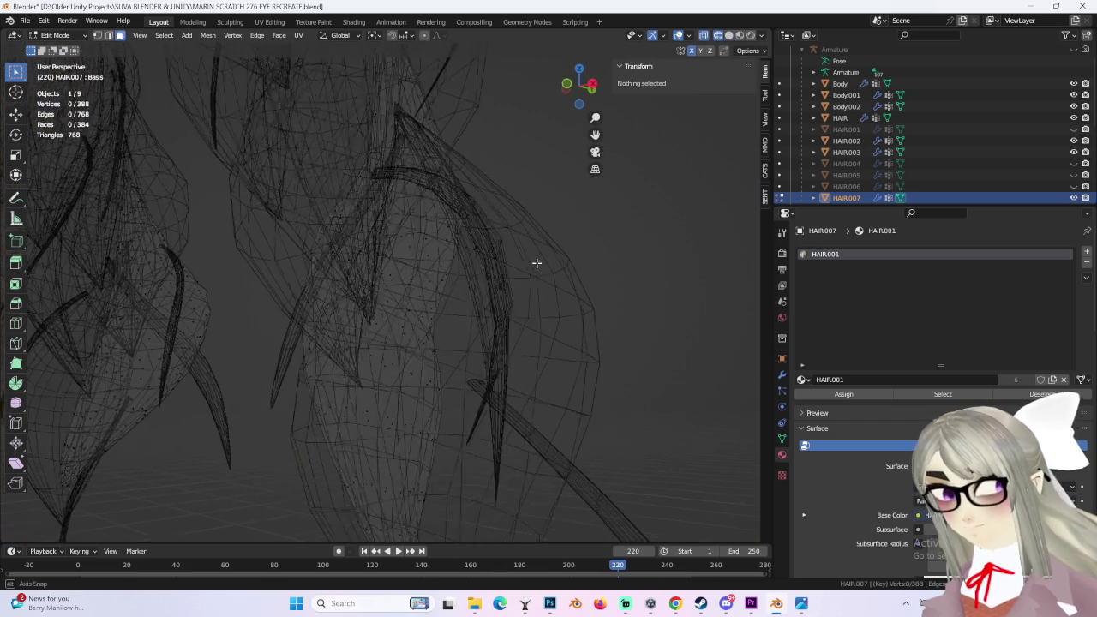
# Step: Mark a lengthwise edge loop on the HAIR.007 braid as a UV seam
pyautogui.keyDown('alt'); pyautogui.click(399, 362); pyautogui.keyUp('alt')
pyautogui.hotkey('alt', 'a')
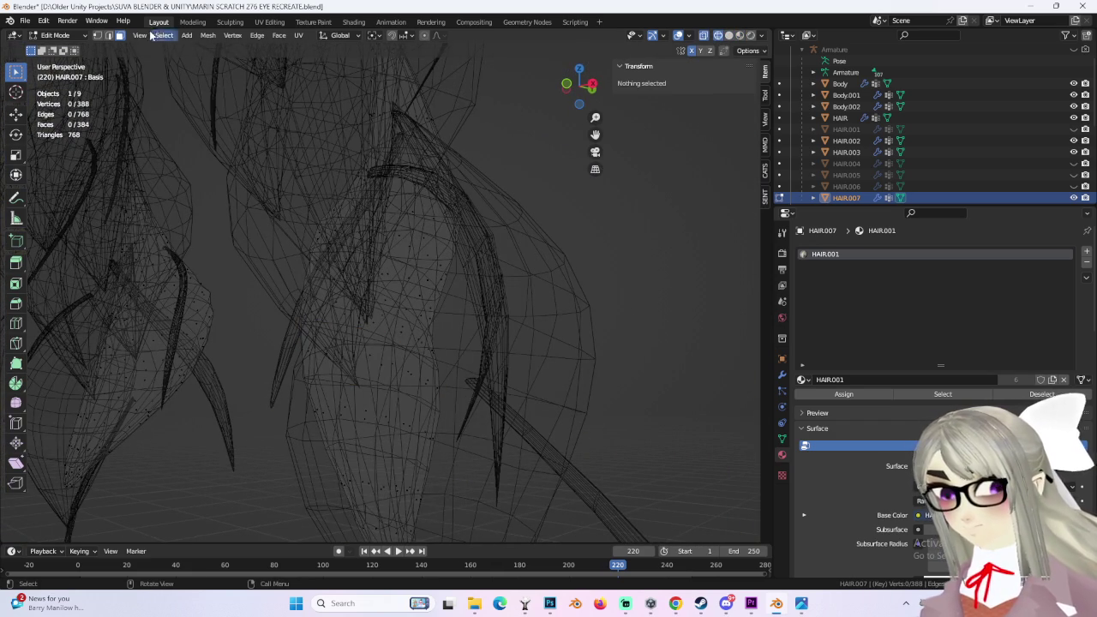
pyautogui.keyDown('alt'); pyautogui.click(394, 363); pyautogui.keyUp('alt')
pyautogui.moveTo(401, 361)
pyautogui.mouseDown(button='middle')
pyautogui.moveTo(272, 363)
pyautogui.moveTo(333, 350)
pyautogui.moveTo(306, 355)
pyautogui.moveTo(316, 346)
pyautogui.moveTo(331, 360)
pyautogui.moveTo(544, 351)
pyautogui.moveTo(492, 334)
pyautogui.moveTo(552, 343)
pyautogui.moveTo(412, 338)
pyautogui.mouseUp(button='middle')
pyautogui.moveTo(208, 347)
pyautogui.mouseDown(button='middle')
pyautogui.moveTo(334, 345)
pyautogui.moveTo(404, 326)
pyautogui.mouseUp(button='middle')
pyautogui.hotkey('ctrl', 'e')
pyautogui.click(406, 324)
# Step: Hide HAIR.007 and HAIR.003, then reselect the main HAIR object
pyautogui.click(1074, 198)
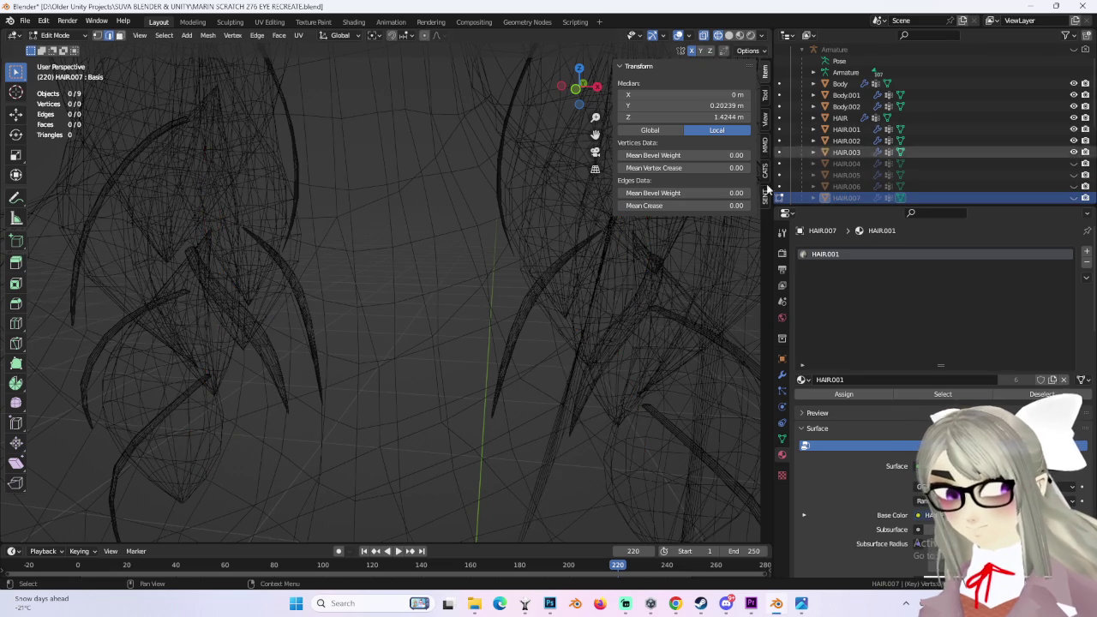
pyautogui.scroll(-5, 529, 238)
pyautogui.moveTo(529, 237)
pyautogui.mouseDown(button='middle')
pyautogui.moveTo(451, 237)
pyautogui.moveTo(514, 232)
pyautogui.mouseUp(button='middle')
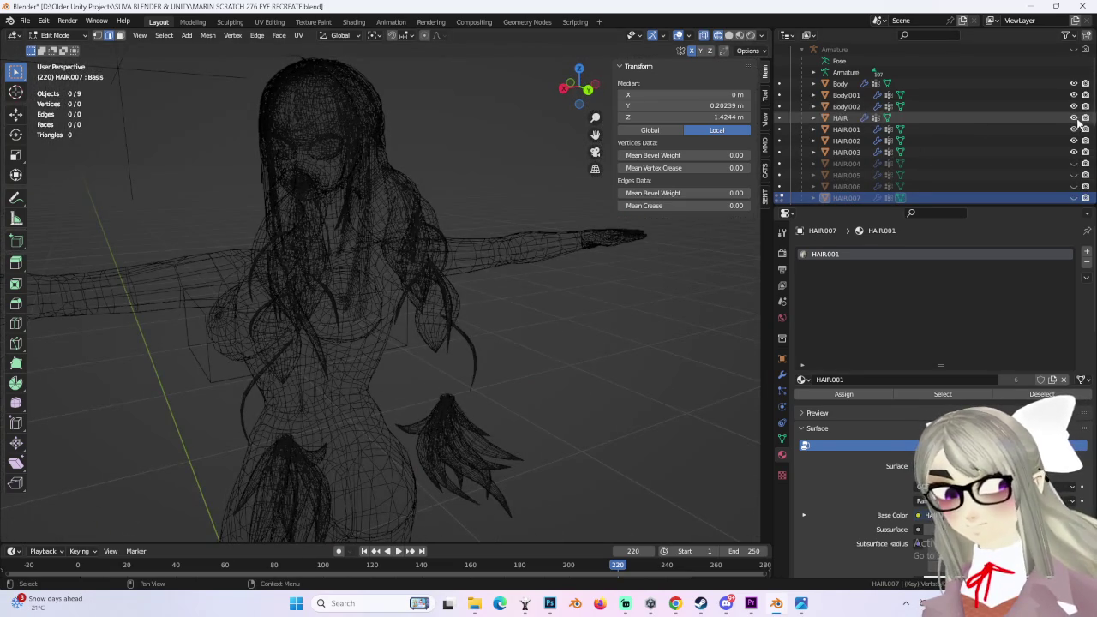
pyautogui.click(1074, 152)
pyautogui.click(840, 117)
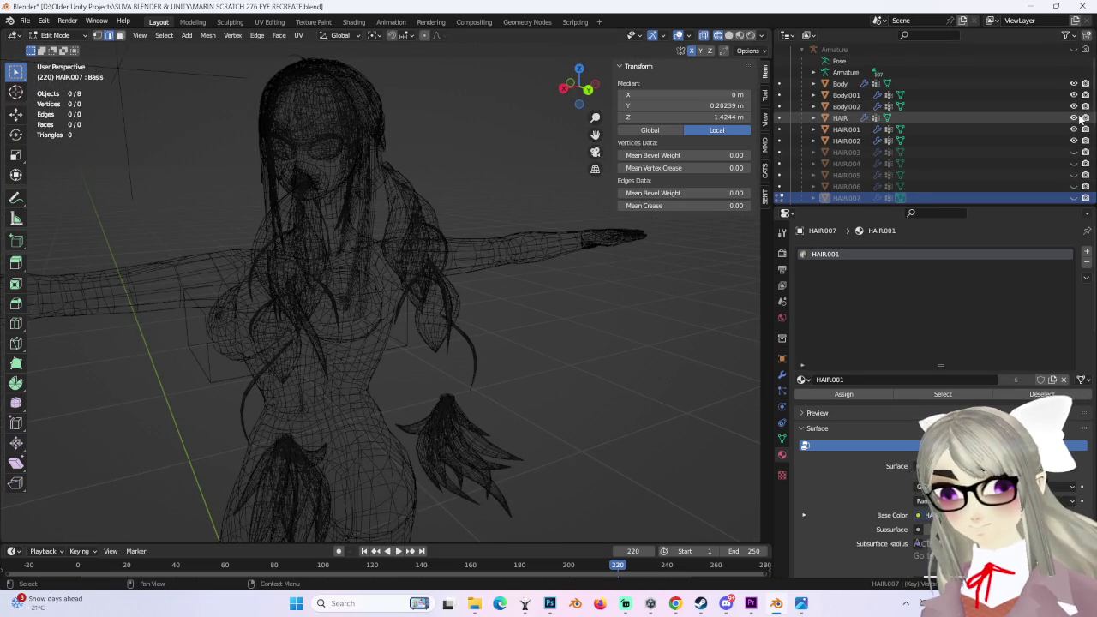
pyautogui.scroll(4, 577, 231)
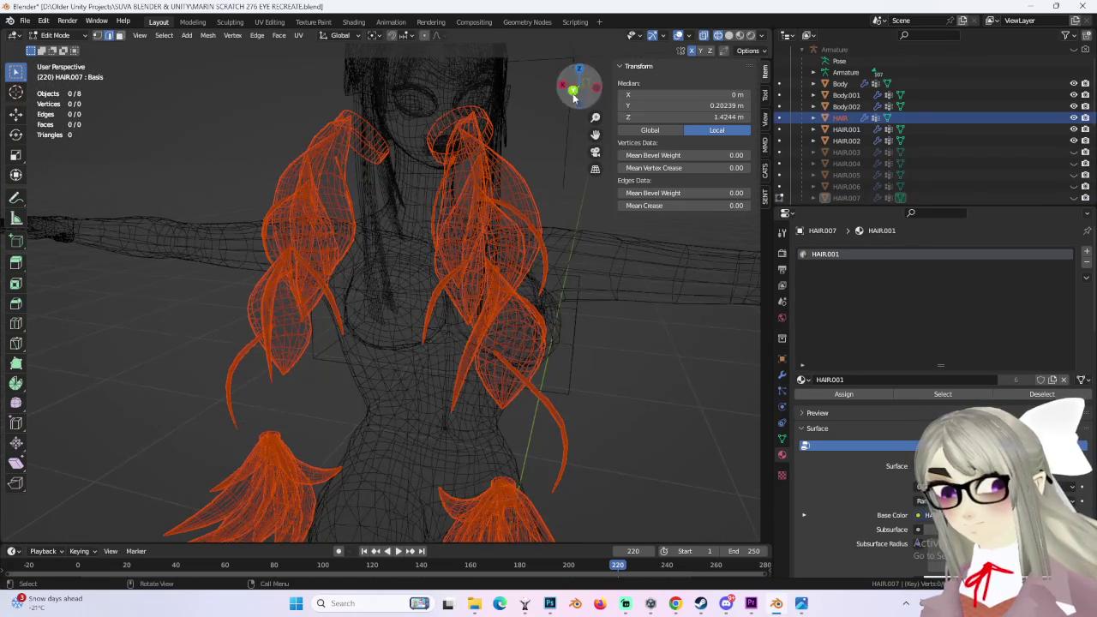
# Step: Snap to the back orthographic view and re-enter HAIR Edit Mode in solid shading
pyautogui.click(573, 93)
pyautogui.click(71, 34)
pyautogui.click(53, 49)
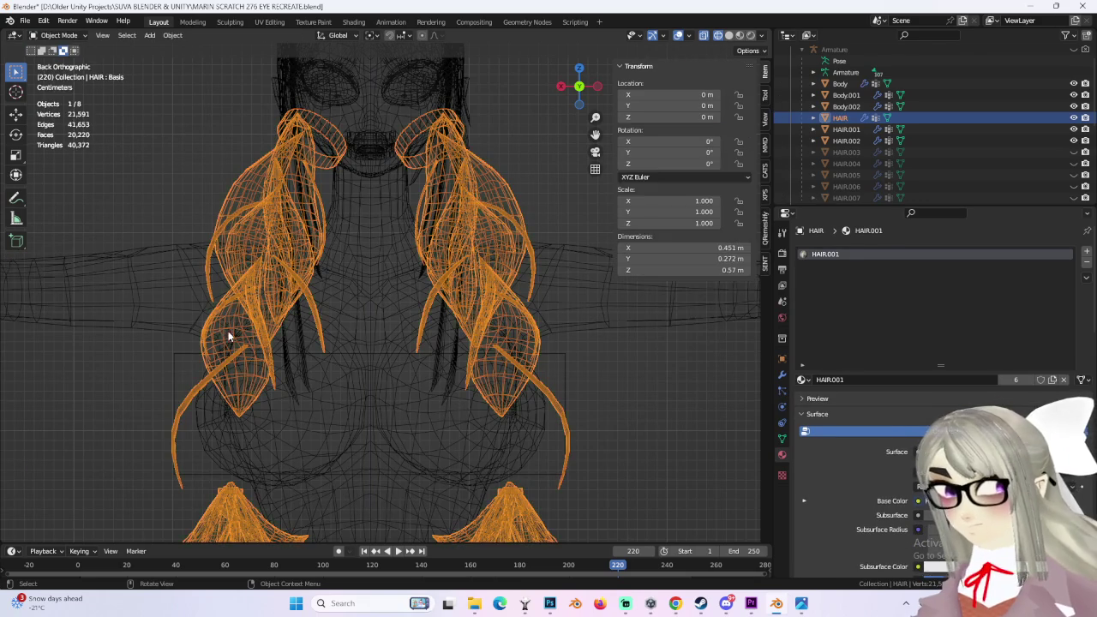
pyautogui.click(56, 34)
pyautogui.click(51, 63)
pyautogui.moveTo(306, 286); pyautogui.dragTo(531, 214, button='middle')
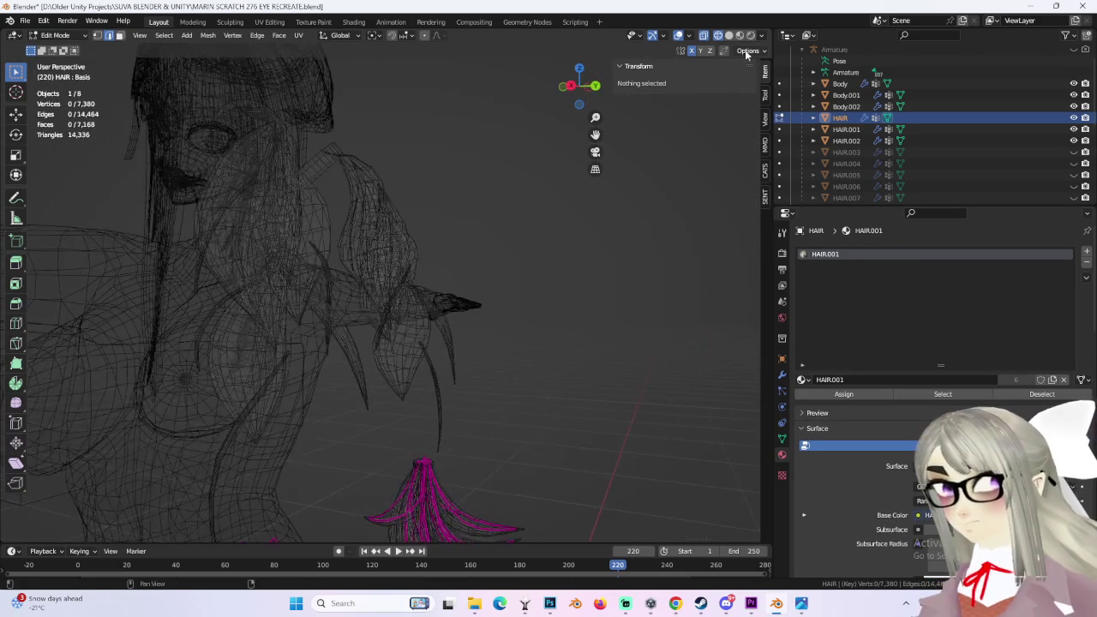
pyautogui.click(729, 35)
pyautogui.moveTo(595, 124)
pyautogui.mouseDown(button='middle')
pyautogui.moveTo(357, 320)
pyautogui.moveTo(465, 387)
pyautogui.mouseUp(button='middle')
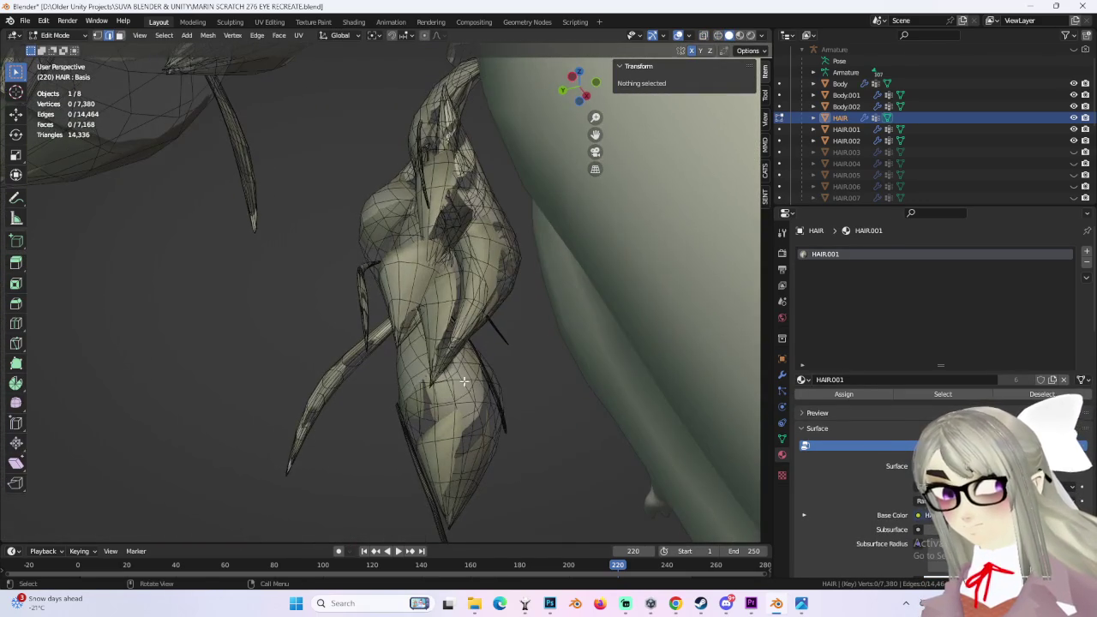
# Step: Mark edge loops on the braid pieces as UV seams
pyautogui.keyDown('alt'); pyautogui.click(460, 374); pyautogui.keyUp('alt')
pyautogui.hotkey('ctrl', 'z')
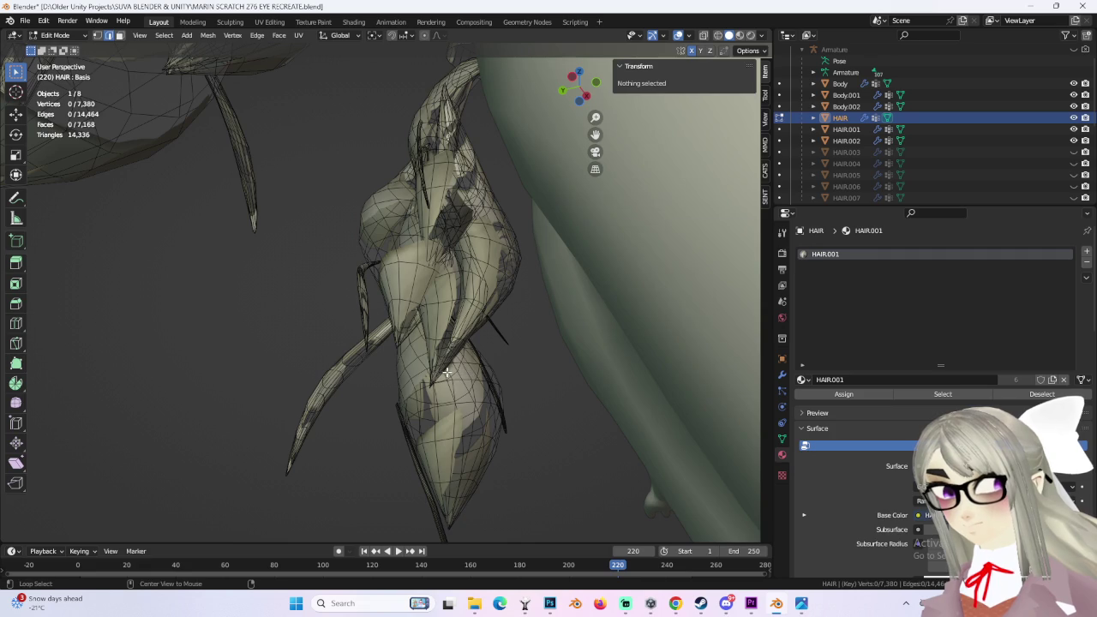
pyautogui.keyDown('alt'); pyautogui.click(446, 372); pyautogui.keyUp('alt')
pyautogui.moveTo(447, 372)
pyautogui.mouseDown(button='middle')
pyautogui.moveTo(394, 380)
pyautogui.moveTo(483, 362)
pyautogui.moveTo(411, 396)
pyautogui.moveTo(563, 389)
pyautogui.moveTo(435, 351)
pyautogui.mouseUp(button='middle')
pyautogui.scroll(3, 436, 351)
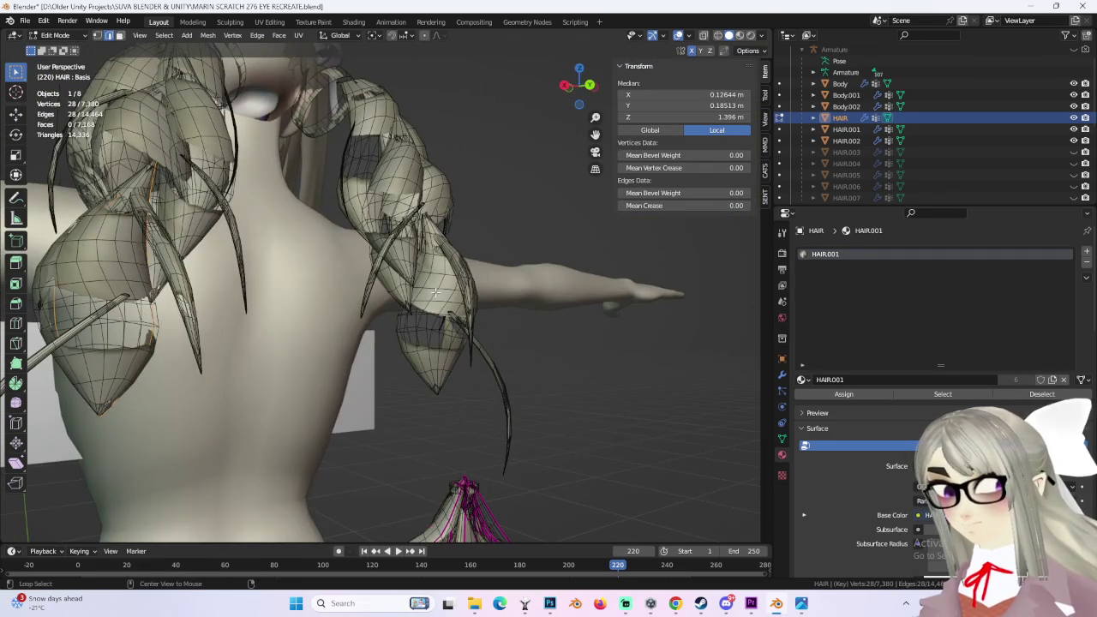
pyautogui.moveTo(434, 293)
pyautogui.mouseDown(button='middle')
pyautogui.moveTo(473, 318)
pyautogui.moveTo(305, 309)
pyautogui.mouseUp(button='middle')
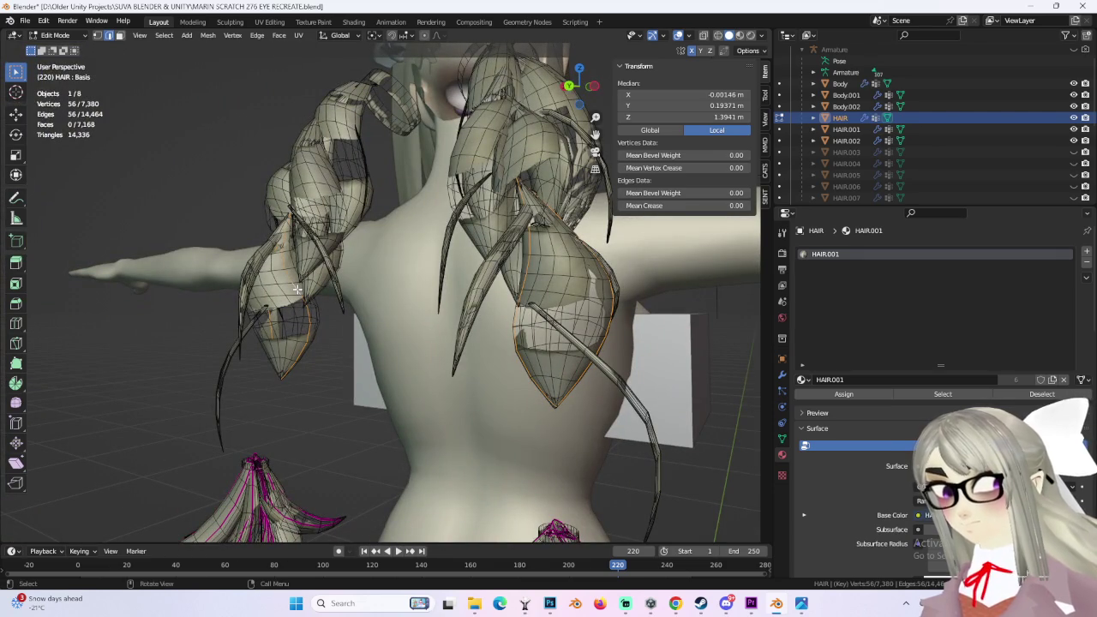
pyautogui.click(296, 289)
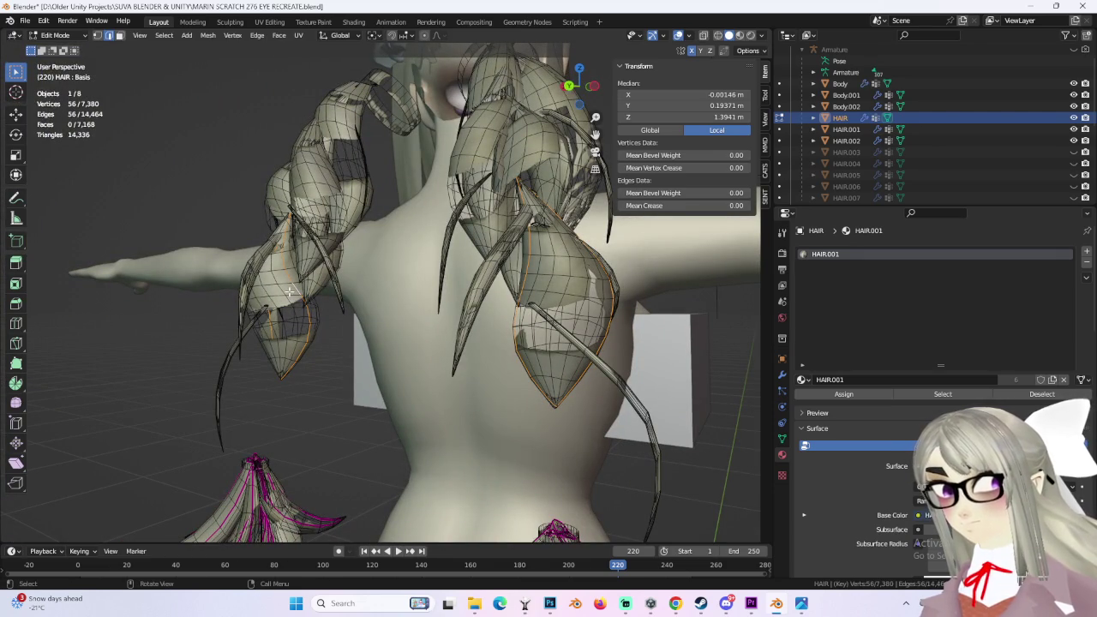
pyautogui.rightClick(296, 289)
pyautogui.click(300, 289)
pyautogui.moveTo(300, 289); pyautogui.dragTo(600, 257, button='middle')
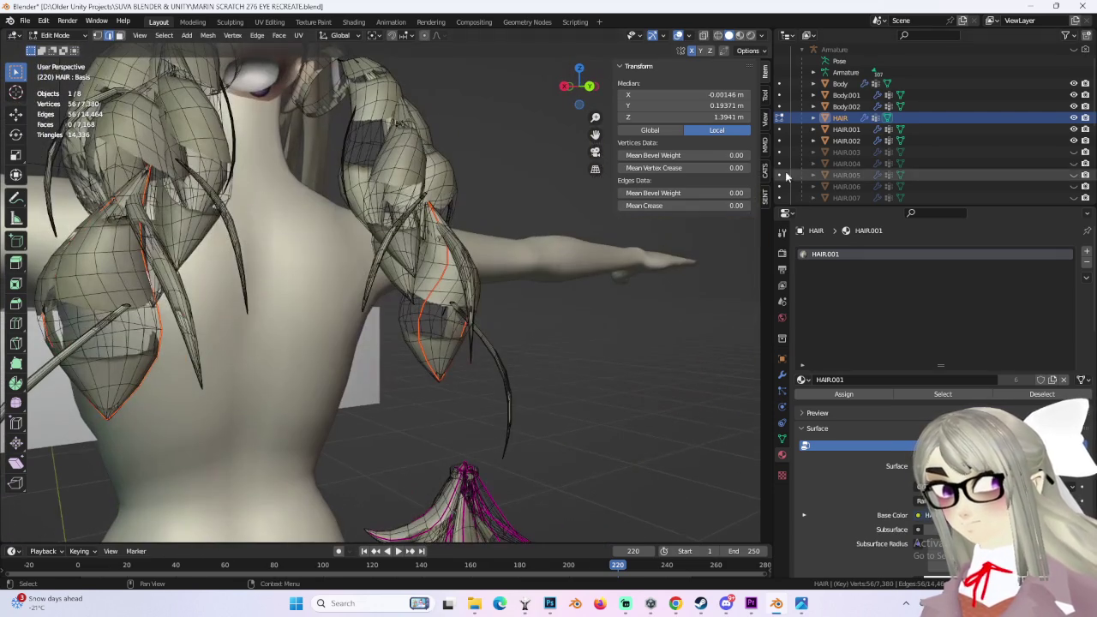
pyautogui.moveTo(429, 249); pyautogui.dragTo(509, 245, button='middle')
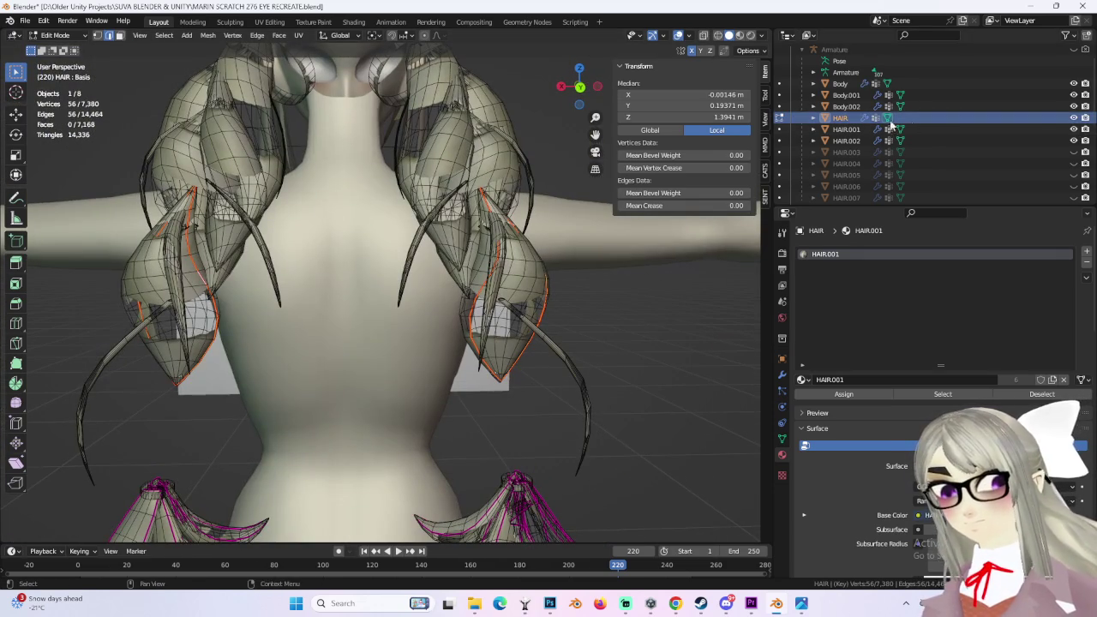
# Step: Select both linked hair pieces in face mode and separate them into HAIR.008
pyautogui.click(119, 36)
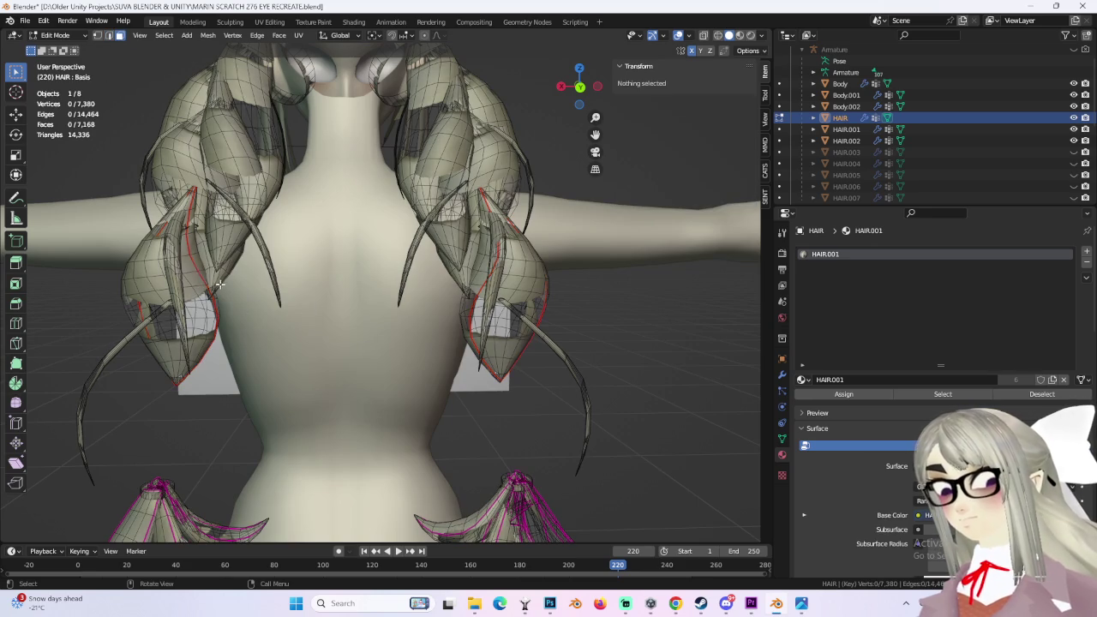
pyautogui.hotkey('ctrl', 'l')
pyautogui.press('p')
pyautogui.click(533, 281)
pyautogui.moveTo(533, 281)
pyautogui.mouseDown(button='middle')
pyautogui.moveTo(419, 244)
pyautogui.moveTo(528, 257)
pyautogui.moveTo(412, 272)
pyautogui.mouseUp(button='middle')
pyautogui.hotkey('ctrl', 'z')
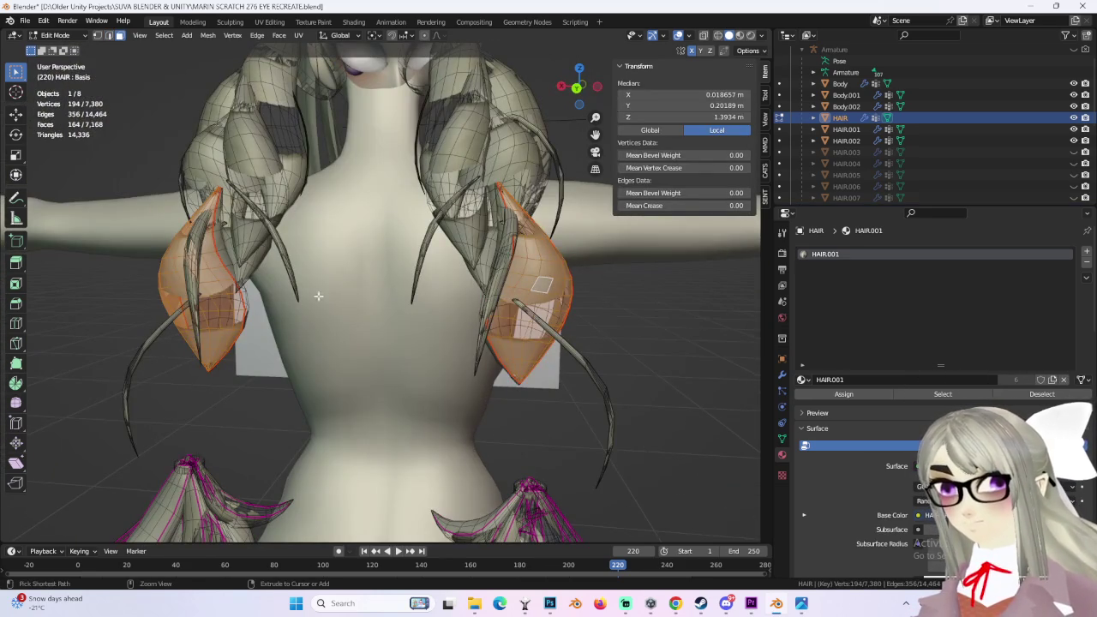
pyautogui.hotkey('ctrl', 'z')
pyautogui.moveTo(521, 276)
pyautogui.mouseDown(button='middle')
pyautogui.moveTo(570, 274)
pyautogui.moveTo(438, 263)
pyautogui.moveTo(612, 313)
pyautogui.moveTo(575, 283)
pyautogui.mouseUp(button='middle')
pyautogui.hotkey('ctrl', 'l')
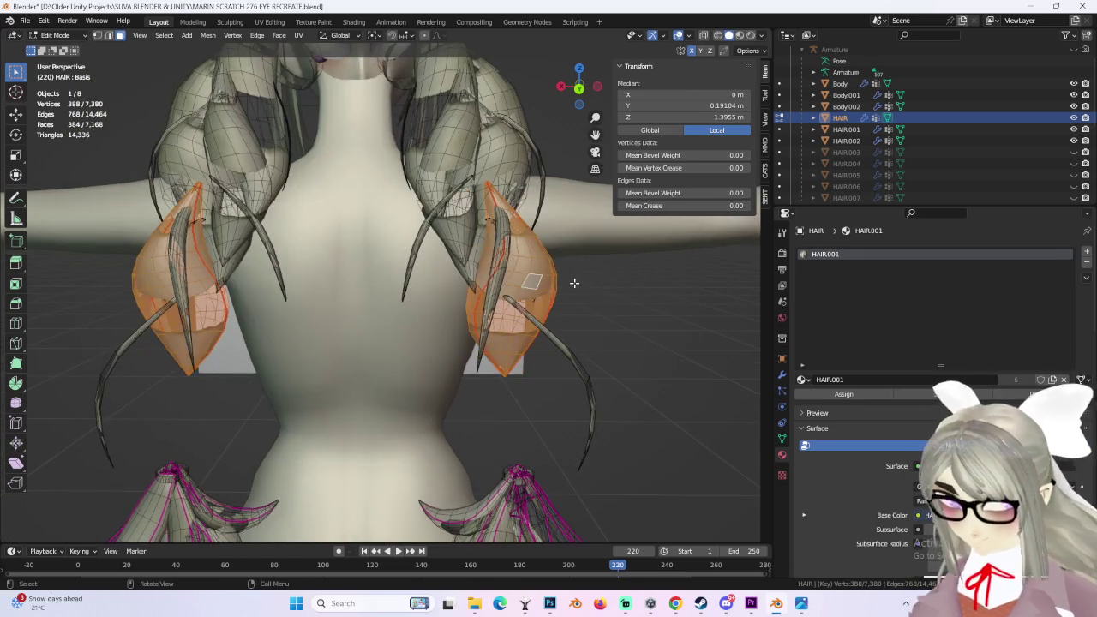
pyautogui.press('p')
pyautogui.click(575, 283)
# Step: Hide HAIR.008 and reselect the main HAIR object
pyautogui.press('Tab')
pyautogui.click(531, 258)
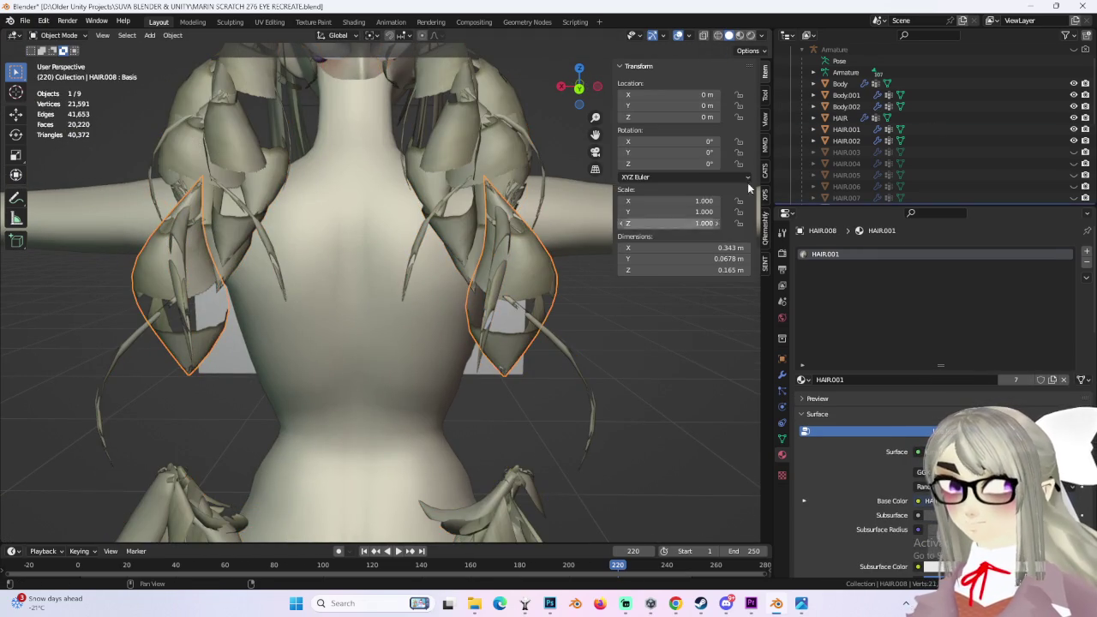
pyautogui.scroll(-3, 1077, 171)
pyautogui.click(1073, 141)
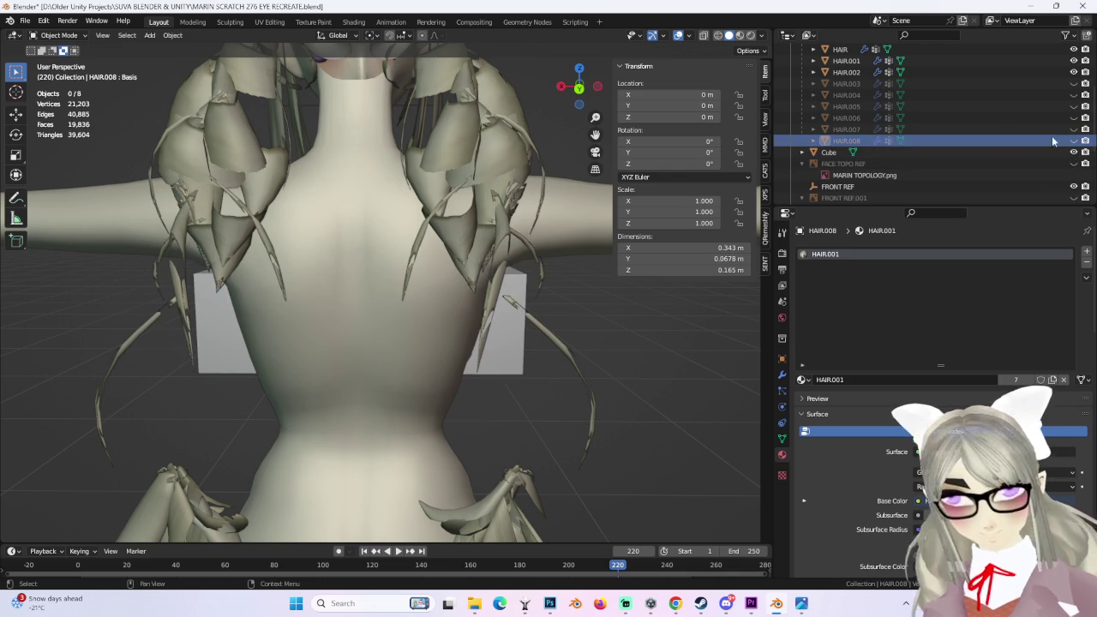
pyautogui.moveTo(426, 279)
pyautogui.mouseDown(button='middle')
pyautogui.moveTo(432, 238)
pyautogui.moveTo(533, 202)
pyautogui.moveTo(147, 89)
pyautogui.mouseUp(button='middle')
pyautogui.click(533, 203)
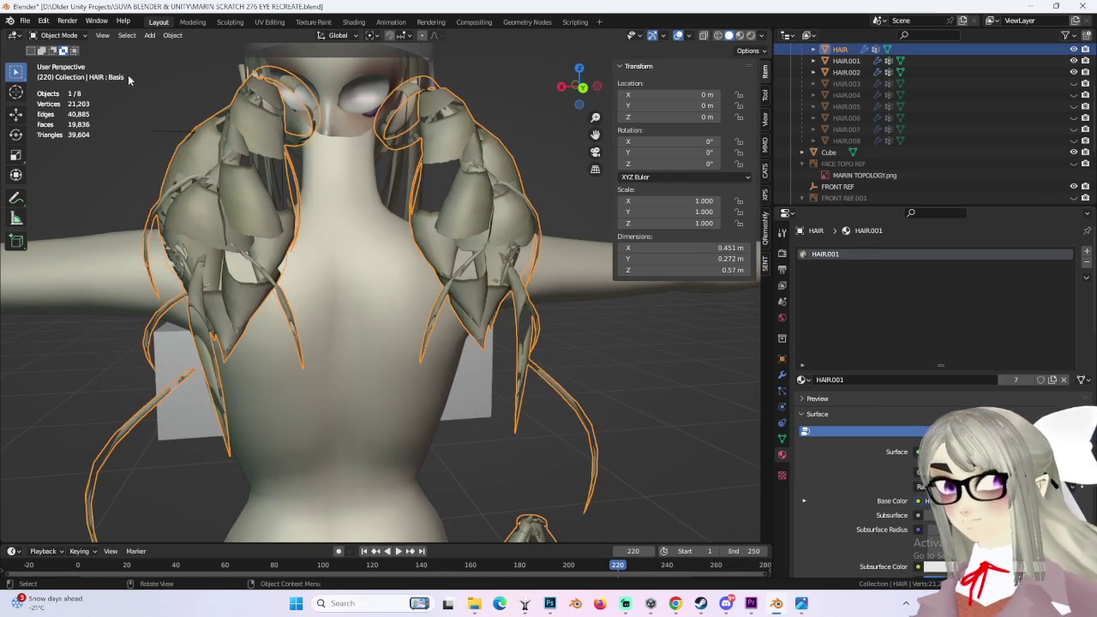
# Step: Select the next linked hair pieces and separate them into HAIR.009
pyautogui.click(60, 64)
pyautogui.moveTo(394, 257); pyautogui.dragTo(450, 255, button='middle')
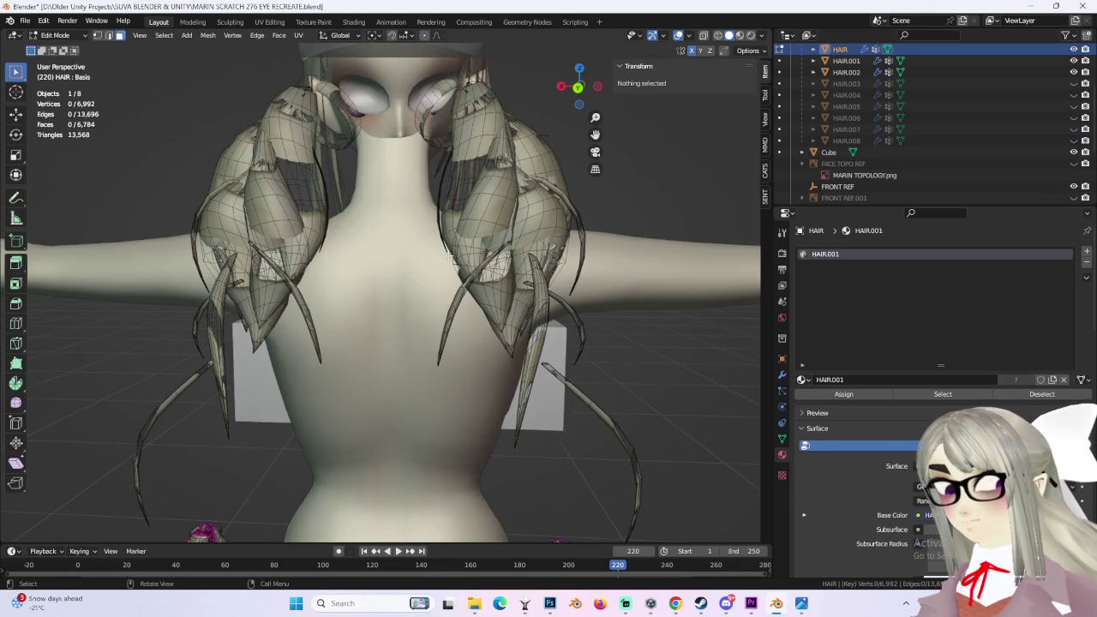
pyautogui.click(292, 216)
pyautogui.hotkey('ctrl', 'l')
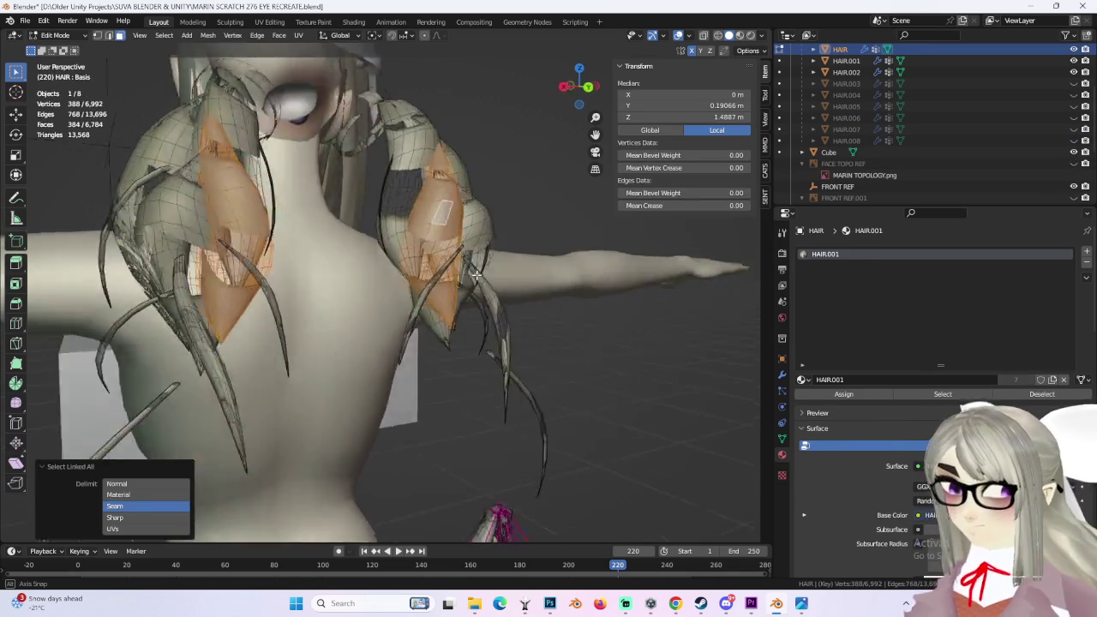
pyautogui.moveTo(532, 229); pyautogui.dragTo(400, 241, button='middle')
pyautogui.press('p')
pyautogui.click(360, 199)
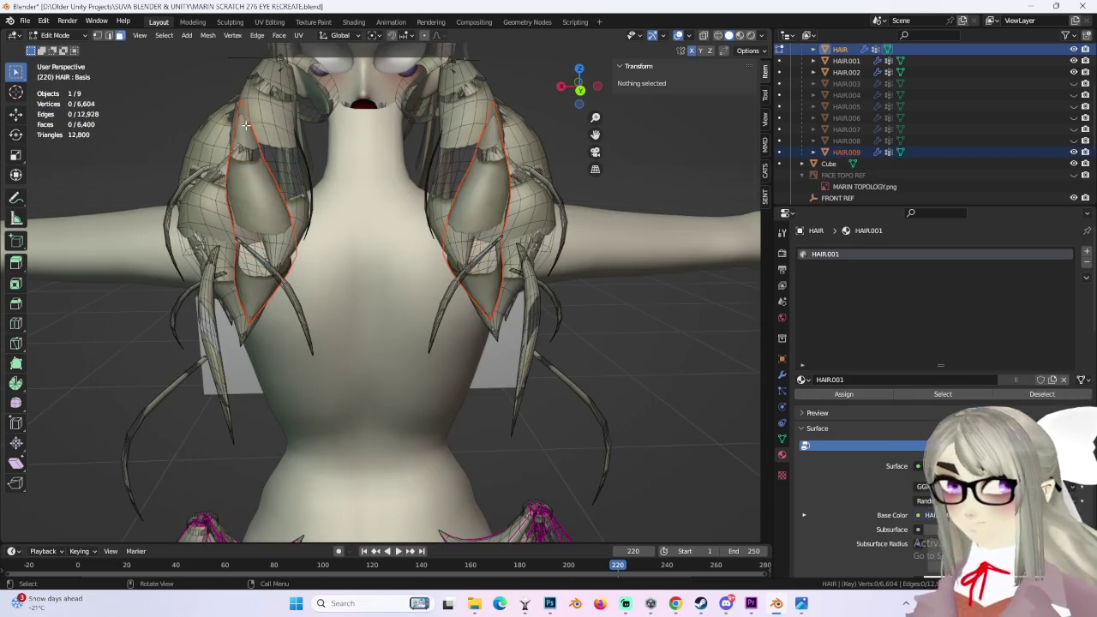
pyautogui.click(55, 36)
pyautogui.click(43, 44)
pyautogui.press('Tab')
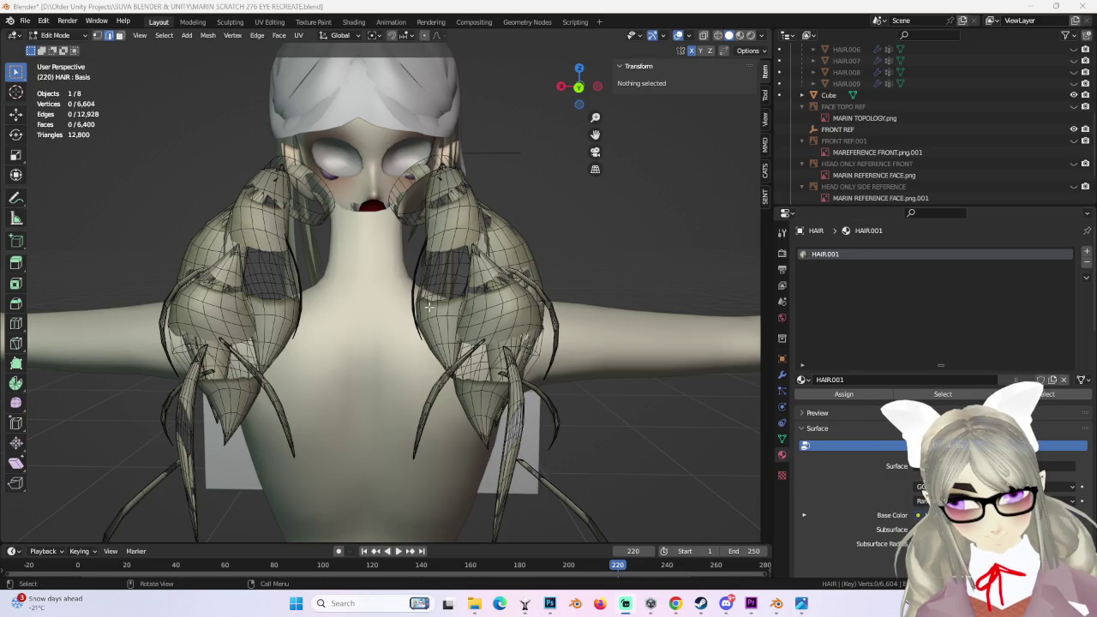
# Step: Mark the selected braid edge loops as UV seams
pyautogui.click(502, 309)
pyautogui.moveTo(503, 309); pyautogui.dragTo(579, 388, button='middle')
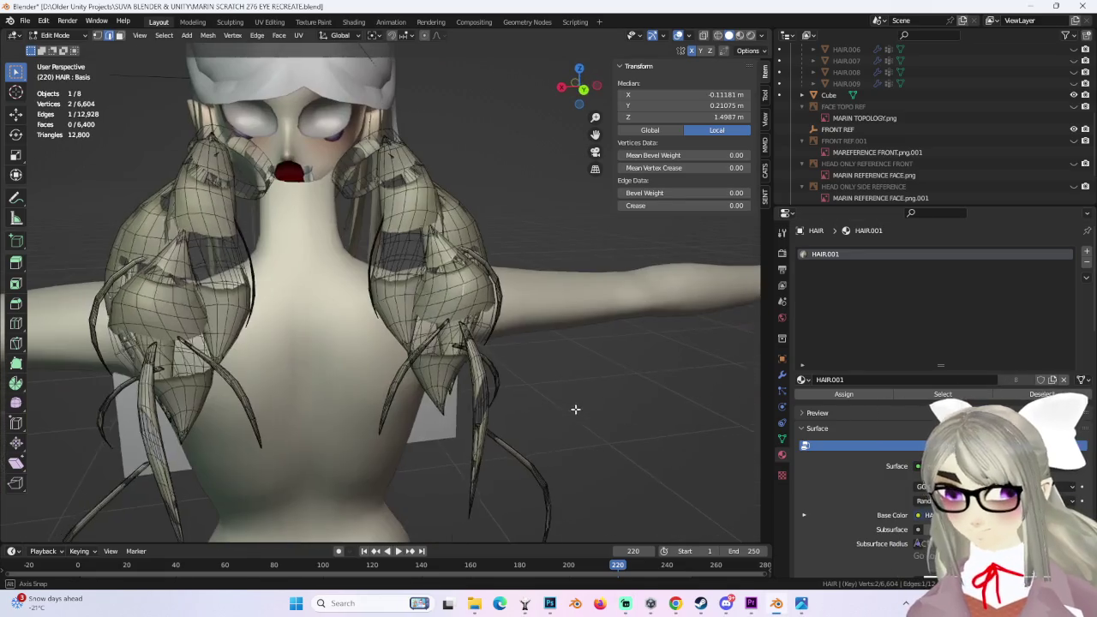
pyautogui.moveTo(486, 340); pyautogui.dragTo(446, 332, button='middle')
pyautogui.scroll(2, 431, 327)
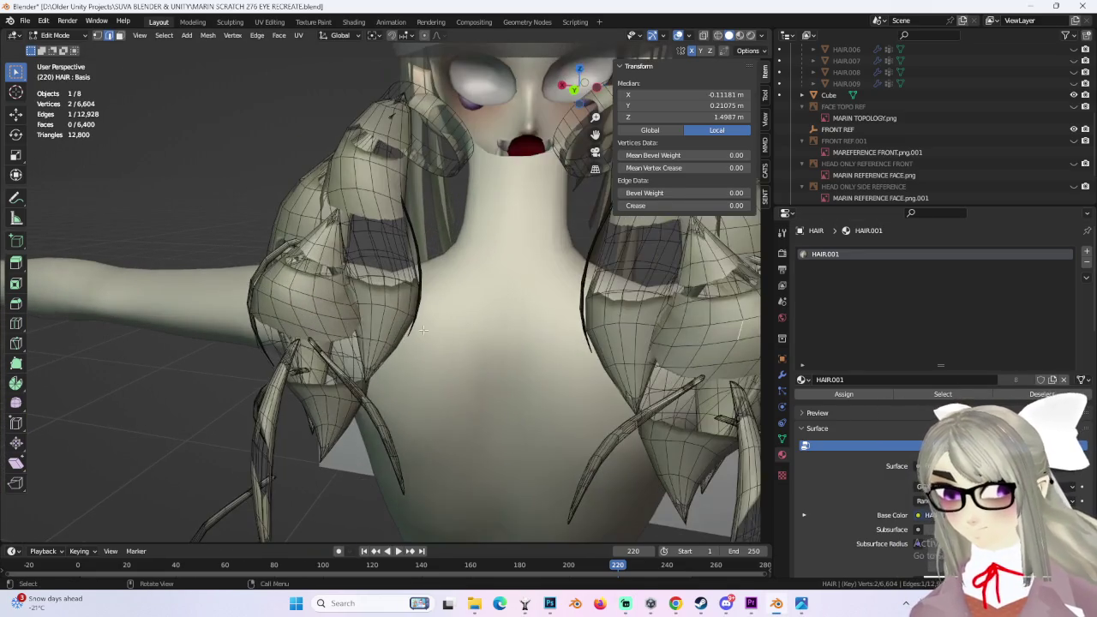
pyautogui.keyDown('alt'); pyautogui.click(337, 312); pyautogui.keyUp('alt')
pyautogui.moveTo(337, 311)
pyautogui.mouseDown(button='middle')
pyautogui.moveTo(460, 320)
pyautogui.moveTo(622, 361)
pyautogui.moveTo(499, 366)
pyautogui.mouseUp(button='middle')
pyautogui.hotkey('ctrl', 'e')
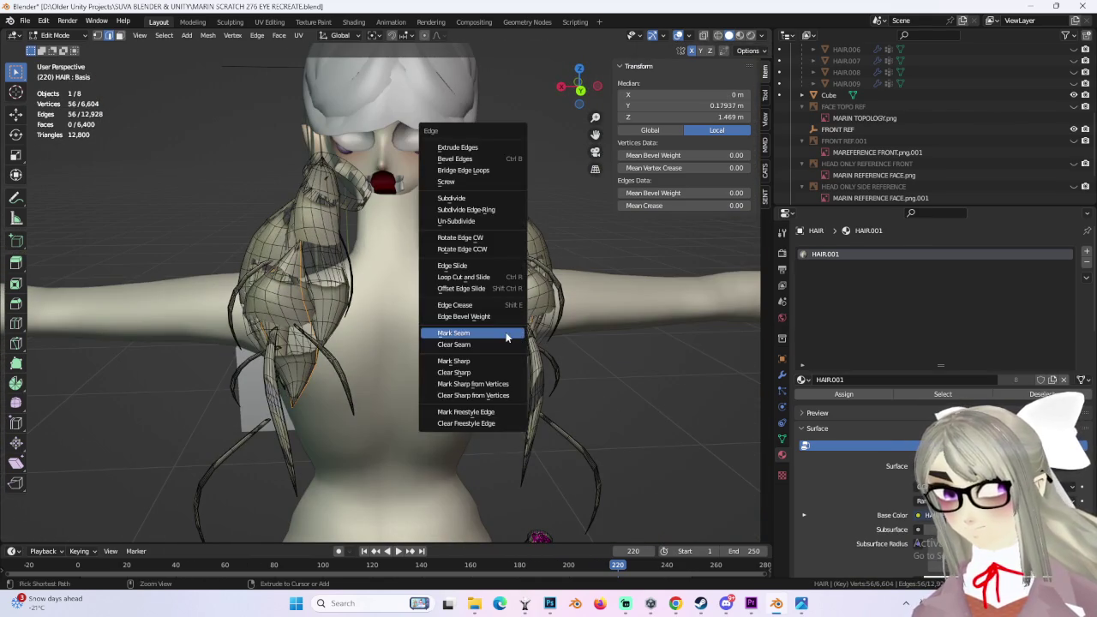
pyautogui.click(506, 337)
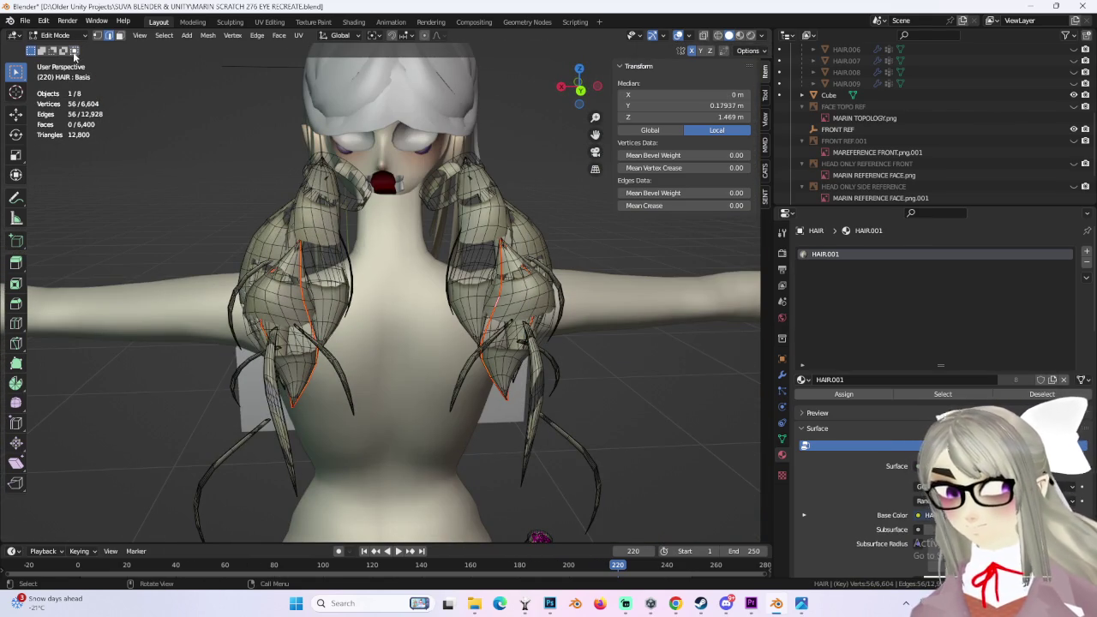
# Step: Select the linked left braid pieces and separate them into a new object, HAIR.010
pyautogui.moveTo(490, 255); pyautogui.dragTo(480, 212, button='middle')
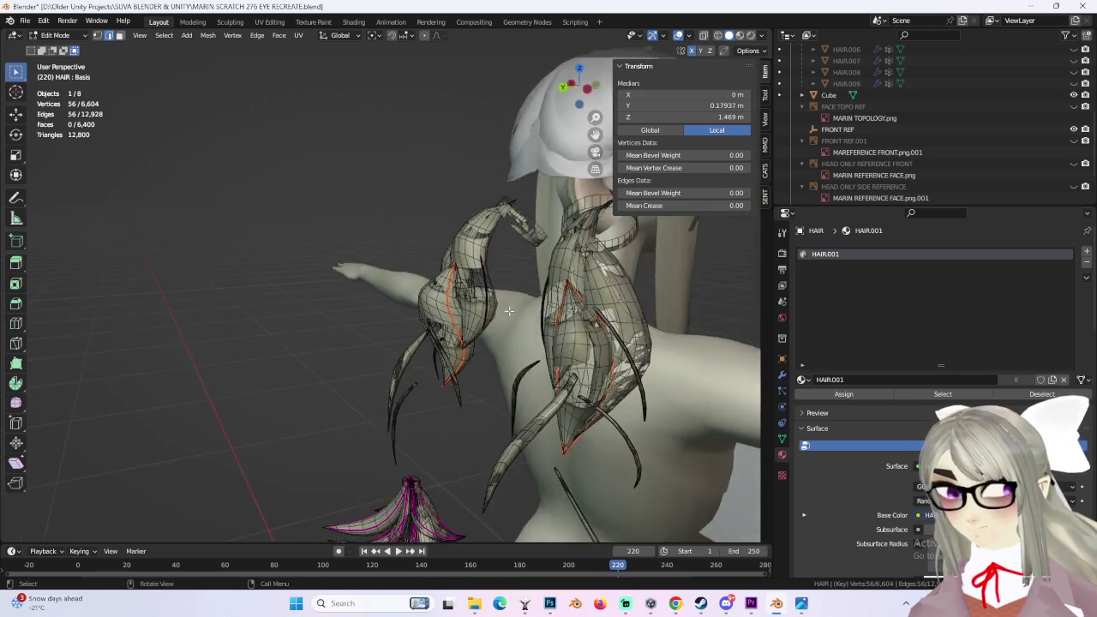
pyautogui.press('Tab')
pyautogui.click(58, 35)
pyautogui.click(52, 55)
pyautogui.moveTo(283, 257); pyautogui.dragTo(309, 297, button='middle')
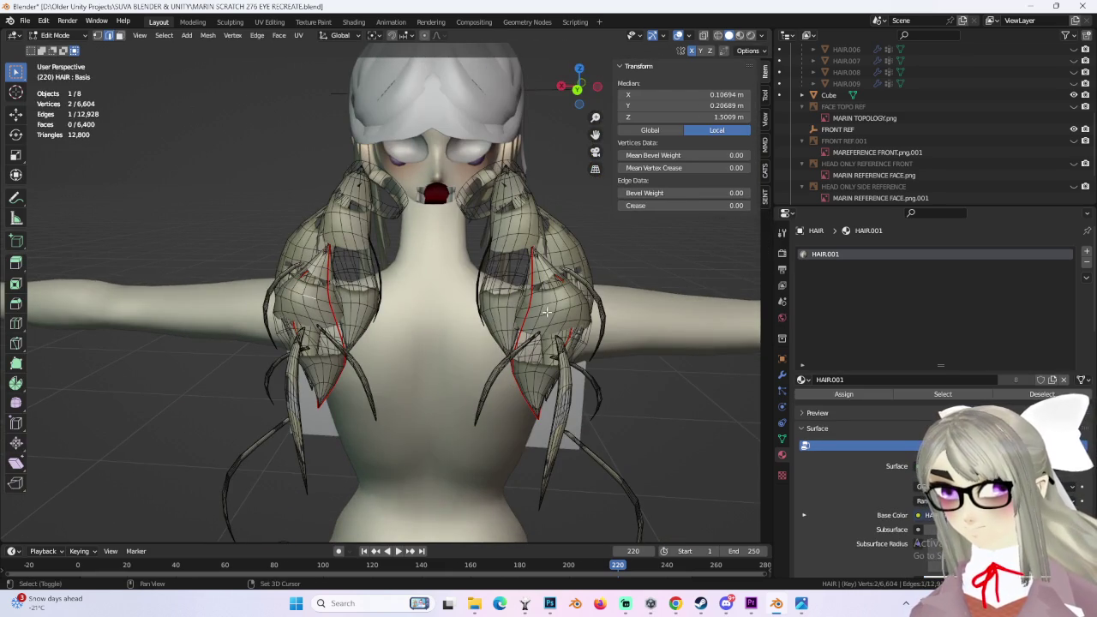
pyautogui.click(312, 298)
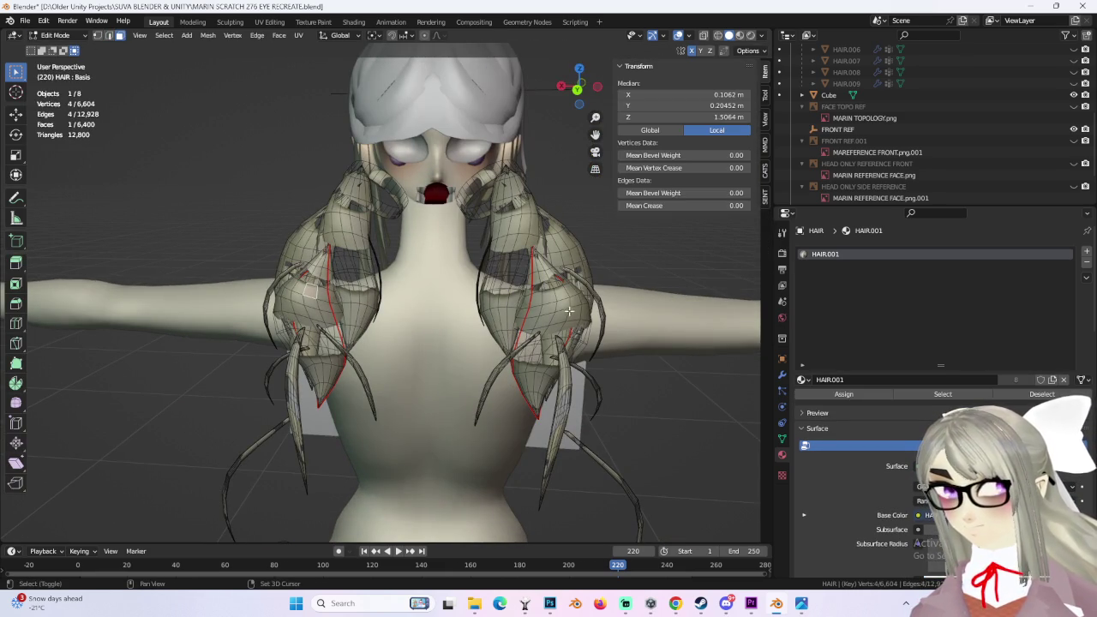
pyautogui.hotkey('ctrl', 'l')
pyautogui.scroll(1, 574, 317)
pyautogui.scroll(1, 570, 311)
pyautogui.press('p')
pyautogui.click(570, 310)
# Step: In Object Mode, hide HAIR.010 from the viewport
pyautogui.click(55, 35)
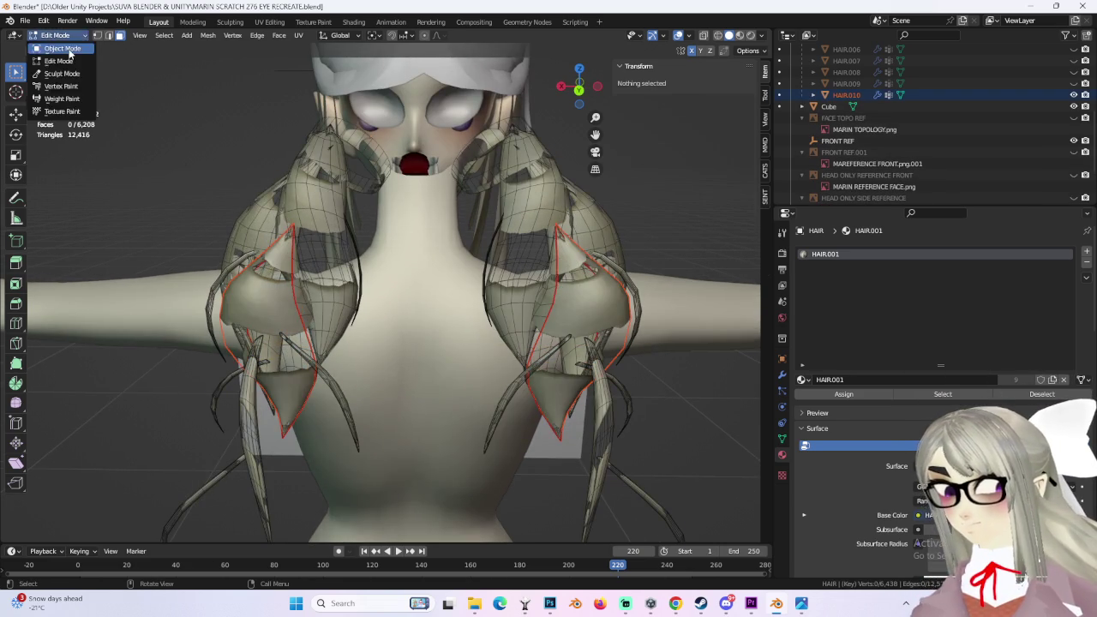
pyautogui.click(47, 42)
pyautogui.click(857, 96)
pyautogui.click(1086, 95)
# Step: Open the Save As file browser and start editing the file name
pyautogui.click(24, 19)
pyautogui.click(52, 107)
pyautogui.click(288, 480)
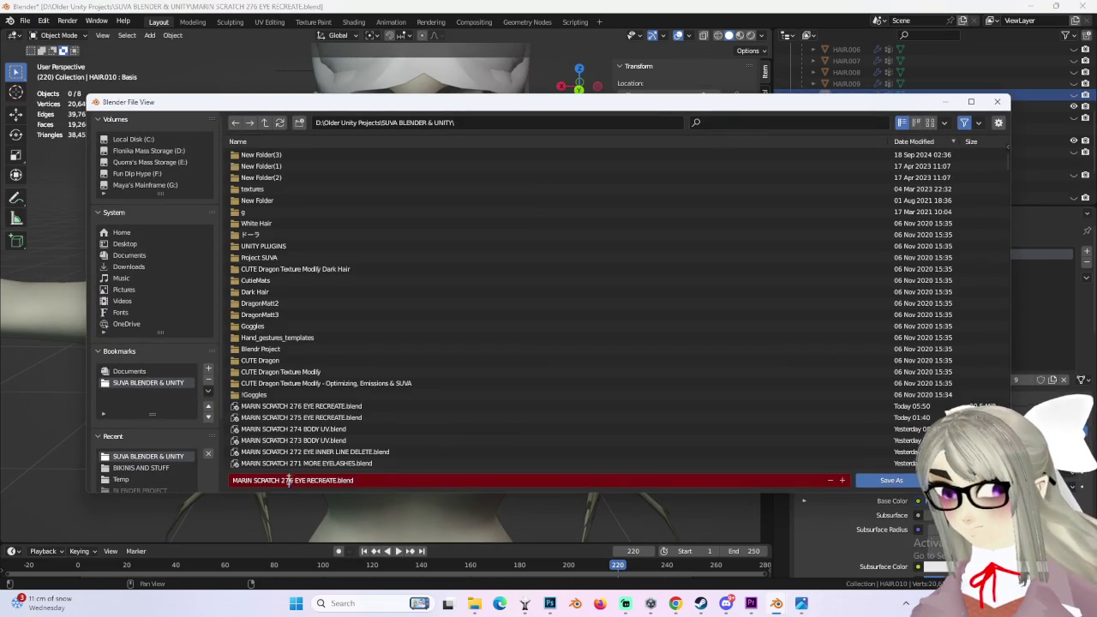
# Step: Save the file as MARIN SCRATCH 277 BRAID UV.blend, then put the HAIR mesh back into Edit Mode
pyautogui.write('77 B')
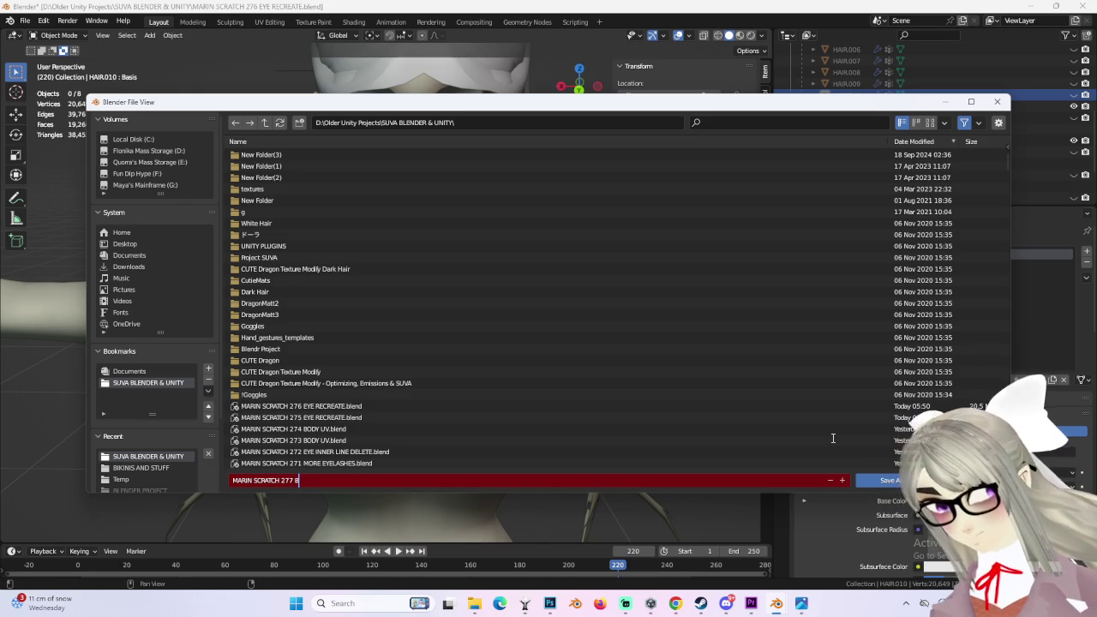
pyautogui.write(' UV')
pyautogui.press('Return')
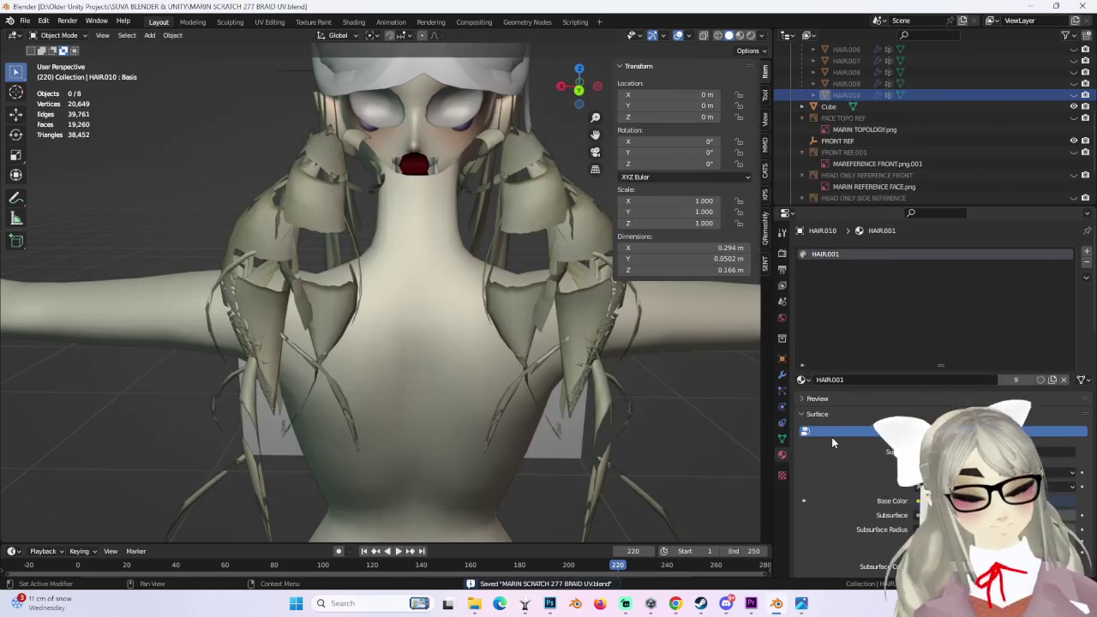
pyautogui.click(588, 226)
pyautogui.click(58, 35)
pyautogui.click(53, 49)
pyautogui.moveTo(275, 317); pyautogui.dragTo(634, 360, button='middle')
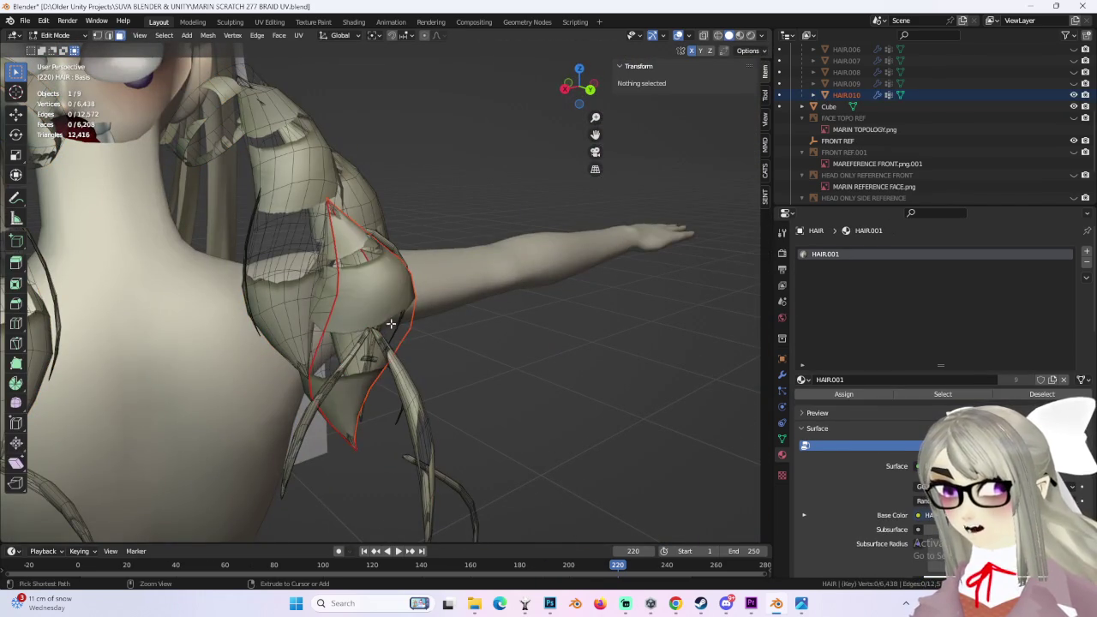
# Step: Undo the earlier separation, then split the linked braid pieces off again as HAIR.010
pyautogui.hotkey('ctrl', 'z')
pyautogui.hotkey('ctrl', 'z')
pyautogui.moveTo(329, 288); pyautogui.dragTo(308, 304, button='middle')
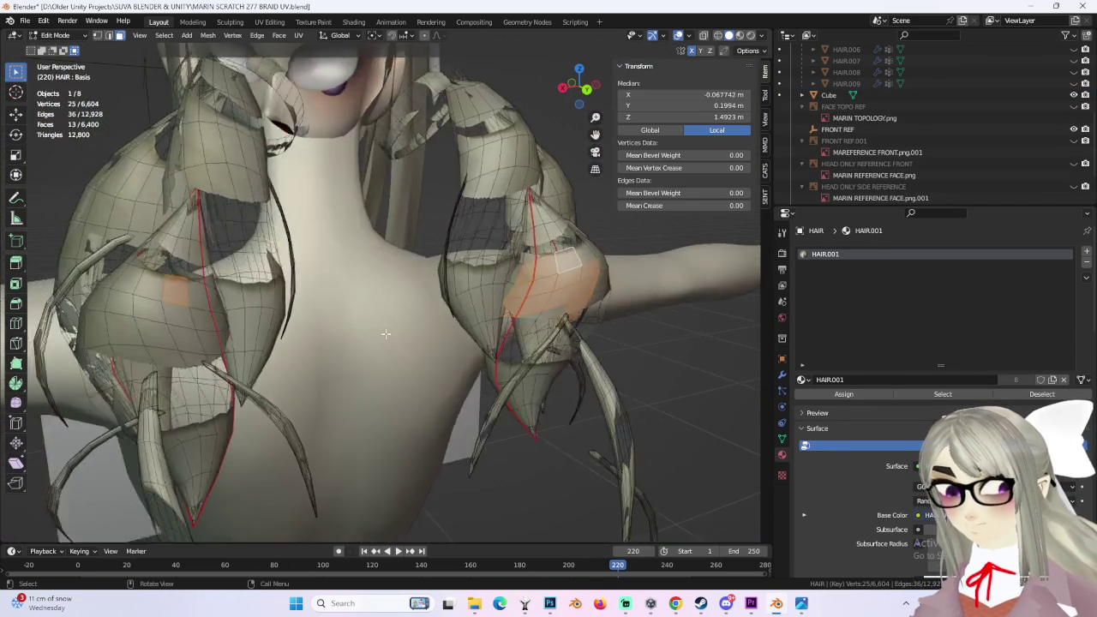
pyautogui.hotkey('ctrl', 'l')
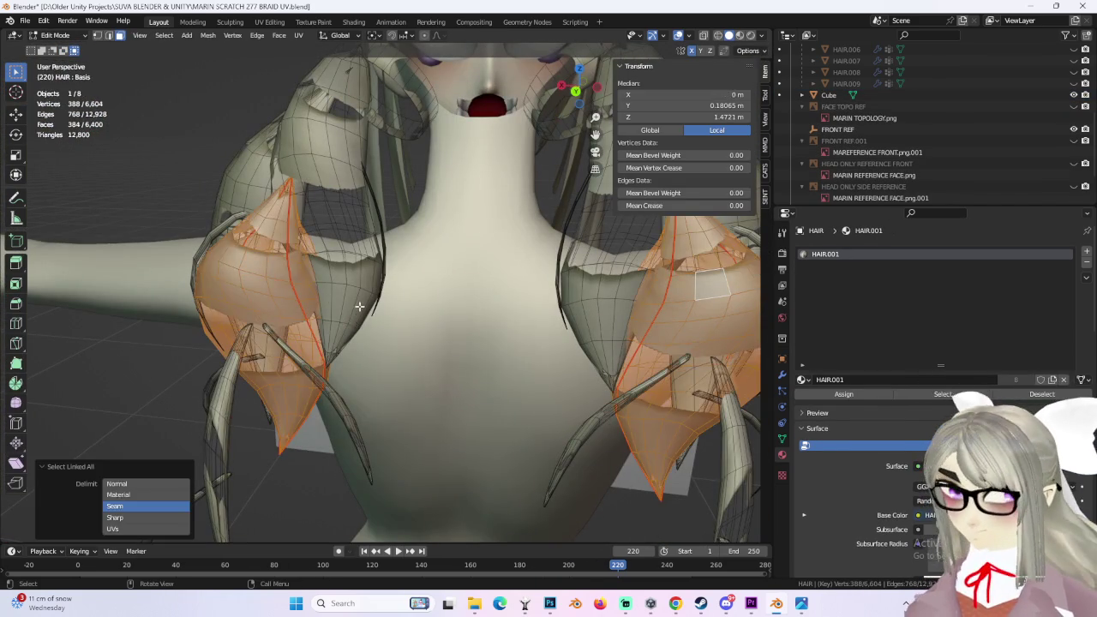
pyautogui.press('p')
pyautogui.click(360, 306)
# Step: Switch to Object Mode and hide HAIR.010 with its eye icon
pyautogui.click(51, 35)
pyautogui.click(51, 41)
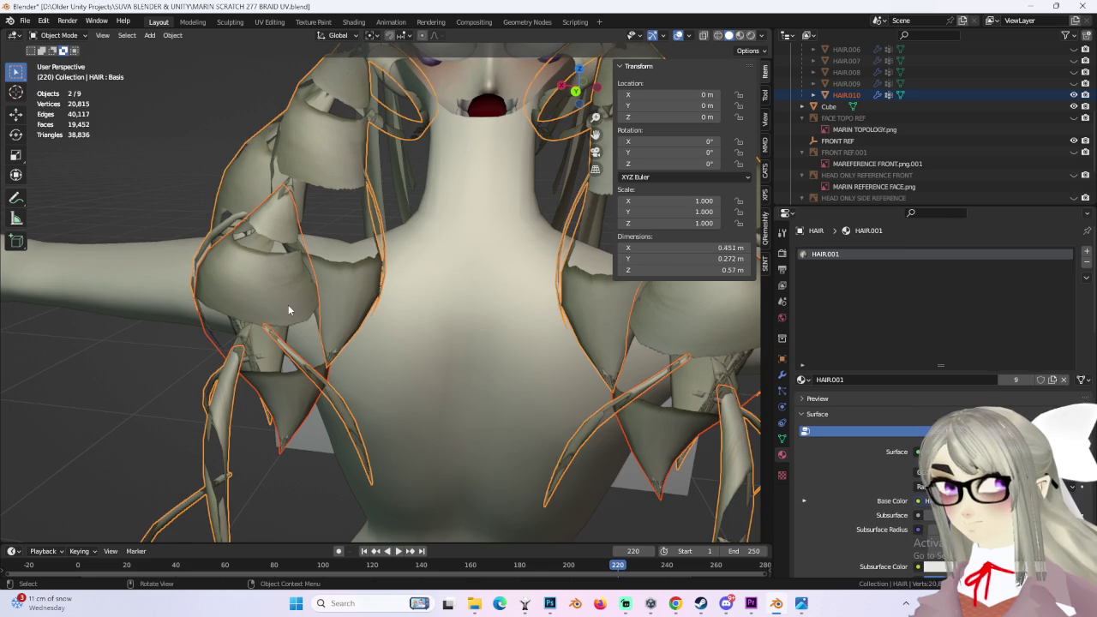
pyautogui.click(1072, 96)
pyautogui.click(1073, 95)
pyautogui.scroll(-2, 490, 243)
# Step: Make the HAIR object active and switch it into Edit Mode, zooming in on the braids
pyautogui.click(532, 247)
pyautogui.moveTo(532, 247); pyautogui.dragTo(326, 269, button='middle')
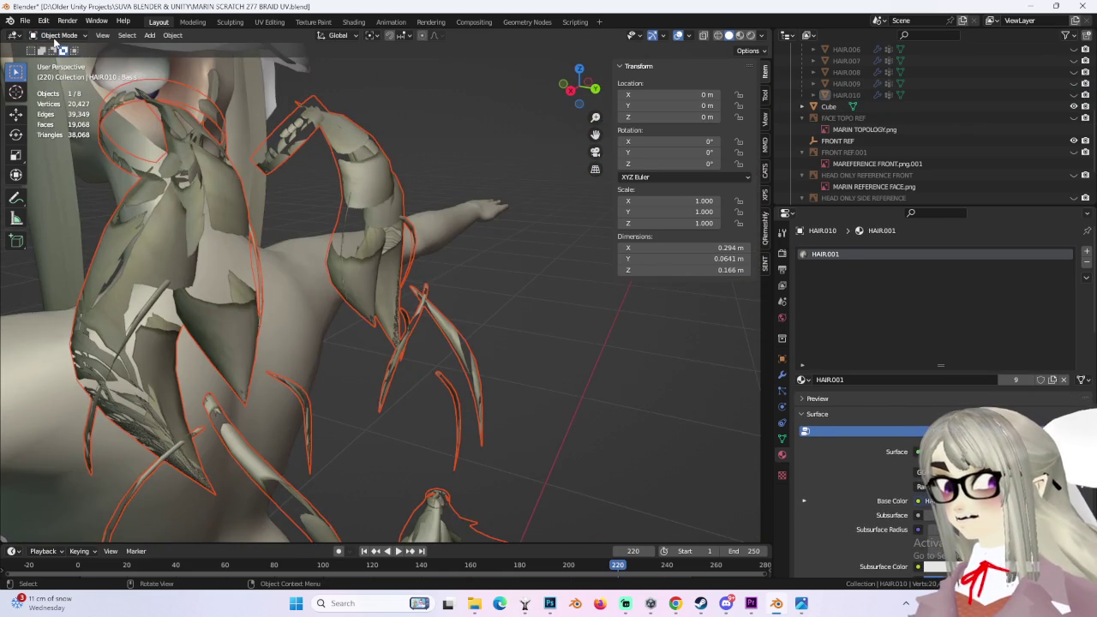
pyautogui.click(158, 207)
pyautogui.click(56, 35)
pyautogui.click(60, 62)
pyautogui.moveTo(137, 223)
pyautogui.mouseDown(button='middle')
pyautogui.moveTo(186, 258)
pyautogui.moveTo(223, 167)
pyautogui.mouseUp(button='middle')
pyautogui.scroll(2, 186, 258)
pyautogui.scroll(2, 144, 242)
pyautogui.scroll(2, 171, 103)
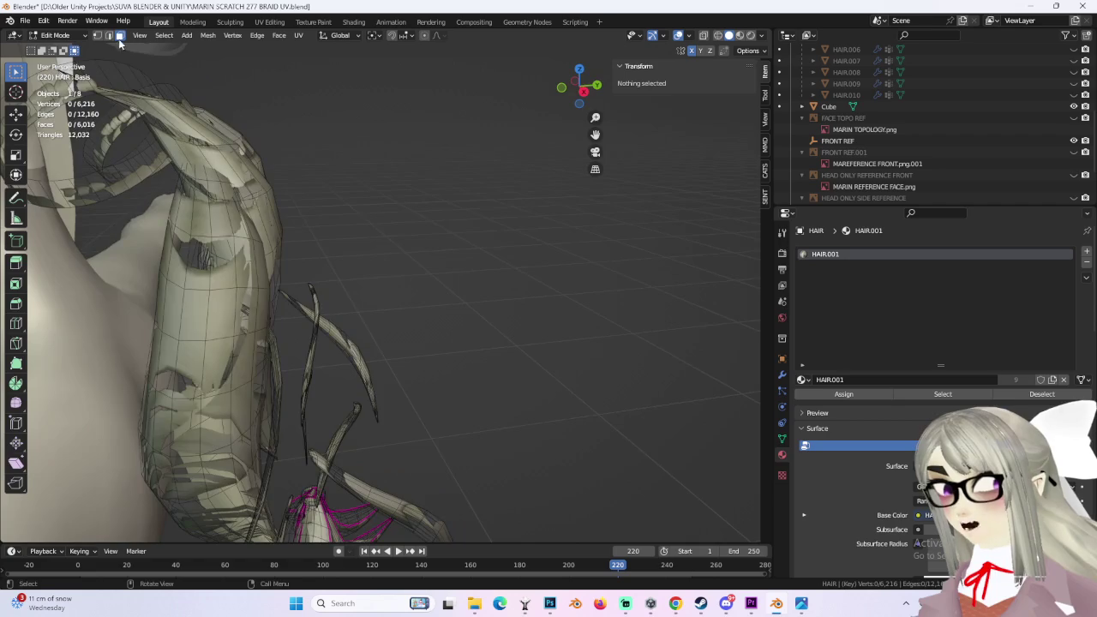
# Step: Alt-select a lengthwise edge loop on the braided strand, viewed up close
pyautogui.moveTo(257, 257)
pyautogui.mouseDown(button='middle')
pyautogui.moveTo(357, 255)
pyautogui.moveTo(570, 283)
pyautogui.moveTo(563, 257)
pyautogui.moveTo(542, 253)
pyautogui.moveTo(597, 267)
pyautogui.moveTo(571, 281)
pyautogui.moveTo(526, 248)
pyautogui.moveTo(446, 277)
pyautogui.moveTo(240, 315)
pyautogui.moveTo(471, 312)
pyautogui.moveTo(495, 299)
pyautogui.moveTo(500, 320)
pyautogui.moveTo(474, 312)
pyautogui.moveTo(529, 311)
pyautogui.moveTo(524, 351)
pyautogui.moveTo(541, 360)
pyautogui.moveTo(517, 358)
pyautogui.mouseUp(button='middle')
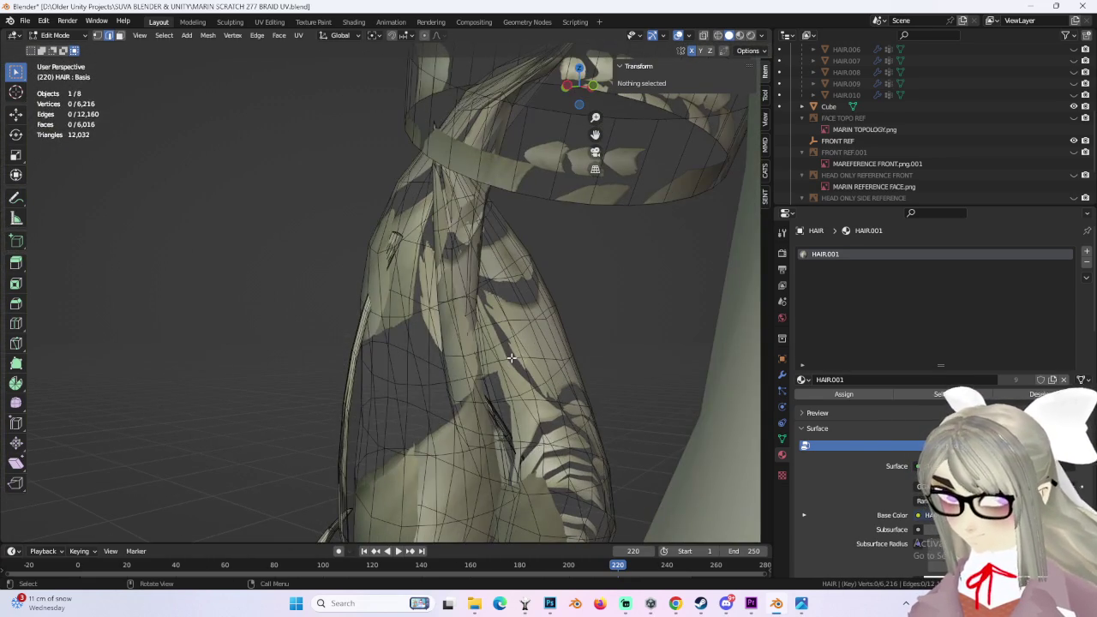
pyautogui.hotkey('alt', 'shift')
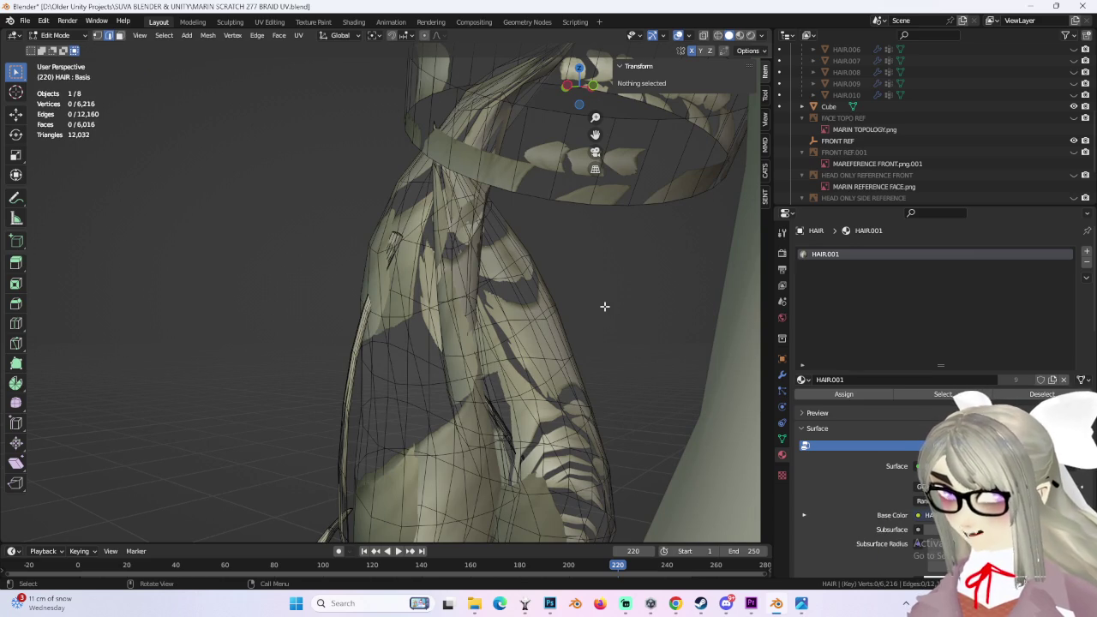
pyautogui.keyDown('alt'); pyautogui.click(565, 335); pyautogui.keyUp('alt')
pyautogui.moveTo(506, 377)
pyautogui.mouseDown(button='middle')
pyautogui.moveTo(491, 358)
pyautogui.moveTo(514, 377)
pyautogui.moveTo(490, 384)
pyautogui.moveTo(513, 369)
pyautogui.moveTo(489, 384)
pyautogui.moveTo(495, 374)
pyautogui.moveTo(489, 391)
pyautogui.moveTo(526, 391)
pyautogui.moveTo(482, 399)
pyautogui.moveTo(506, 386)
pyautogui.moveTo(572, 409)
pyautogui.moveTo(642, 379)
pyautogui.moveTo(372, 311)
pyautogui.moveTo(449, 292)
pyautogui.moveTo(600, 282)
pyautogui.moveTo(520, 309)
pyautogui.mouseUp(button='middle')
pyautogui.keyDown('alt'); pyautogui.click(486, 374); pyautogui.keyUp('alt')
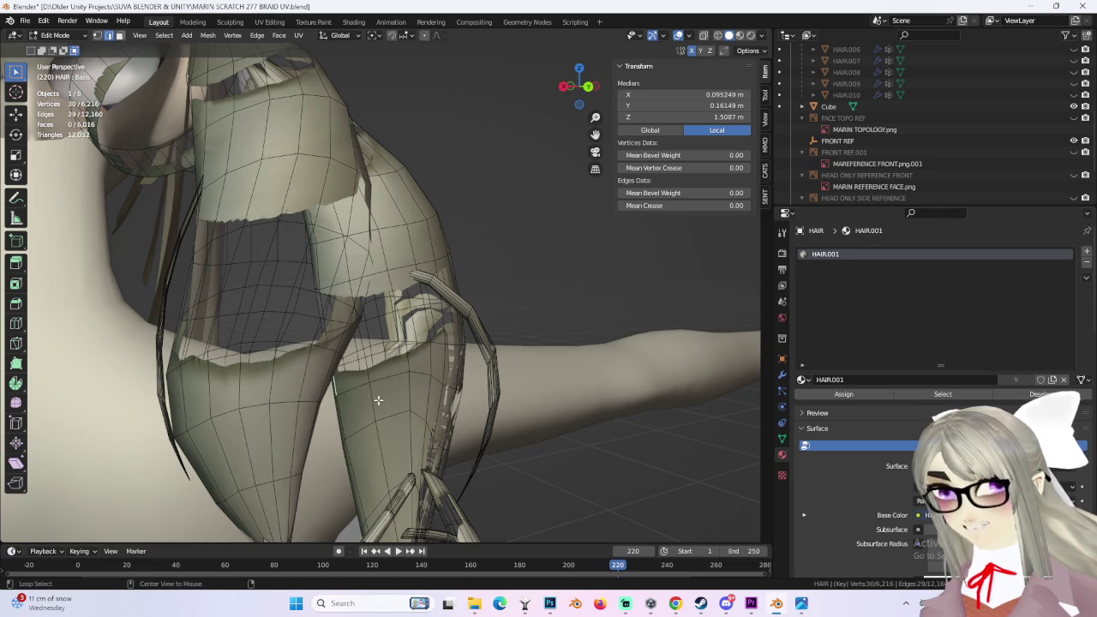
pyautogui.moveTo(421, 380); pyautogui.dragTo(399, 314, button='middle')
# Step: Cancel the accidental move, then mark the selected strand loop as a UV seam
pyautogui.press('g')
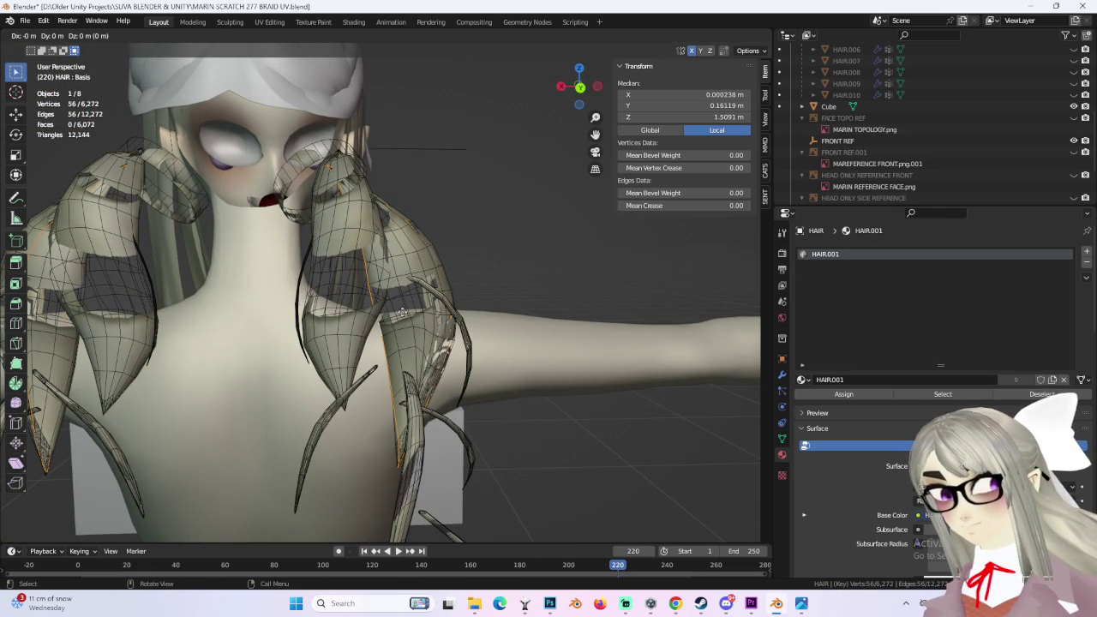
pyautogui.rightClick(498, 301)
pyautogui.hotkey('ctrl', 'z')
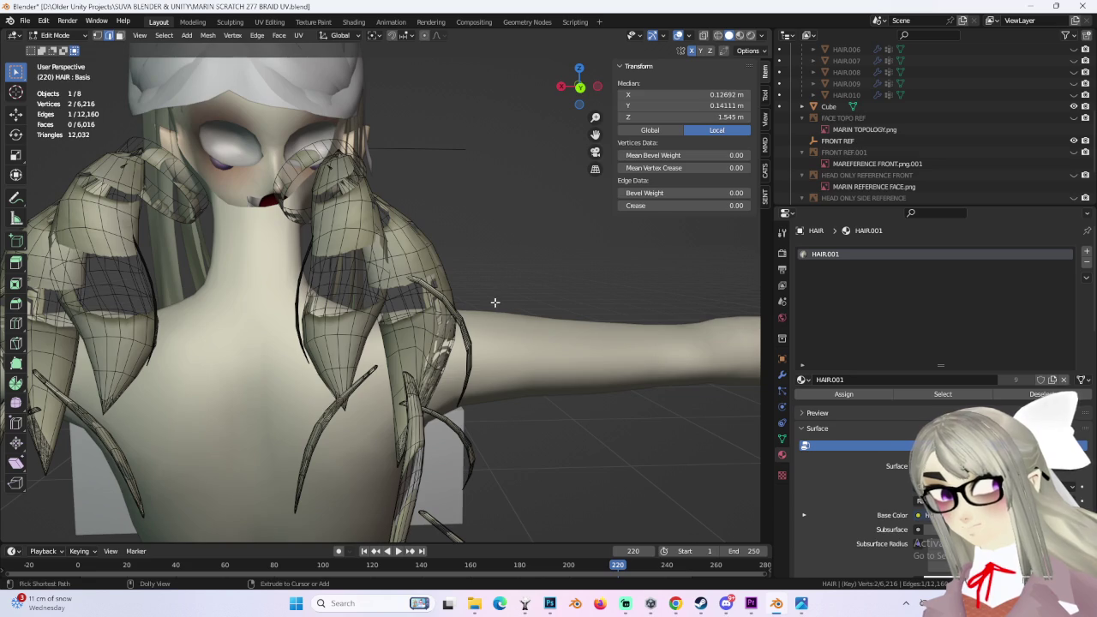
pyautogui.scroll(3, 497, 305)
pyautogui.moveTo(497, 304)
pyautogui.mouseDown(button='middle')
pyautogui.moveTo(536, 288)
pyautogui.moveTo(477, 332)
pyautogui.mouseUp(button='middle')
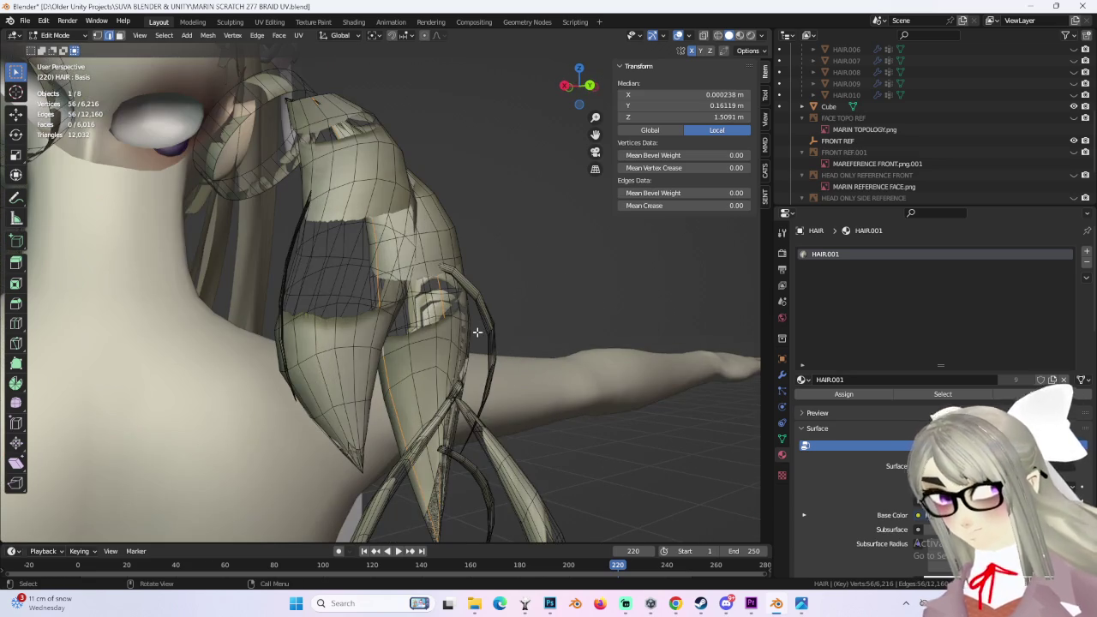
pyautogui.press('ctrl')
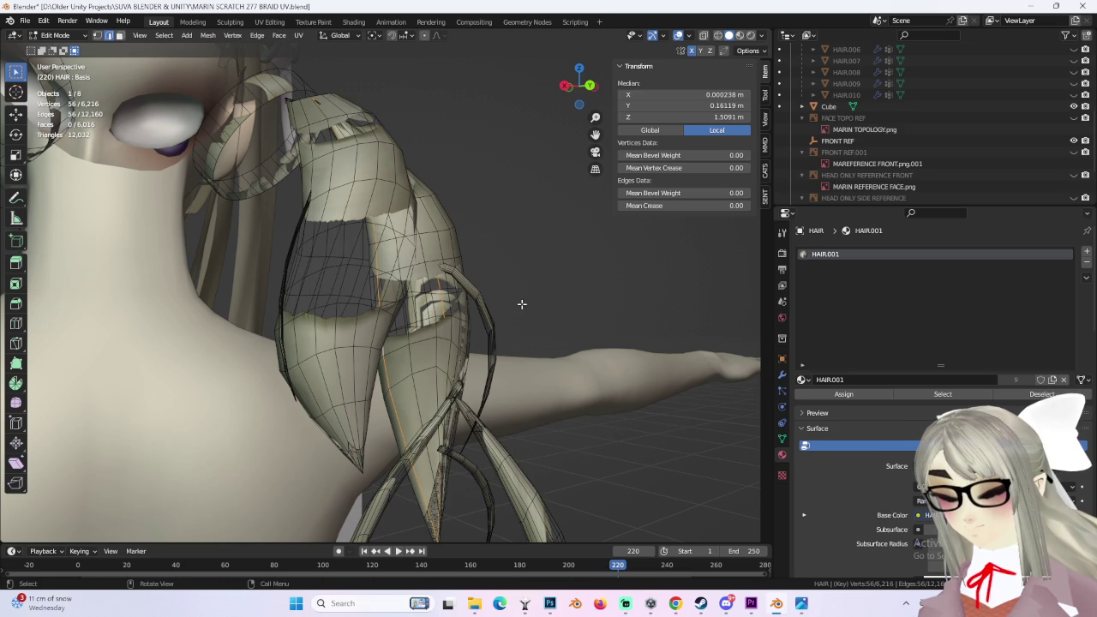
pyautogui.moveTo(597, 277); pyautogui.dragTo(539, 280, button='middle')
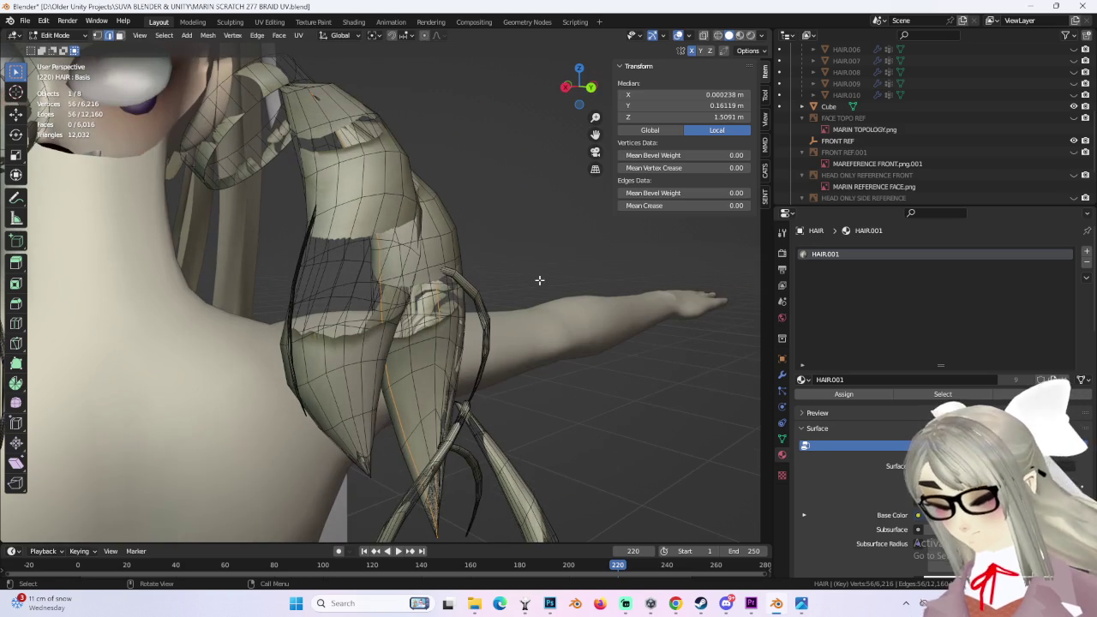
pyautogui.hotkey('ctrl', 'e')
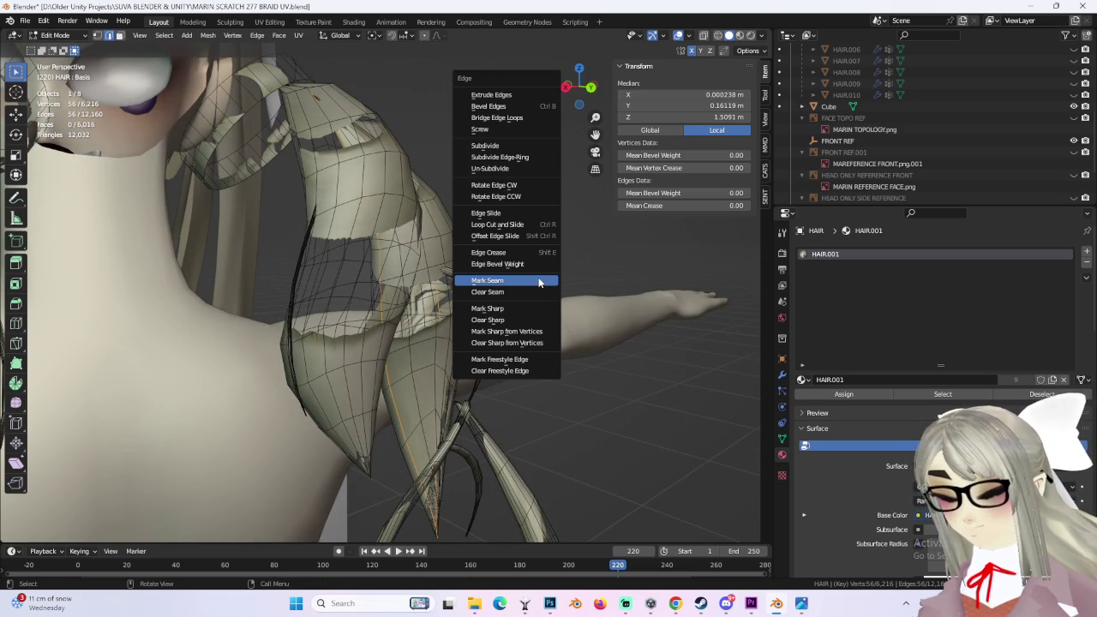
pyautogui.click(539, 280)
pyautogui.moveTo(539, 280); pyautogui.dragTo(542, 302, button='middle')
# Step: Pick faces on a hair piece and grow the selection to its seam-bounded island
pyautogui.click(386, 250)
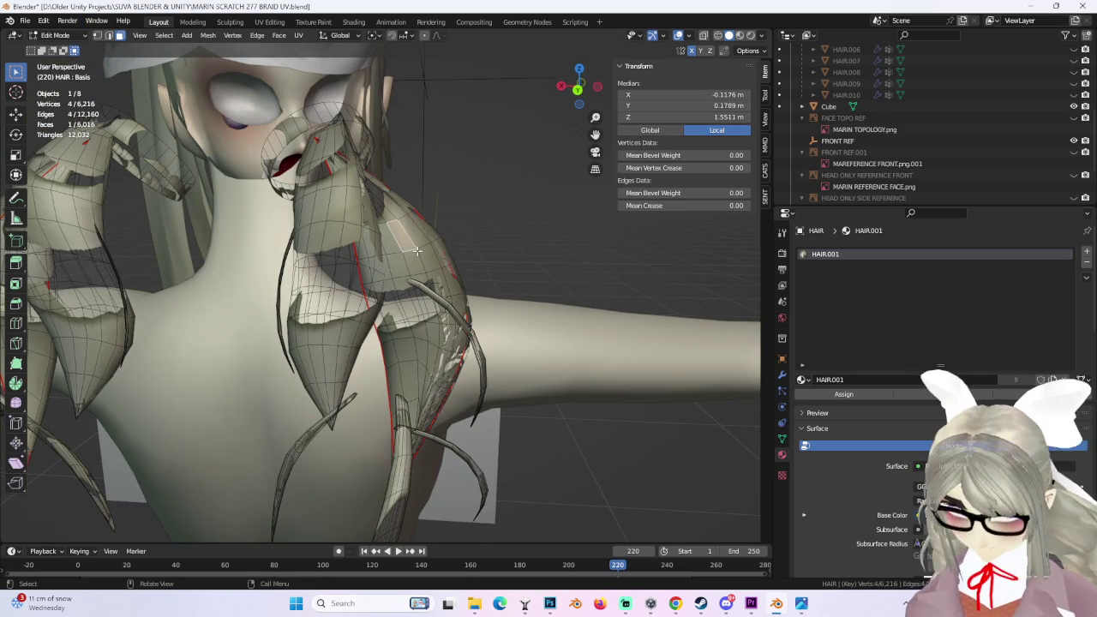
pyautogui.hotkey('ctrl', 'l')
pyautogui.moveTo(497, 257)
pyautogui.mouseDown(button='middle')
pyautogui.moveTo(522, 261)
pyautogui.moveTo(518, 284)
pyautogui.moveTo(467, 263)
pyautogui.moveTo(538, 252)
pyautogui.mouseUp(button='middle')
pyautogui.click(519, 284)
pyautogui.hotkey('alt', 'a')
pyautogui.click(423, 277)
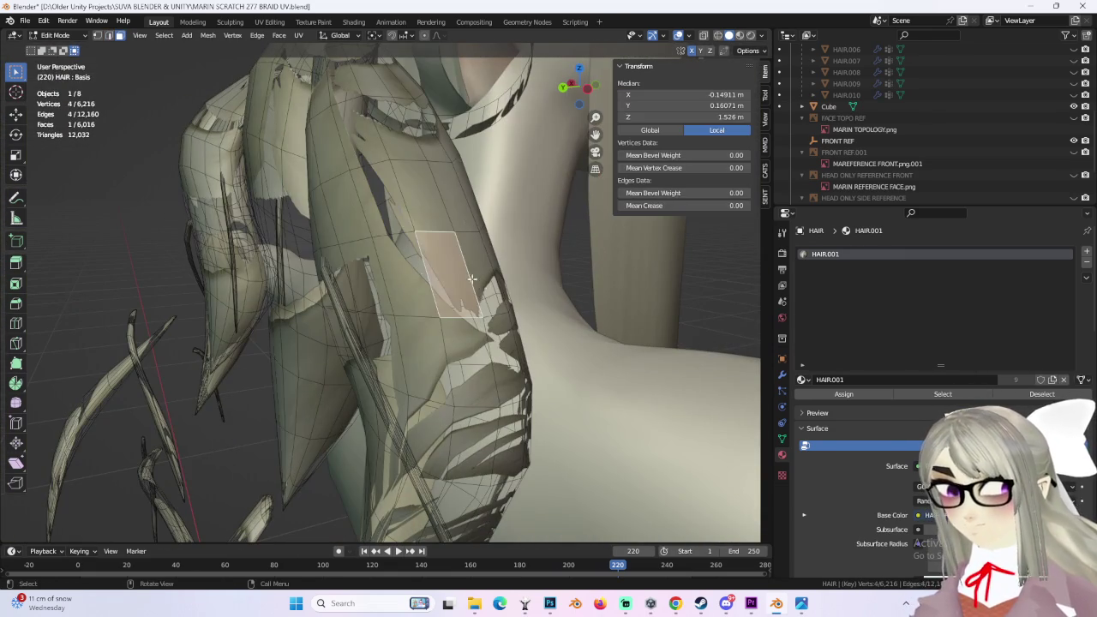
pyautogui.hotkey('ctrl', 'l')
pyautogui.moveTo(423, 281)
pyautogui.mouseDown(button='middle')
pyautogui.moveTo(491, 247)
pyautogui.moveTo(521, 264)
pyautogui.moveTo(544, 260)
pyautogui.moveTo(545, 247)
pyautogui.moveTo(428, 245)
pyautogui.moveTo(539, 234)
pyautogui.mouseUp(button='middle')
pyautogui.click(505, 258)
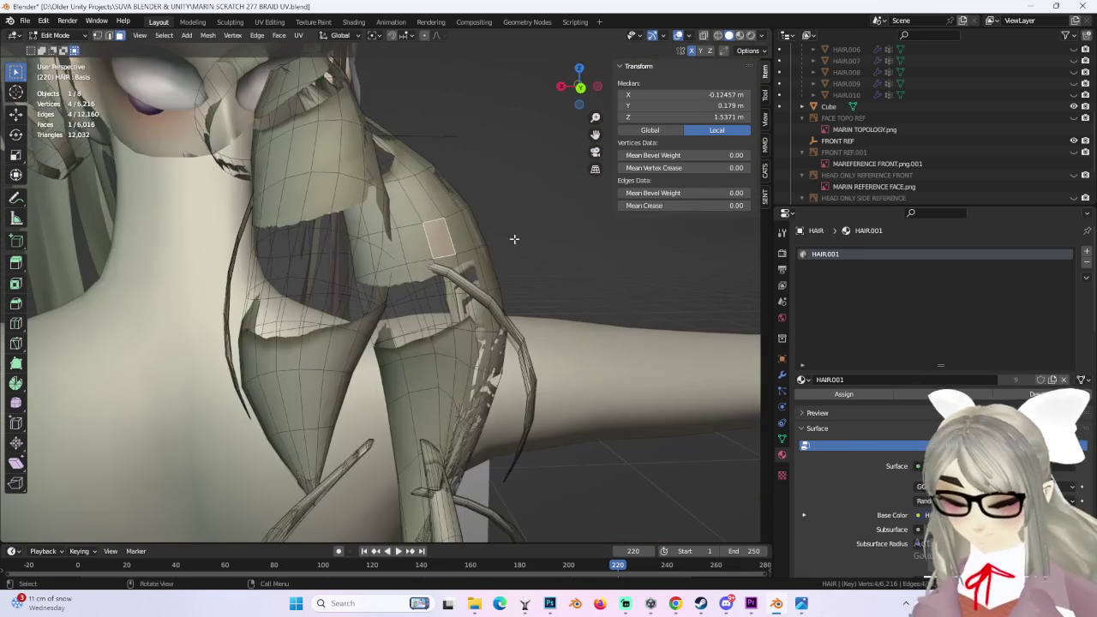
# Step: In edge select, mark another lengthwise edge loop along the strand as a seam
pyautogui.click(109, 35)
pyautogui.moveTo(343, 326)
pyautogui.mouseDown(button='middle')
pyautogui.moveTo(399, 342)
pyautogui.moveTo(443, 335)
pyautogui.mouseUp(button='middle')
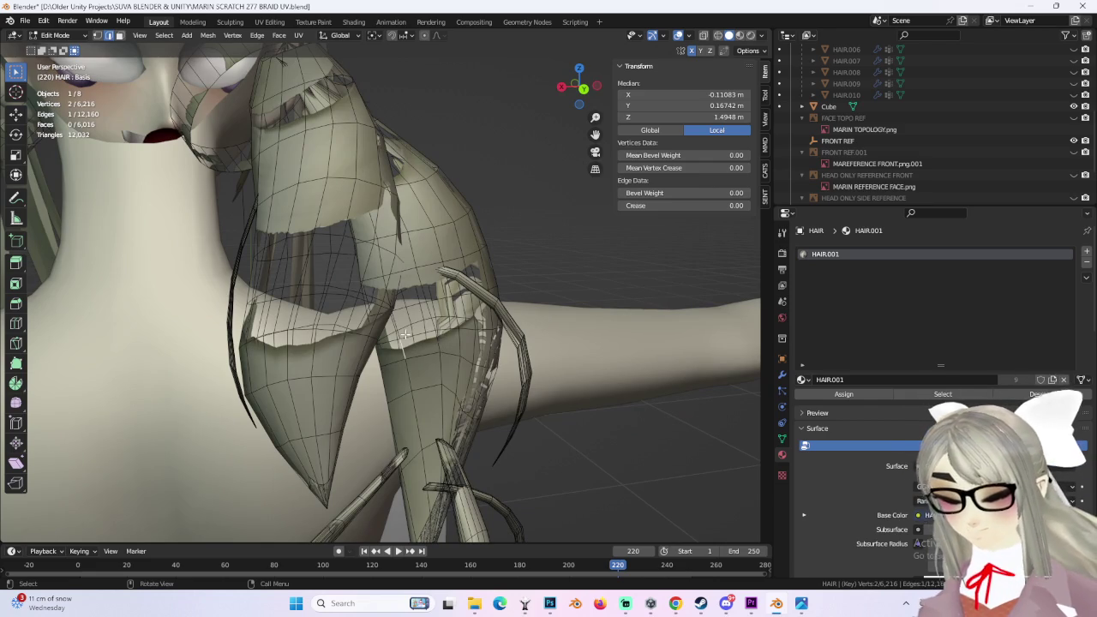
pyautogui.keyDown('alt'); pyautogui.click(406, 373); pyautogui.keyUp('alt')
pyautogui.moveTo(407, 373); pyautogui.dragTo(236, 296, button='middle')
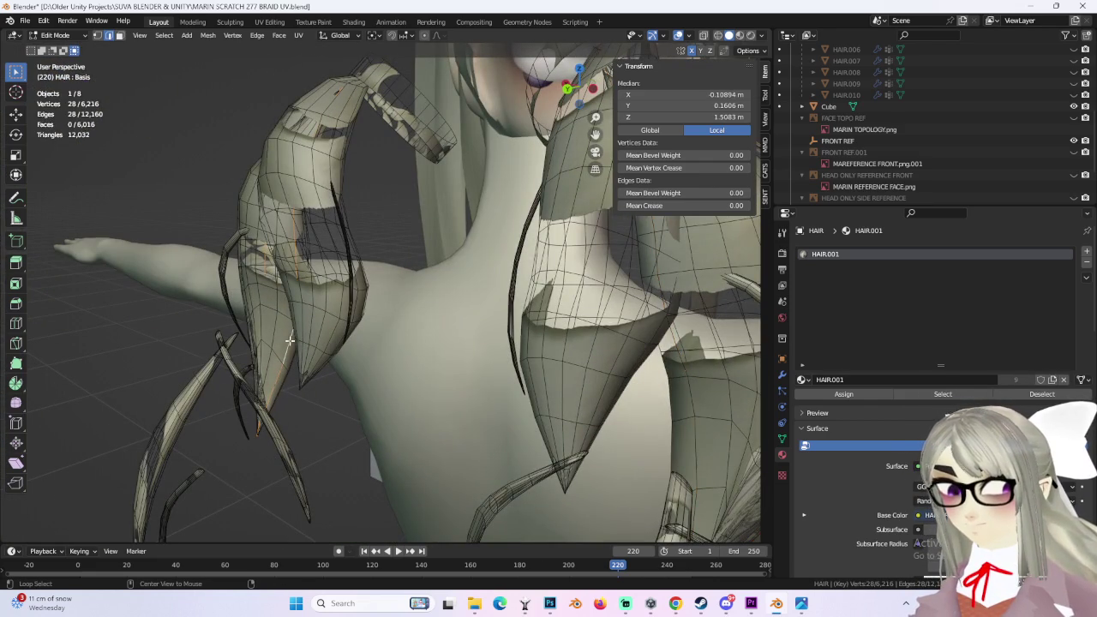
pyautogui.moveTo(291, 343); pyautogui.dragTo(570, 327, button='middle')
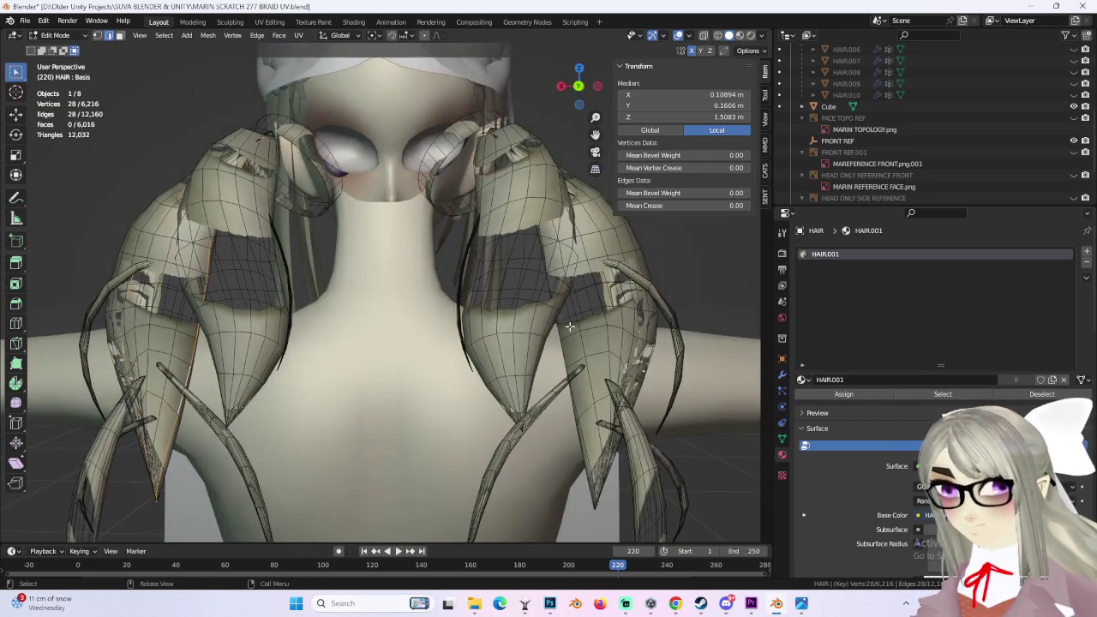
pyautogui.moveTo(599, 386); pyautogui.dragTo(540, 363, button='middle')
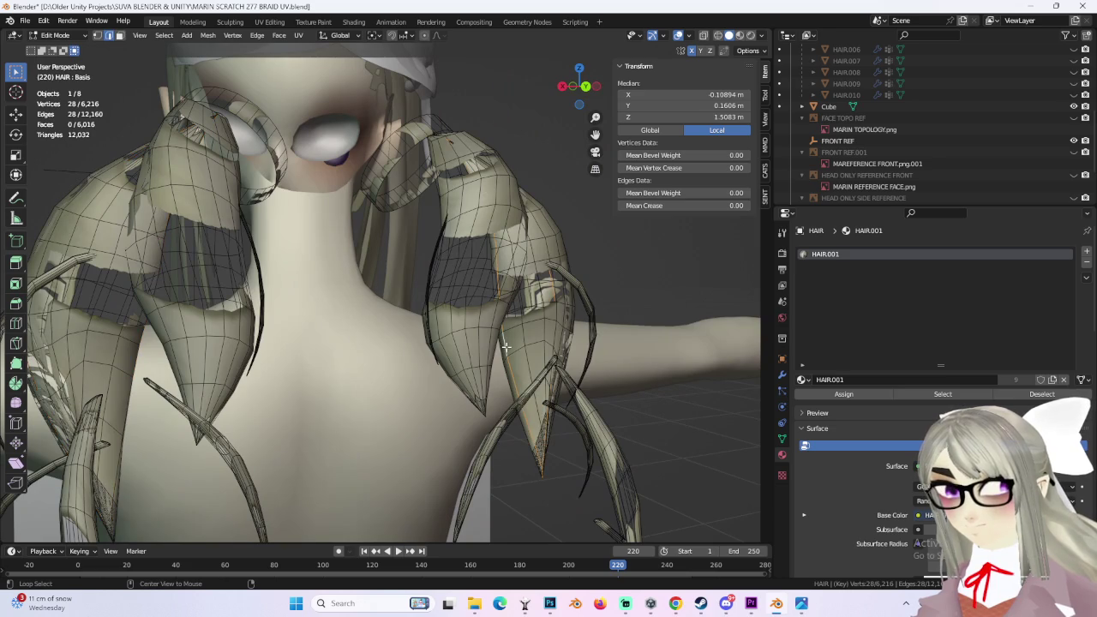
pyautogui.moveTo(272, 350); pyautogui.dragTo(258, 346, button='middle')
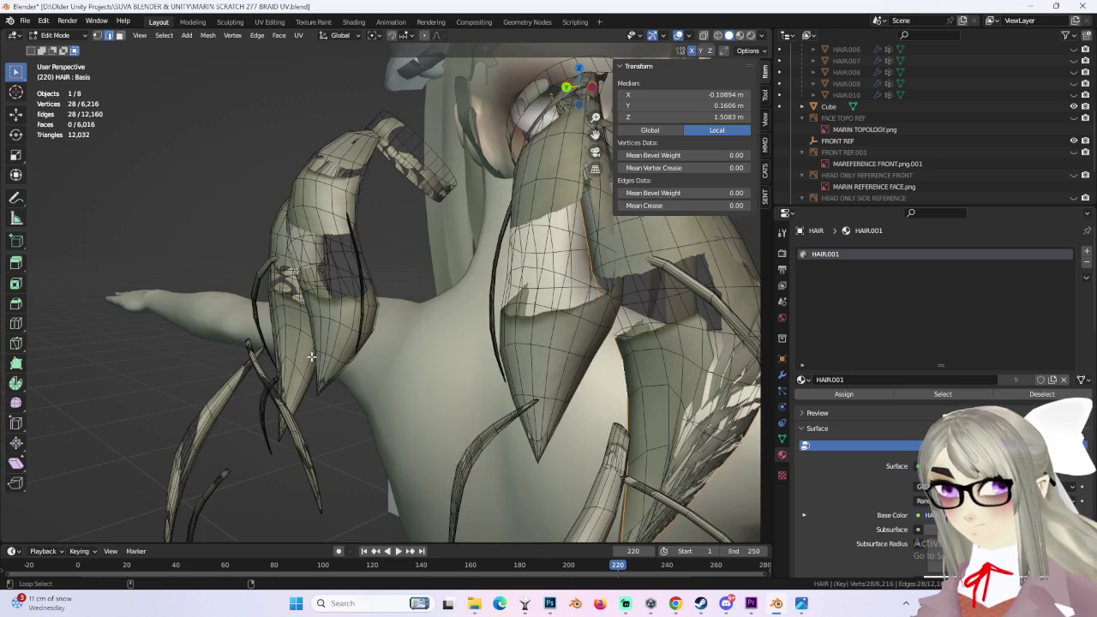
pyautogui.moveTo(388, 374); pyautogui.dragTo(452, 362, button='middle')
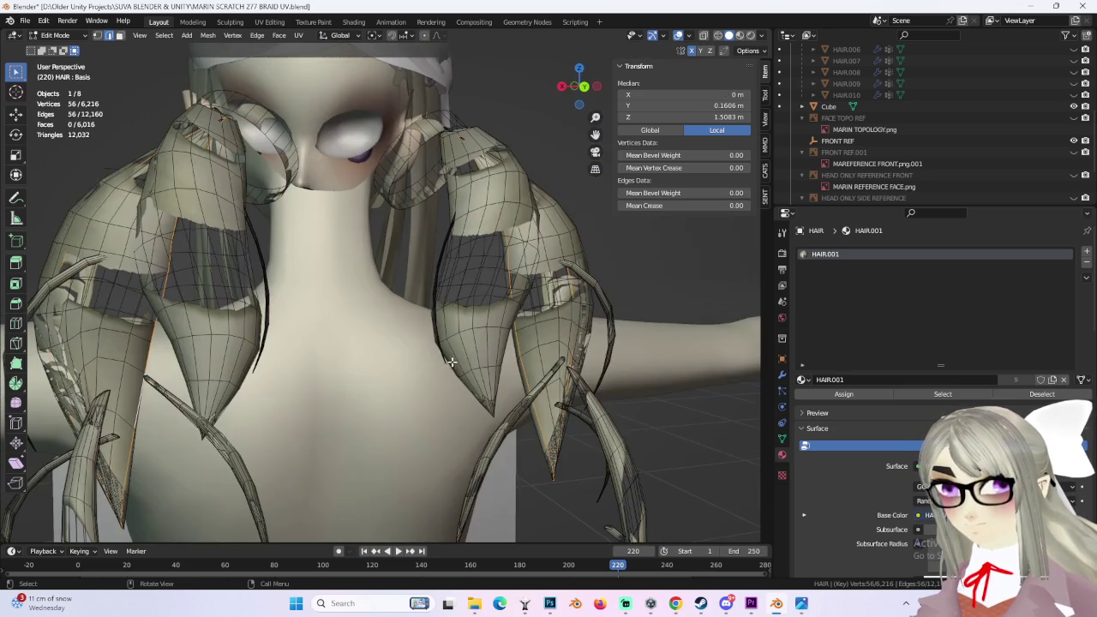
pyautogui.rightClick(569, 353)
pyautogui.click(569, 352)
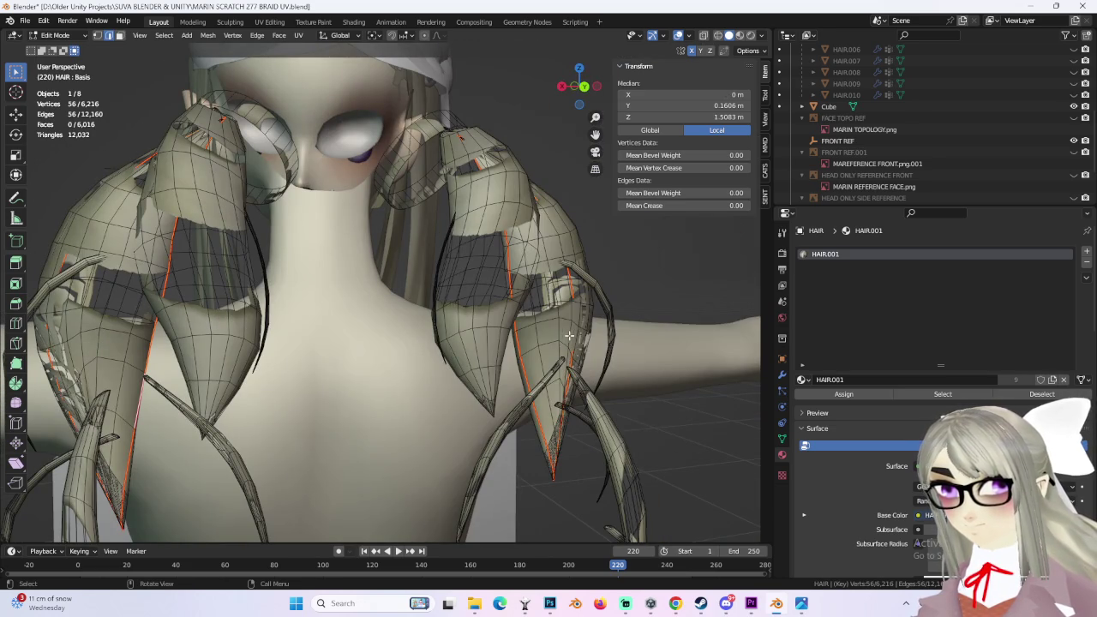
# Step: Select the linked hair piece in face select and separate it into HAIR.011
pyautogui.click(119, 36)
pyautogui.click(542, 327)
pyautogui.moveTo(542, 327)
pyautogui.mouseDown(button='middle')
pyautogui.moveTo(228, 329)
pyautogui.moveTo(502, 355)
pyautogui.moveTo(351, 395)
pyautogui.mouseUp(button='middle')
pyautogui.hotkey('ctrl', 'l')
pyautogui.keyDown('shift'); pyautogui.click(411, 377); pyautogui.keyUp('shift')
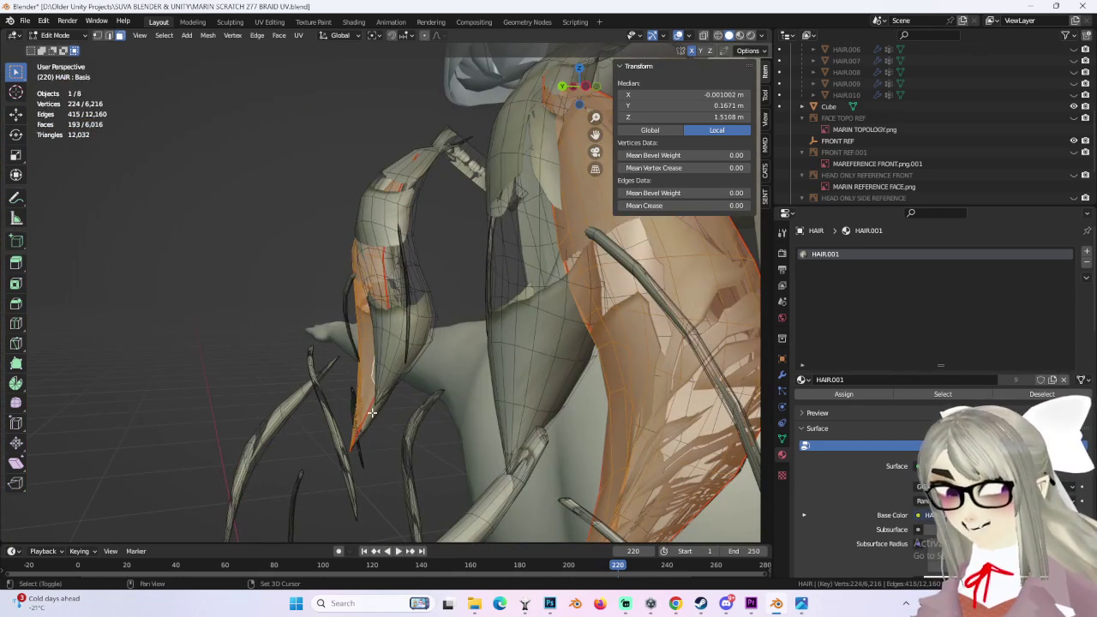
pyautogui.press('p')
pyautogui.press('Return')
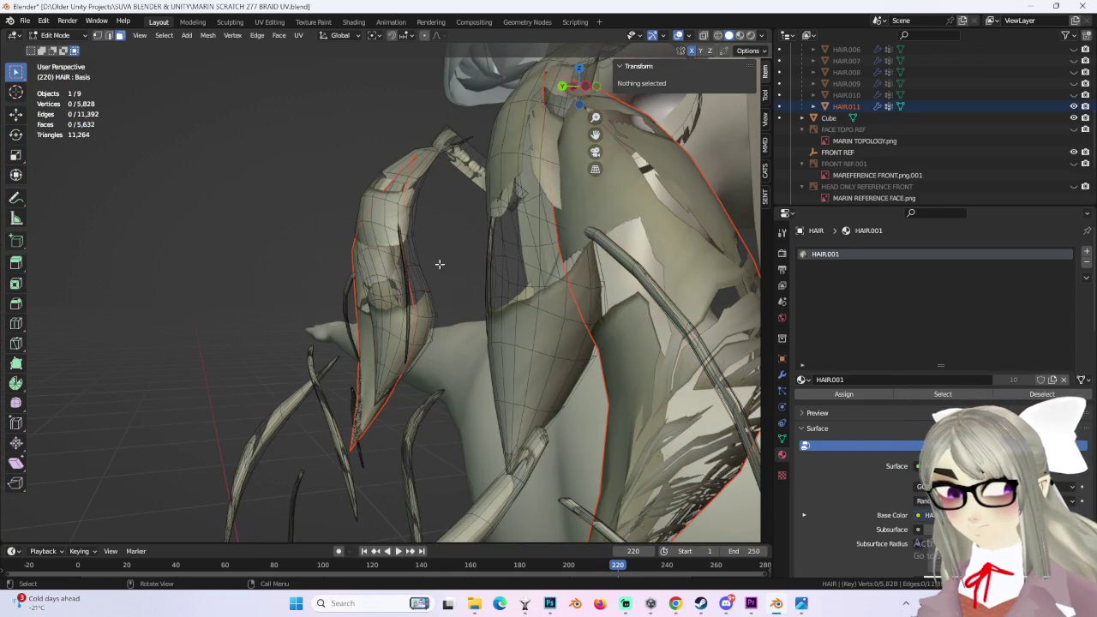
pyautogui.click(60, 36)
pyautogui.click(55, 41)
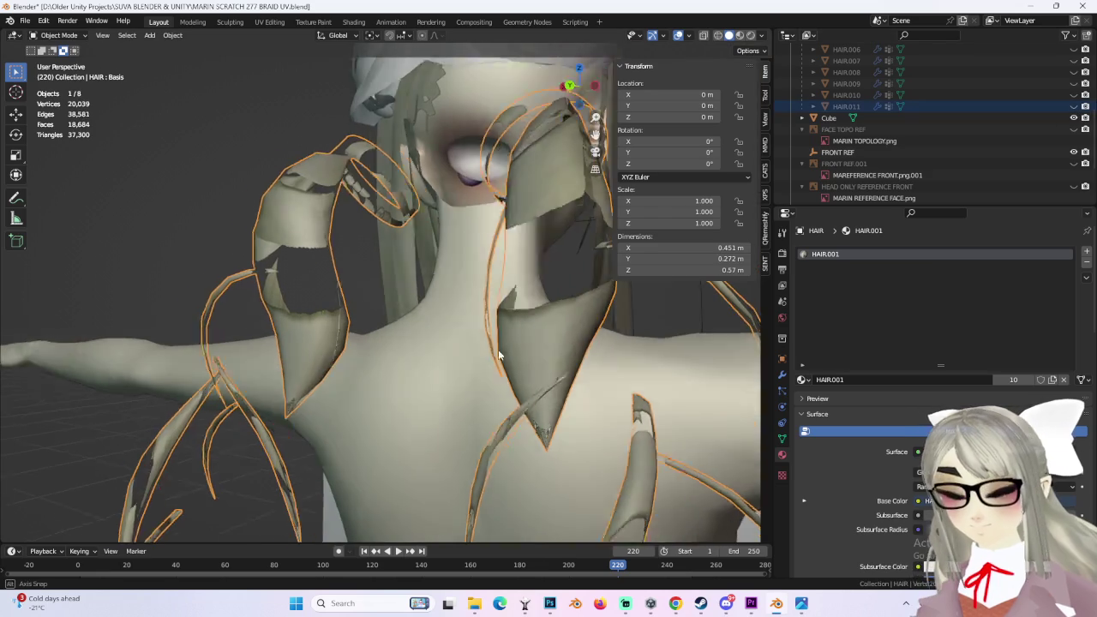
# Step: Back in Edit Mode, separate both linked braid strands into HAIR.012
pyautogui.moveTo(257, 258); pyautogui.dragTo(360, 223, button='middle')
pyautogui.click(58, 35)
pyautogui.click(56, 60)
pyautogui.moveTo(412, 257); pyautogui.dragTo(485, 275, button='middle')
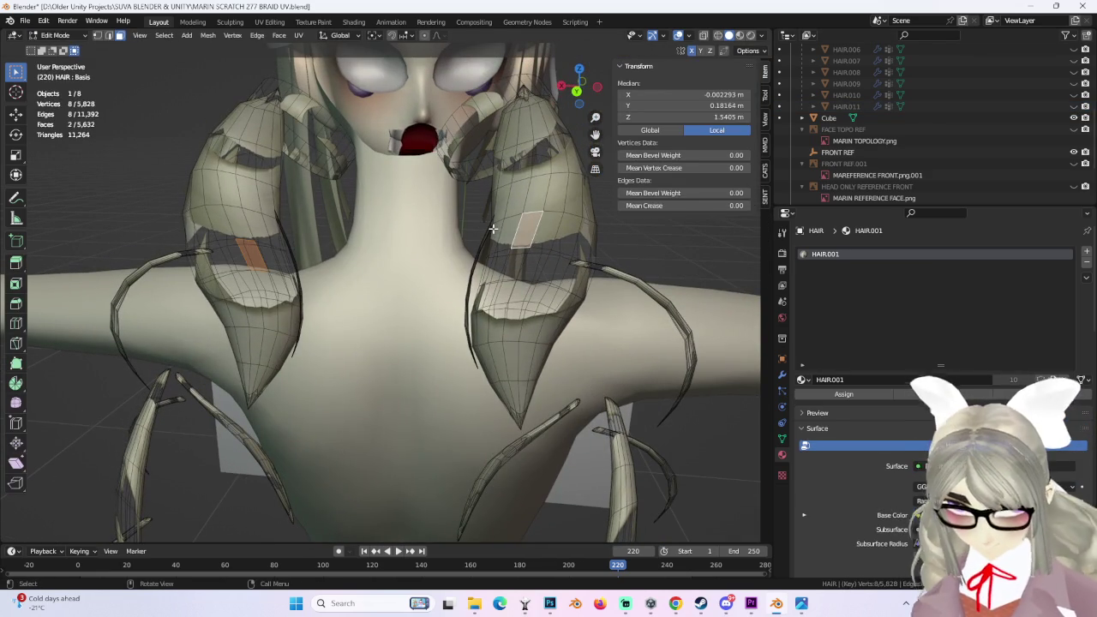
pyautogui.hotkey('ctrl', 'l')
pyautogui.moveTo(471, 207)
pyautogui.mouseDown(button='middle')
pyautogui.moveTo(481, 244)
pyautogui.moveTo(474, 304)
pyautogui.mouseUp(button='middle')
pyautogui.press('p')
pyautogui.click(473, 300)
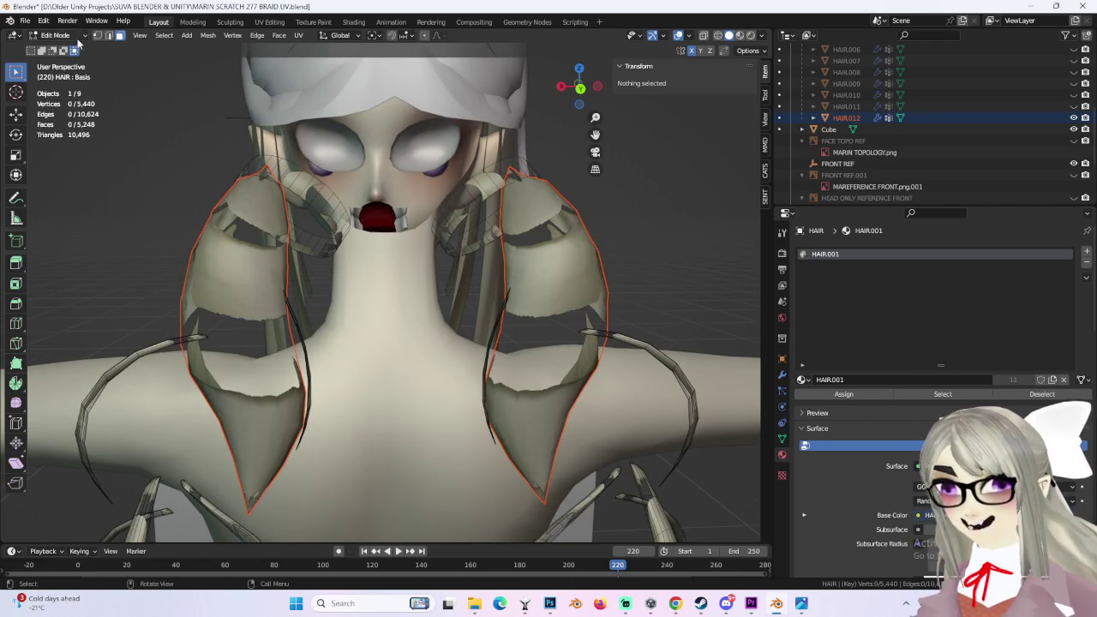
# Step: Select the HAIR.012 object and switch it into Edit Mode
pyautogui.click(79, 35)
pyautogui.click(79, 47)
pyautogui.click(76, 35)
pyautogui.click(75, 58)
pyautogui.moveTo(326, 206)
pyautogui.mouseDown(button='middle')
pyautogui.moveTo(355, 214)
pyautogui.moveTo(343, 206)
pyautogui.mouseUp(button='middle')
pyautogui.click(79, 35)
pyautogui.click(79, 47)
pyautogui.click(295, 299)
pyautogui.click(64, 35)
pyautogui.click(76, 58)
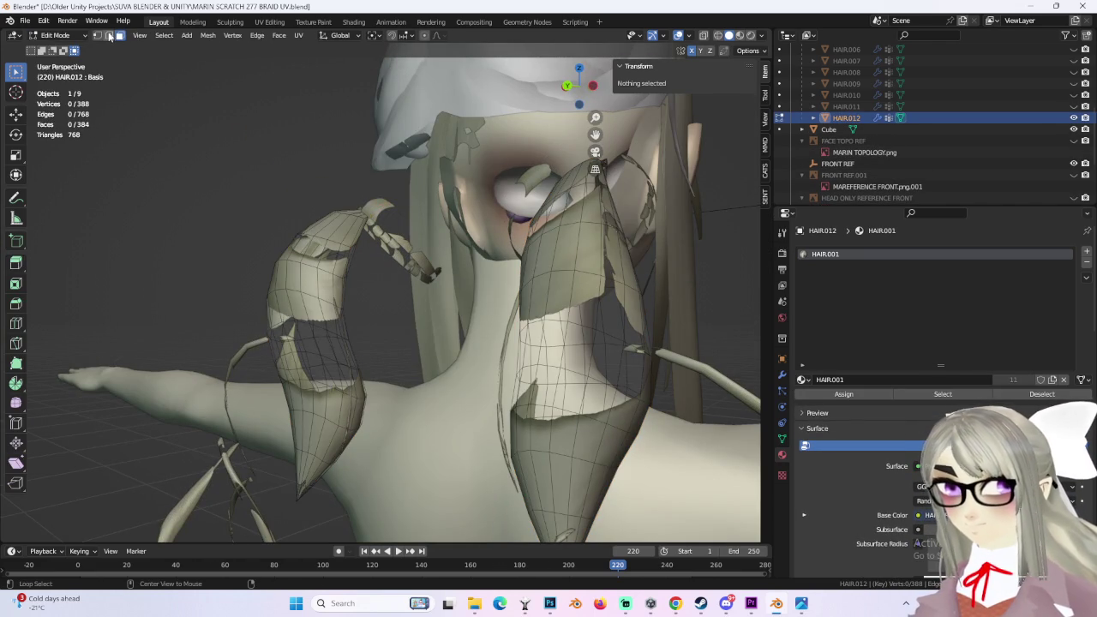
# Step: Mark a lengthwise edge loop on HAIR.012's left strand as a seam
pyautogui.keyDown('alt'); pyautogui.click(330, 333); pyautogui.keyUp('alt')
pyautogui.moveTo(355, 365)
pyautogui.mouseDown(button='middle')
pyautogui.moveTo(521, 331)
pyautogui.moveTo(510, 340)
pyautogui.mouseUp(button='middle')
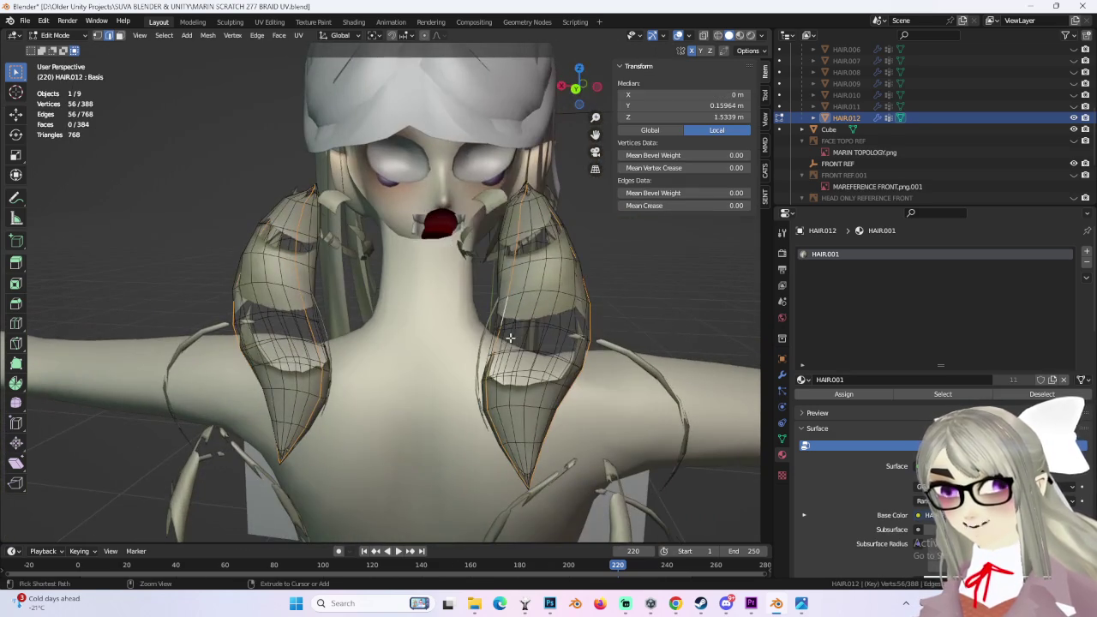
pyautogui.hotkey('ctrl', 'e')
pyautogui.click(510, 337)
# Step: Hide HAIR.012, then frame the main HAIR object and return it to Edit Mode
pyautogui.click(55, 35)
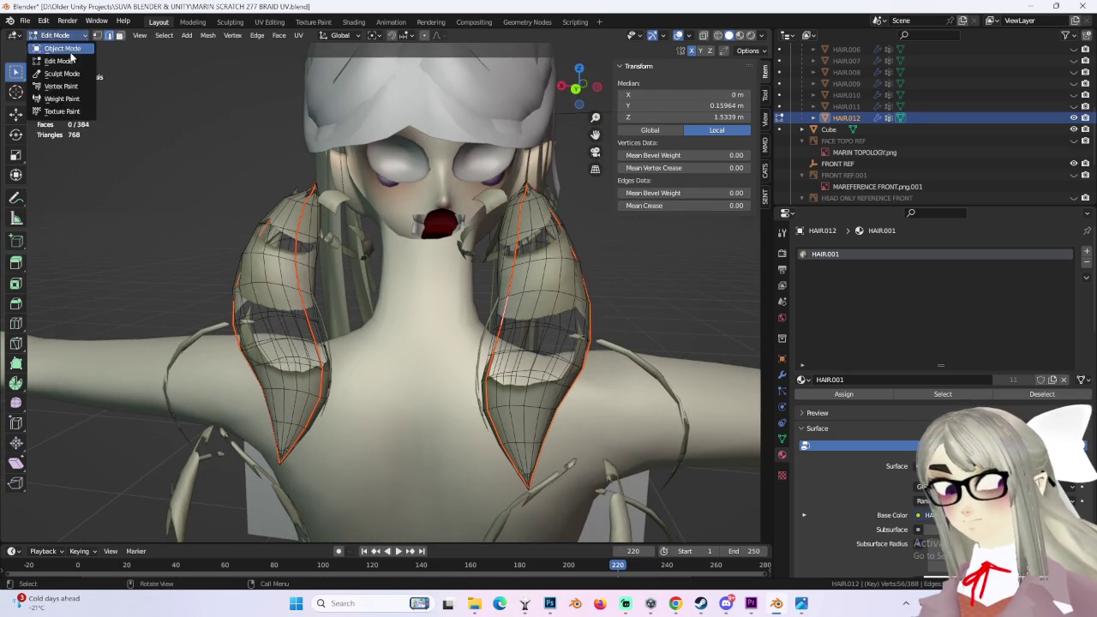
pyautogui.click(68, 47)
pyautogui.click(1073, 118)
pyautogui.click(517, 192)
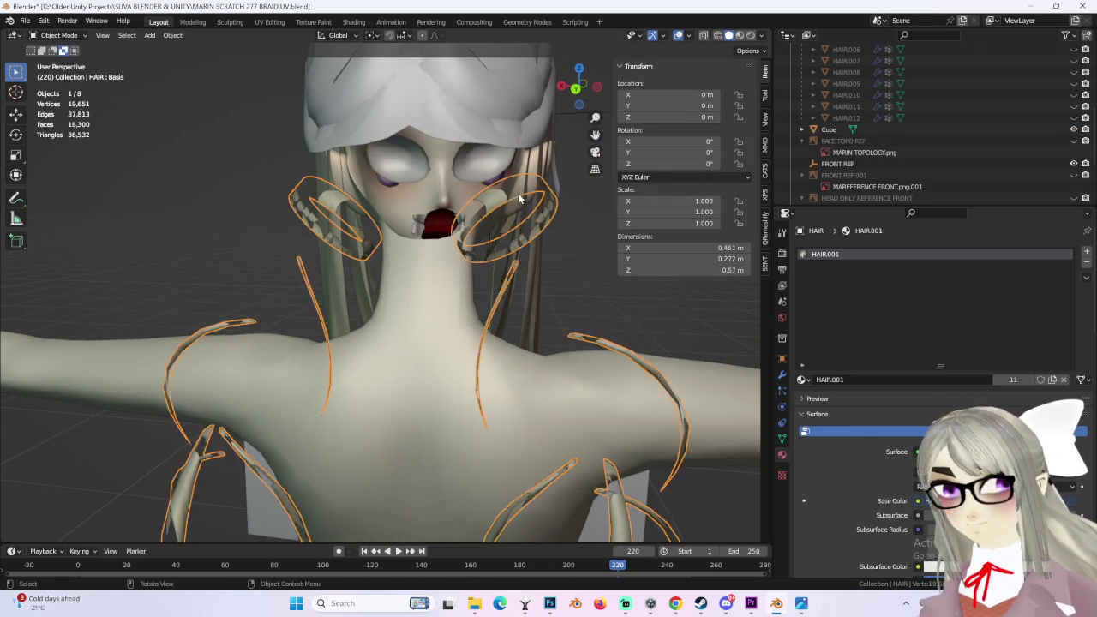
pyautogui.press('KP_Decimal')
pyautogui.click(55, 35)
pyautogui.click(62, 61)
pyautogui.scroll(2, 318, 209)
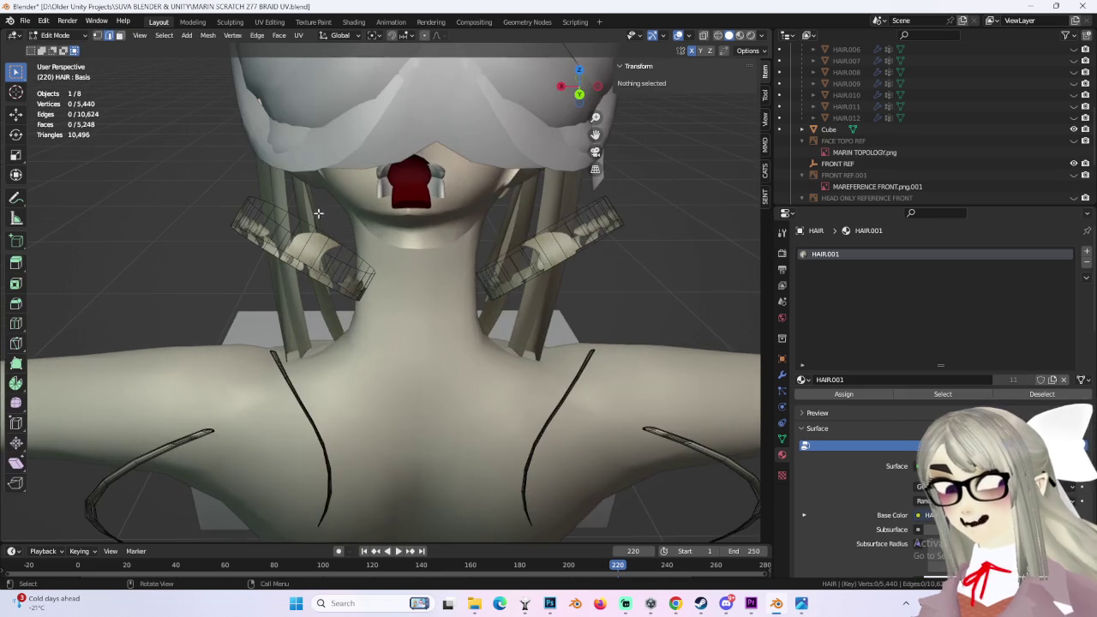
# Step: Mark the selected neck ring edges as seams
pyautogui.moveTo(280, 137)
pyautogui.mouseDown(button='middle')
pyautogui.moveTo(257, 325)
pyautogui.moveTo(360, 283)
pyautogui.moveTo(428, 318)
pyautogui.mouseUp(button='middle')
pyautogui.click(227, 338)
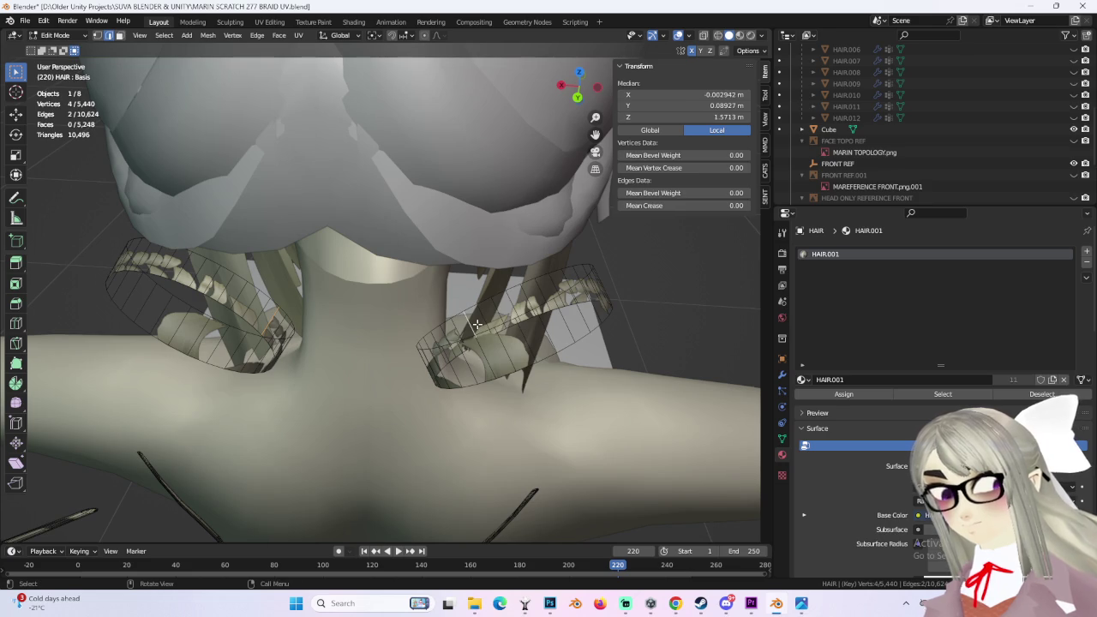
pyautogui.hotkey('ctrl', 'e')
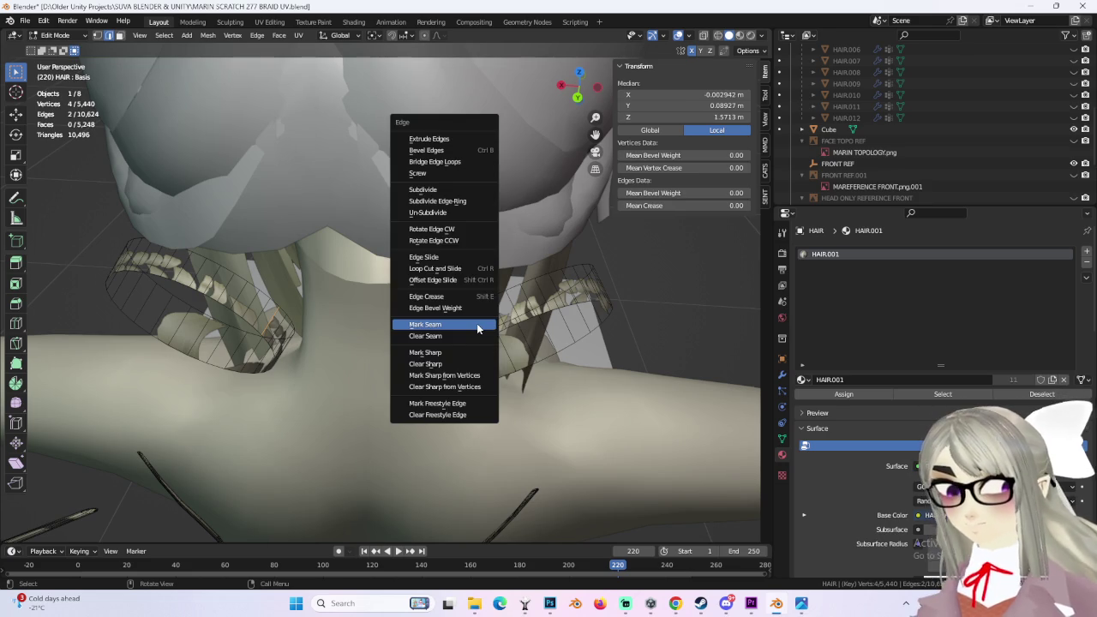
pyautogui.click(477, 329)
# Step: Orbit and zoom to a low rear view showing both braids
pyautogui.moveTo(478, 329); pyautogui.dragTo(402, 283, button='middle')
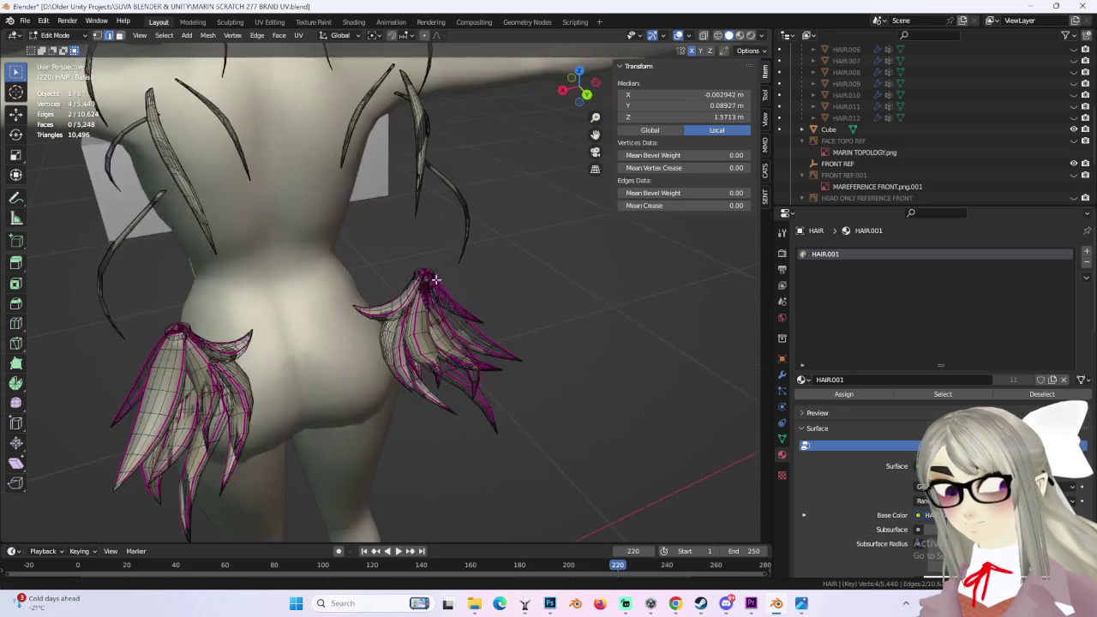
pyautogui.scroll(2, 402, 284)
pyautogui.scroll(2, 402, 283)
pyautogui.scroll(3, 401, 283)
pyautogui.scroll(2, 401, 281)
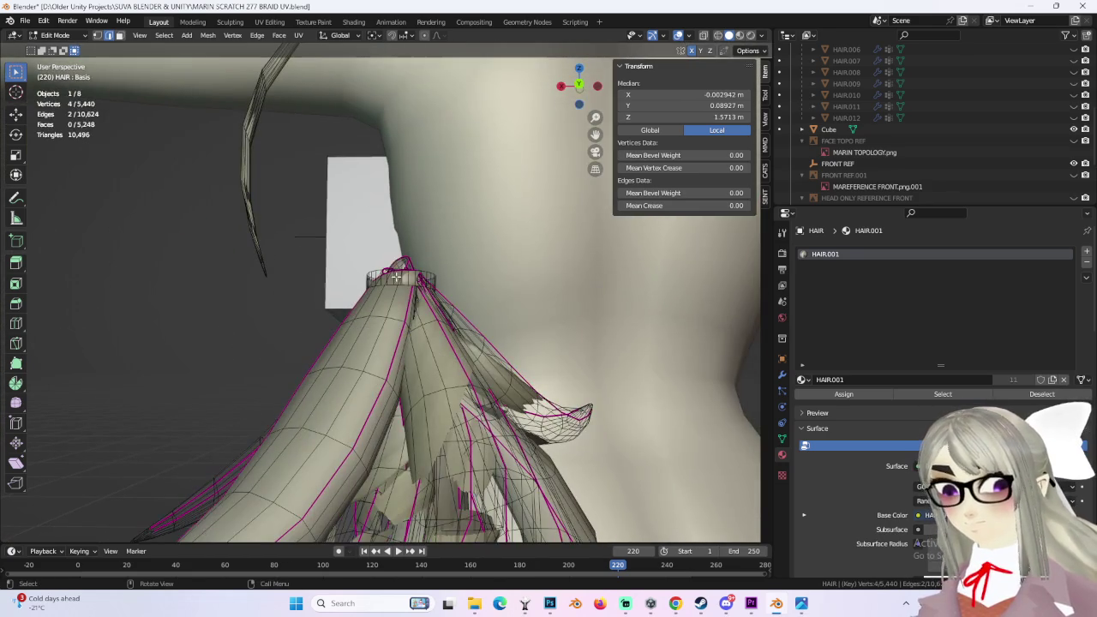
pyautogui.moveTo(423, 266); pyautogui.dragTo(611, 308, button='middle')
pyautogui.scroll(-3, 610, 308)
pyautogui.rightClick(611, 273)
pyautogui.click(612, 277)
pyautogui.scroll(-3, 583, 252)
# Step: Switch to face selection and separate the neck clip faces with P > Selection
pyautogui.click(76, 37)
pyautogui.click(60, 48)
pyautogui.click(72, 35)
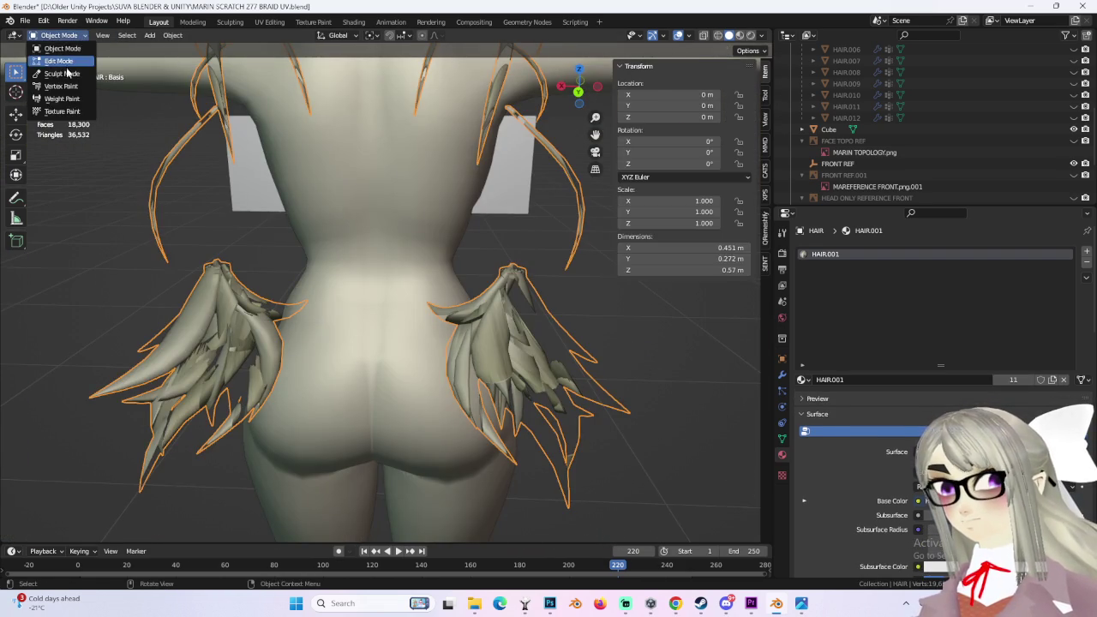
pyautogui.click(56, 57)
pyautogui.keyDown('ctrl'); pyautogui.click(119, 36); pyautogui.keyUp('ctrl')
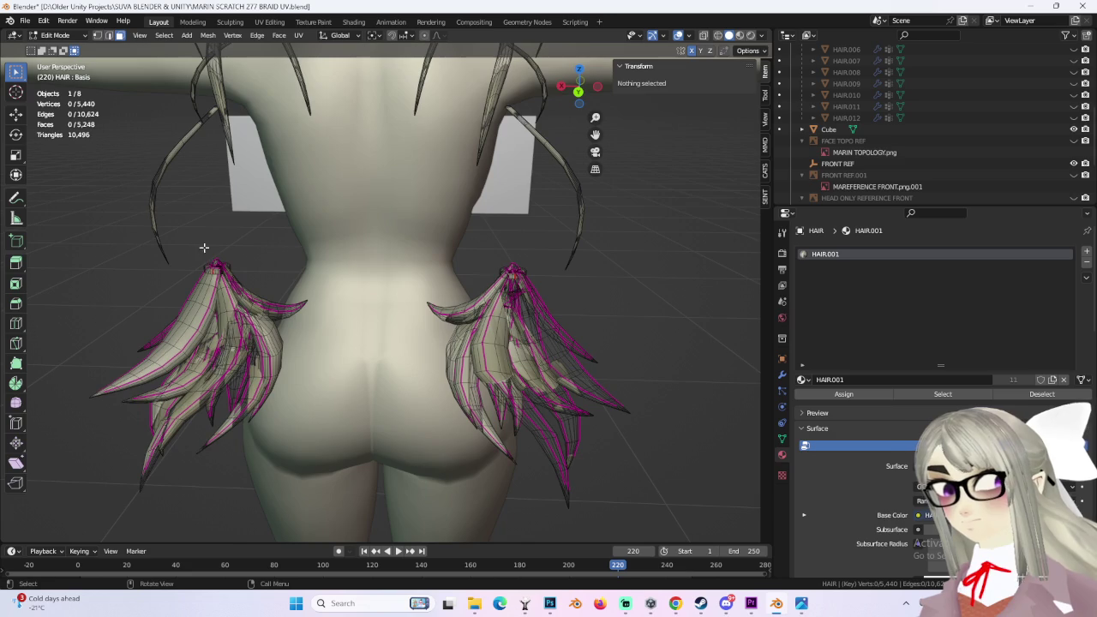
pyautogui.moveTo(502, 144); pyautogui.dragTo(424, 255, button='middle')
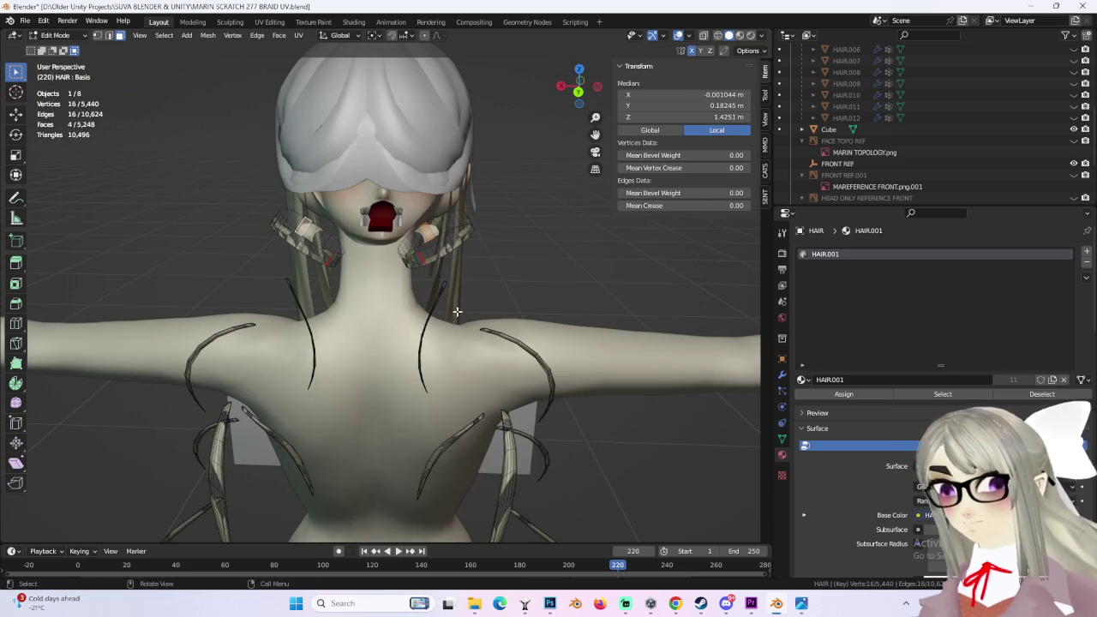
pyautogui.press('p')
pyautogui.click(410, 203)
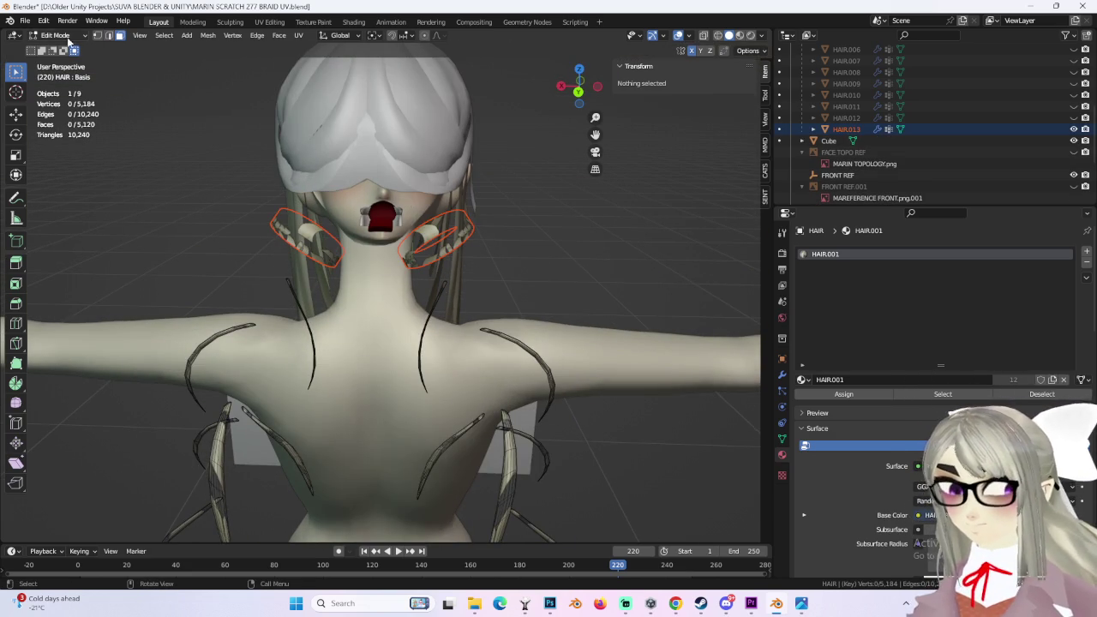
# Step: Assign the HAIR 2 material to the new HAIR.013 neck clips object
pyautogui.press('Tab')
pyautogui.click(459, 227)
pyautogui.click(459, 227)
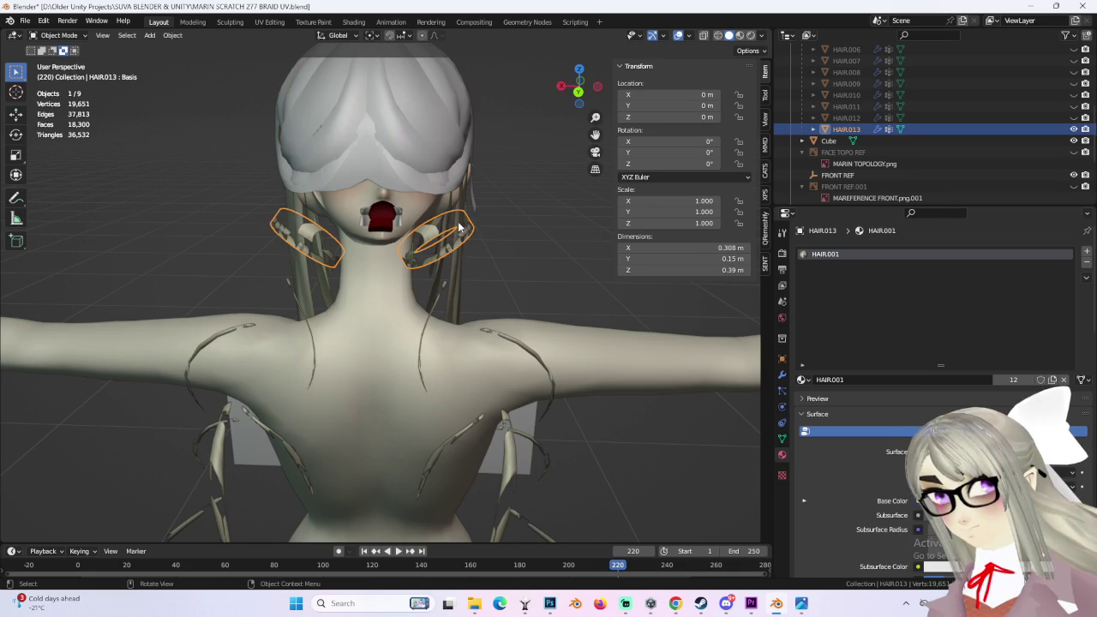
pyautogui.click(803, 380)
pyautogui.click(827, 443)
# Step: Orbit to a back view and select the hair strands object
pyautogui.moveTo(720, 350)
pyautogui.mouseDown(button='middle')
pyautogui.moveTo(473, 339)
pyautogui.moveTo(477, 368)
pyautogui.moveTo(512, 294)
pyautogui.mouseUp(button='middle')
pyautogui.click(58, 36)
pyautogui.click(458, 318)
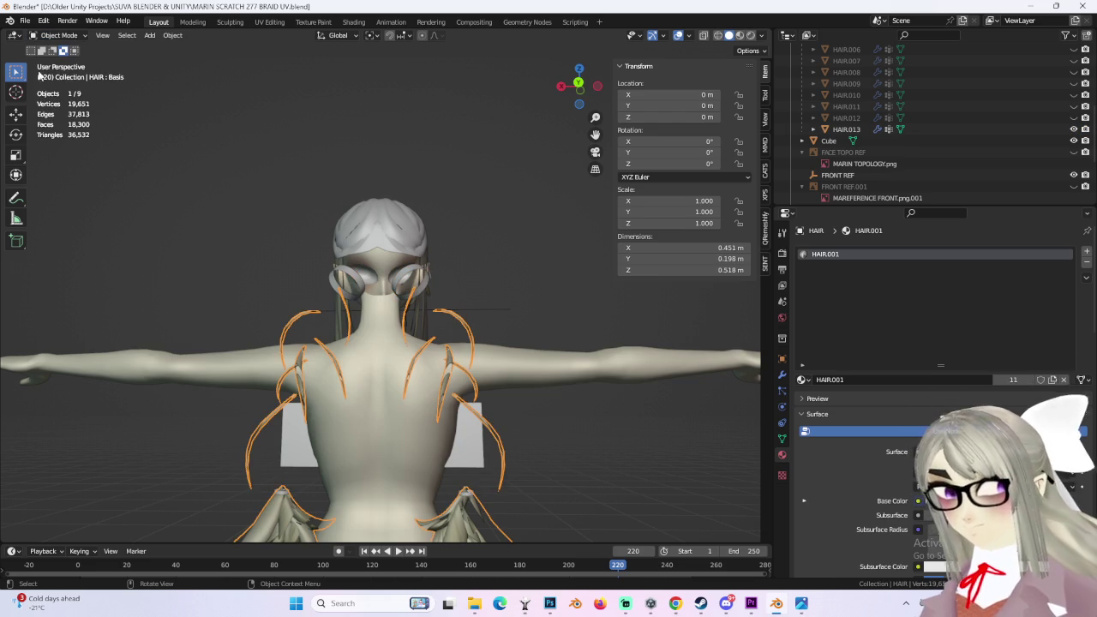
# Step: Enter Edit Mode on the hair strands with wireframe shading
pyautogui.click(59, 36)
pyautogui.click(47, 51)
pyautogui.keyDown('shift'); pyautogui.moveTo(499, 457); pyautogui.dragTo(514, 386, button='middle'); pyautogui.keyUp('shift')
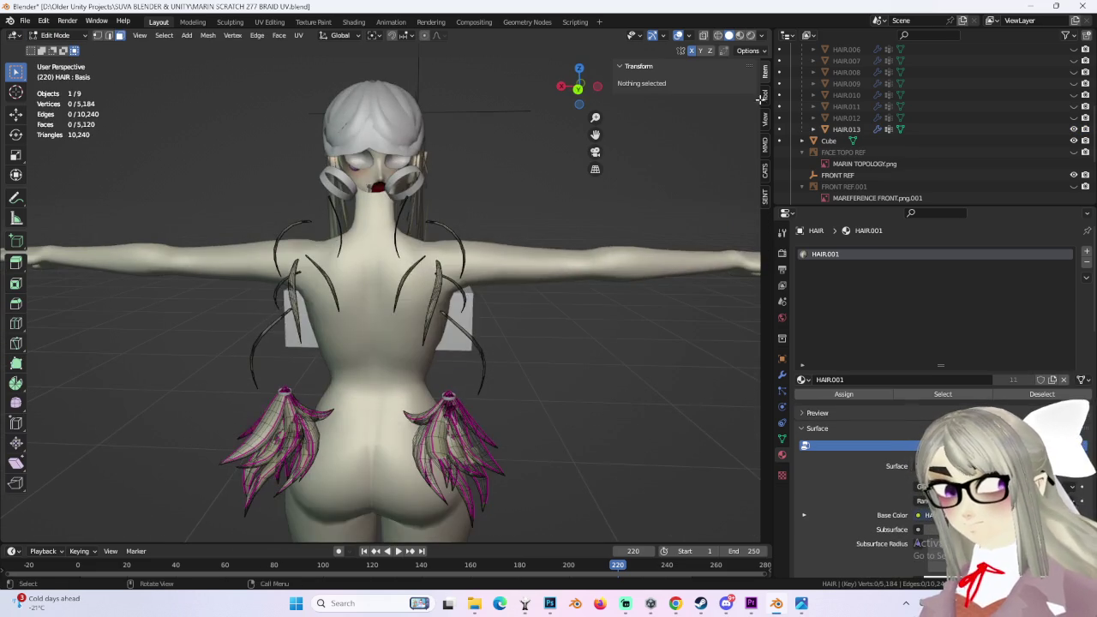
pyautogui.hotkey('shift', 'z')
pyautogui.moveTo(532, 430); pyautogui.dragTo(488, 342, button='middle')
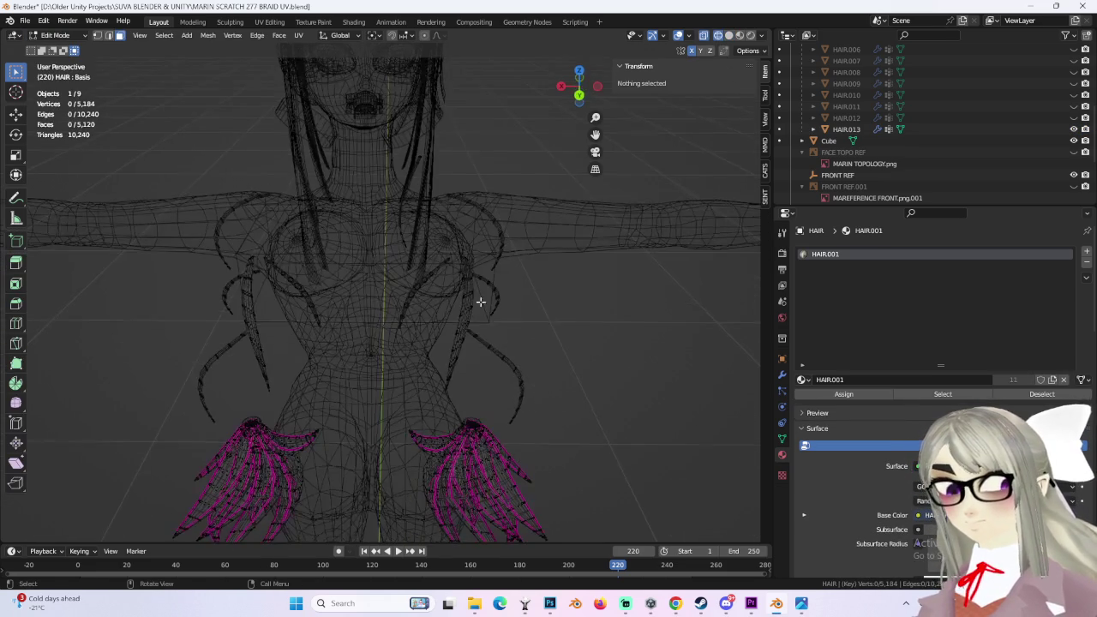
pyautogui.press('Tab')
pyautogui.click(58, 35)
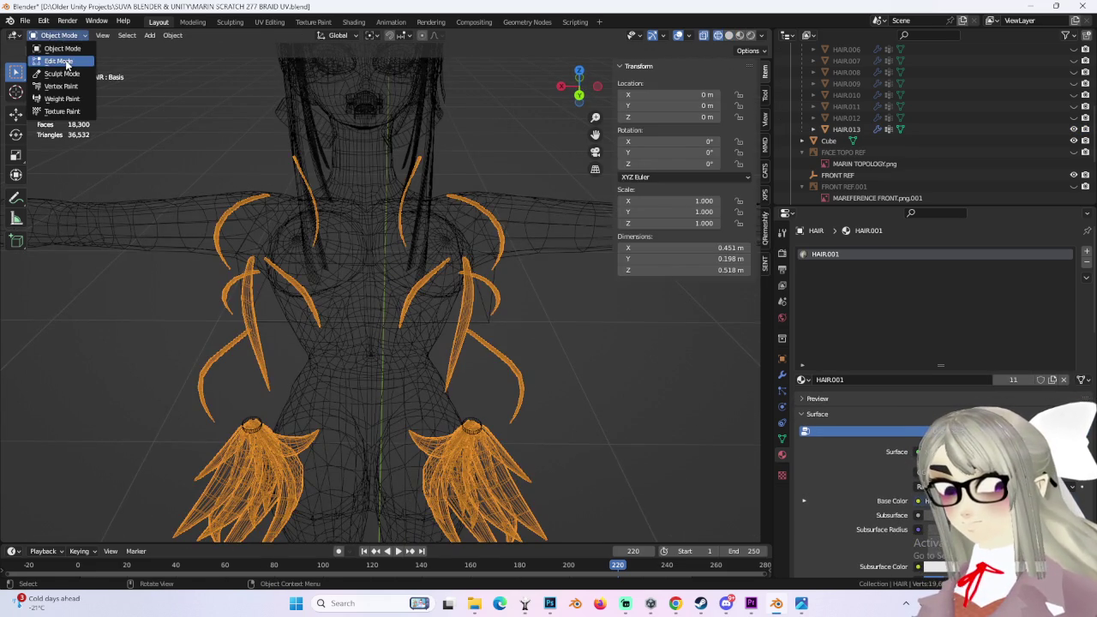
pyautogui.click(69, 65)
# Step: Clear the mesh selection and orbit around the model
pyautogui.moveTo(194, 163); pyautogui.dragTo(502, 323)
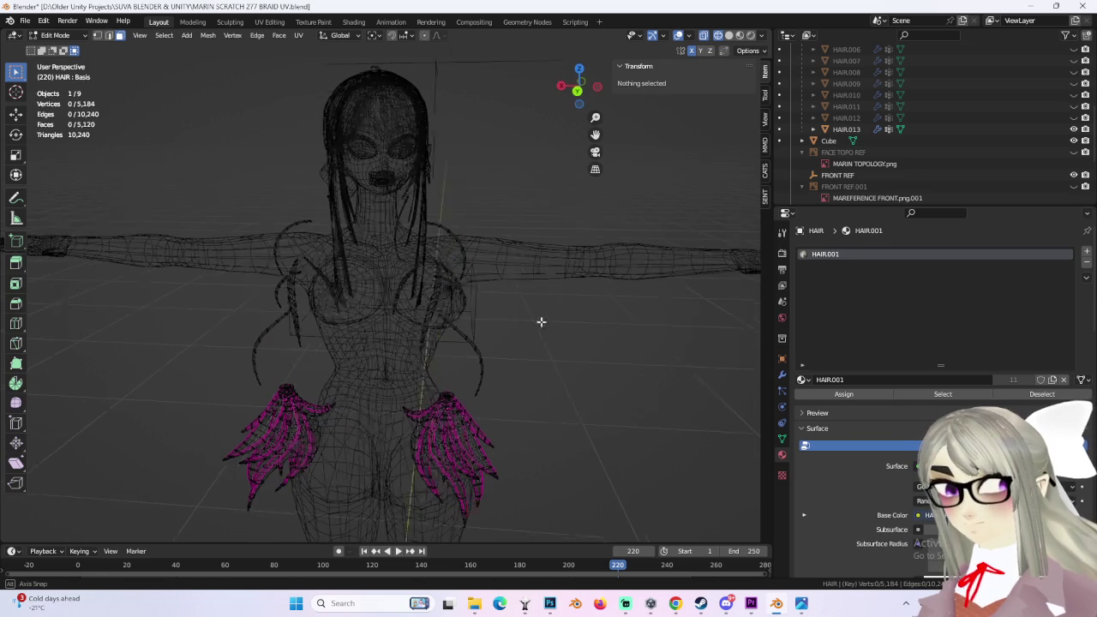
pyautogui.moveTo(500, 328); pyautogui.dragTo(454, 292, button='middle')
pyautogui.click(360, 290)
pyautogui.moveTo(456, 394); pyautogui.dragTo(363, 334, button='middle')
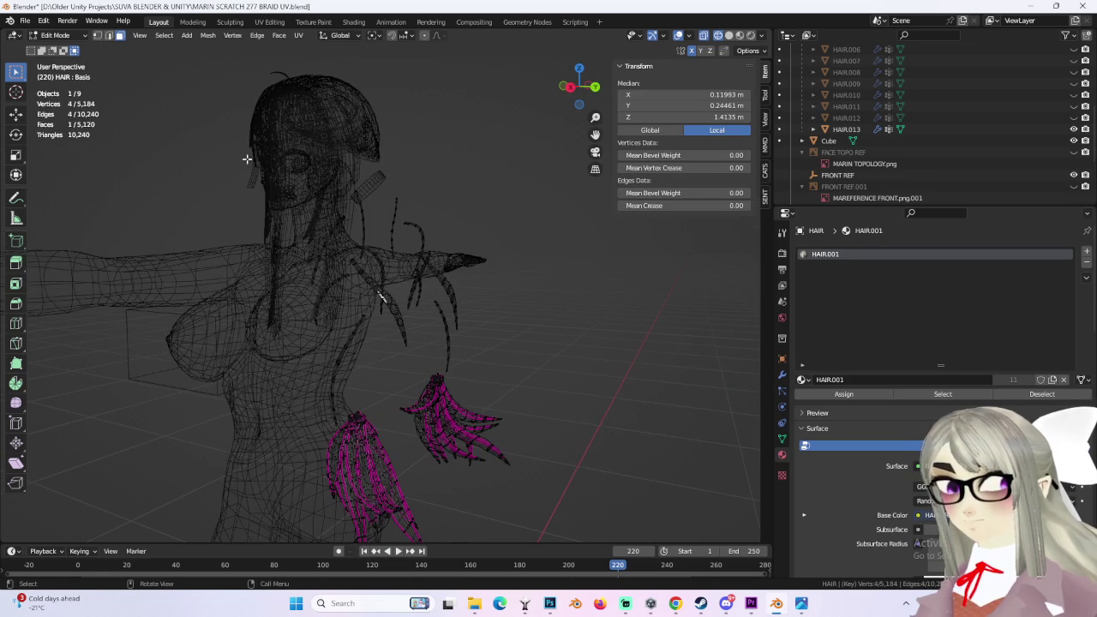
pyautogui.moveTo(182, 127); pyautogui.dragTo(566, 291)
pyautogui.moveTo(566, 287); pyautogui.dragTo(412, 277, button='middle')
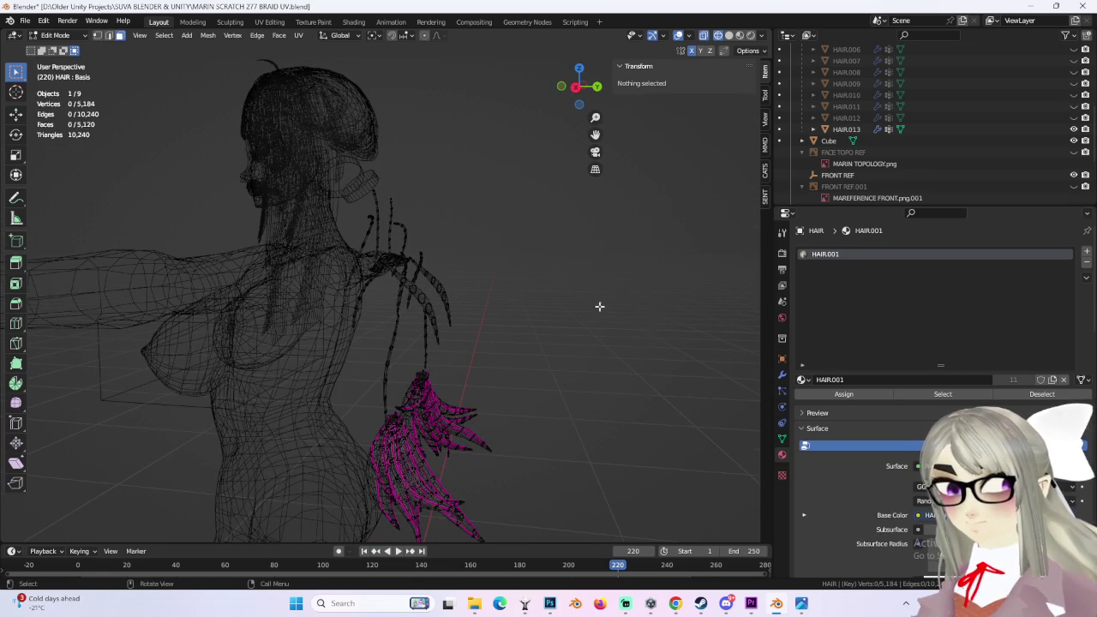
pyautogui.moveTo(483, 292); pyautogui.dragTo(549, 282, button='middle')
# Step: Hide HAIR.013 and unhide HAIR.001 in the outliner
pyautogui.click(1072, 130)
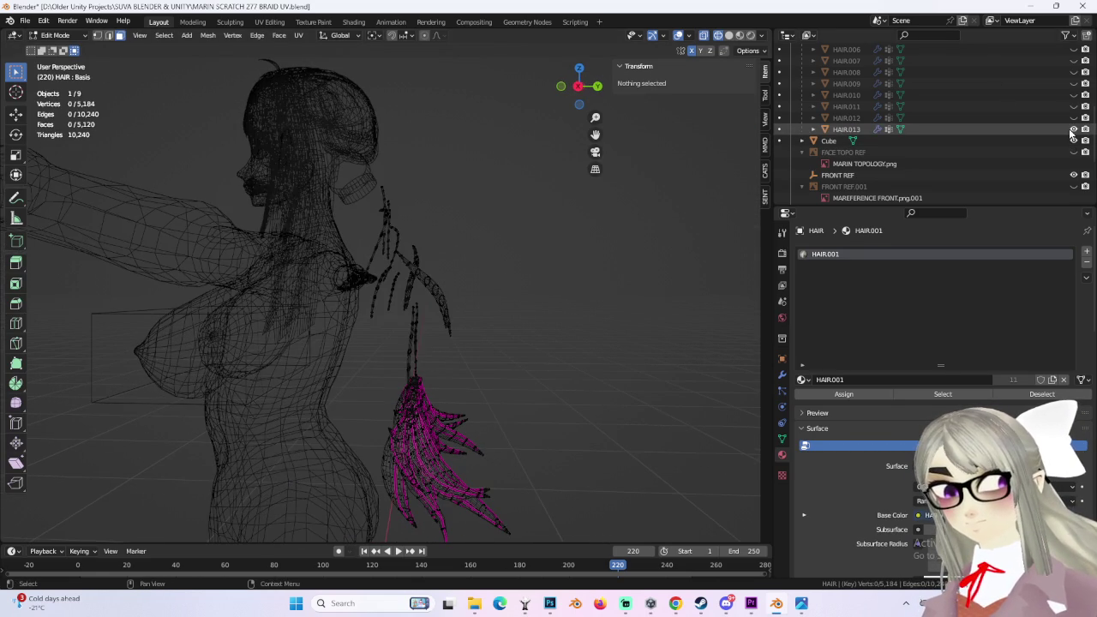
pyautogui.scroll(5, 1063, 124)
pyautogui.click(1073, 106)
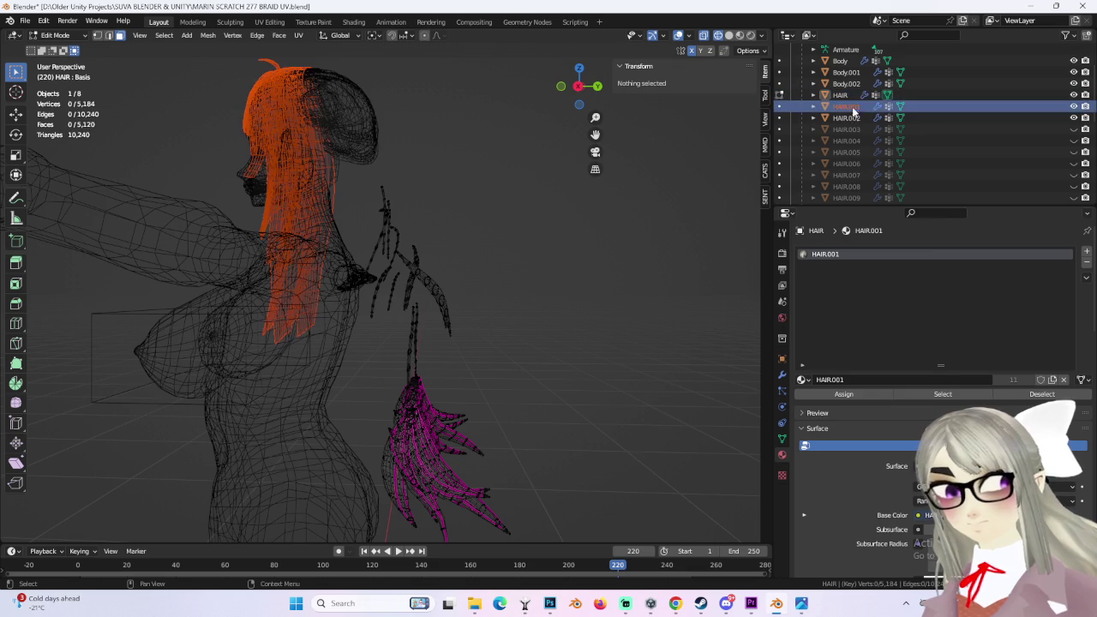
# Step: Select the HAIR object and enter Edit Mode with solid shading
pyautogui.click(68, 36)
pyautogui.click(58, 50)
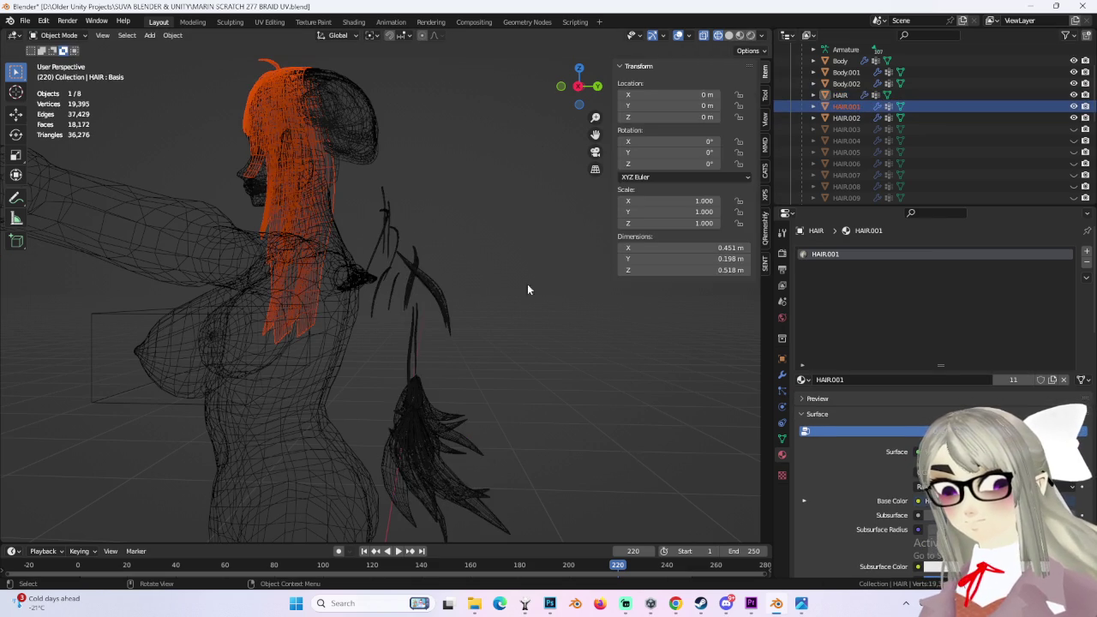
pyautogui.click(437, 291)
pyautogui.moveTo(421, 284)
pyautogui.mouseDown(button='middle')
pyautogui.moveTo(560, 277)
pyautogui.moveTo(583, 257)
pyautogui.mouseUp(button='middle')
pyautogui.click(59, 35)
pyautogui.click(58, 75)
pyautogui.click(56, 36)
pyautogui.click(56, 63)
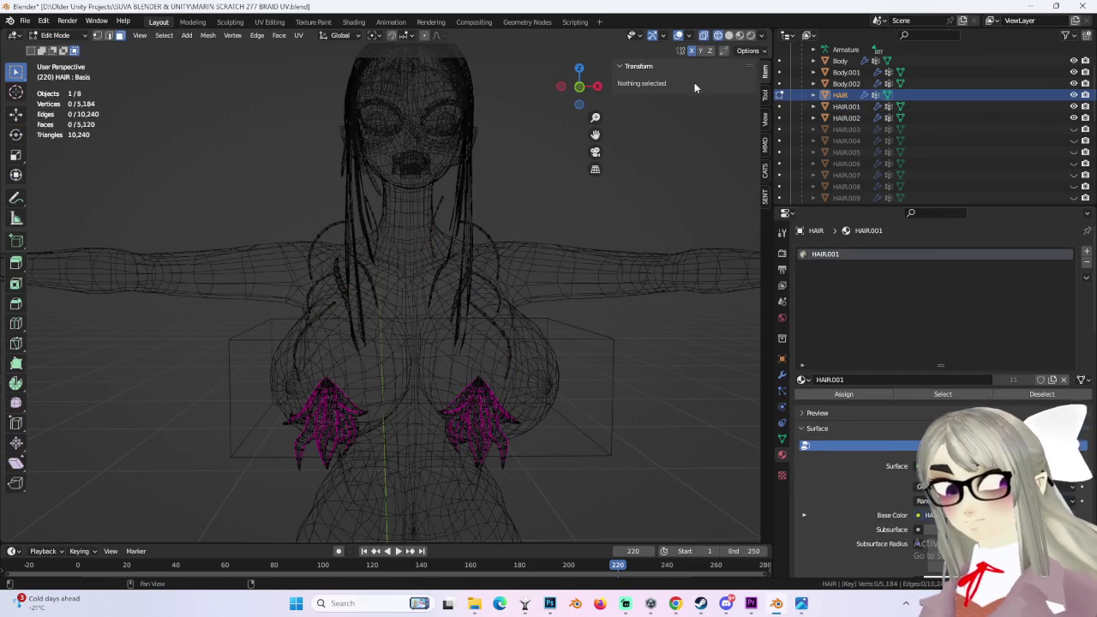
pyautogui.click(728, 36)
# Step: Select all connected thin back strands up to their seams
pyautogui.moveTo(480, 258)
pyautogui.mouseDown(button='middle')
pyautogui.moveTo(323, 166)
pyautogui.moveTo(493, 269)
pyautogui.moveTo(526, 335)
pyautogui.moveTo(510, 343)
pyautogui.moveTo(631, 365)
pyautogui.moveTo(600, 364)
pyautogui.moveTo(508, 263)
pyautogui.mouseUp(button='middle')
pyautogui.press('l')
pyautogui.press('l')
pyautogui.hotkey('ctrl', 'l')
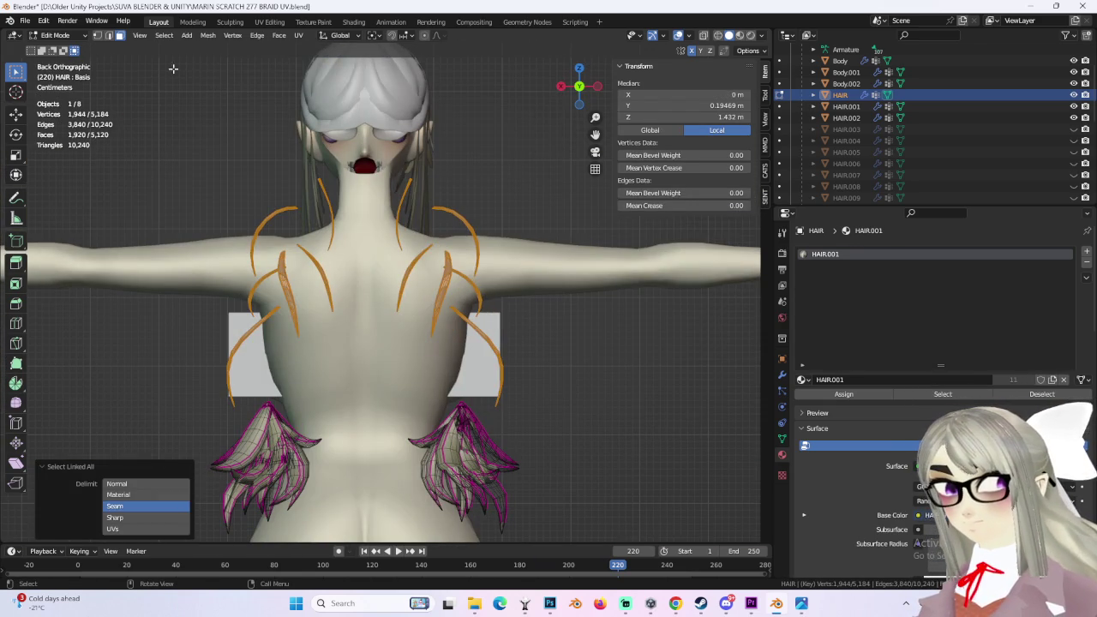
# Step: Unwrap the selected strands in UV Editing and move the islands above the texture
pyautogui.click(298, 36)
pyautogui.click(326, 143)
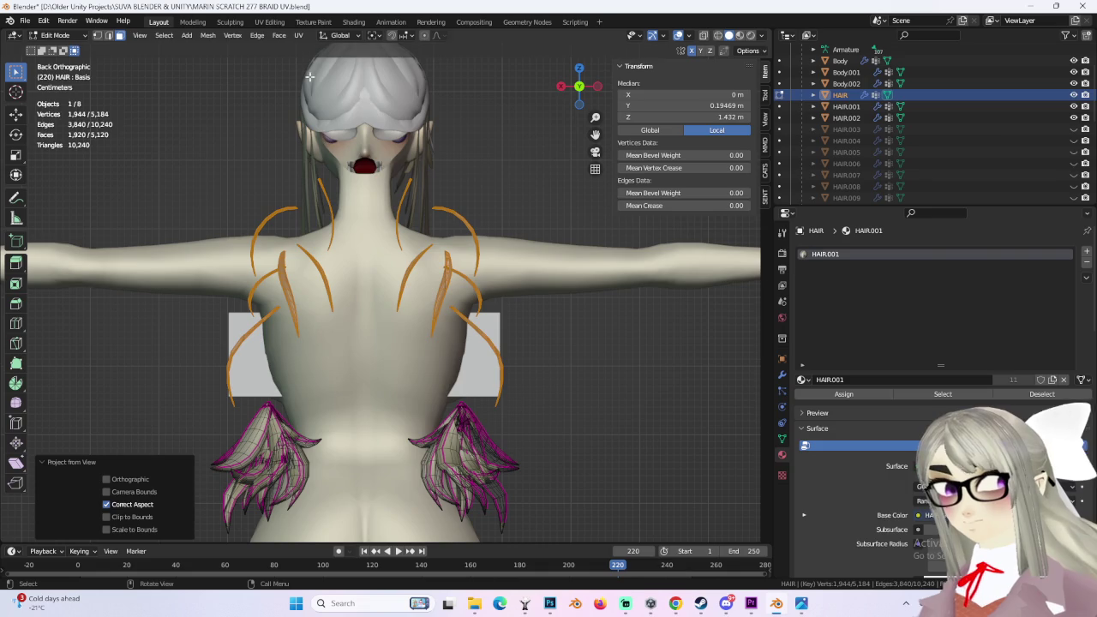
pyautogui.click(260, 22)
pyautogui.scroll(-2, 293, 368)
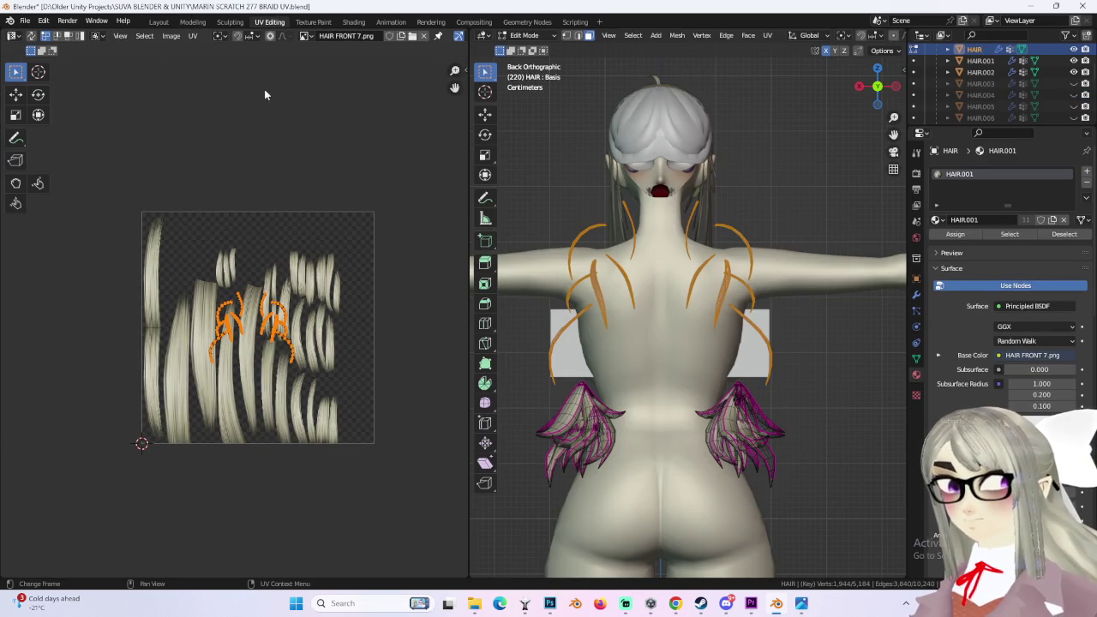
pyautogui.click(193, 36)
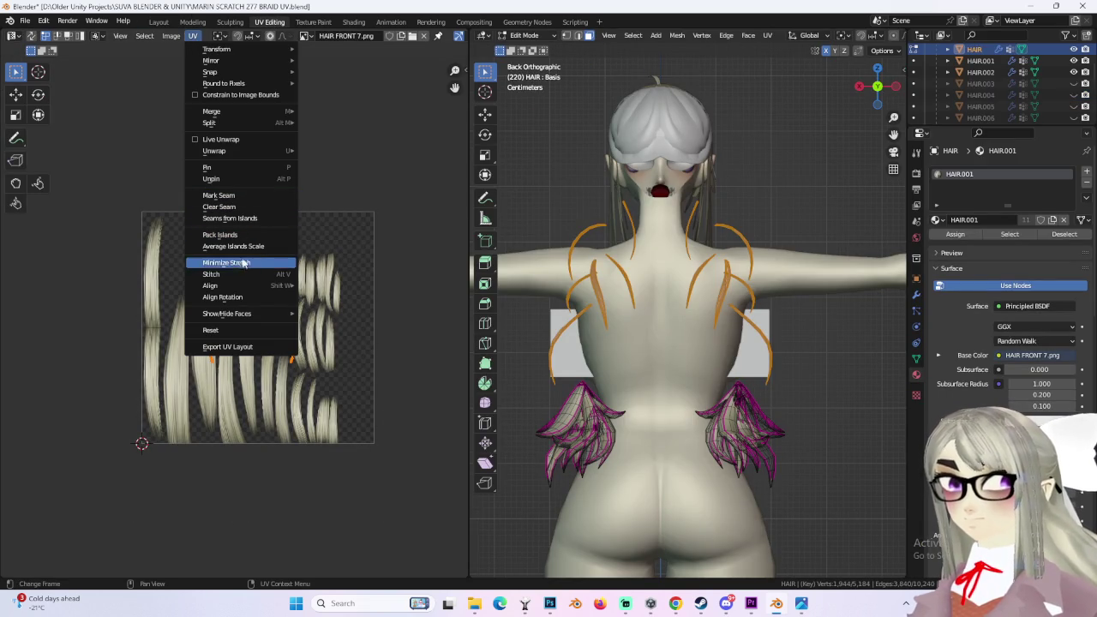
pyautogui.moveTo(215, 151)
pyautogui.click(330, 153)
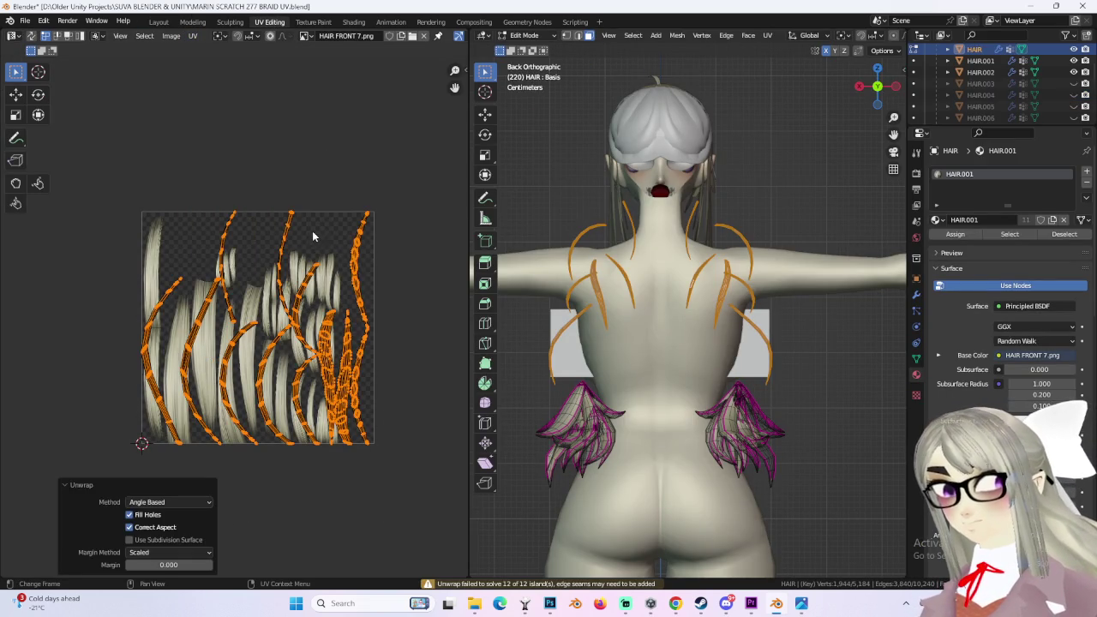
pyautogui.press('g')
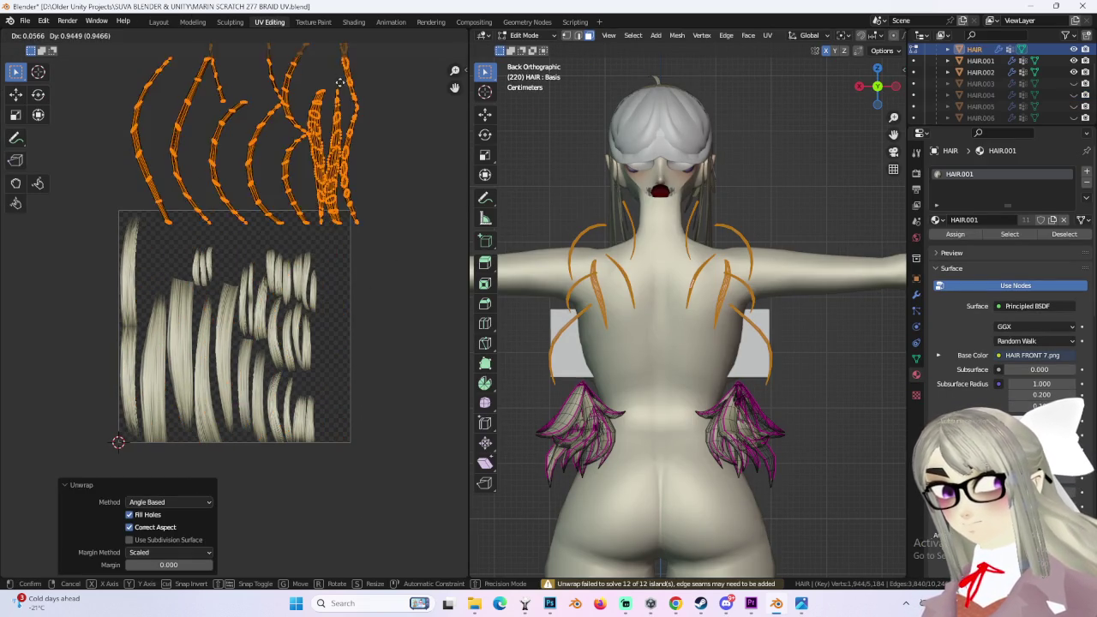
pyautogui.click(333, 71)
pyautogui.scroll(-2, 377, 213)
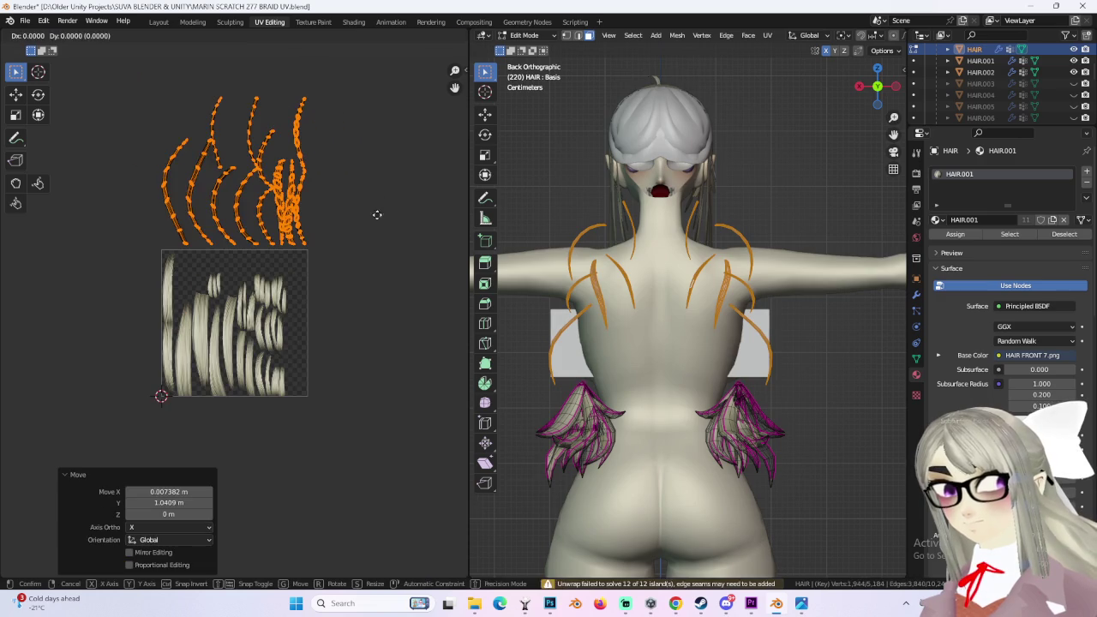
# Step: Unhide HAIR.003 and HAIR.004 in Object Mode and select HAIR.004
pyautogui.click(758, 168)
pyautogui.click(1073, 83)
pyautogui.click(524, 35)
pyautogui.click(526, 45)
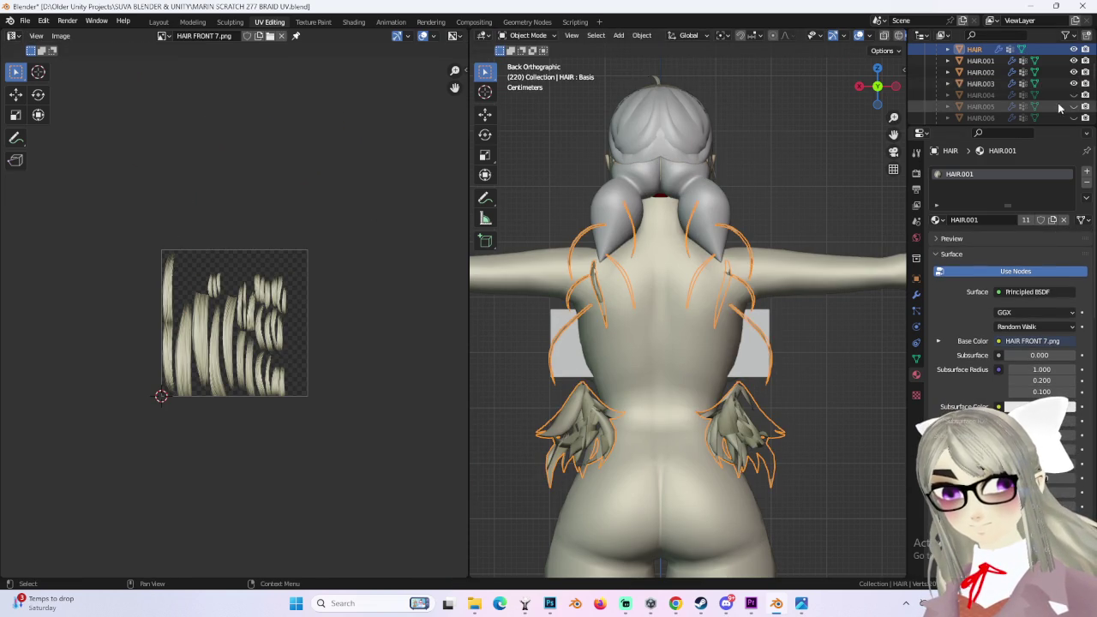
pyautogui.click(1074, 96)
pyautogui.click(731, 316)
pyautogui.click(940, 221)
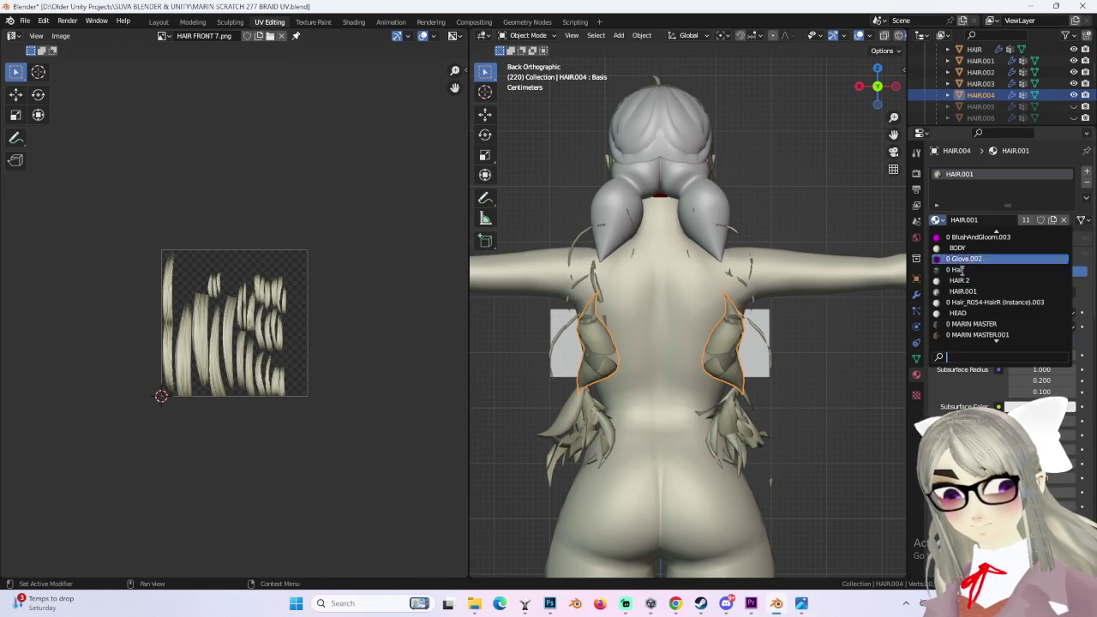
# Step: Unhide the hidden braid objects HAIR.005 through HAIR.012 in the Outliner
pyautogui.scroll(-2, 1028, 95)
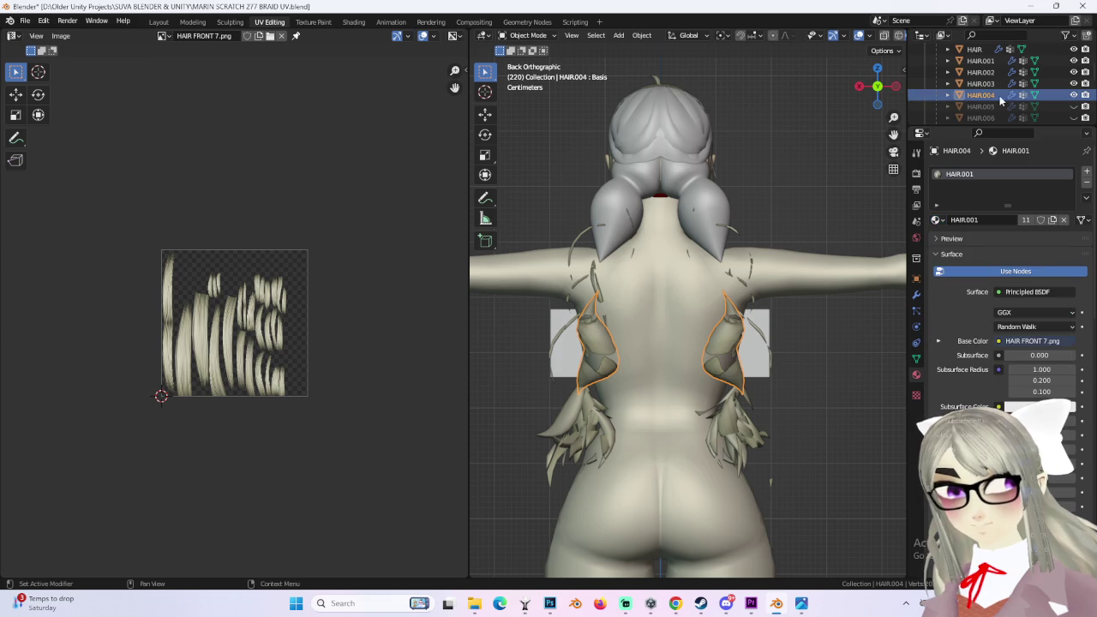
pyautogui.click(1074, 72)
pyautogui.click(1074, 83)
pyautogui.scroll(-1, 1071, 122)
pyautogui.click(1074, 84)
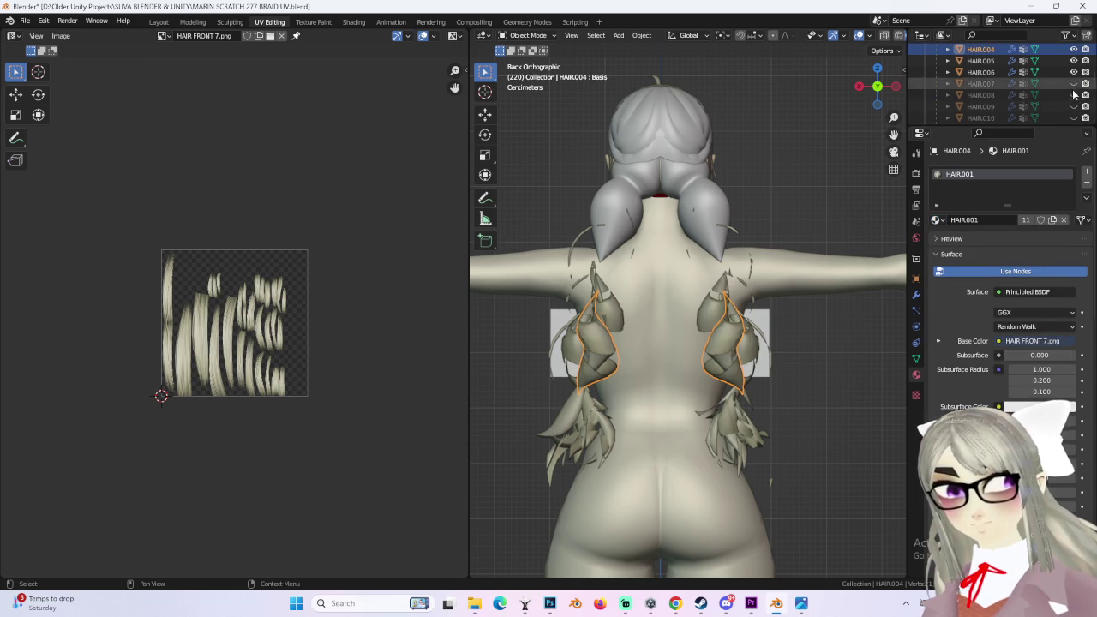
pyautogui.click(1074, 96)
pyautogui.click(1074, 106)
pyautogui.click(1074, 118)
pyautogui.scroll(-2, 1071, 120)
pyautogui.click(1074, 117)
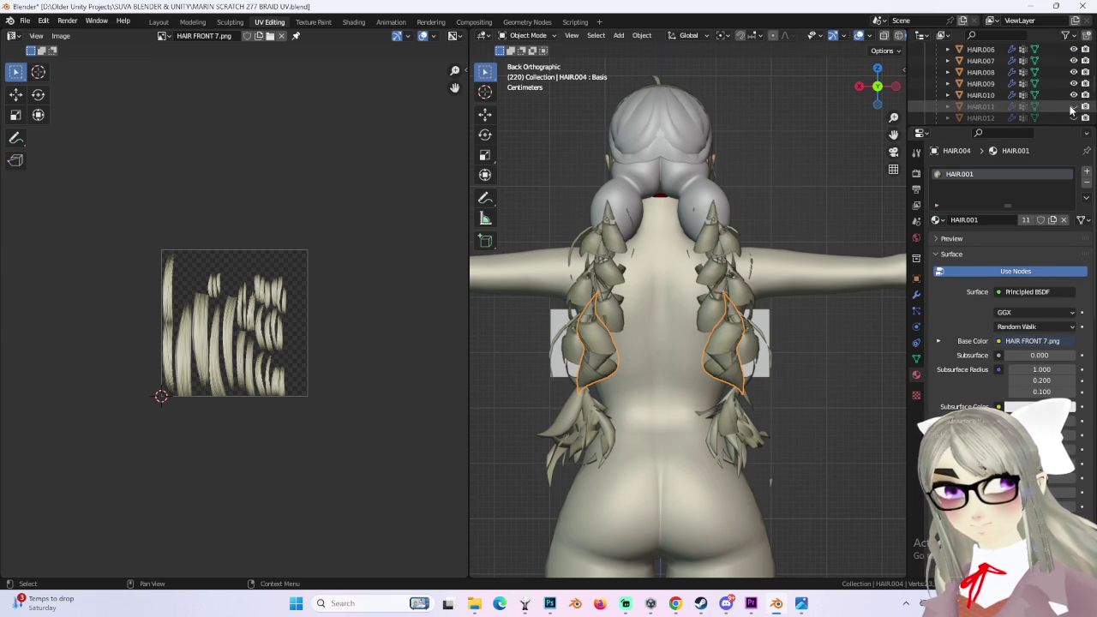
pyautogui.scroll(-1, 1071, 120)
pyautogui.click(1074, 117)
pyautogui.scroll(-2, 1028, 95)
# Step: Select HAIR.004 together with HAIR.010 through HAIR.013 in the Outliner
pyautogui.click(984, 83)
pyautogui.click(1074, 83)
pyautogui.click(1073, 86)
pyautogui.click(1008, 84)
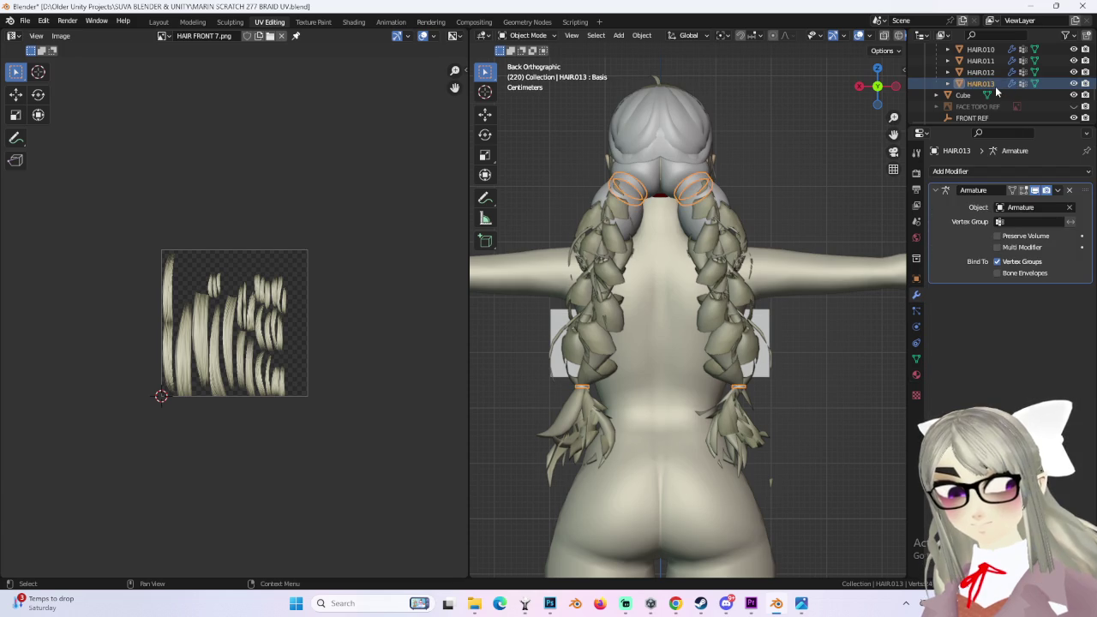
pyautogui.click(981, 72)
pyautogui.scroll(5, 998, 90)
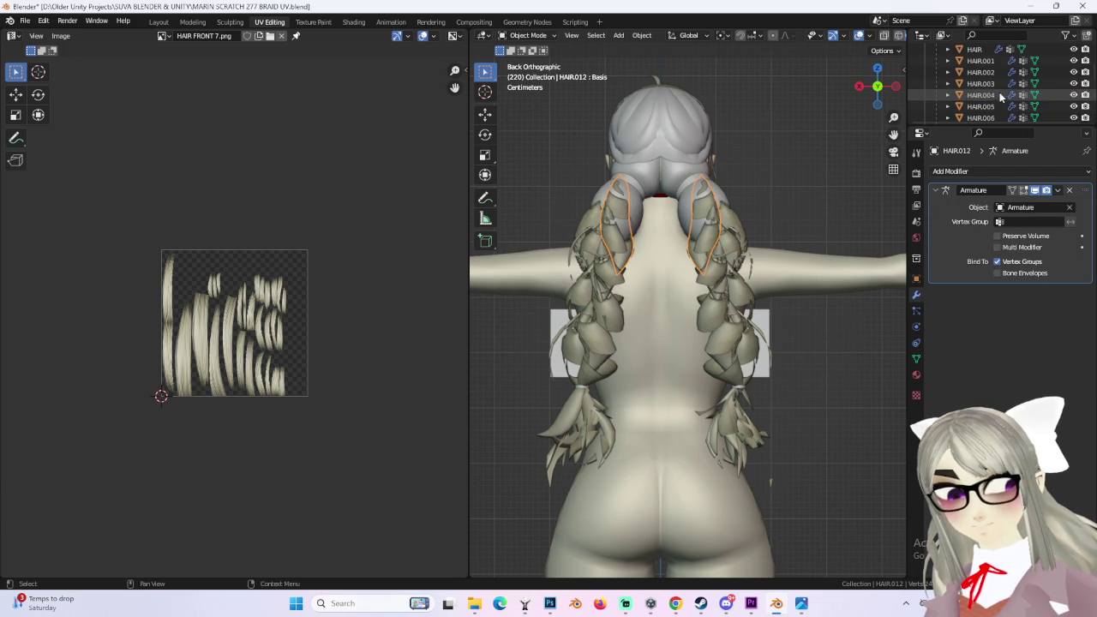
pyautogui.keyDown('shift'); pyautogui.click(992, 84); pyautogui.keyUp('shift')
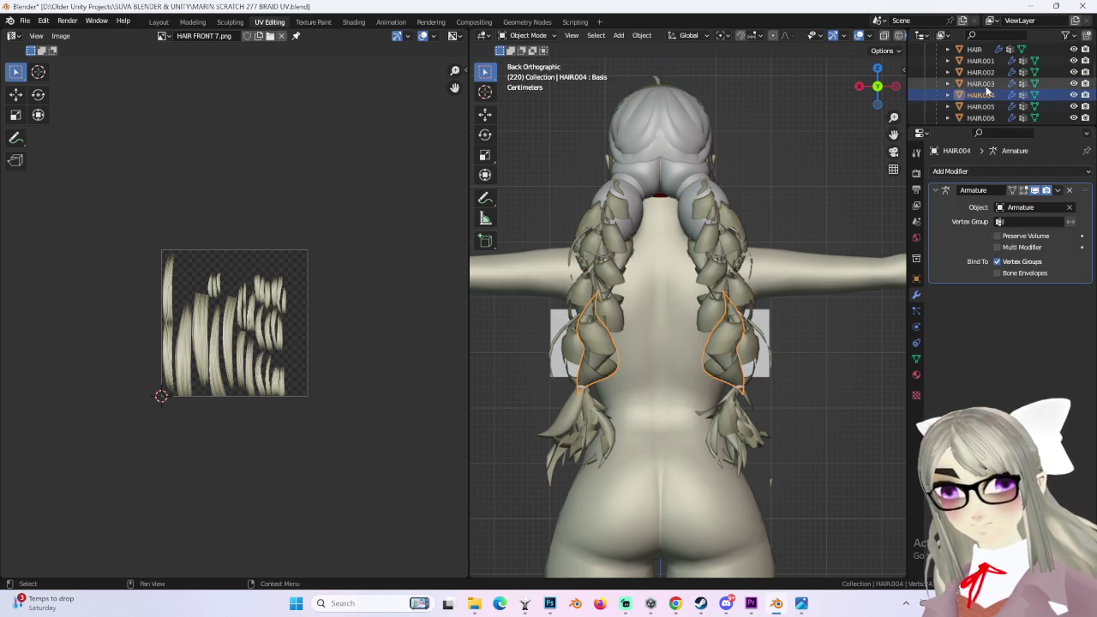
pyautogui.click(986, 94)
pyautogui.scroll(-3, 987, 103)
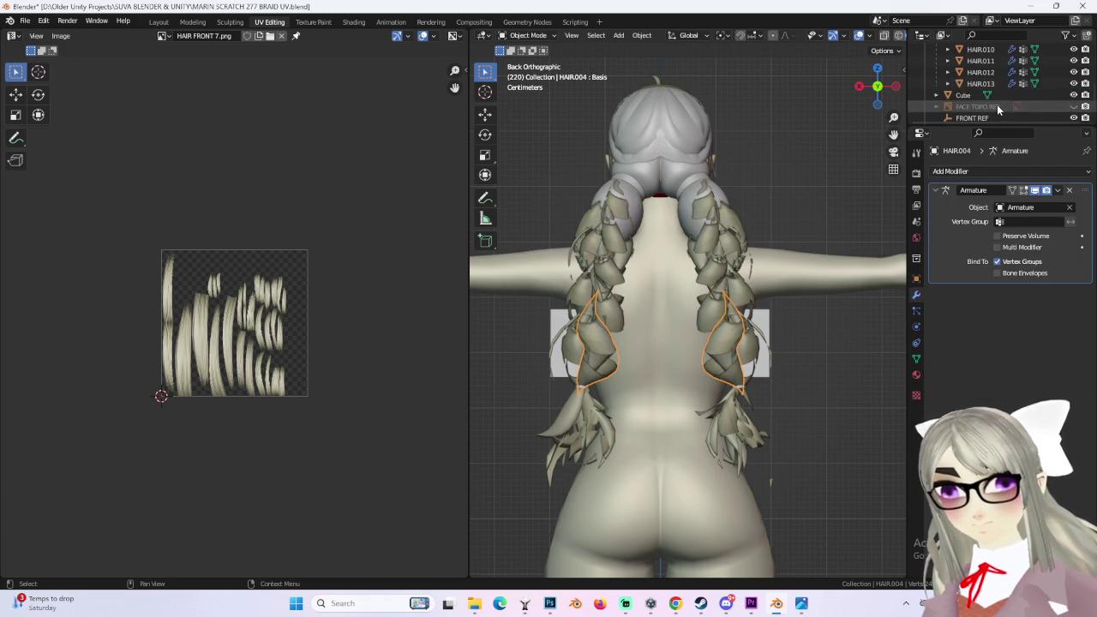
pyautogui.keyDown('shift'); pyautogui.click(992, 73); pyautogui.keyUp('shift')
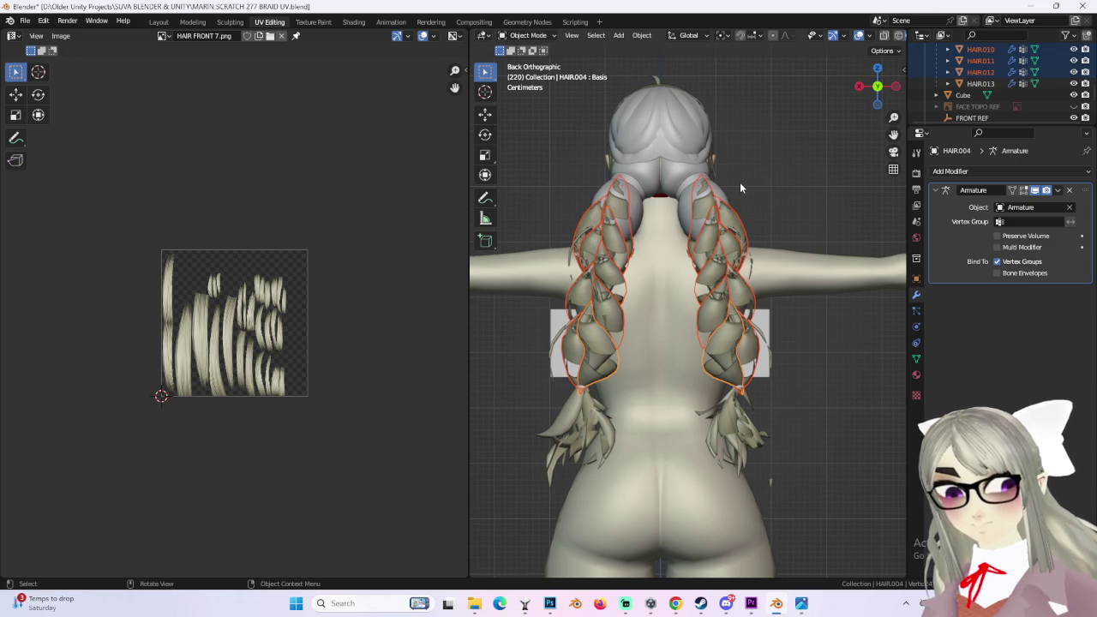
# Step: Switch the selected braid objects into Edit Mode
pyautogui.keyDown('ctrl'); pyautogui.click(739, 204); pyautogui.keyUp('ctrl')
pyautogui.click(500, 38)
pyautogui.click(523, 64)
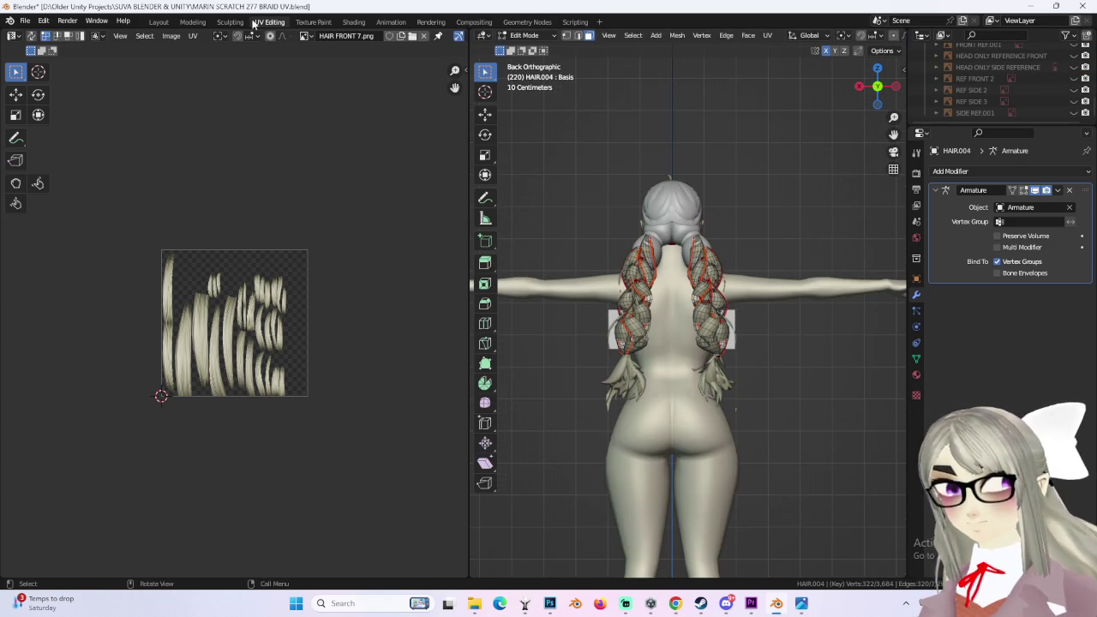
# Step: In Layout, put the braid meshes into Edit Mode with wireframe display
pyautogui.click(158, 23)
pyautogui.click(58, 36)
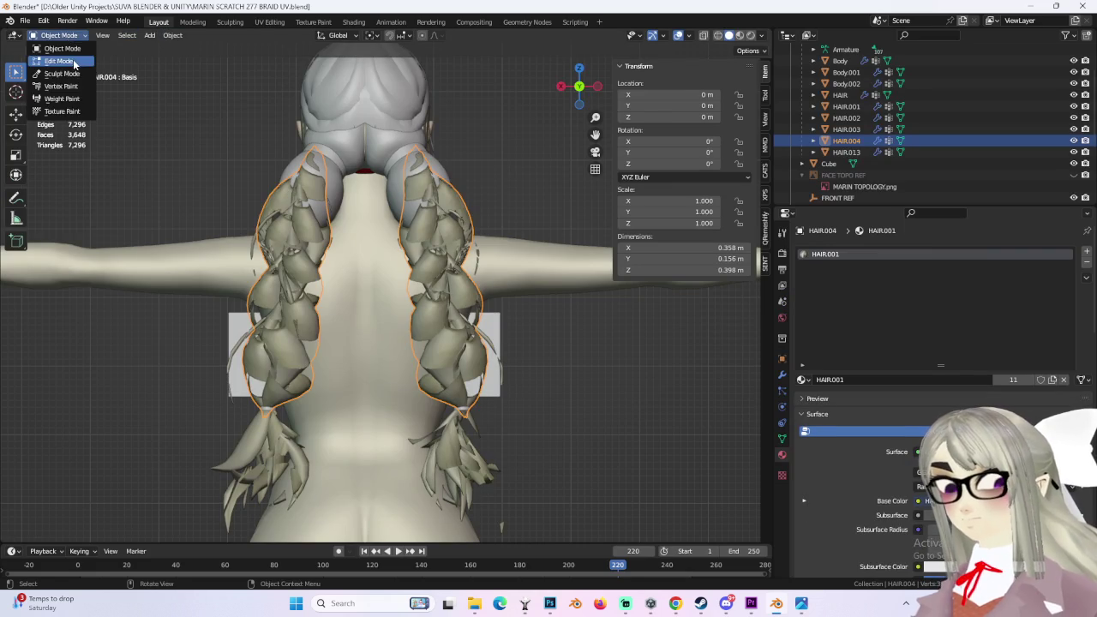
pyautogui.click(51, 65)
pyautogui.click(719, 37)
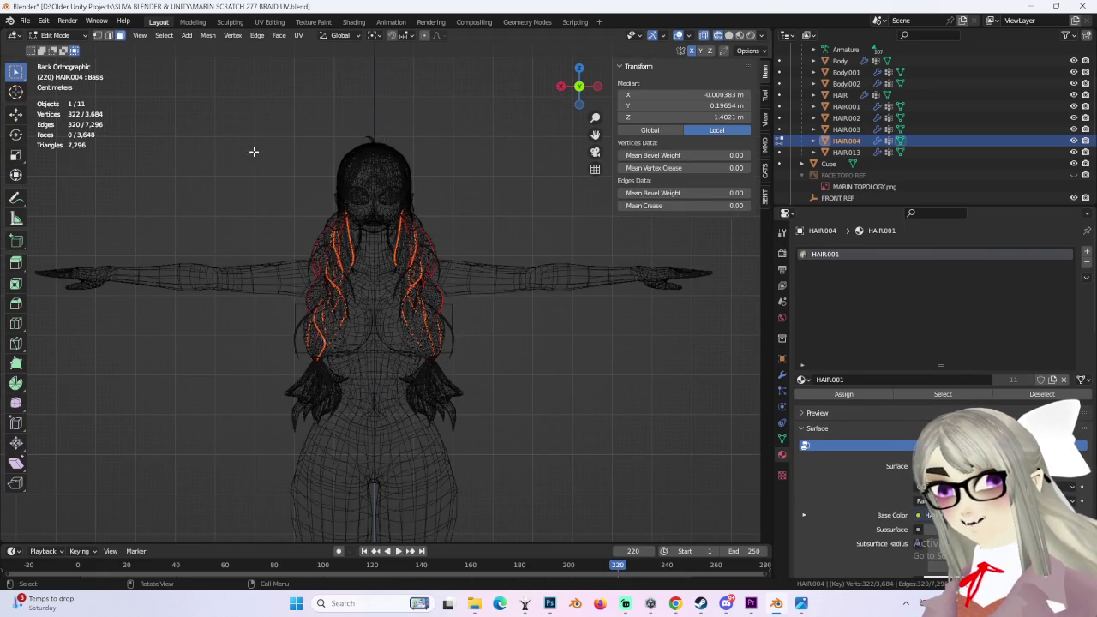
pyautogui.scroll(2, 411, 289)
pyautogui.click(414, 252)
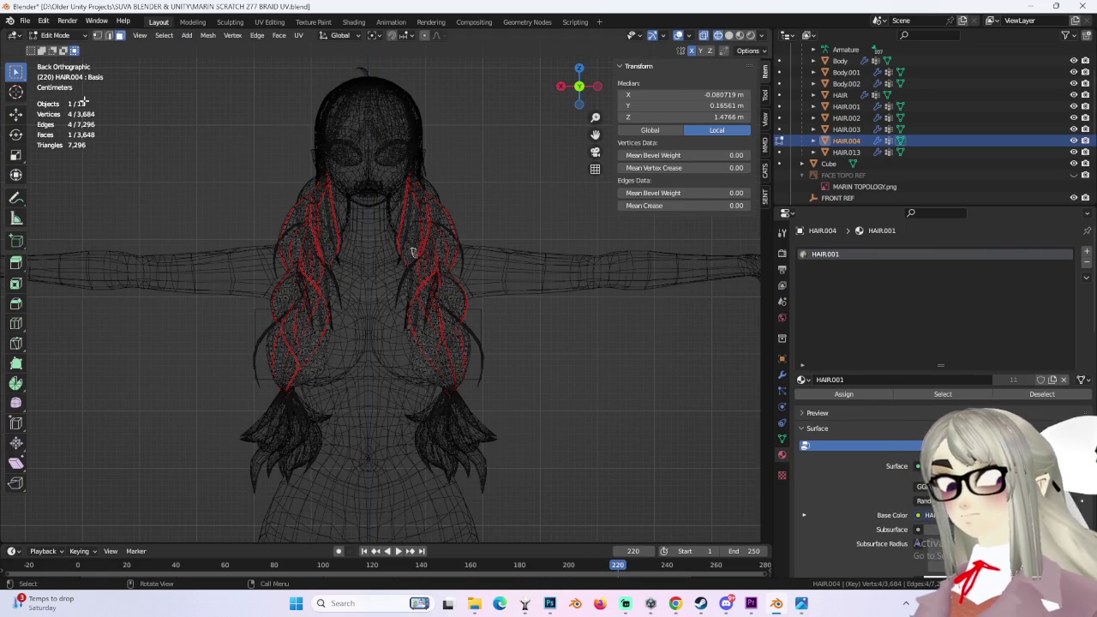
pyautogui.scroll(-3, 412, 252)
# Step: Select all braid geometry and use Project from View from a rear view
pyautogui.press('a')
pyautogui.moveTo(412, 252); pyautogui.dragTo(484, 305, button='middle')
pyautogui.click(572, 88)
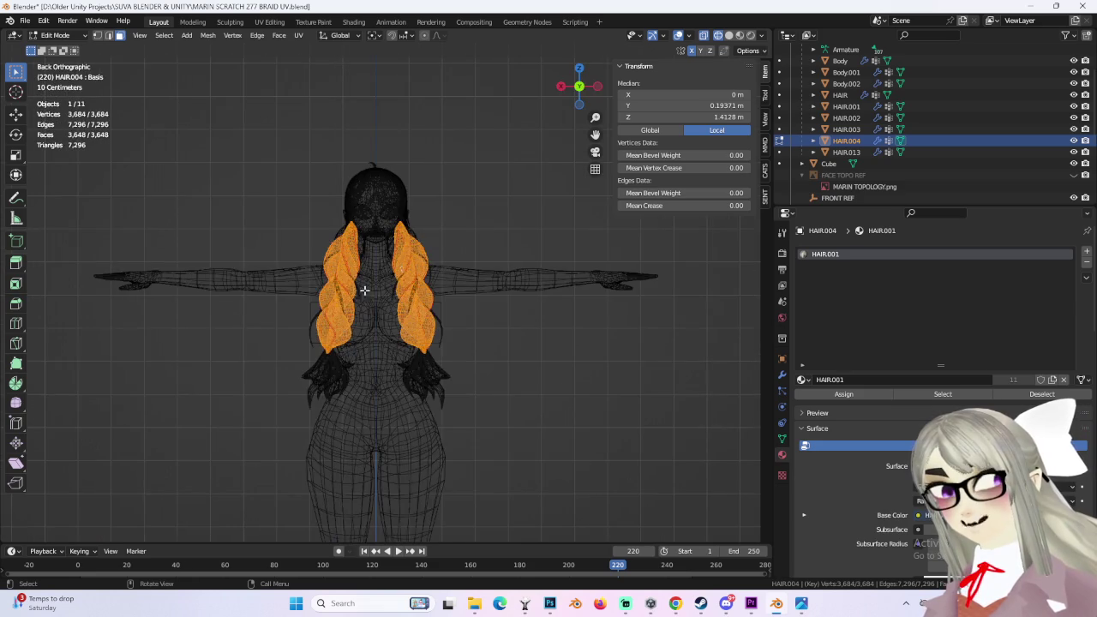
pyautogui.scroll(2, 274, 101)
pyautogui.click(298, 35)
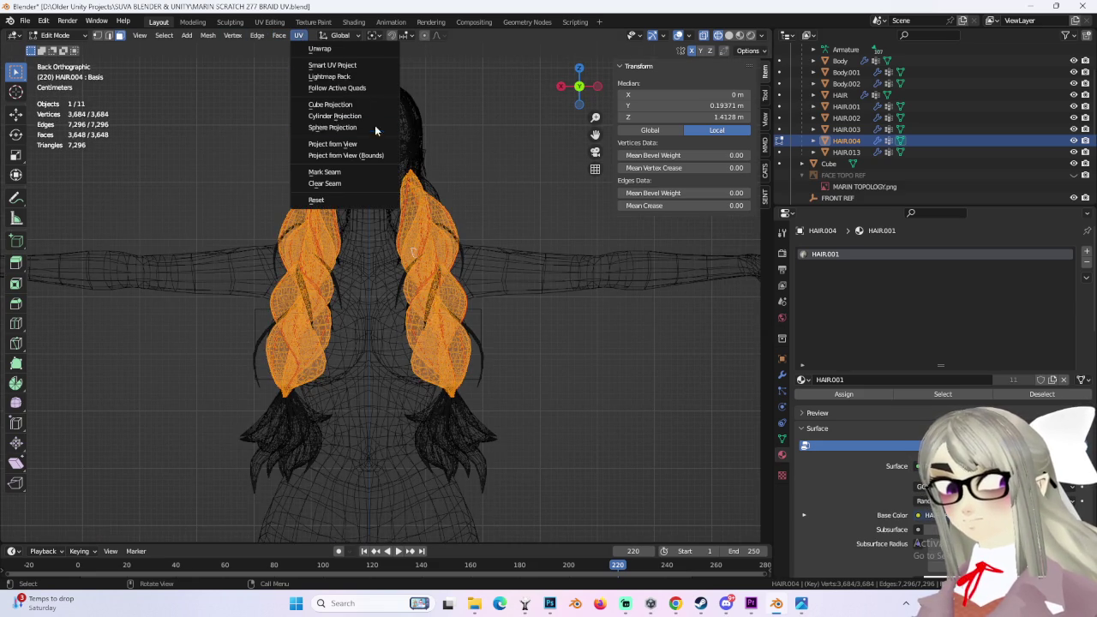
pyautogui.click(348, 144)
# Step: In UV Editing, select all braid UVs and unwrap them into separate islands
pyautogui.click(269, 21)
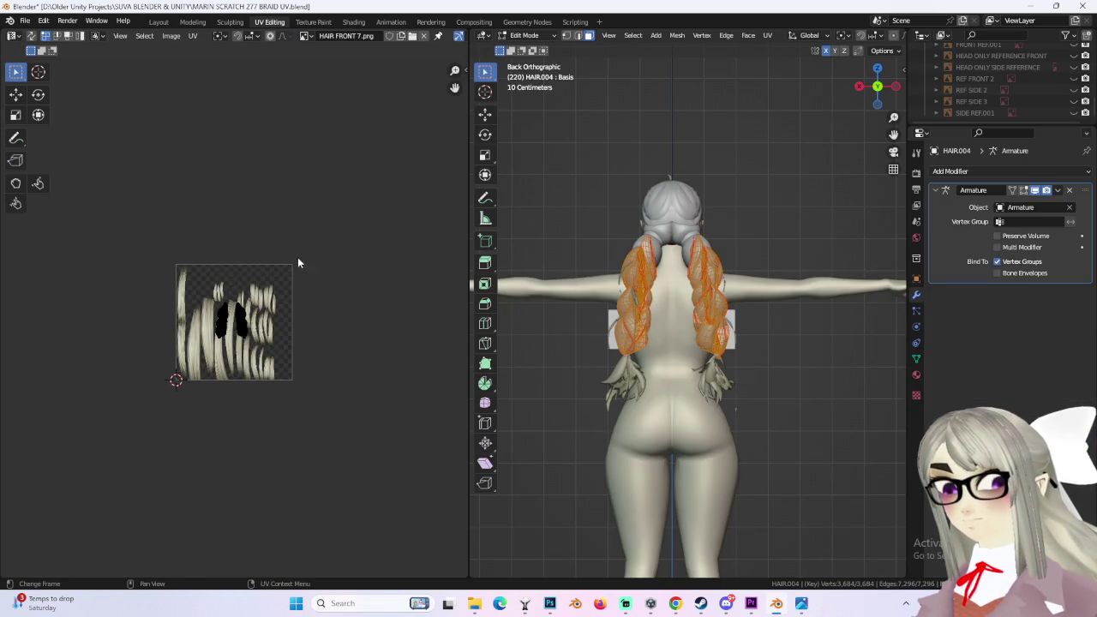
pyautogui.moveTo(408, 603); pyautogui.dragTo(400, 579)
pyautogui.click(192, 35)
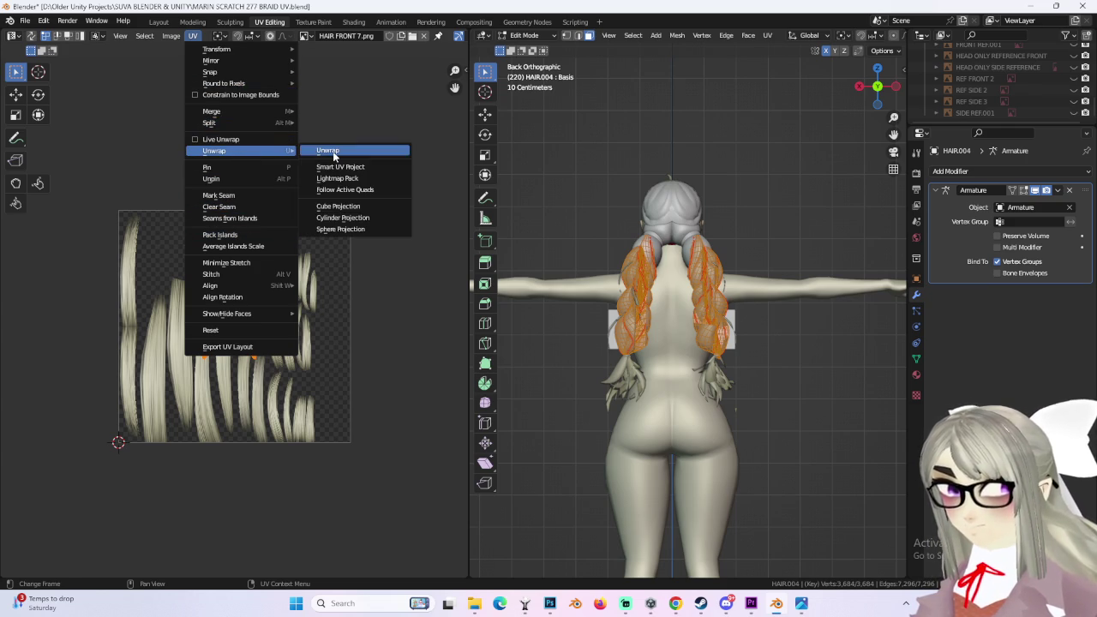
pyautogui.moveTo(214, 151)
pyautogui.click(321, 150)
# Step: Scale the braid UV islands to half size (0.5)
pyautogui.scroll(-2, 337, 306)
pyautogui.scroll(4, 373, 319)
pyautogui.scroll(-1, 372, 320)
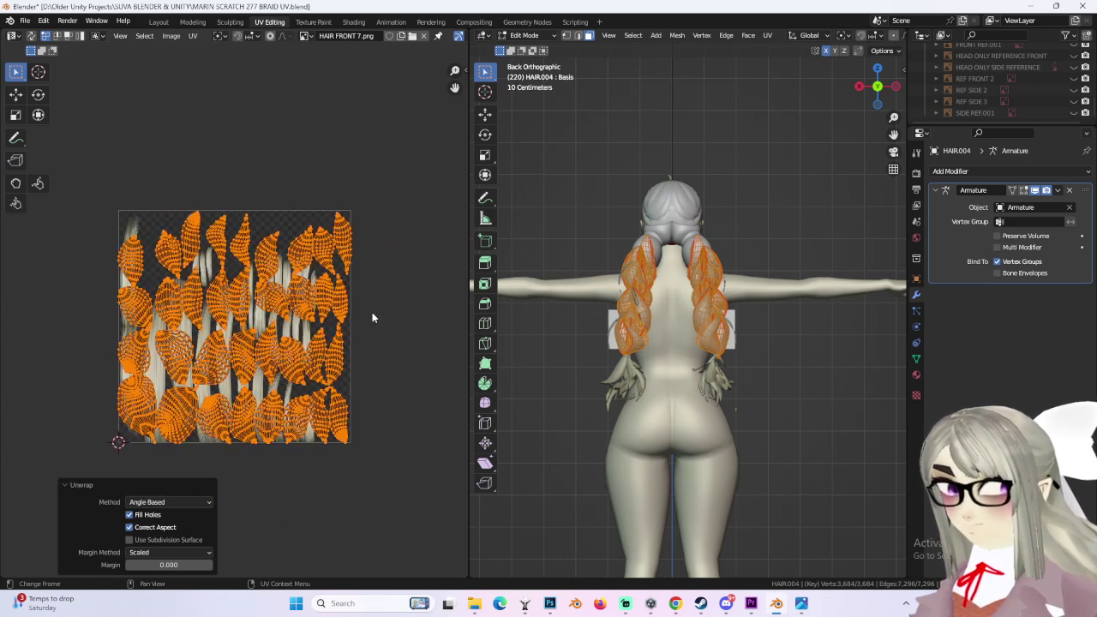
pyautogui.scroll(-1, 385, 330)
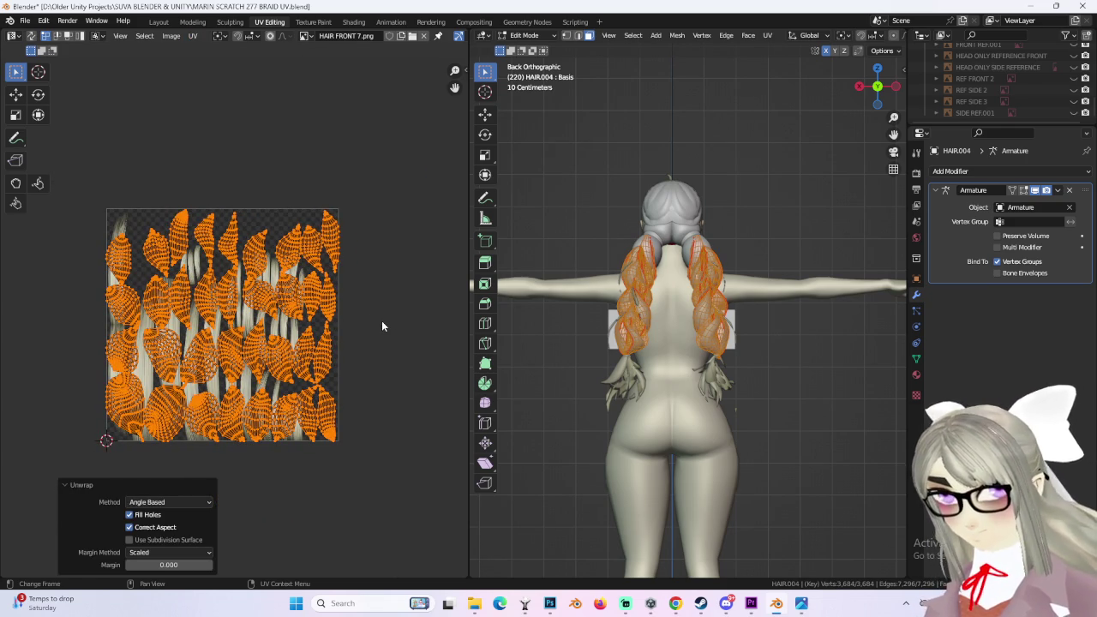
pyautogui.scroll(1, 386, 329)
pyautogui.scroll(-1, 394, 341)
pyautogui.write('s5')
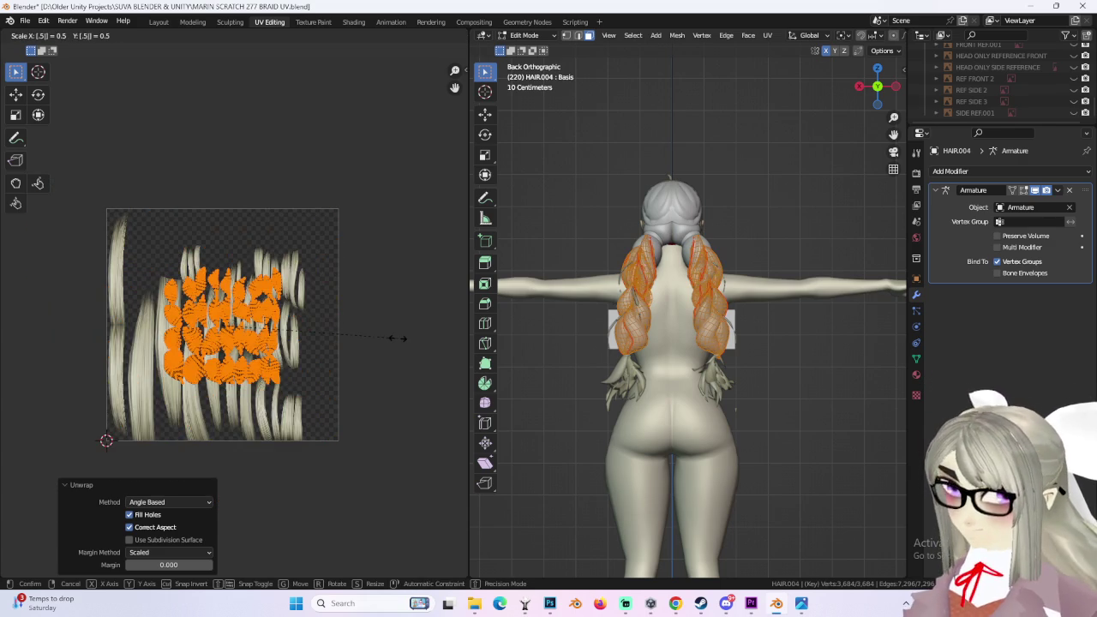
pyautogui.press('Return')
# Step: Move the UV islands higher on the texture, undoing a misplaced first move
pyautogui.scroll(1, 343, 362)
pyautogui.scroll(1, 270, 323)
pyautogui.press('g')
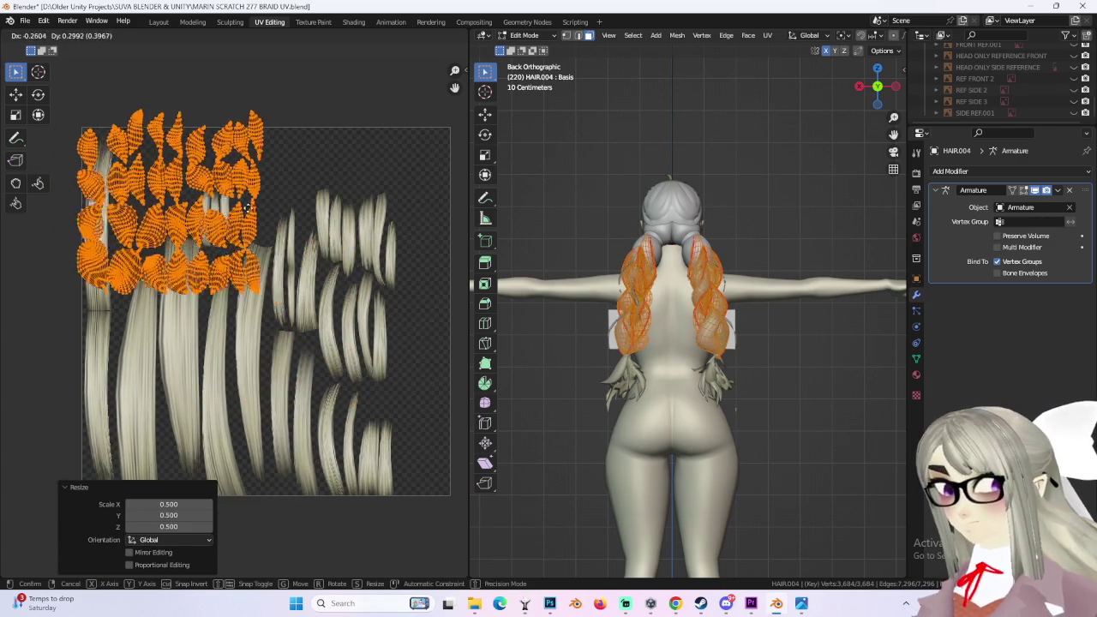
pyautogui.press('Return')
pyautogui.hotkey('ctrl', 'z')
pyautogui.press('g')
pyautogui.click(317, 249)
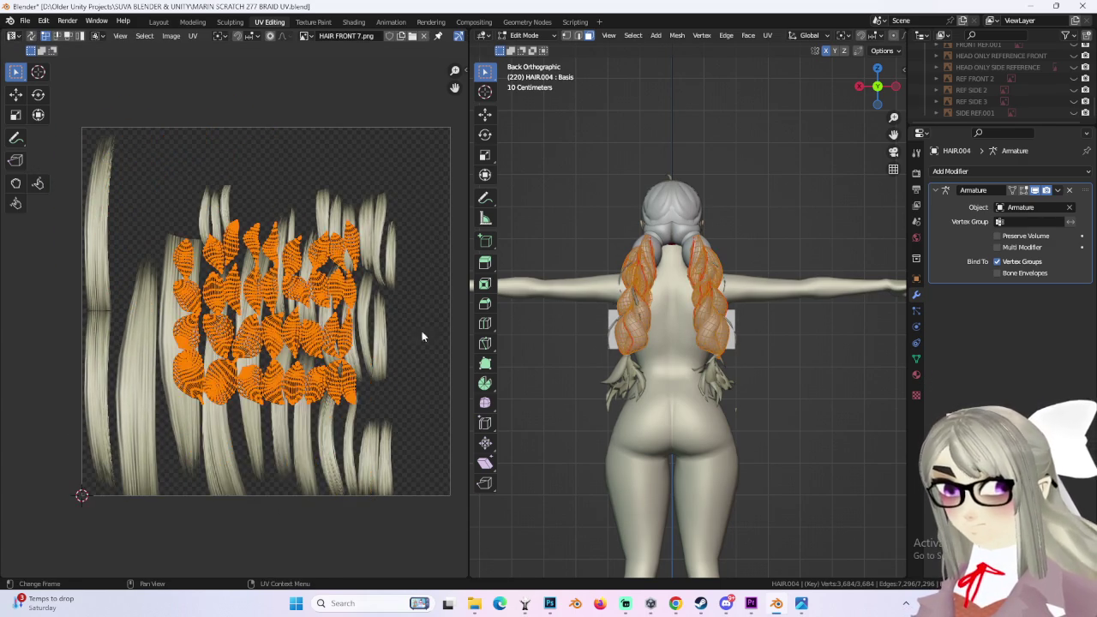
# Step: Shift the islands down along Y and left along X onto the lower-left strands
pyautogui.scroll(3, 686, 300)
pyautogui.scroll(-2, 311, 278)
pyautogui.scroll(2, 311, 278)
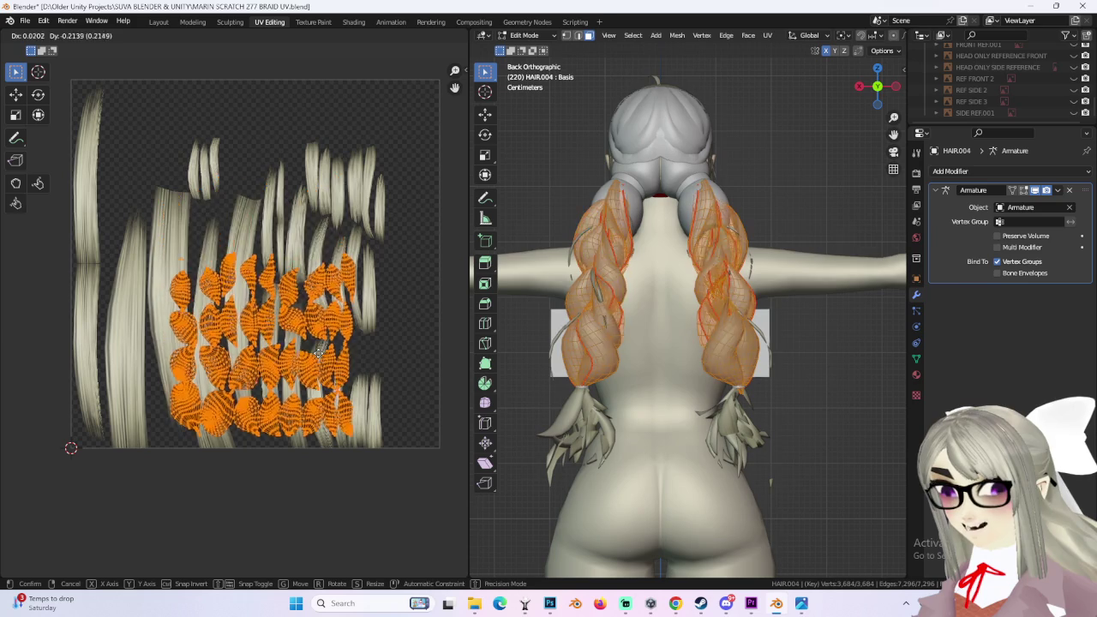
pyautogui.press('g')
pyautogui.press('y')
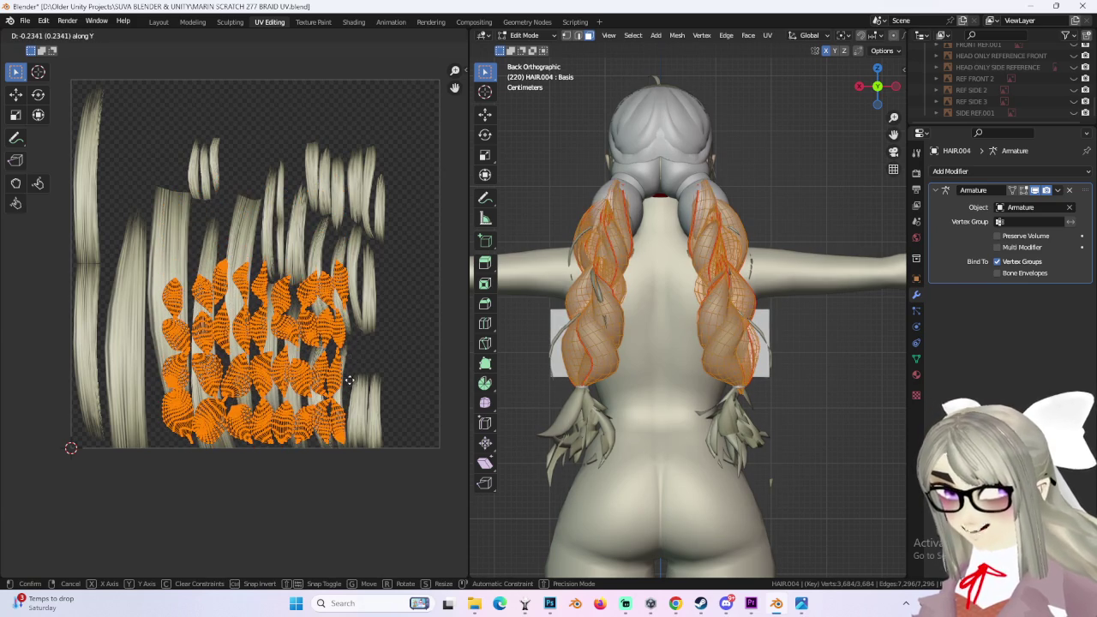
pyautogui.click(350, 380)
pyautogui.press('g')
pyautogui.press('x')
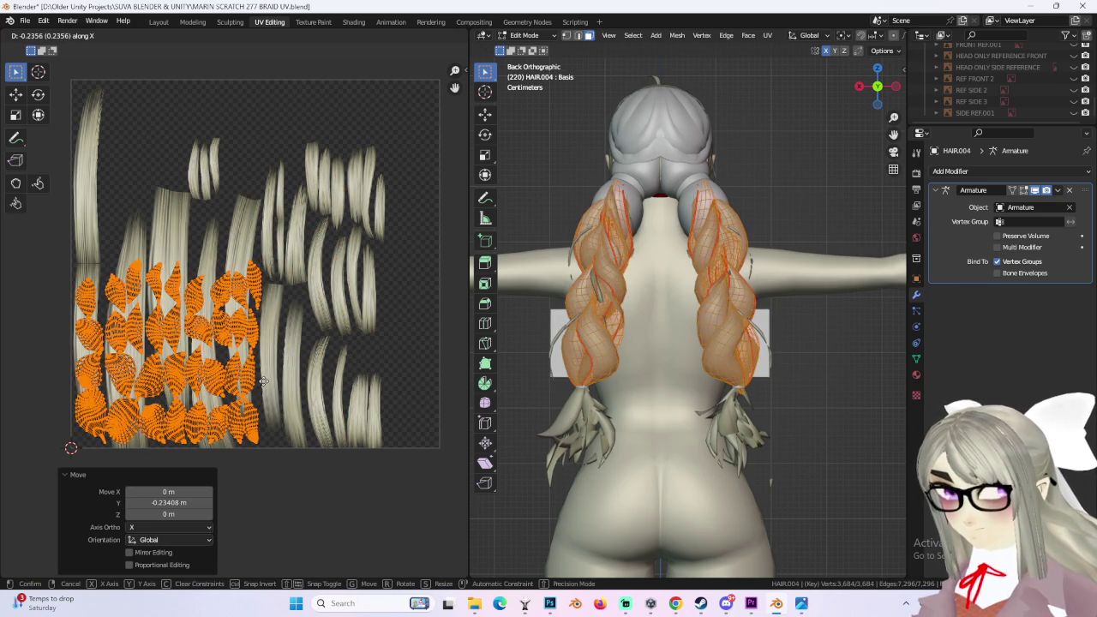
pyautogui.click(265, 380)
pyautogui.scroll(-2, 276, 370)
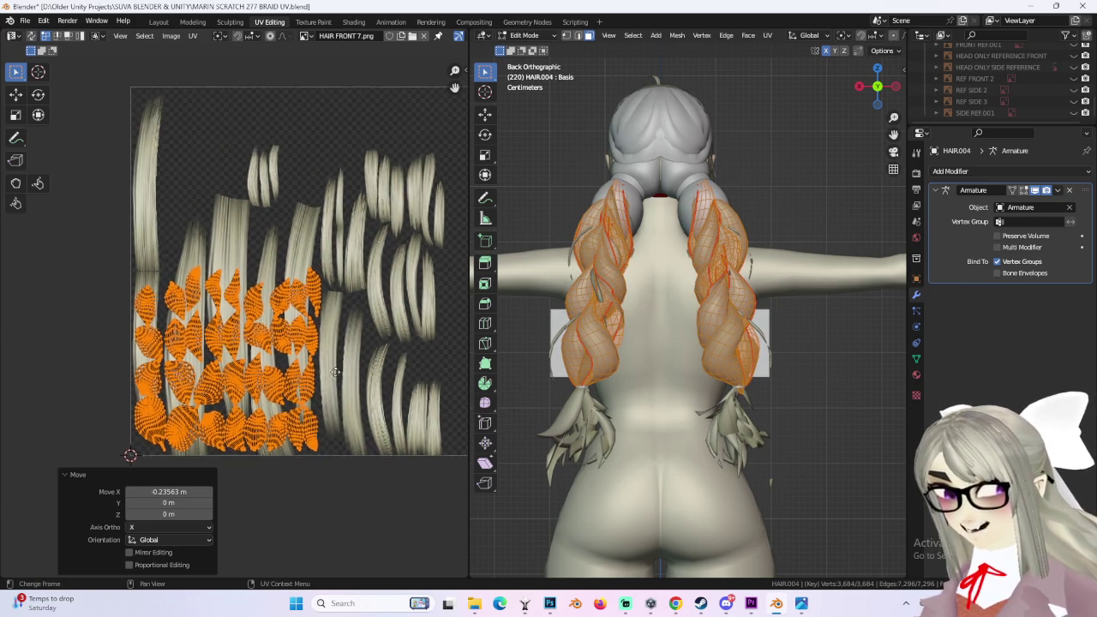
pyautogui.moveTo(635, 323)
pyautogui.mouseDown(button='middle')
pyautogui.moveTo(766, 317)
pyautogui.moveTo(716, 319)
pyautogui.mouseUp(button='middle')
pyautogui.click(524, 36)
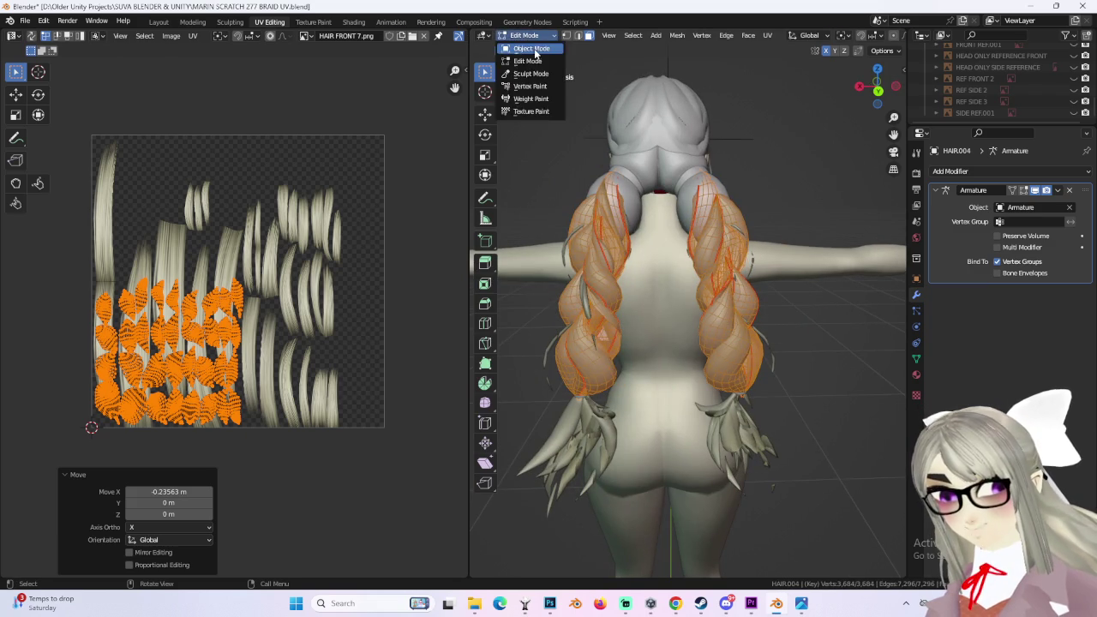
# Step: Back in Object Mode, select the HAIR object from a rear view and enter Edit Mode
pyautogui.click(525, 42)
pyautogui.click(751, 266)
pyautogui.moveTo(774, 252); pyautogui.dragTo(749, 268, button='middle')
pyautogui.click(737, 236)
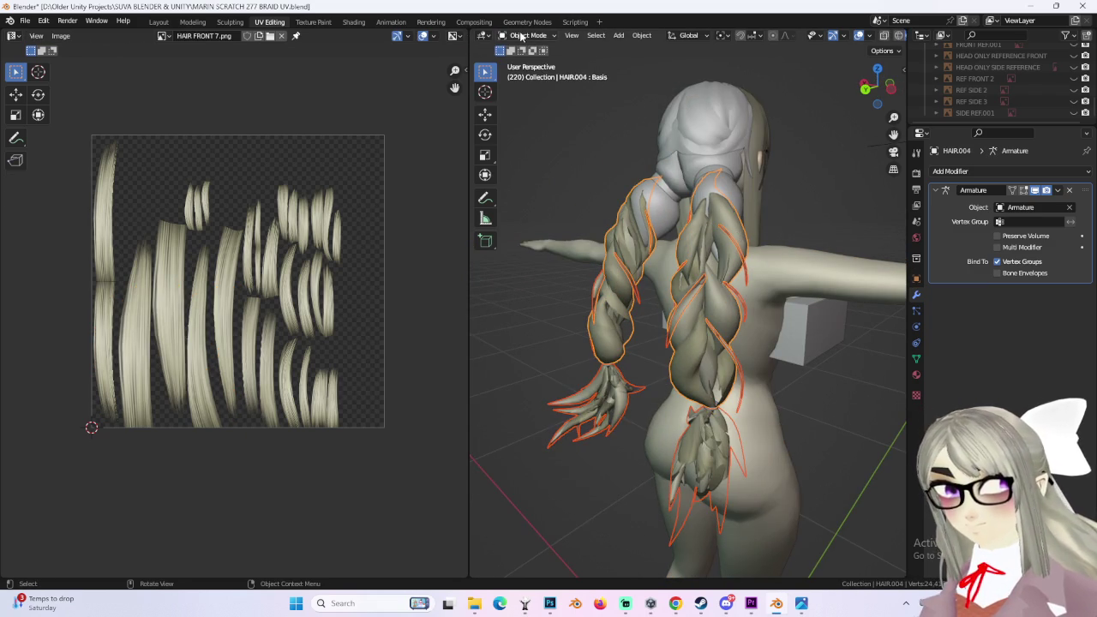
pyautogui.scroll(-2, 356, 248)
pyautogui.moveTo(528, 277); pyautogui.dragTo(697, 369, button='middle')
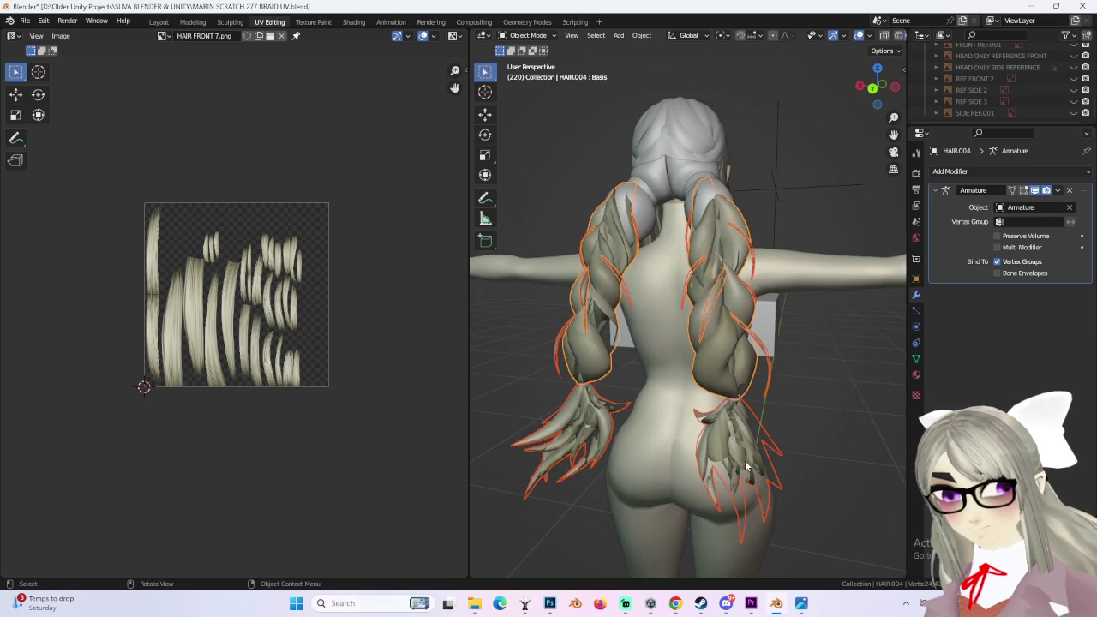
pyautogui.click(527, 35)
pyautogui.click(527, 62)
pyautogui.moveTo(771, 198); pyautogui.dragTo(783, 180, button='middle')
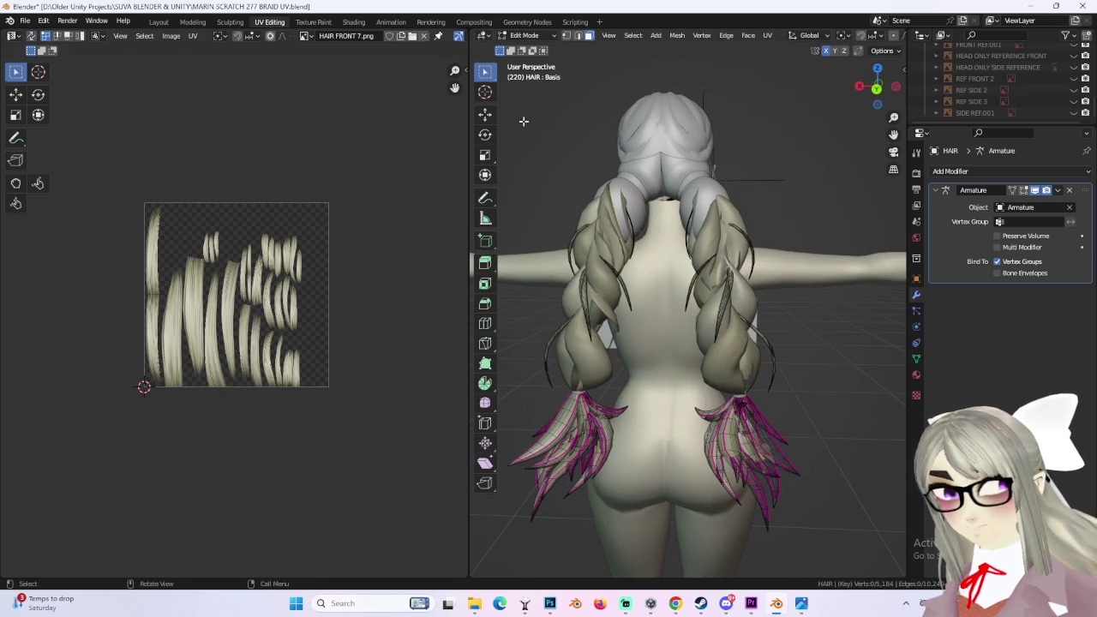
# Step: In Layout, select the lower hair tufts and separate them by selection into HAIR.005
pyautogui.click(154, 22)
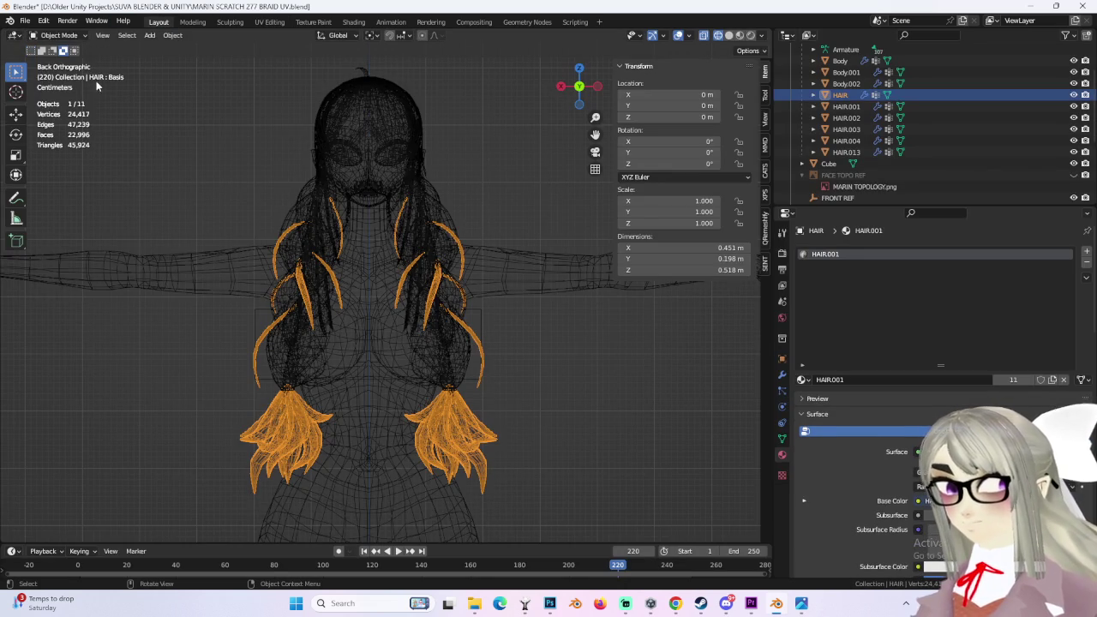
pyautogui.click(59, 35)
pyautogui.click(56, 61)
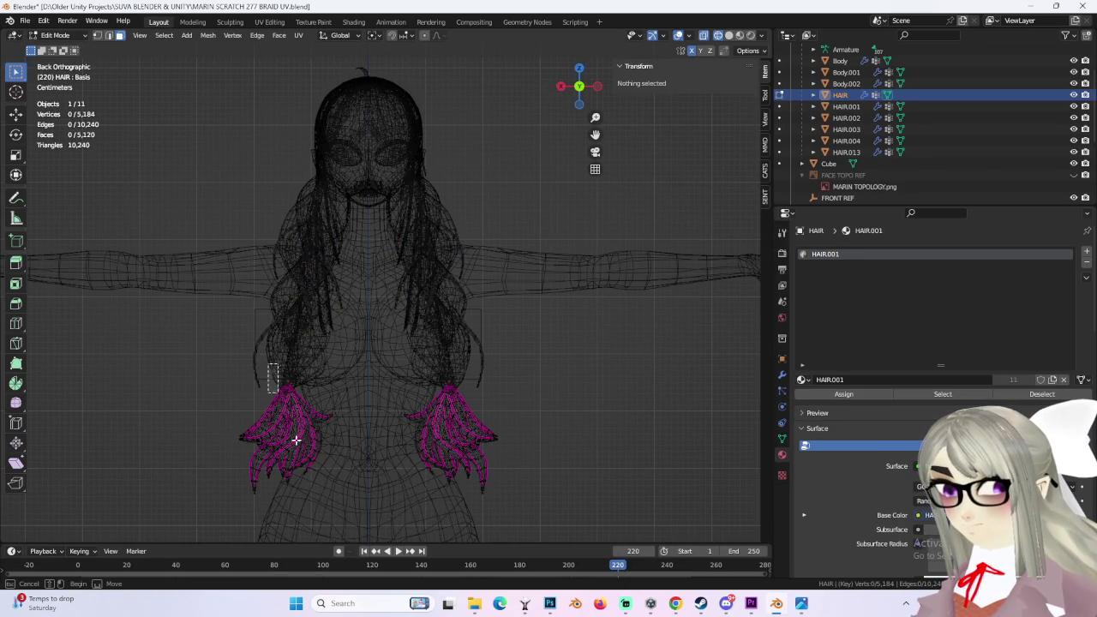
pyautogui.moveTo(274, 386); pyautogui.dragTo(336, 489)
pyautogui.keyDown('shift'); pyautogui.moveTo(383, 370); pyautogui.dragTo(468, 525); pyautogui.keyUp('shift')
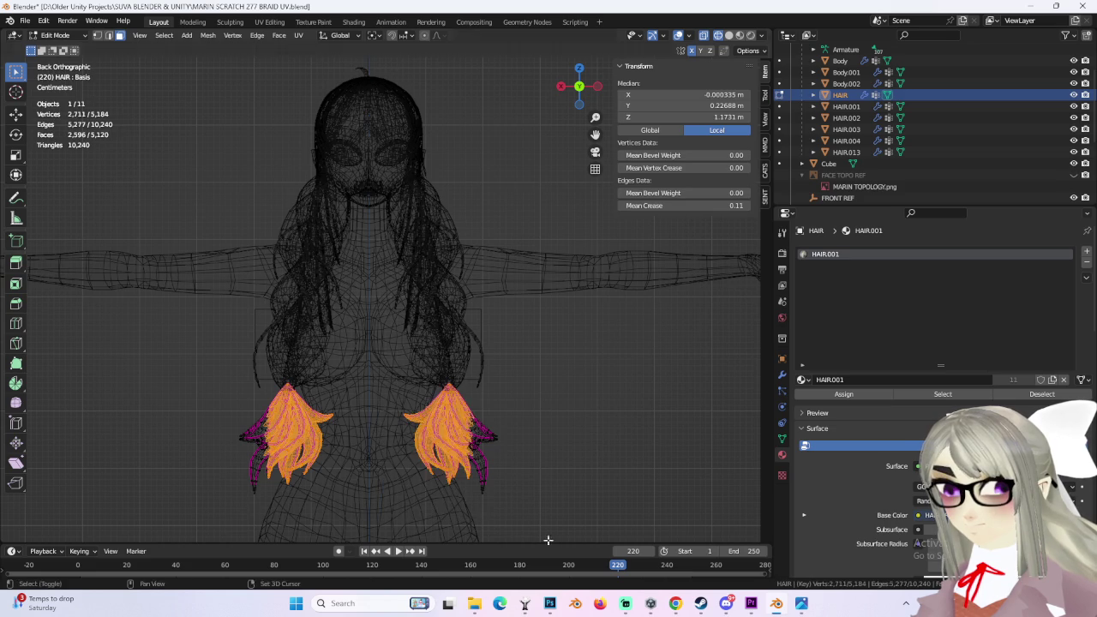
pyautogui.keyDown('shift'); pyautogui.moveTo(554, 542); pyautogui.dragTo(396, 386); pyautogui.keyUp('shift')
pyautogui.scroll(2, 429, 452)
pyautogui.press('p')
pyautogui.click(428, 455)
# Step: Join the braid curves into HAIR.004 and view its UV islands in UV Editing
pyautogui.click(54, 36)
pyautogui.click(60, 49)
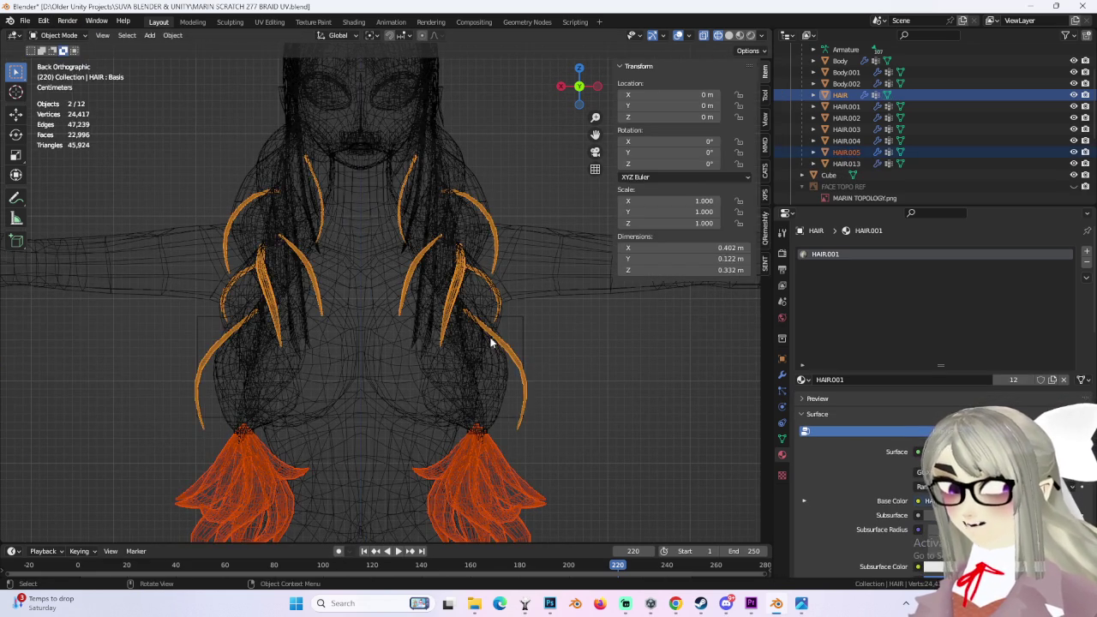
pyautogui.click(519, 379)
pyautogui.keyDown('shift'); pyautogui.click(504, 383); pyautogui.keyUp('shift')
pyautogui.hotkey('ctrl', 'j')
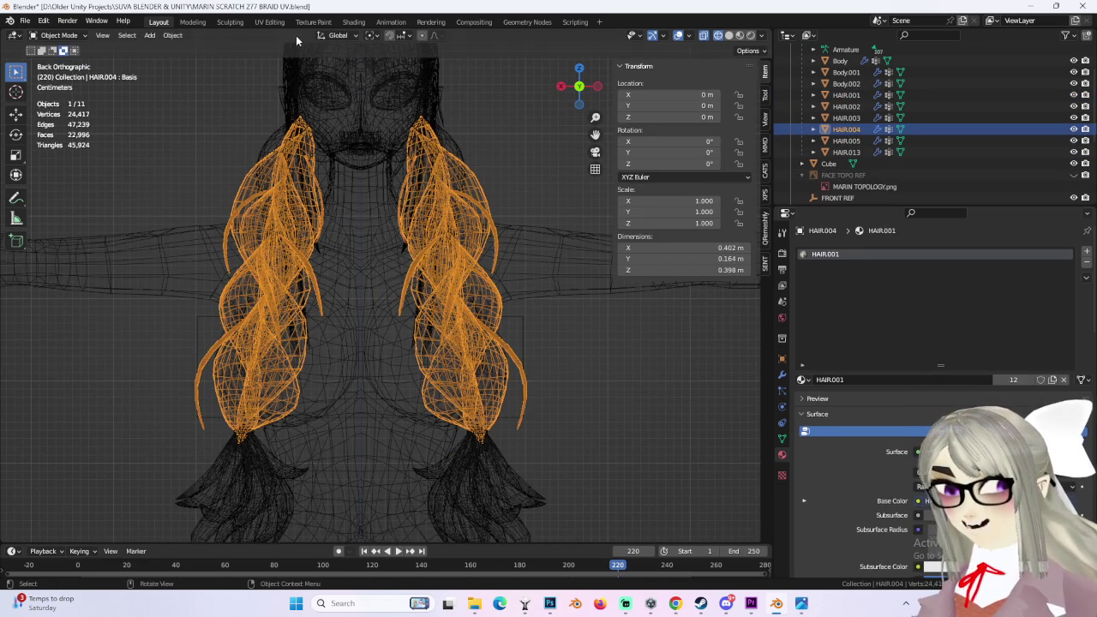
pyautogui.click(277, 23)
pyautogui.scroll(-2, 669, 272)
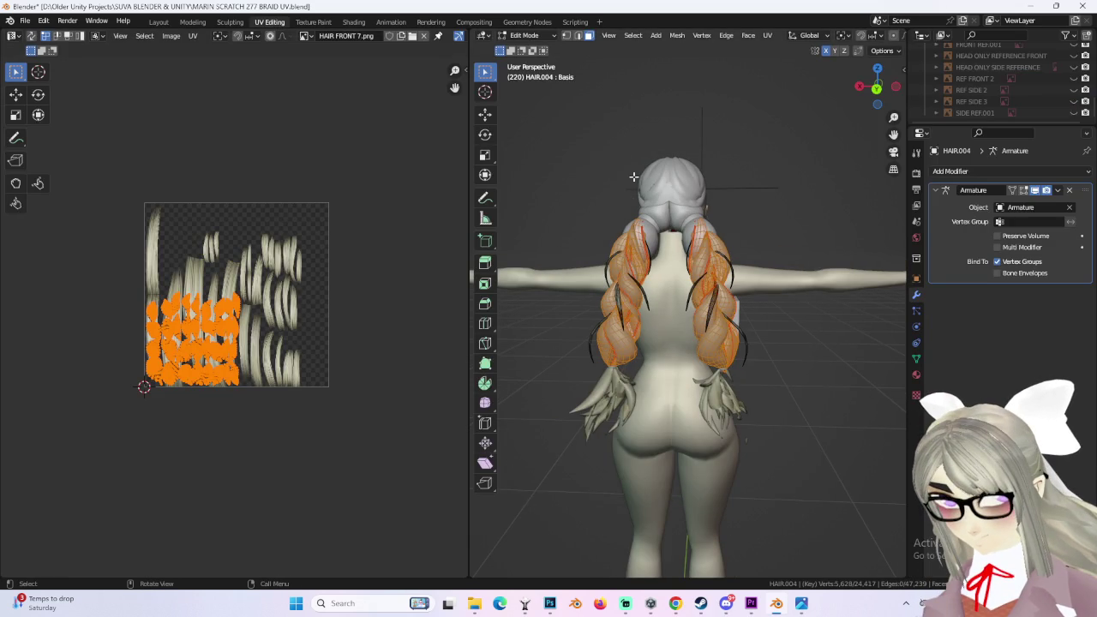
# Step: Move the upper-left UV island right and down onto a strand, tilting it -10.2°
pyautogui.scroll(2, 326, 387)
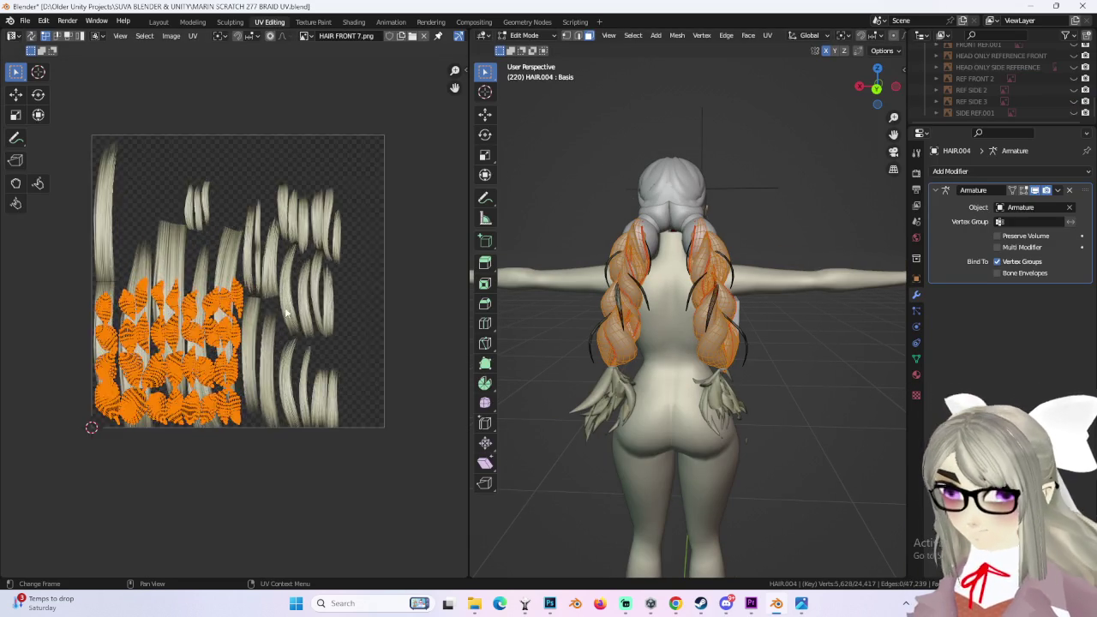
pyautogui.scroll(3, 326, 388)
pyautogui.scroll(3, 327, 388)
pyautogui.scroll(-2, 359, 417)
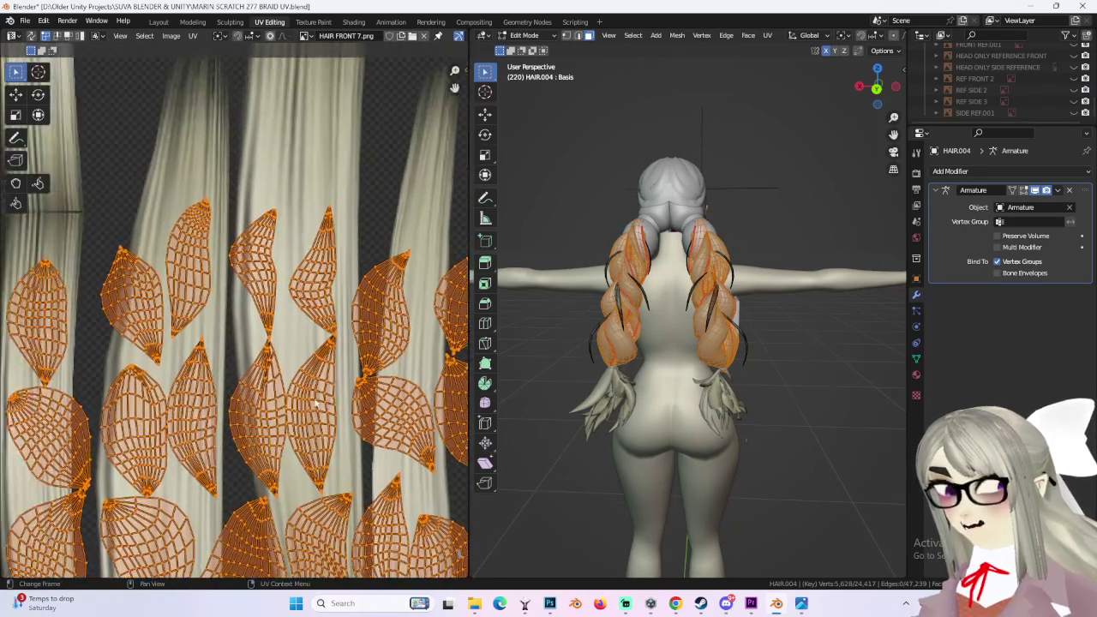
pyautogui.scroll(-1, 362, 420)
pyautogui.scroll(1, 364, 424)
pyautogui.scroll(1, 367, 427)
pyautogui.scroll(-2, 367, 427)
pyautogui.scroll(1, 335, 428)
pyautogui.scroll(1, 335, 428)
pyautogui.moveTo(382, 439)
pyautogui.mouseDown(button='middle')
pyautogui.moveTo(384, 381)
pyautogui.moveTo(437, 432)
pyautogui.mouseUp(button='middle')
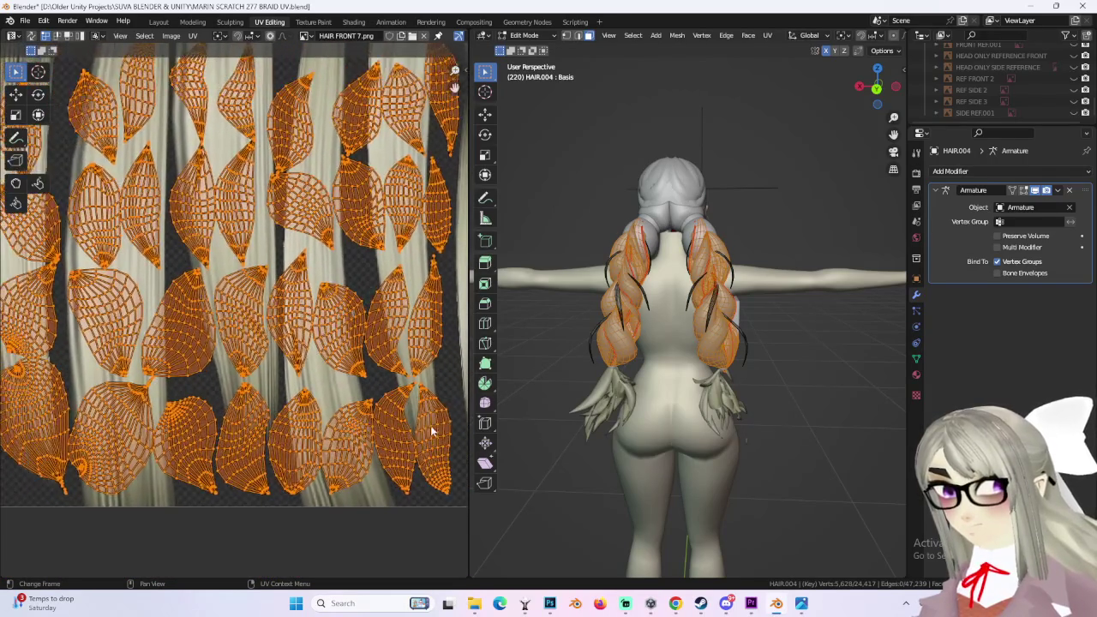
pyautogui.scroll(-2, 358, 401)
pyautogui.scroll(-2, 371, 258)
pyautogui.scroll(1, 257, 205)
pyautogui.scroll(1, 188, 171)
pyautogui.scroll(1, 141, 149)
pyautogui.moveTo(141, 149); pyautogui.dragTo(209, 226)
pyautogui.press('l')
pyautogui.press('g')
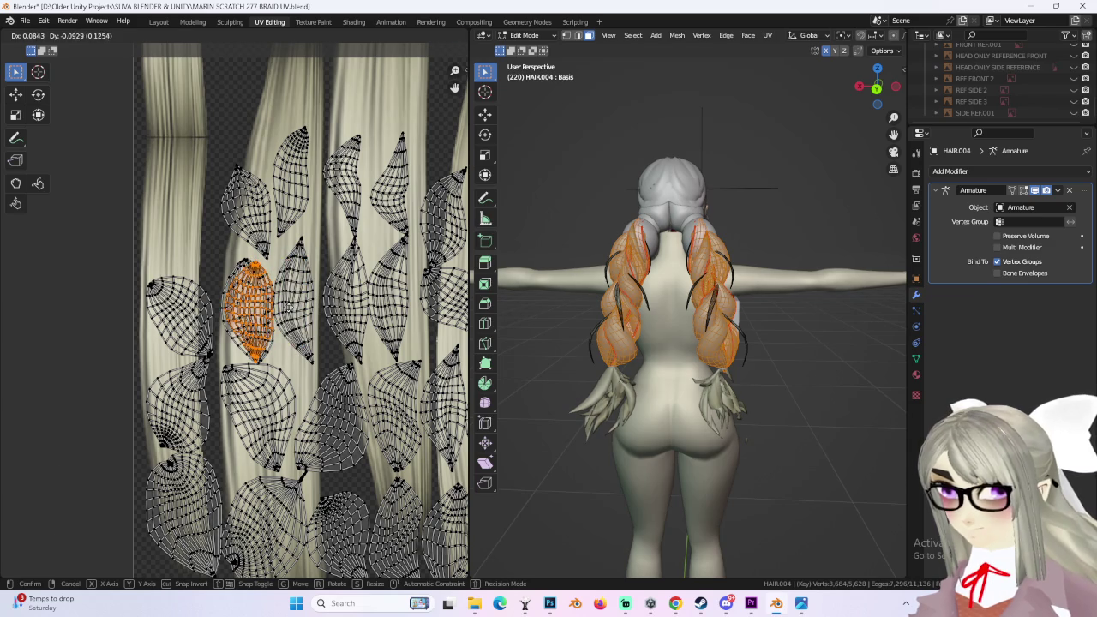
pyautogui.click(289, 307)
pyautogui.press('r')
pyautogui.click(317, 296)
pyautogui.press('g')
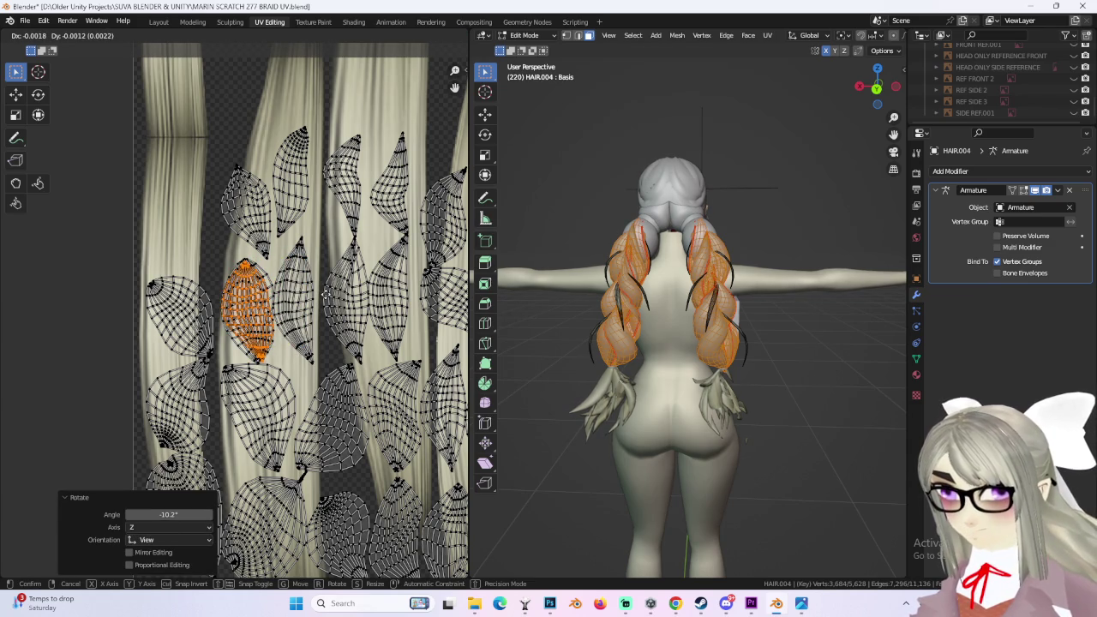
pyautogui.click(324, 294)
pyautogui.scroll(2, 285, 307)
pyautogui.press('g')
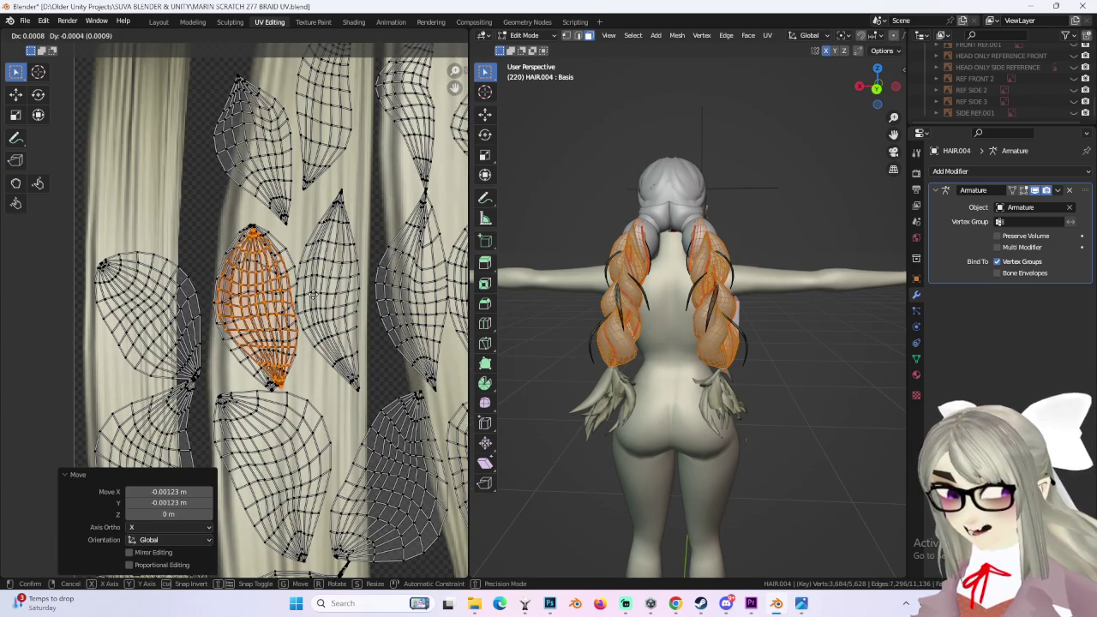
pyautogui.click(314, 296)
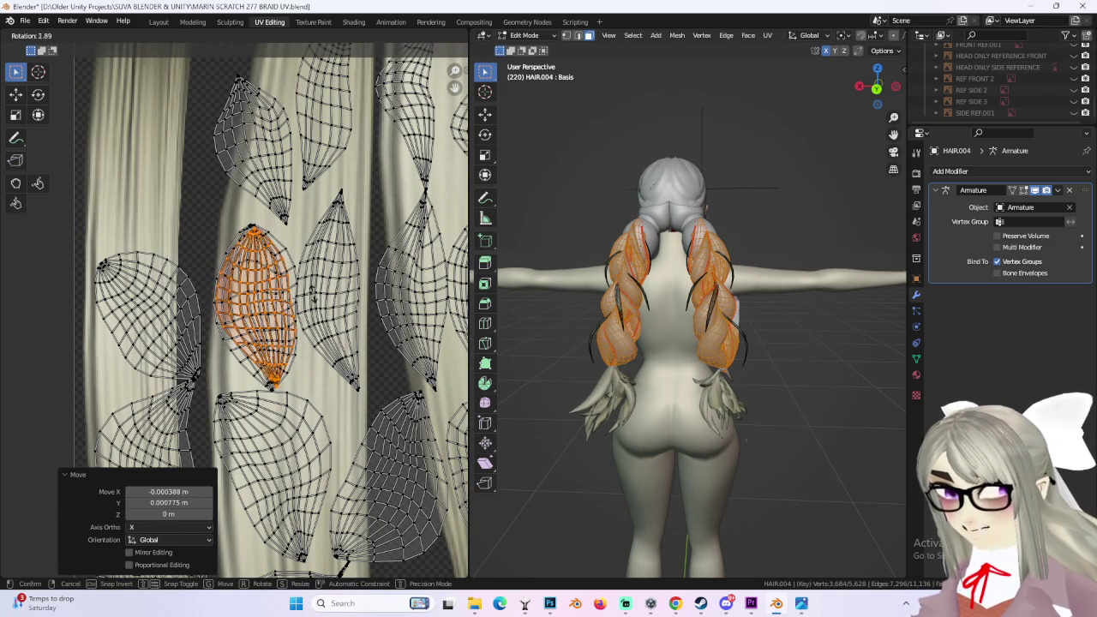
# Step: Move the island above onto the middle strand, rotate it 9.78° and scale to 1.051
pyautogui.click(314, 216)
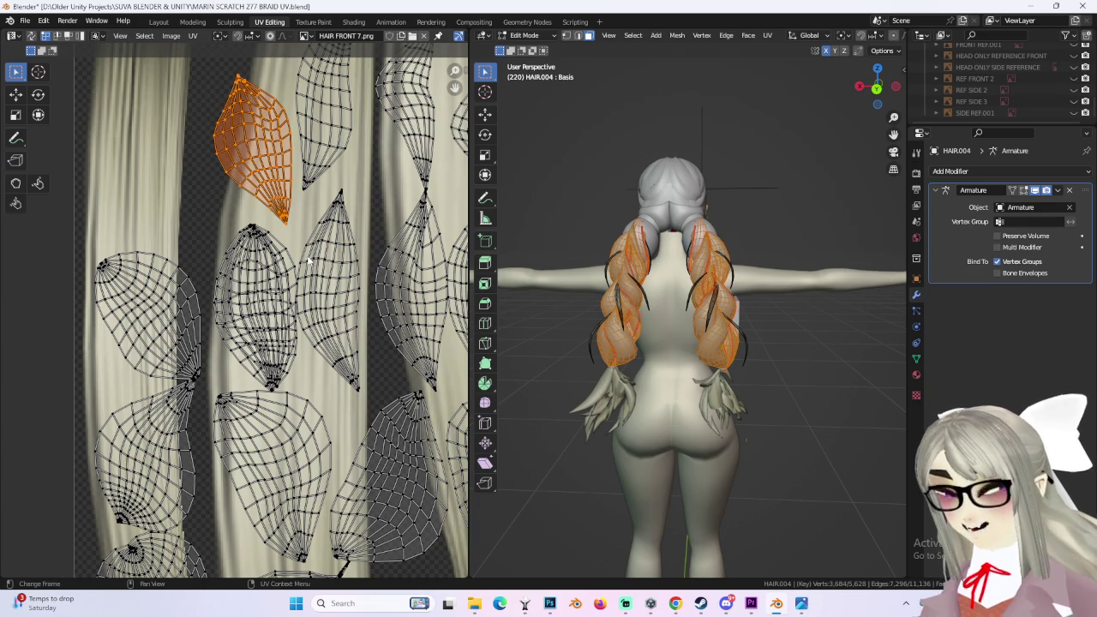
pyautogui.press('g')
pyautogui.click(283, 360)
pyautogui.press('r')
pyautogui.click(344, 372)
pyautogui.press('s')
pyautogui.click(347, 374)
pyautogui.press('g')
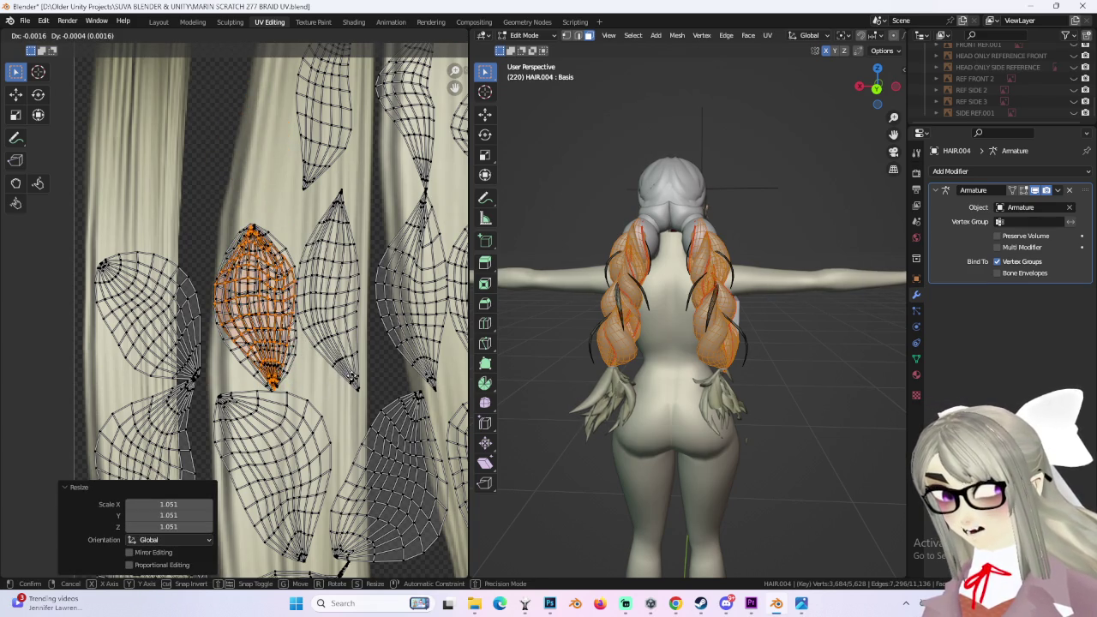
pyautogui.click(351, 377)
# Step: Rotate the left island 32.6°, place it on the middle strand, narrow it to 0.747 in X
pyautogui.moveTo(103, 238); pyautogui.dragTo(163, 296)
pyautogui.hotkey('ctrl', 'l')
pyautogui.press('r')
pyautogui.click(195, 296)
pyautogui.press('g')
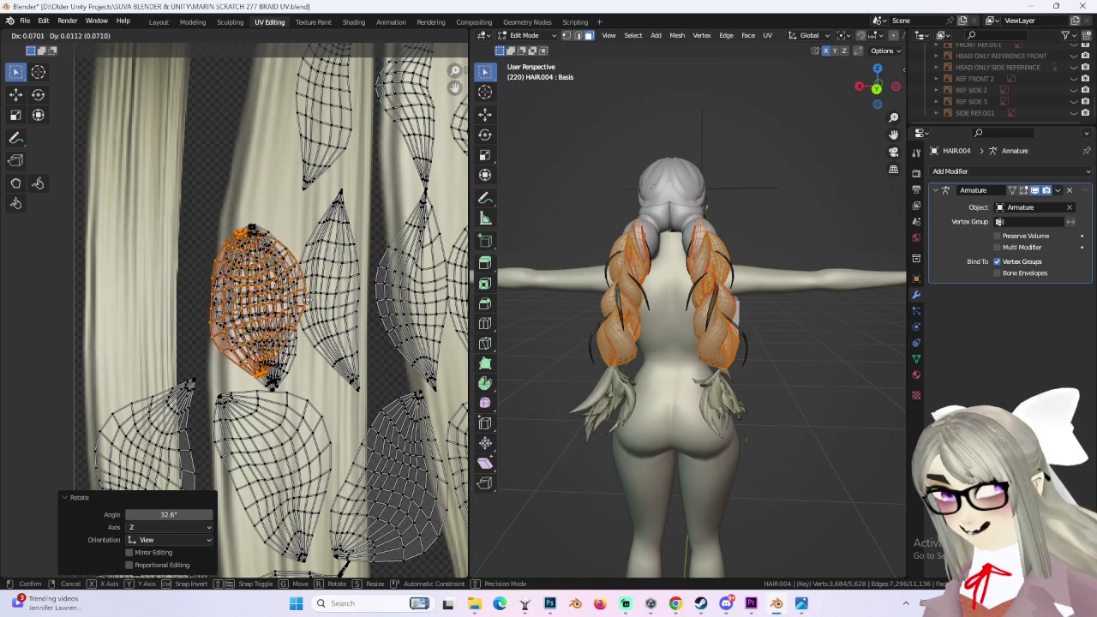
pyautogui.click(306, 295)
pyautogui.press('s')
pyautogui.press('x')
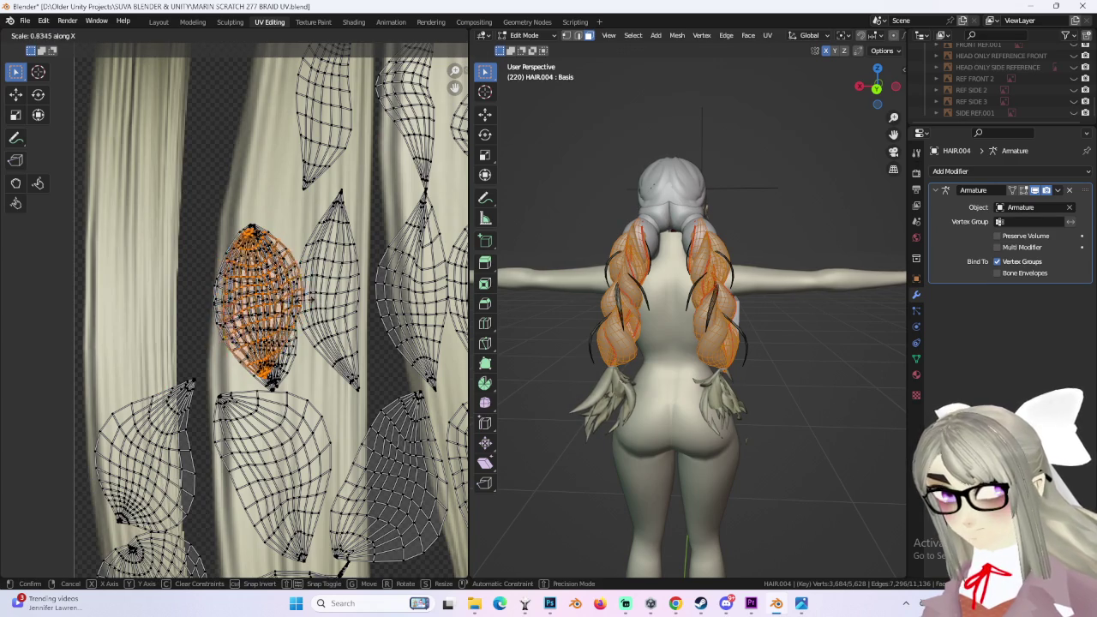
pyautogui.click(302, 304)
pyautogui.press('g')
pyautogui.press('x')
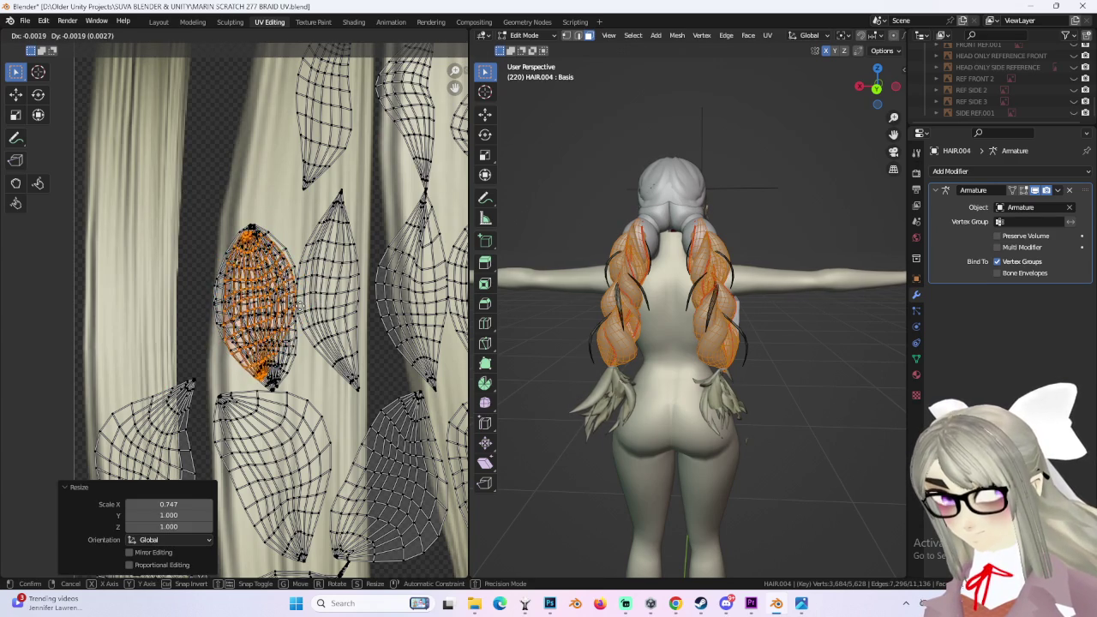
pyautogui.click(203, 337)
pyautogui.scroll(-2, 206, 334)
pyautogui.scroll(-1, 271, 256)
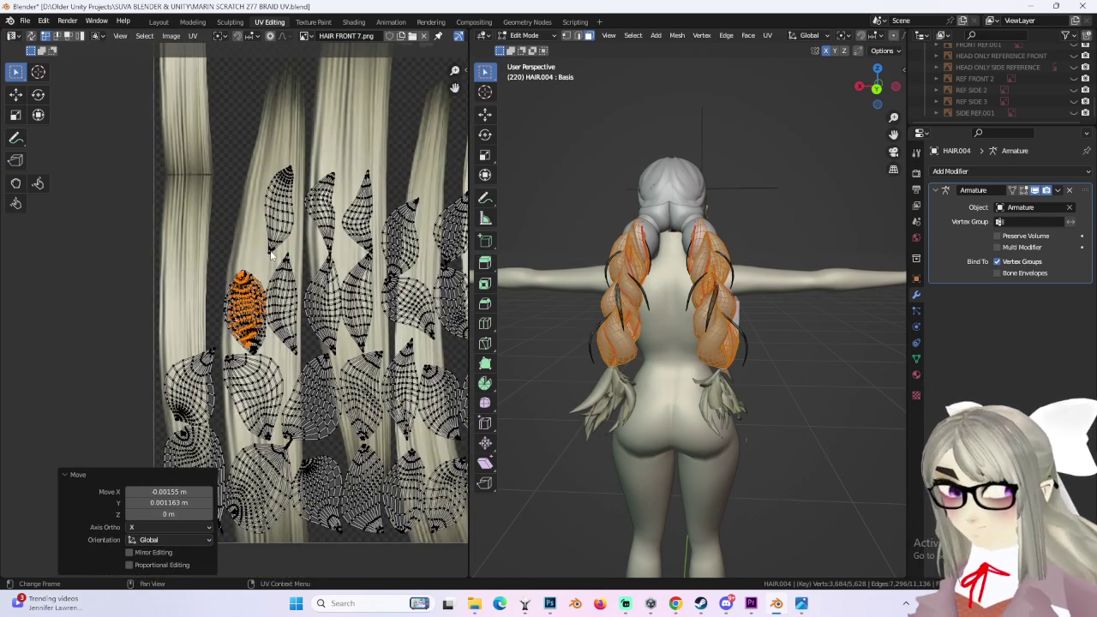
# Step: Select the first braid UV island with Ctrl+L and shift it up and to the left
pyautogui.moveTo(244, 307); pyautogui.dragTo(252, 310)
pyautogui.hotkey('ctrl', 'l')
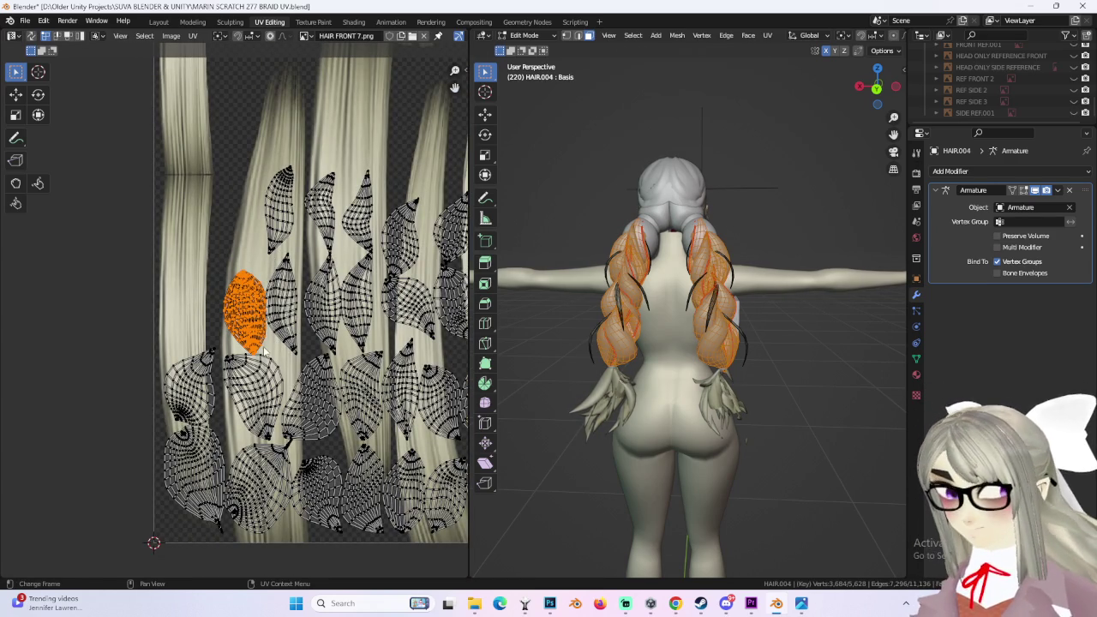
pyautogui.click(237, 297)
pyautogui.scroll(-1, 215, 343)
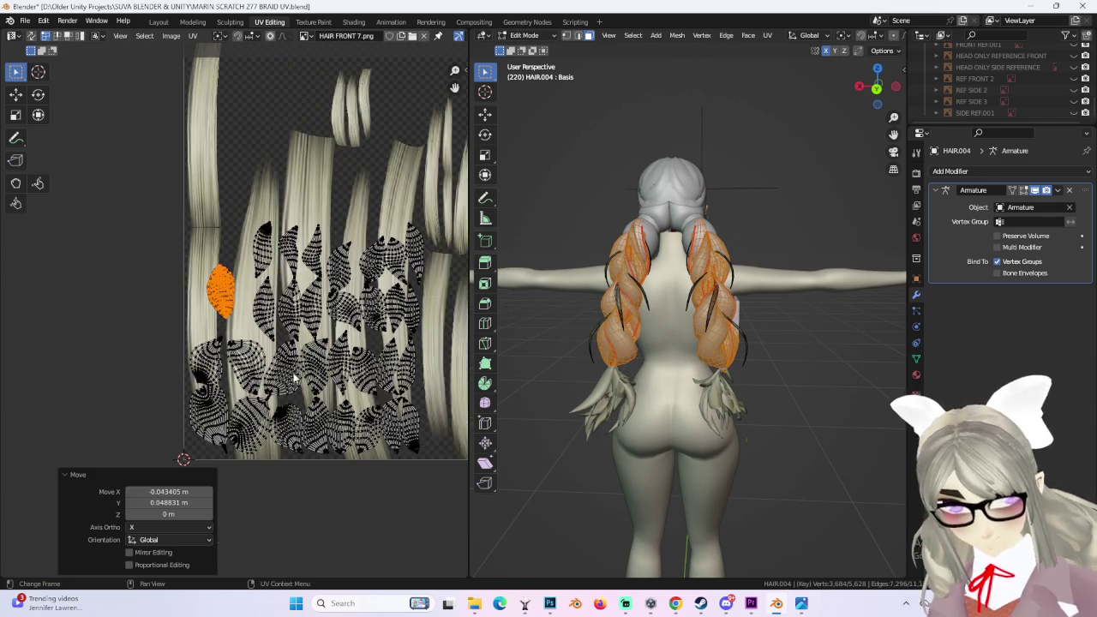
pyautogui.scroll(-2, 302, 403)
pyautogui.scroll(2, 300, 403)
# Step: Rotate the next island to about -32.8°, narrow it horizontally to 0.676, and reposition it
pyautogui.moveTo(215, 377)
pyautogui.mouseDown(button='middle')
pyautogui.moveTo(317, 363)
pyautogui.moveTo(281, 392)
pyautogui.mouseUp(button='middle')
pyautogui.click(273, 356)
pyautogui.hotkey('ctrl', 'l')
pyautogui.press('r')
pyautogui.click(326, 267)
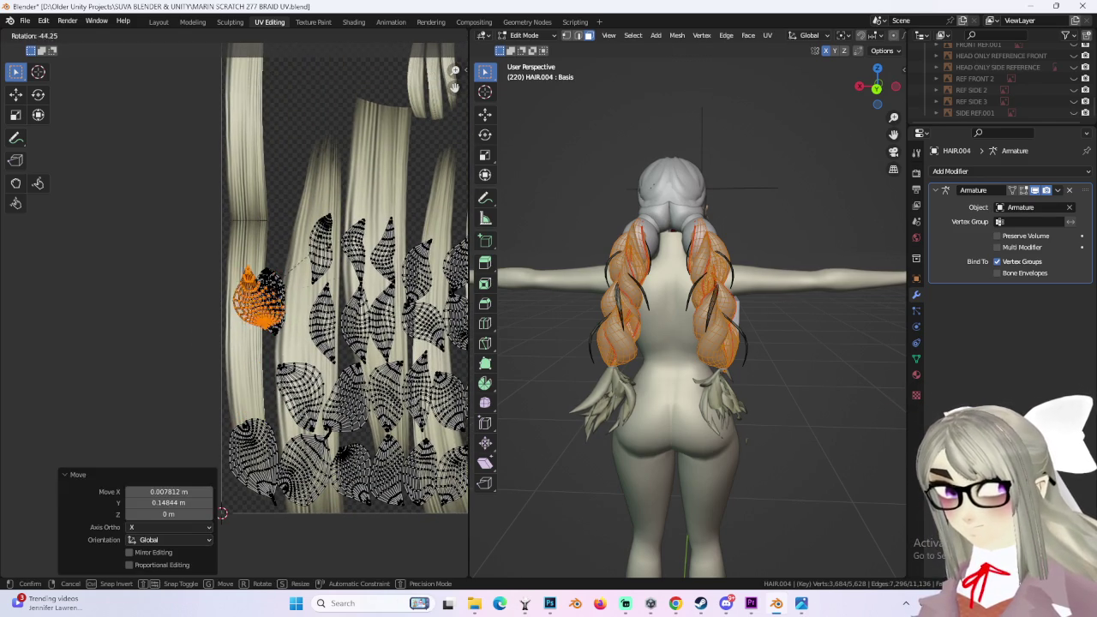
pyautogui.scroll(3, 365, 311)
pyautogui.press('s')
pyautogui.press('x')
pyautogui.click(353, 319)
pyautogui.press('g')
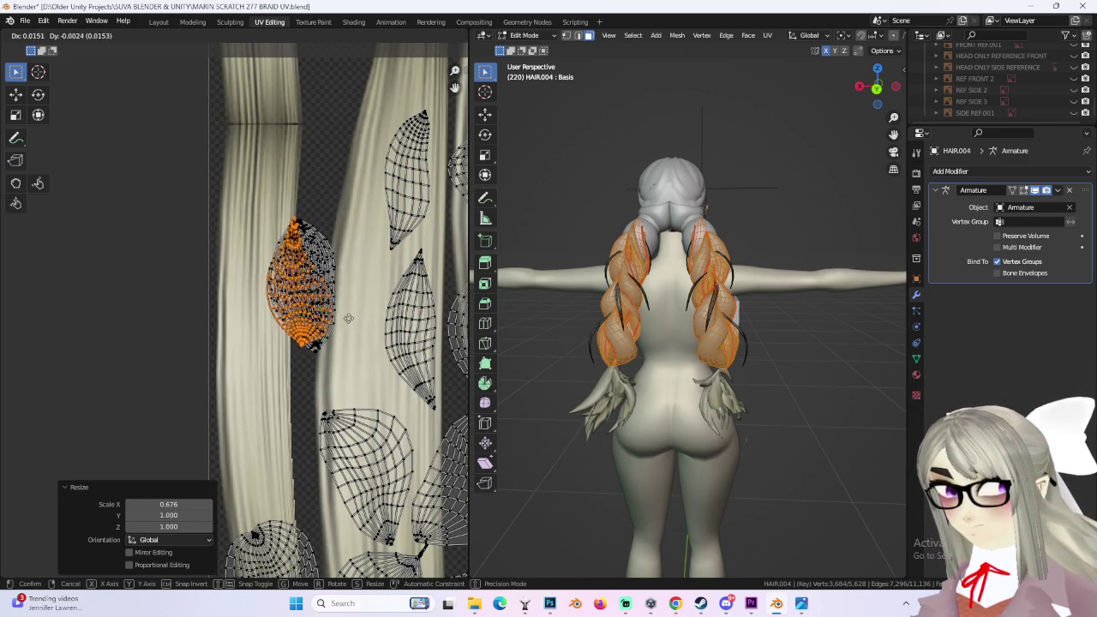
pyautogui.click(354, 320)
# Step: Move a lower island down and left and rotate it 12.4°
pyautogui.scroll(-1, 389, 298)
pyautogui.scroll(-2, 379, 448)
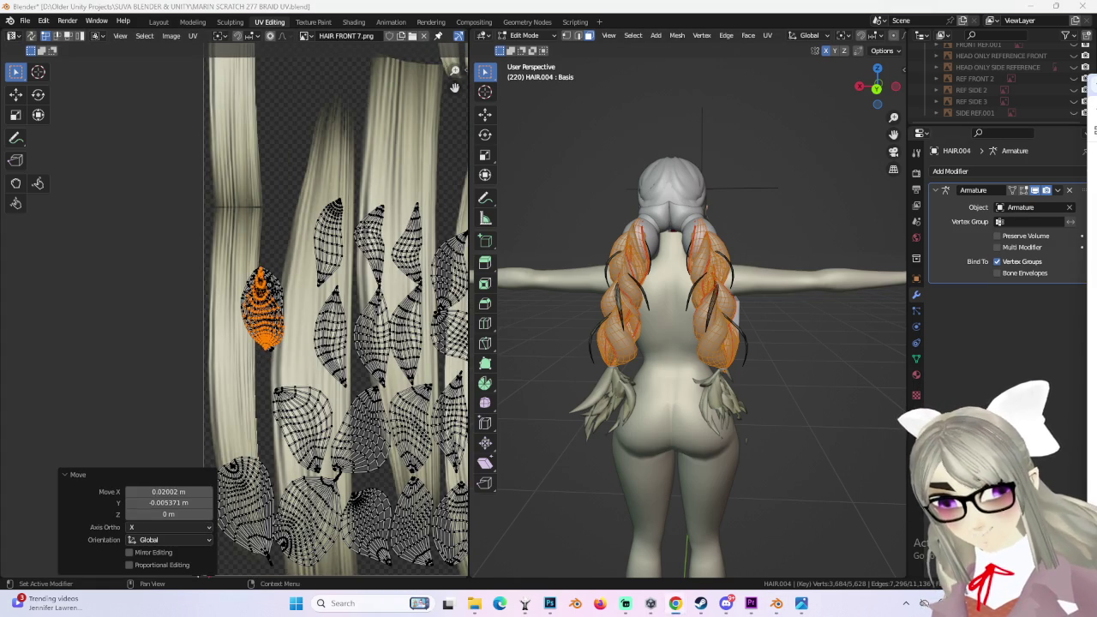
pyautogui.click(294, 391)
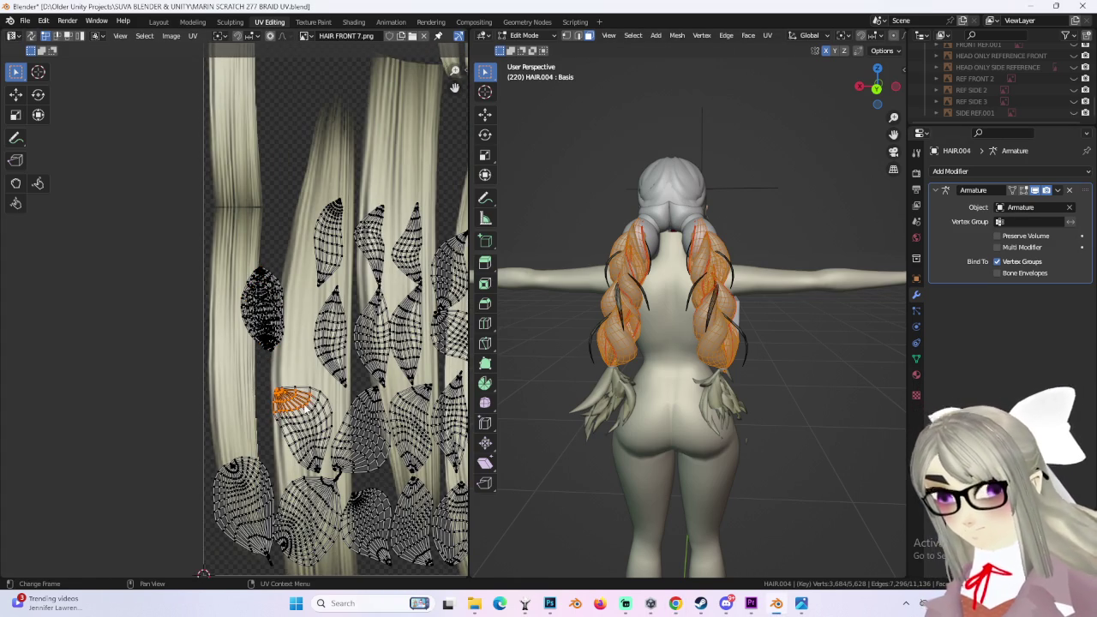
pyautogui.moveTo(331, 413); pyautogui.dragTo(331, 382, button='middle')
pyautogui.press('g')
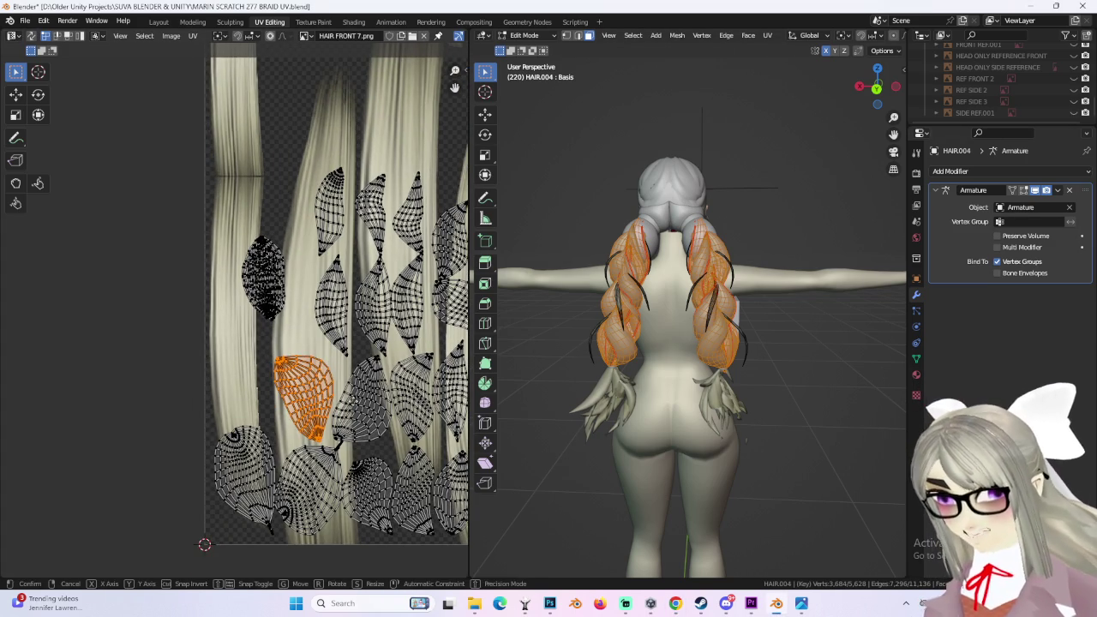
pyautogui.click(271, 454)
pyautogui.press('r')
pyautogui.click(327, 484)
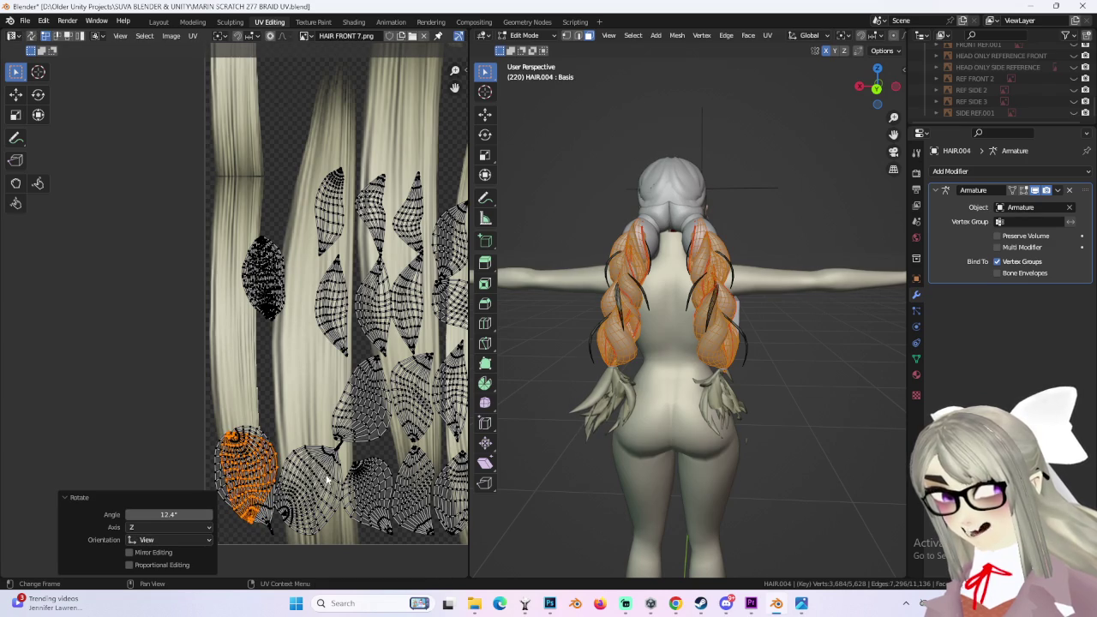
# Step: Select the next island with L, move it left, rotate it and nudge it slightly
pyautogui.click(323, 461)
pyautogui.press('l')
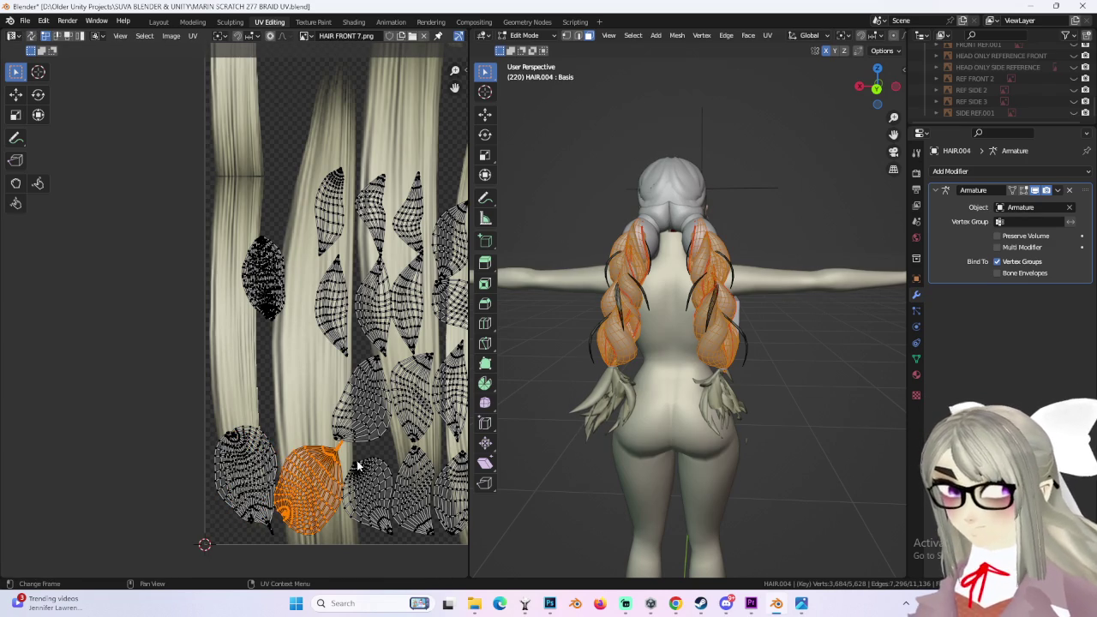
pyautogui.press('g')
pyautogui.click(283, 476)
pyautogui.press('r')
pyautogui.click(236, 537)
pyautogui.press('g')
pyautogui.click(257, 523)
# Step: Move that island up to the upper-left strand and tilt it 26.3°
pyautogui.press('g')
pyautogui.click(334, 141)
pyautogui.press('r')
pyautogui.moveTo(364, 142); pyautogui.dragTo(349, 206, button='middle')
pyautogui.click(339, 246)
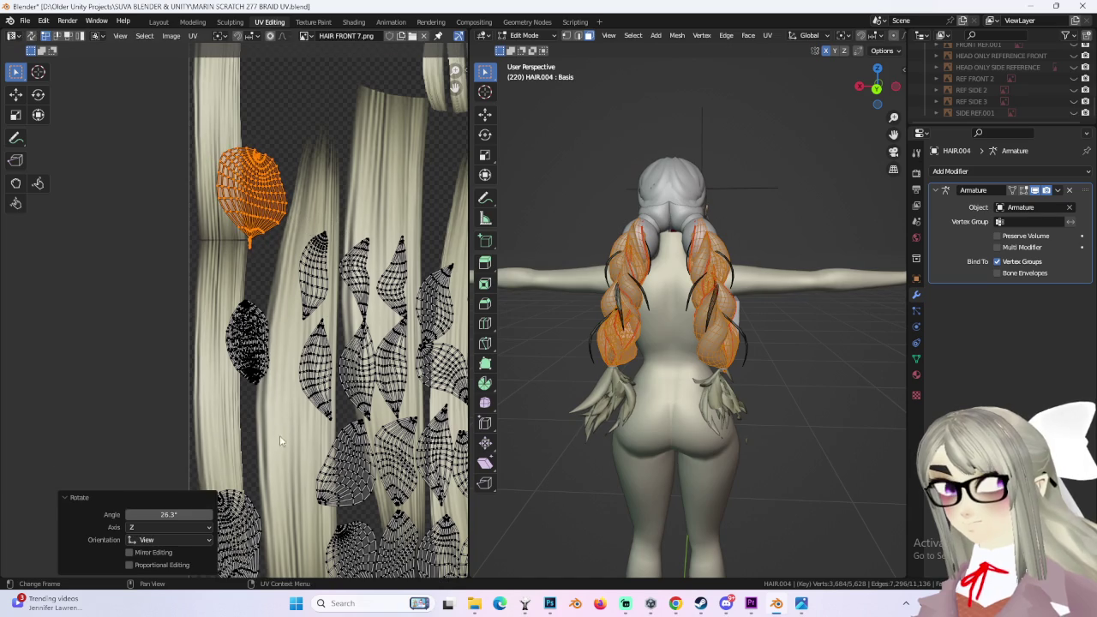
# Step: Move the bottom-left island up, rotate it 22.3°, and adjust its position
pyautogui.moveTo(263, 535); pyautogui.dragTo(278, 479, button='middle')
pyautogui.press('l')
pyautogui.press('g')
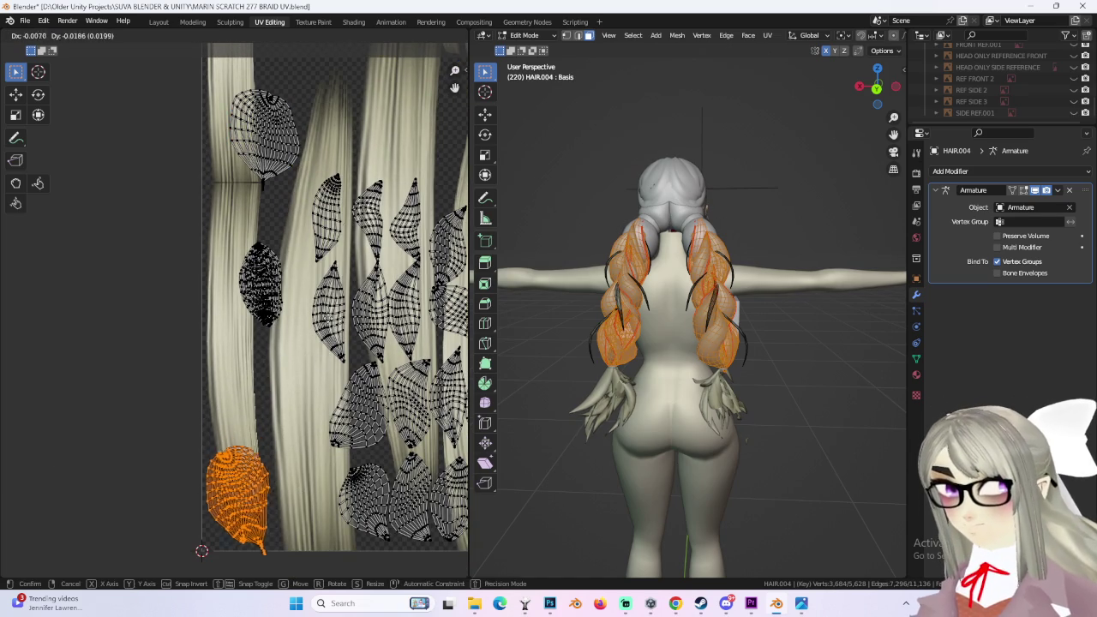
pyautogui.click(308, 137)
pyautogui.press('r')
pyautogui.moveTo(309, 137); pyautogui.dragTo(313, 205, button='middle')
pyautogui.click(316, 205)
pyautogui.press('g')
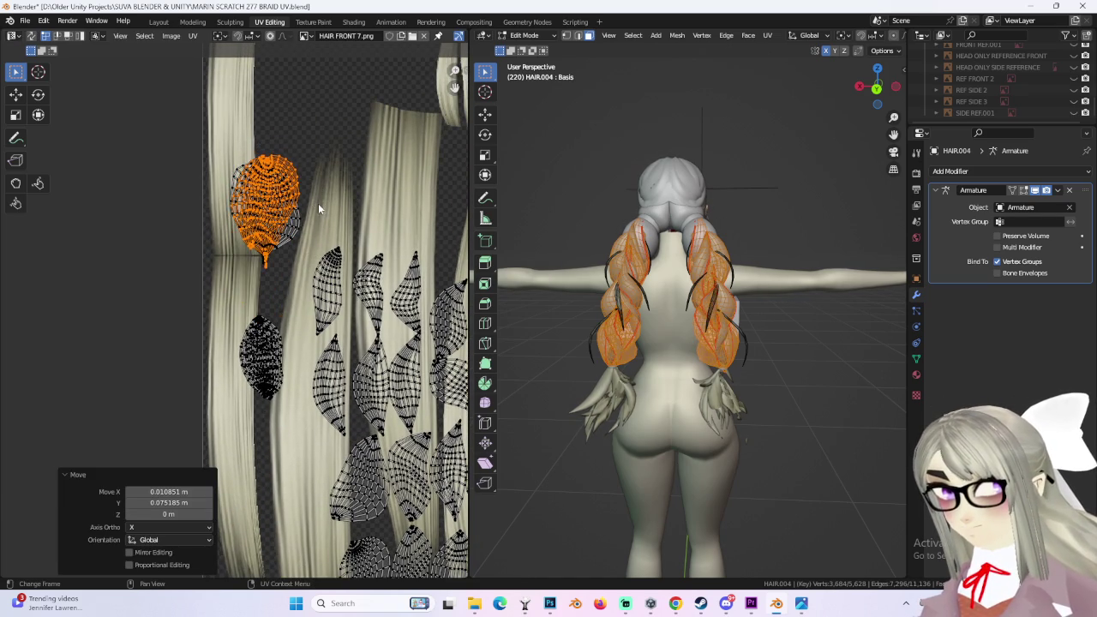
pyautogui.click(326, 214)
pyautogui.scroll(2, 326, 214)
# Step: Nudge the large braid island slightly down and tilt it about 6°
pyautogui.press('g')
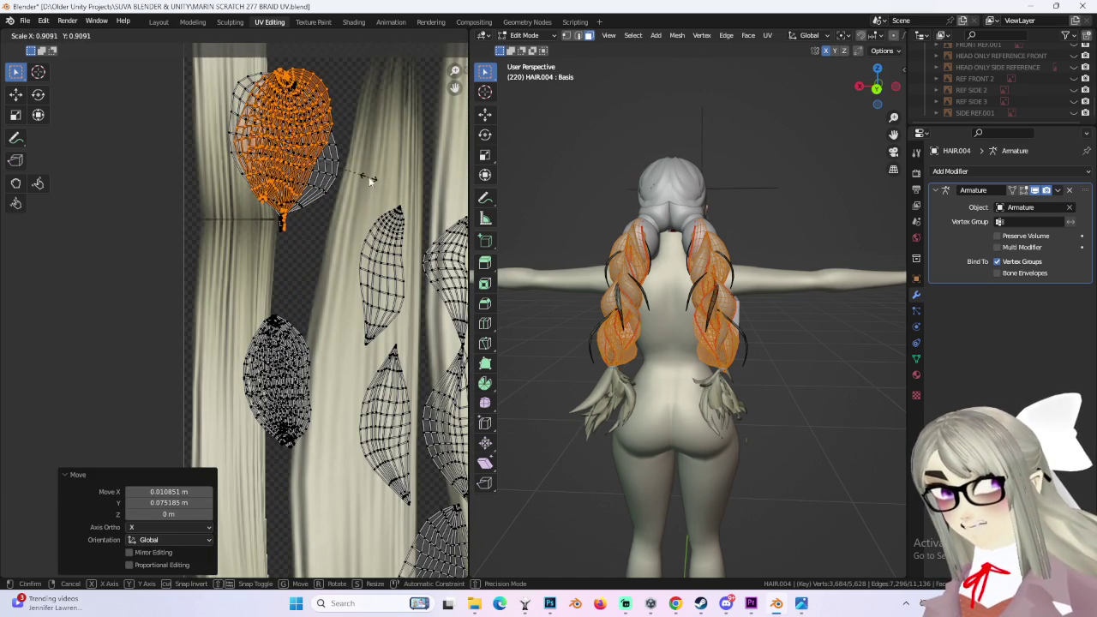
pyautogui.click(382, 185)
pyautogui.press('r')
pyautogui.click(380, 197)
pyautogui.scroll(-2, 359, 223)
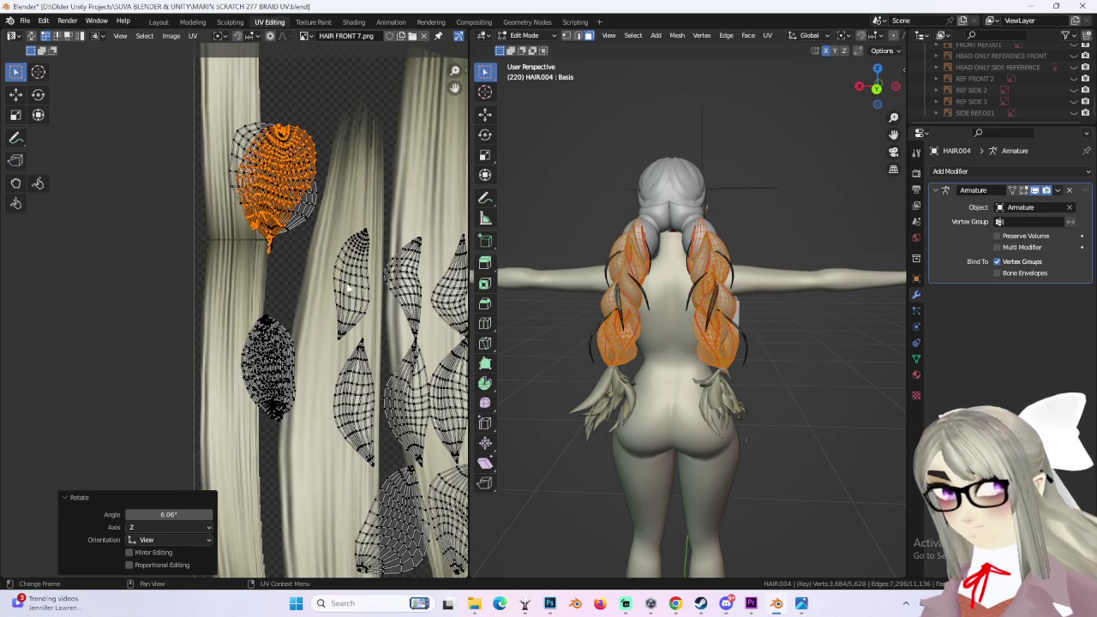
pyautogui.scroll(-2, 326, 249)
# Step: Place the leaf-shaped island right of the braid over a hair strand
pyautogui.click(318, 284)
pyautogui.scroll(1, 358, 274)
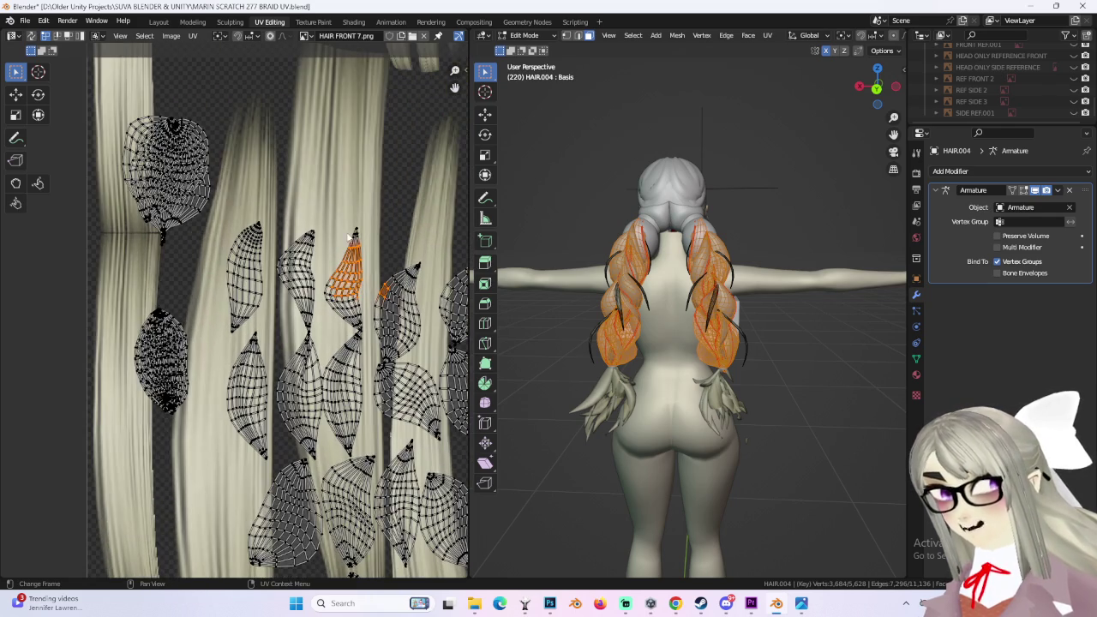
pyautogui.scroll(1, 364, 281)
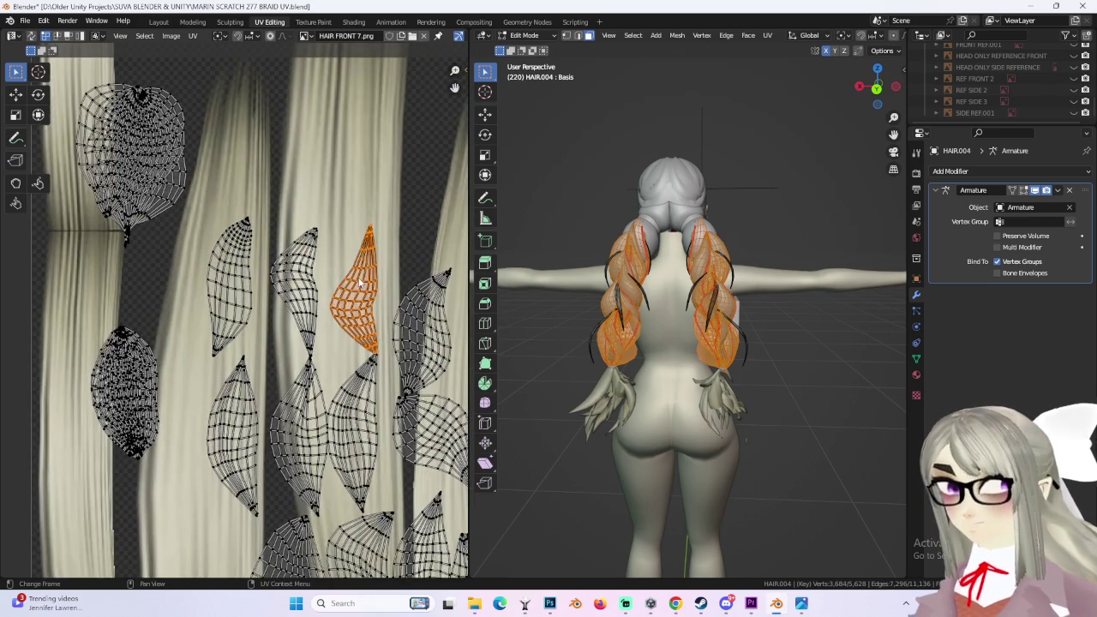
pyautogui.press('g')
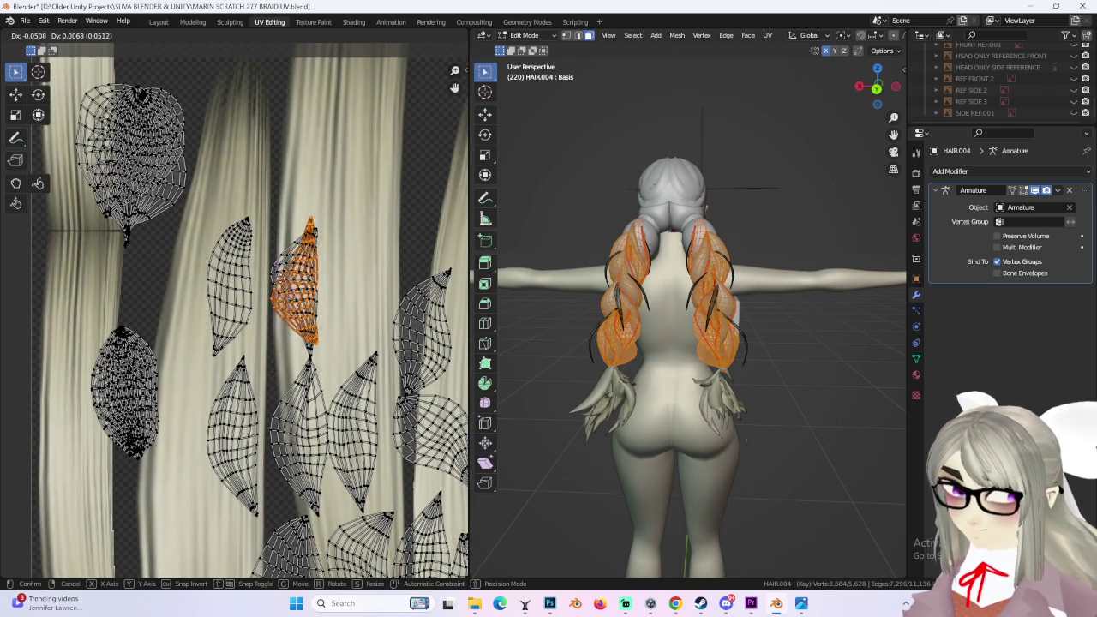
pyautogui.click(368, 202)
# Step: Pan to the islands on the left and select the next island
pyautogui.moveTo(407, 269); pyautogui.dragTo(281, 269, button='middle')
pyautogui.click(327, 273)
pyautogui.press('l')
pyautogui.scroll(3, 404, 315)
pyautogui.scroll(-3, 314, 292)
pyautogui.click(314, 292)
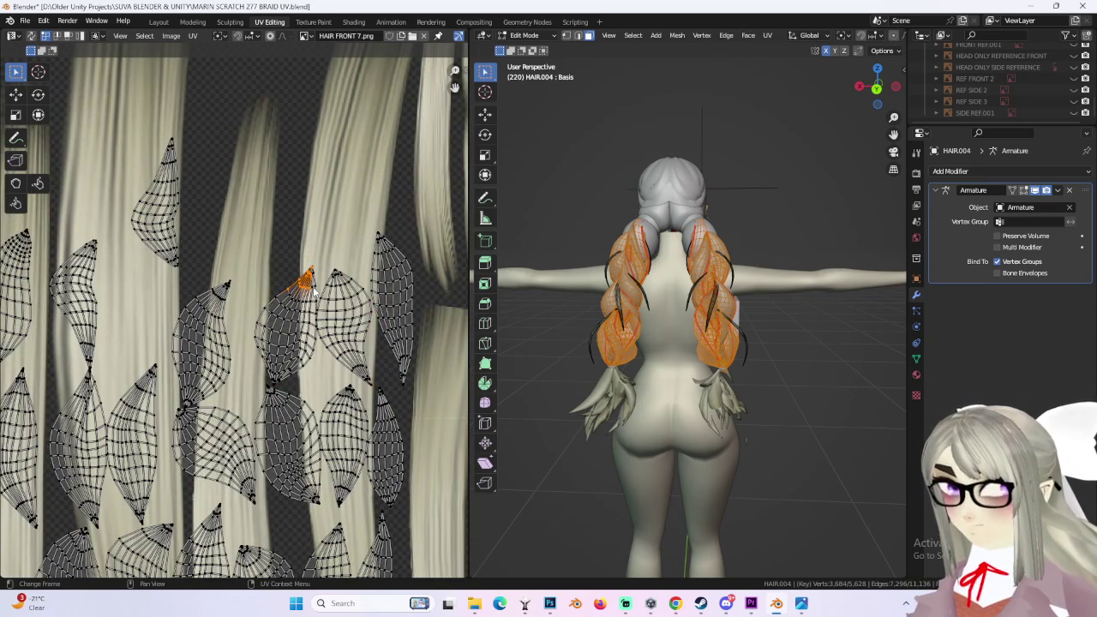
# Step: Select the whole connected island with L and move it left
pyautogui.press('l')
pyautogui.scroll(2, 317, 293)
pyautogui.press('g')
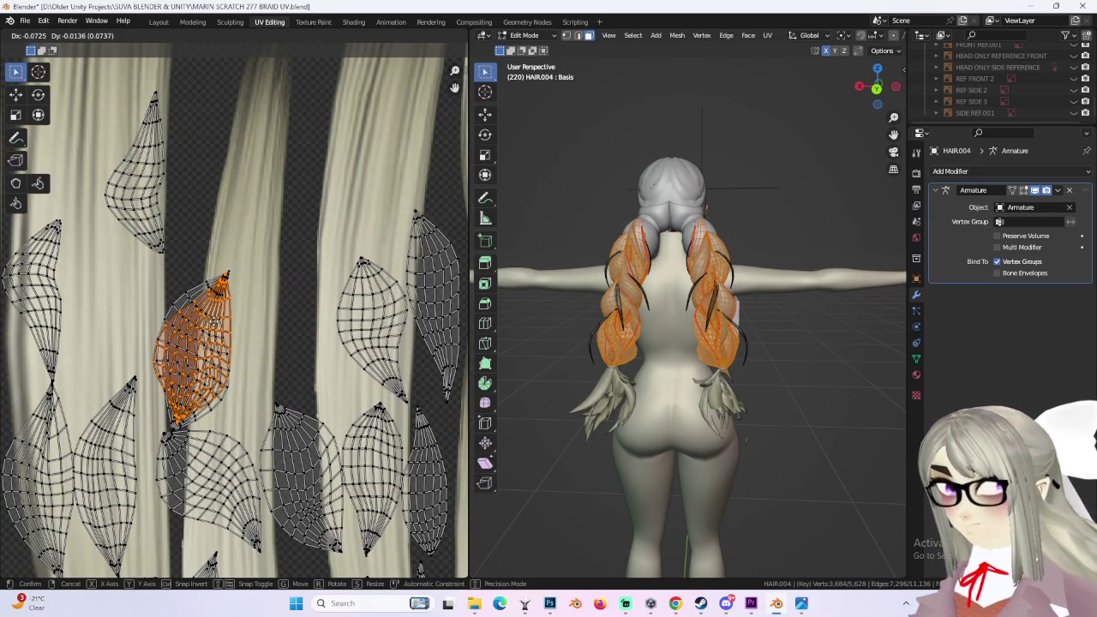
pyautogui.click(214, 324)
# Step: Move the right leaf island left, rotate it, and place it over a hair strand
pyautogui.click(386, 291)
pyautogui.press('l')
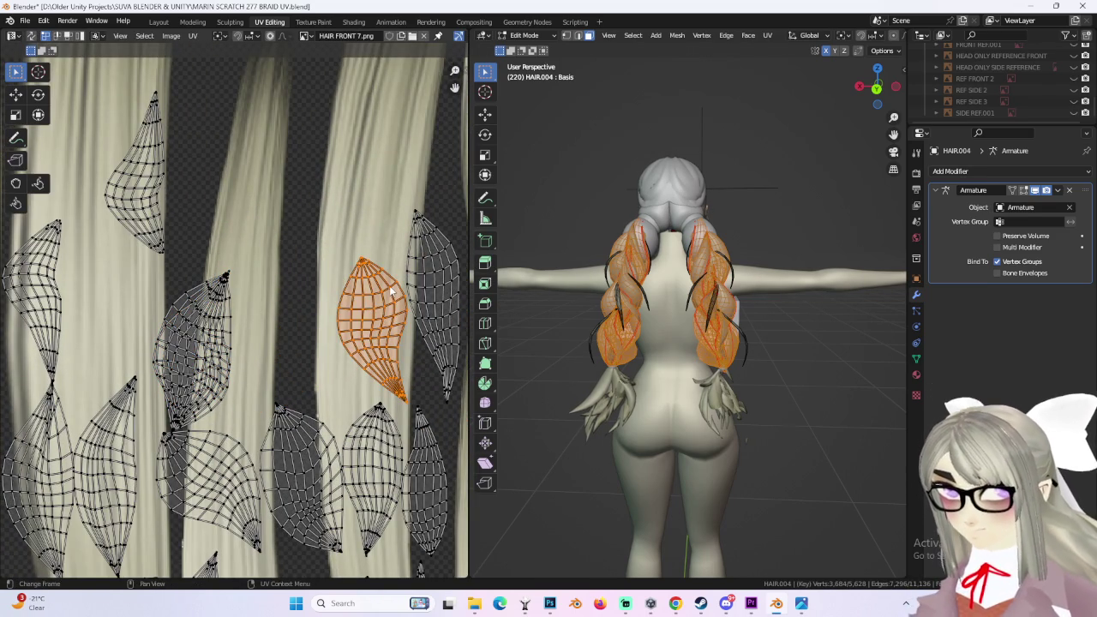
pyautogui.press('g')
pyautogui.click(235, 302)
pyautogui.press('r')
pyautogui.click(283, 326)
pyautogui.press('g')
pyautogui.click(214, 302)
# Step: Move the next island up to the left and rotate it about -14°
pyautogui.click(215, 302)
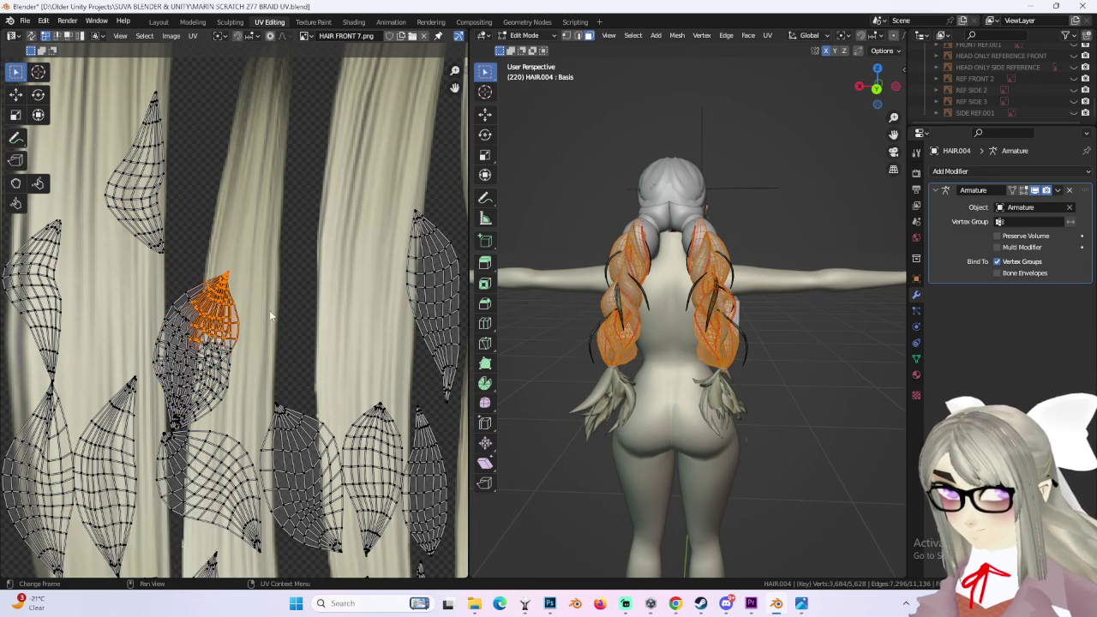
pyautogui.scroll(-2, 301, 321)
pyautogui.scroll(-2, 342, 334)
pyautogui.press('g')
pyautogui.click(255, 240)
pyautogui.press('r')
pyautogui.click(349, 328)
# Step: Select a small piece of a lower island and grow it to the full islands
pyautogui.scroll(1, 349, 328)
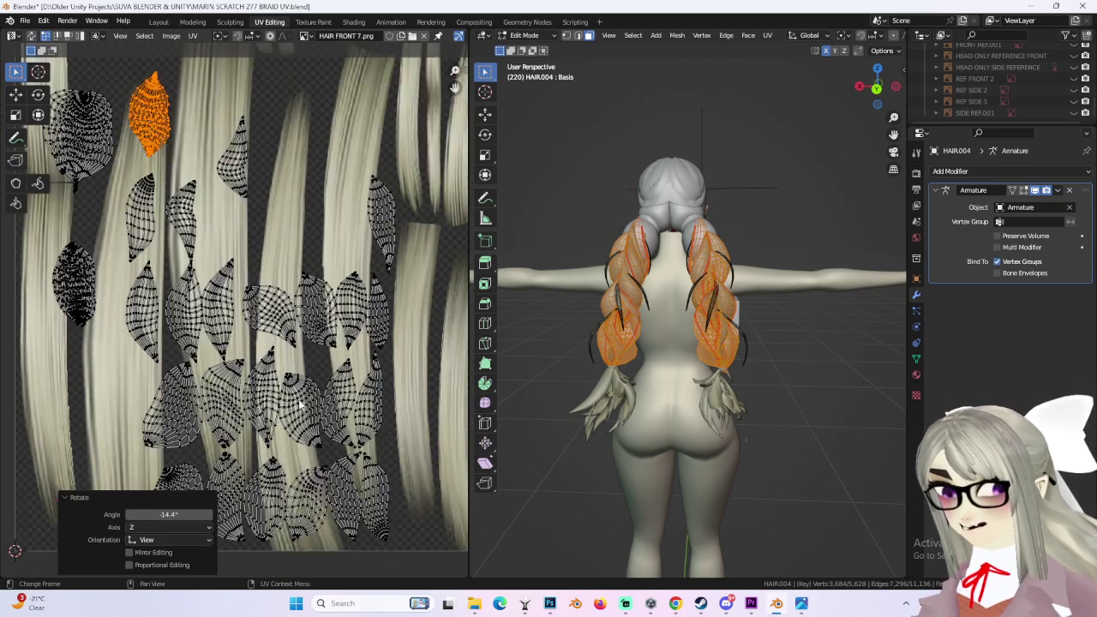
pyautogui.scroll(1, 325, 352)
pyautogui.click(292, 374)
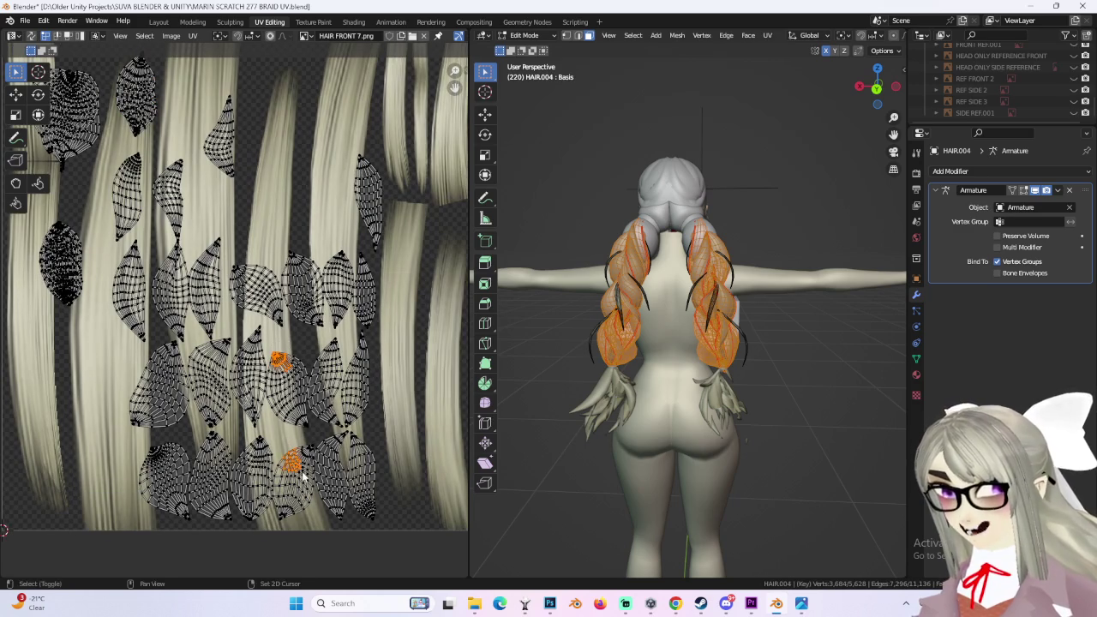
pyautogui.hotkey('ctrl', 'l')
# Step: Move the selected islands up-left, then place them higher and slightly right
pyautogui.press('g')
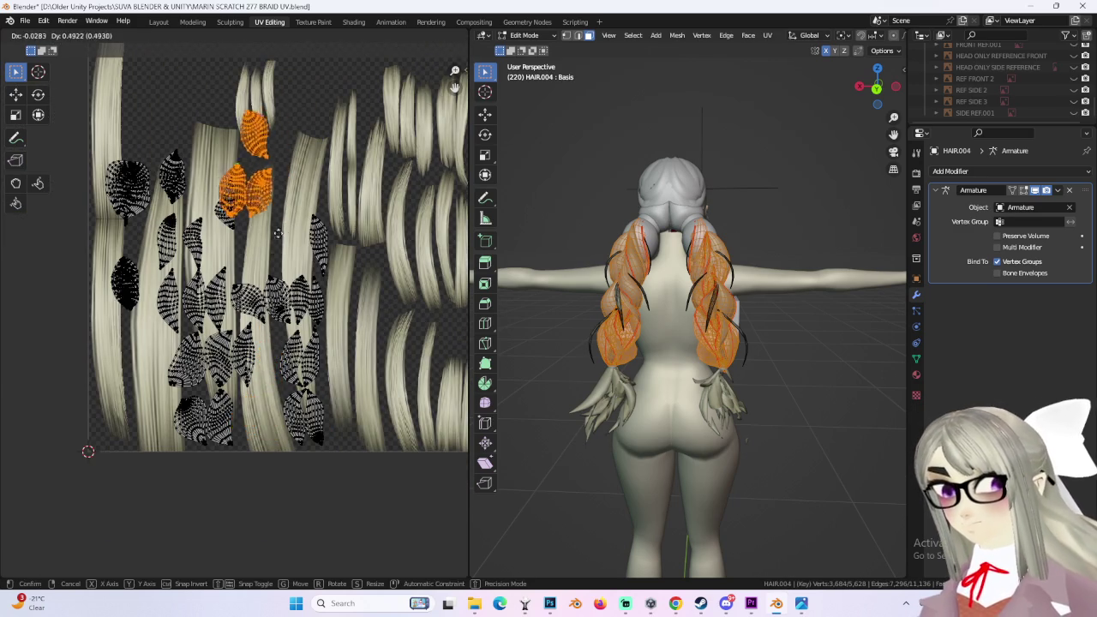
pyautogui.click(207, 257)
pyautogui.scroll(2, 214, 257)
pyautogui.press('g')
pyautogui.click(314, 263)
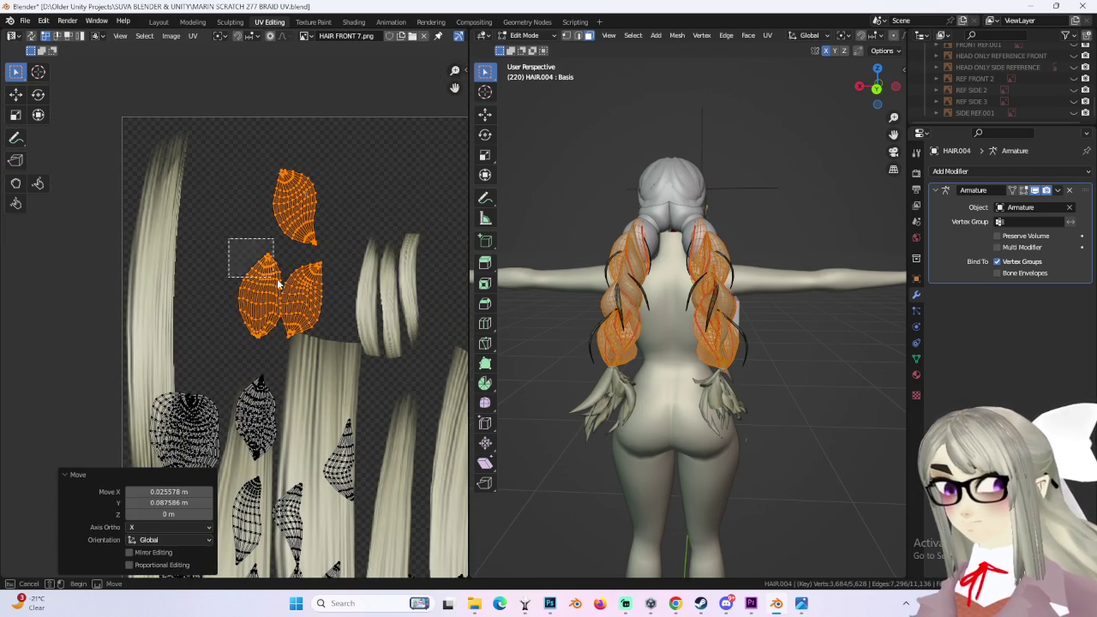
# Step: Box-select the top piece of the left island and move it down
pyautogui.moveTo(229, 239); pyautogui.dragTo(274, 281)
pyautogui.scroll(2, 307, 339)
pyautogui.press('g')
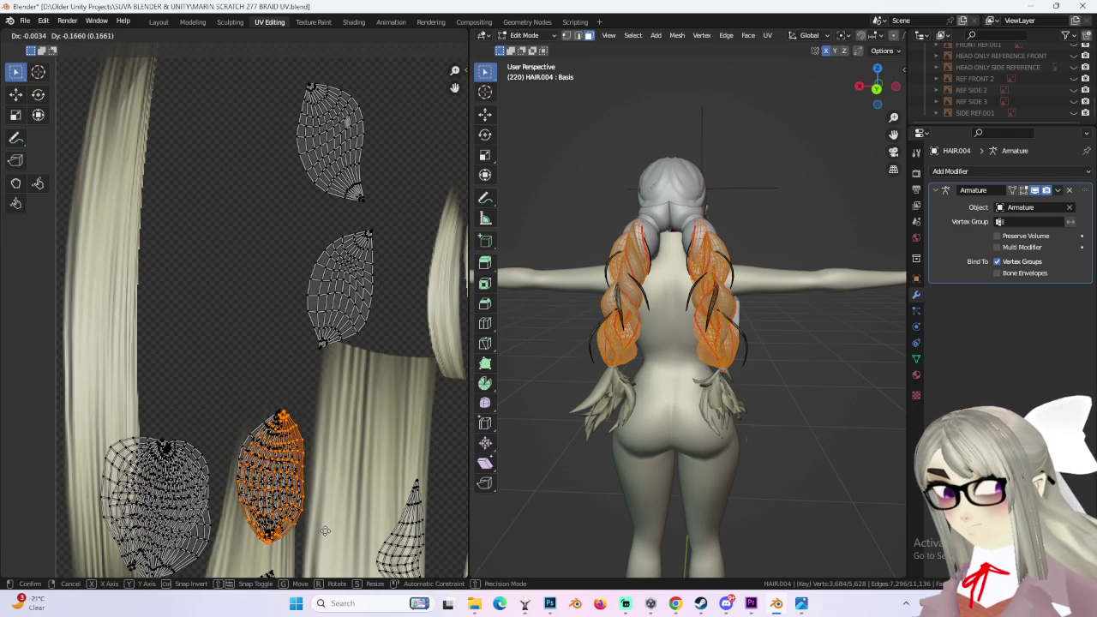
pyautogui.click(324, 531)
# Step: Move the top-middle island down and left and rotate it along a strand
pyautogui.moveTo(343, 235); pyautogui.dragTo(391, 281)
pyautogui.hotkey('ctrl', 'l')
pyautogui.press('g')
pyautogui.click(324, 480)
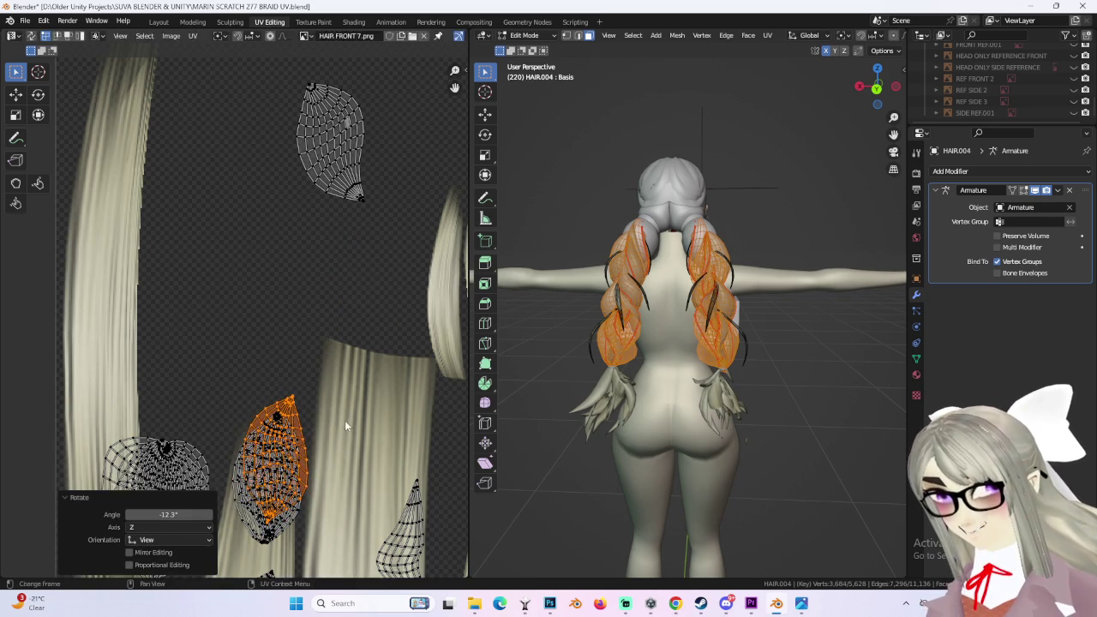
pyautogui.press('r')
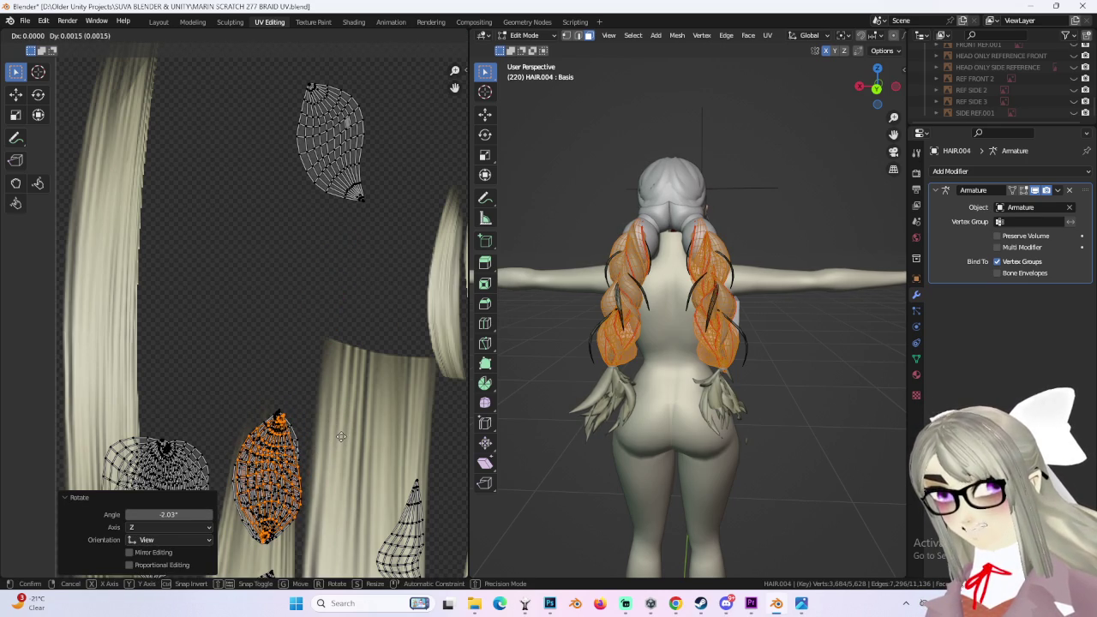
pyautogui.click(339, 433)
# Step: Move the top island down beside the lower-left islands
pyautogui.moveTo(291, 79); pyautogui.dragTo(340, 161)
pyautogui.hotkey('ctrl', 'l')
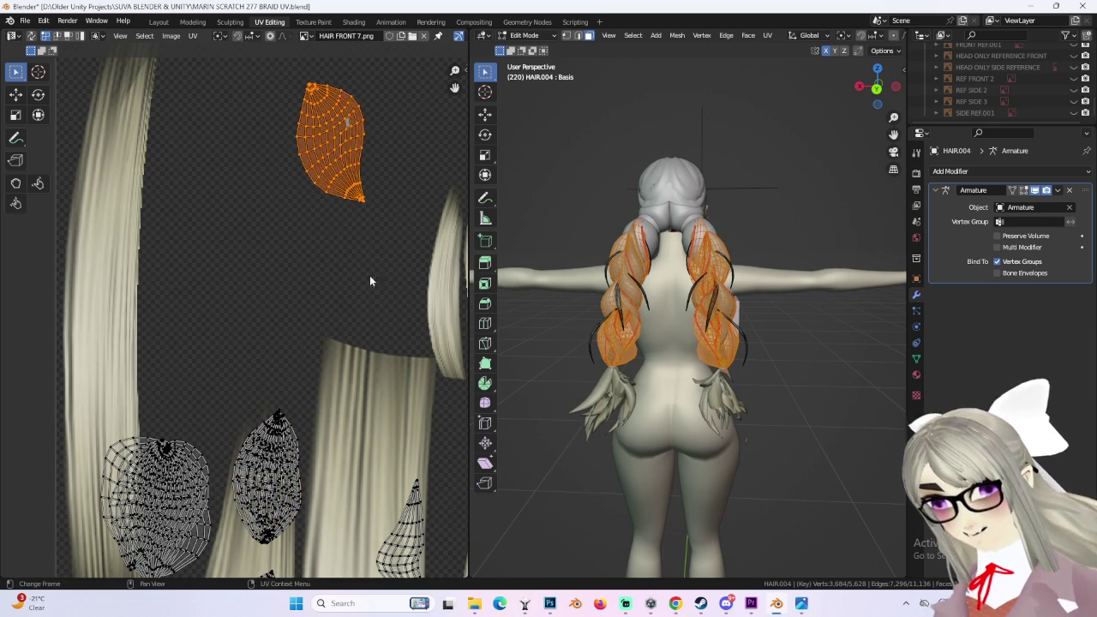
pyautogui.scroll(-1, 369, 249)
pyautogui.press('g')
pyautogui.click(385, 368)
pyautogui.press('g')
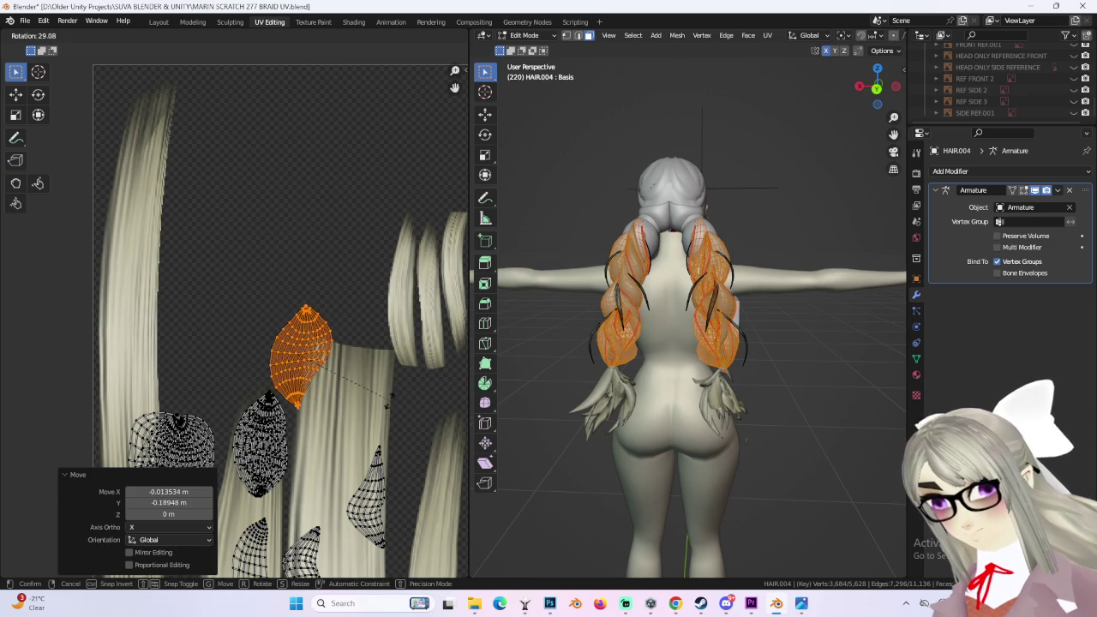
pyautogui.click(386, 418)
# Step: Select another whole island and move it down onto a hair strand
pyautogui.click(347, 405)
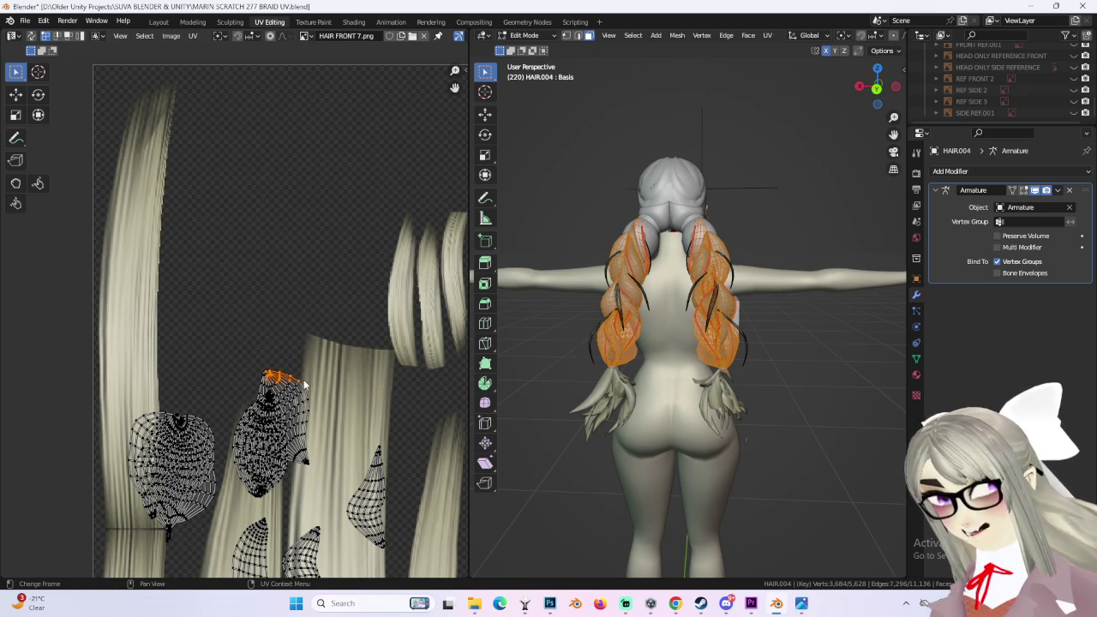
pyautogui.hotkey('ctrl', 'l')
pyautogui.scroll(1, 332, 383)
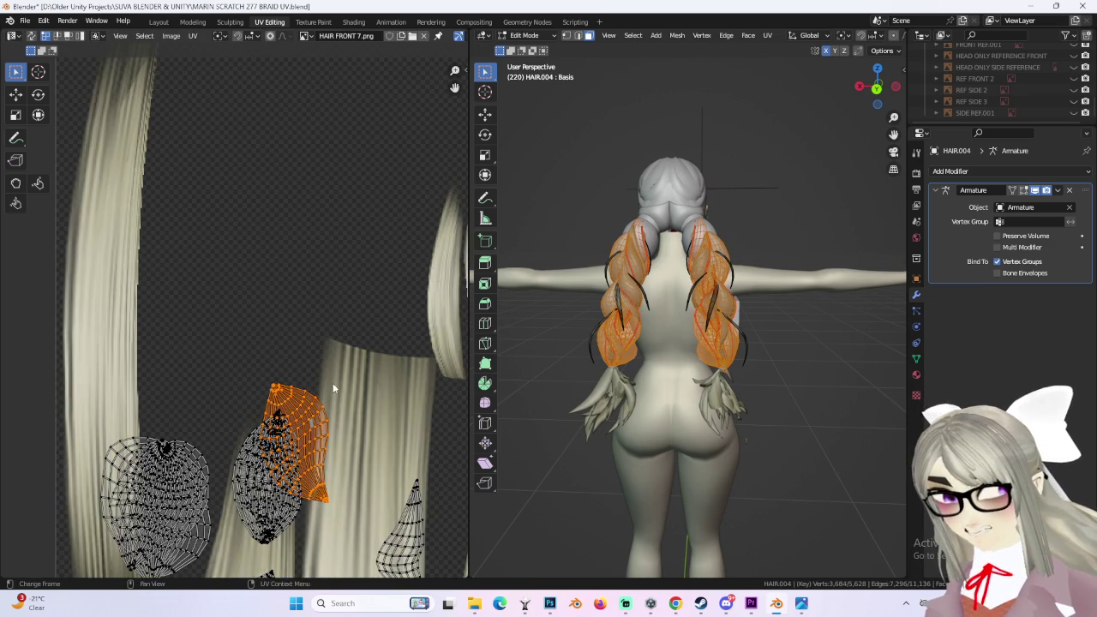
pyautogui.press('g')
pyautogui.click(334, 390)
pyautogui.press('r')
pyautogui.press('Escape')
pyautogui.press('g')
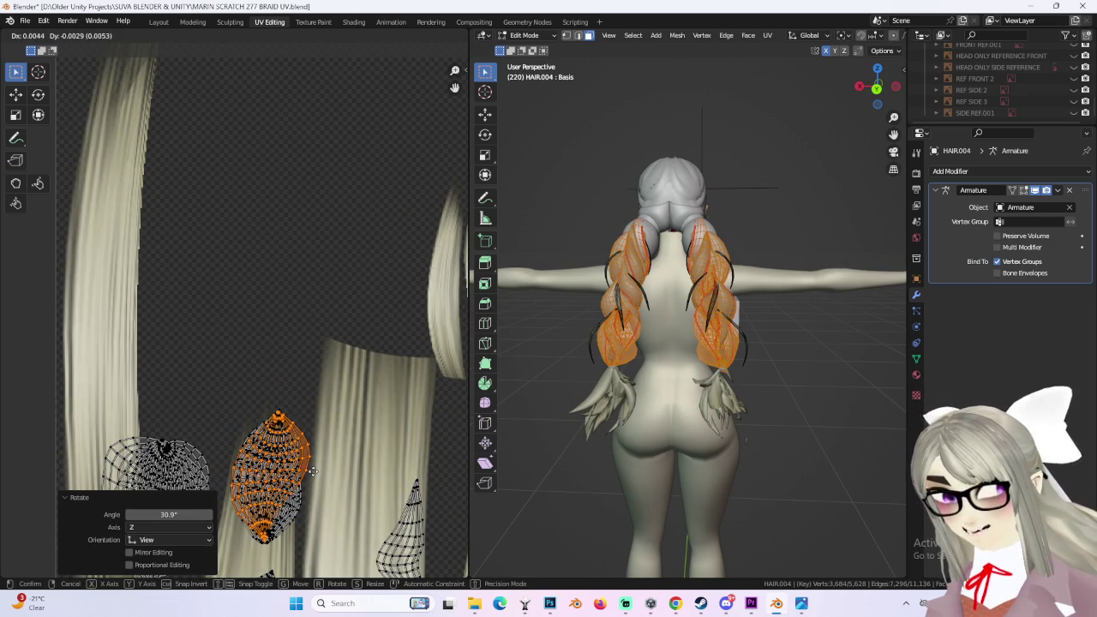
pyautogui.click(316, 463)
pyautogui.scroll(-1, 341, 455)
pyautogui.scroll(-5, 340, 454)
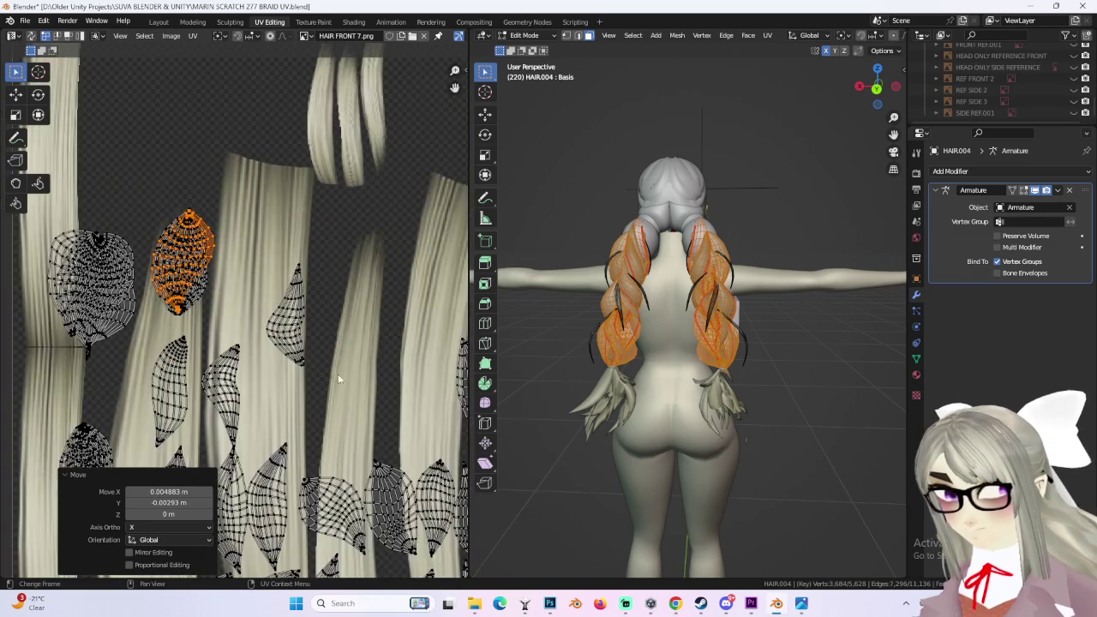
# Step: Select a whole braid island, rotate it about 27 degrees and nudge it into position
pyautogui.moveTo(267, 273); pyautogui.dragTo(338, 335)
pyautogui.moveTo(347, 341)
pyautogui.mouseDown(button='middle')
pyautogui.moveTo(307, 336)
pyautogui.moveTo(137, 129)
pyautogui.mouseUp(button='middle')
pyautogui.hotkey('ctrl', 'l')
pyautogui.press('g')
pyautogui.click(265, 247)
pyautogui.press('r')
pyautogui.click(254, 279)
pyautogui.press('g')
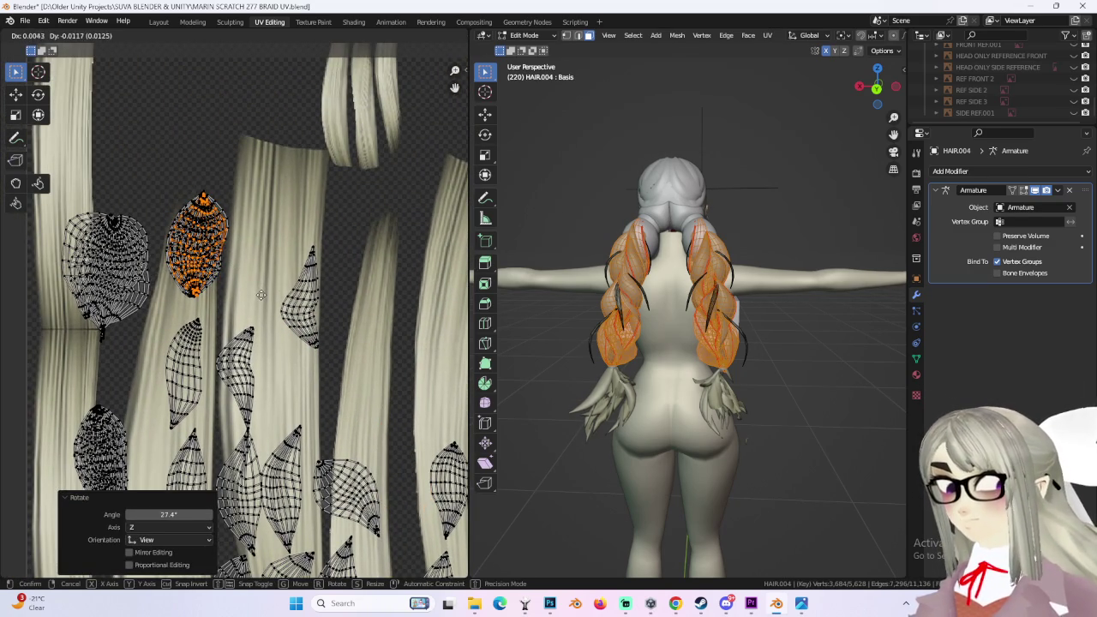
pyautogui.click(260, 295)
# Step: Rotate the next island about 54 degrees, move it left, then correct it by -7 degrees along the strand
pyautogui.moveTo(281, 192); pyautogui.dragTo(340, 414, button='middle')
pyautogui.click(290, 310)
pyautogui.press('r')
pyautogui.click(326, 360)
pyautogui.moveTo(267, 226); pyautogui.dragTo(311, 323, button='middle')
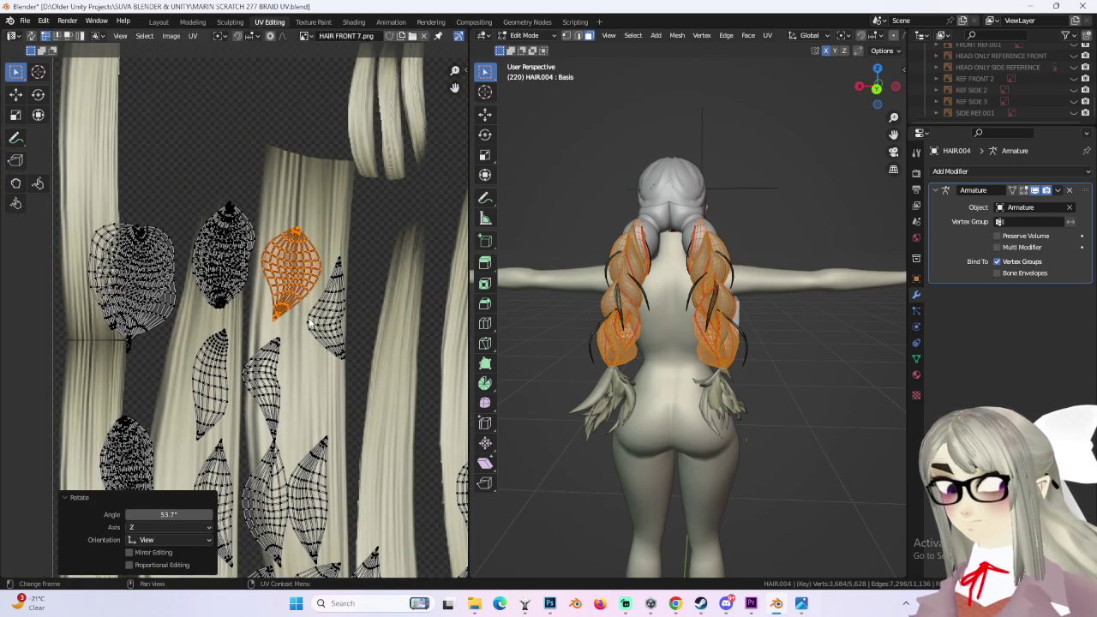
pyautogui.press('g')
pyautogui.click(255, 298)
pyautogui.press('r')
pyautogui.click(254, 294)
pyautogui.press('g')
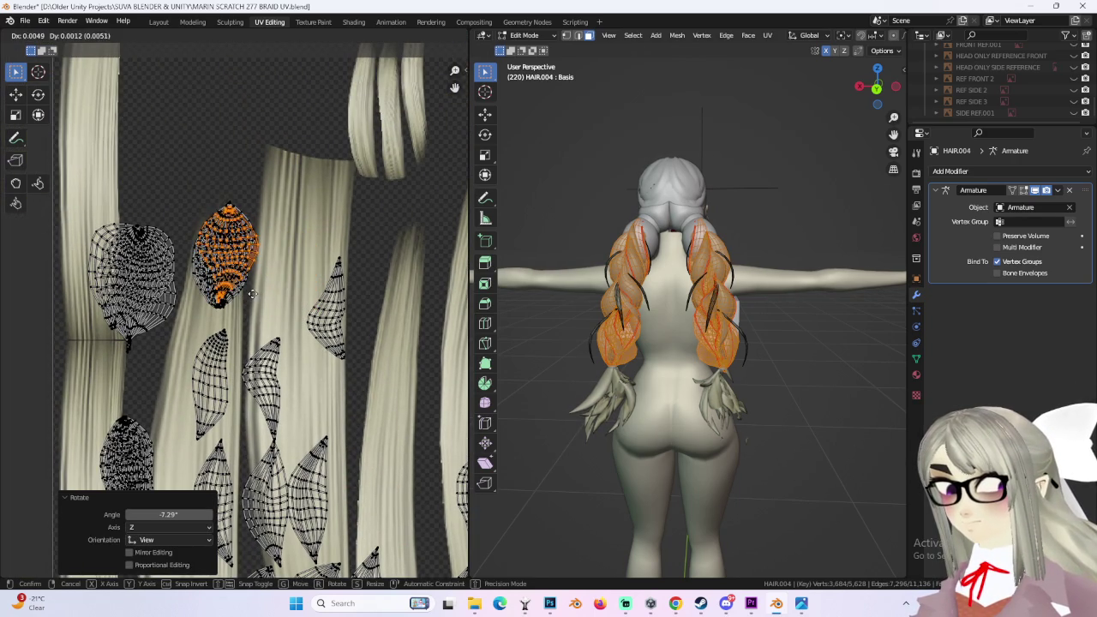
pyautogui.click(253, 294)
pyautogui.scroll(-3, 283, 343)
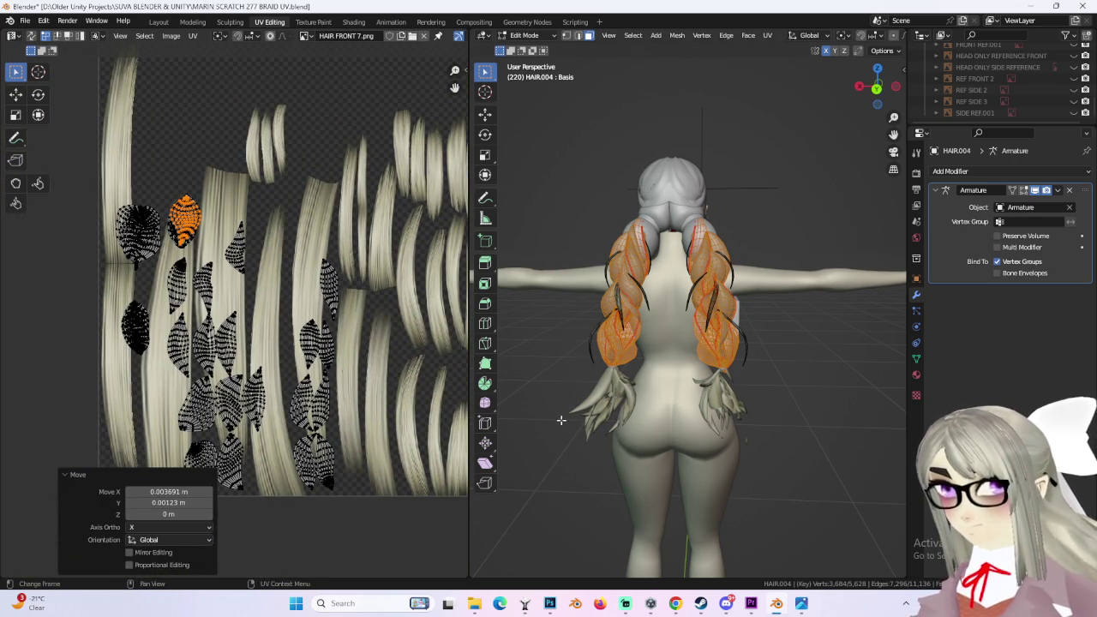
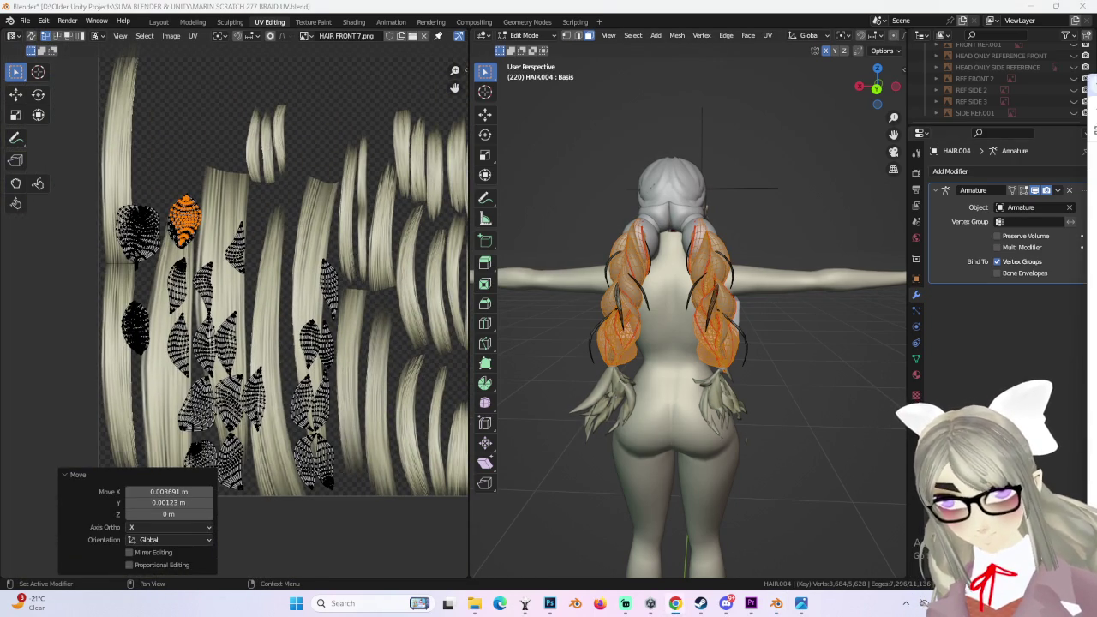
# Step: Move and rotate the left braid island onto the top hair strand, then nudge it into place
pyautogui.scroll(2, 364, 371)
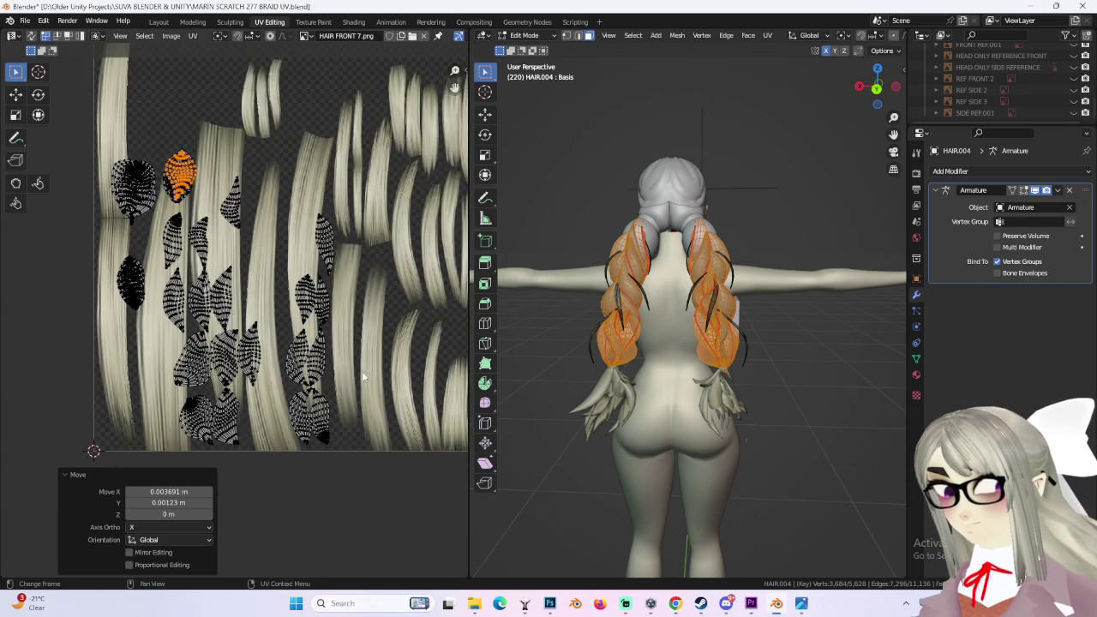
pyautogui.scroll(1, 180, 334)
pyautogui.click(178, 328)
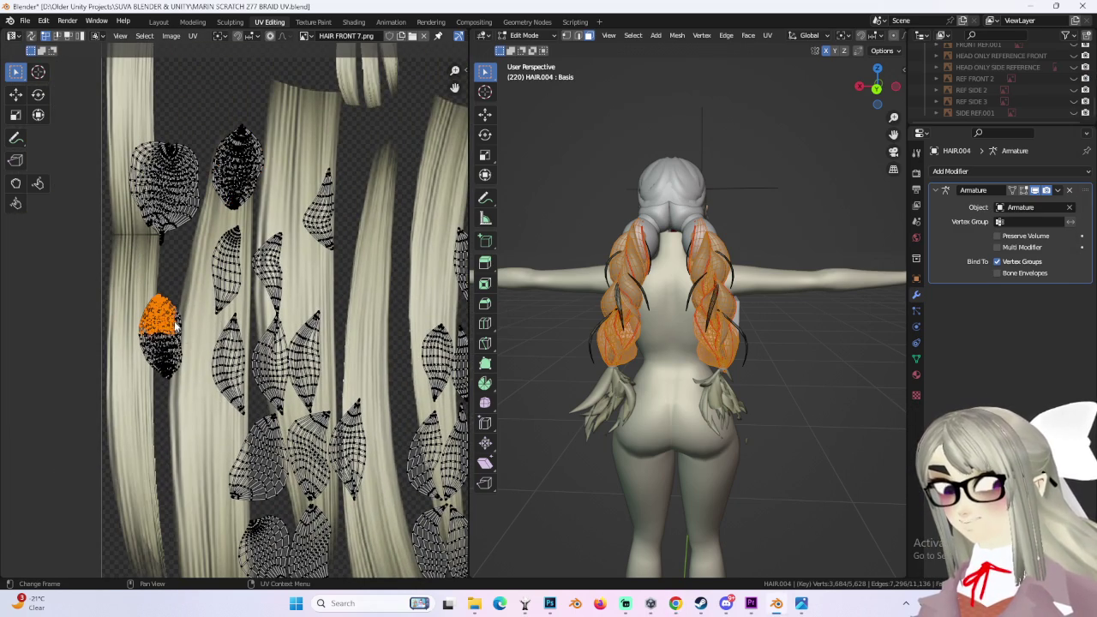
pyautogui.press('g')
pyautogui.click(258, 162)
pyautogui.press('r')
pyautogui.click(270, 161)
pyautogui.press('g')
pyautogui.click(268, 161)
pyautogui.press('g')
pyautogui.click(284, 169)
# Step: Lift the lower-left braid island, rotate it, and place it on the top-left strand
pyautogui.scroll(-2, 283, 170)
pyautogui.scroll(2, 360, 411)
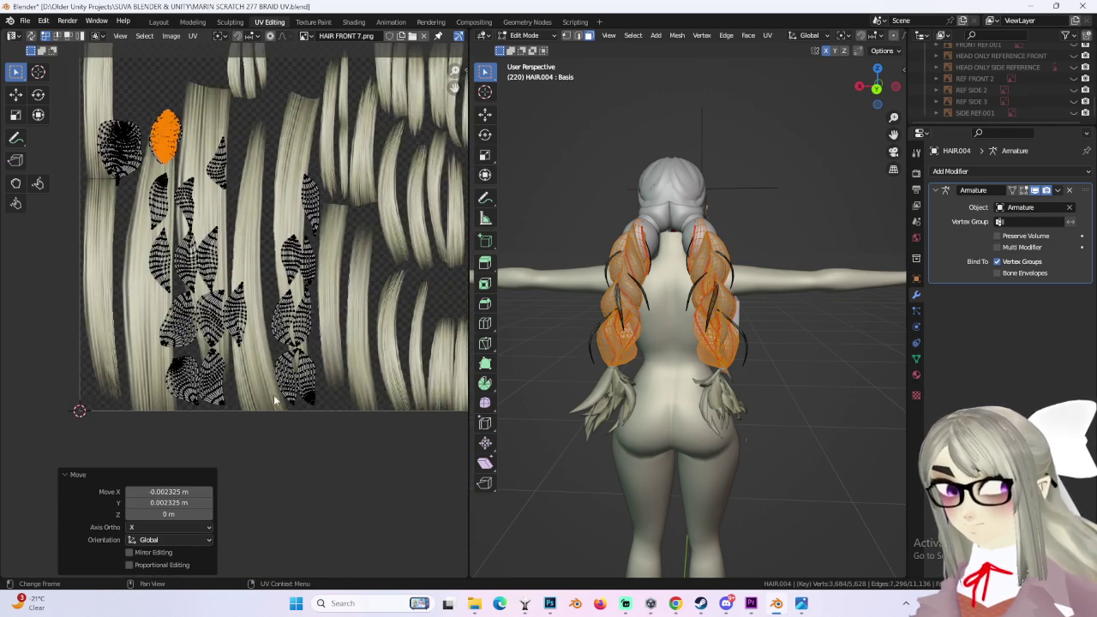
pyautogui.scroll(2, 315, 403)
pyautogui.moveTo(214, 411); pyautogui.dragTo(265, 416, button='middle')
pyautogui.click(273, 403)
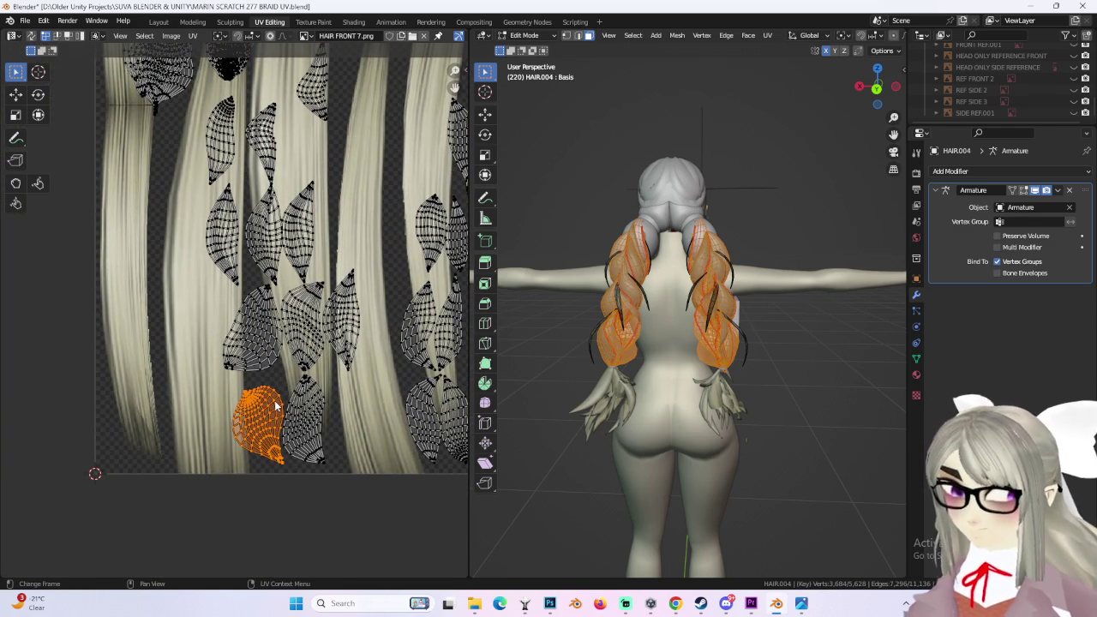
pyautogui.press('g')
pyautogui.click(241, 301)
pyautogui.scroll(1, 258, 360)
pyautogui.scroll(1, 257, 360)
pyautogui.press('r')
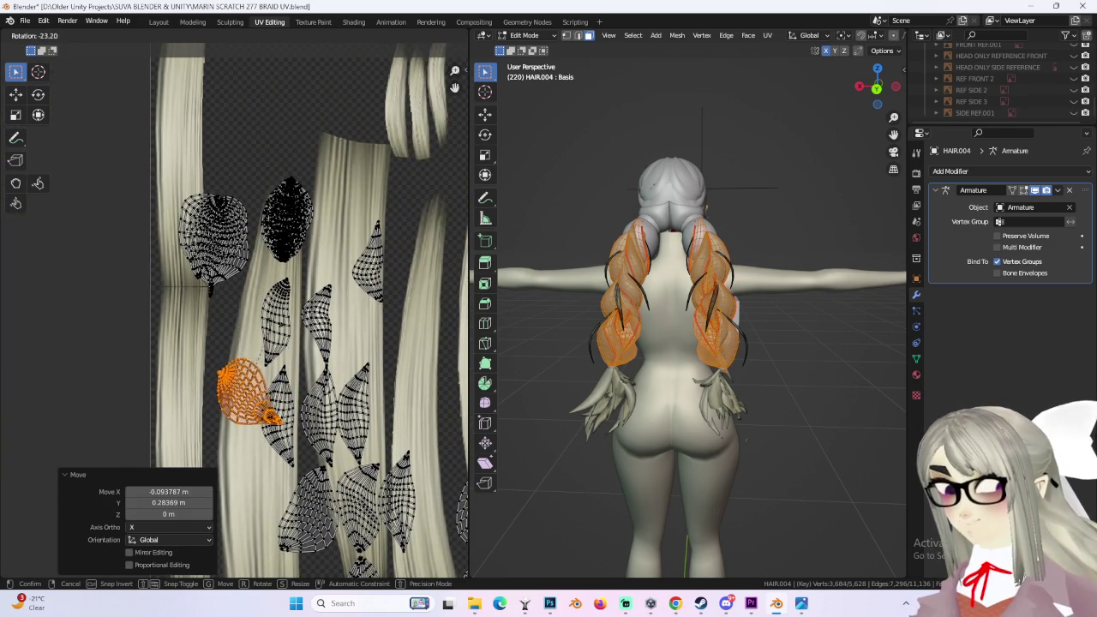
pyautogui.press('g')
pyautogui.click(252, 230)
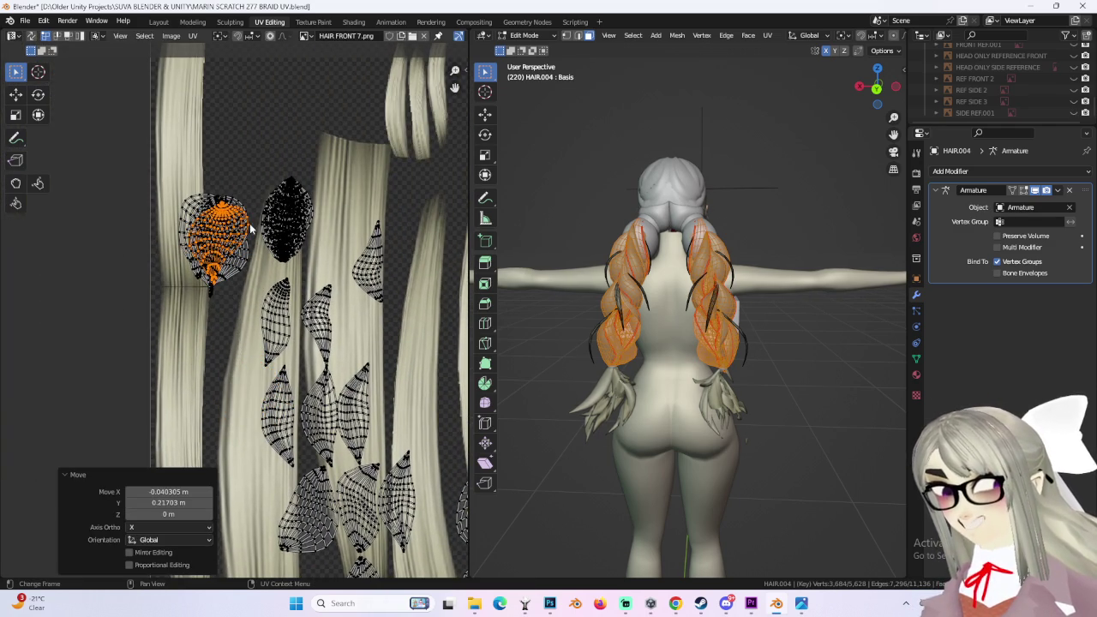
# Step: Move the next island toward the top-left and rotate it to follow the strand
pyautogui.moveTo(319, 291)
pyautogui.mouseDown(button='middle')
pyautogui.moveTo(314, 266)
pyautogui.moveTo(299, 294)
pyautogui.mouseUp(button='middle')
pyautogui.click(285, 535)
pyautogui.press('g')
pyautogui.press('r')
pyautogui.click(214, 258)
pyautogui.press('g')
pyautogui.click(326, 295)
# Step: Straighten that island's angle back near upright and nudge it into position
pyautogui.press('r')
pyautogui.press('g')
pyautogui.click(88, 240)
pyautogui.press('r')
pyautogui.press('Escape')
pyautogui.press('g')
pyautogui.click(257, 283)
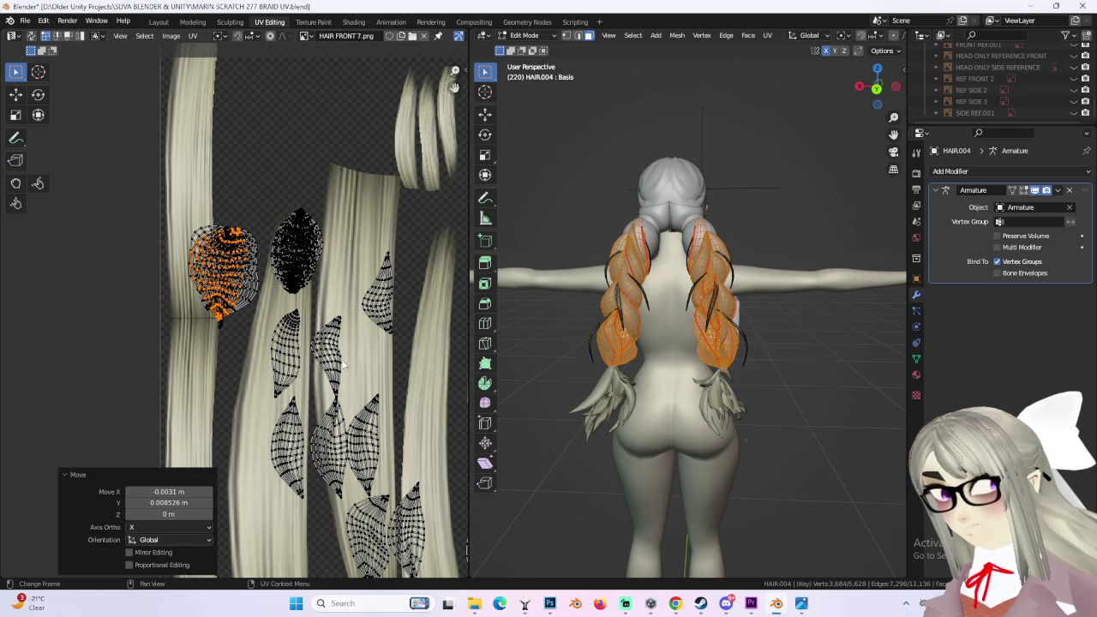
# Step: Move and rotate a small bottom island upward, undoing the last move to reposition it
pyautogui.scroll(-2, 294, 370)
pyautogui.click(324, 435)
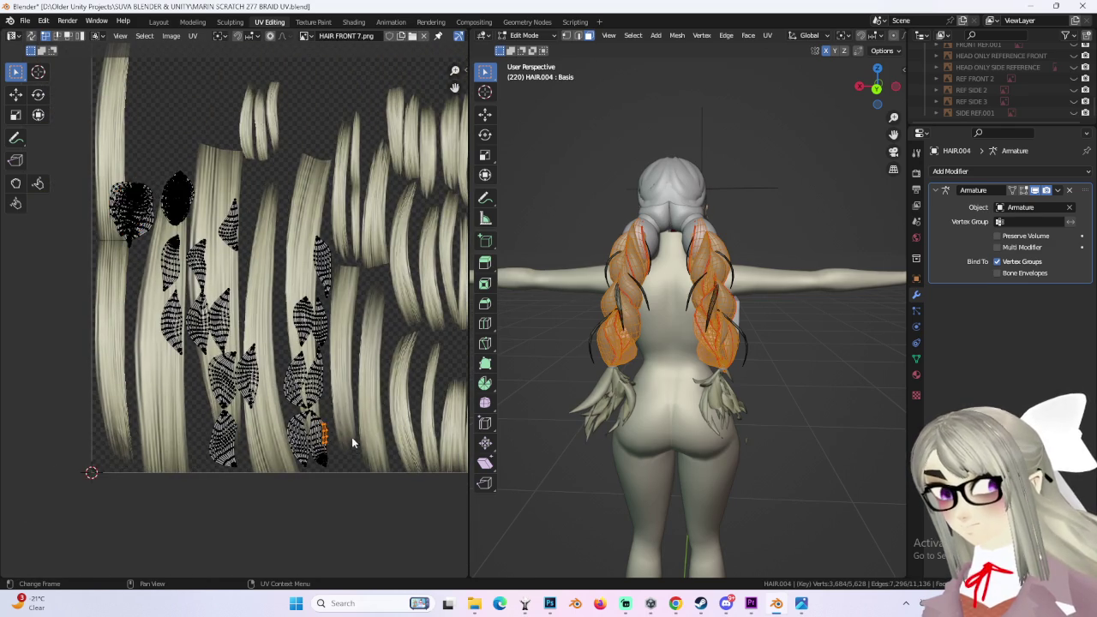
pyautogui.scroll(3, 355, 440)
pyautogui.press('g')
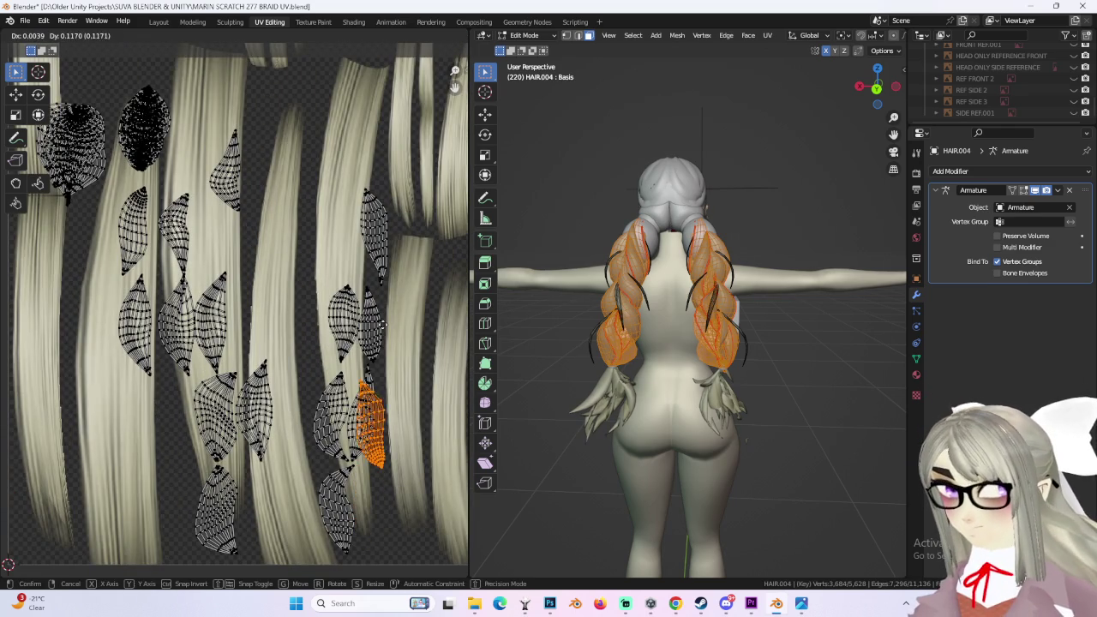
pyautogui.click(387, 403)
pyautogui.press('r')
pyautogui.click(399, 399)
pyautogui.press('g')
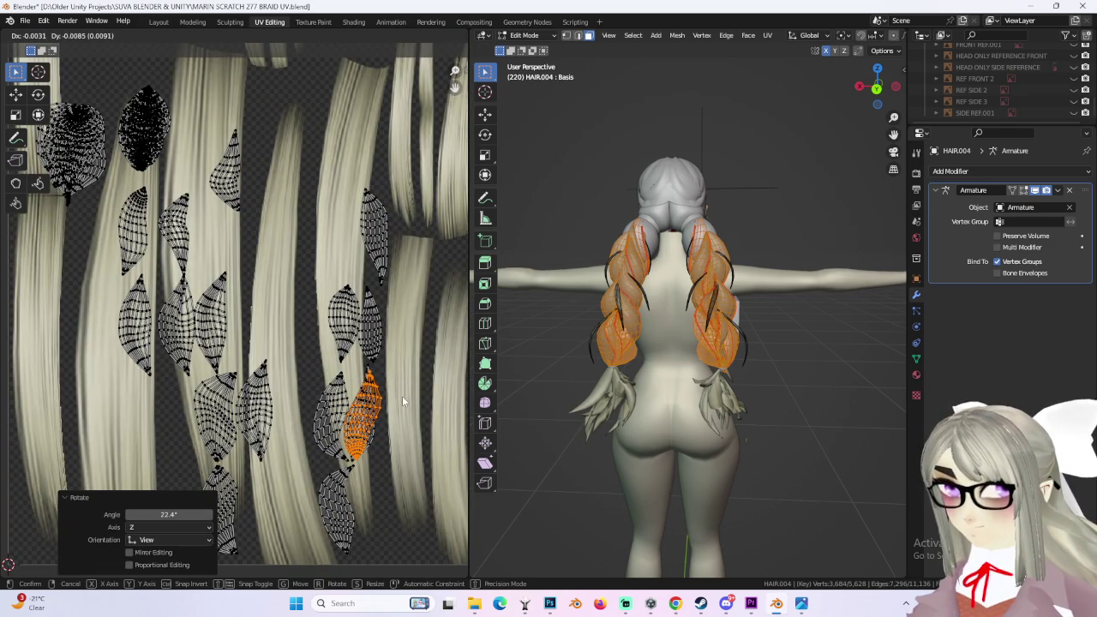
pyautogui.press('Escape')
pyautogui.hotkey('ctrl', 'z')
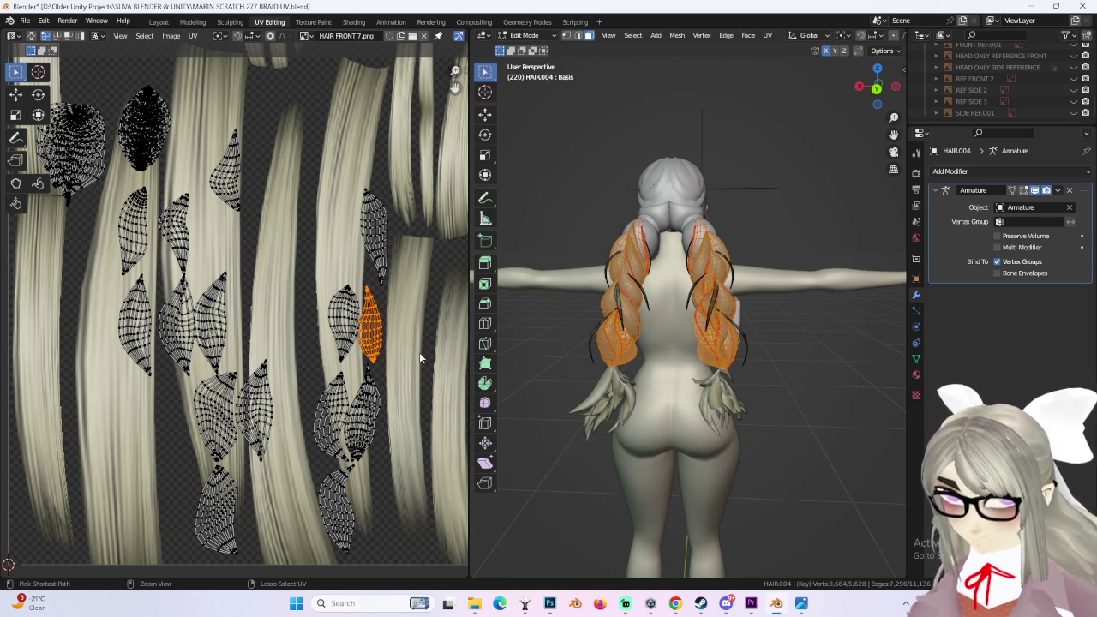
# Step: Reposition and re-angle the small island down and left, cancelling an attempted resize
pyautogui.scroll(1, 419, 353)
pyautogui.press('g')
pyautogui.click(424, 424)
pyautogui.press('r')
pyautogui.click(444, 423)
pyautogui.press('g')
pyautogui.click(437, 435)
pyautogui.press('s')
pyautogui.press('Escape')
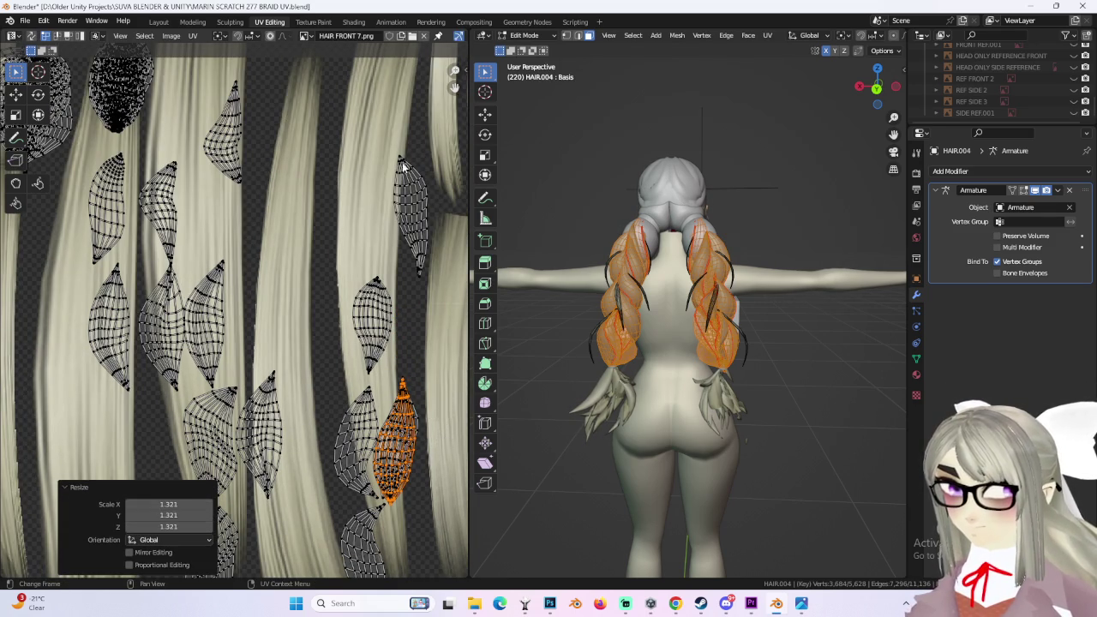
# Step: Select the whole upper island with L, move it down, and try rotations before undoing
pyautogui.hotkey('ctrl', 'z')
pyautogui.press('l')
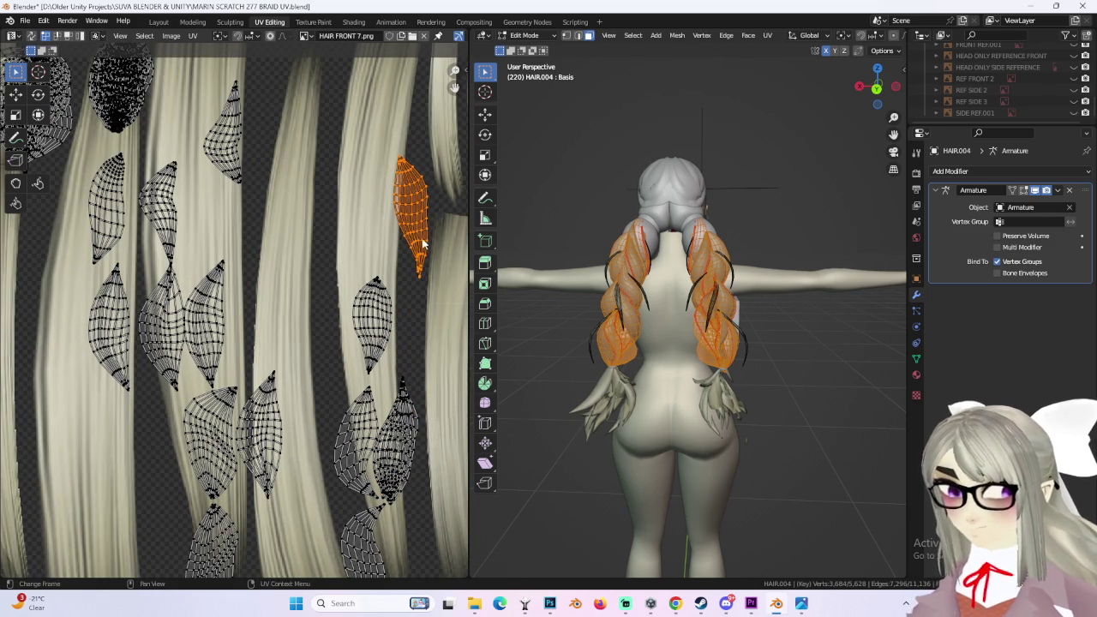
pyautogui.press('g')
pyautogui.click(433, 454)
pyautogui.press('r')
pyautogui.press('Escape')
pyautogui.press('r')
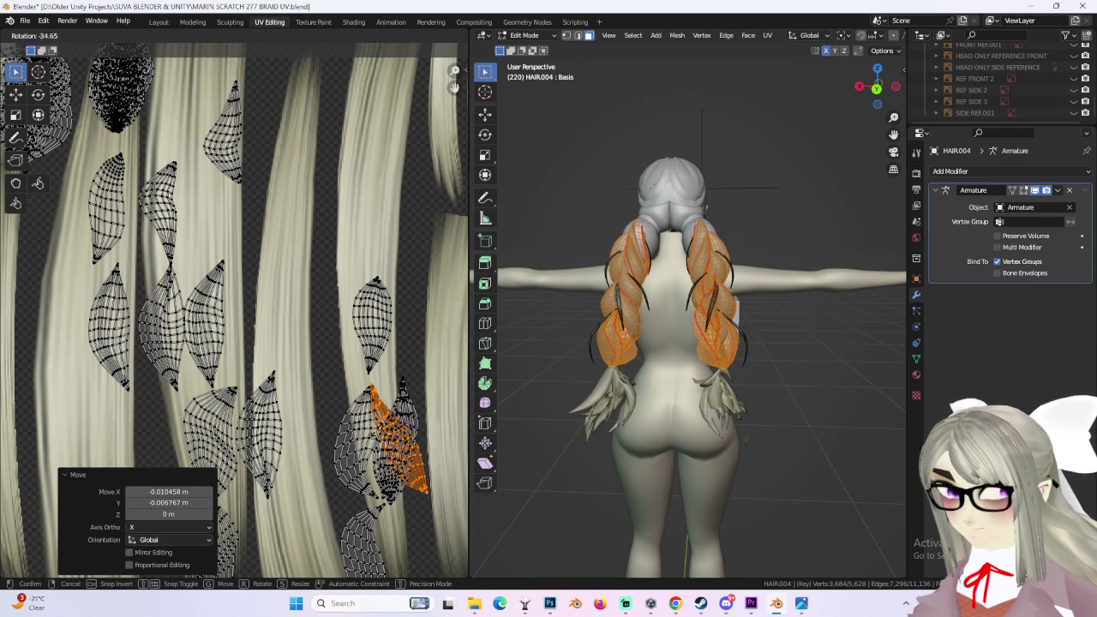
pyautogui.click(432, 450)
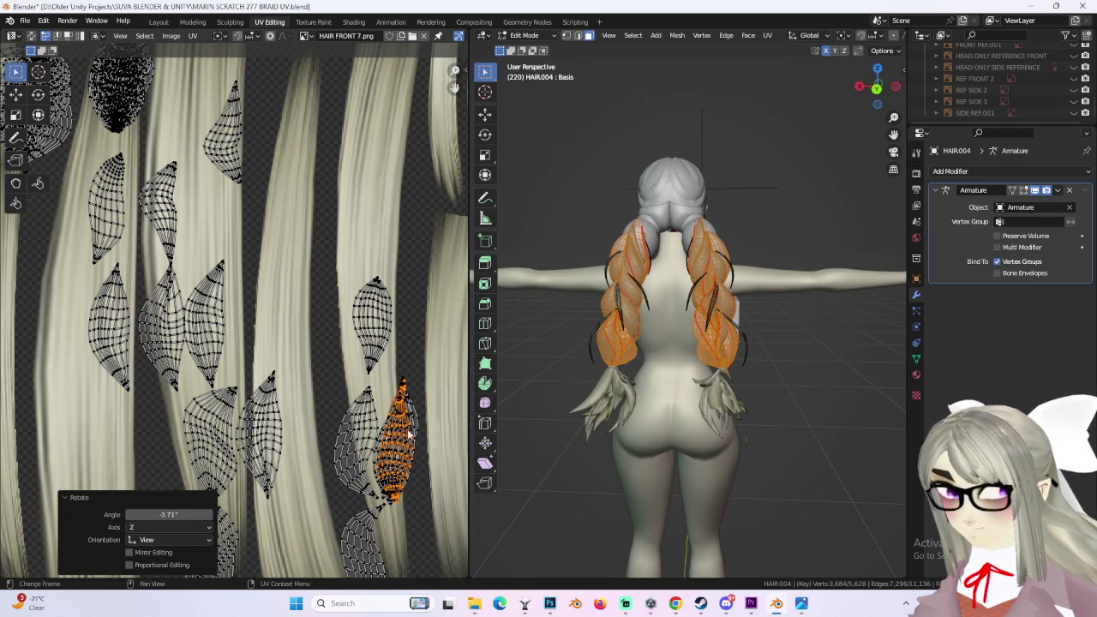
pyautogui.hotkey('ctrl', 'z')
# Step: Move the upper island up-left, then settle it down-right over the strand
pyautogui.scroll(-4, 382, 377)
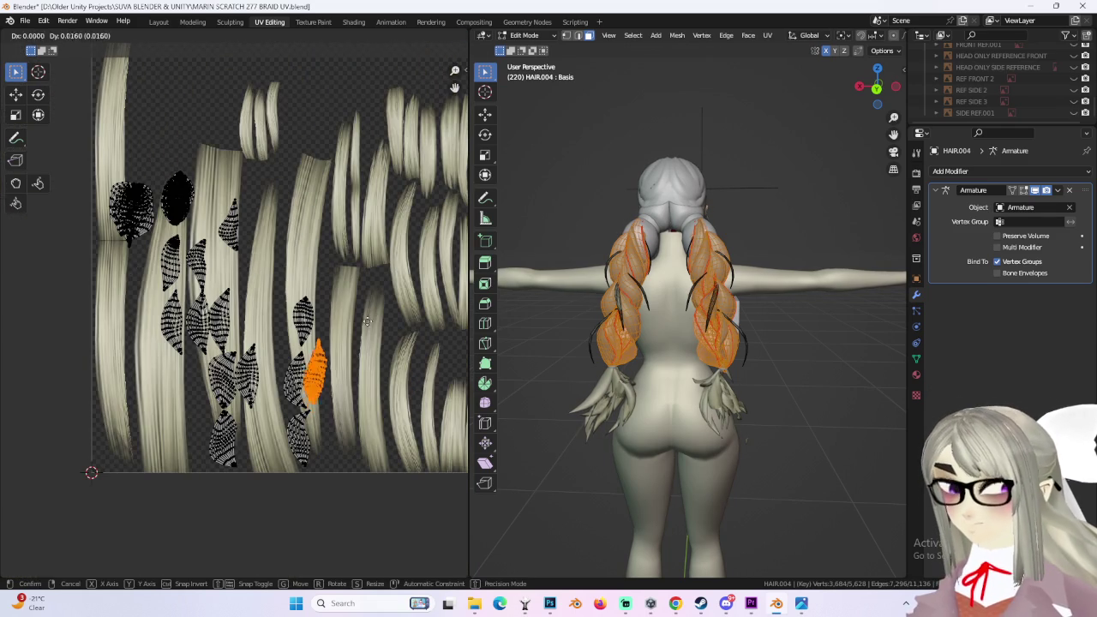
pyautogui.press('g')
pyautogui.click(277, 214)
pyautogui.scroll(2, 277, 213)
pyautogui.click(351, 352)
pyautogui.scroll(-5, 373, 350)
pyautogui.scroll(1, 395, 375)
# Step: Place the lower-right island on the middle strand and start lifting another lower island
pyautogui.click(382, 501)
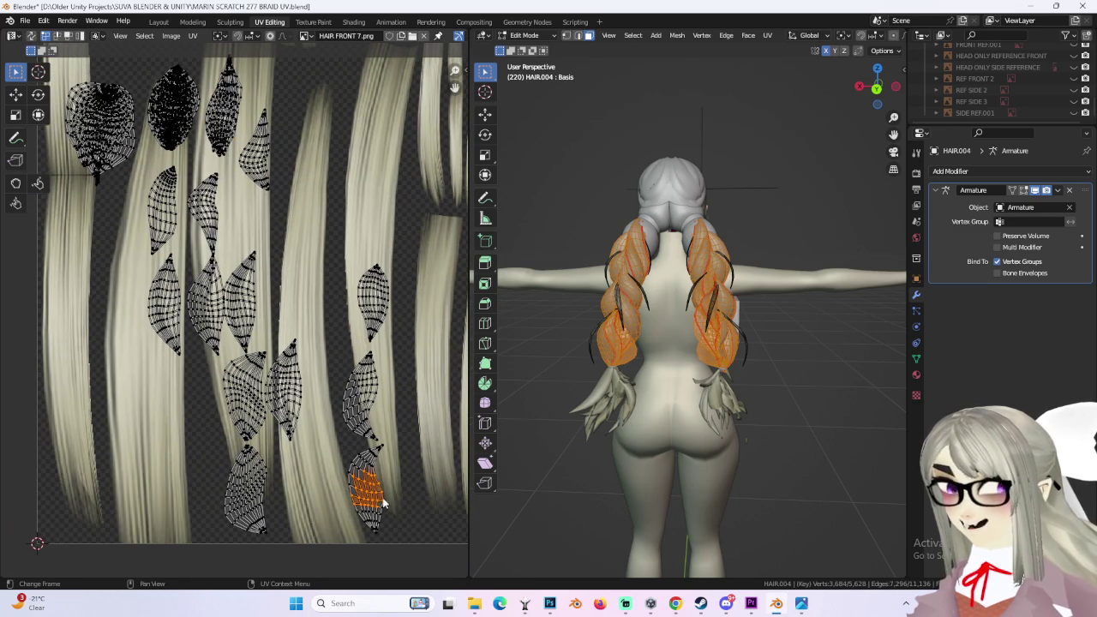
pyautogui.press('g')
pyautogui.click(396, 362)
pyautogui.click(391, 297)
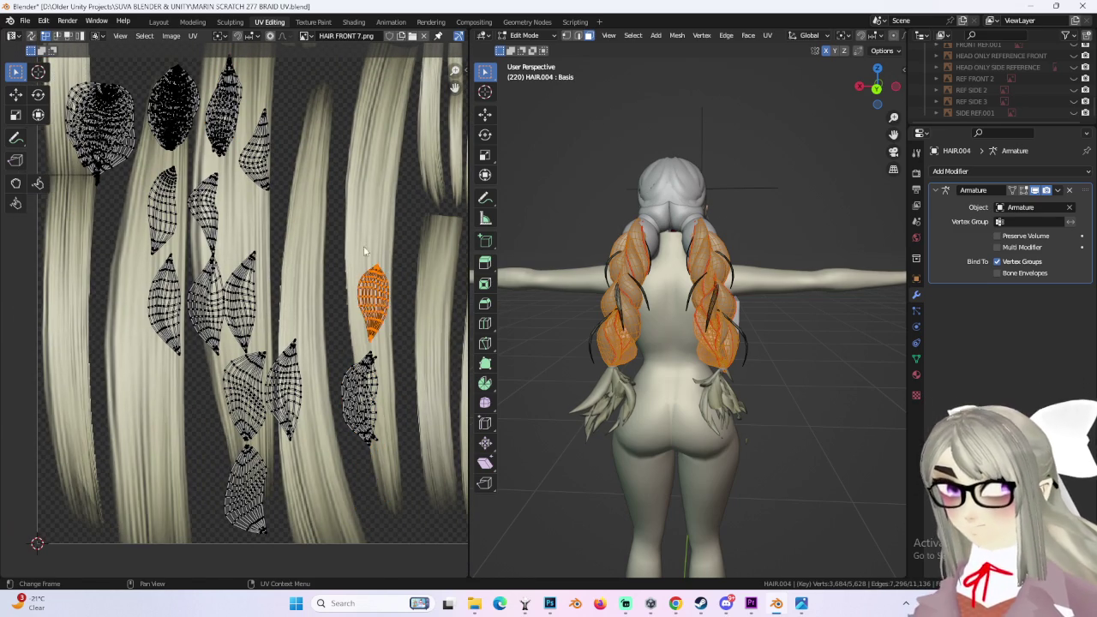
pyautogui.moveTo(377, 273); pyautogui.dragTo(366, 362, button='middle')
pyautogui.click(390, 504)
pyautogui.press('g')
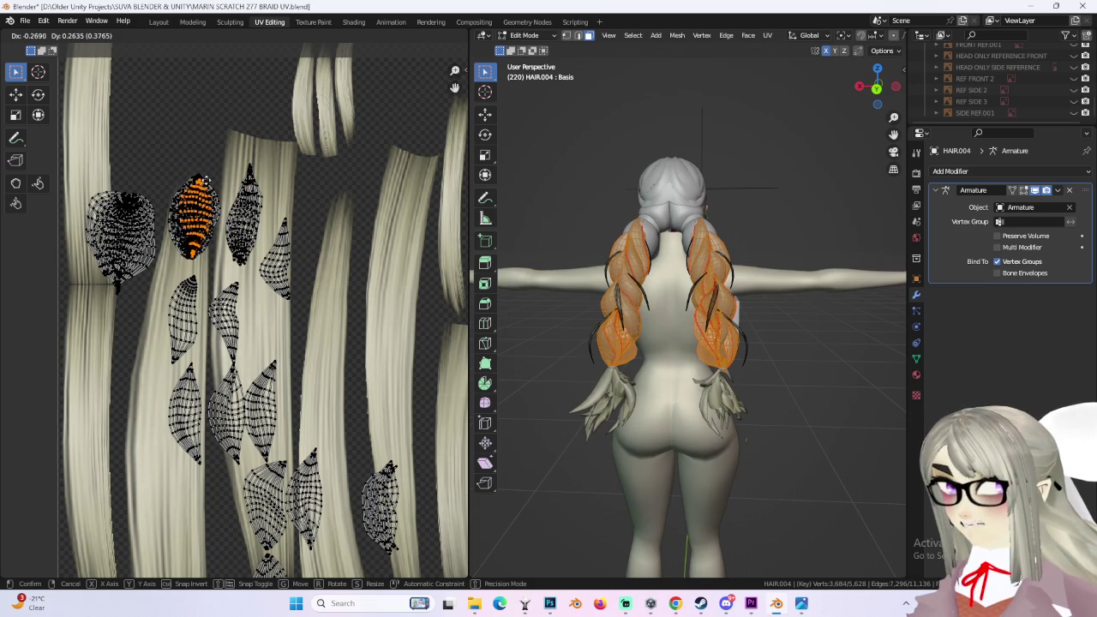
# Step: Move and rotate part of a lower braid island onto the narrow upper island
pyautogui.click(205, 179)
pyautogui.moveTo(170, 297); pyautogui.dragTo(193, 330)
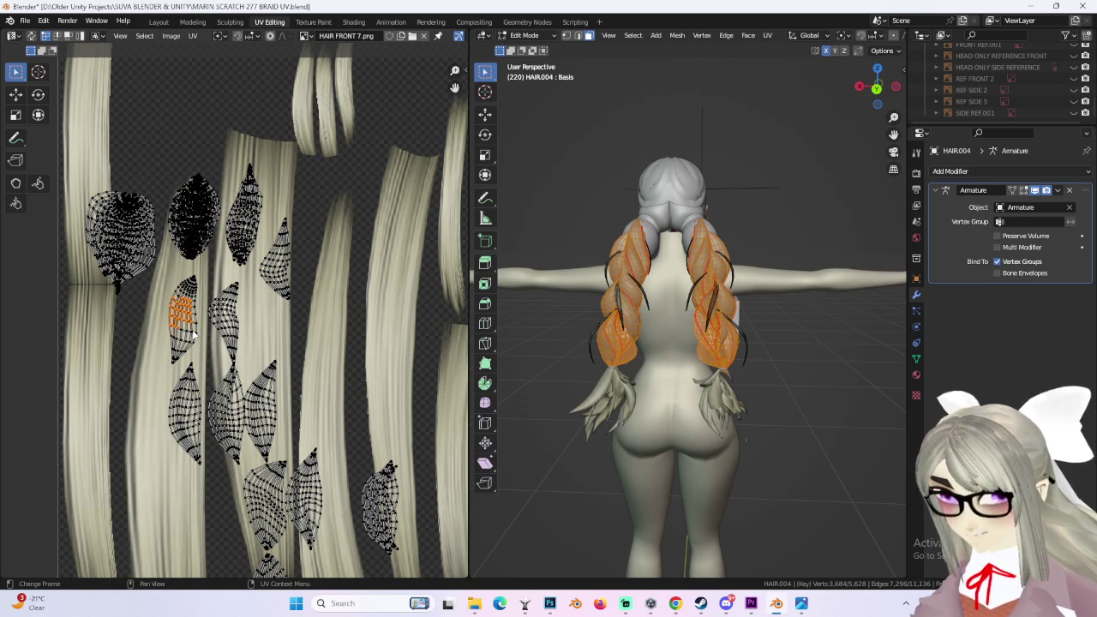
pyautogui.moveTo(221, 296); pyautogui.dragTo(223, 325, button='middle')
pyautogui.press('g')
pyautogui.click(287, 233)
pyautogui.press('r')
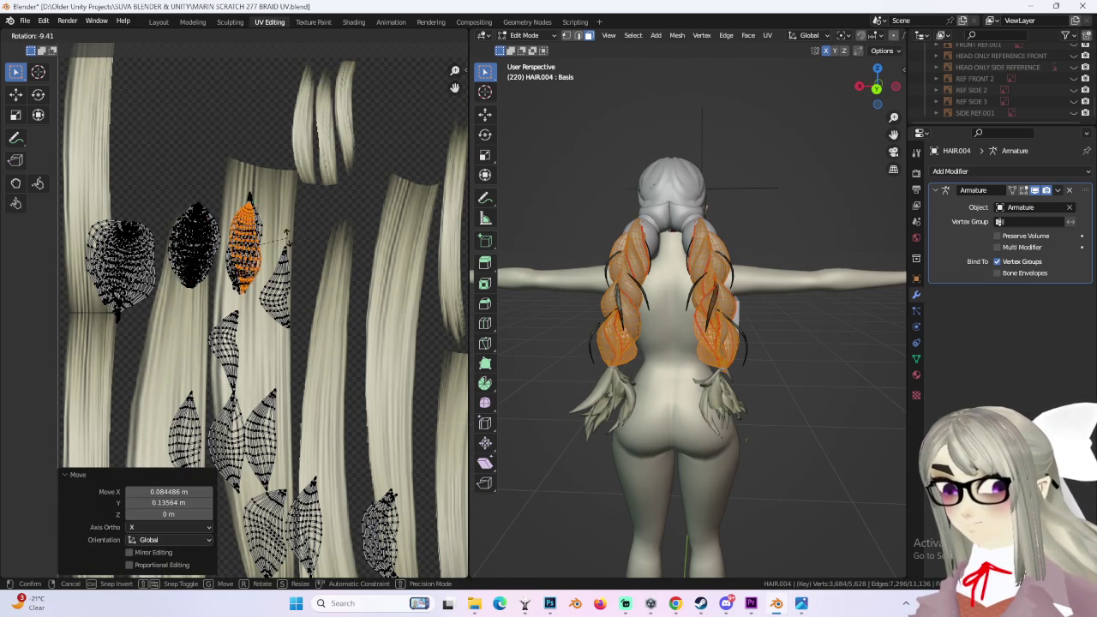
pyautogui.click(286, 236)
pyautogui.press('g')
pyautogui.click(288, 237)
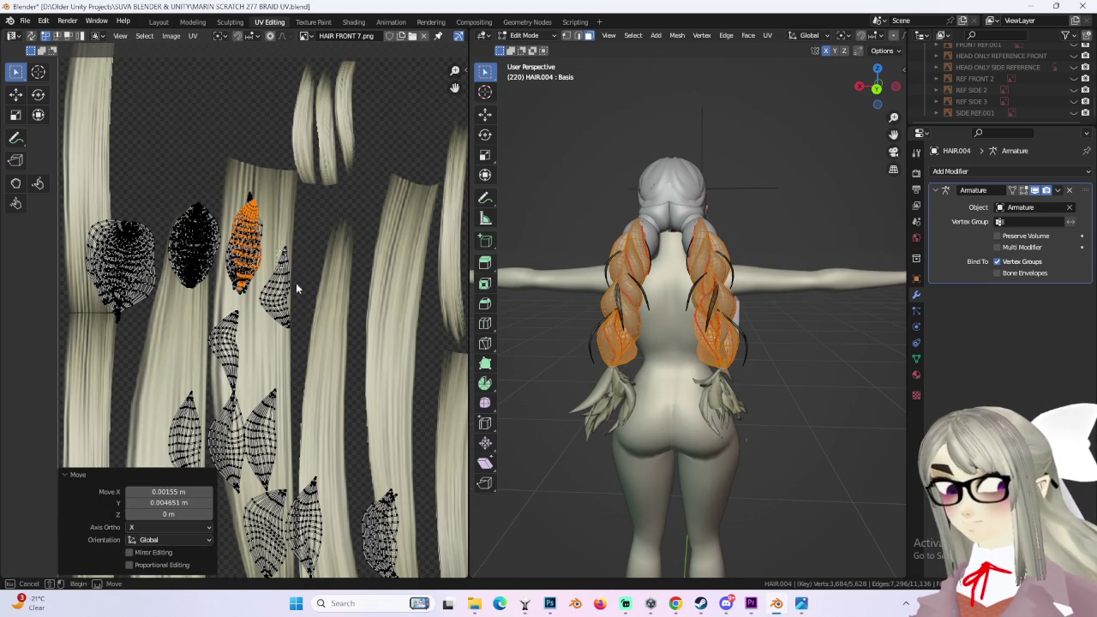
# Step: Select the whole neighbouring island, then move it up and right and rotate it into place
pyautogui.moveTo(291, 244); pyautogui.dragTo(276, 349)
pyautogui.hotkey('ctrl', 'l')
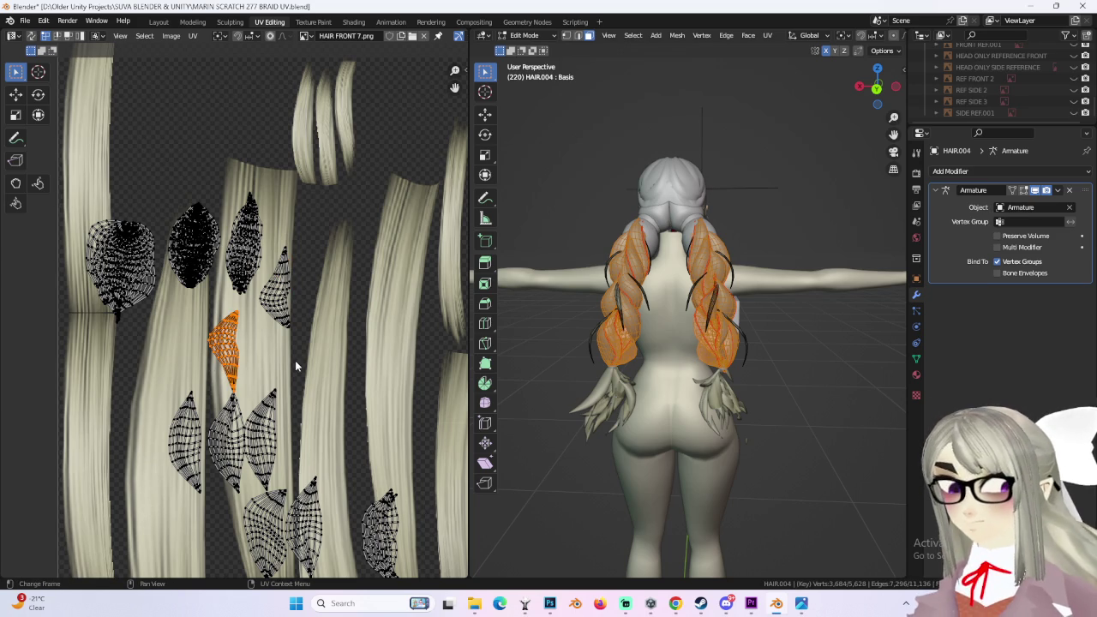
pyautogui.press('g')
pyautogui.click(346, 306)
pyautogui.press('r')
pyautogui.click(361, 300)
pyautogui.press('g')
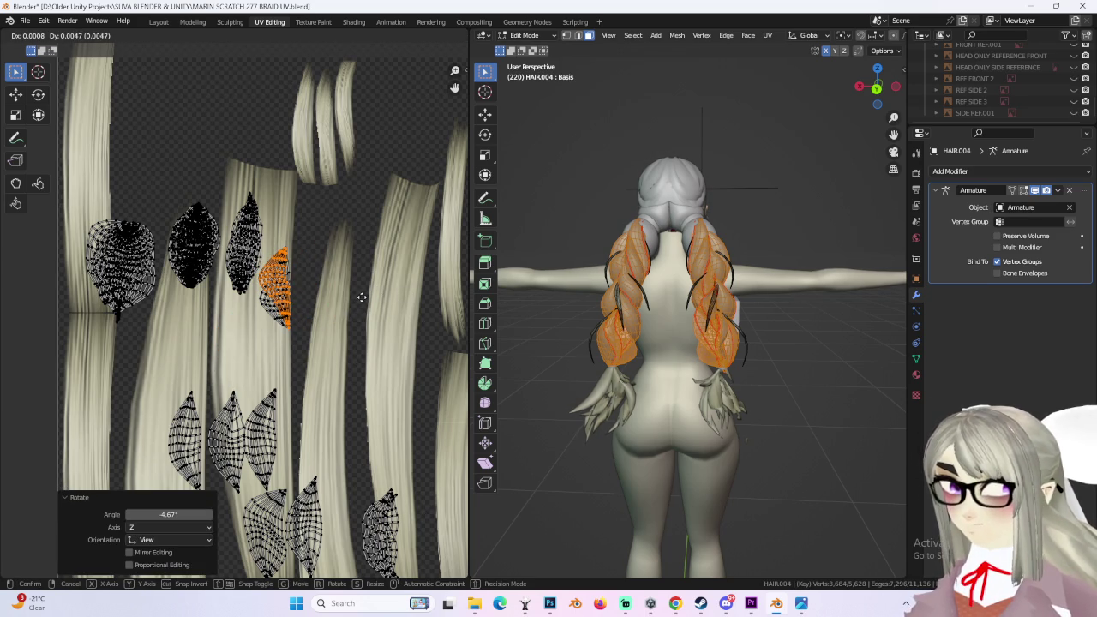
pyautogui.click(361, 297)
# Step: Bring a small lower island up beside the top islands and rotate it
pyautogui.moveTo(216, 423); pyautogui.dragTo(237, 446)
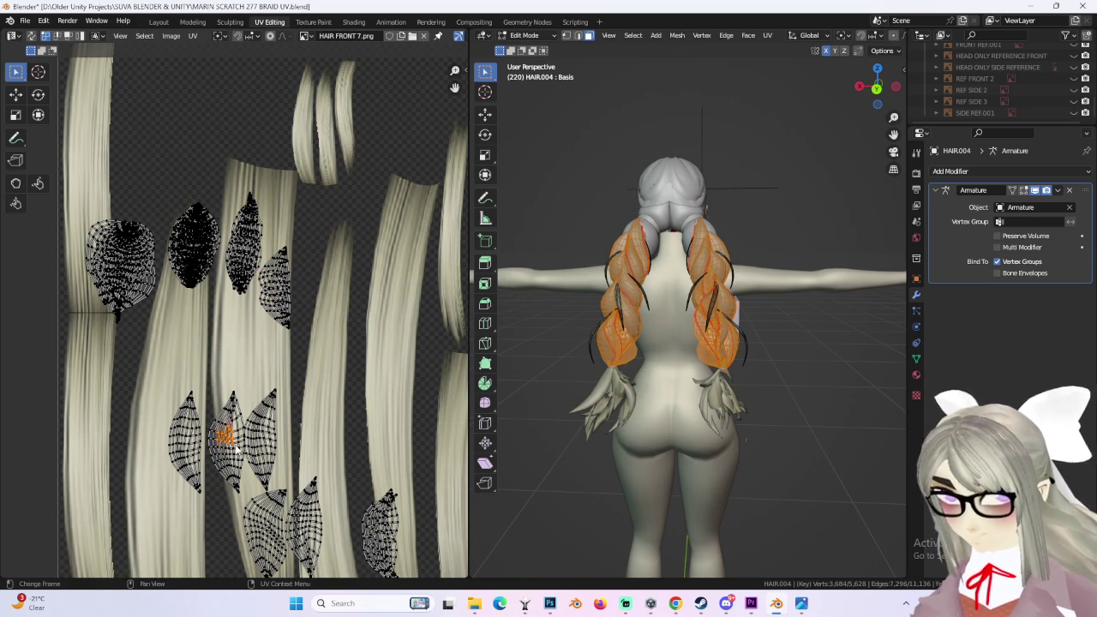
pyautogui.scroll(1, 249, 392)
pyautogui.press('g')
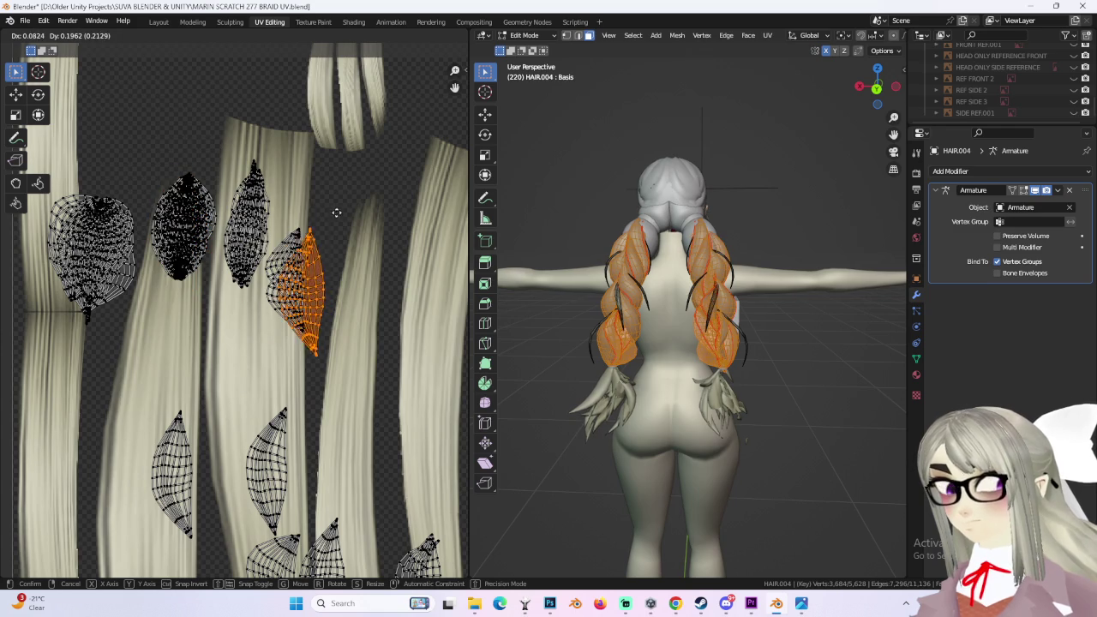
pyautogui.click(285, 155)
pyautogui.press('r')
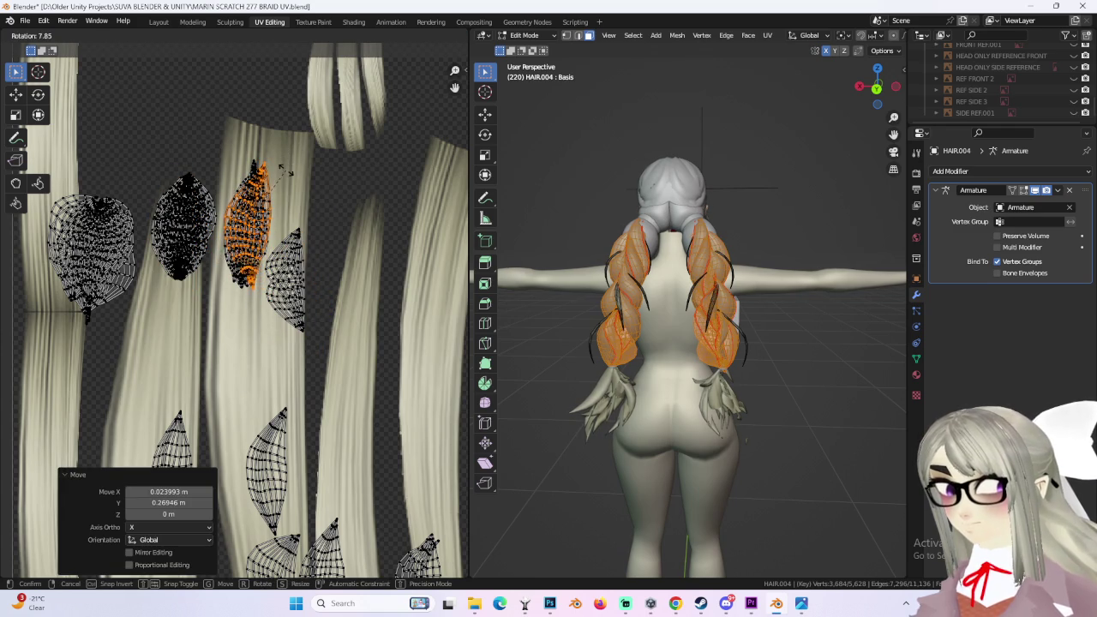
pyautogui.click(278, 174)
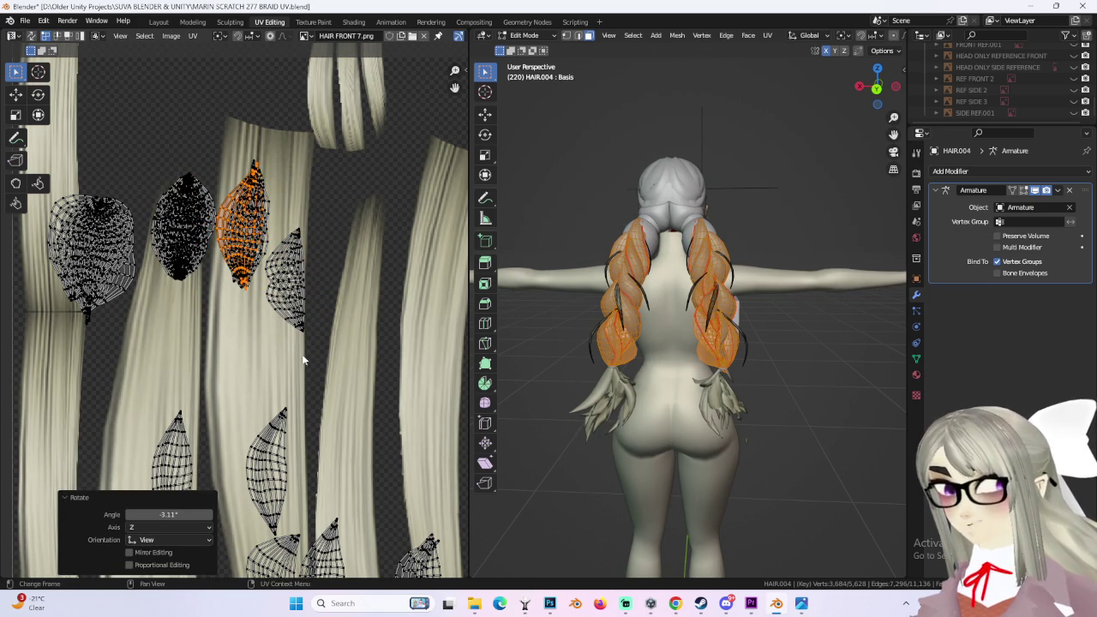
# Step: Select a whole lower island, move it upward, and deselect it
pyautogui.moveTo(305, 368); pyautogui.dragTo(326, 317, button='middle')
pyautogui.click(326, 390)
pyautogui.press('l')
pyautogui.press('g')
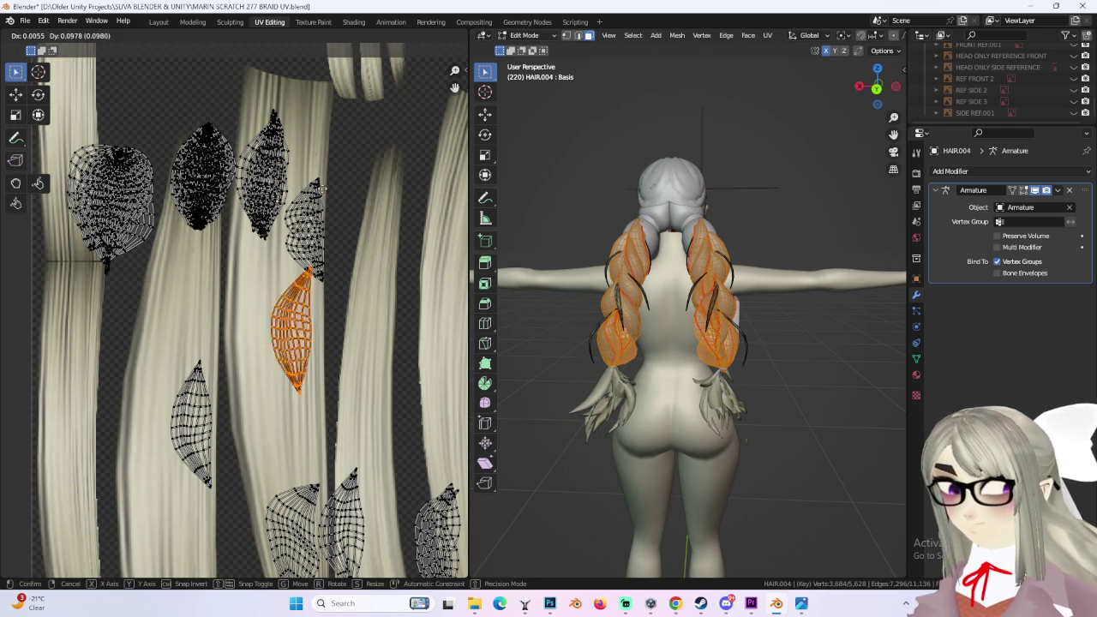
pyautogui.click(389, 153)
pyautogui.click(249, 150)
# Step: Select the next whole braid island and shift it to a new position
pyautogui.moveTo(279, 214); pyautogui.dragTo(283, 273, button='middle')
pyautogui.click(359, 267)
pyautogui.press('l')
pyautogui.press('g')
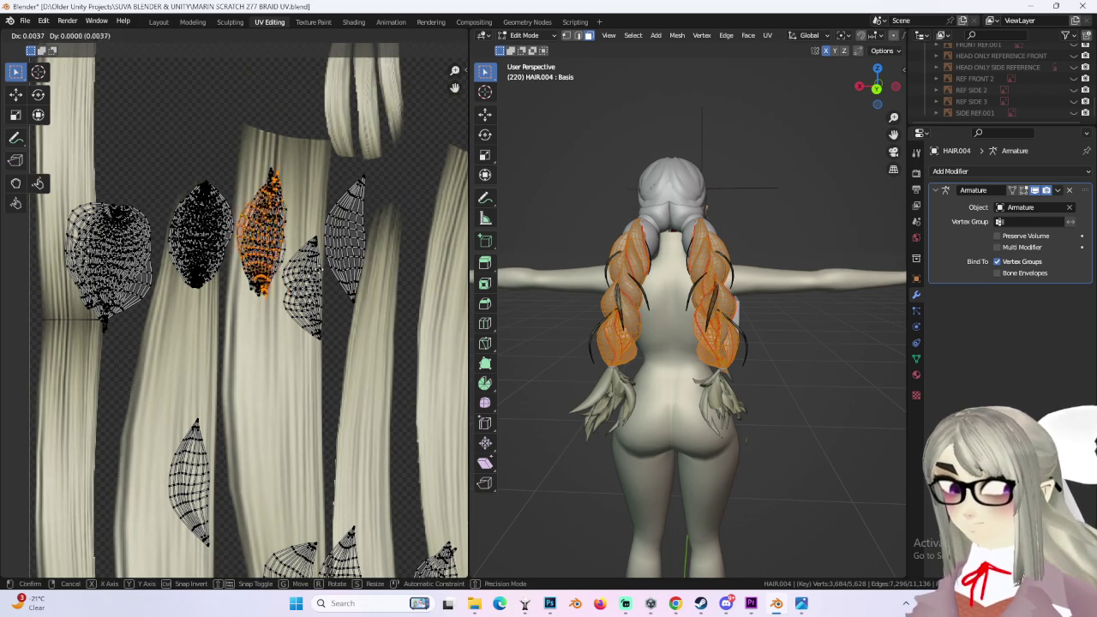
pyautogui.click(365, 269)
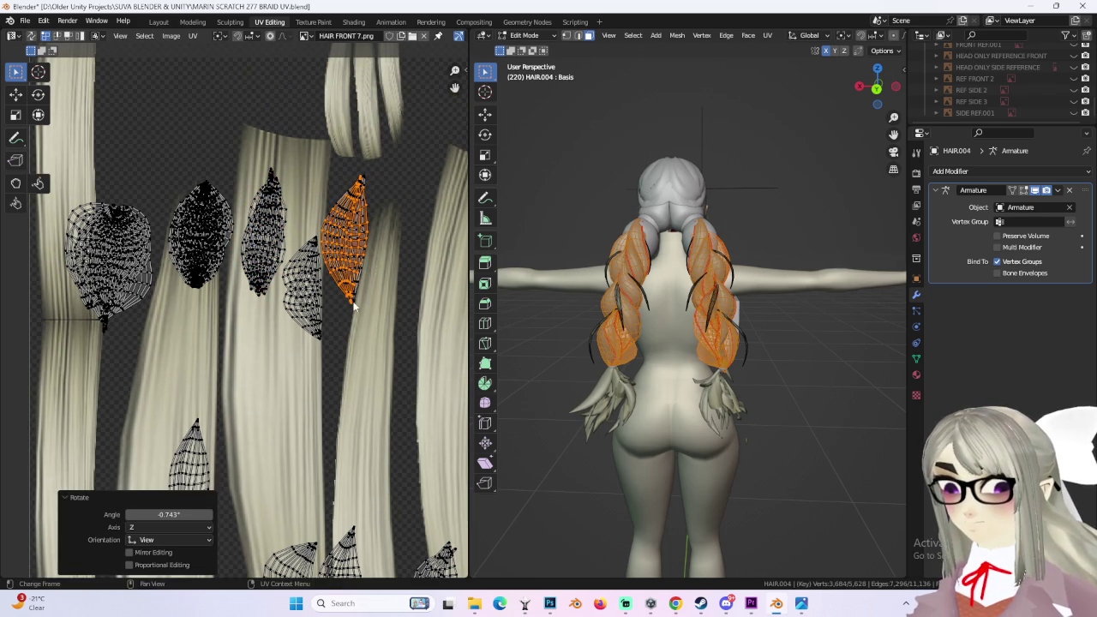
# Step: Select the whole lower braid island and place it over a hair strand
pyautogui.moveTo(363, 282); pyautogui.dragTo(388, 214, button='middle')
pyautogui.click(218, 381)
pyautogui.press('l')
pyautogui.scroll(-2, 268, 335)
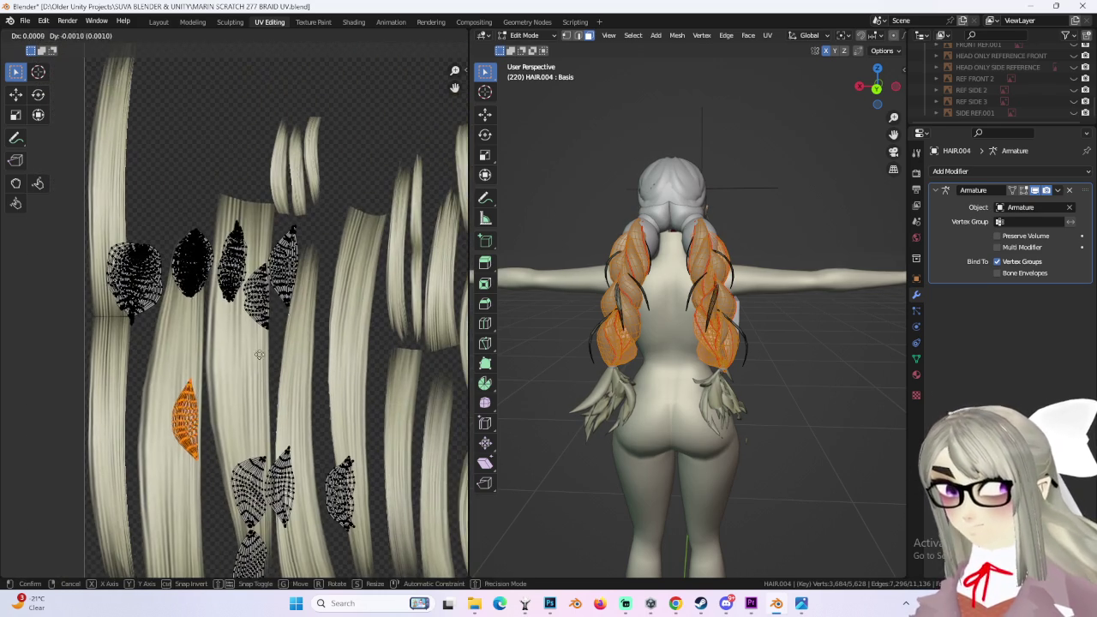
pyautogui.press('g')
pyautogui.click(291, 219)
pyautogui.scroll(3, 313, 352)
pyautogui.scroll(2, 313, 351)
# Step: Reposition that island, rotate it, and nudge it onto the strand
pyautogui.press('g')
pyautogui.click(351, 377)
pyautogui.press('r')
pyautogui.click(364, 377)
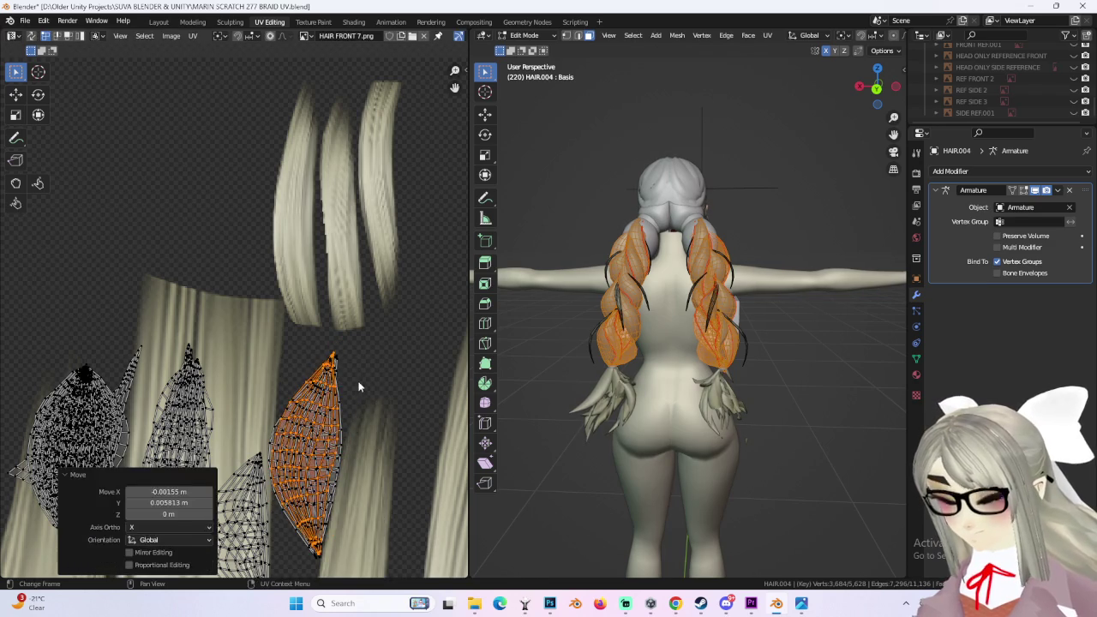
pyautogui.moveTo(381, 375); pyautogui.dragTo(367, 352, button='middle')
pyautogui.press('g')
pyautogui.click(366, 351)
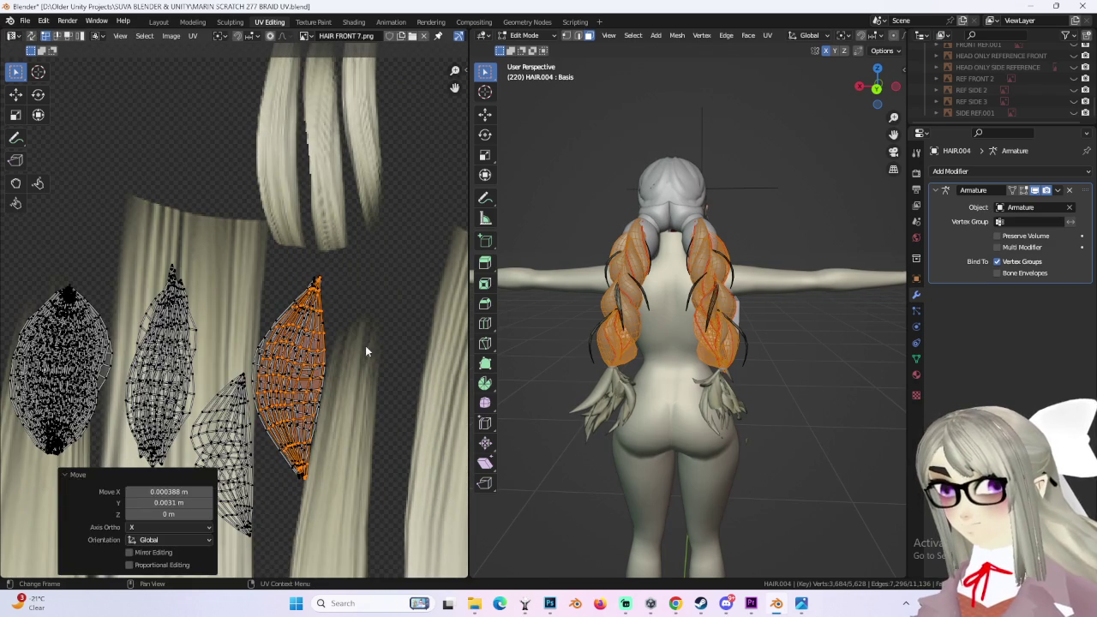
# Step: Move the right island into position, cancelling the attempted rotation
pyautogui.click(240, 377)
pyautogui.hotkey('ctrl', 'l')
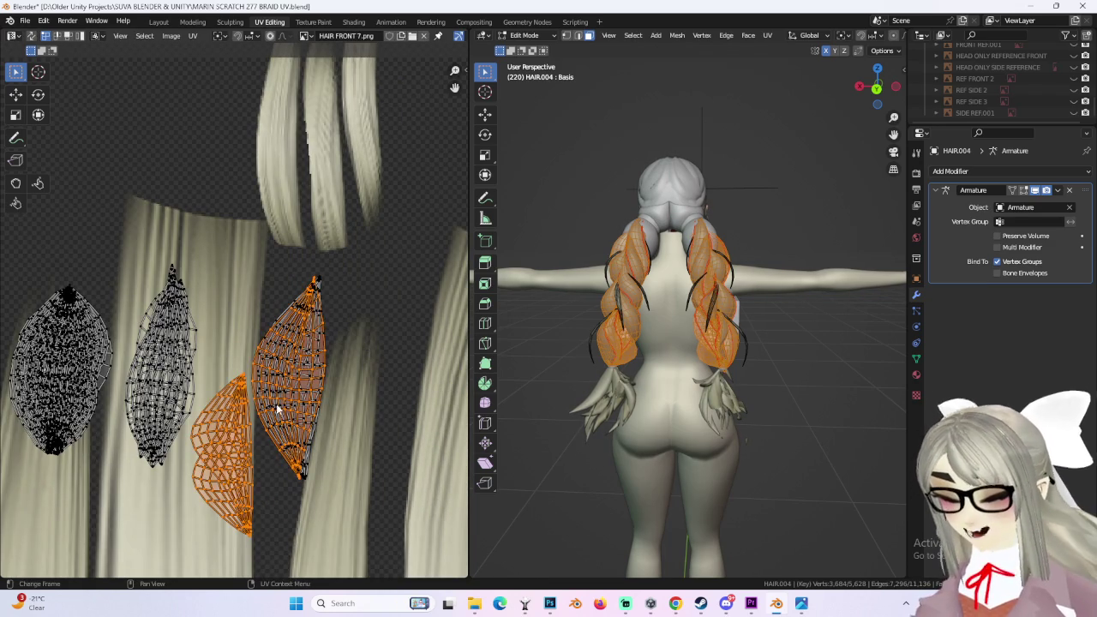
pyautogui.click(200, 428)
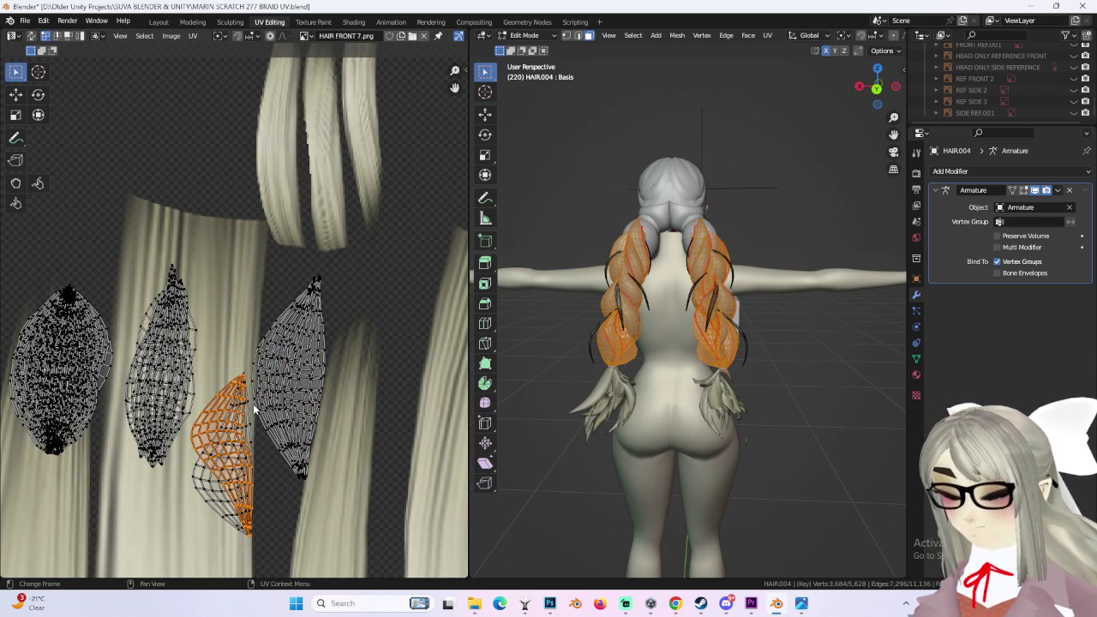
pyautogui.press('g')
pyautogui.click(387, 282)
pyautogui.press('r')
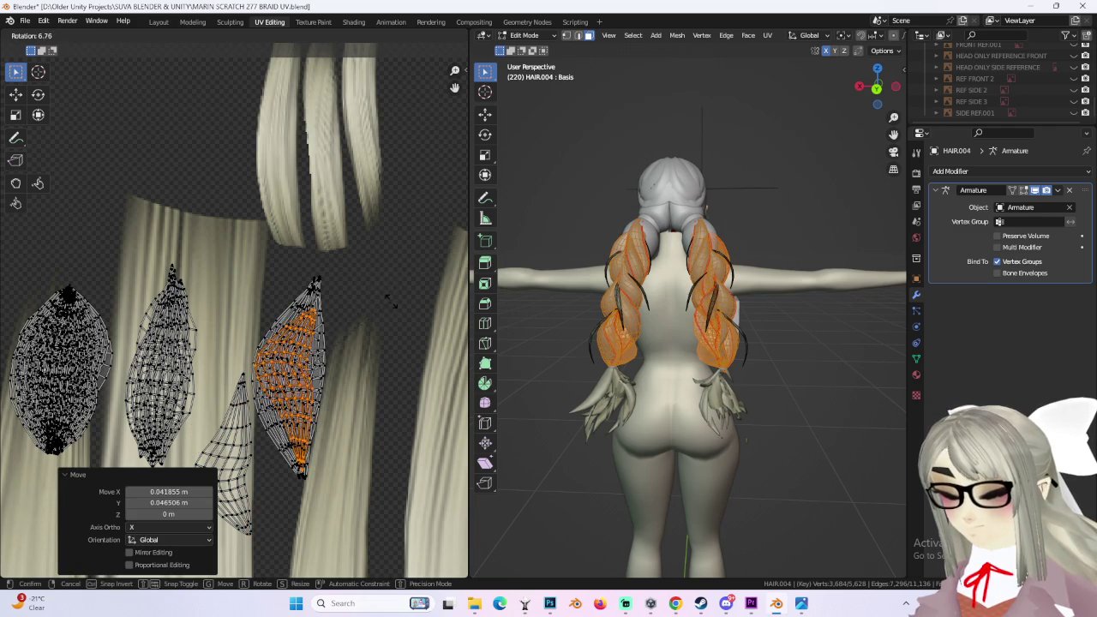
pyautogui.rightClick(396, 288)
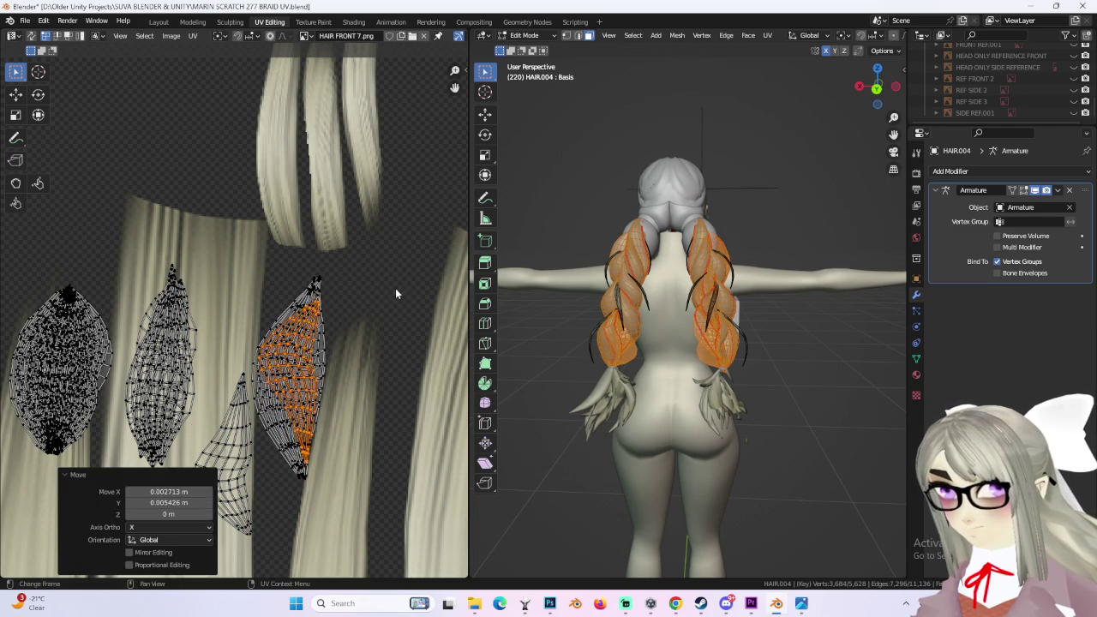
# Step: Move the middle island and rotate it by about 5.5°
pyautogui.scroll(-1, 224, 416)
pyautogui.moveTo(224, 415); pyautogui.dragTo(248, 446)
pyautogui.press('g')
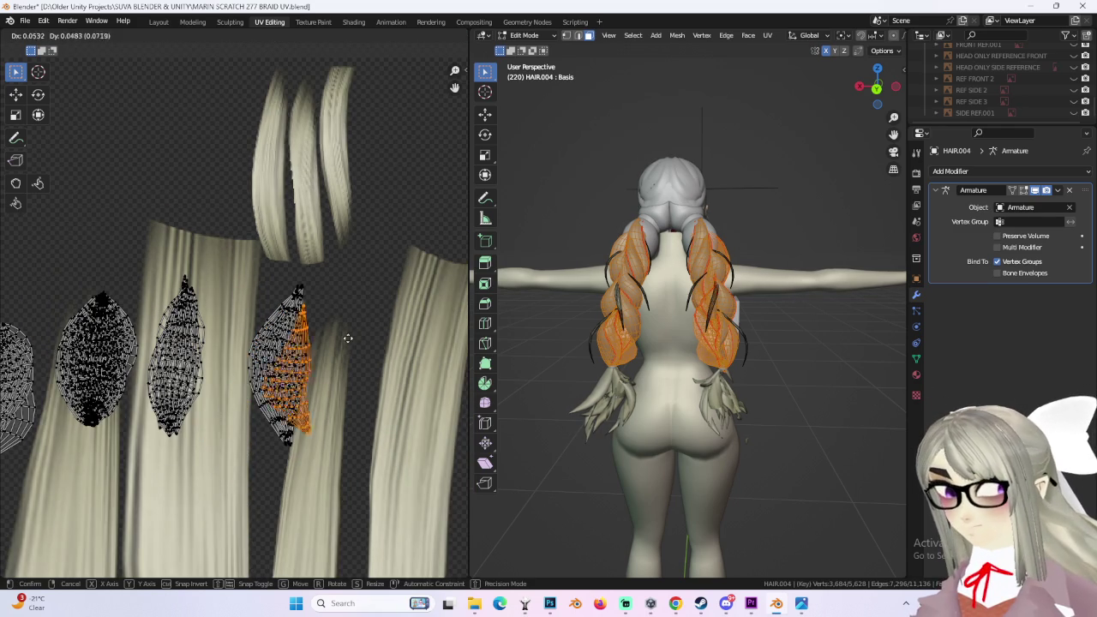
pyautogui.click(330, 338)
pyautogui.press('r')
pyautogui.click(328, 341)
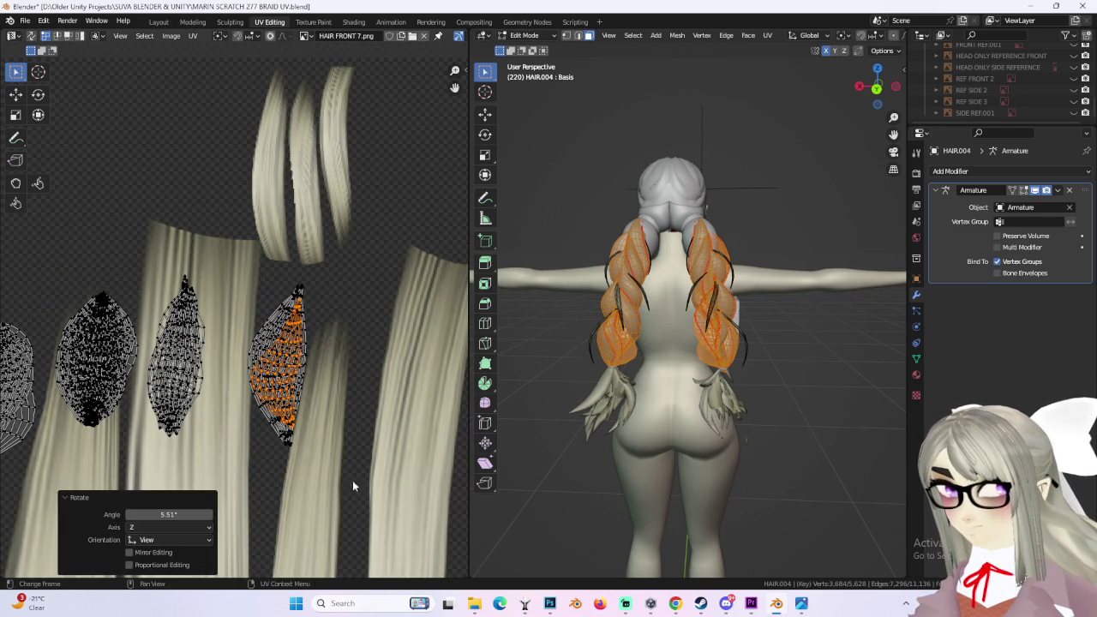
# Step: Move the top of the middle island into the top row and nudge it upward
pyautogui.scroll(-3, 349, 451)
pyautogui.moveTo(207, 396); pyautogui.dragTo(225, 397)
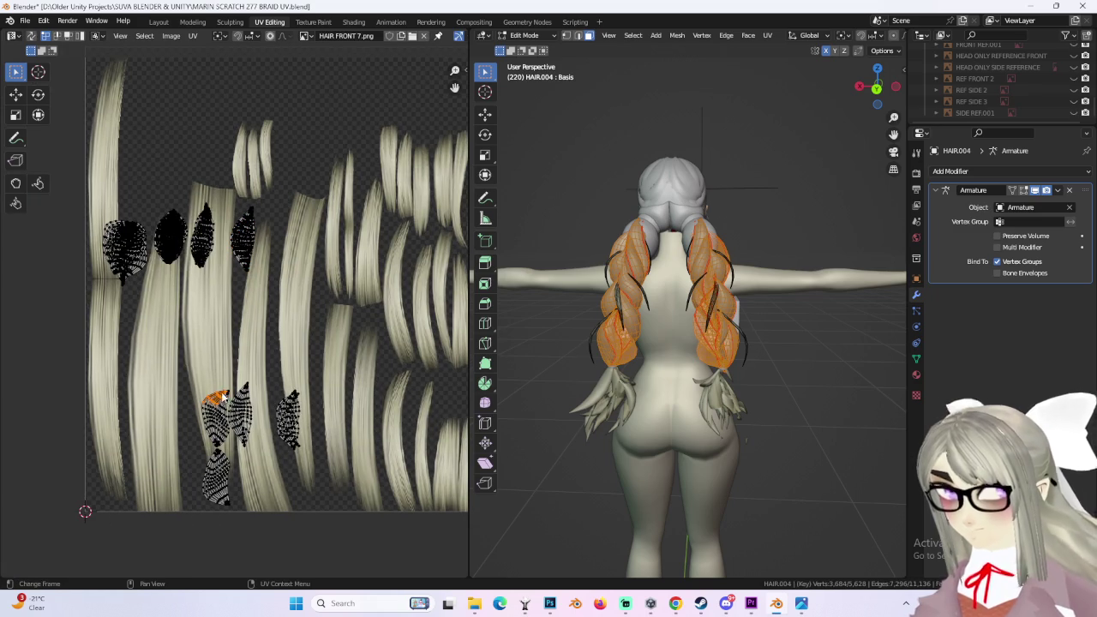
pyautogui.scroll(1, 229, 403)
pyautogui.press('g')
pyautogui.click(253, 192)
pyautogui.scroll(1, 283, 257)
pyautogui.scroll(2, 311, 294)
pyautogui.moveTo(311, 294); pyautogui.dragTo(311, 286)
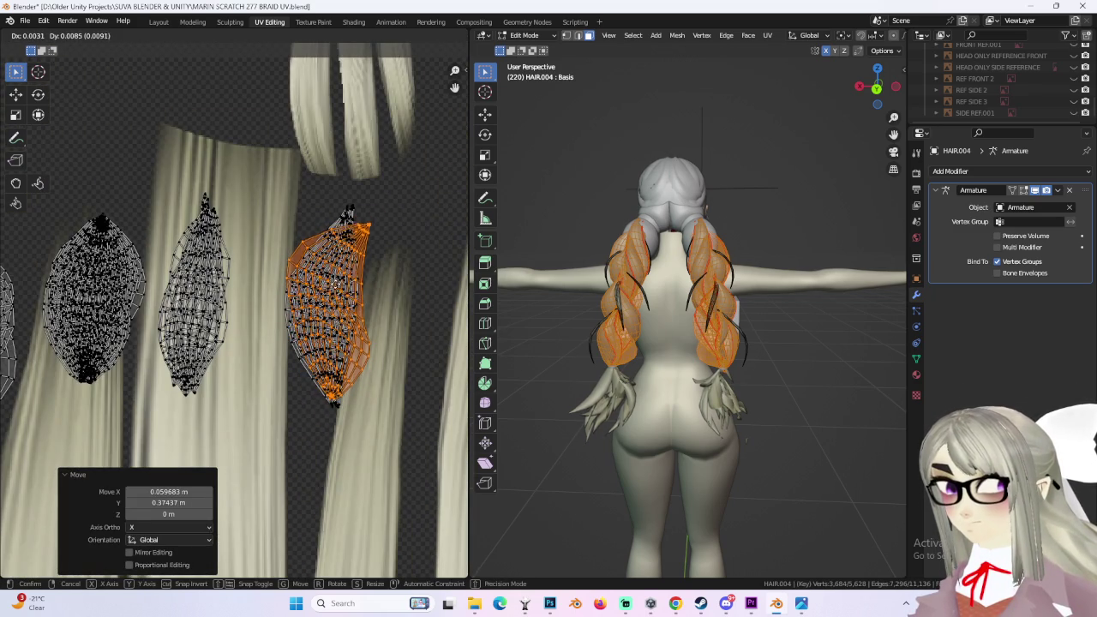
# Step: Move the island left and enlarge it over the strand
pyautogui.moveTo(225, 325); pyautogui.dragTo(359, 301, button='middle')
pyautogui.press('g')
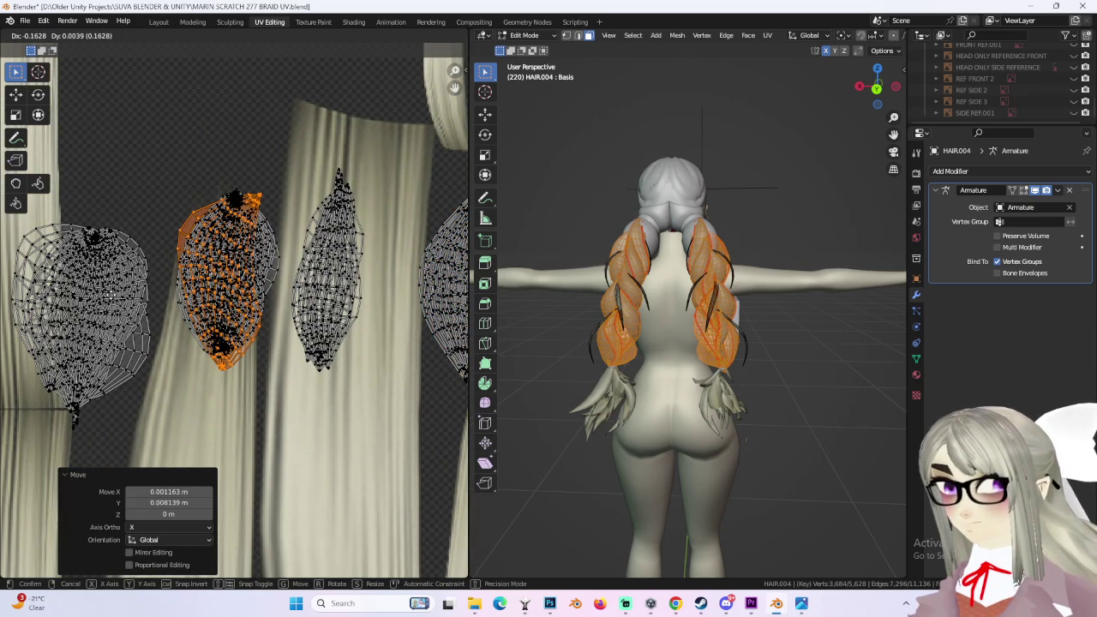
pyautogui.click(117, 295)
pyautogui.press('s')
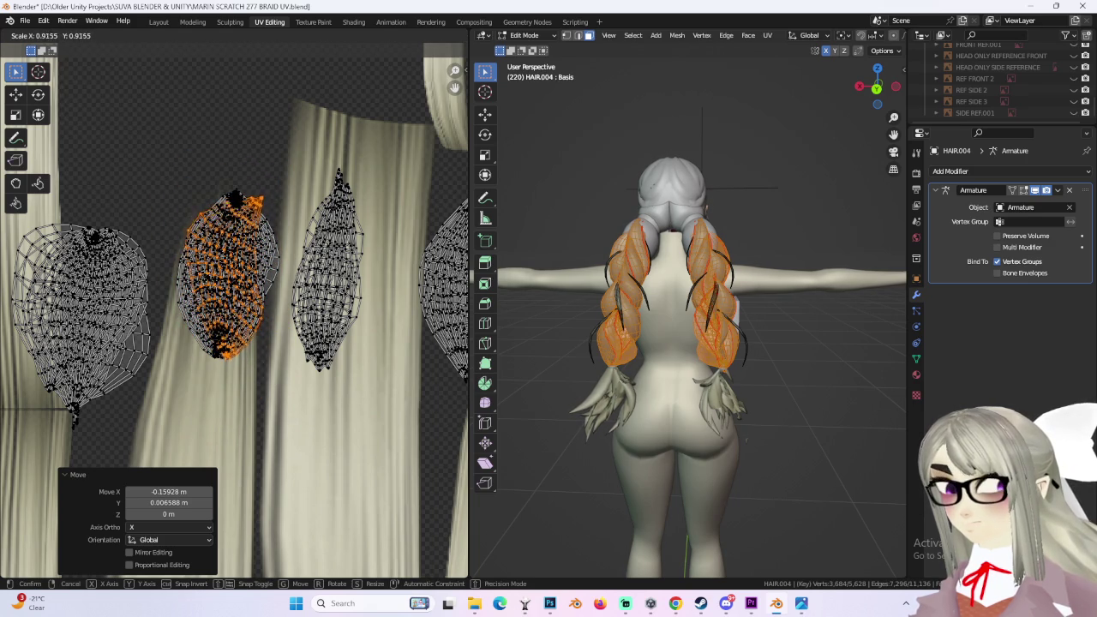
pyautogui.press('Return')
# Step: Shift the enlarged island sideways, then far left over the left strands
pyautogui.moveTo(257, 308); pyautogui.dragTo(172, 309, button='middle')
pyautogui.press('g')
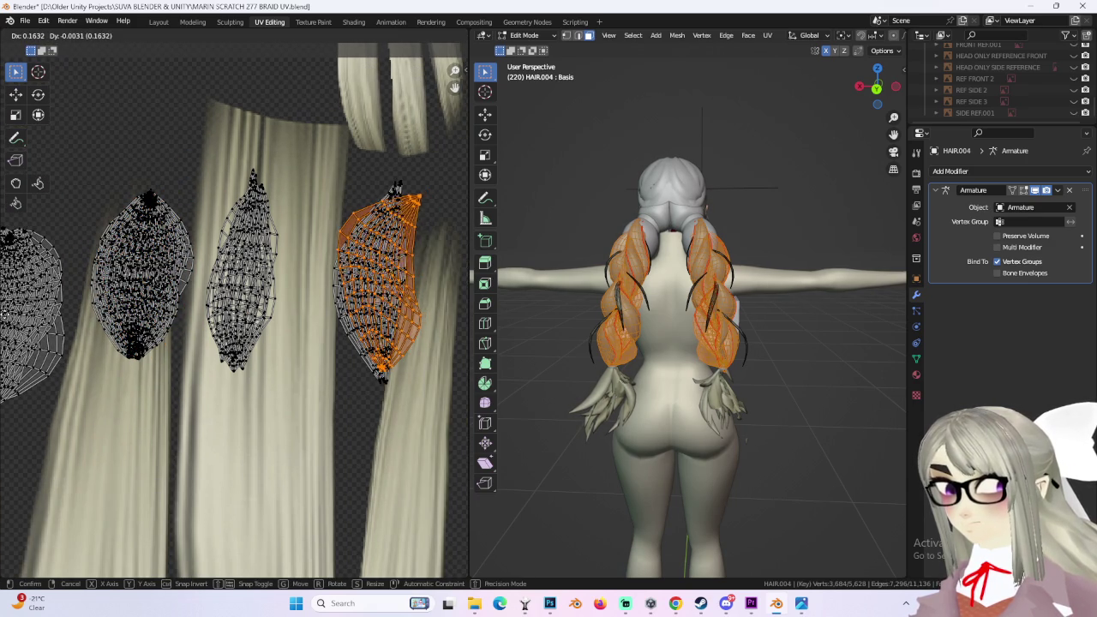
pyautogui.click(464, 316)
pyautogui.moveTo(301, 307); pyautogui.dragTo(400, 307, button='middle')
pyautogui.press('g')
pyautogui.click(176, 351)
# Step: Move another island far upward and give it a small rotation
pyautogui.scroll(-4, 175, 351)
pyautogui.moveTo(351, 549)
pyautogui.mouseDown(button='middle')
pyautogui.moveTo(310, 334)
pyautogui.moveTo(320, 382)
pyautogui.mouseUp(button='middle')
pyautogui.click(334, 358)
pyautogui.press('g')
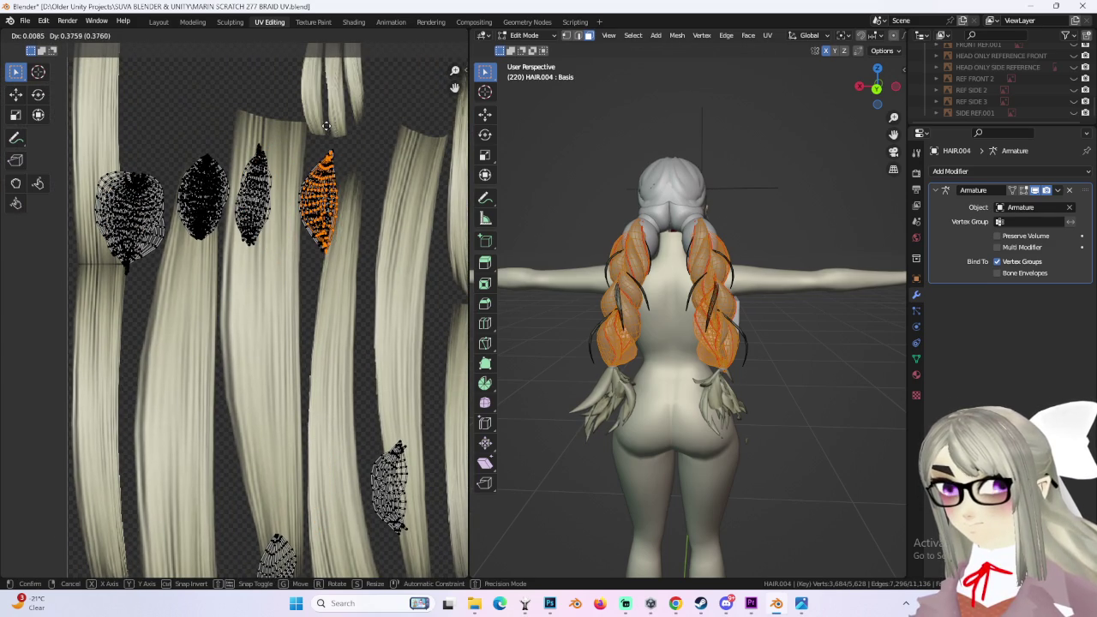
pyautogui.click(326, 126)
pyautogui.press('r')
pyautogui.click(335, 135)
# Step: Move the lower-right island up, reposition it, and rotate it
pyautogui.click(421, 475)
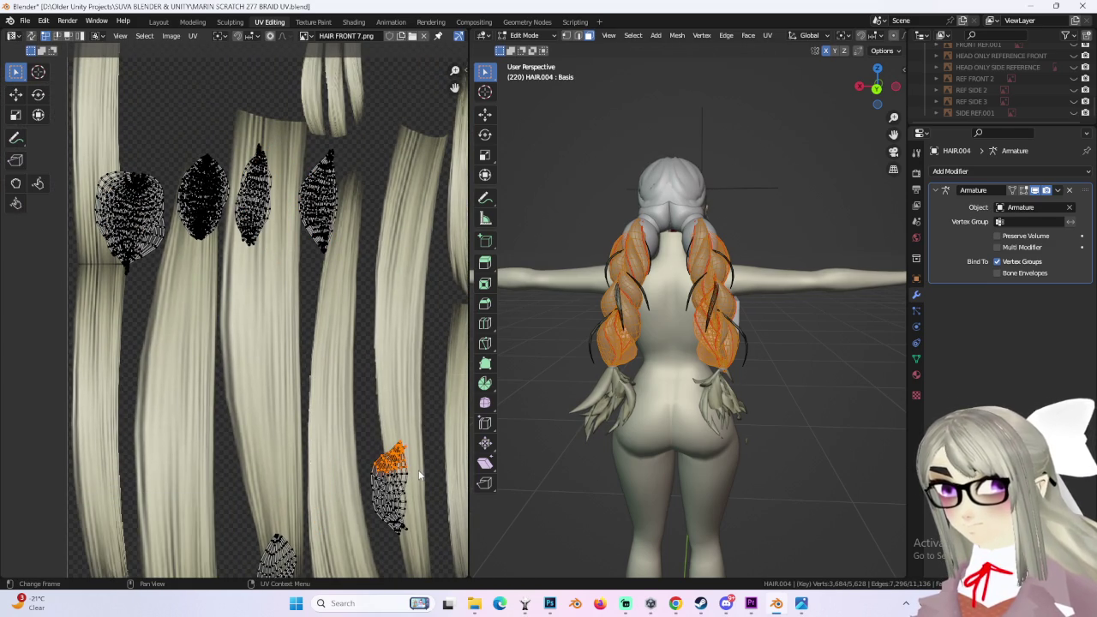
pyautogui.press('g')
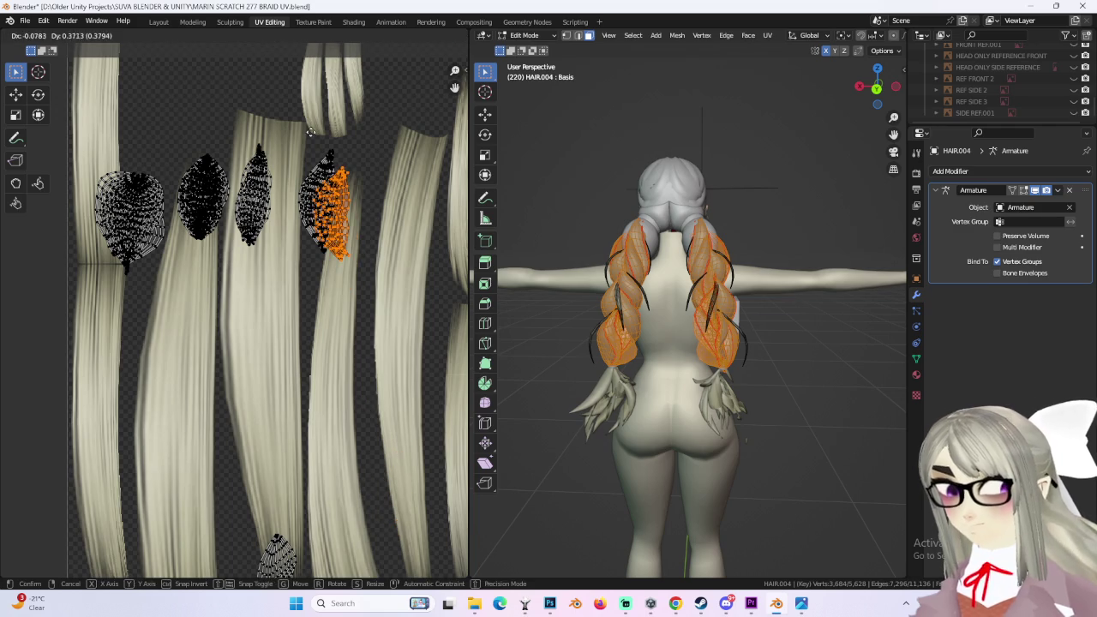
pyautogui.click(295, 129)
pyautogui.scroll(4, 313, 289)
pyautogui.press('g')
pyautogui.click(312, 291)
pyautogui.press('r')
pyautogui.click(307, 286)
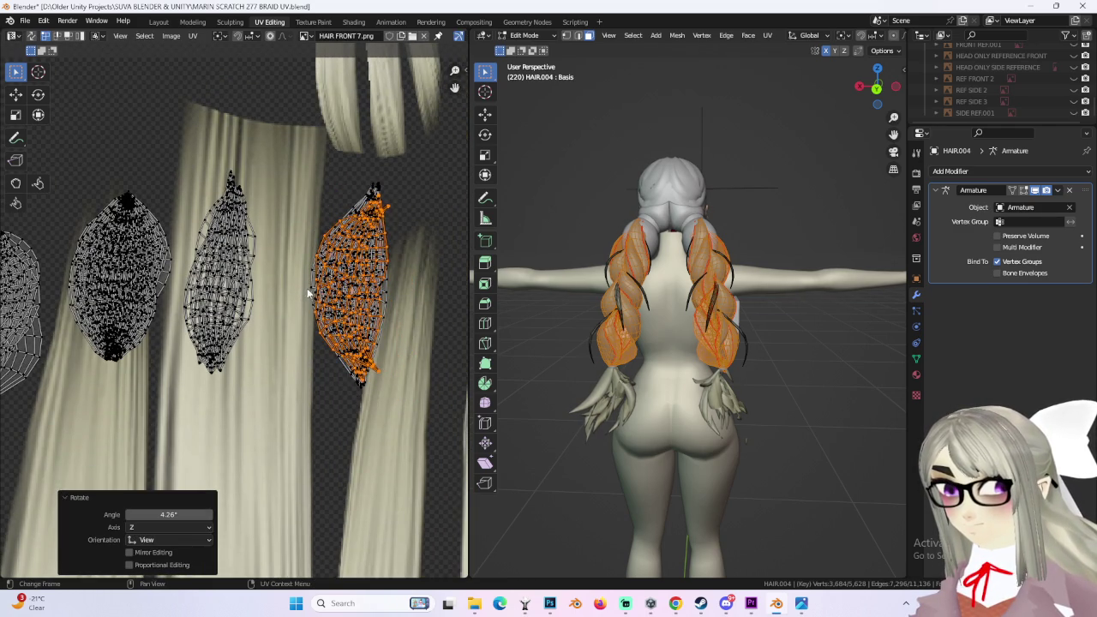
# Step: Select the whole small lower island and place it beside the black islands
pyautogui.scroll(-1, 311, 291)
pyautogui.scroll(-1, 328, 454)
pyautogui.click(291, 377)
pyautogui.press('l')
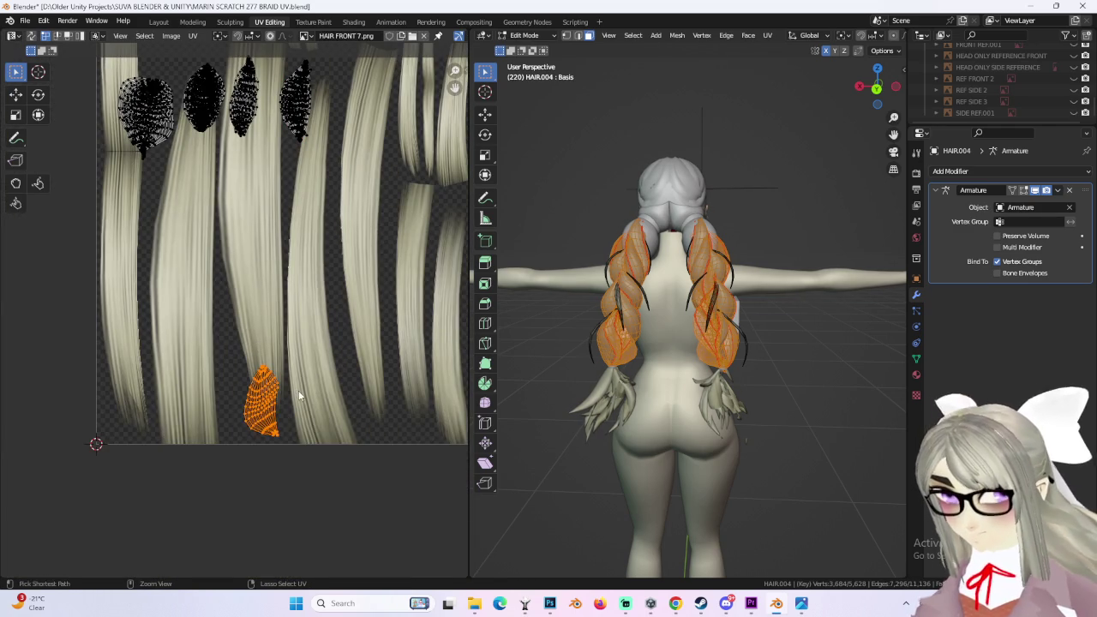
pyautogui.moveTo(298, 390); pyautogui.dragTo(287, 424, button='middle')
pyautogui.press('g')
pyautogui.click(247, 144)
# Step: Move the small island over the left island and rotate it 13.8°
pyautogui.scroll(4, 246, 144)
pyautogui.scroll(2, 254, 367)
pyautogui.press('g')
pyautogui.click(352, 288)
pyautogui.press('g')
pyautogui.click(428, 291)
pyautogui.moveTo(428, 292); pyautogui.dragTo(360, 291, button='middle')
pyautogui.press('r')
pyautogui.click(409, 286)
# Step: Shift the island left, rotate it 5.95°, and settle its final position
pyautogui.press('g')
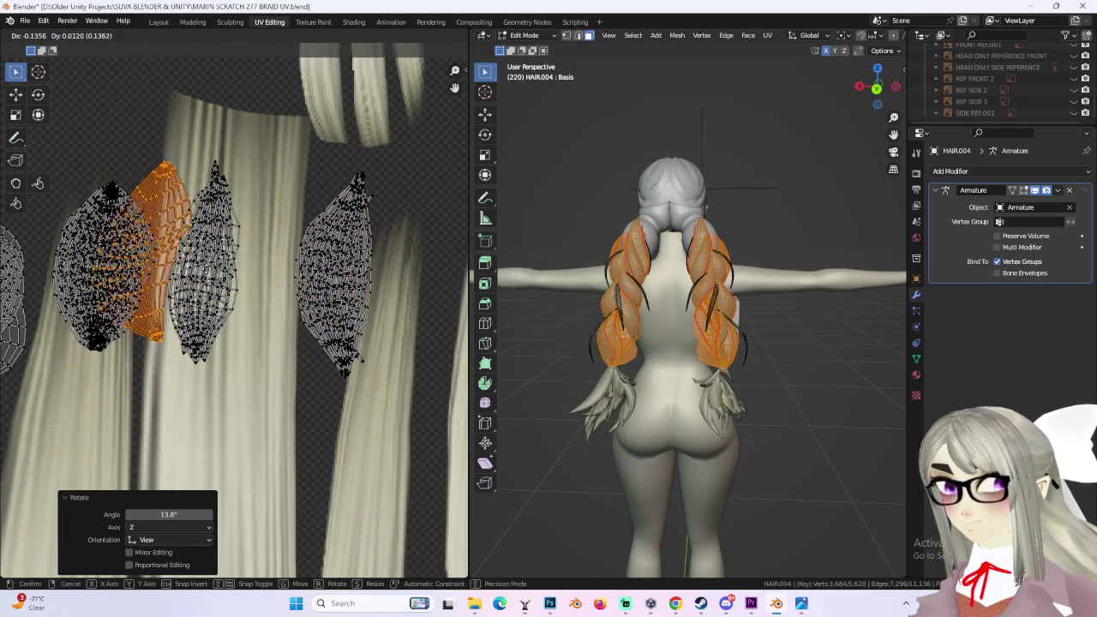
pyautogui.click(178, 287)
pyautogui.moveTo(178, 288); pyautogui.dragTo(384, 291, button='middle')
pyautogui.press('g')
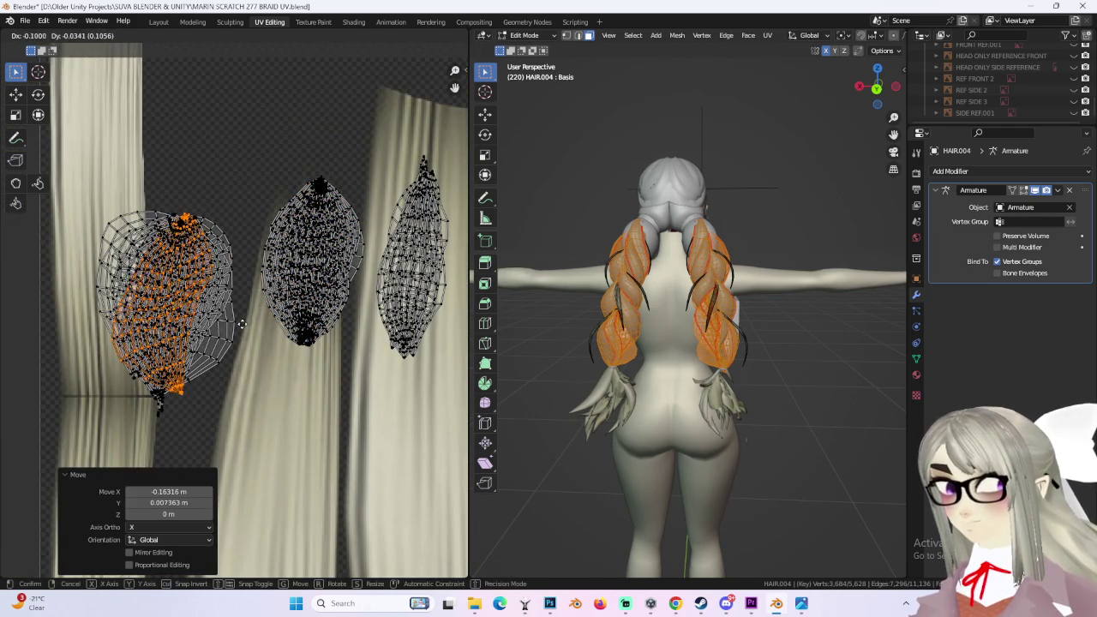
pyautogui.click(244, 320)
pyautogui.press('r')
pyautogui.click(240, 341)
pyautogui.press('g')
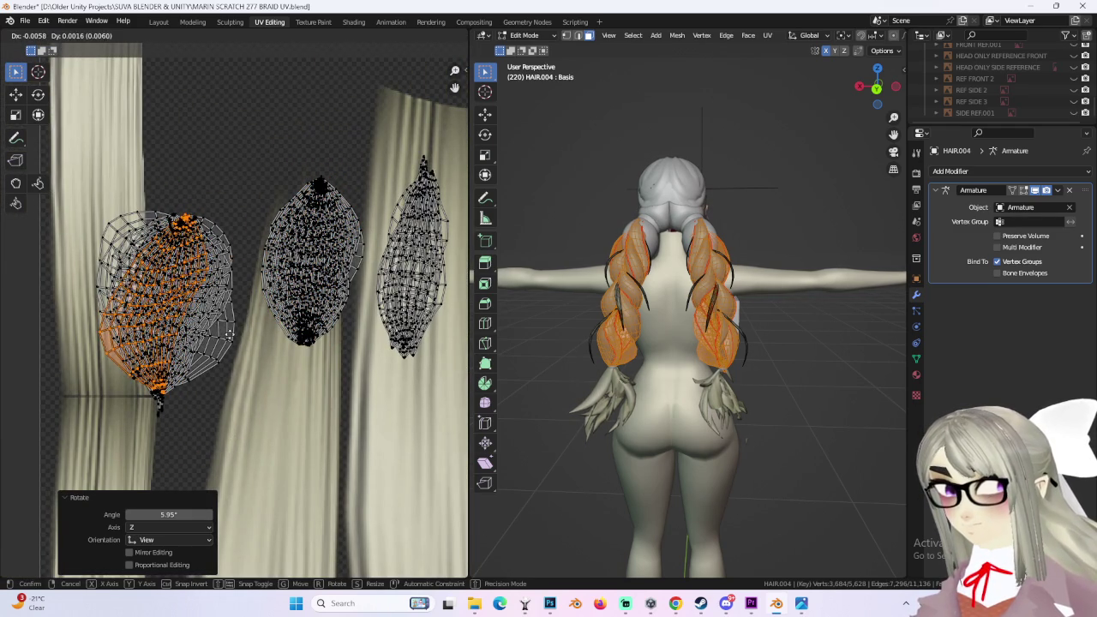
pyautogui.click(234, 336)
# Step: Select a small braid patch on the model, then select the entire hair mesh
pyautogui.scroll(-1, 231, 300)
pyautogui.click(669, 313)
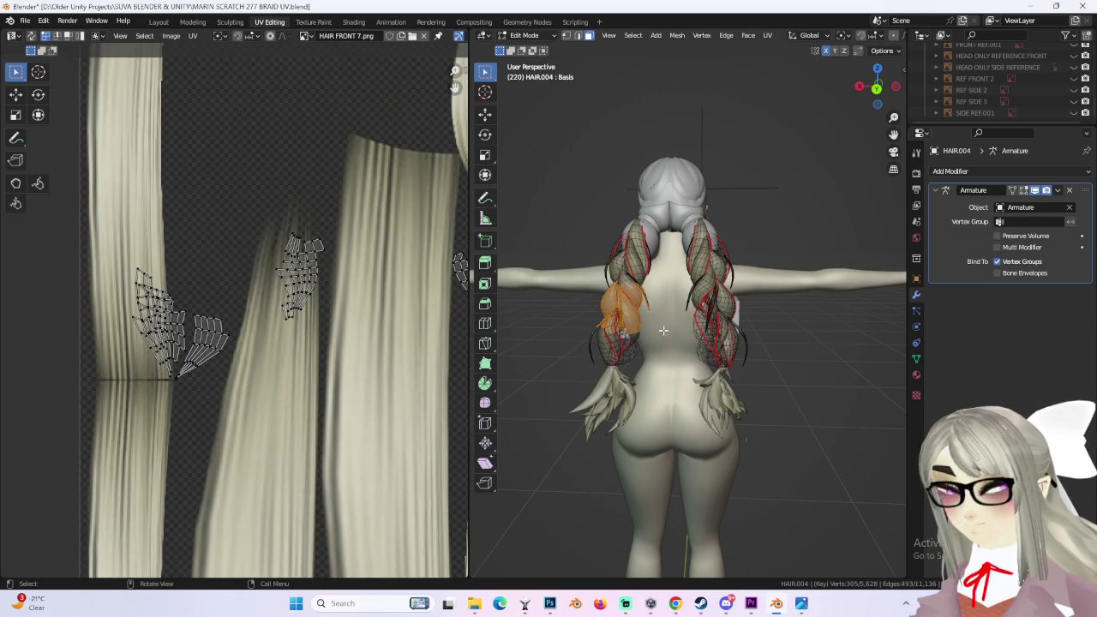
pyautogui.scroll(-3, 397, 310)
pyautogui.scroll(-2, 366, 294)
pyautogui.scroll(-2, 401, 222)
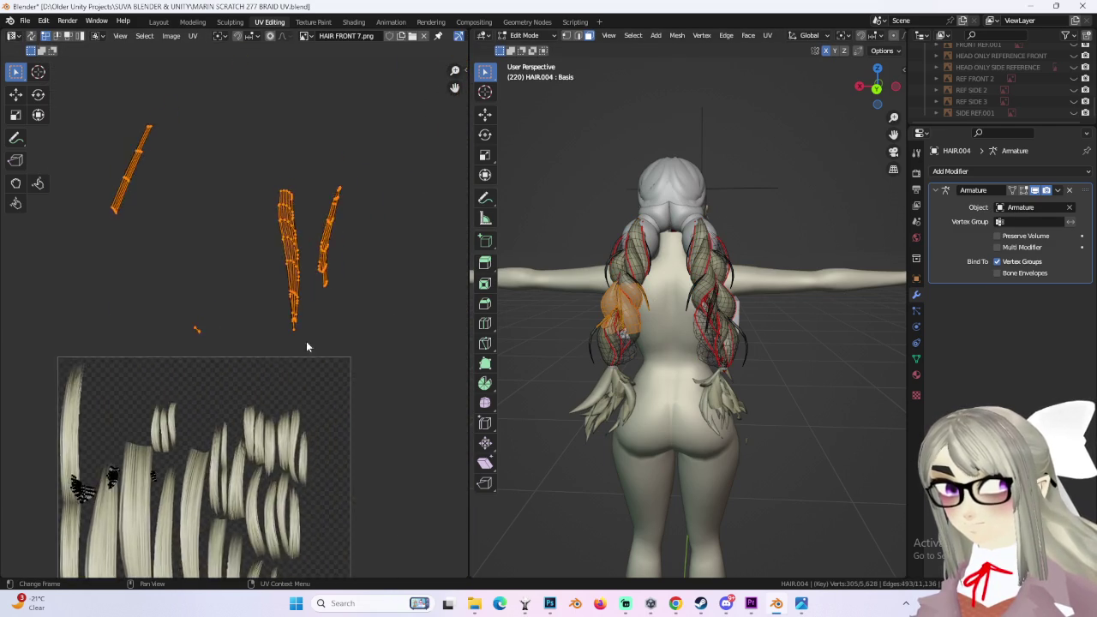
pyautogui.scroll(-3, 289, 360)
pyautogui.scroll(-1, 675, 328)
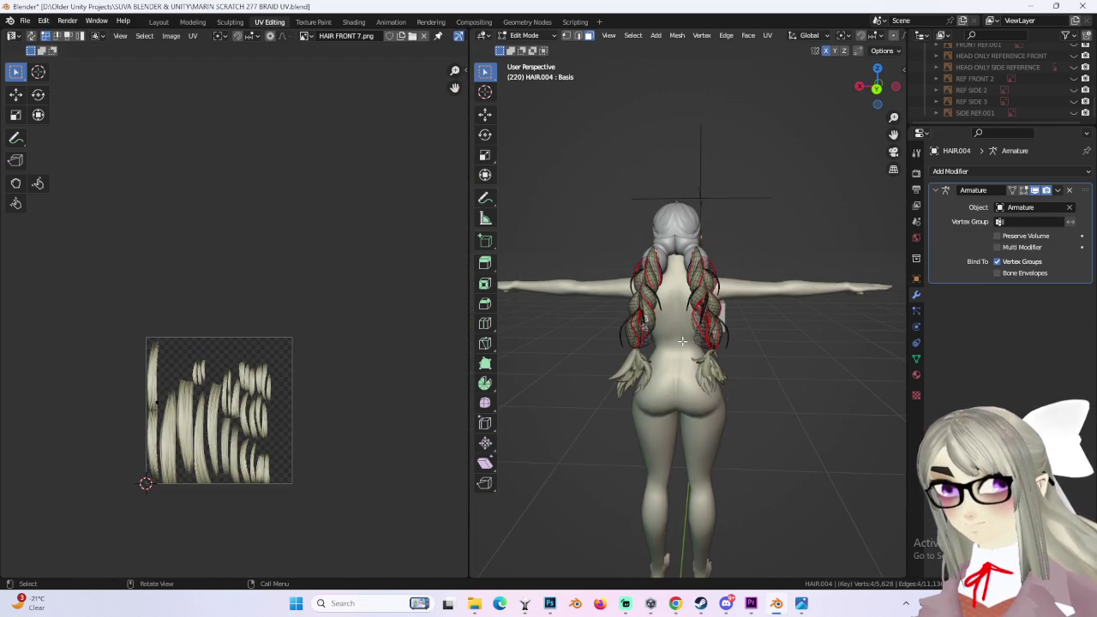
pyautogui.press('a')
pyautogui.scroll(2, 202, 287)
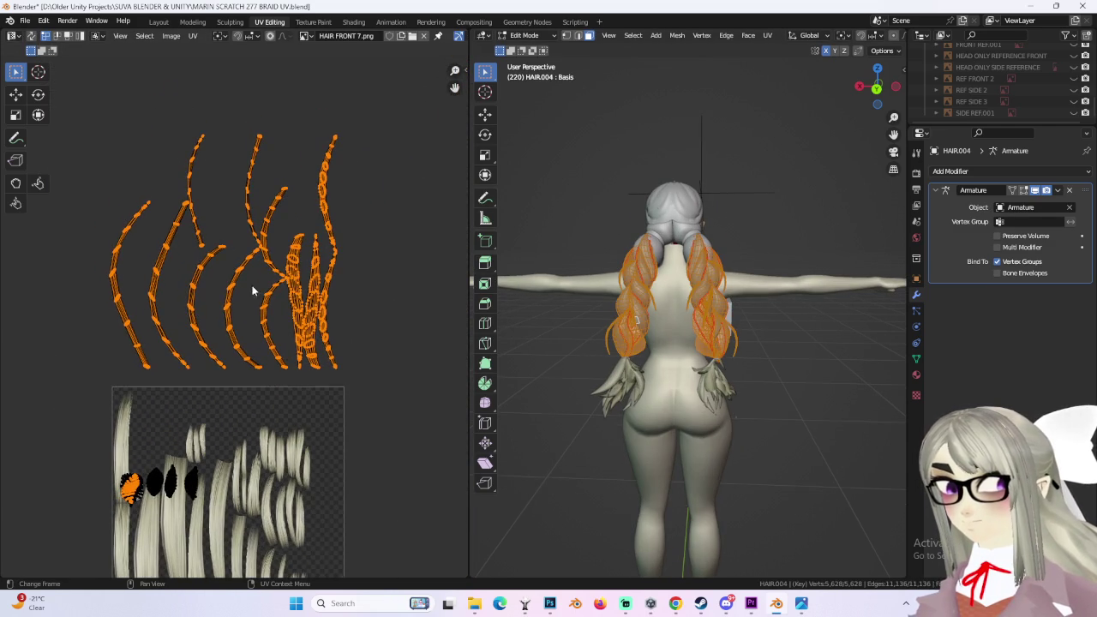
# Step: Select the whole second strand island and move it into a new spot
pyautogui.click(169, 272)
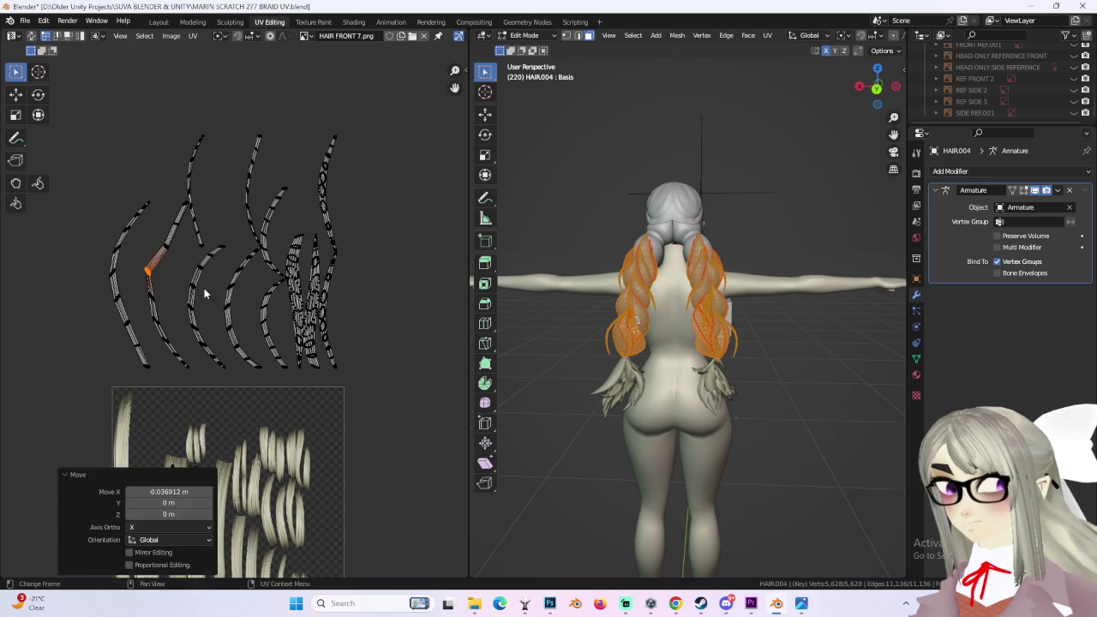
pyautogui.hotkey('ctrl', 'l')
pyautogui.scroll(2, 187, 290)
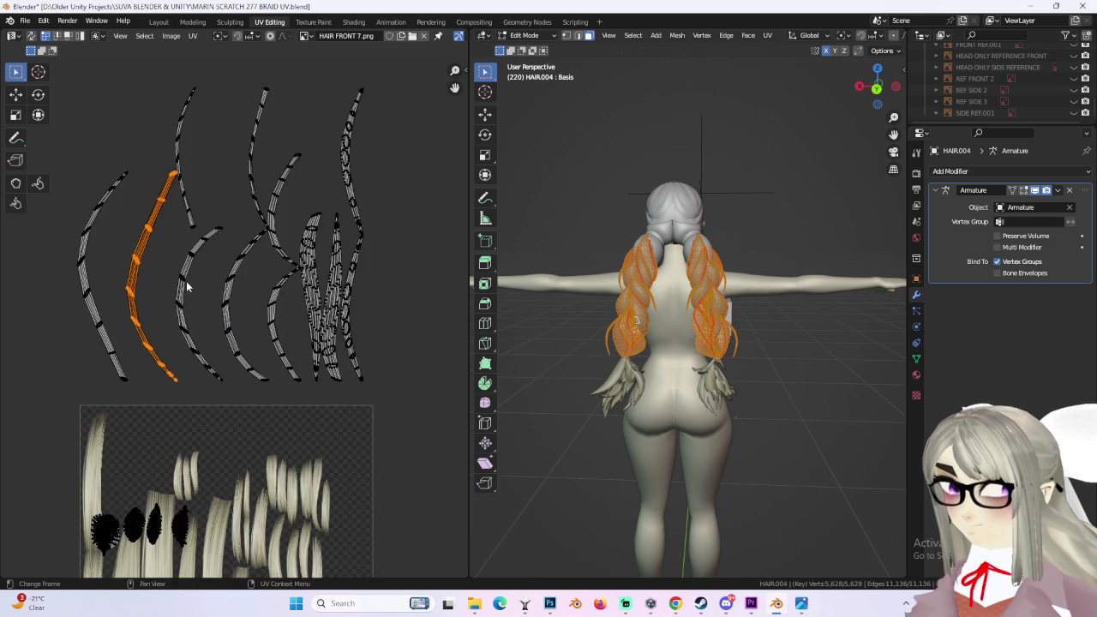
pyautogui.press('g')
pyautogui.click(204, 279)
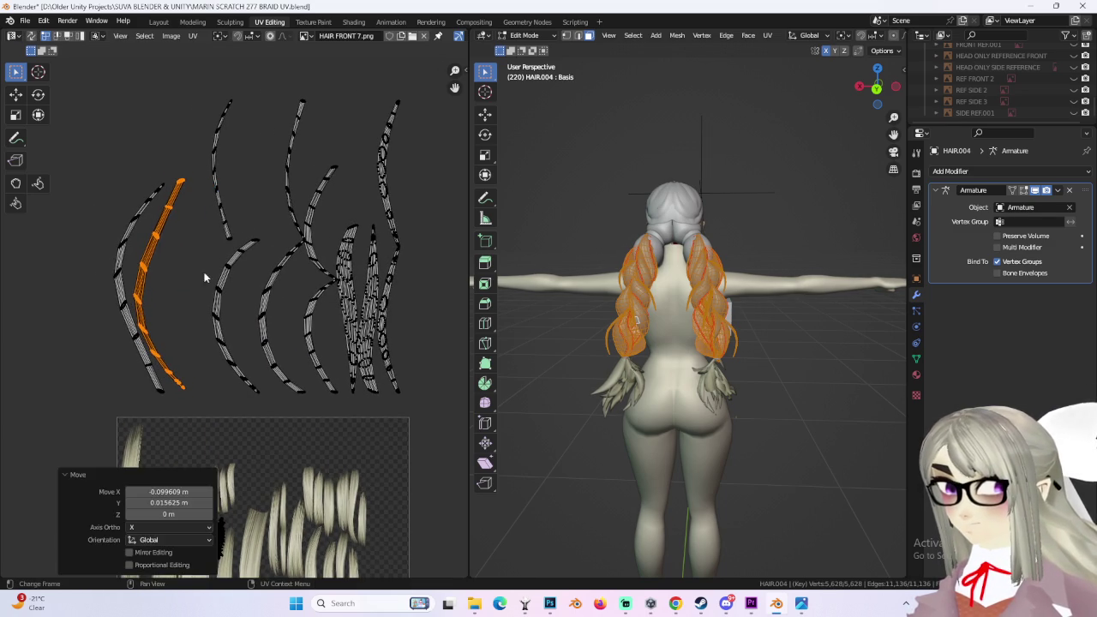
# Step: Move the third strand island over, enlarge it, and shift it left
pyautogui.moveTo(255, 169); pyautogui.dragTo(260, 168)
pyautogui.hotkey('ctrl', 'l')
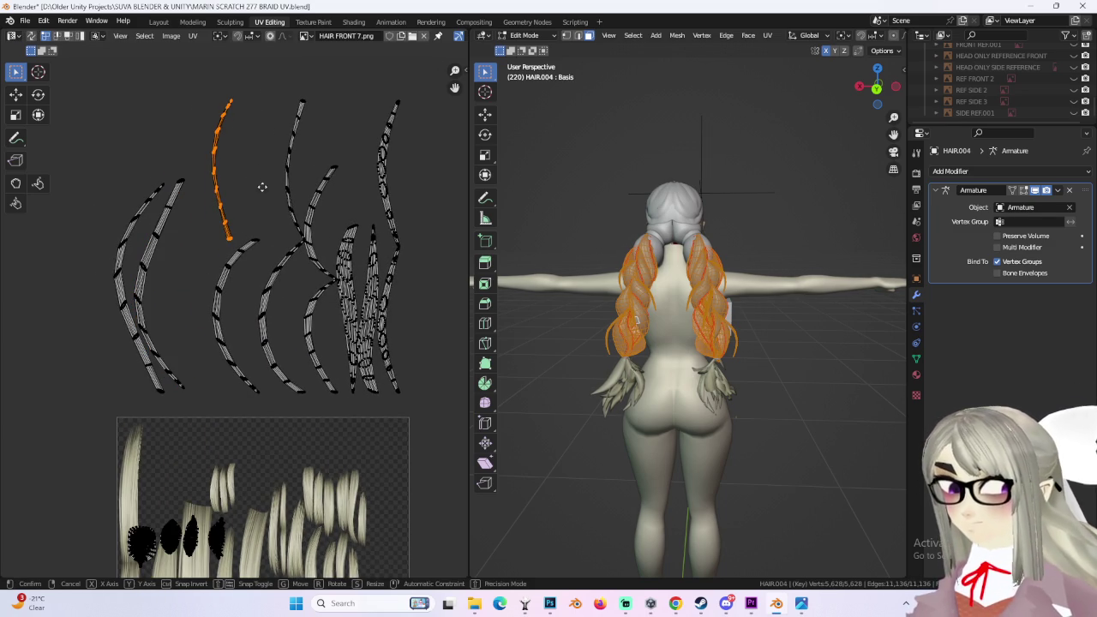
pyautogui.press('g')
pyautogui.click(222, 286)
pyautogui.press('s')
pyautogui.click(247, 285)
pyautogui.press('g')
pyautogui.click(243, 280)
# Step: Move another strand island left beside the others and rescale it
pyautogui.click(238, 301)
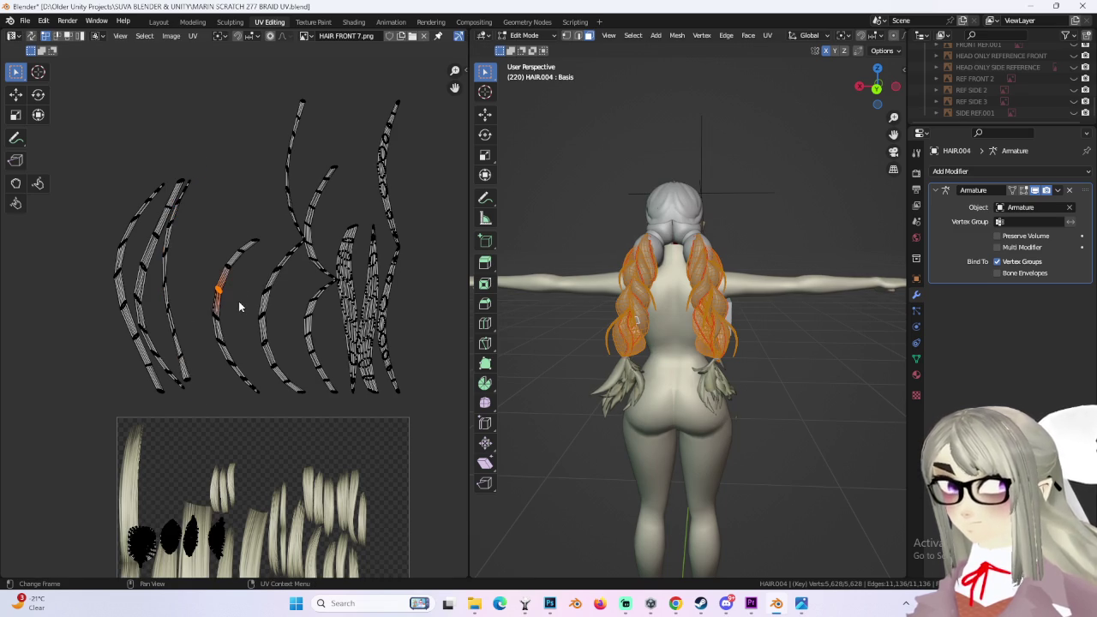
pyautogui.hotkey('ctrl', 'l')
pyautogui.press('g')
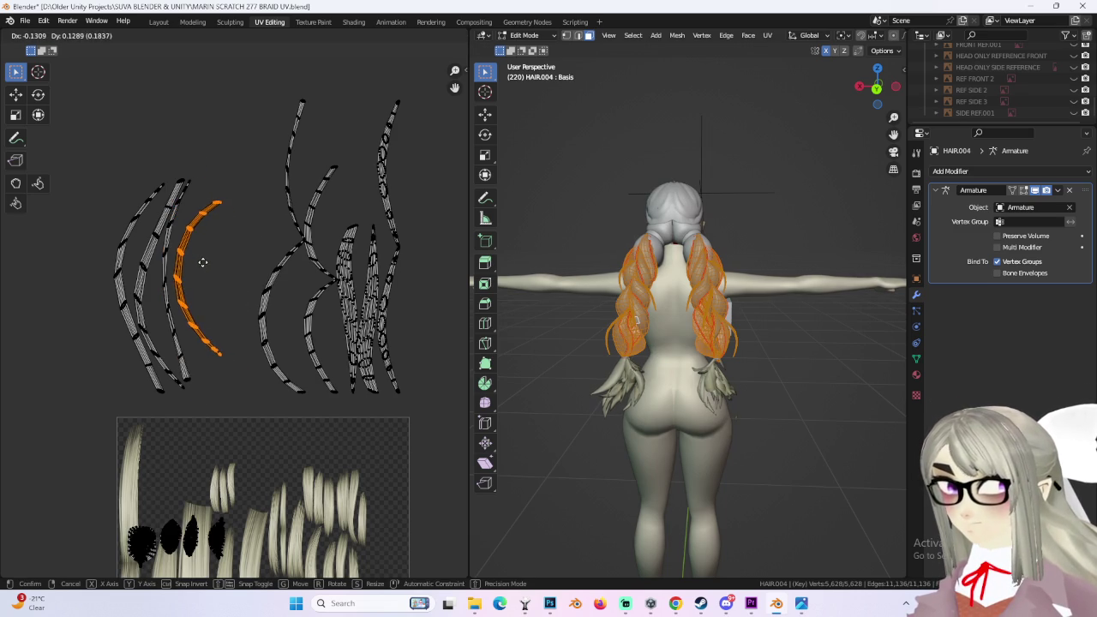
pyautogui.click(202, 262)
pyautogui.press('s')
pyautogui.click(205, 269)
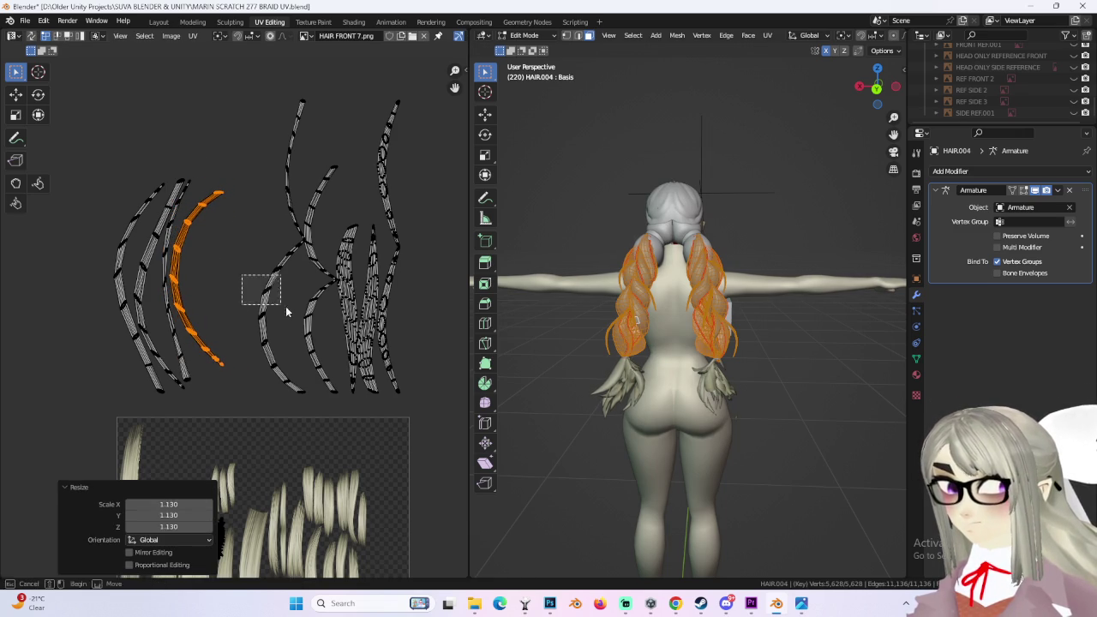
# Step: Gather the middle strand and the next strand into the left group
pyautogui.click(288, 306)
pyautogui.hotkey('ctrl', 'l')
pyautogui.press('g')
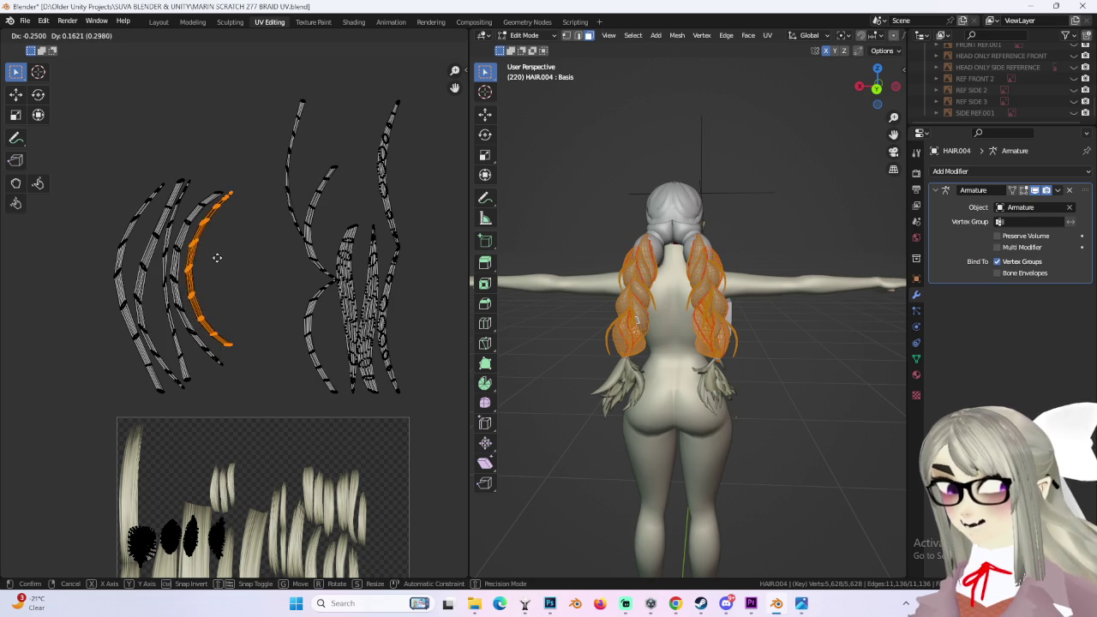
pyautogui.click(211, 259)
pyautogui.click(318, 182)
pyautogui.hotkey('ctrl', 'l')
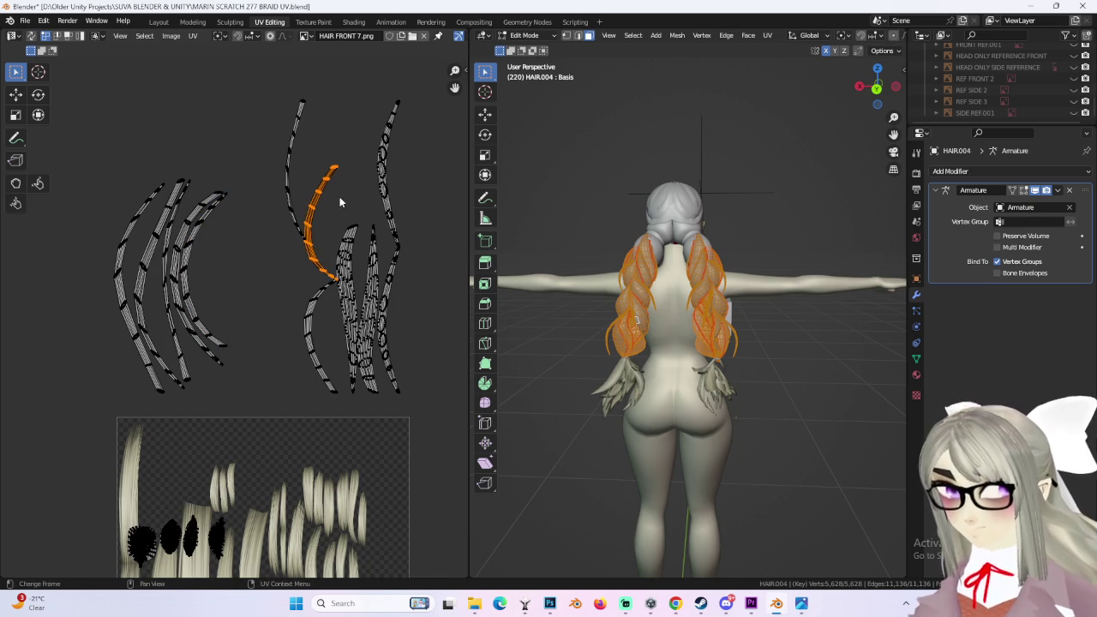
pyautogui.press('g')
pyautogui.click(210, 253)
# Step: Move three more middle strand pieces into the left group
pyautogui.click(324, 173)
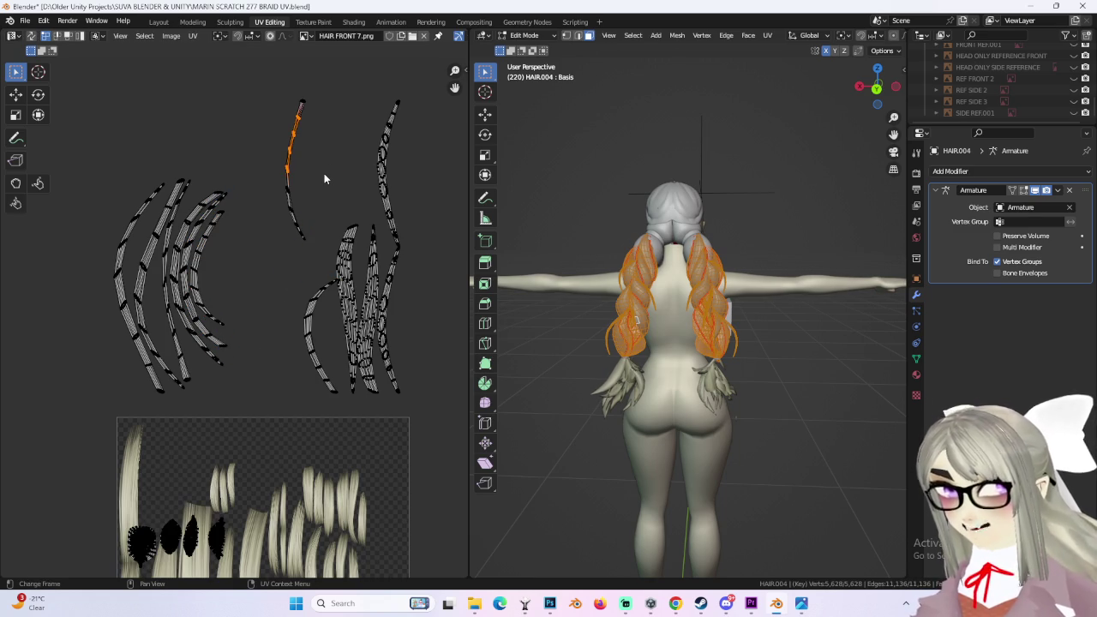
pyautogui.hotkey('ctrl', 'l')
pyautogui.press('g')
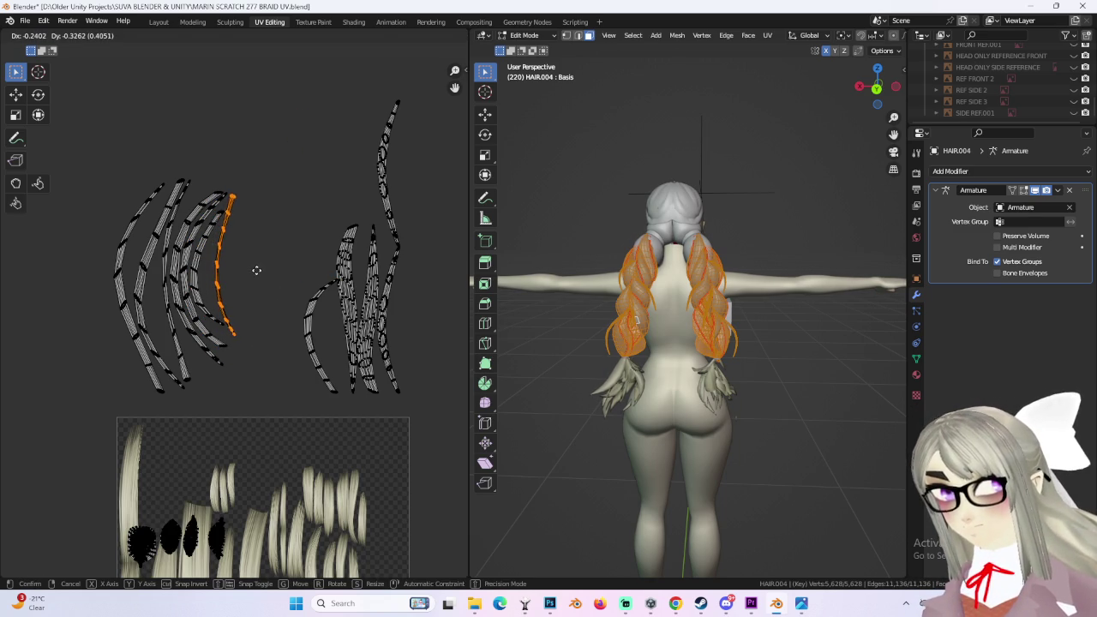
pyautogui.click(256, 275)
pyautogui.moveTo(326, 319); pyautogui.dragTo(322, 314)
pyautogui.hotkey('ctrl', 'l')
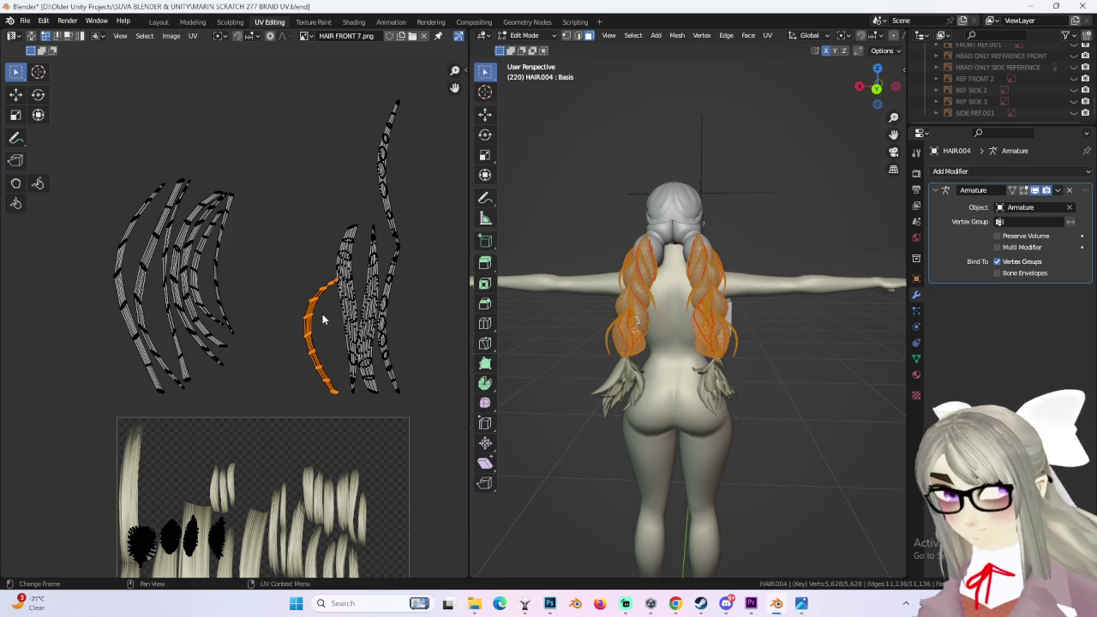
pyautogui.press('g')
pyautogui.click(240, 251)
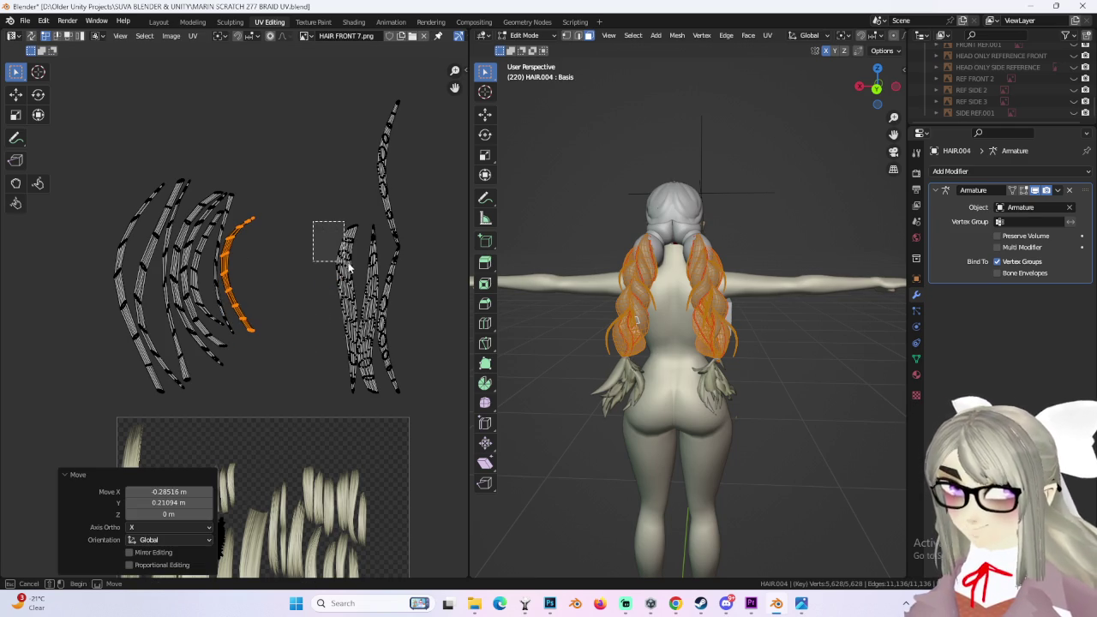
pyautogui.moveTo(342, 264); pyautogui.dragTo(350, 270)
pyautogui.press('g')
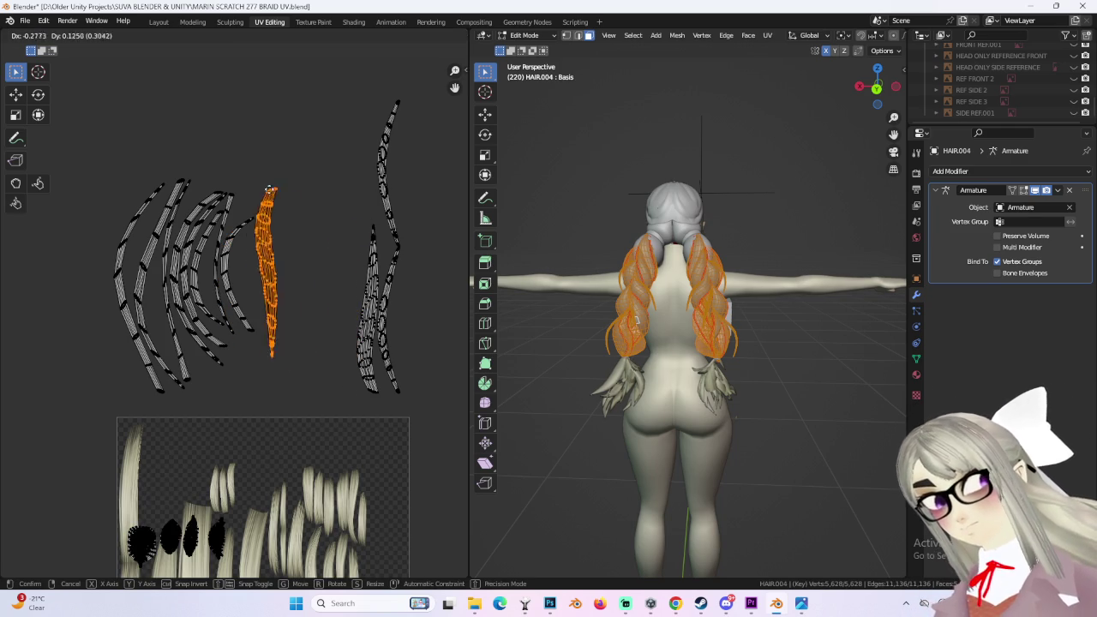
pyautogui.click(274, 209)
# Step: Move the right strand beside the group and rotate it upright
pyautogui.moveTo(364, 224); pyautogui.dragTo(383, 258)
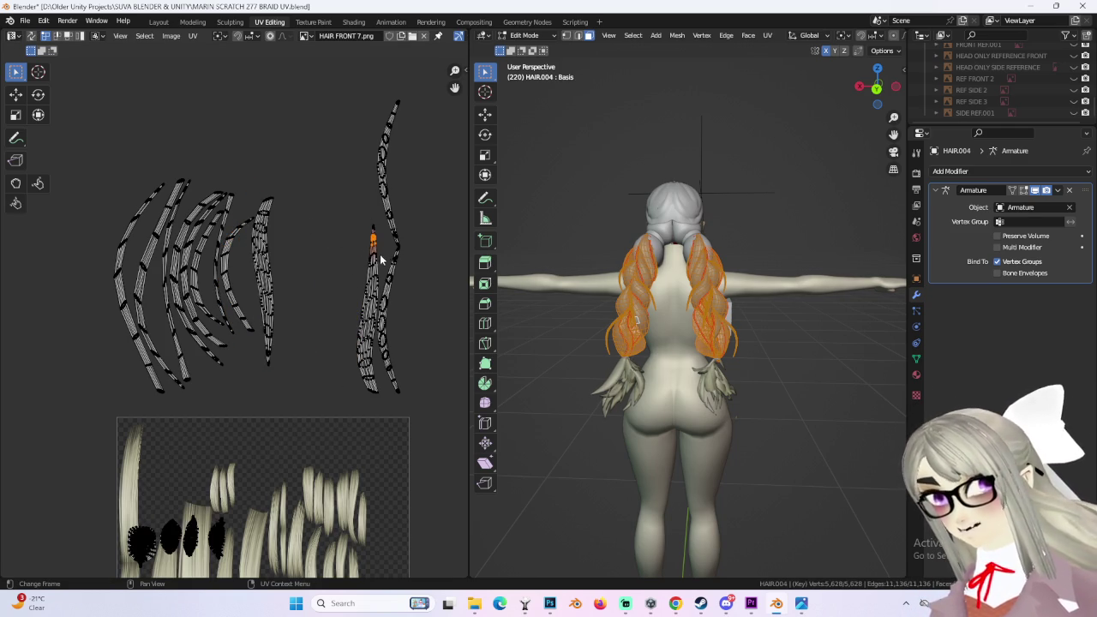
pyautogui.press('g')
pyautogui.click(291, 235)
pyautogui.press('r')
pyautogui.click(341, 265)
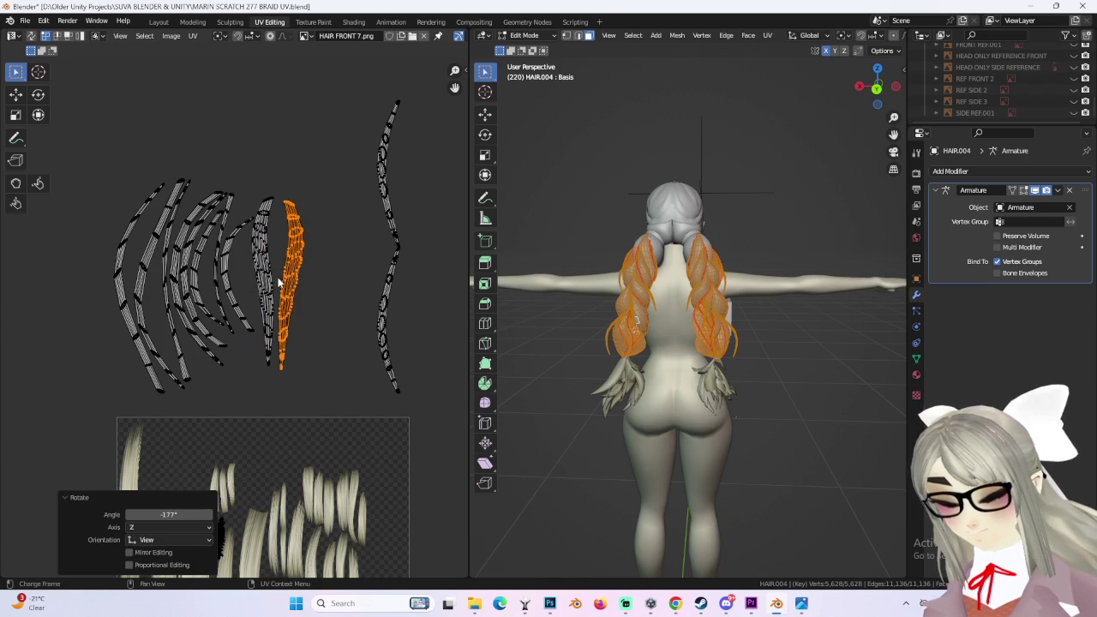
pyautogui.press('r')
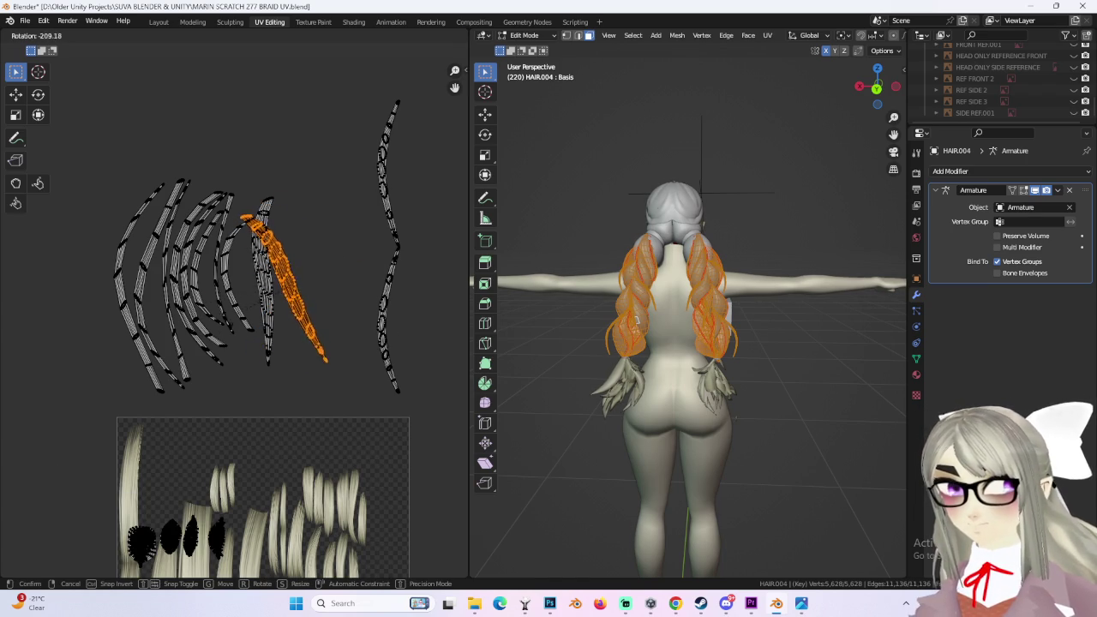
pyautogui.click(240, 282)
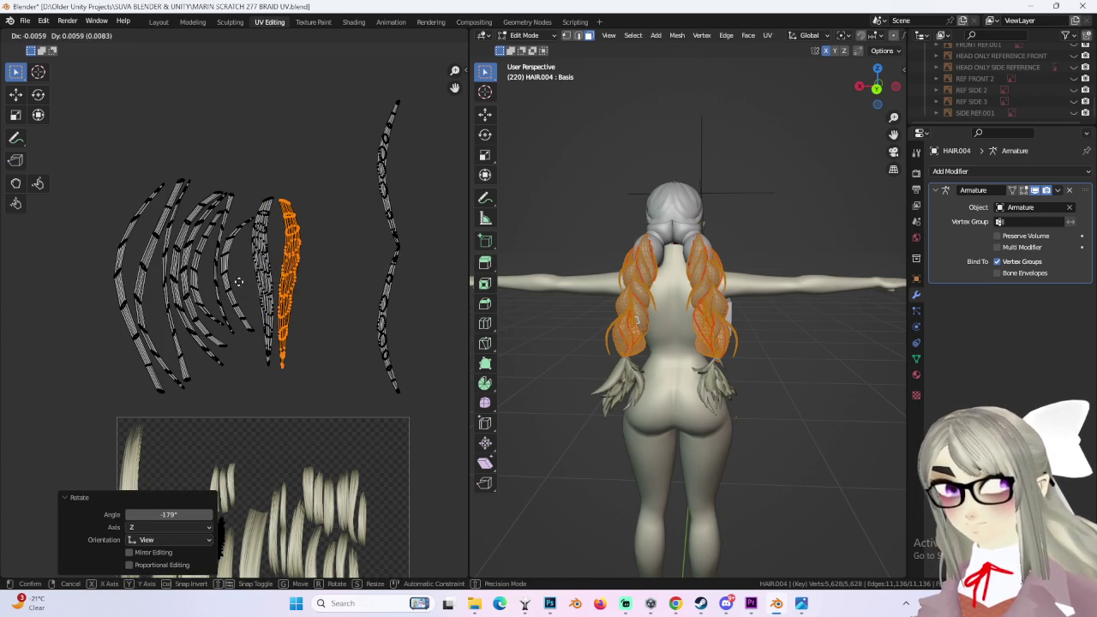
pyautogui.press('g')
pyautogui.click(239, 286)
# Step: Bring the long zigzag strand into the cluster, then select all braid islands
pyautogui.click(417, 325)
pyautogui.click(420, 327)
pyautogui.hotkey('ctrl', 'l')
pyautogui.hotkey('ctrl', 'l')
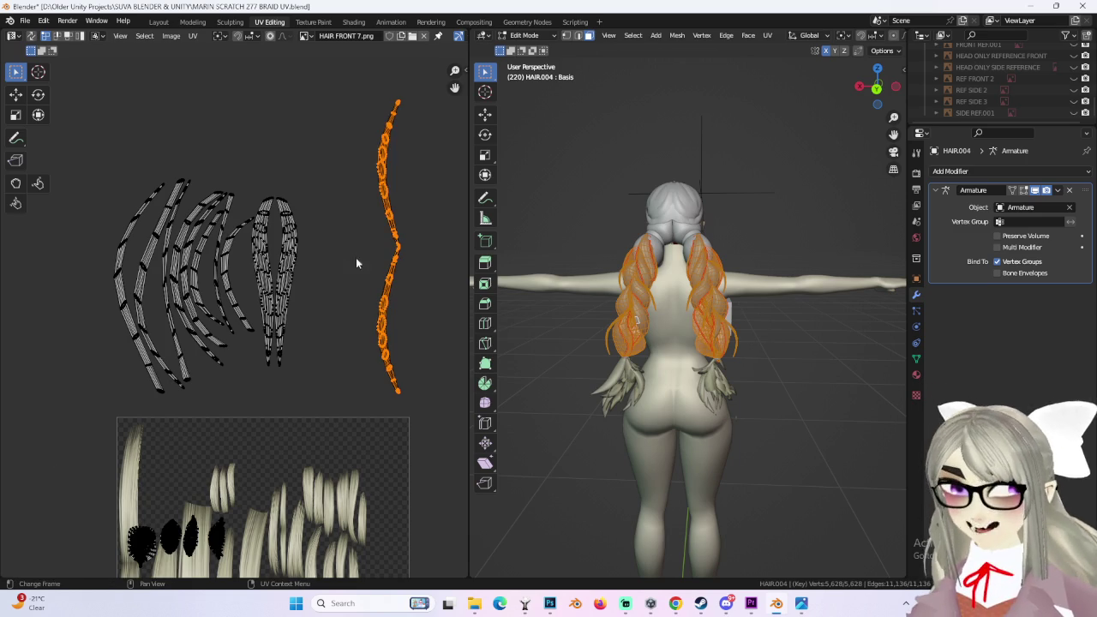
pyautogui.press('g')
pyautogui.click(307, 212)
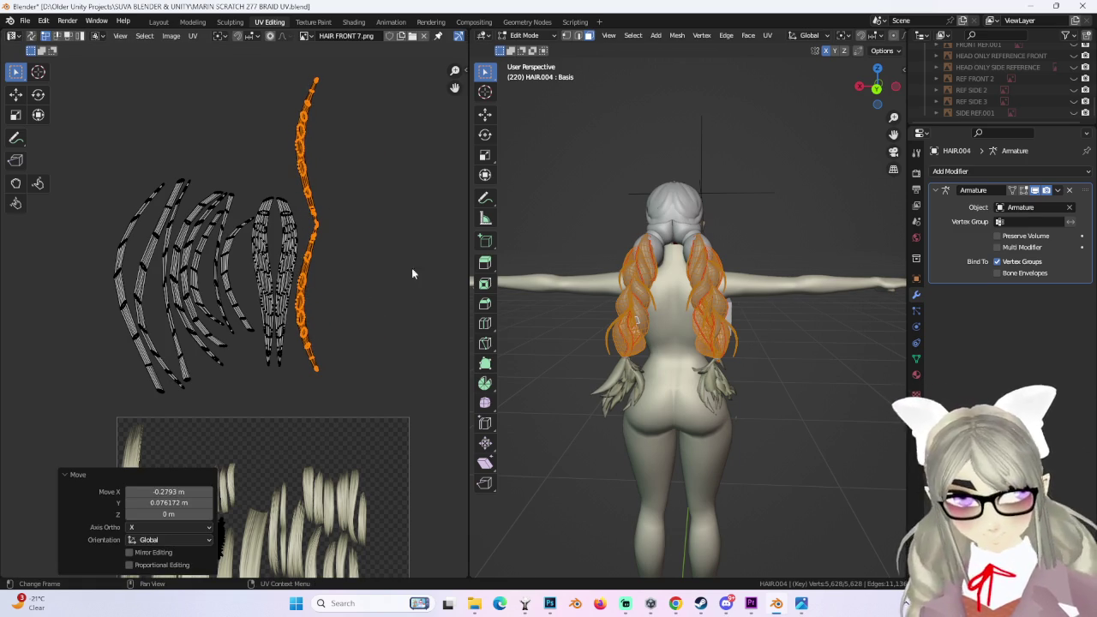
pyautogui.click(361, 133)
pyautogui.press('ctrl+KP_Add')
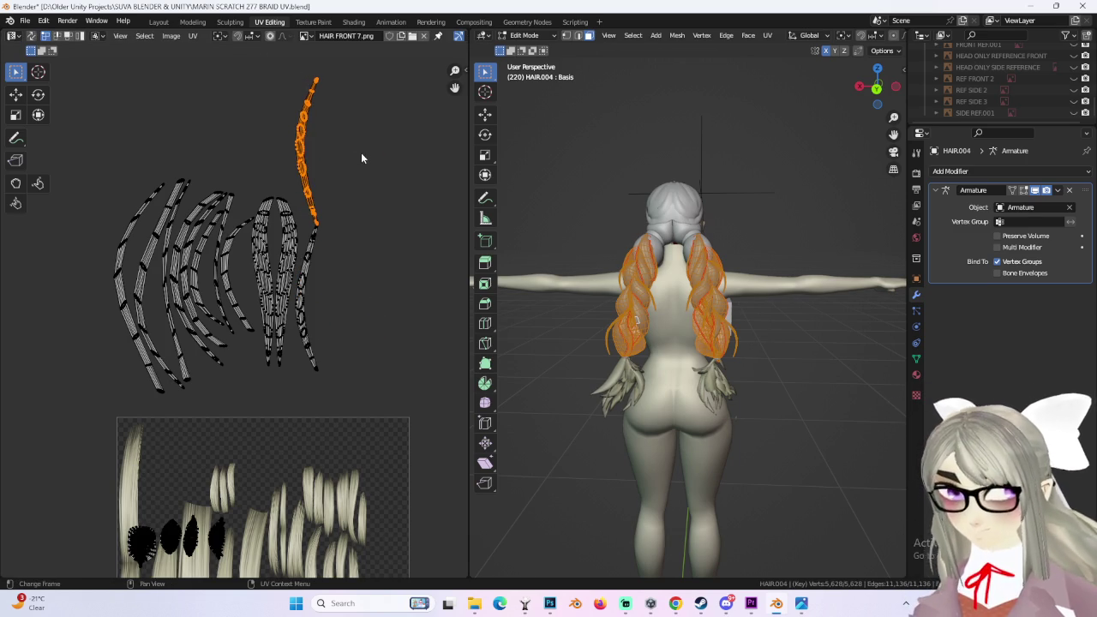
pyautogui.hotkey('ctrl', 'l')
pyautogui.press('g')
pyautogui.click(372, 303)
pyautogui.moveTo(89, 168); pyautogui.dragTo(347, 377)
pyautogui.scroll(-2, 332, 243)
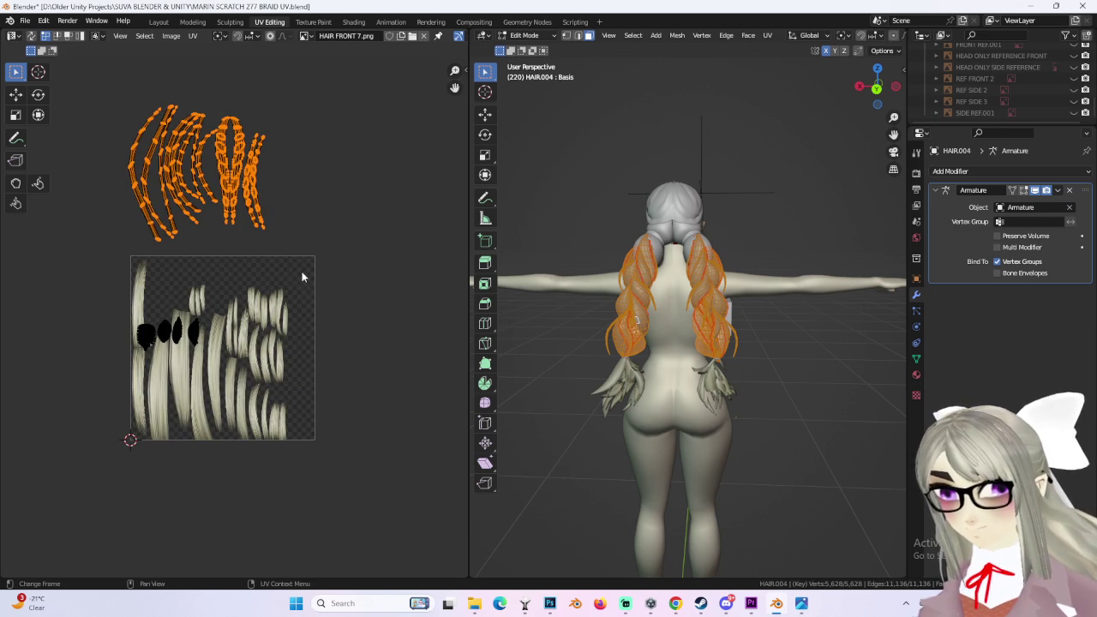
# Step: Move the grouped islands onto HAIR FRONT 7, shrink them, and place them lower right
pyautogui.press('g')
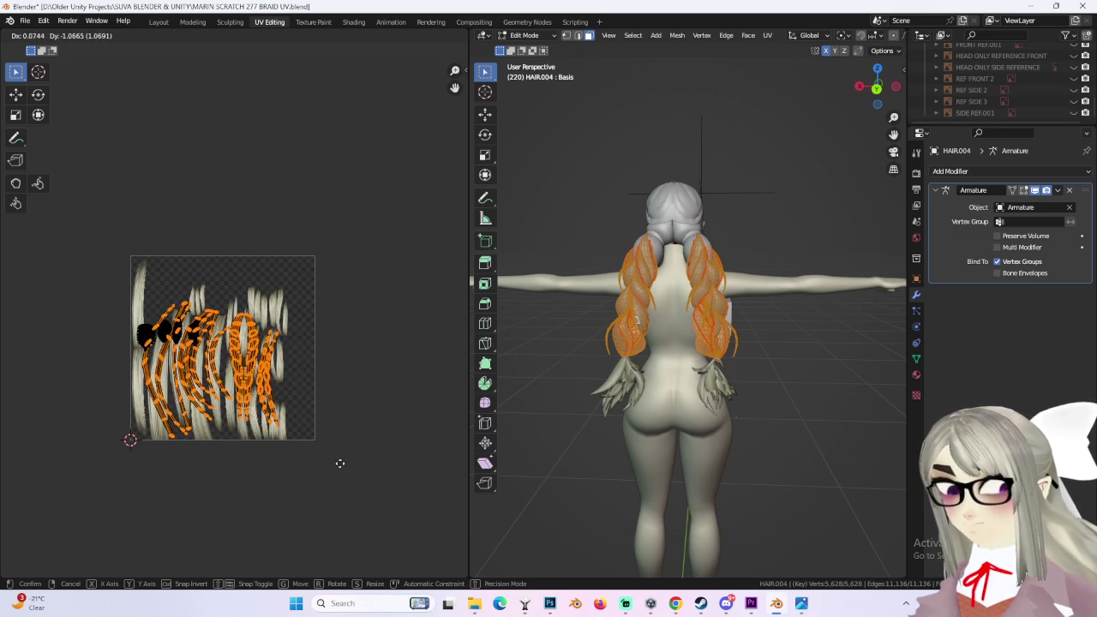
pyautogui.click(383, 457)
pyautogui.hotkey('alt', 'a')
pyautogui.hotkey('ctrl', 'z')
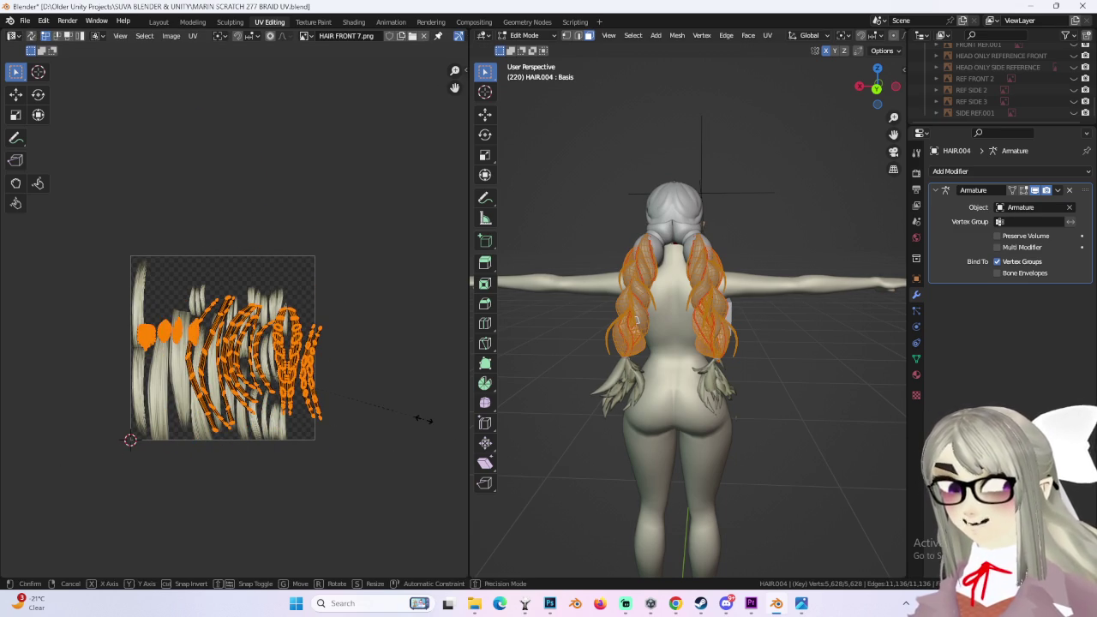
pyautogui.press('s')
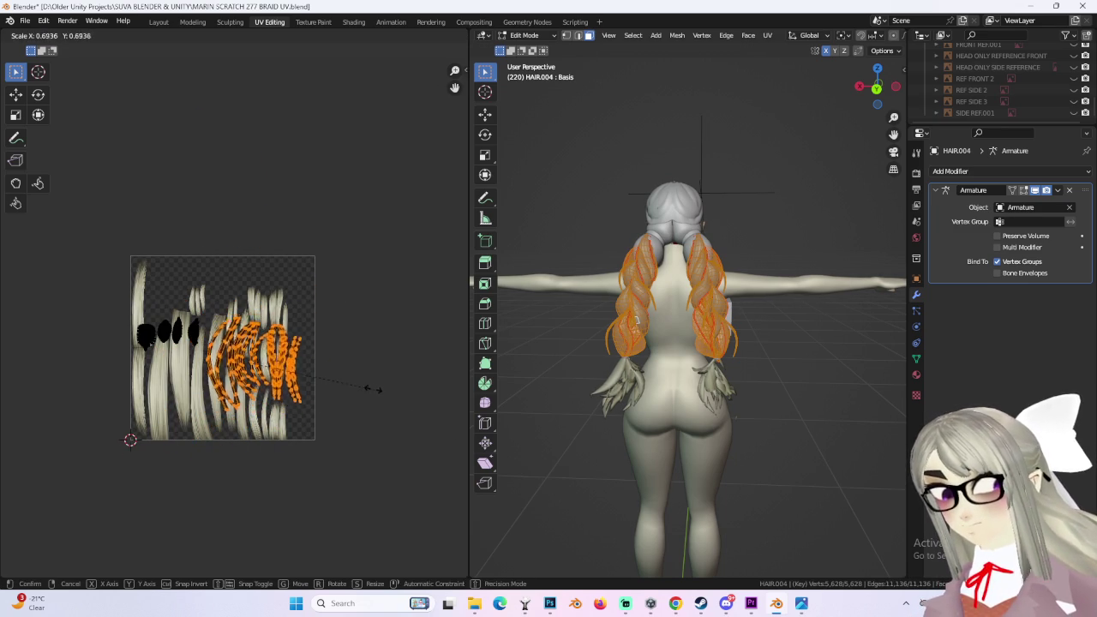
pyautogui.click(364, 385)
pyautogui.press('g')
pyautogui.click(402, 422)
# Step: Shift the islands sideways along X and box-select the four blob islands
pyautogui.scroll(2, 402, 421)
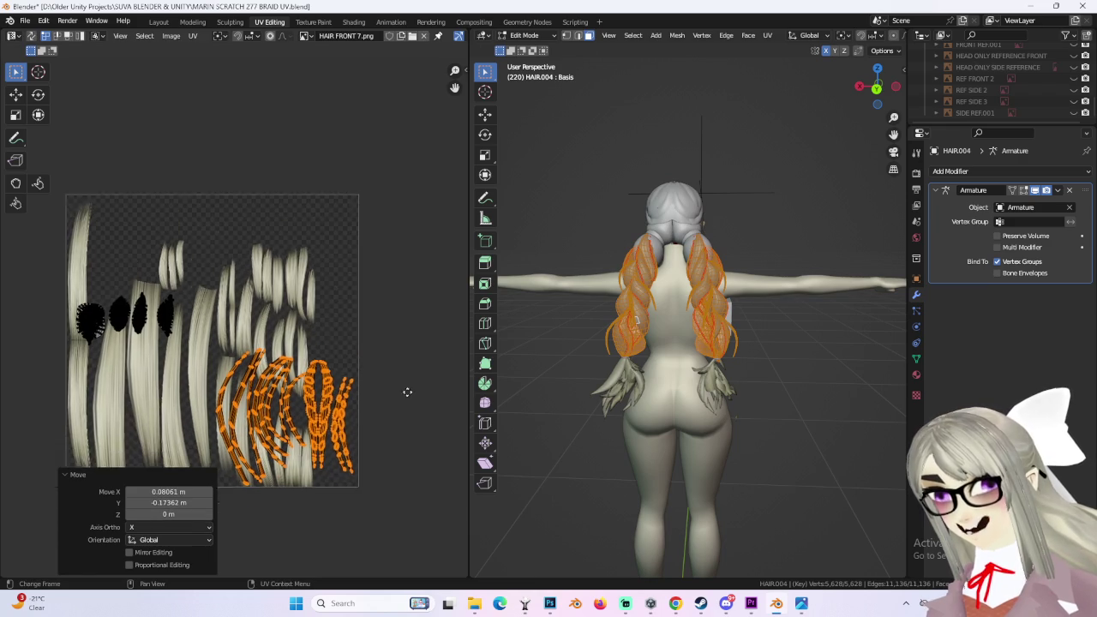
pyautogui.press('g')
pyautogui.click(429, 386)
pyautogui.moveTo(53, 233); pyautogui.dragTo(211, 336)
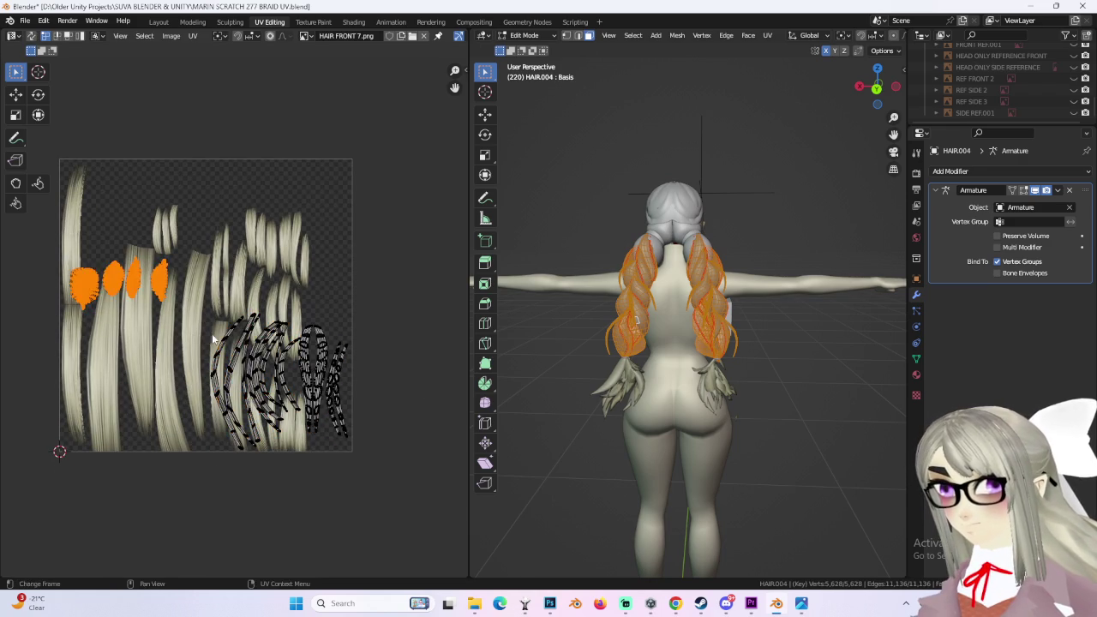
# Step: Move the four blob islands higher and enlarge them twice
pyautogui.press('g')
pyautogui.click(258, 268)
pyautogui.moveTo(258, 268); pyautogui.dragTo(314, 336, button='middle')
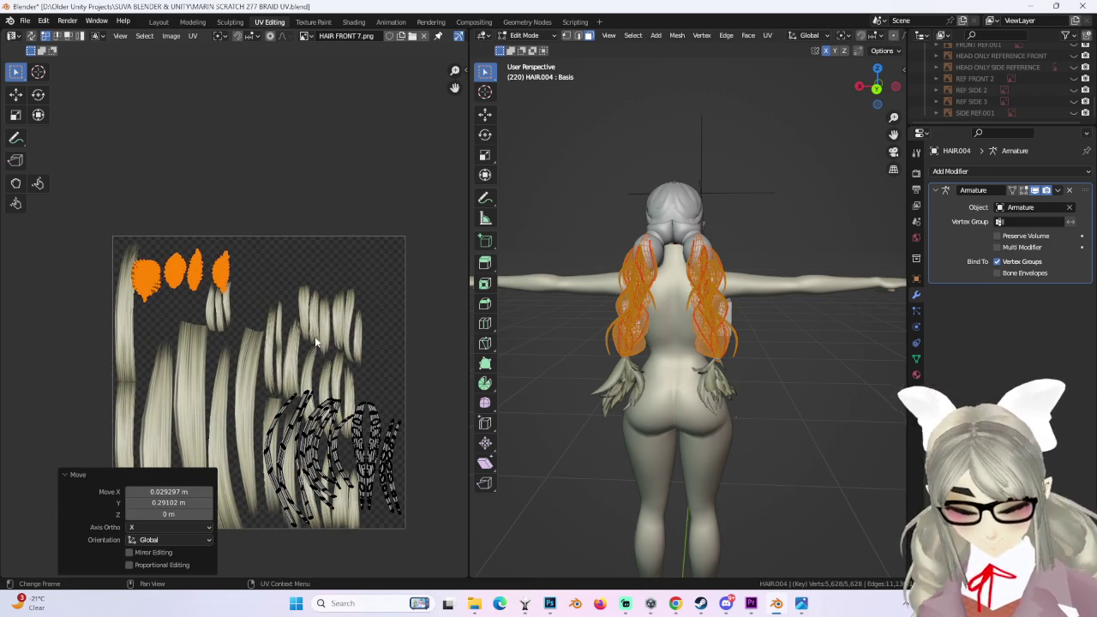
pyautogui.press('s')
pyautogui.click(316, 348)
pyautogui.press('s')
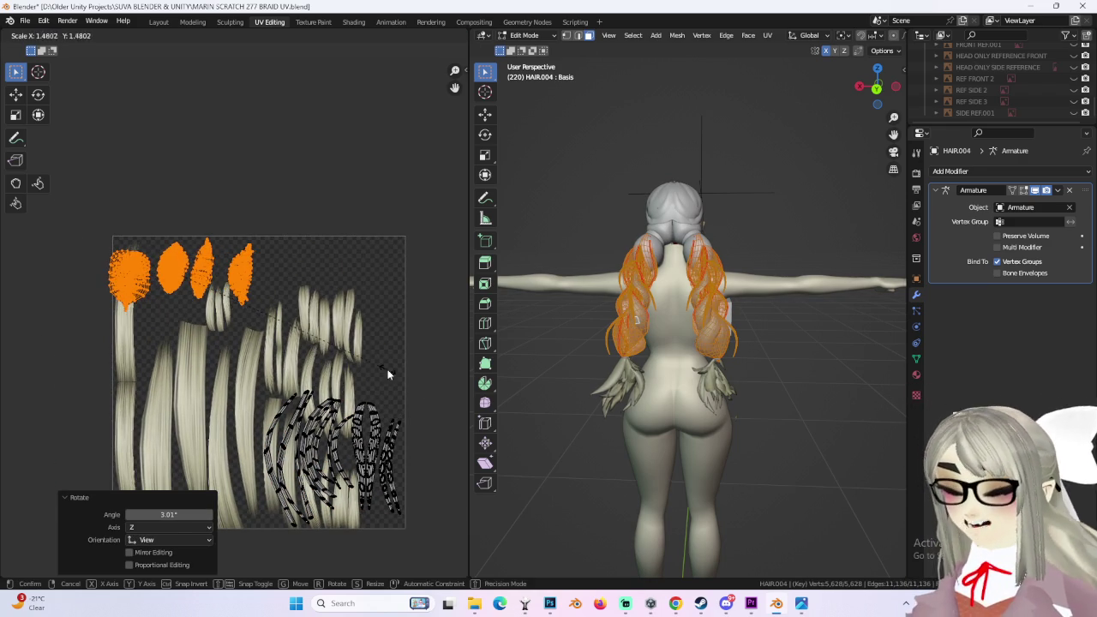
pyautogui.click(381, 382)
pyautogui.press('g')
pyautogui.click(377, 368)
# Step: Enlarge the blob islands further and line them up along the texture's top
pyautogui.press('s')
pyautogui.press('Escape')
pyautogui.press('g')
pyautogui.click(437, 335)
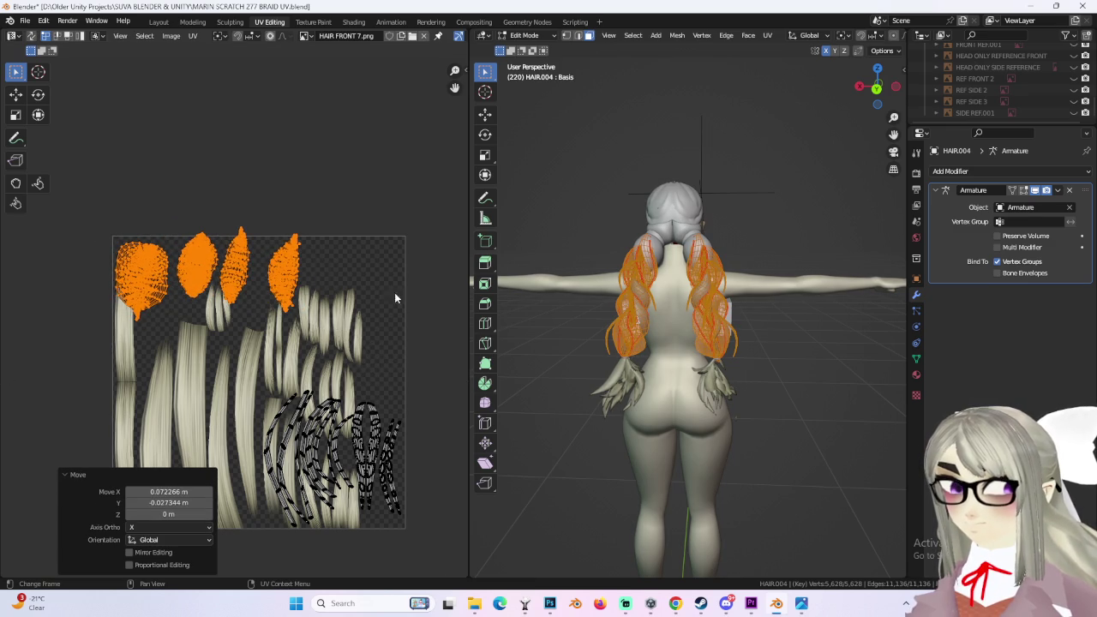
pyautogui.press('s')
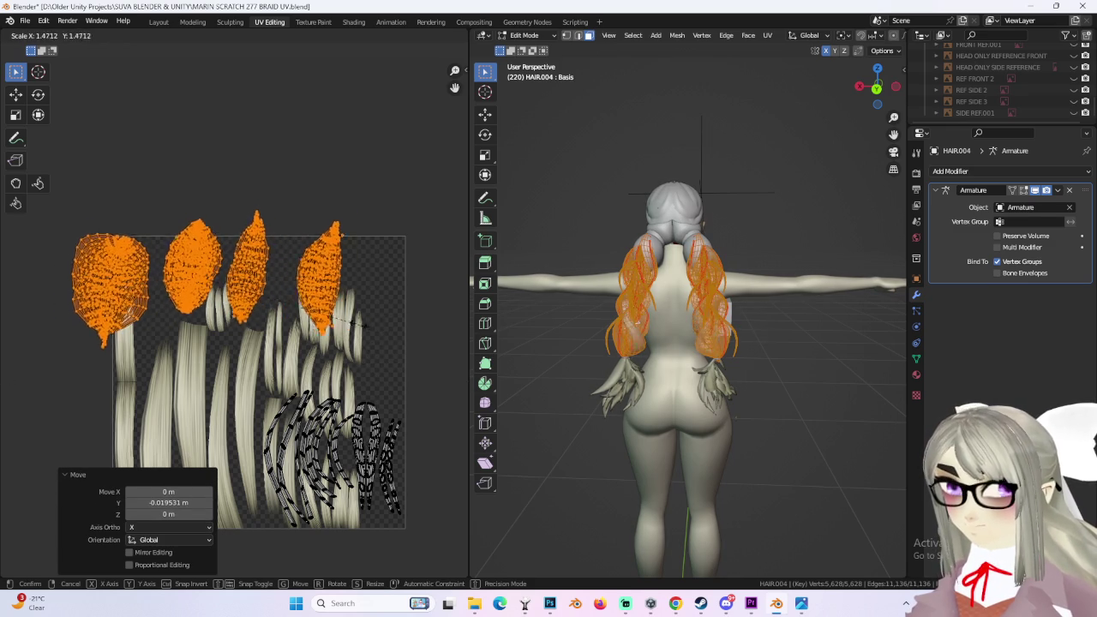
pyautogui.click(355, 324)
pyautogui.press('g')
pyautogui.click(393, 336)
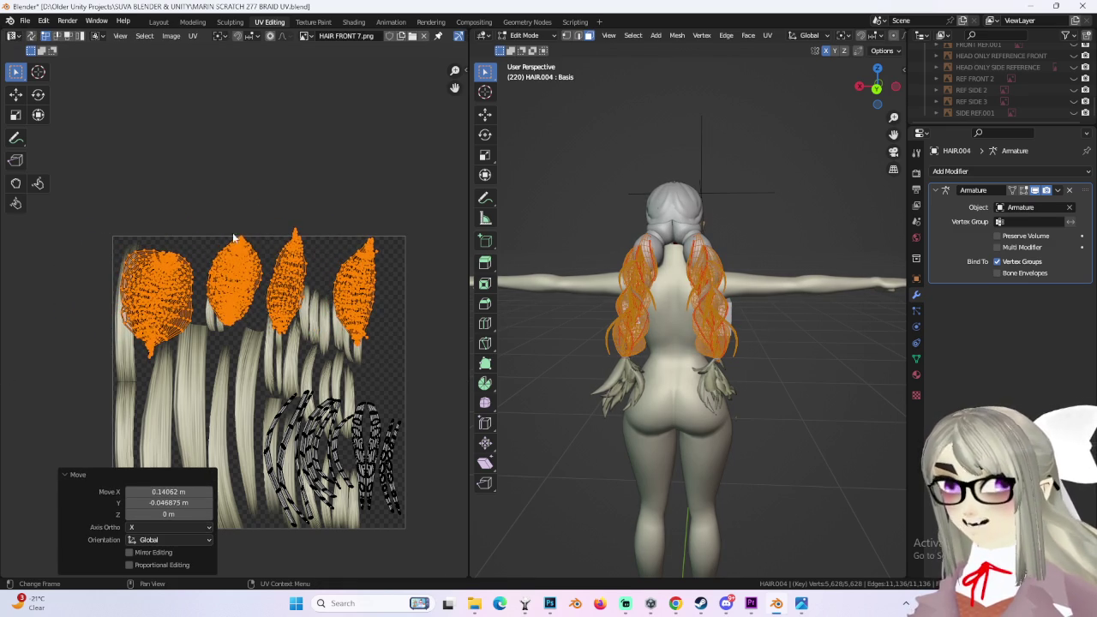
# Step: Nudge the second blob island and move the rightmost island left
pyautogui.moveTo(266, 348)
pyautogui.mouseDown()
pyautogui.moveTo(310, 363)
pyautogui.moveTo(297, 348)
pyautogui.mouseUp()
pyautogui.press('g')
pyautogui.click(290, 257)
pyautogui.press('g')
pyautogui.click(300, 368)
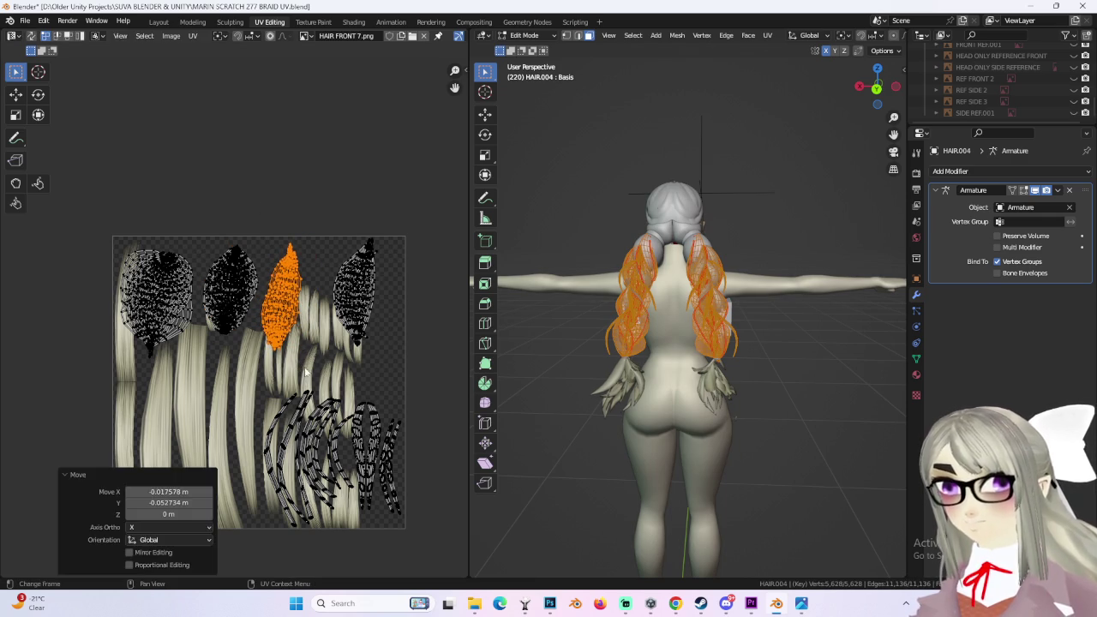
pyautogui.moveTo(324, 224); pyautogui.dragTo(412, 367)
pyautogui.press('g')
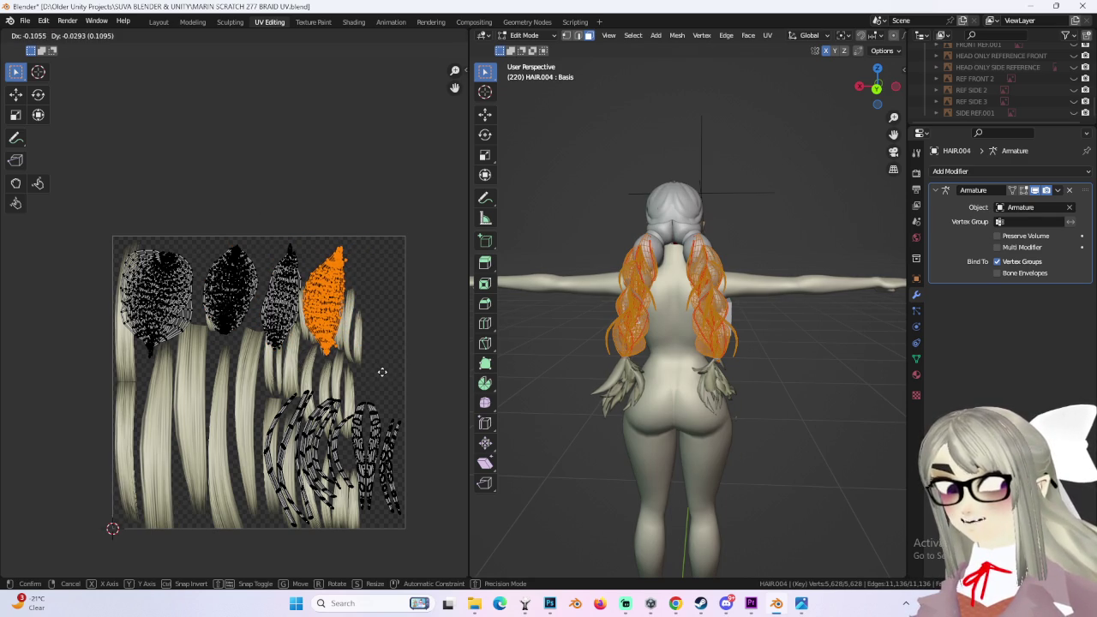
pyautogui.click(383, 372)
# Step: Resize all four top islands to cover the strands and reposition them
pyautogui.moveTo(110, 208); pyautogui.dragTo(421, 386)
pyautogui.press('s')
pyautogui.click(430, 375)
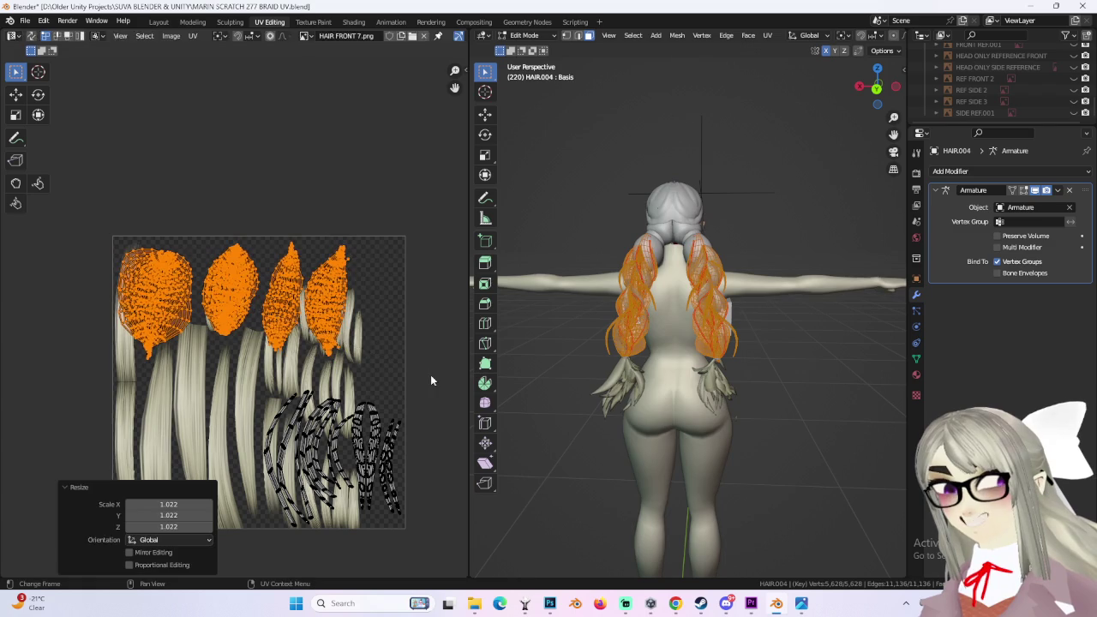
pyautogui.press('s')
pyautogui.click(40, 394)
pyautogui.press('s')
pyautogui.click(68, 385)
pyautogui.press('g')
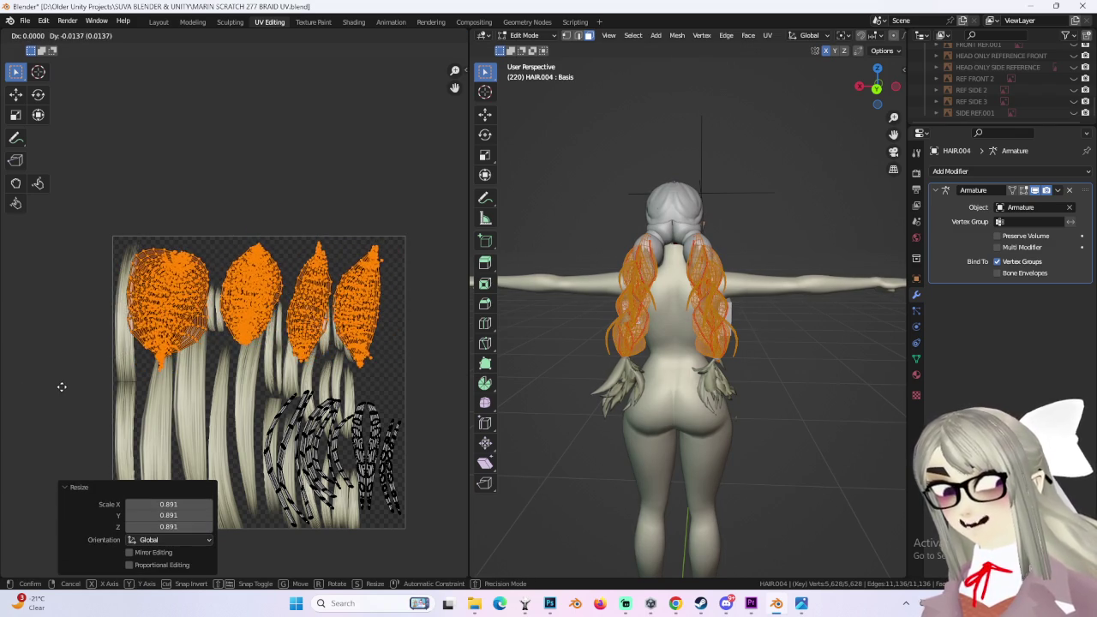
pyautogui.click(60, 387)
# Step: Fine-tune the four islands with small shifts, then deselect everything
pyautogui.press('s')
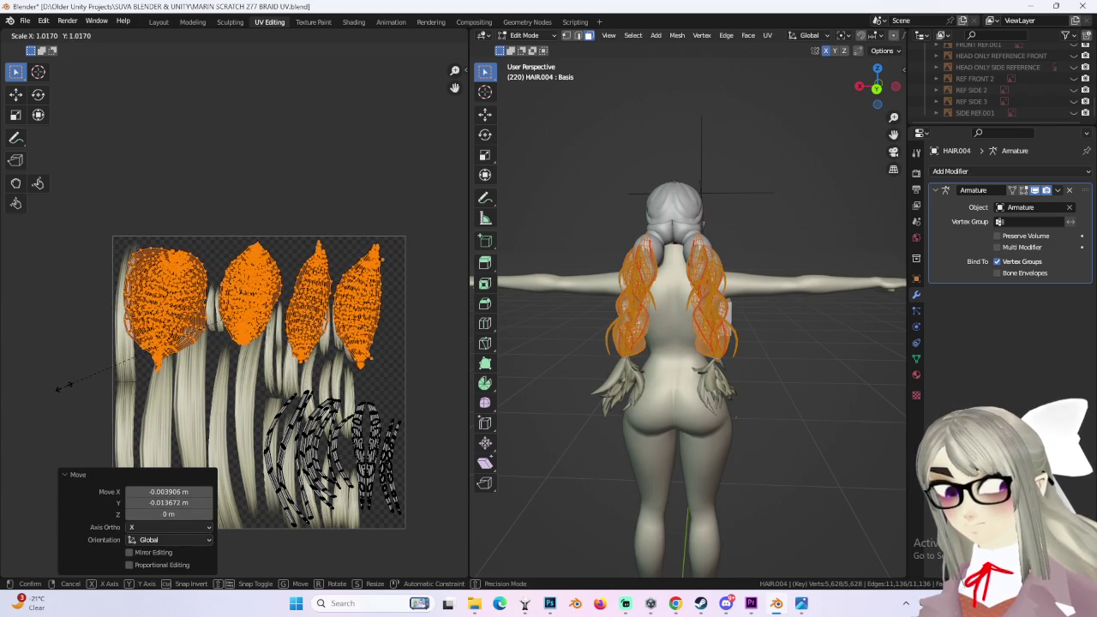
pyautogui.press('g')
pyautogui.click(71, 390)
pyautogui.press('s')
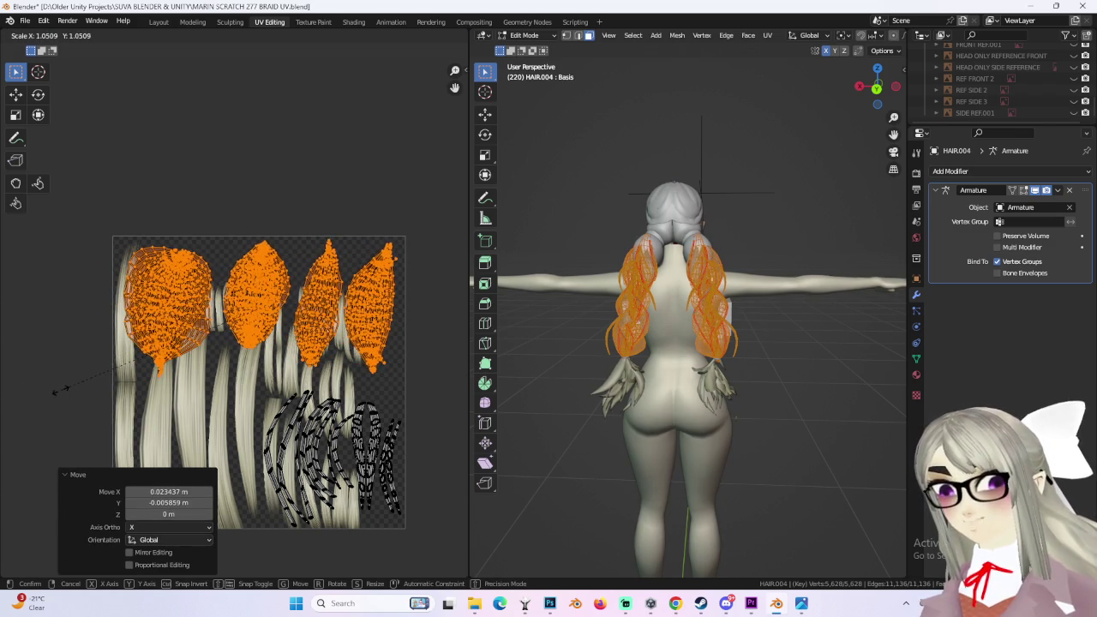
pyautogui.click(55, 390)
pyautogui.press('g')
pyautogui.click(55, 391)
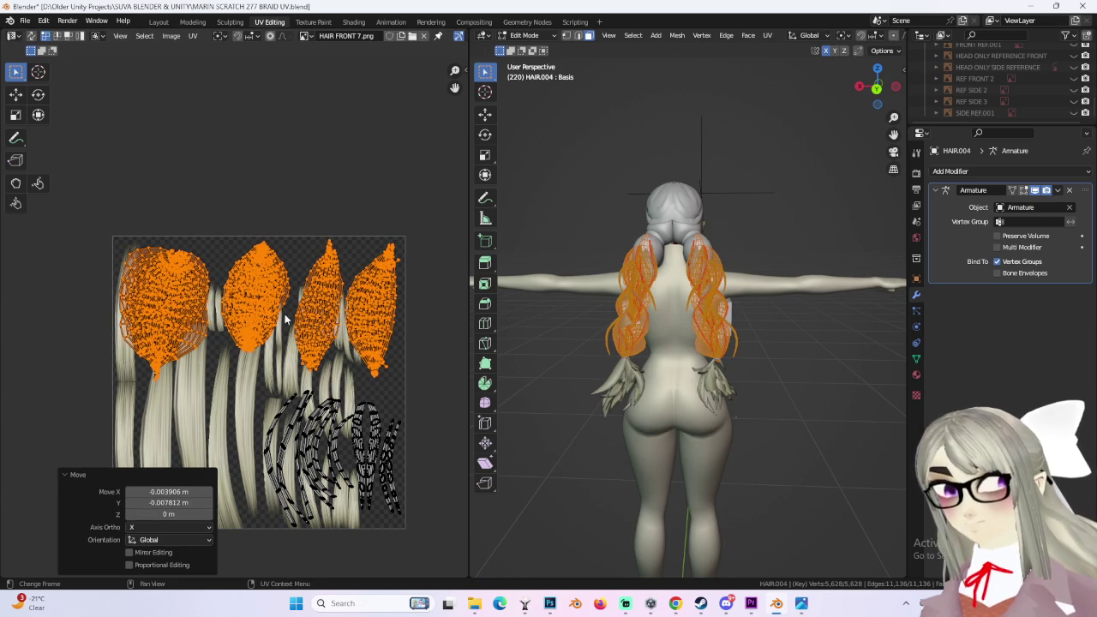
pyautogui.hotkey('alt', 'a')
pyautogui.scroll(2, 734, 198)
pyautogui.scroll(2, 734, 198)
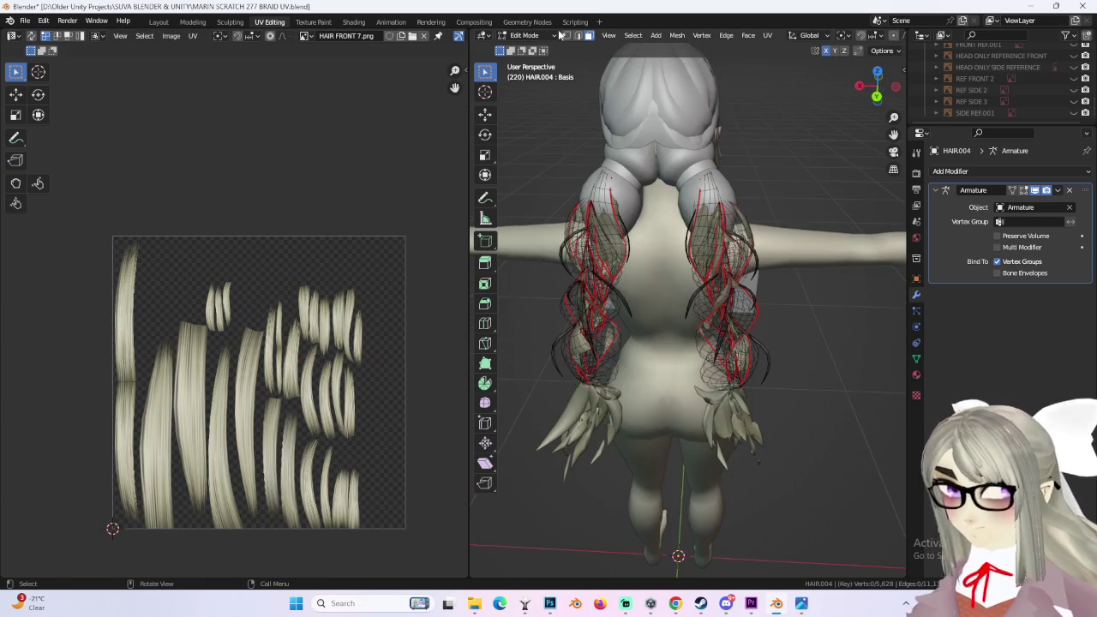
# Step: Return to Object Mode, select HAIR.003, and briefly check it in Edit Mode
pyautogui.click(538, 36)
pyautogui.click(526, 47)
pyautogui.click(636, 184)
pyautogui.click(532, 36)
pyautogui.click(526, 63)
pyautogui.moveTo(624, 221)
pyautogui.mouseDown(button='middle')
pyautogui.moveTo(613, 253)
pyautogui.moveTo(634, 231)
pyautogui.mouseUp(button='middle')
pyautogui.click(531, 35)
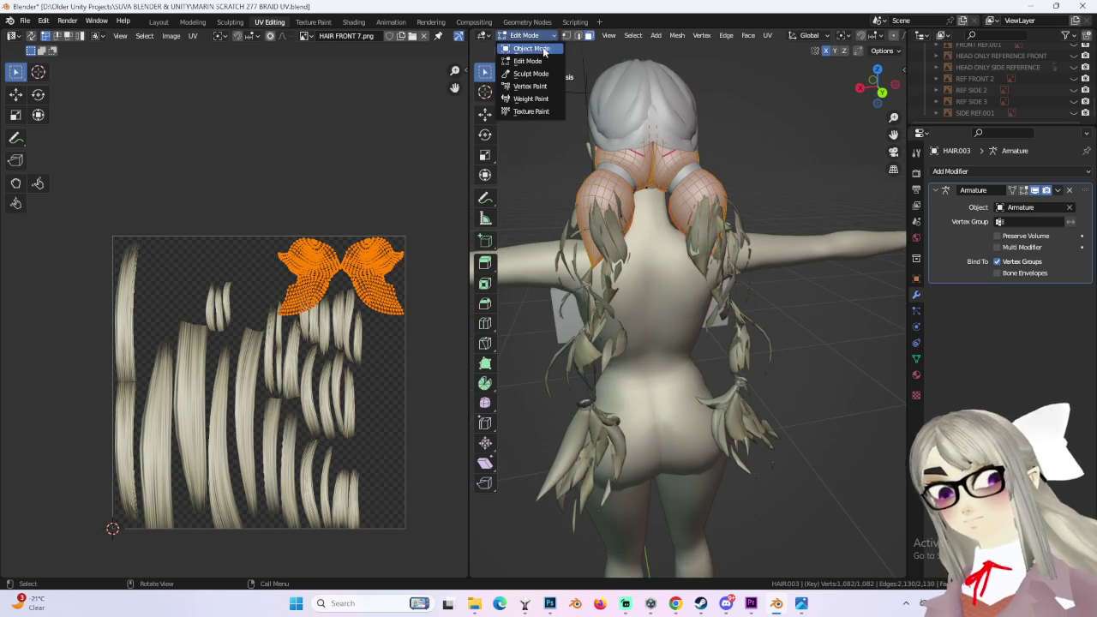
pyautogui.click(526, 46)
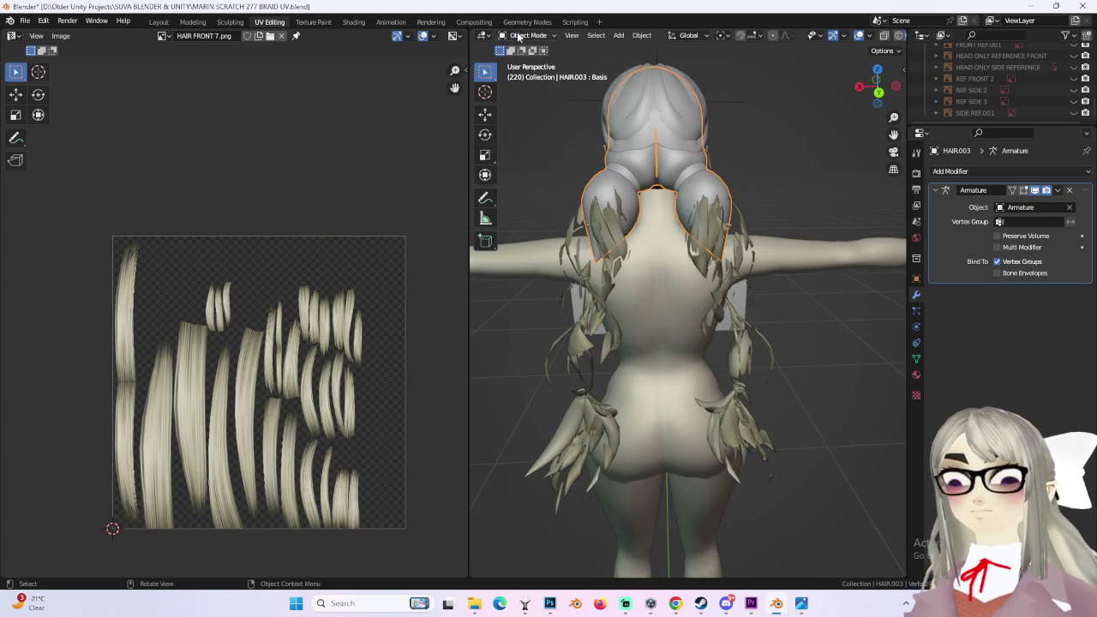
# Step: Toggle Edit Mode again, return to Object Mode, and add the braid hair to the selection
pyautogui.click(515, 37)
pyautogui.click(526, 63)
pyautogui.moveTo(746, 214)
pyautogui.mouseDown(button='middle')
pyautogui.moveTo(795, 221)
pyautogui.moveTo(754, 303)
pyautogui.moveTo(515, 68)
pyautogui.mouseUp(button='middle')
pyautogui.click(527, 35)
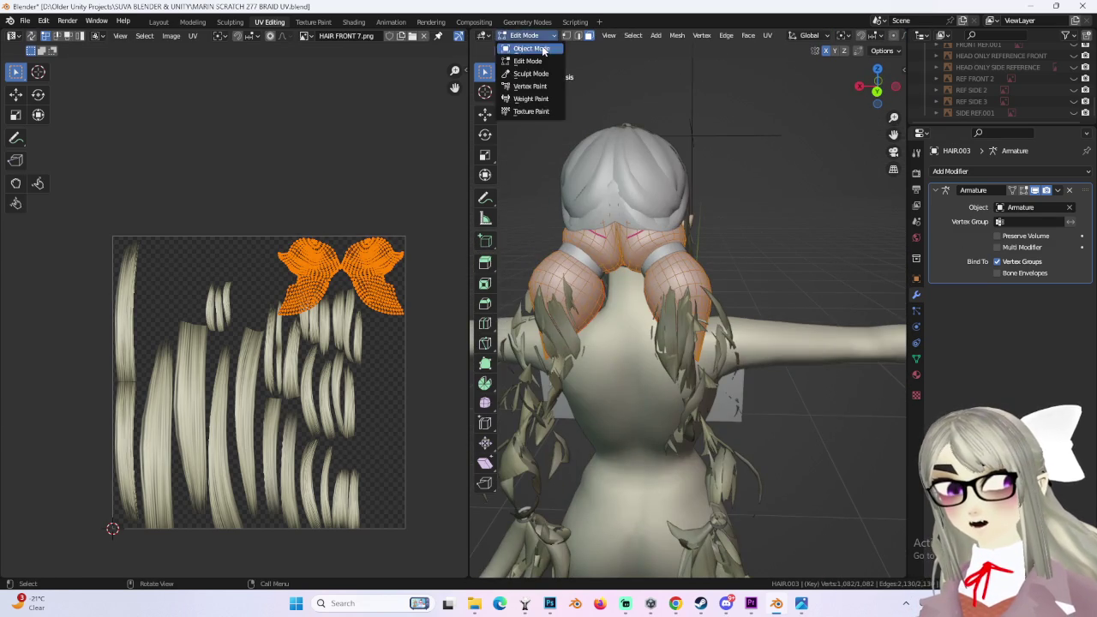
pyautogui.click(526, 47)
pyautogui.keyDown('shift'); pyautogui.click(646, 259); pyautogui.keyUp('shift')
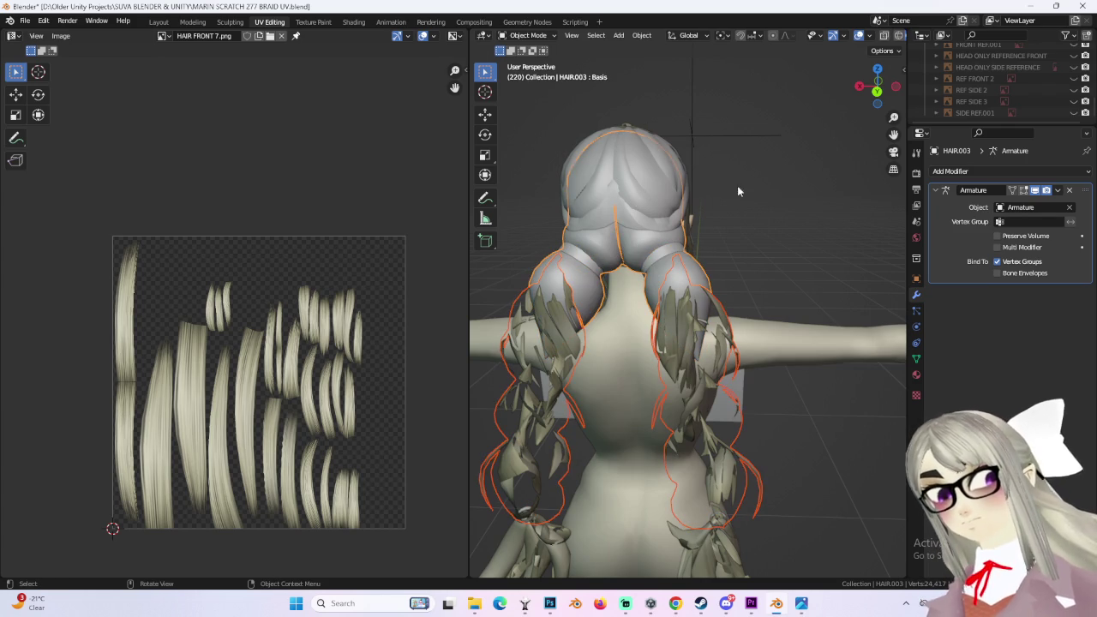
pyautogui.scroll(-3, 322, 285)
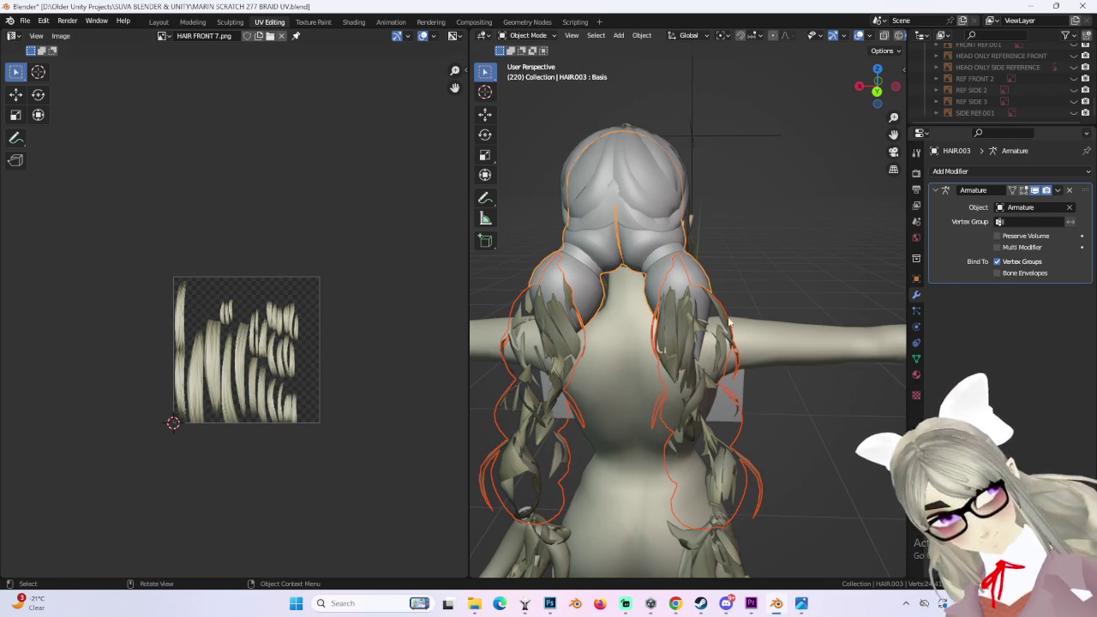
pyautogui.moveTo(771, 317); pyautogui.dragTo(751, 319, button='middle')
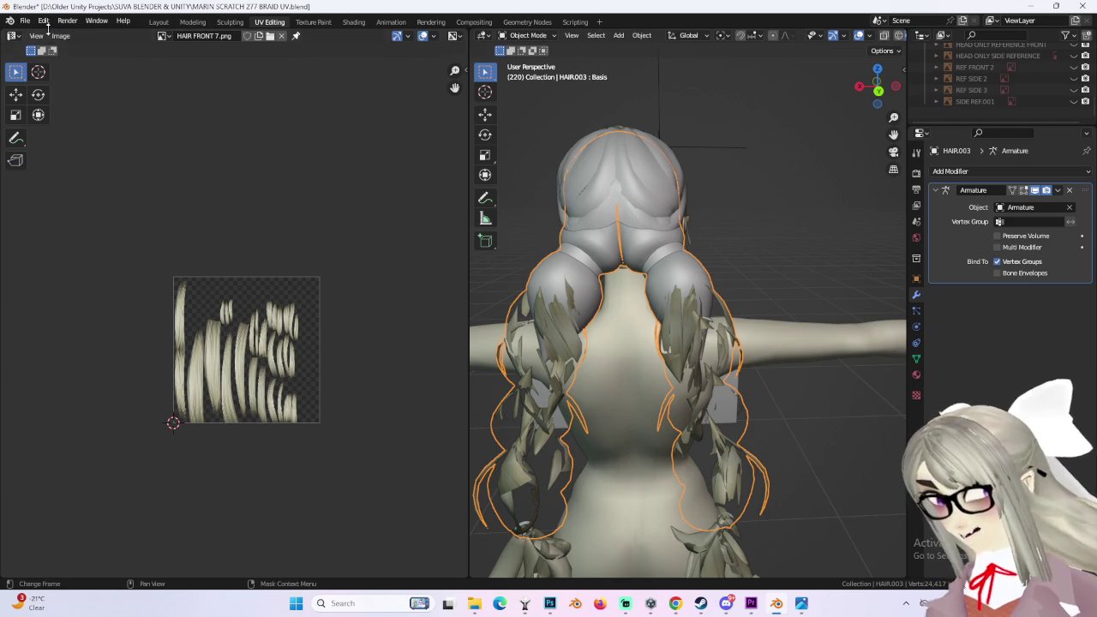
pyautogui.click(25, 21)
# Step: Save the project as the new version MARIN SCRATCH 278 BRAID UV.blend
pyautogui.click(47, 107)
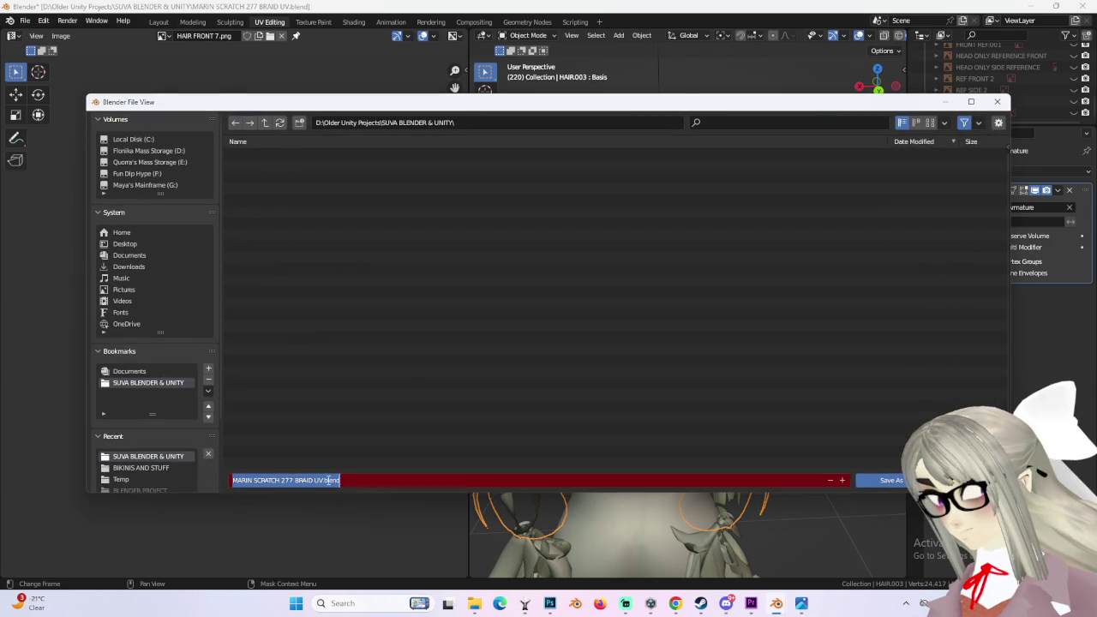
pyautogui.write('8')
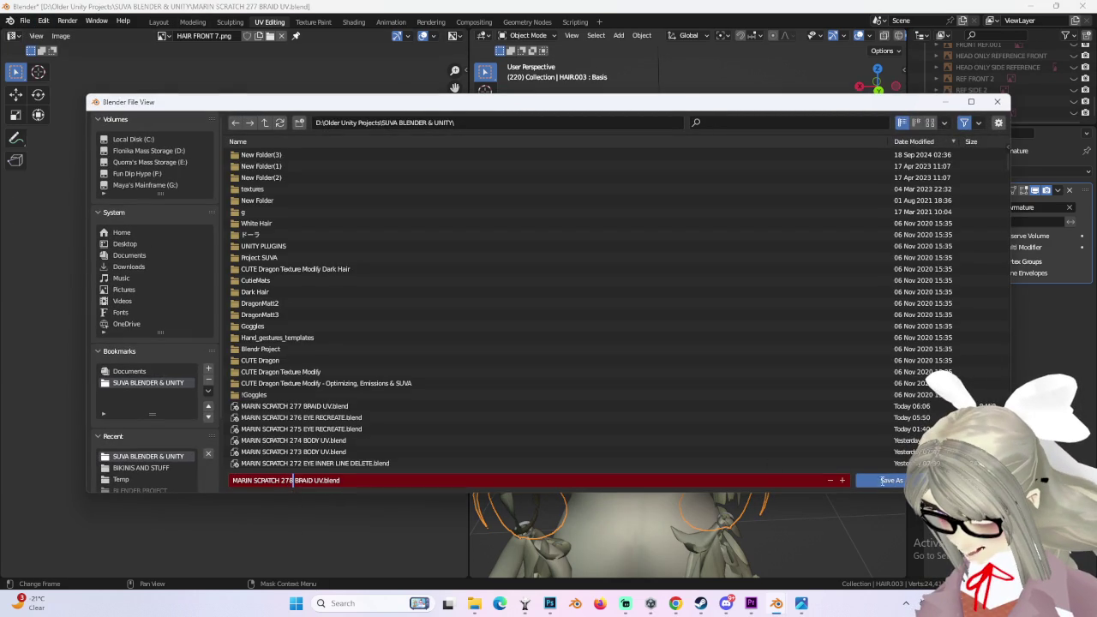
pyautogui.click(892, 481)
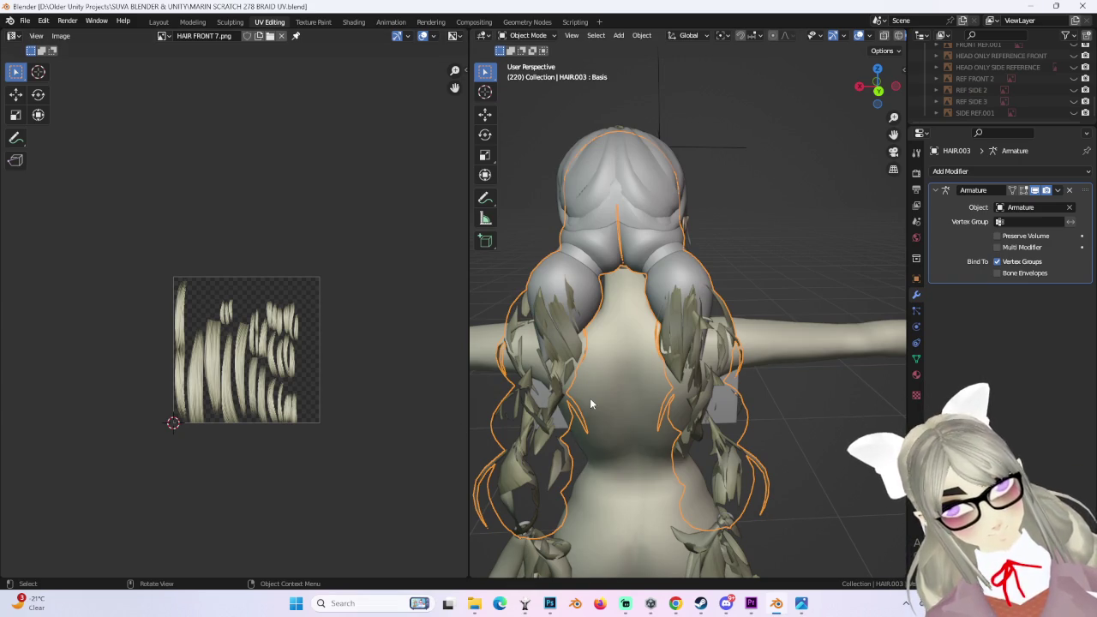
# Step: Enter Edit Mode on both hair objects together and select all their geometry
pyautogui.scroll(2, 233, 317)
pyautogui.scroll(-1, 601, 228)
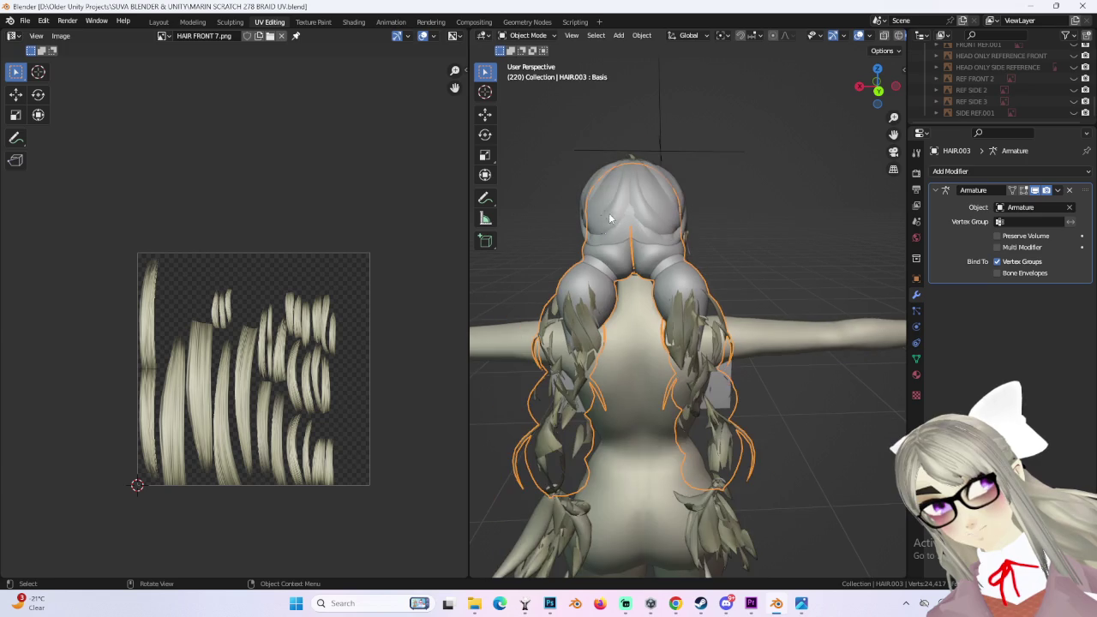
pyautogui.click(527, 35)
pyautogui.click(527, 64)
pyautogui.scroll(-3, 663, 290)
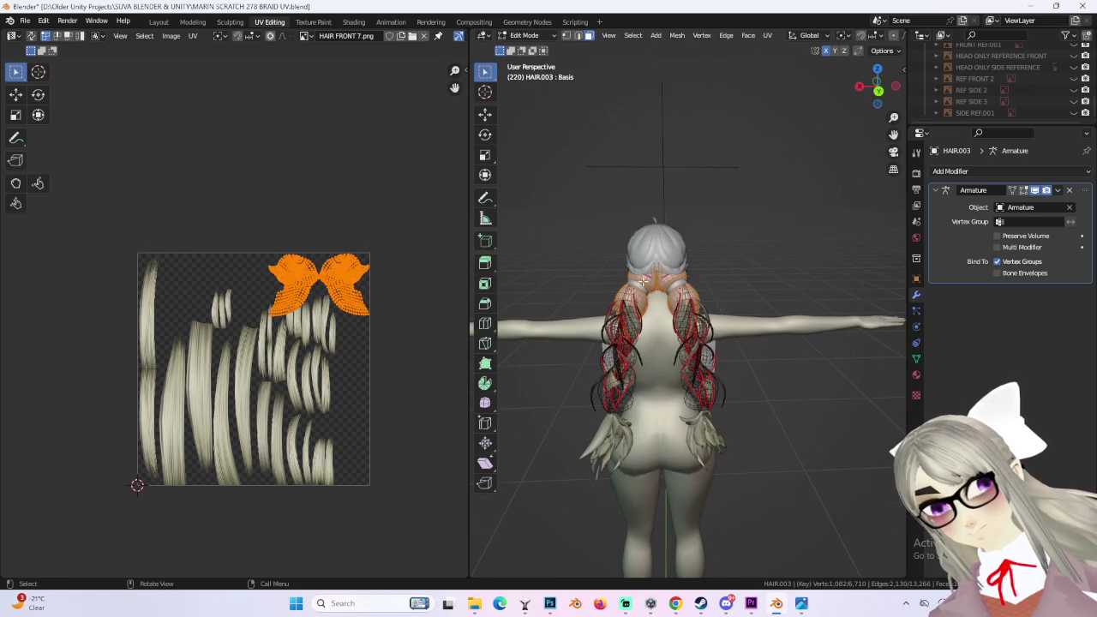
pyautogui.press('a')
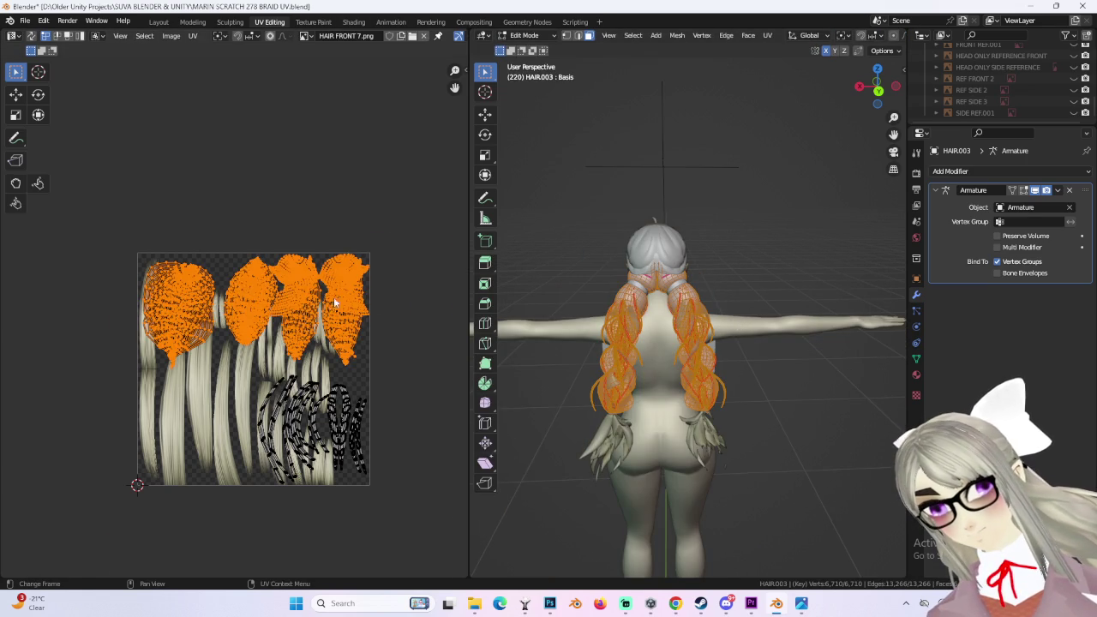
# Step: Select the two whole bun islands with linked selection and move them to the texture's lower left
pyautogui.scroll(2, 330, 306)
pyautogui.moveTo(253, 347); pyautogui.dragTo(379, 410)
pyautogui.hscroll(3, 388, 372)
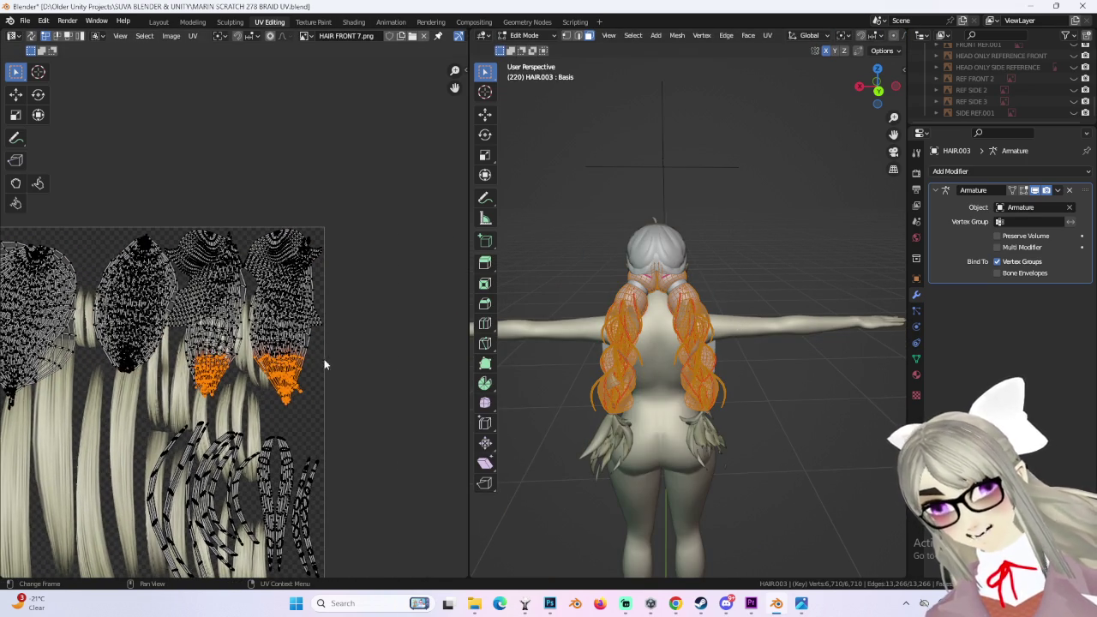
pyautogui.hotkey('ctrl', 'l')
pyautogui.moveTo(259, 221); pyautogui.dragTo(276, 250)
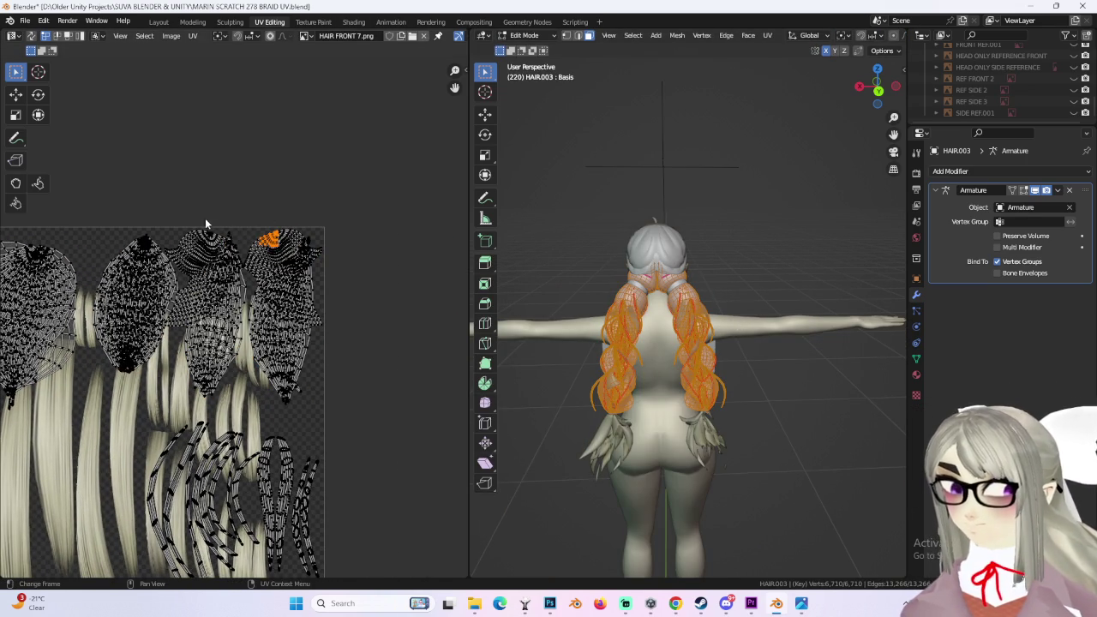
pyautogui.hotkey('ctrl', 'l')
pyautogui.scroll(-3, 219, 262)
pyautogui.moveTo(233, 272); pyautogui.dragTo(314, 220, button='middle')
pyautogui.press('g')
pyautogui.click(212, 328)
# Step: Reselect both complete bun islands and enlarge them
pyautogui.scroll(3, 325, 350)
pyautogui.moveTo(330, 406); pyautogui.dragTo(354, 315, button='middle')
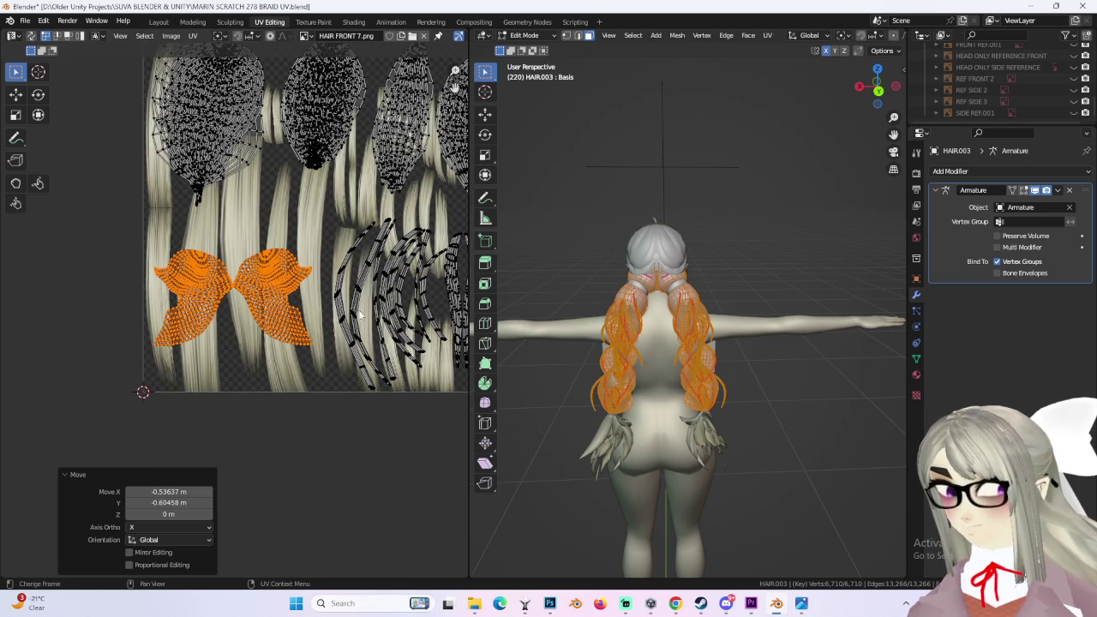
pyautogui.moveTo(266, 300); pyautogui.dragTo(311, 365)
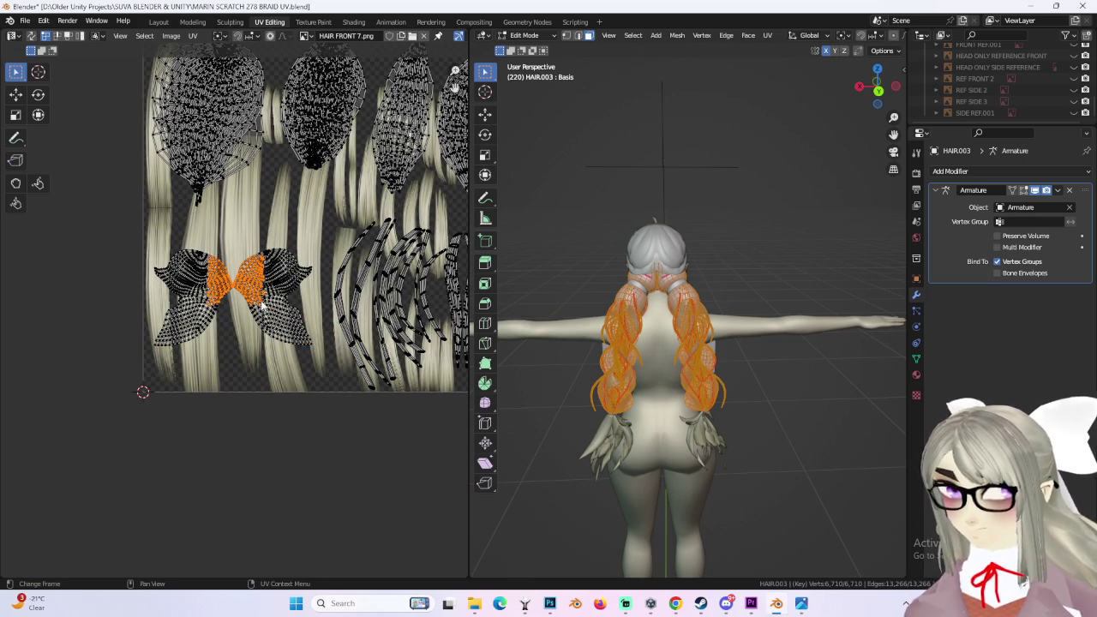
pyautogui.hotkey('ctrl', 'l')
pyautogui.scroll(2, 263, 310)
pyautogui.press('s')
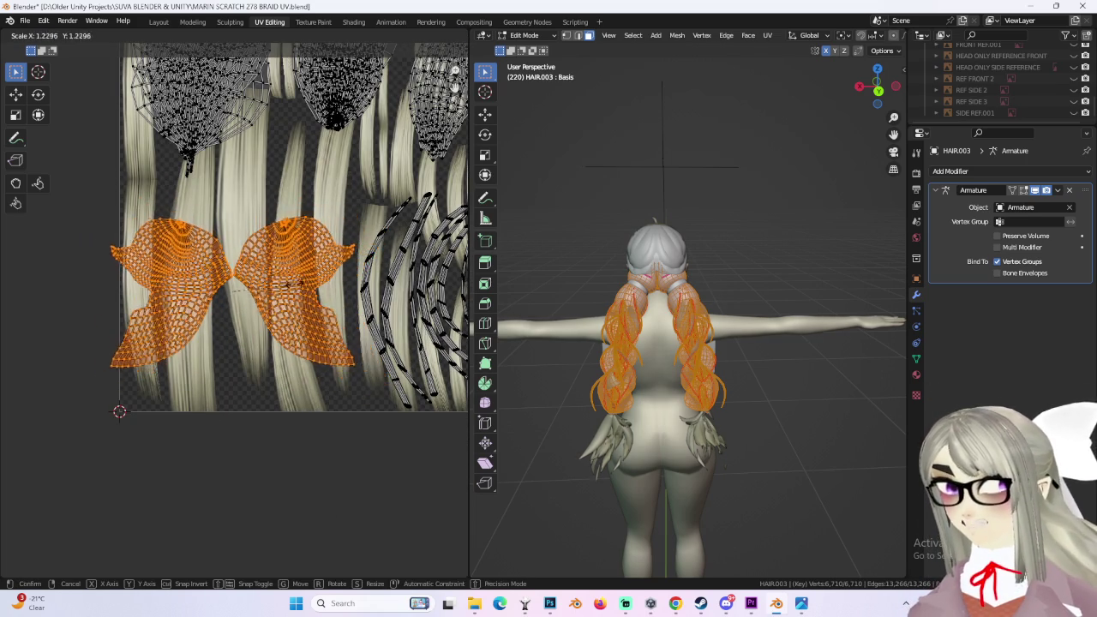
pyautogui.click(305, 302)
# Step: Fine-tune the bun islands' size and position over the lower-left hair strands
pyautogui.press('g')
pyautogui.click(324, 335)
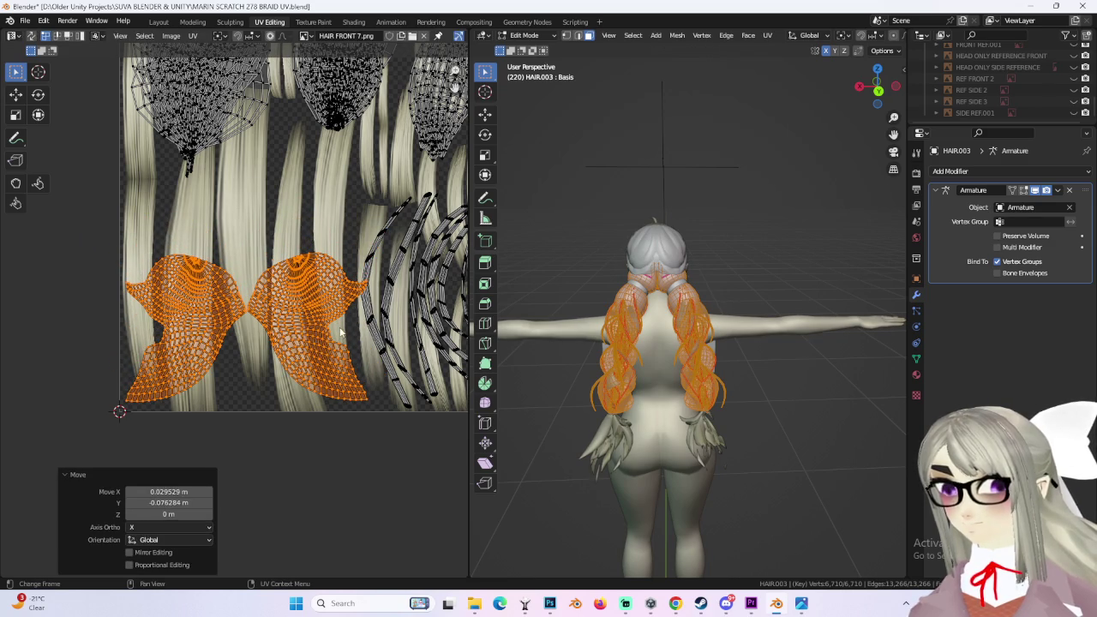
pyautogui.press('s')
pyautogui.click(349, 323)
pyautogui.press('g')
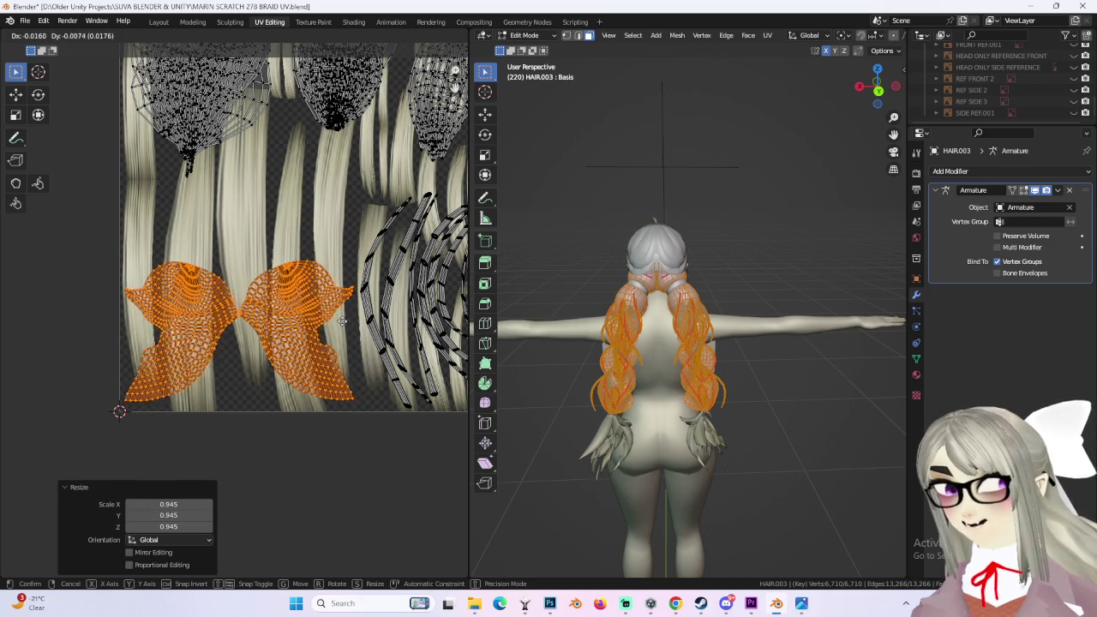
pyautogui.click(343, 319)
pyautogui.press('s')
pyautogui.click(355, 320)
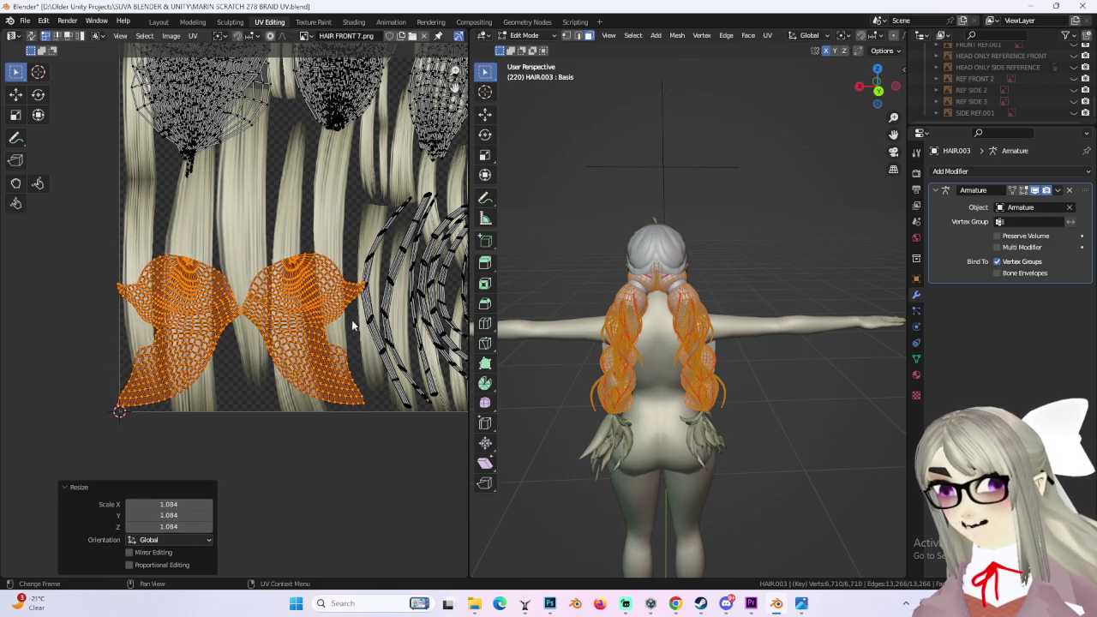
pyautogui.press('g')
pyautogui.click(358, 320)
pyautogui.press('s')
pyautogui.click(353, 321)
pyautogui.press('g')
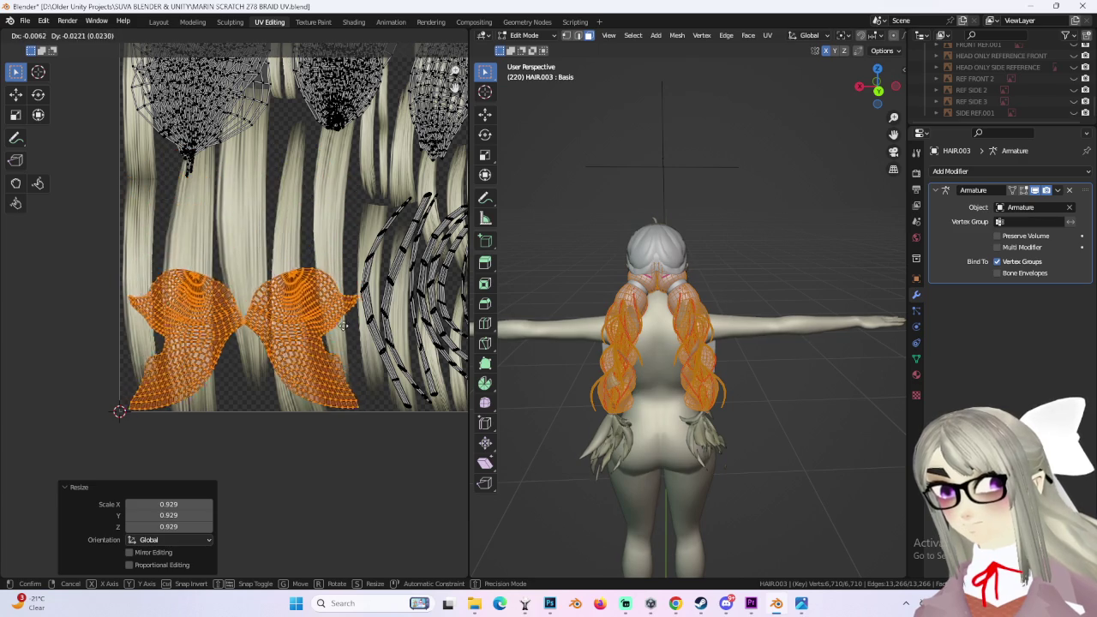
pyautogui.click(346, 320)
pyautogui.scroll(-1, 413, 311)
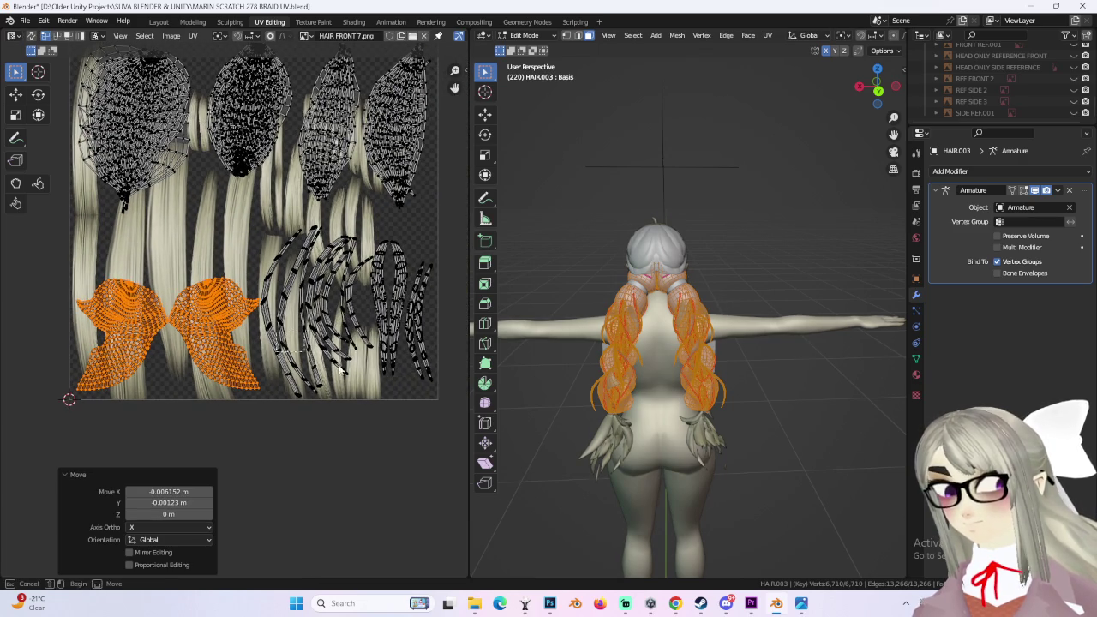
# Step: Select the thin braid strand islands and shrink them
pyautogui.moveTo(291, 346); pyautogui.dragTo(429, 385)
pyautogui.hotkey('ctrl', 'l')
pyautogui.scroll(2, 431, 382)
pyautogui.press('s')
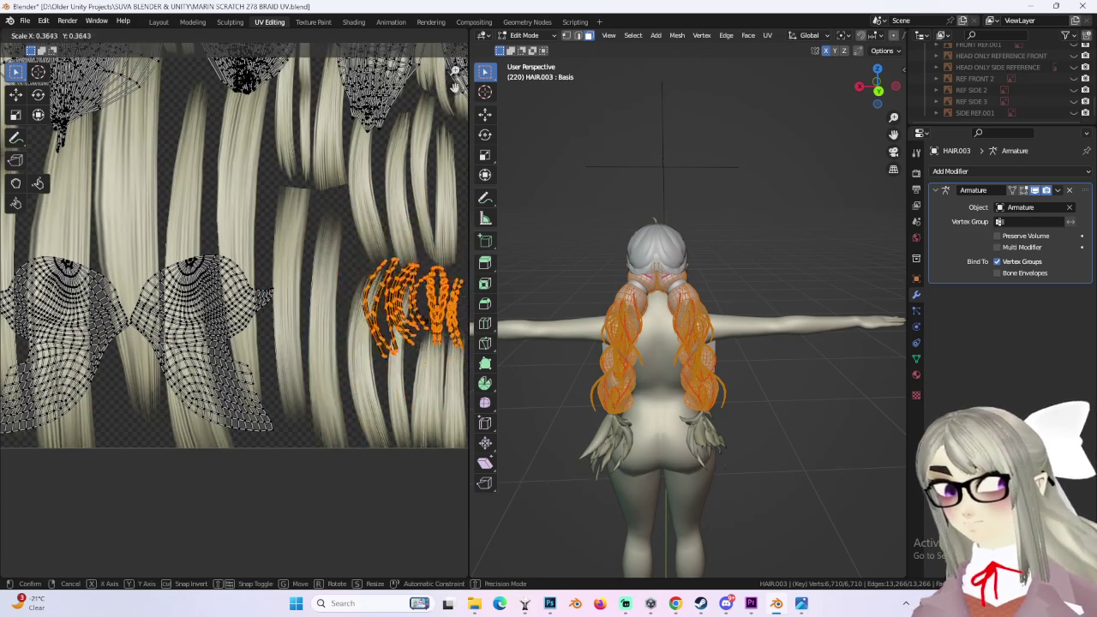
pyautogui.click(385, 355)
# Step: Move the strand islands left of centre below the leaf islands, shrinking them a bit more
pyautogui.scroll(-2, 386, 355)
pyautogui.press('g')
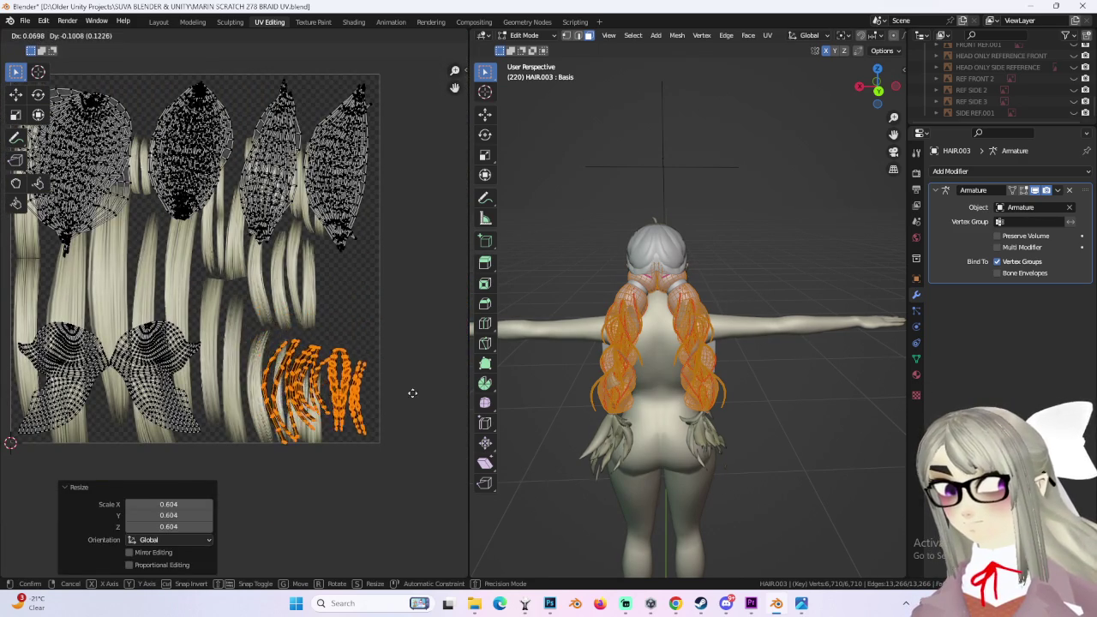
pyautogui.click(265, 274)
pyautogui.press('s')
pyautogui.click(250, 268)
pyautogui.press('g')
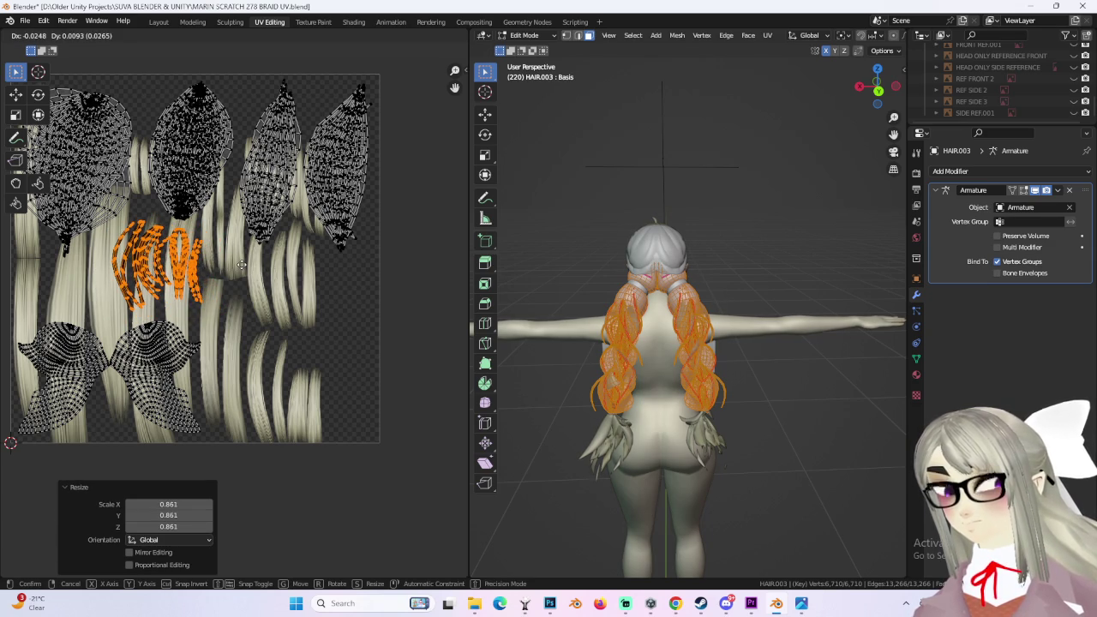
pyautogui.click(242, 267)
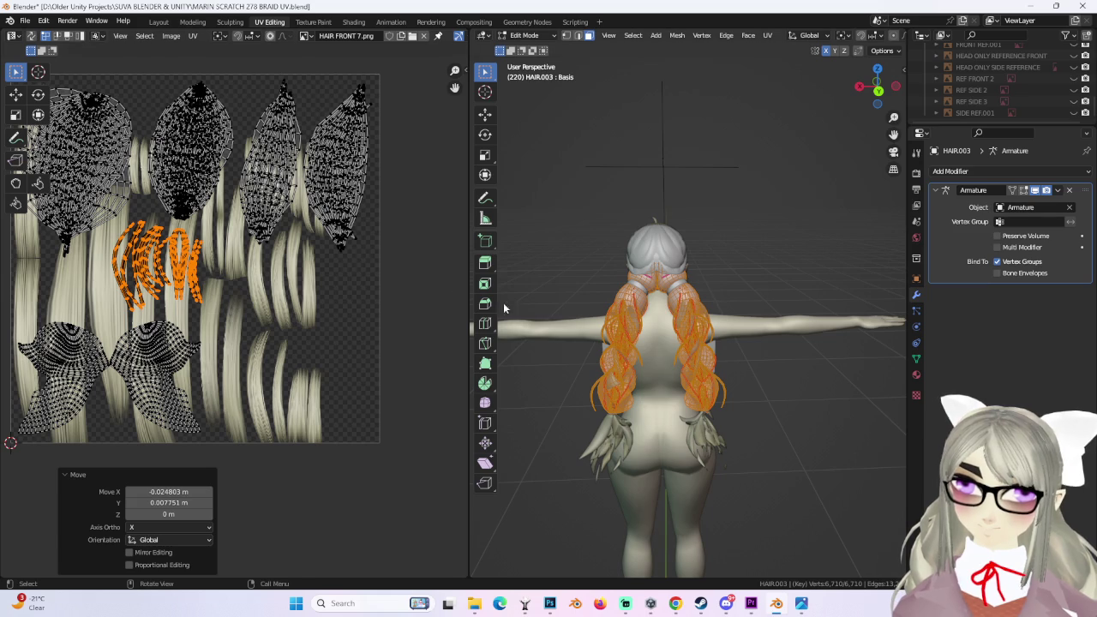
pyautogui.moveTo(731, 294); pyautogui.dragTo(802, 298, button='middle')
# Step: Return to Object Mode, select the hair-ties object and view its material settings
pyautogui.click(527, 35)
pyautogui.click(531, 50)
pyautogui.click(675, 271)
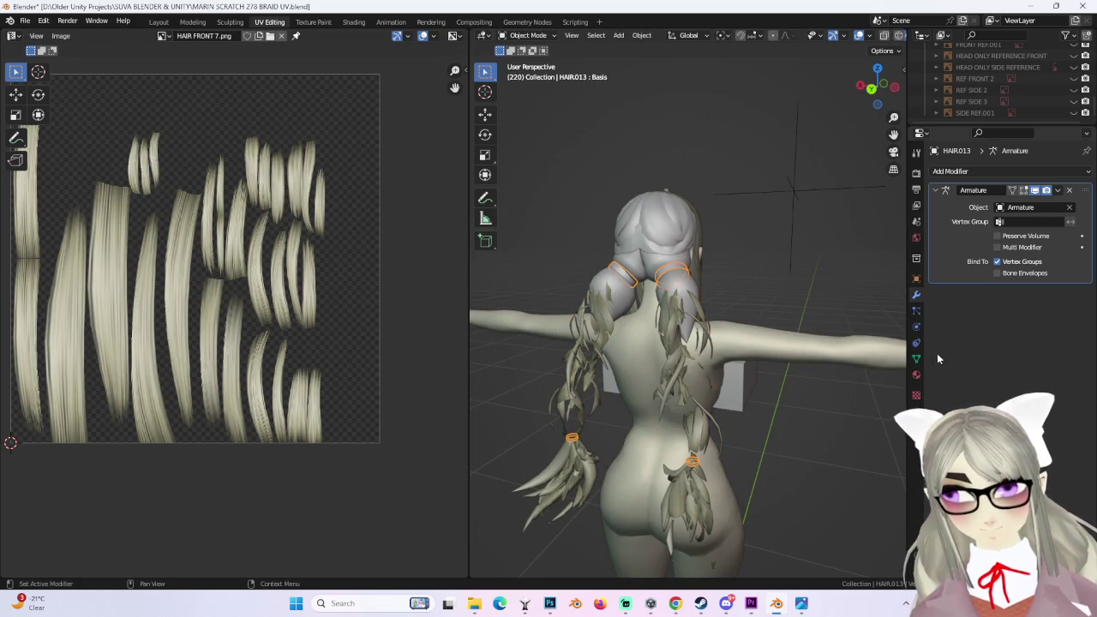
pyautogui.click(918, 372)
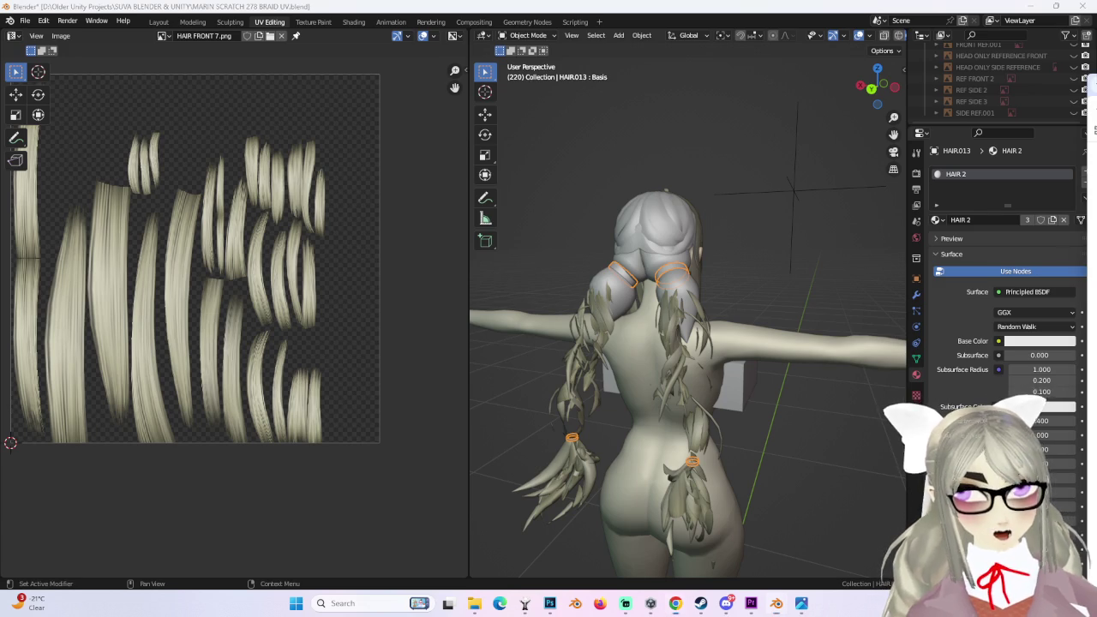
# Step: Enter Edit Mode on the hair ties, select all geometry and unwrap it from a top-down view
pyautogui.click(532, 35)
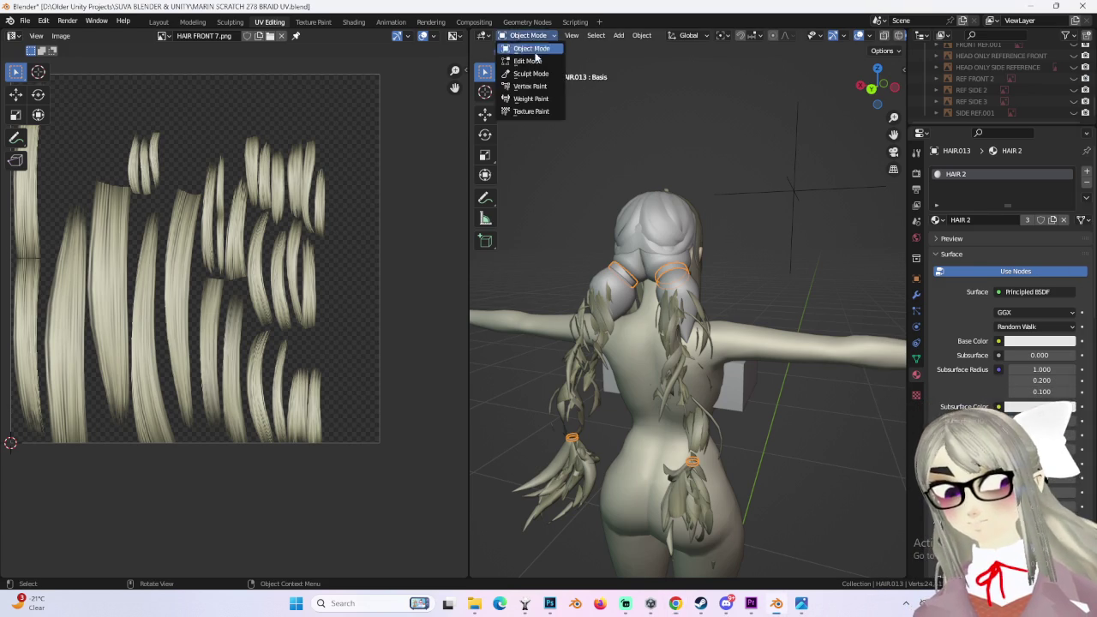
pyautogui.click(525, 58)
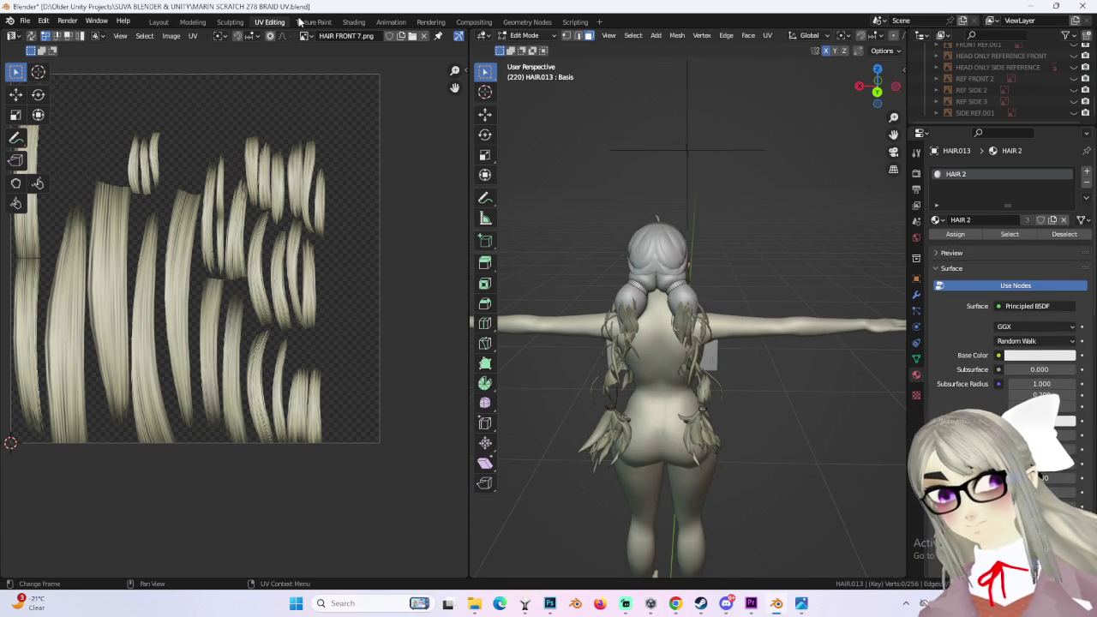
pyautogui.moveTo(674, 218); pyautogui.dragTo(523, 198, button='middle')
pyautogui.press('a')
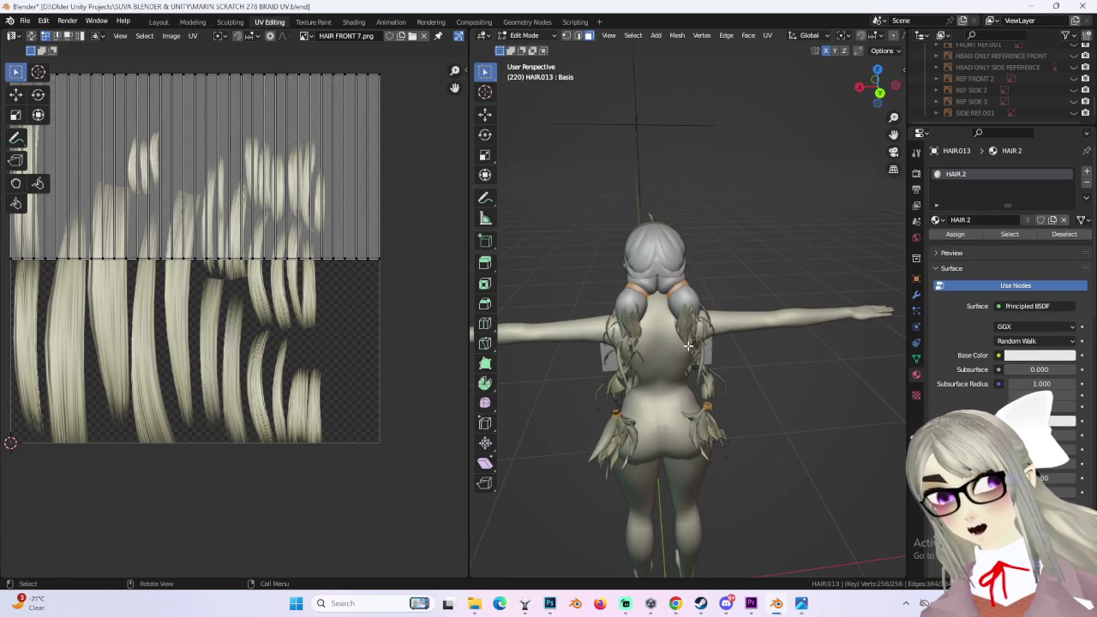
pyautogui.press('Home')
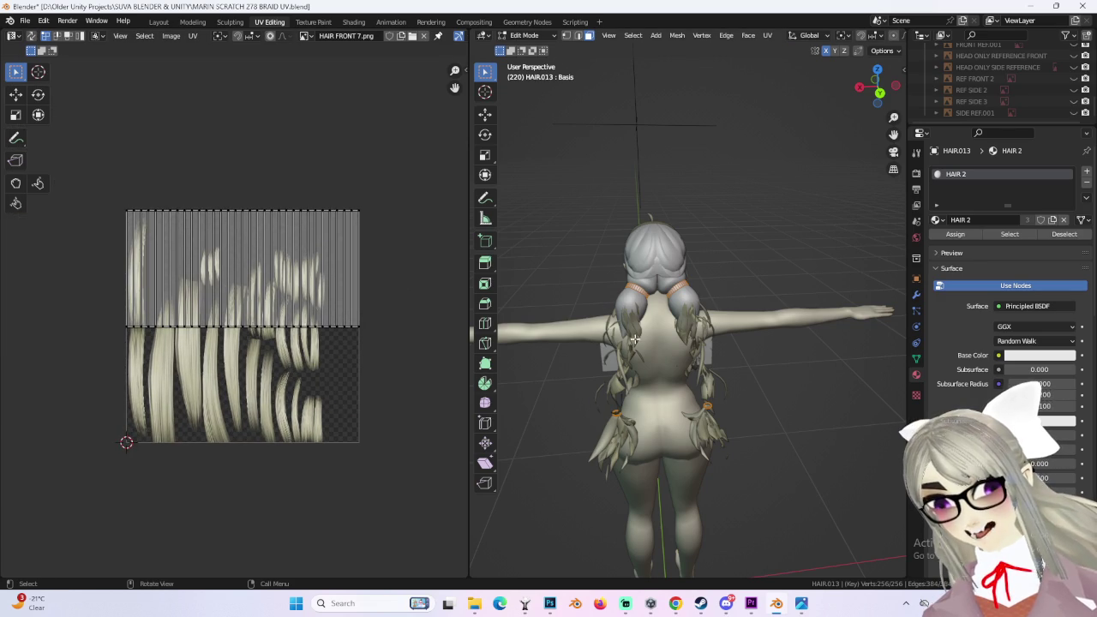
pyautogui.moveTo(750, 167)
pyautogui.mouseDown(button='middle')
pyautogui.moveTo(654, 231)
pyautogui.moveTo(774, 257)
pyautogui.moveTo(780, 204)
pyautogui.mouseUp(button='middle')
pyautogui.keyDown('alt'); pyautogui.moveTo(883, 85); pyautogui.dragTo(759, 228); pyautogui.keyUp('alt')
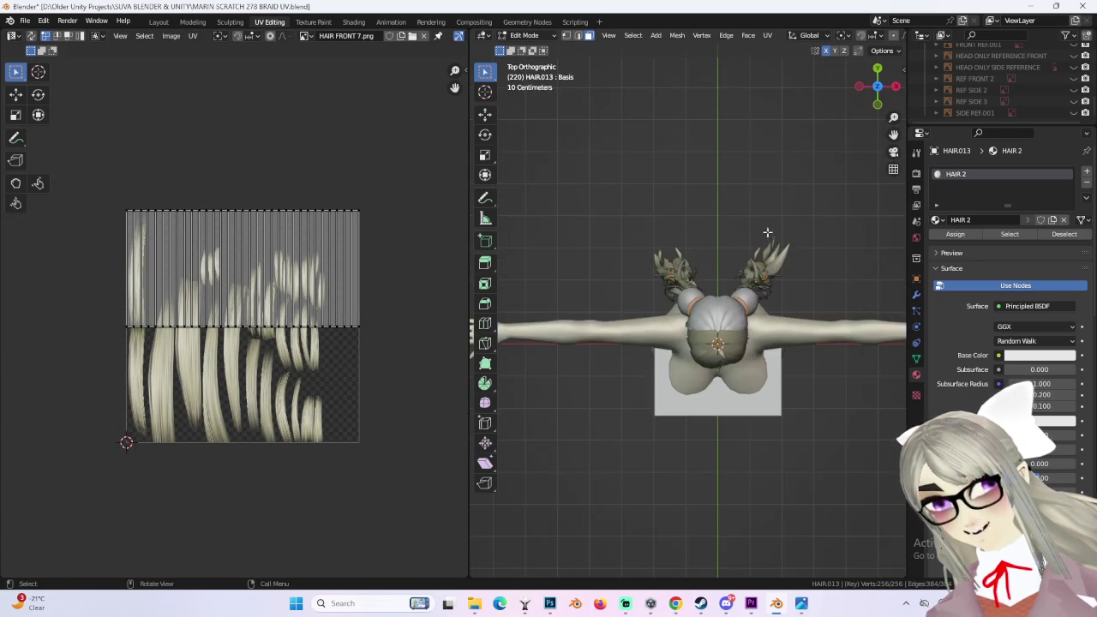
pyautogui.click(773, 38)
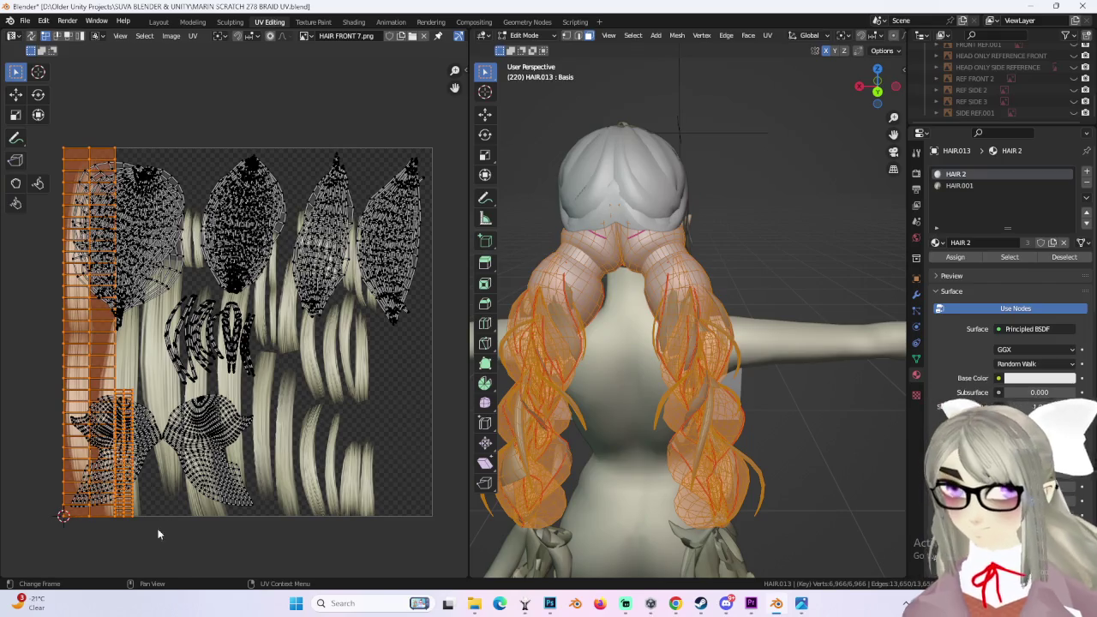
# Step: Scale the hair-tie UV column to 0.5 and move it to the right
pyautogui.write('s0.5')
pyautogui.press('Return')
pyautogui.press('g')
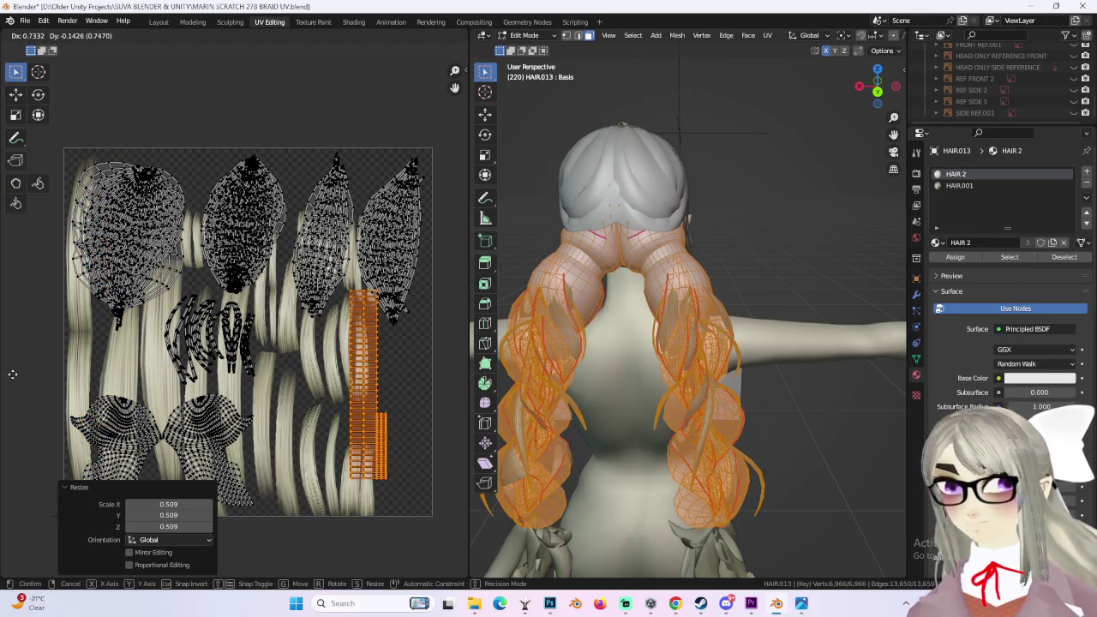
pyautogui.click(7, 354)
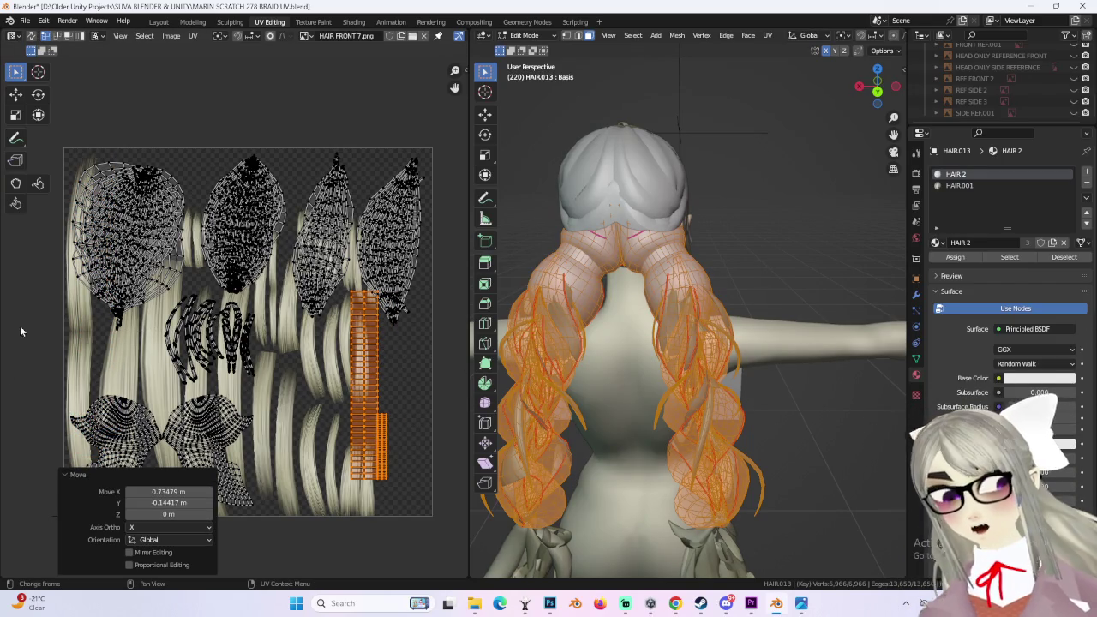
pyautogui.moveTo(406, 468); pyautogui.dragTo(420, 429, button='middle')
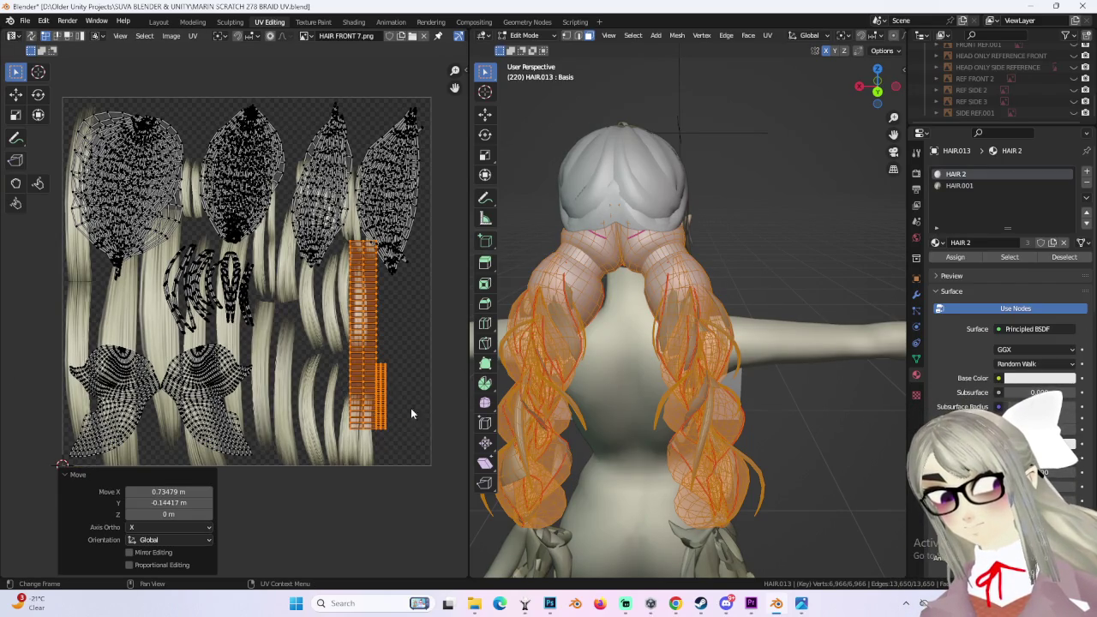
pyautogui.press('g')
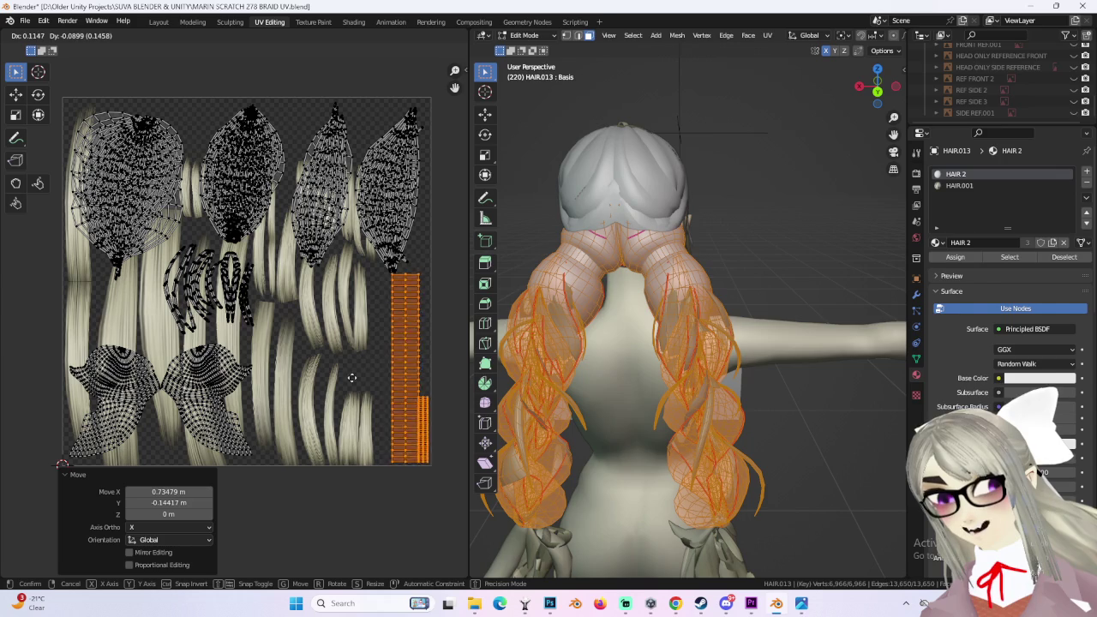
pyautogui.click(362, 390)
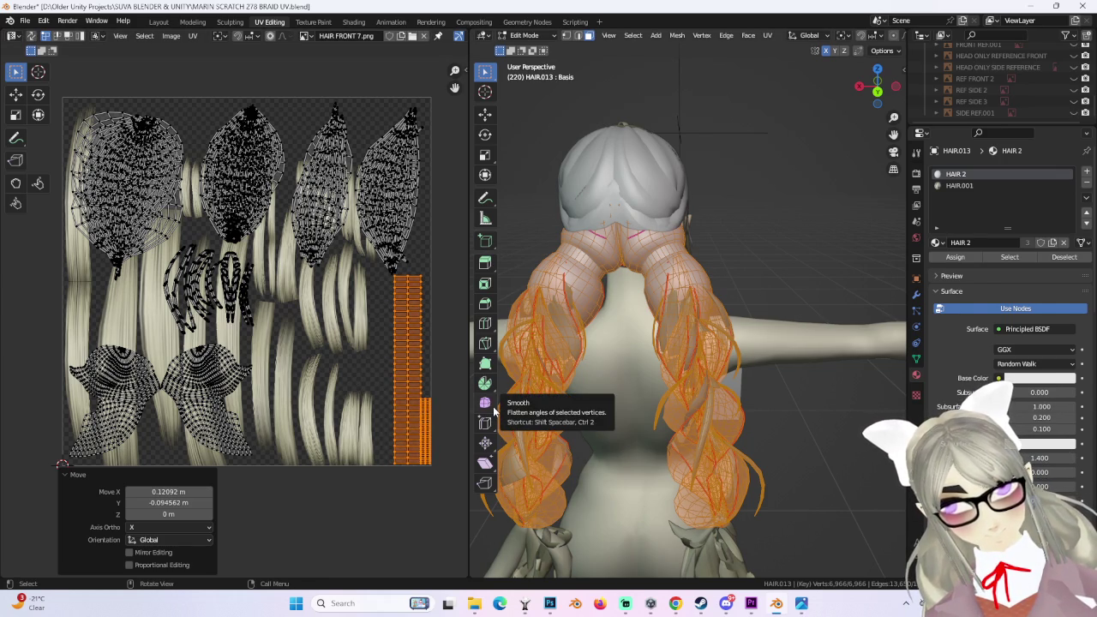
# Step: Select the whole column, shrink it and set it beside the striped column
pyautogui.moveTo(299, 360); pyautogui.dragTo(262, 332, button='middle')
pyautogui.click(408, 346)
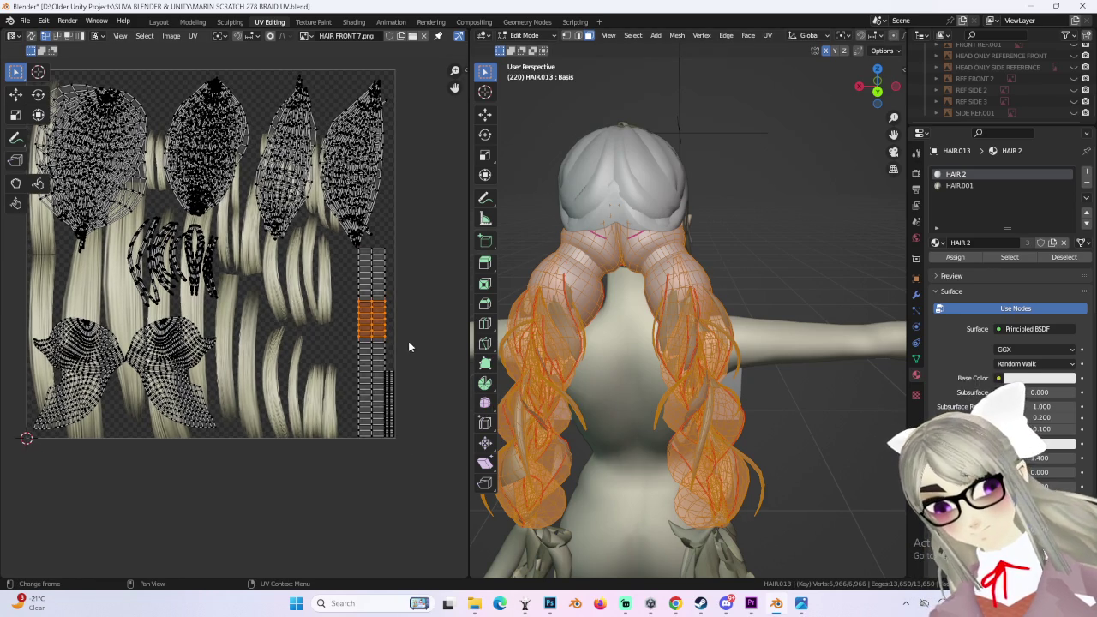
pyautogui.hotkey('ctrl', 'l')
pyautogui.scroll(2, 437, 378)
pyautogui.press('g')
pyautogui.press('s')
pyautogui.click(393, 382)
pyautogui.hotkey('ctrl', 'z')
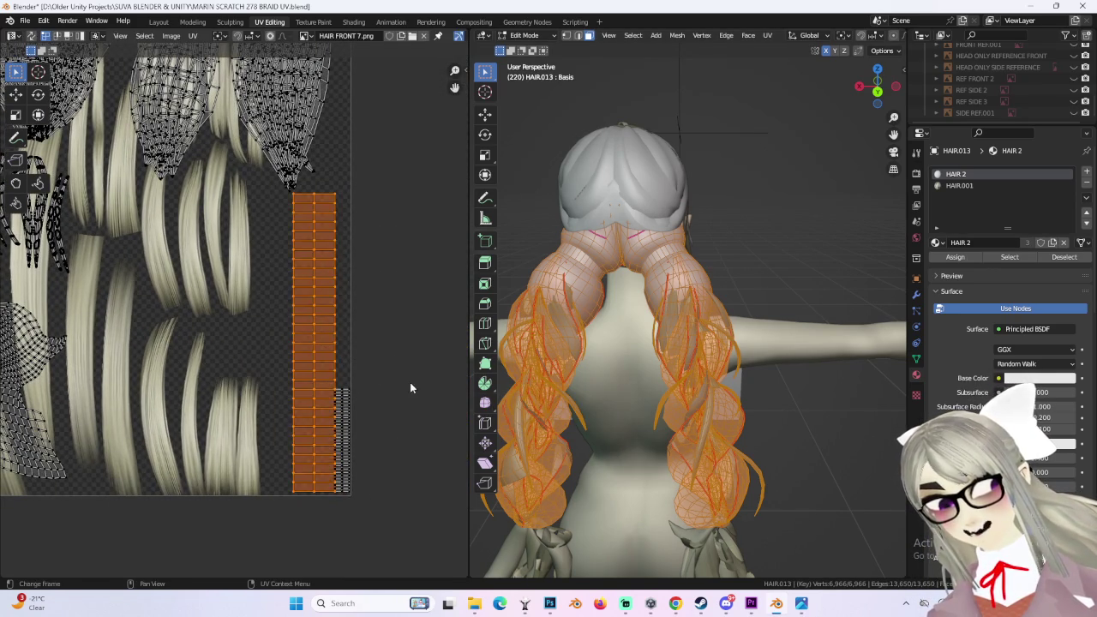
pyautogui.press('s')
pyautogui.click(356, 353)
pyautogui.press('g')
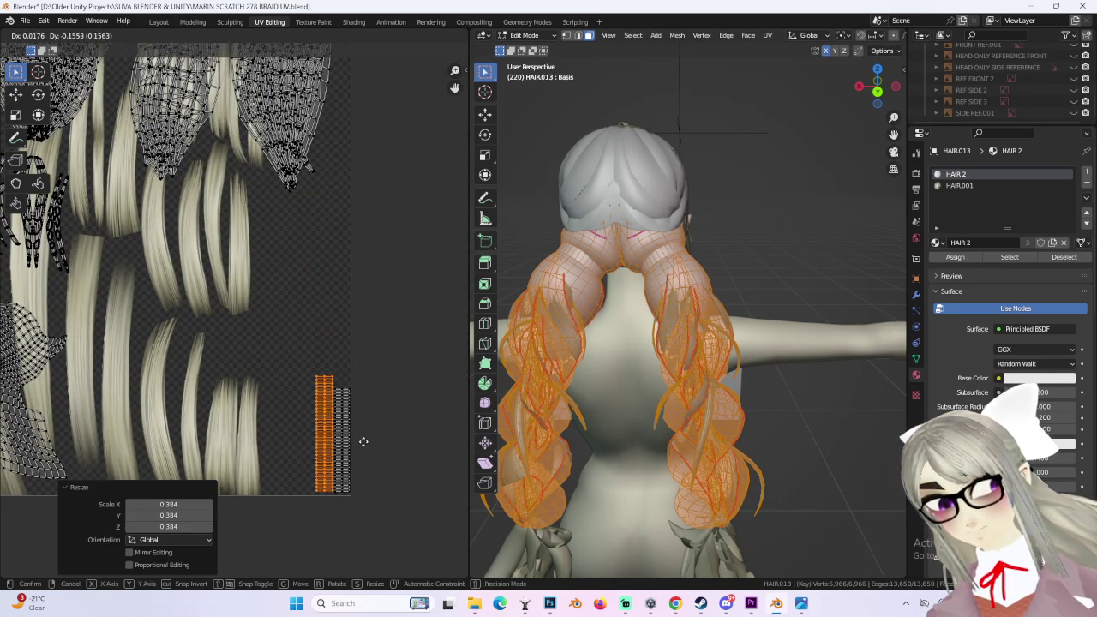
pyautogui.click(390, 430)
# Step: Fine-tune the orange column's size and position with repeated scale and move
pyautogui.moveTo(390, 430); pyautogui.dragTo(306, 330, button='middle')
pyautogui.scroll(3, 307, 330)
pyautogui.press('s')
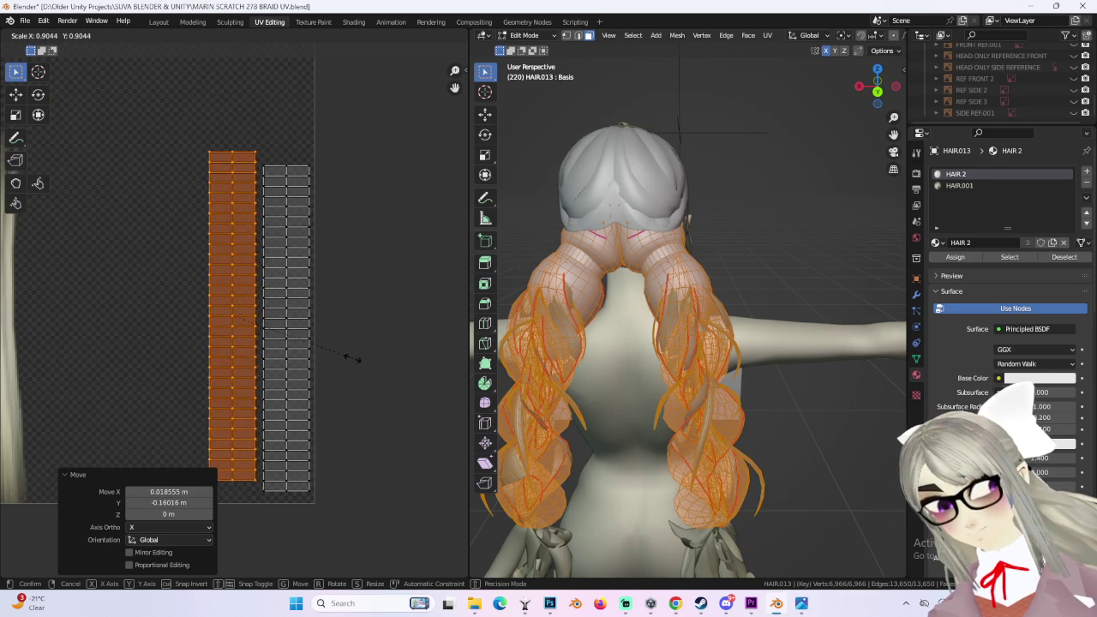
pyautogui.click(347, 362)
pyautogui.press('g')
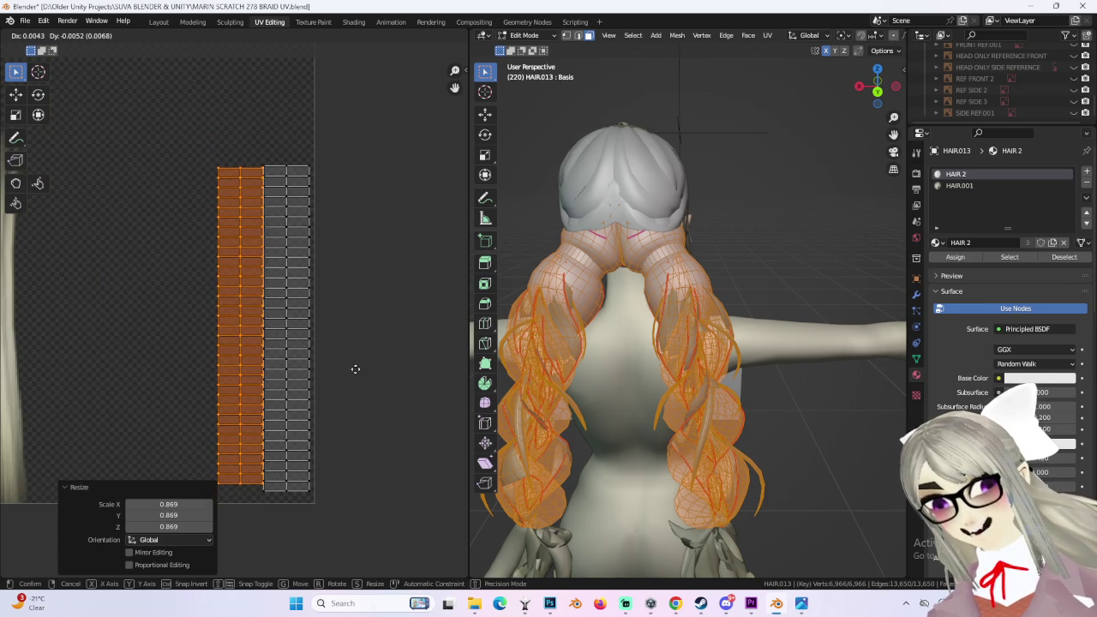
pyautogui.click(357, 369)
pyautogui.press('s')
pyautogui.click(358, 370)
pyautogui.press('g')
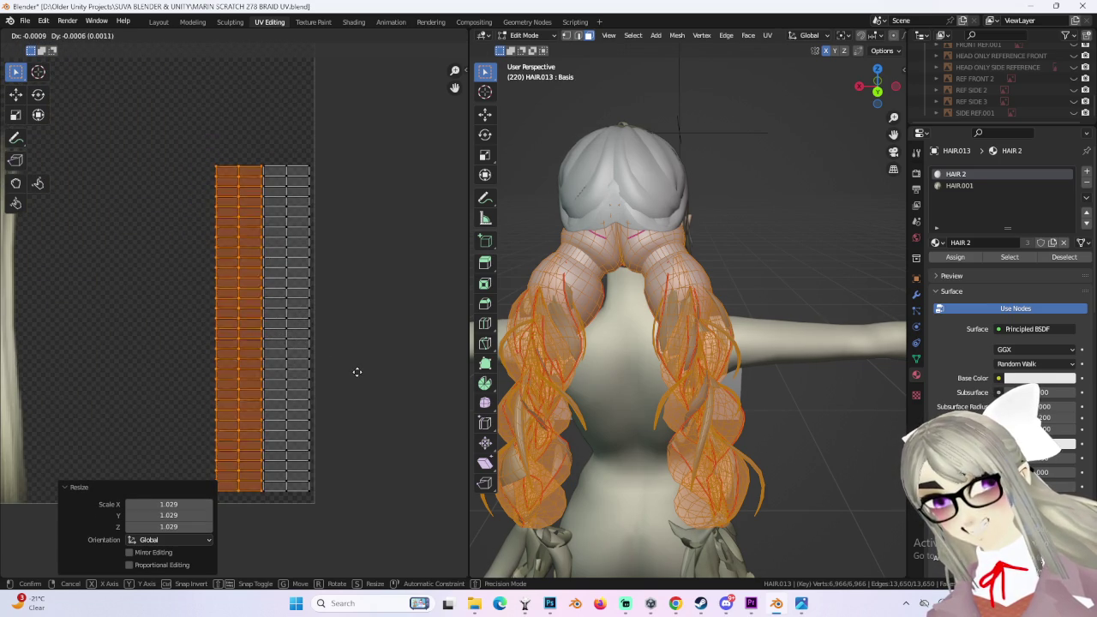
pyautogui.scroll(-2, 377, 446)
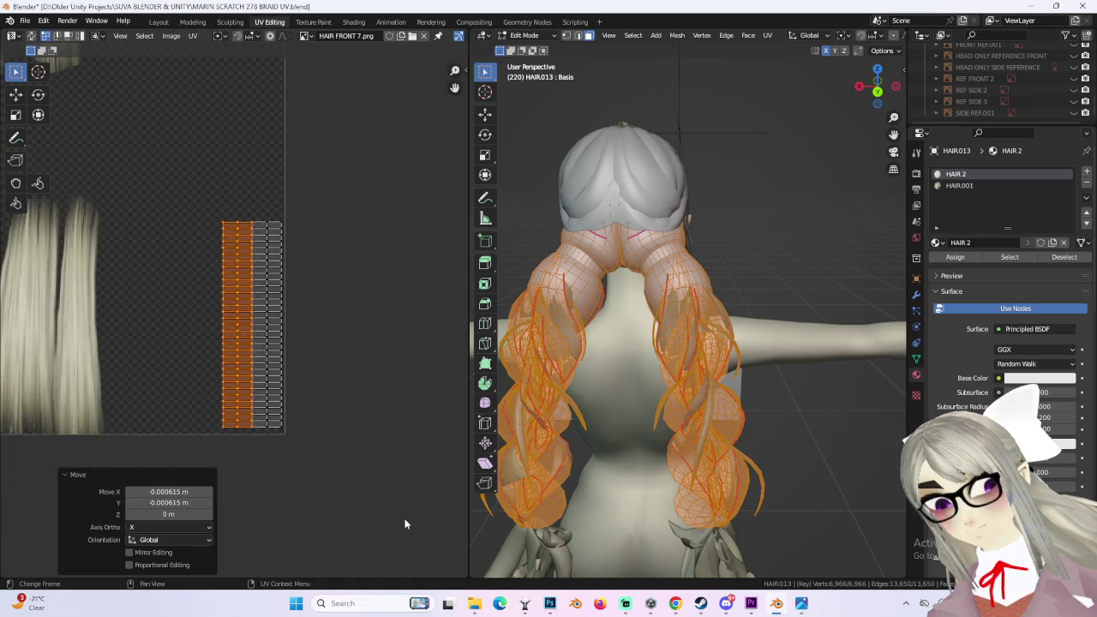
pyautogui.scroll(-3, 194, 277)
pyautogui.press('Return')
# Step: Drop the strip onto the left hair strands and enlarge it slightly
pyautogui.press('g')
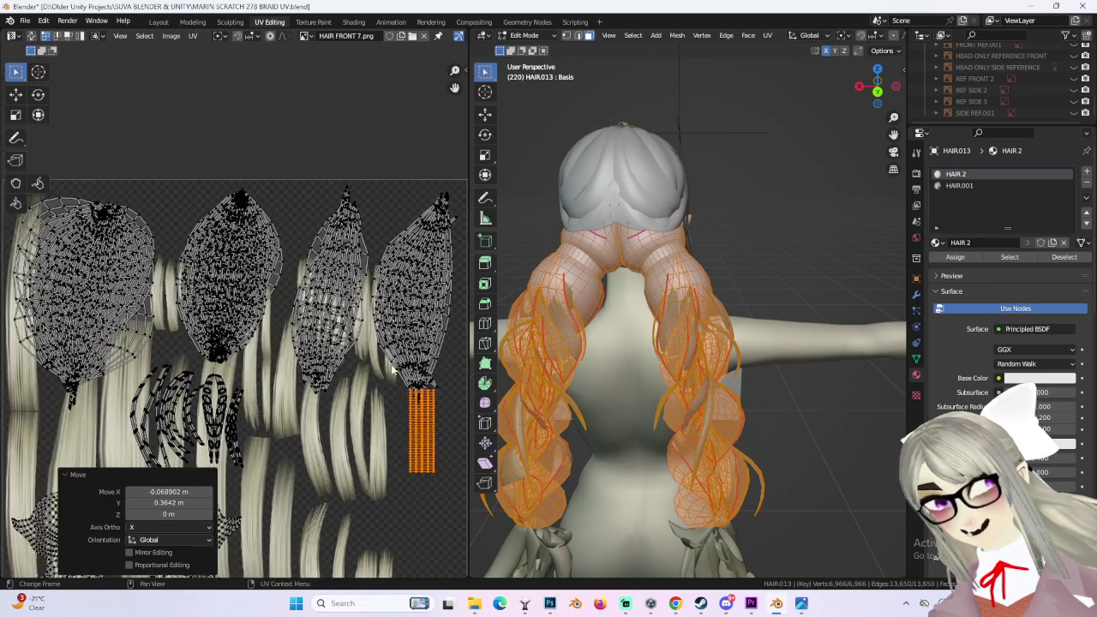
pyautogui.scroll(-2, 220, 320)
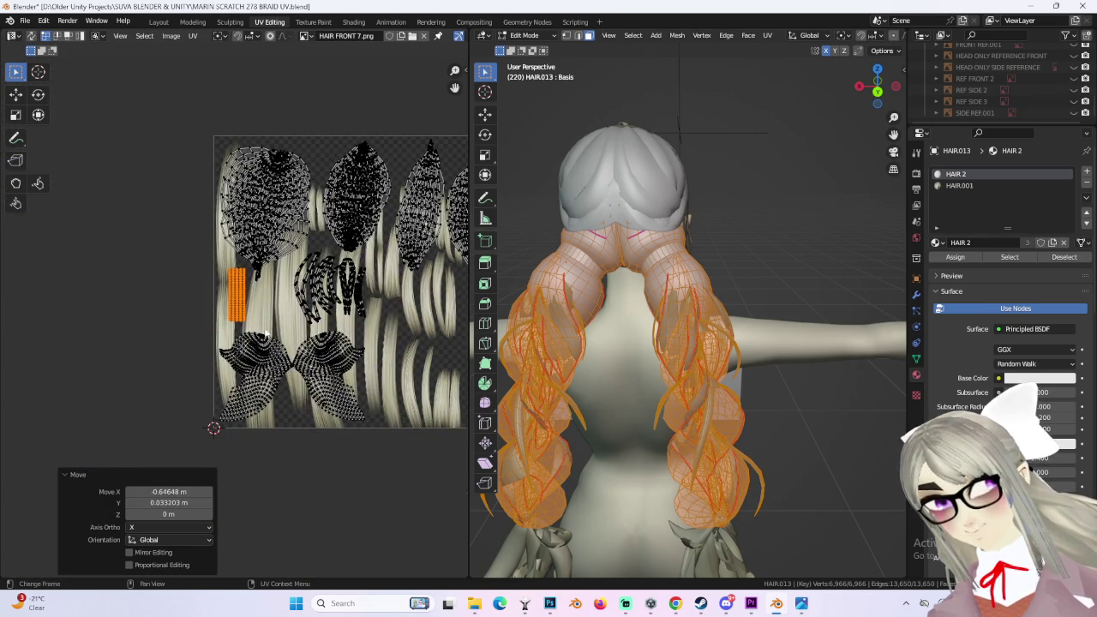
pyautogui.scroll(3, 290, 356)
pyautogui.click(279, 362)
pyautogui.press('s')
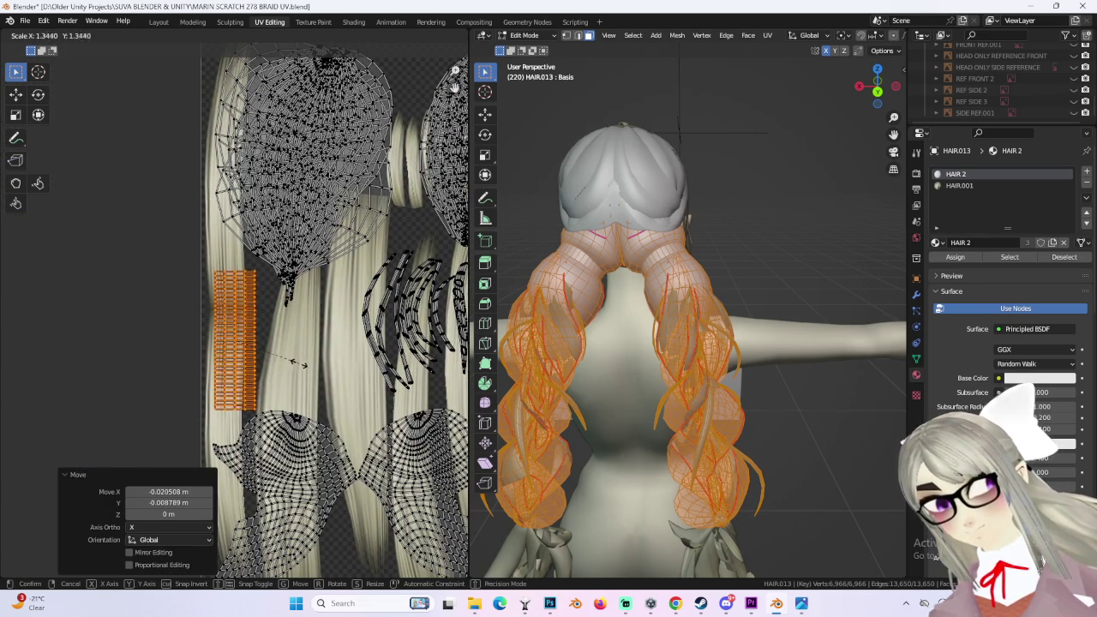
pyautogui.click(296, 367)
pyautogui.press('g')
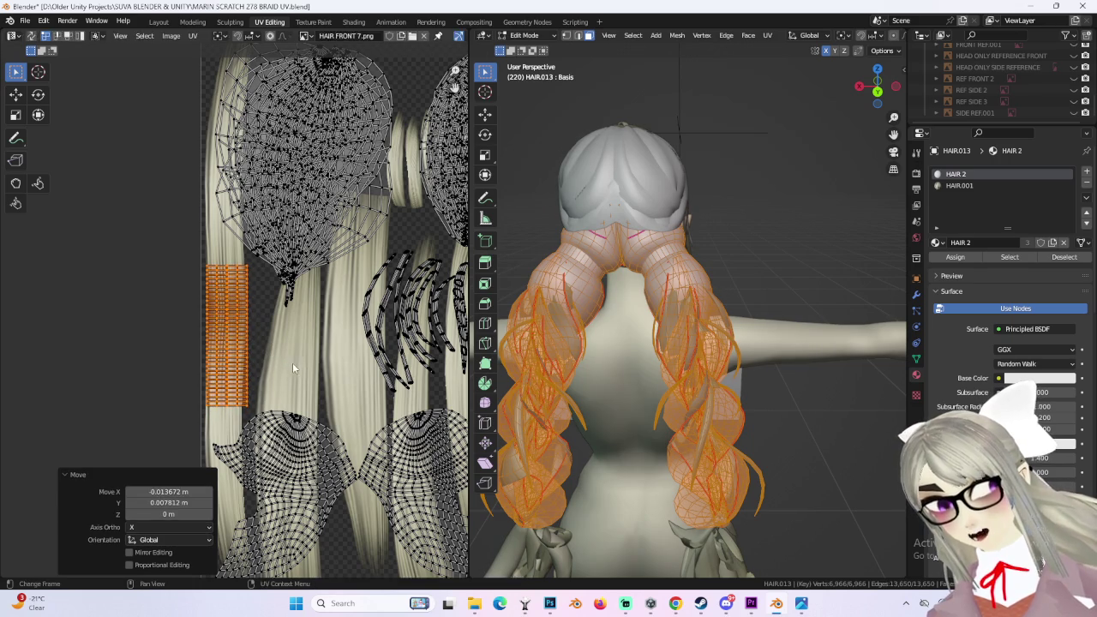
pyautogui.rightClick(301, 363)
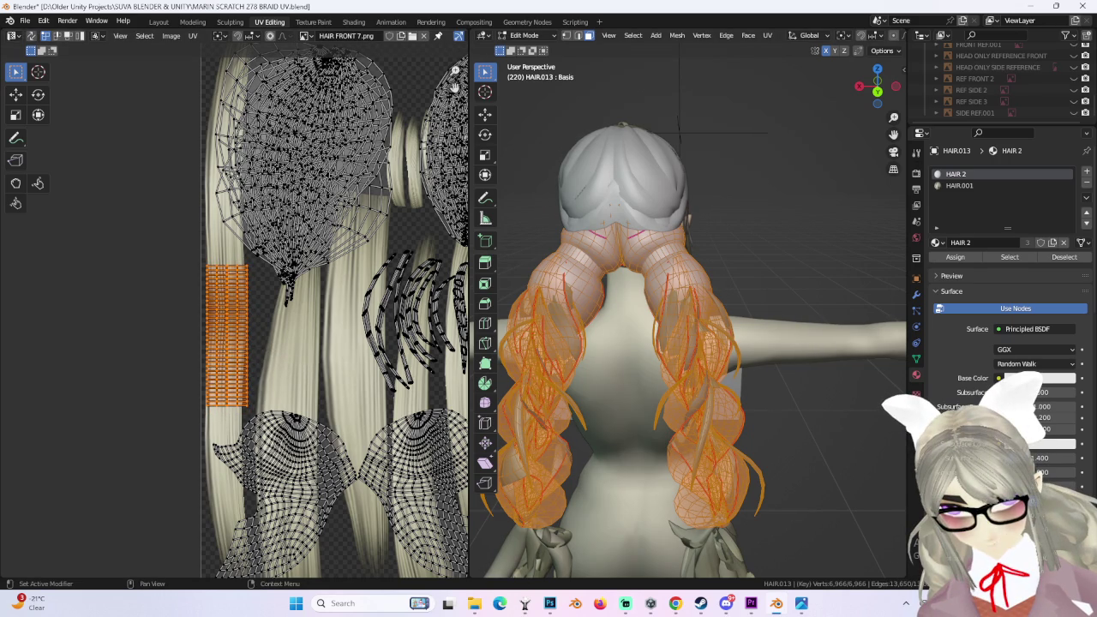
pyautogui.scroll(-3, 808, 375)
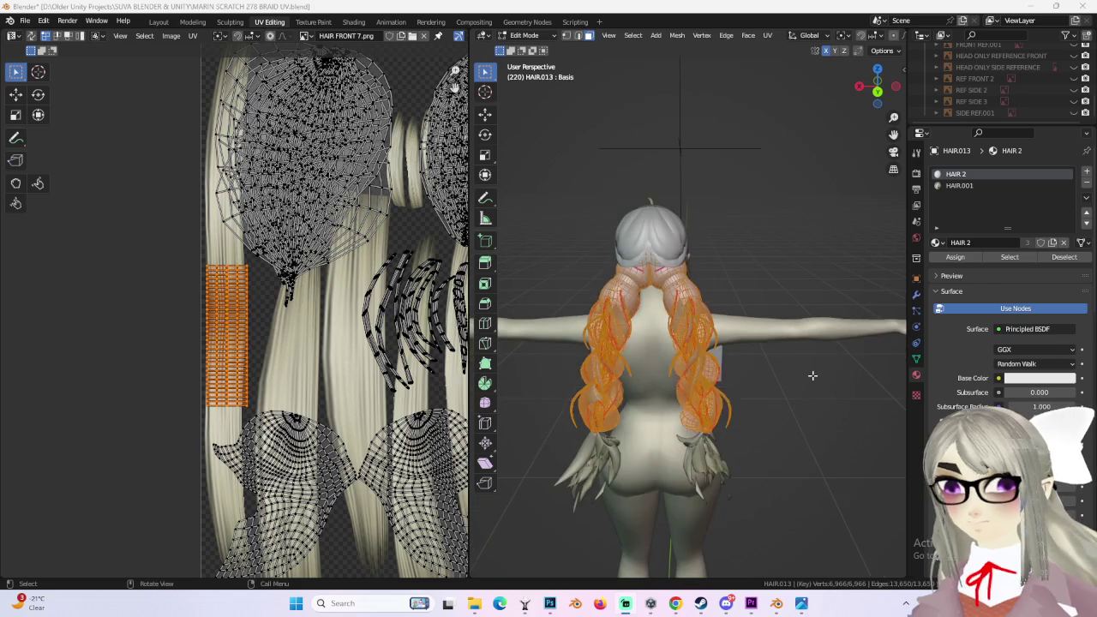
# Step: Deselect all hair-tie geometry and return to Object Mode from a back view
pyautogui.hotkey('alt', 'a')
pyautogui.scroll(2, 808, 375)
pyautogui.moveTo(808, 374); pyautogui.dragTo(774, 461, button='middle')
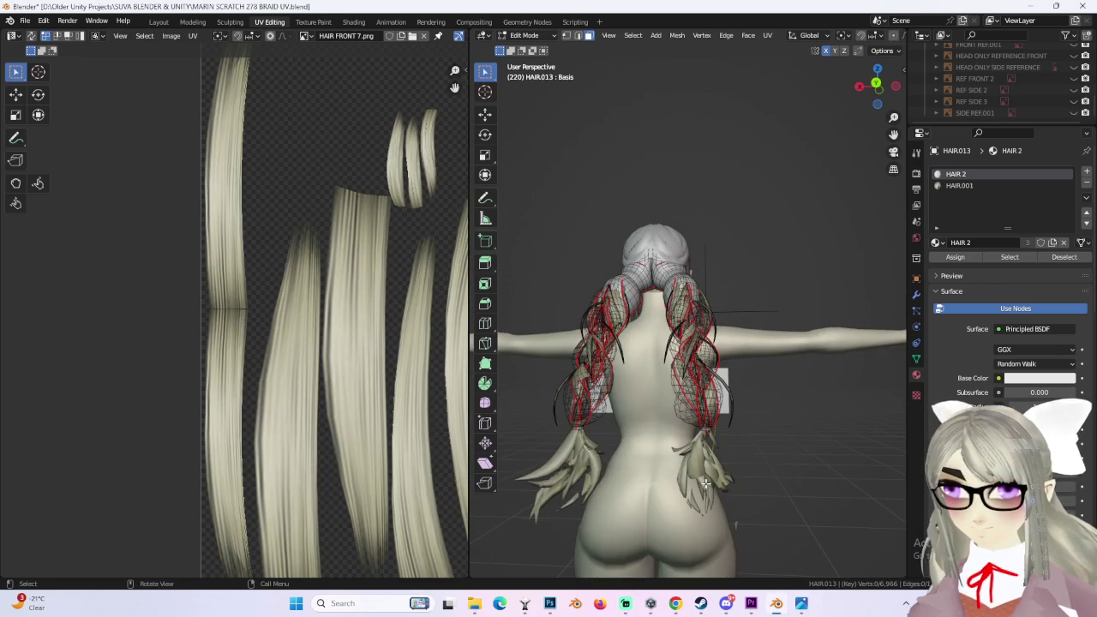
pyautogui.moveTo(705, 317); pyautogui.dragTo(657, 322, button='middle')
pyautogui.moveTo(748, 300); pyautogui.dragTo(703, 309, button='middle')
pyautogui.click(524, 35)
pyautogui.click(526, 49)
# Step: Select HAIR.002 and HAIR.013 together, enter Edit Mode and select all to show their UVs
pyautogui.click(674, 251)
pyautogui.moveTo(673, 252); pyautogui.dragTo(650, 261, button='middle')
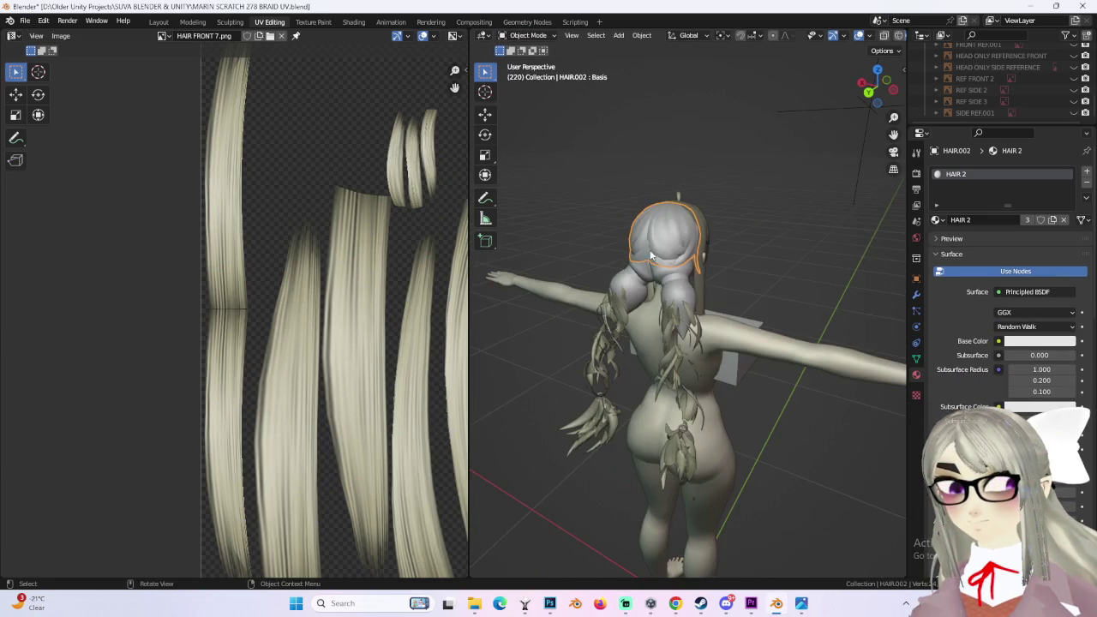
pyautogui.keyDown('shift'); pyautogui.click(679, 287); pyautogui.keyUp('shift')
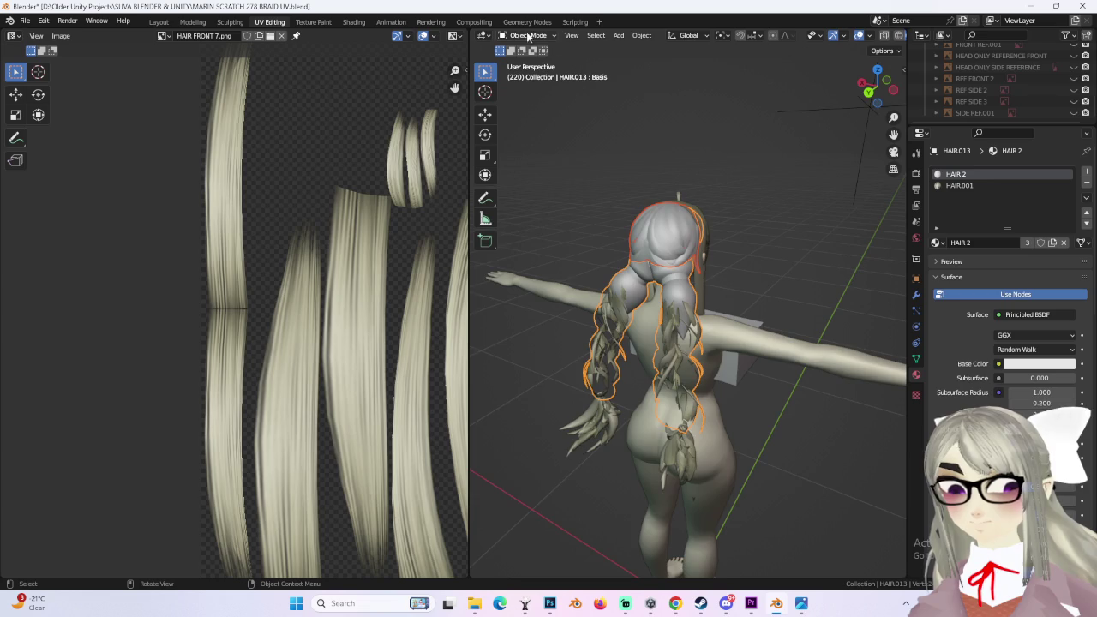
pyautogui.scroll(2, 751, 239)
pyautogui.click(540, 40)
pyautogui.click(526, 56)
pyautogui.scroll(-3, 417, 220)
pyautogui.moveTo(416, 257); pyautogui.dragTo(354, 258, button='middle')
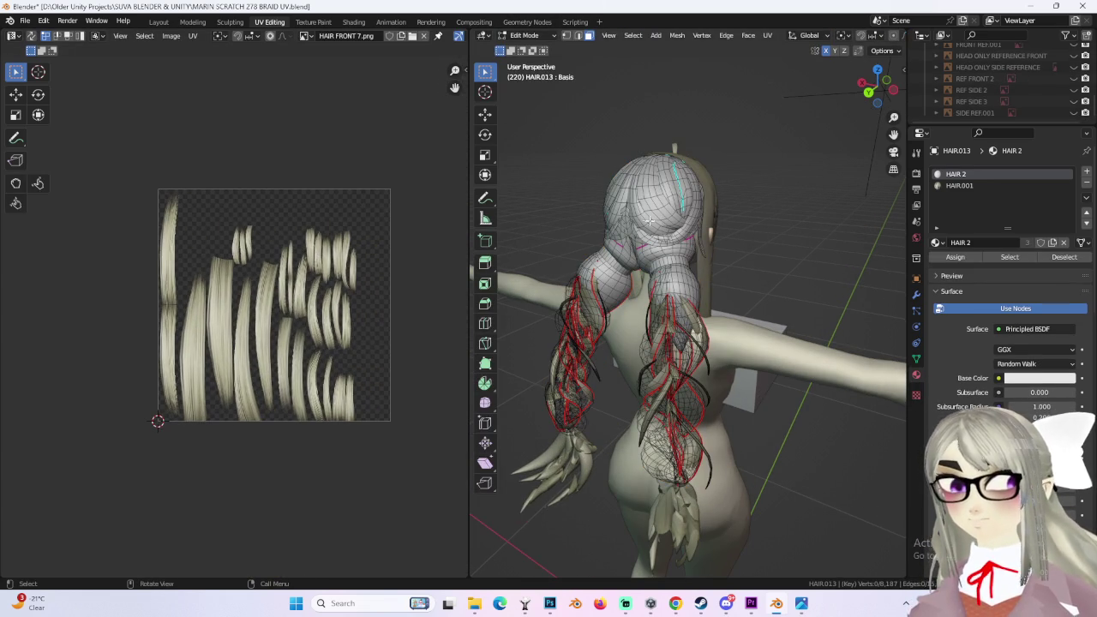
pyautogui.press('a')
pyautogui.scroll(2, 294, 296)
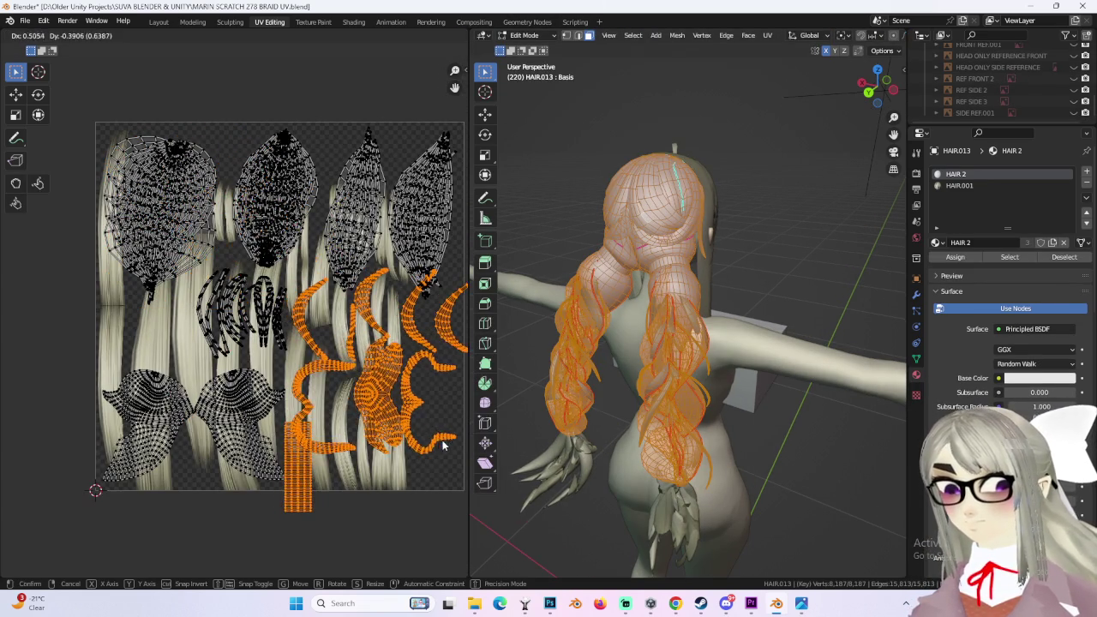
# Step: Select the whole hair mesh and drop its UV islands below and right of the texture
pyautogui.click(386, 357)
pyautogui.moveTo(386, 356); pyautogui.dragTo(250, 321, button='middle')
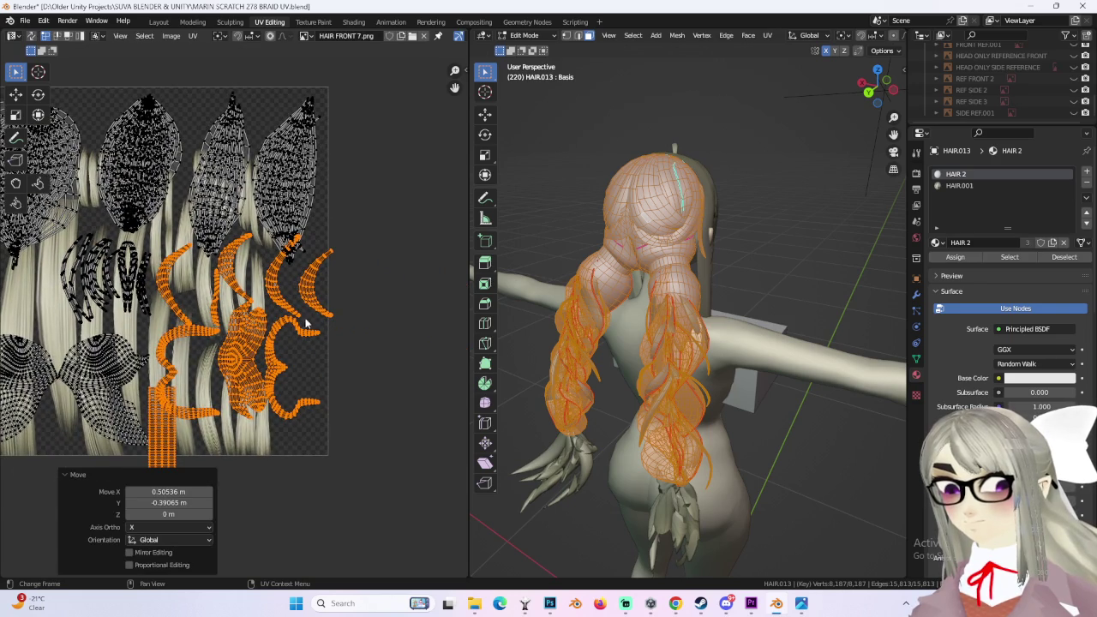
pyautogui.scroll(-3, 385, 378)
pyautogui.click(743, 254)
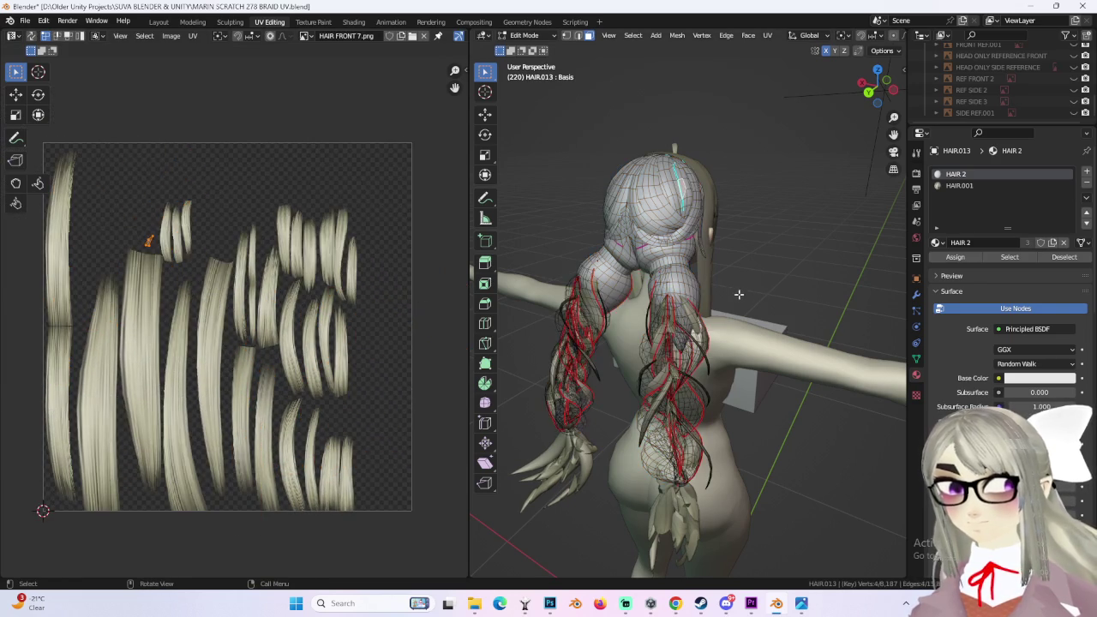
pyautogui.press('a')
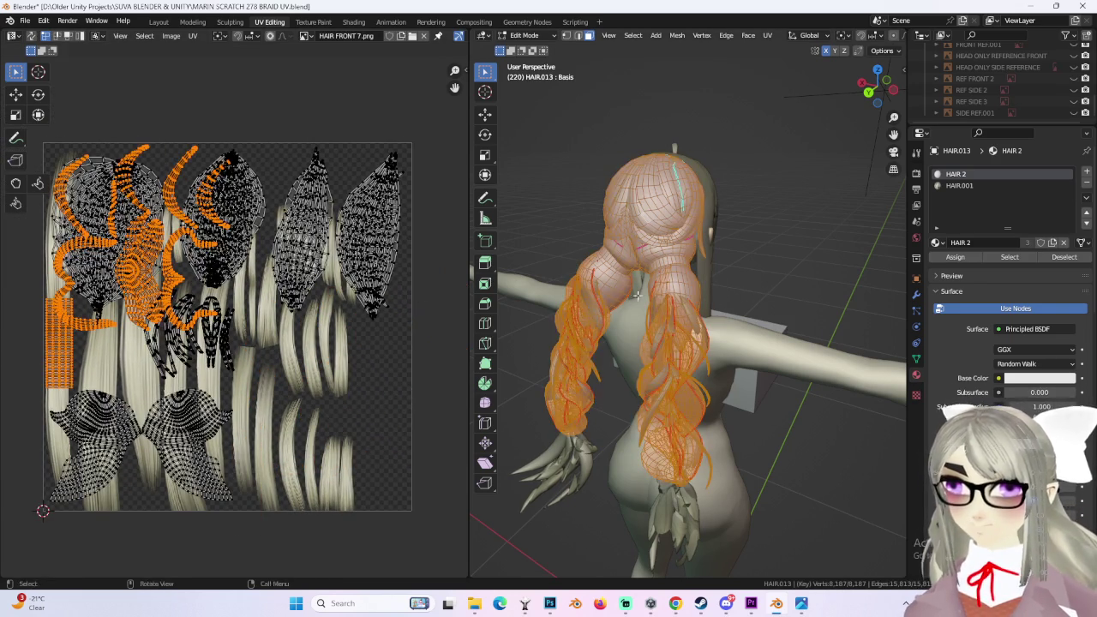
pyautogui.press('g')
pyautogui.click(444, 496)
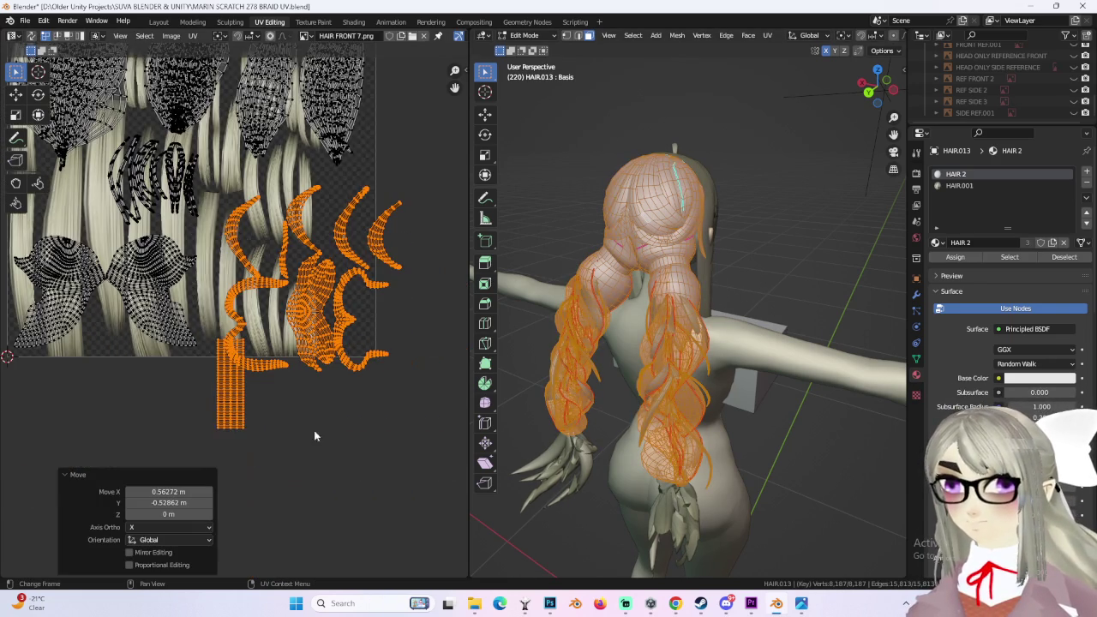
# Step: Box-select the long narrow UV strip and set it onto a left-side vertical hair strand
pyautogui.moveTo(347, 577); pyautogui.dragTo(339, 448, button='middle')
pyautogui.moveTo(205, 433); pyautogui.dragTo(318, 484)
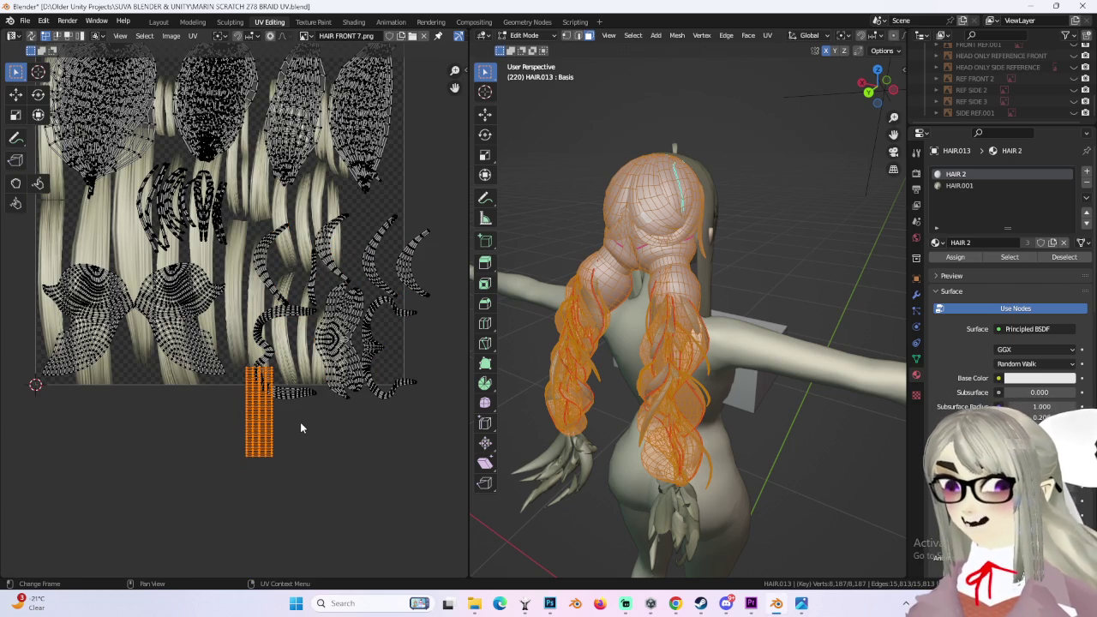
pyautogui.press('g')
pyautogui.click(106, 231)
pyautogui.scroll(3, 363, 388)
pyautogui.moveTo(363, 387); pyautogui.dragTo(295, 366, button='middle')
pyautogui.press('g')
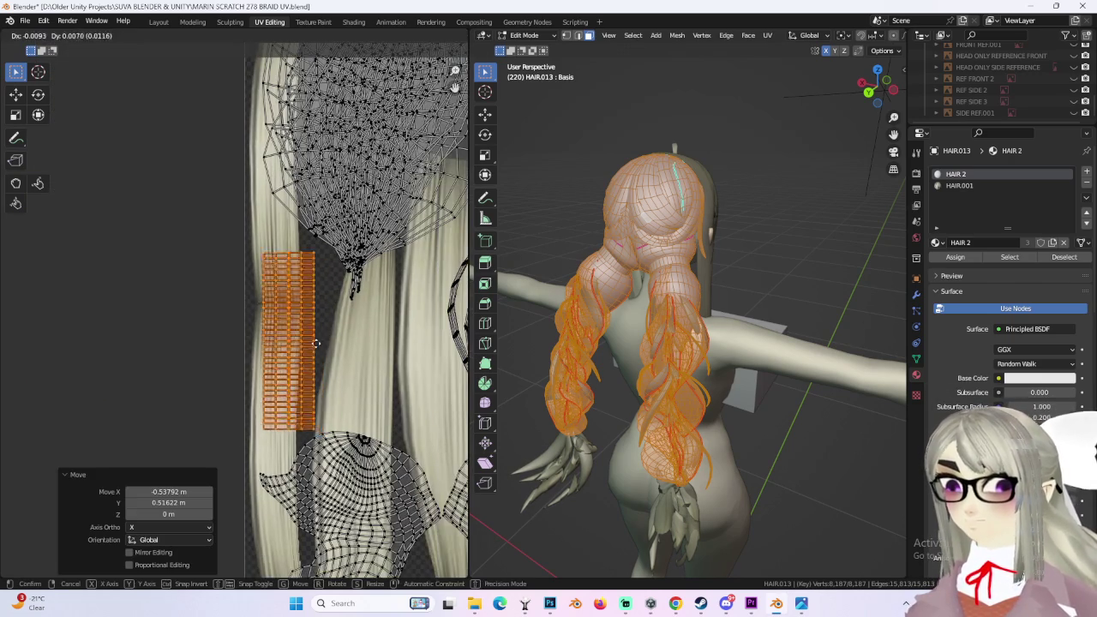
pyautogui.click(313, 344)
pyautogui.scroll(-2, 318, 368)
pyautogui.scroll(-2, 324, 401)
# Step: Box-select the lower-right braid islands and move them over the lower-right hair strands
pyautogui.moveTo(324, 405); pyautogui.dragTo(254, 325)
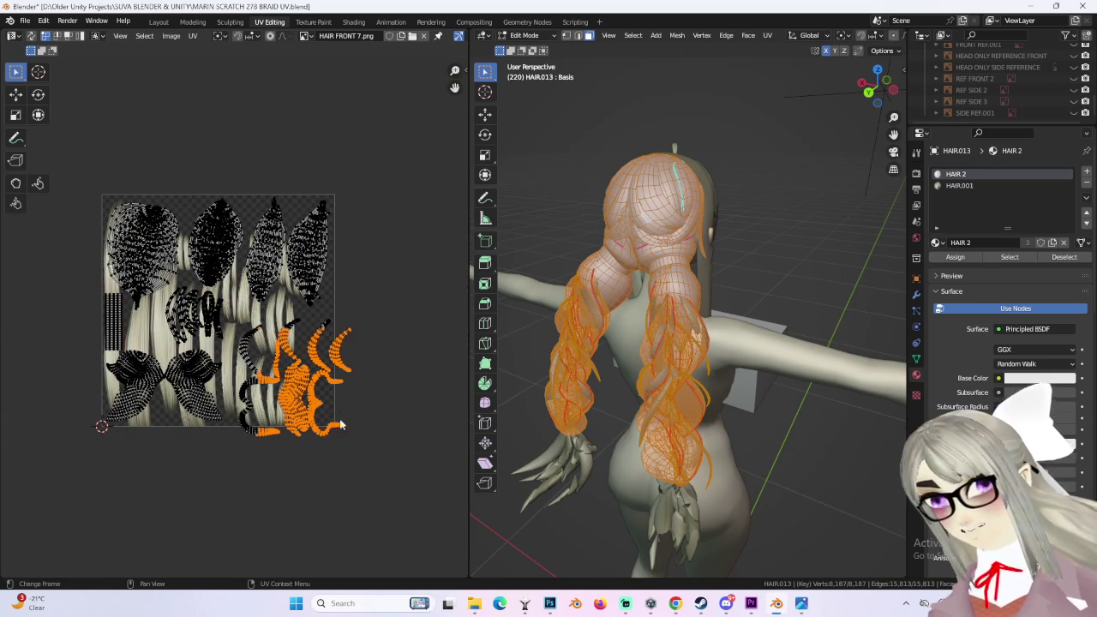
pyautogui.scroll(2, 351, 435)
pyautogui.click(359, 374)
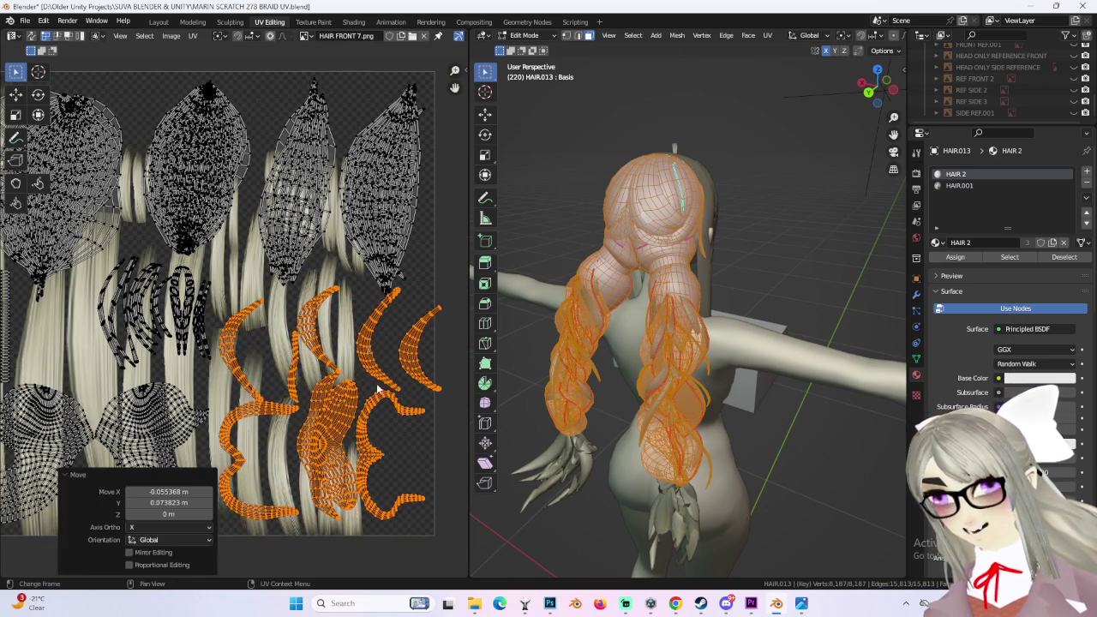
pyautogui.scroll(1, 360, 375)
pyautogui.scroll(-2, 405, 429)
pyautogui.press('g')
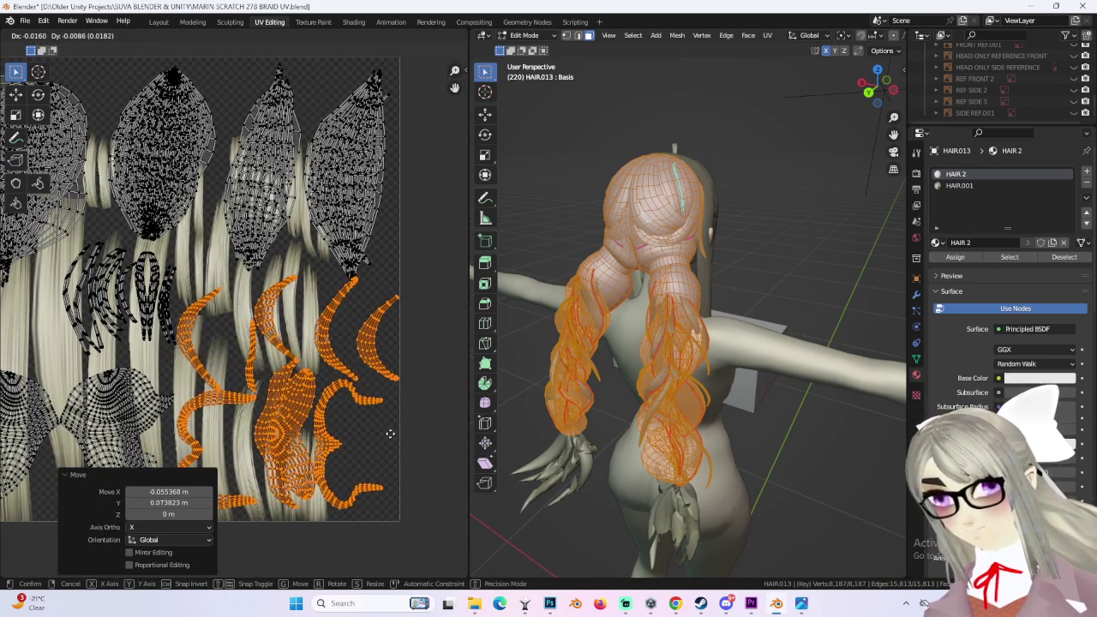
pyautogui.click(383, 439)
pyautogui.press('g')
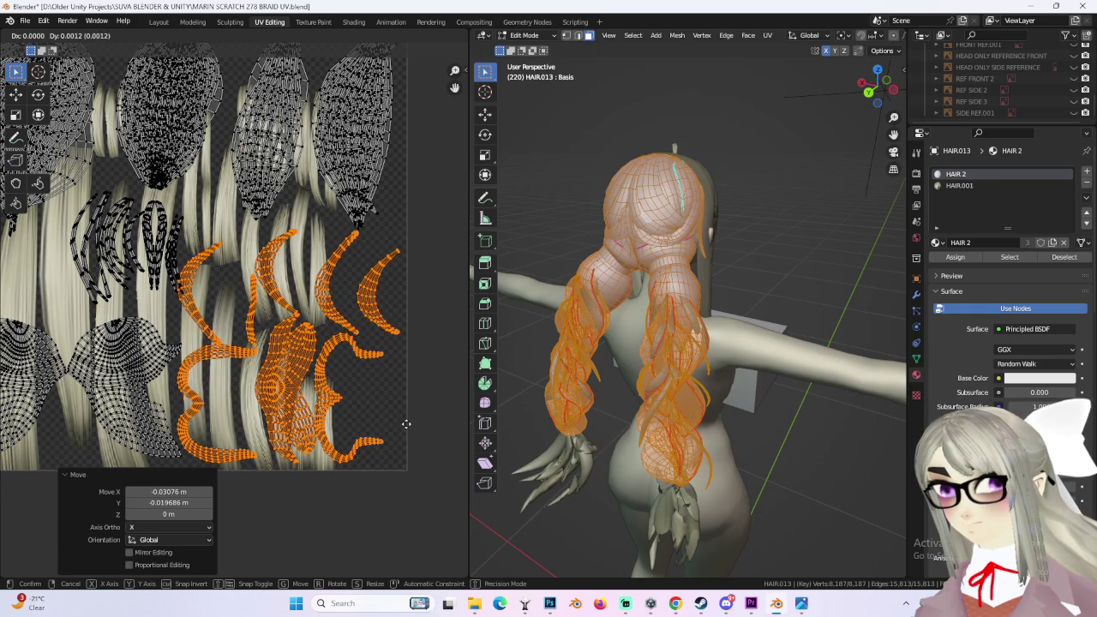
pyautogui.click(405, 429)
# Step: Nudge the lower-right islands slightly along X to line them up with the strands
pyautogui.scroll(2, 393, 417)
pyautogui.scroll(-2, 394, 416)
pyautogui.scroll(-1, 360, 416)
pyautogui.scroll(-1, 337, 409)
pyautogui.scroll(-2, 291, 392)
pyautogui.moveTo(292, 393); pyautogui.dragTo(270, 386, button='middle')
pyautogui.press('g')
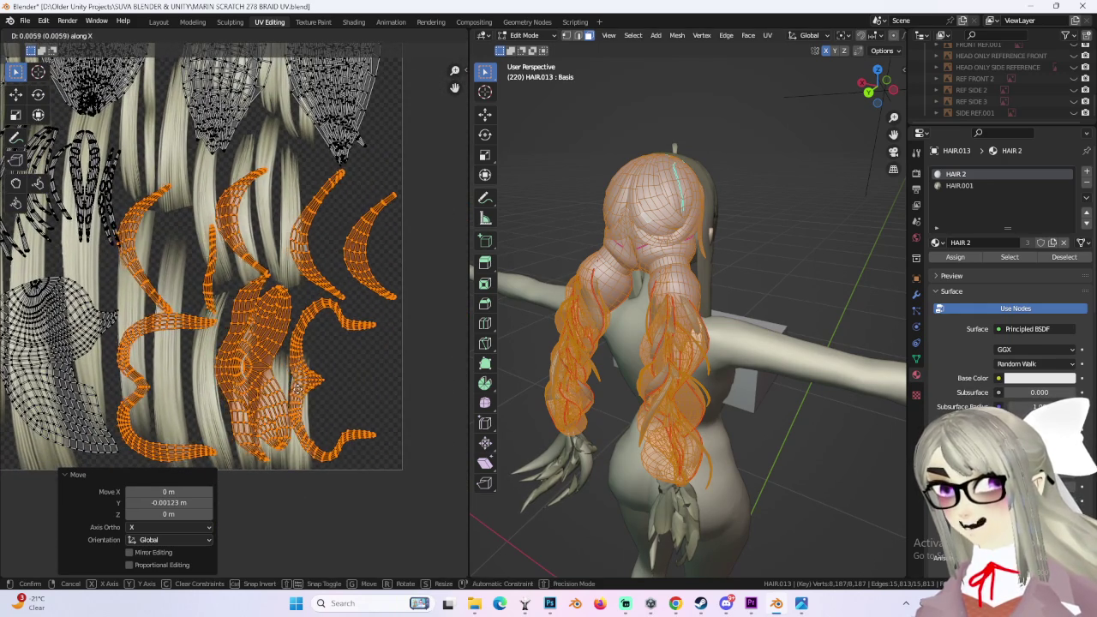
pyautogui.click(305, 380)
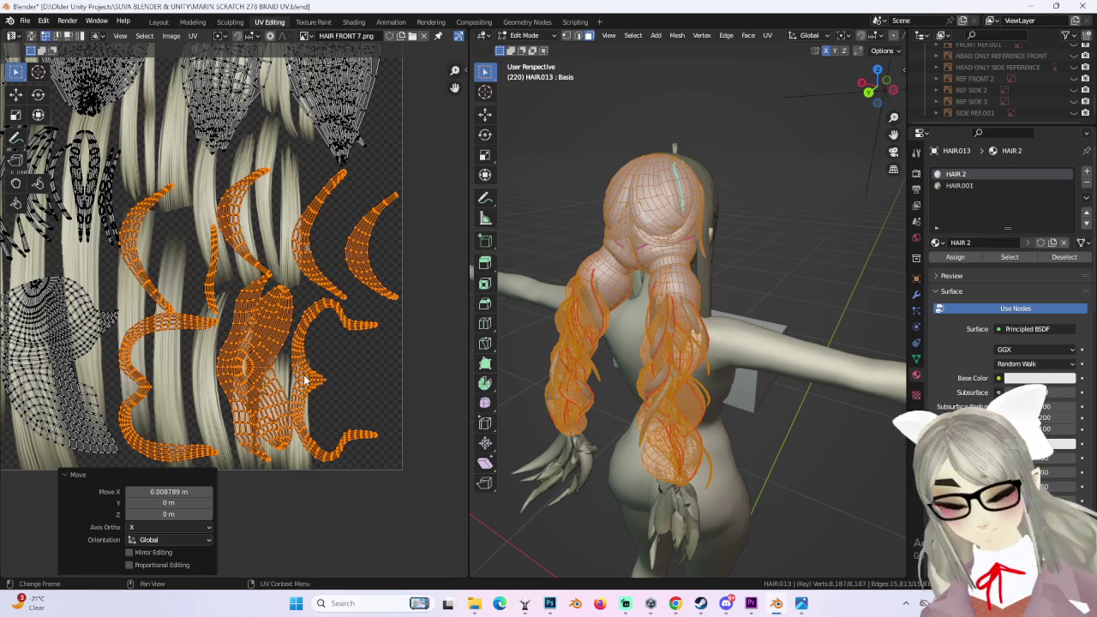
pyautogui.scroll(2, 69, 277)
# Step: Select the small linked braid islands near the centre and move them left and down
pyautogui.moveTo(348, 308); pyautogui.dragTo(348, 310)
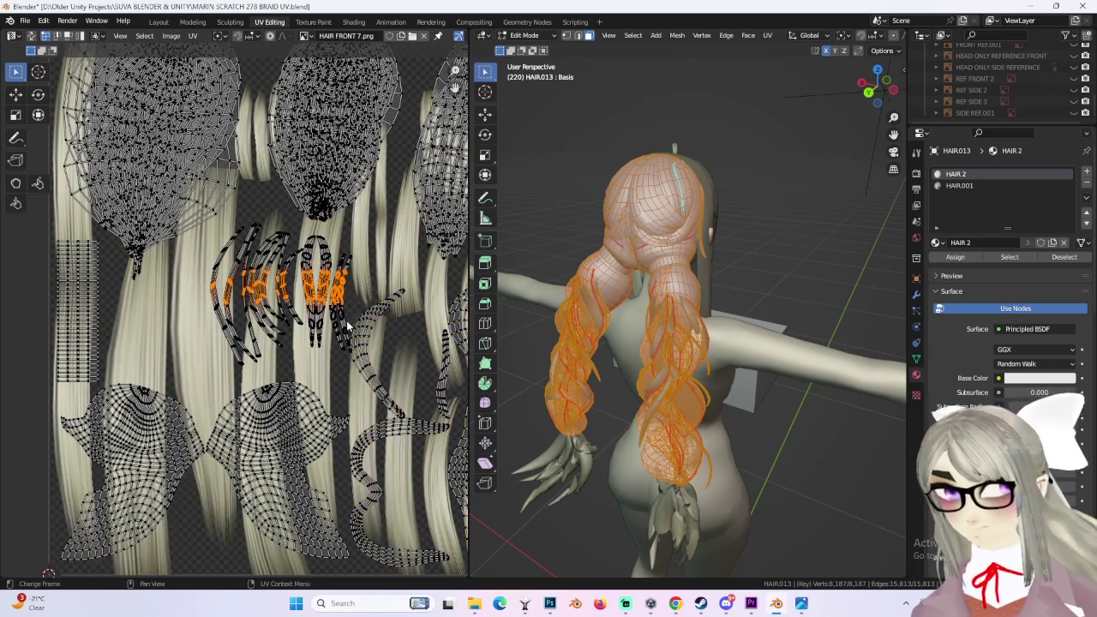
pyautogui.hotkey('ctrl', 'l')
pyautogui.press('g')
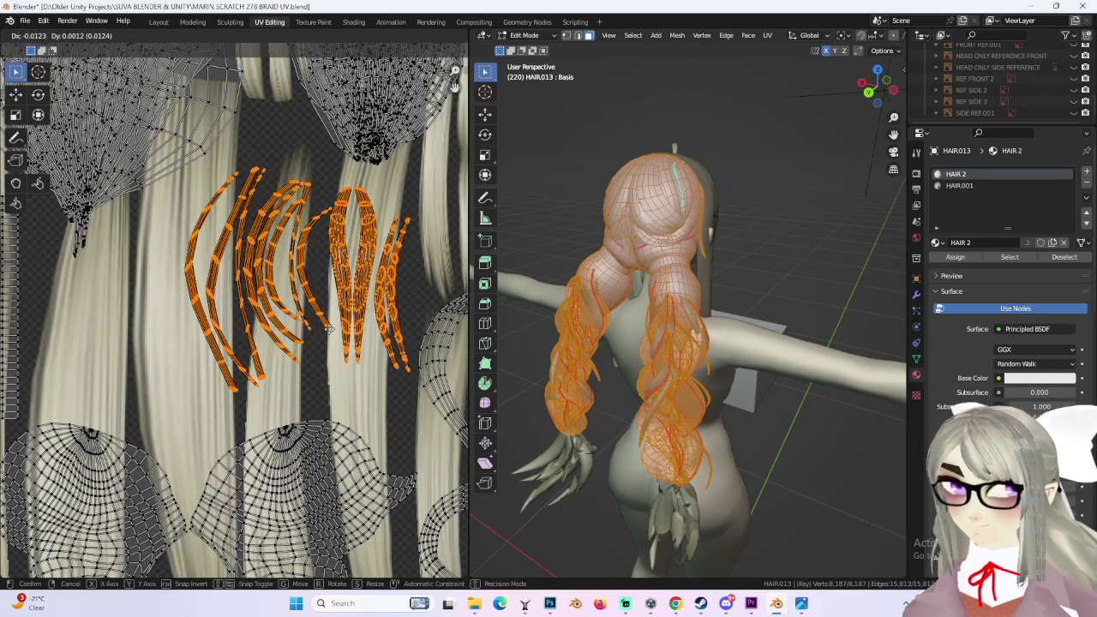
pyautogui.click(331, 349)
pyautogui.press('g')
pyautogui.click(333, 339)
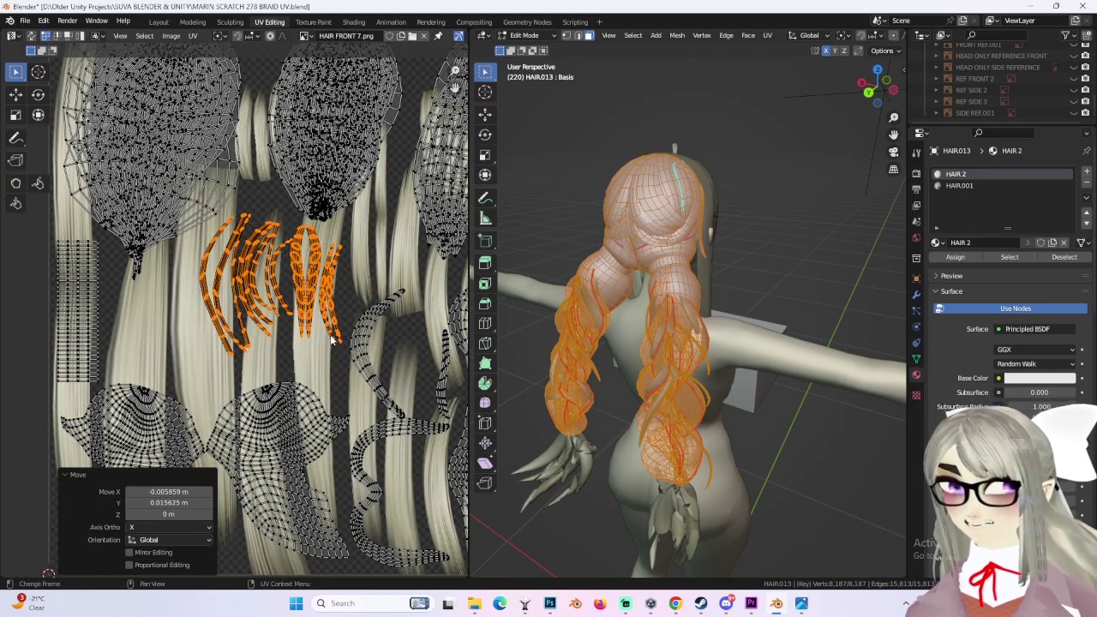
pyautogui.moveTo(334, 339); pyautogui.dragTo(315, 375, button='middle')
pyautogui.press('g')
pyautogui.click(319, 377)
pyautogui.press('g')
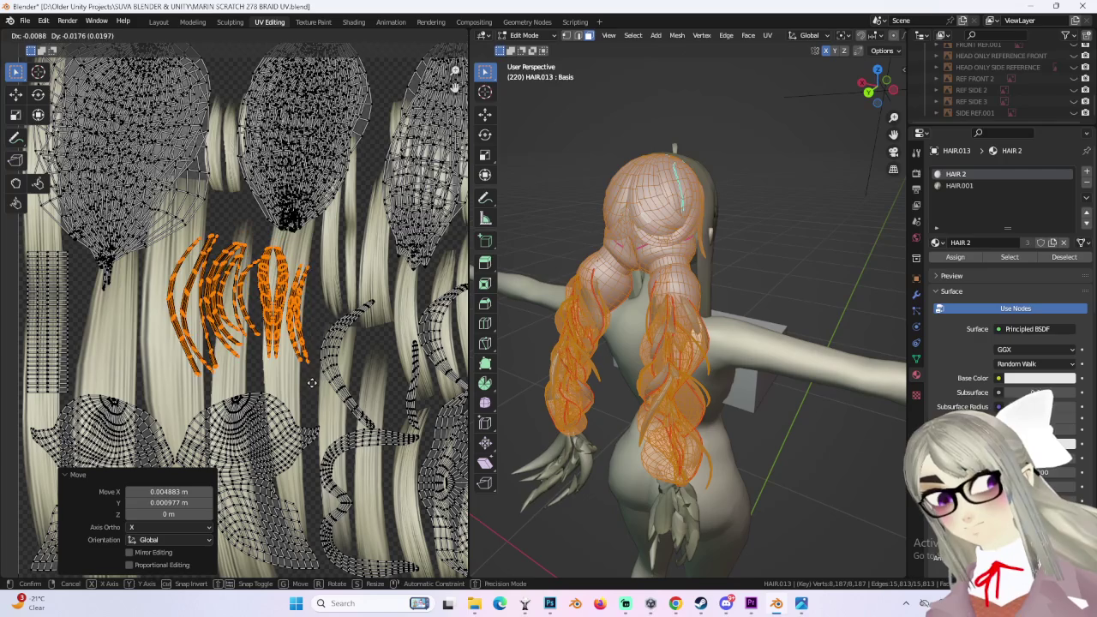
pyautogui.click(312, 393)
pyautogui.scroll(-2, 320, 365)
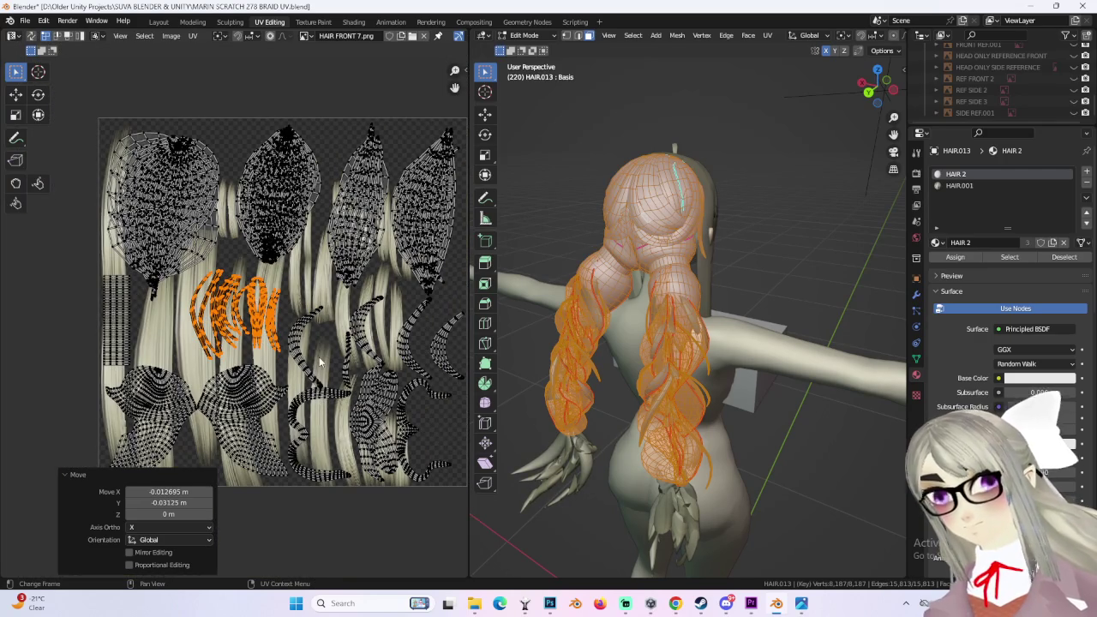
pyautogui.moveTo(361, 414); pyautogui.dragTo(330, 410, button='middle')
# Step: From a straight back view, reposition the small islands and scale them down onto the strands
pyautogui.moveTo(679, 505)
pyautogui.mouseDown(button='middle')
pyautogui.moveTo(754, 457)
pyautogui.moveTo(814, 461)
pyautogui.moveTo(490, 466)
pyautogui.mouseUp(button='middle')
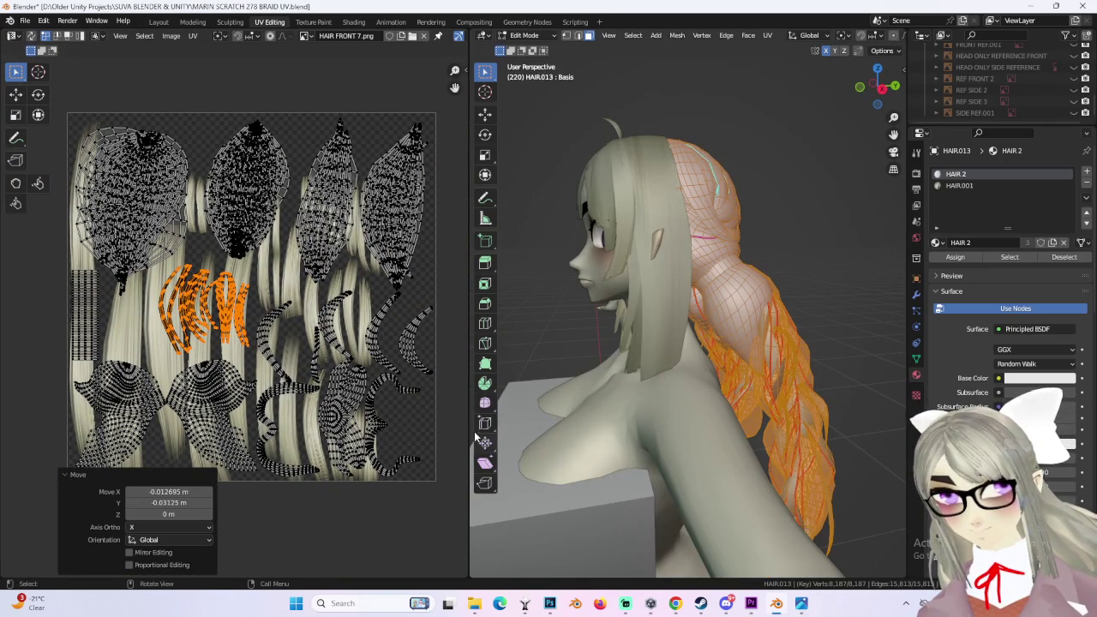
pyautogui.moveTo(646, 353); pyautogui.dragTo(856, 97, button='middle')
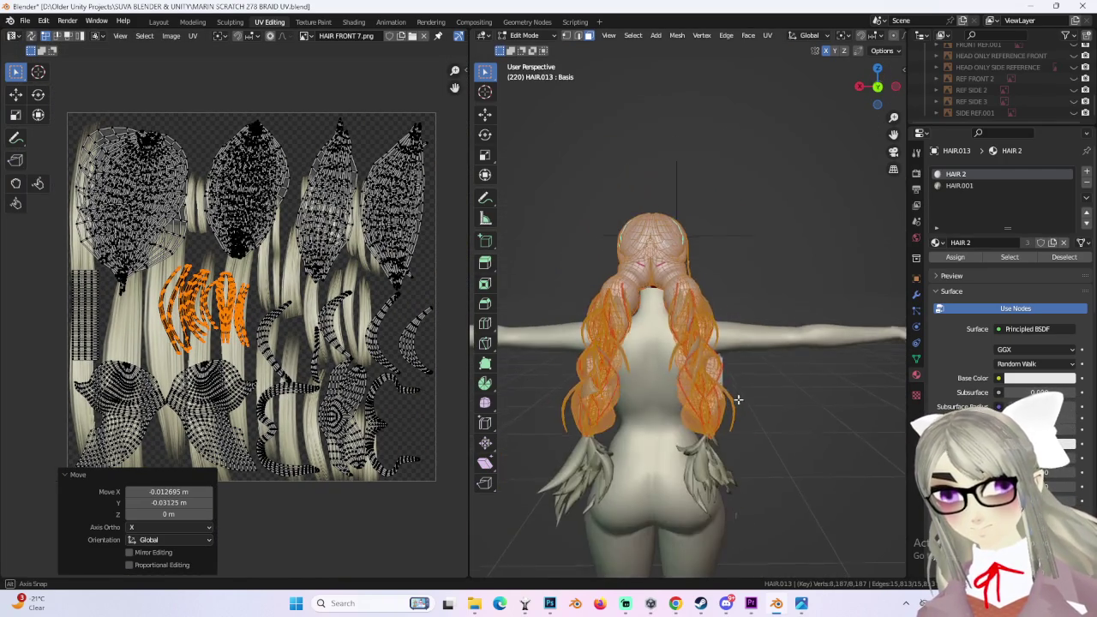
pyautogui.click(875, 89)
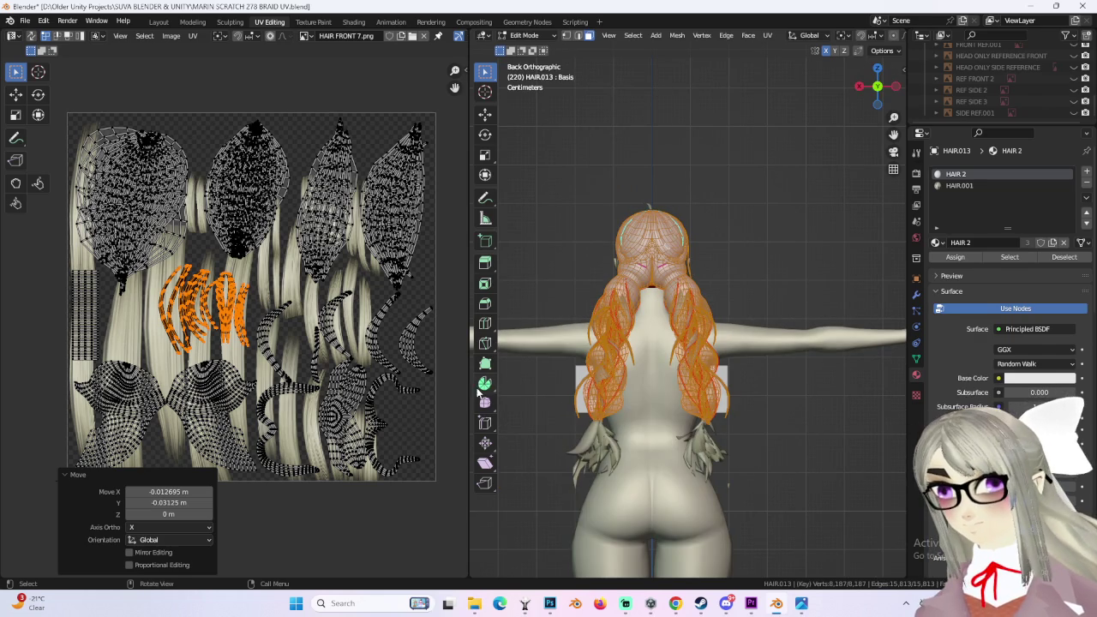
pyautogui.scroll(2, 343, 317)
pyautogui.scroll(1, 343, 317)
pyautogui.scroll(1, 343, 317)
pyautogui.press('g')
pyautogui.click(235, 322)
pyautogui.press('s')
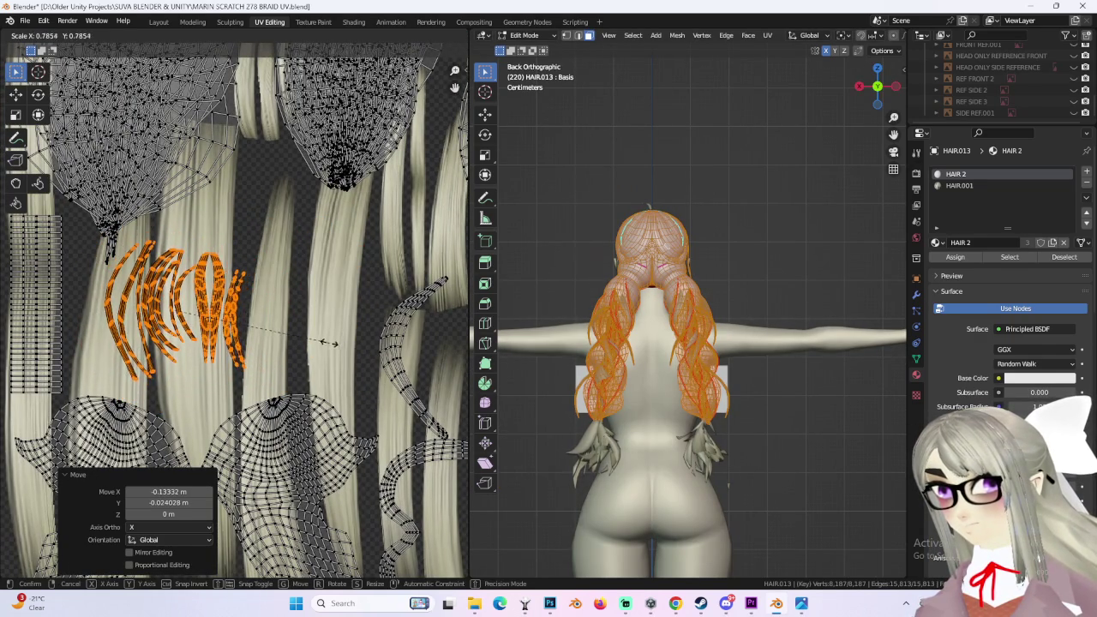
pyautogui.click(346, 342)
# Step: Return to Object Mode and select the lower hair-tip object HAIR.005
pyautogui.scroll(-2, 271, 337)
pyautogui.scroll(-1, 271, 337)
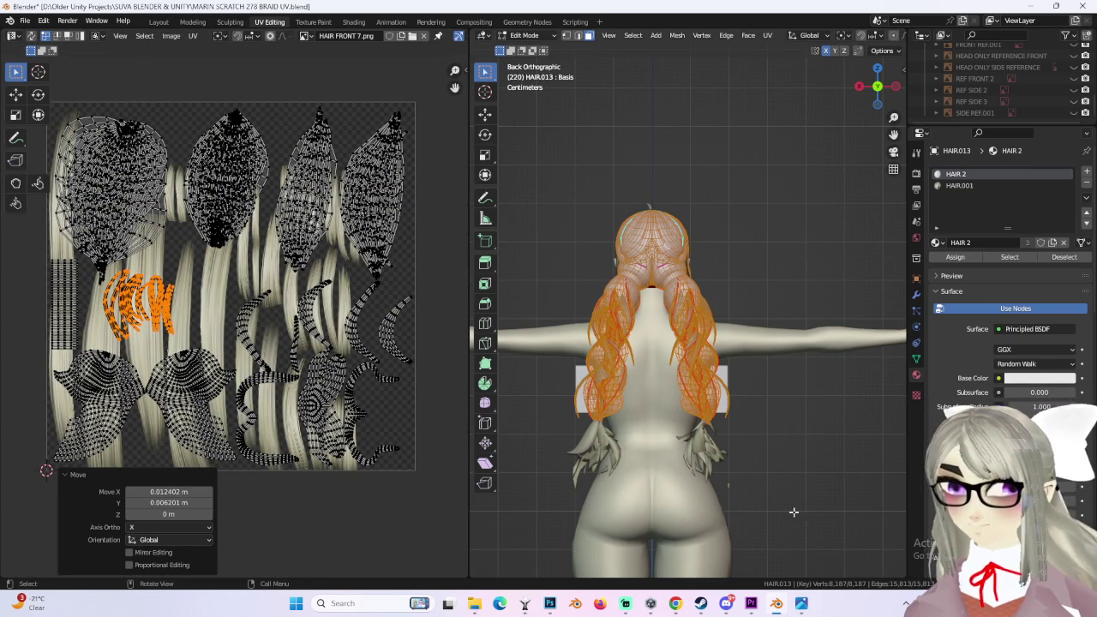
pyautogui.click(523, 36)
pyautogui.click(531, 48)
pyautogui.click(593, 446)
pyautogui.click(527, 35)
pyautogui.click(527, 61)
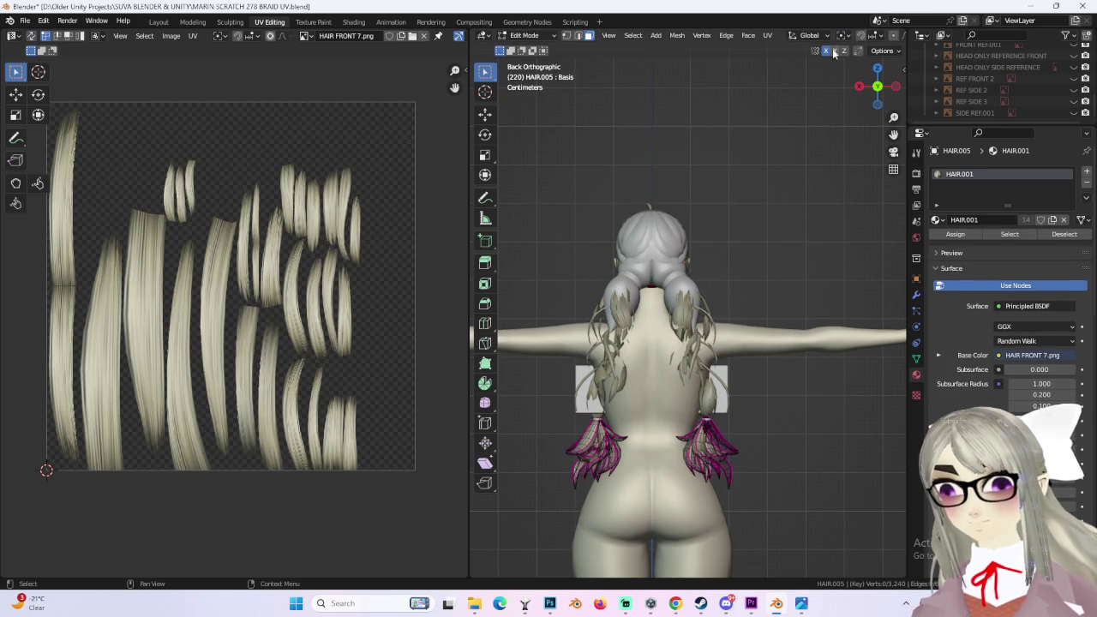
pyautogui.scroll(-2, 613, 300)
pyautogui.moveTo(650, 502)
pyautogui.mouseDown(button='middle')
pyautogui.moveTo(792, 354)
pyautogui.moveTo(746, 402)
pyautogui.mouseUp(button='middle')
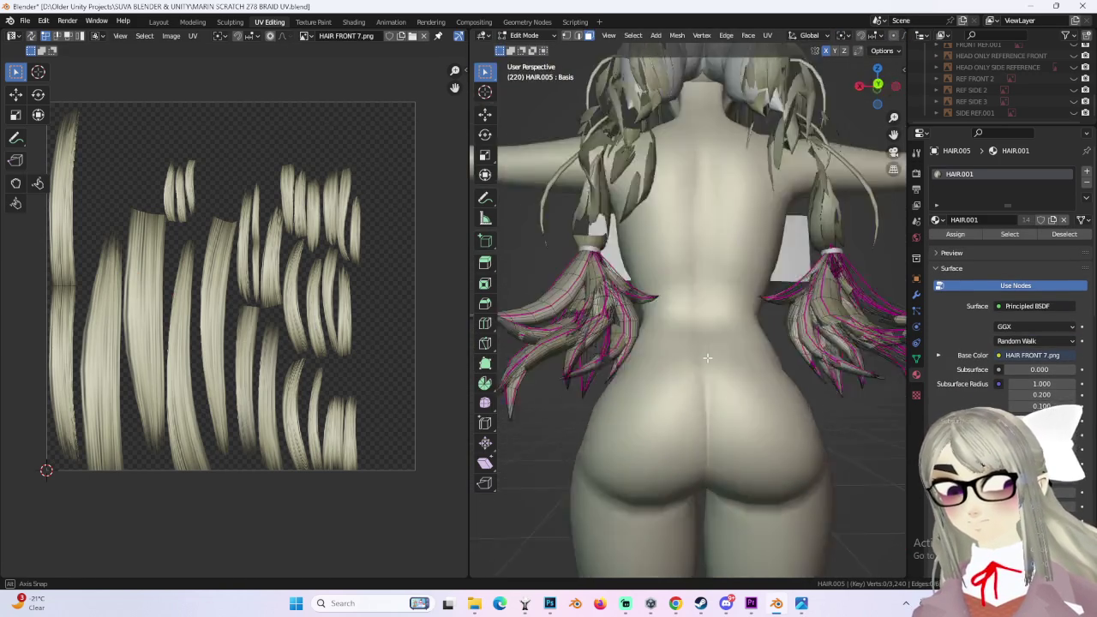
pyautogui.scroll(5, 745, 403)
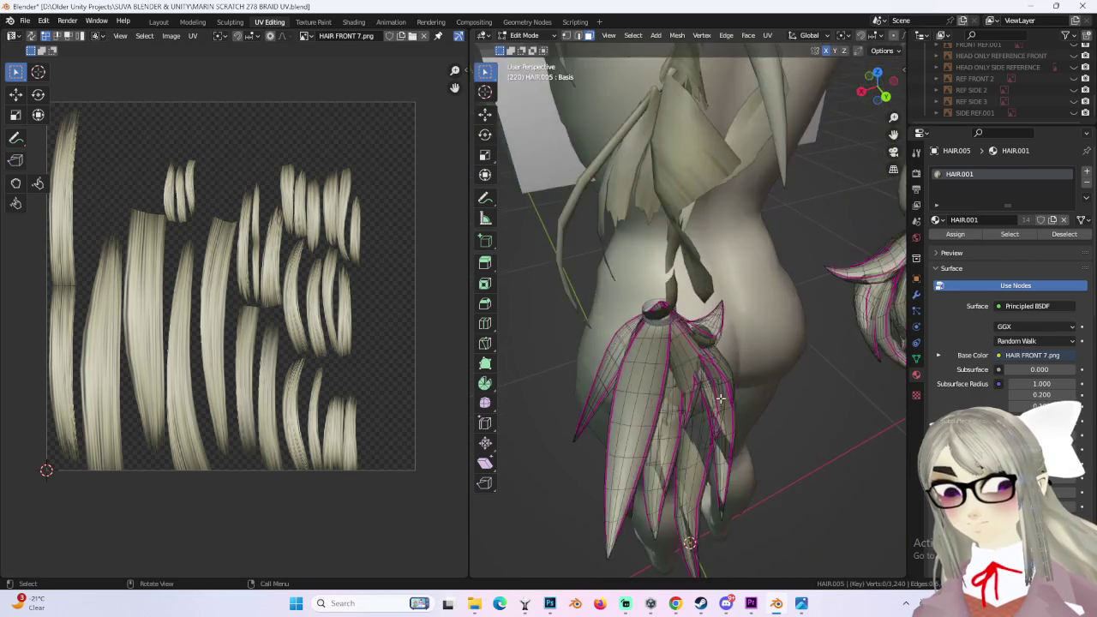
pyautogui.moveTo(745, 403)
pyautogui.mouseDown(button='middle')
pyautogui.moveTo(807, 439)
pyautogui.moveTo(784, 436)
pyautogui.moveTo(738, 455)
pyautogui.moveTo(851, 435)
pyautogui.moveTo(828, 397)
pyautogui.moveTo(744, 356)
pyautogui.mouseUp(button='middle')
pyautogui.scroll(2, 430, 407)
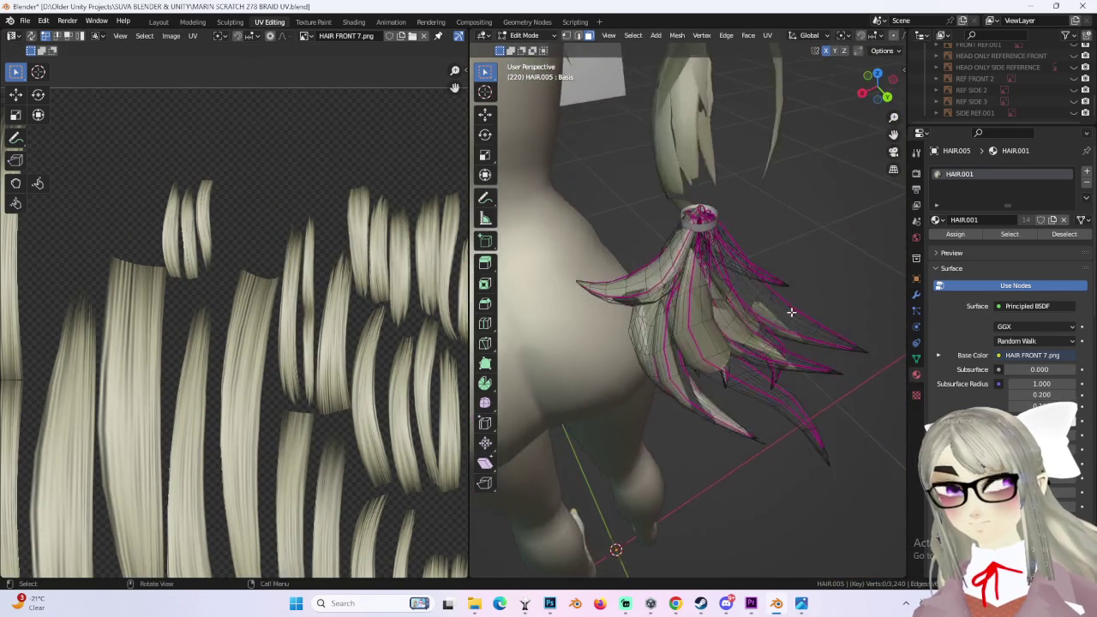
pyautogui.scroll(2, 701, 309)
pyautogui.scroll(2, 720, 323)
pyautogui.scroll(2, 737, 317)
pyautogui.moveTo(766, 312)
pyautogui.mouseDown(button='middle')
pyautogui.moveTo(798, 316)
pyautogui.moveTo(668, 326)
pyautogui.moveTo(686, 339)
pyautogui.moveTo(786, 330)
pyautogui.moveTo(737, 309)
pyautogui.moveTo(735, 343)
pyautogui.moveTo(792, 346)
pyautogui.moveTo(690, 169)
pyautogui.mouseUp(button='middle')
pyautogui.scroll(-3, 686, 324)
pyautogui.scroll(-3, 686, 338)
pyautogui.scroll(2, 694, 343)
pyautogui.scroll(3, 702, 351)
pyautogui.scroll(-4, 714, 362)
pyautogui.scroll(-3, 714, 361)
pyautogui.scroll(2, 772, 336)
pyautogui.scroll(2, 728, 302)
pyautogui.scroll(-3, 729, 326)
pyautogui.scroll(2, 738, 350)
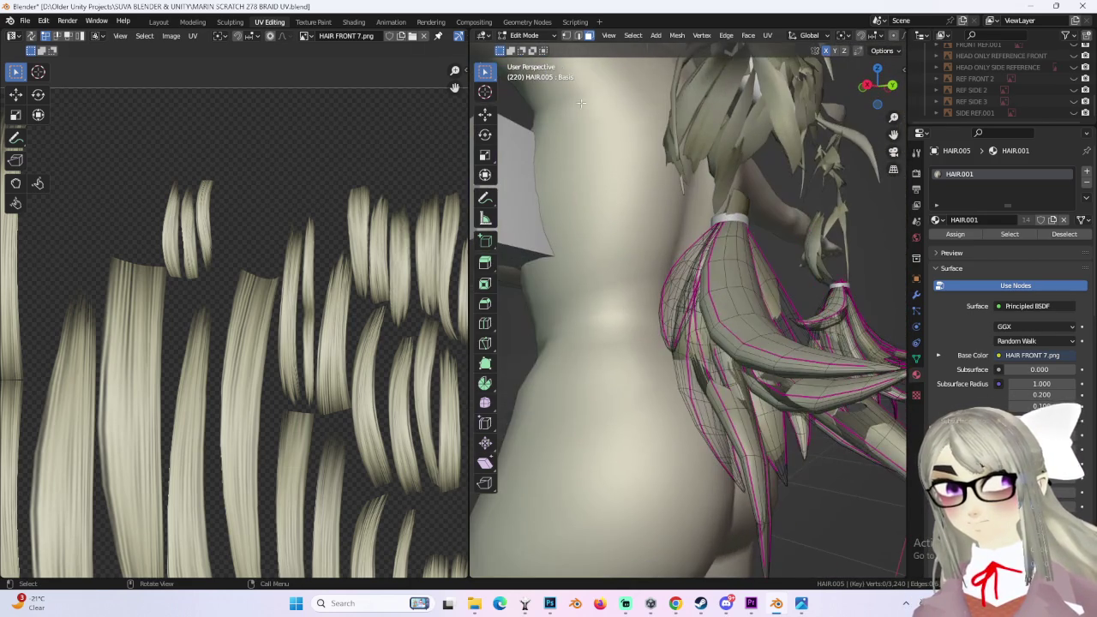
pyautogui.click(158, 22)
pyautogui.scroll(1, 525, 295)
pyautogui.scroll(2, 563, 395)
pyautogui.scroll(2, 577, 355)
pyautogui.click(579, 86)
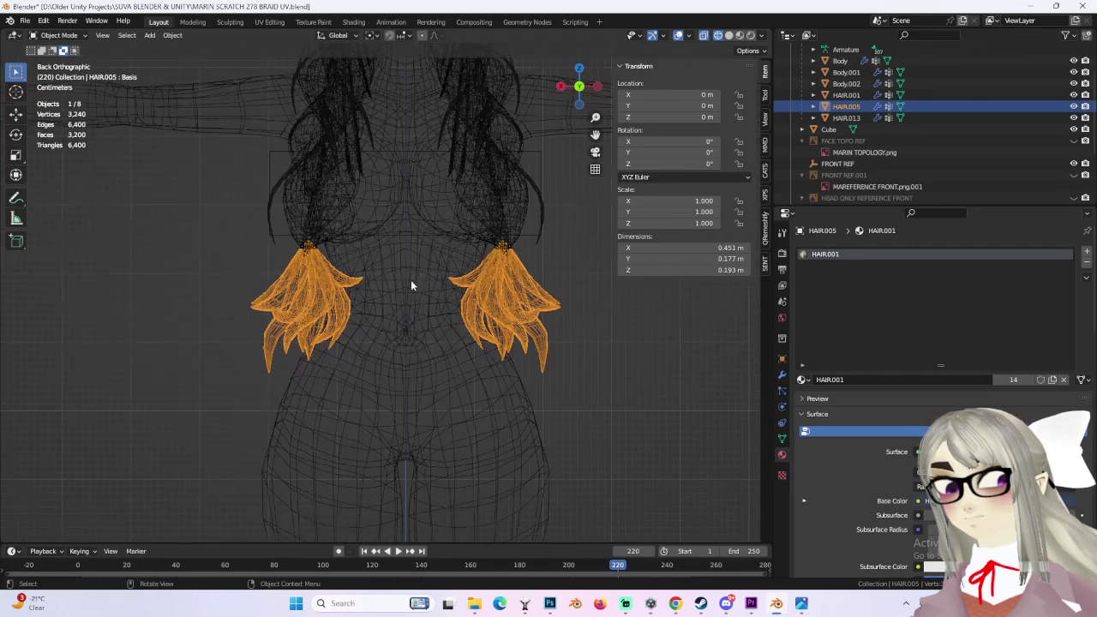
pyautogui.click(269, 22)
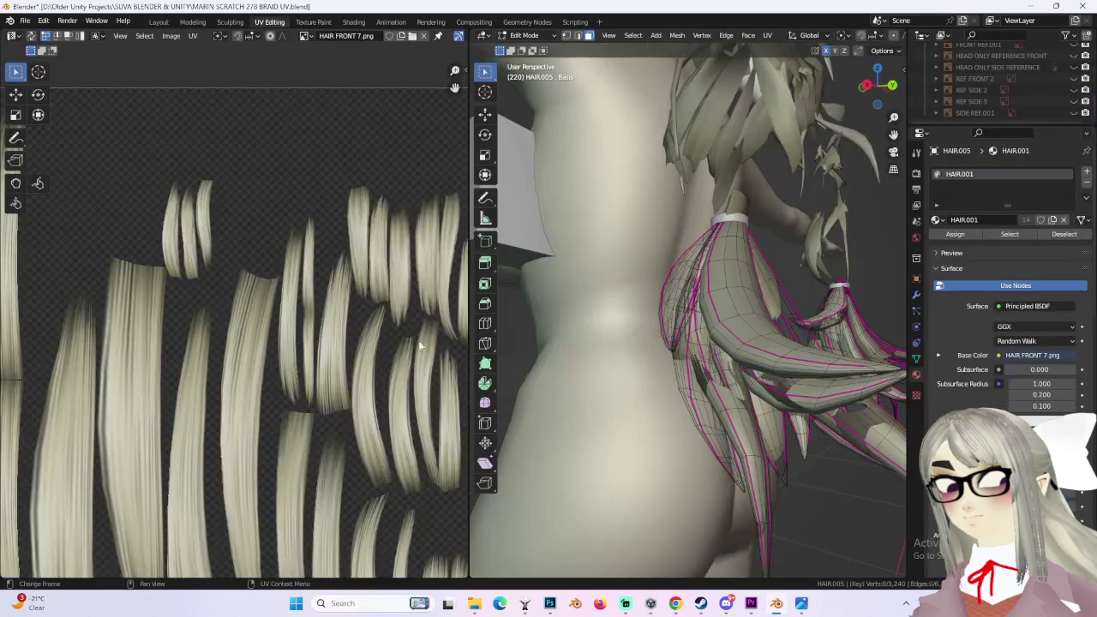
pyautogui.moveTo(539, 319)
pyautogui.mouseDown(button='middle')
pyautogui.moveTo(750, 370)
pyautogui.moveTo(729, 318)
pyautogui.moveTo(737, 342)
pyautogui.mouseUp(button='middle')
pyautogui.scroll(2, 730, 319)
pyautogui.moveTo(789, 300)
pyautogui.mouseDown(button='middle')
pyautogui.moveTo(759, 398)
pyautogui.moveTo(750, 387)
pyautogui.moveTo(842, 378)
pyautogui.moveTo(763, 384)
pyautogui.moveTo(648, 304)
pyautogui.moveTo(744, 387)
pyautogui.mouseUp(button='middle')
pyautogui.scroll(-5, 771, 403)
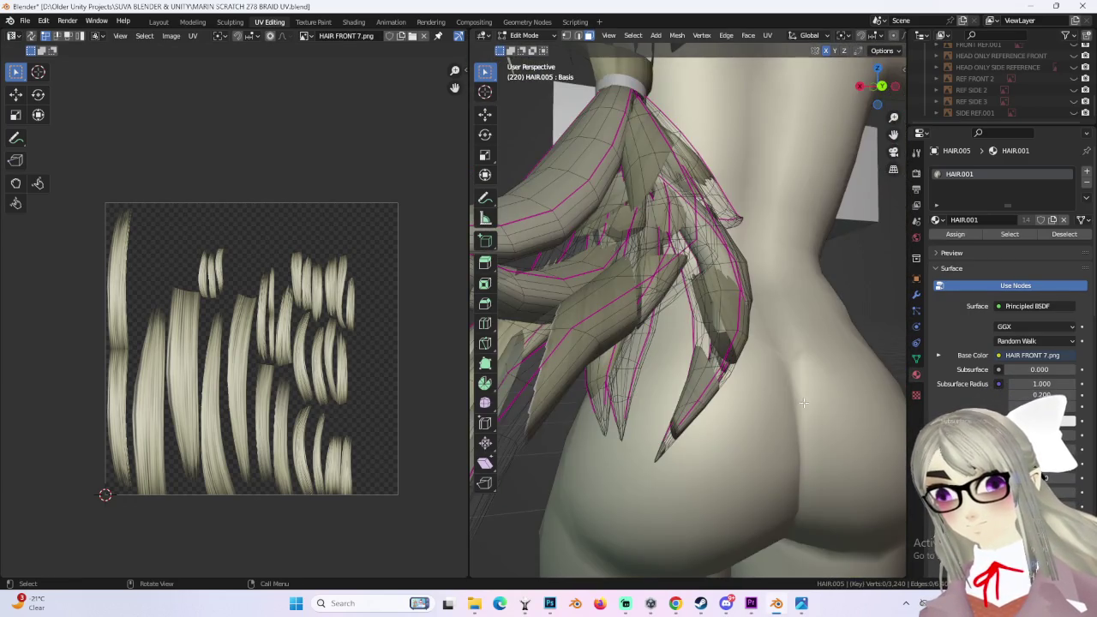
pyautogui.scroll(-4, 737, 411)
pyautogui.scroll(-1, 701, 419)
pyautogui.scroll(4, 701, 419)
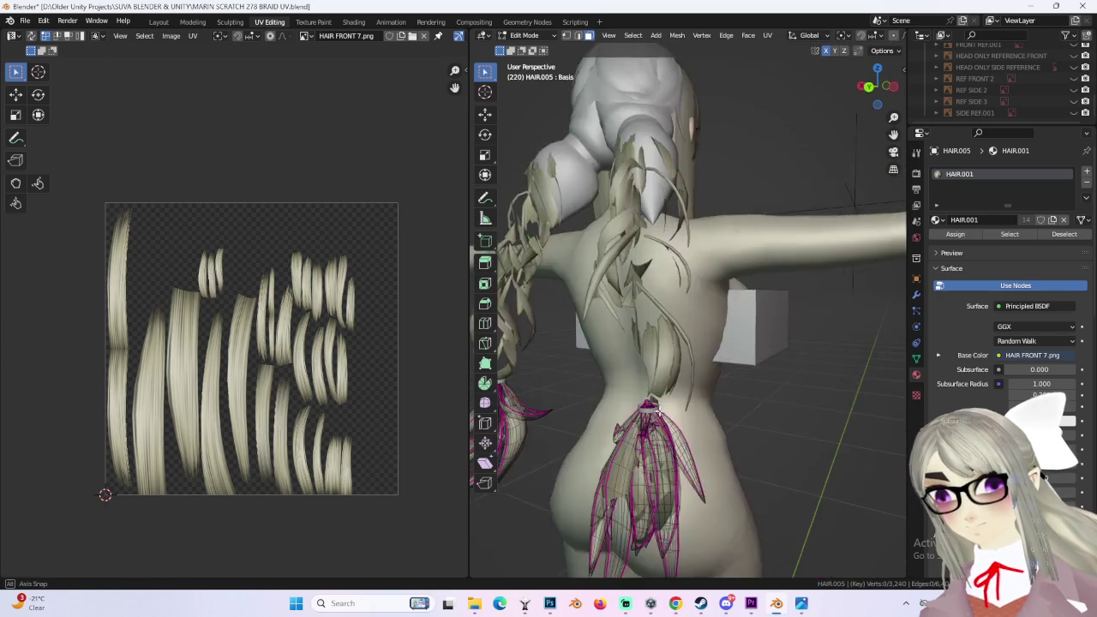
pyautogui.moveTo(701, 419); pyautogui.dragTo(651, 394, button='middle')
pyautogui.scroll(-3, 575, 283)
pyautogui.moveTo(575, 283); pyautogui.dragTo(599, 272, button='middle')
pyautogui.scroll(3, 600, 273)
pyautogui.scroll(3, 716, 275)
pyautogui.moveTo(715, 275)
pyautogui.mouseDown(button='middle')
pyautogui.moveTo(701, 323)
pyautogui.moveTo(766, 355)
pyautogui.moveTo(693, 372)
pyautogui.moveTo(872, 295)
pyautogui.mouseUp(button='middle')
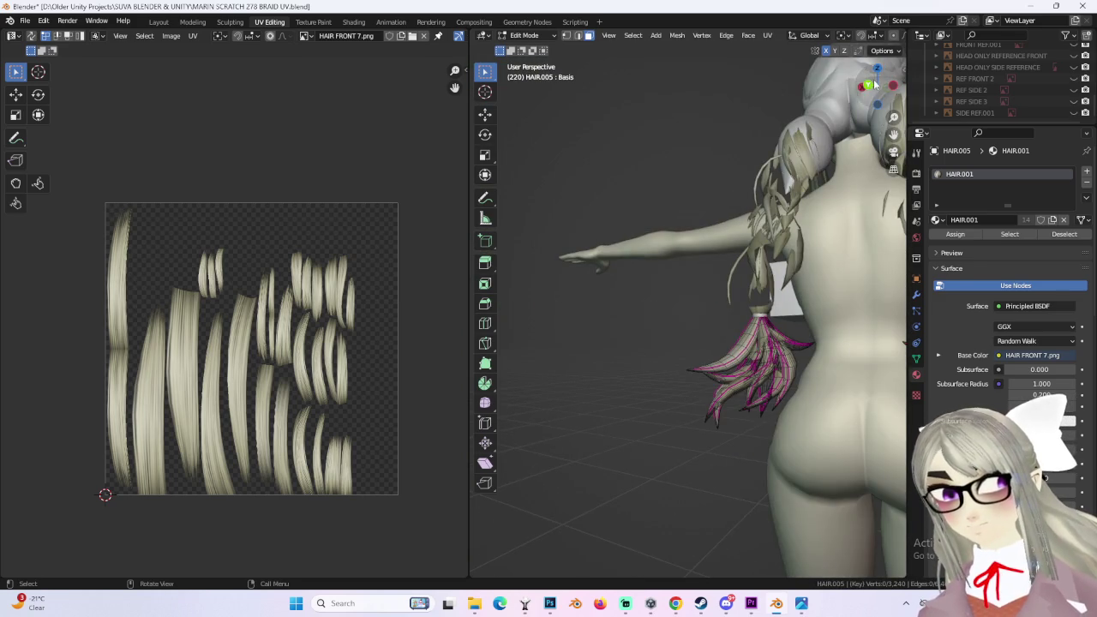
pyautogui.click(874, 84)
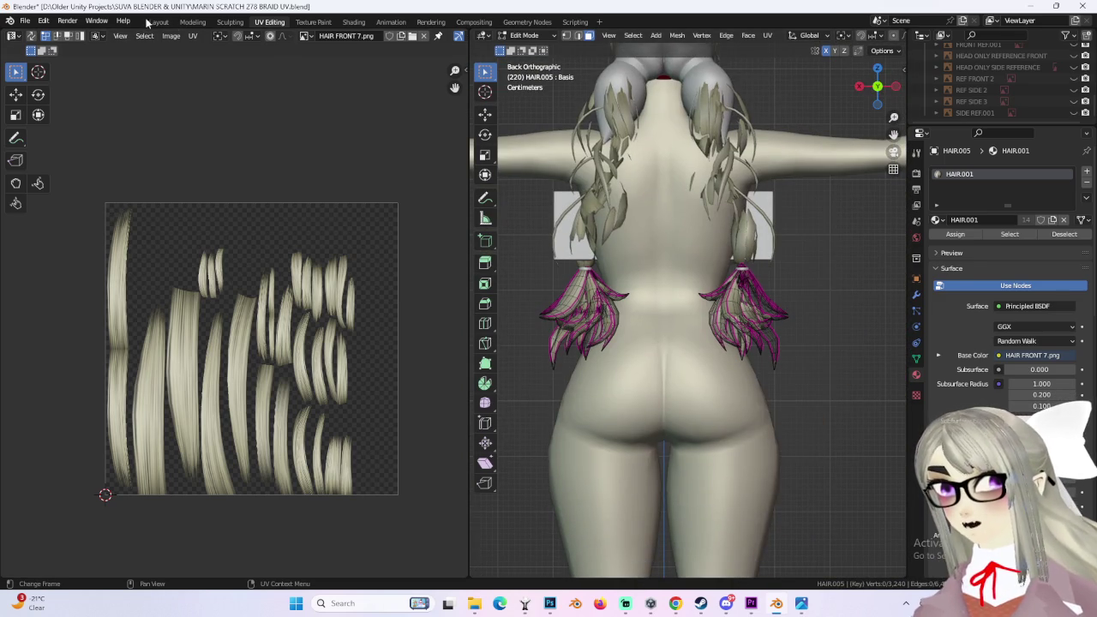
# Step: Assign the HAIR 2 material to the hair tufts in the Layout workspace
pyautogui.click(147, 21)
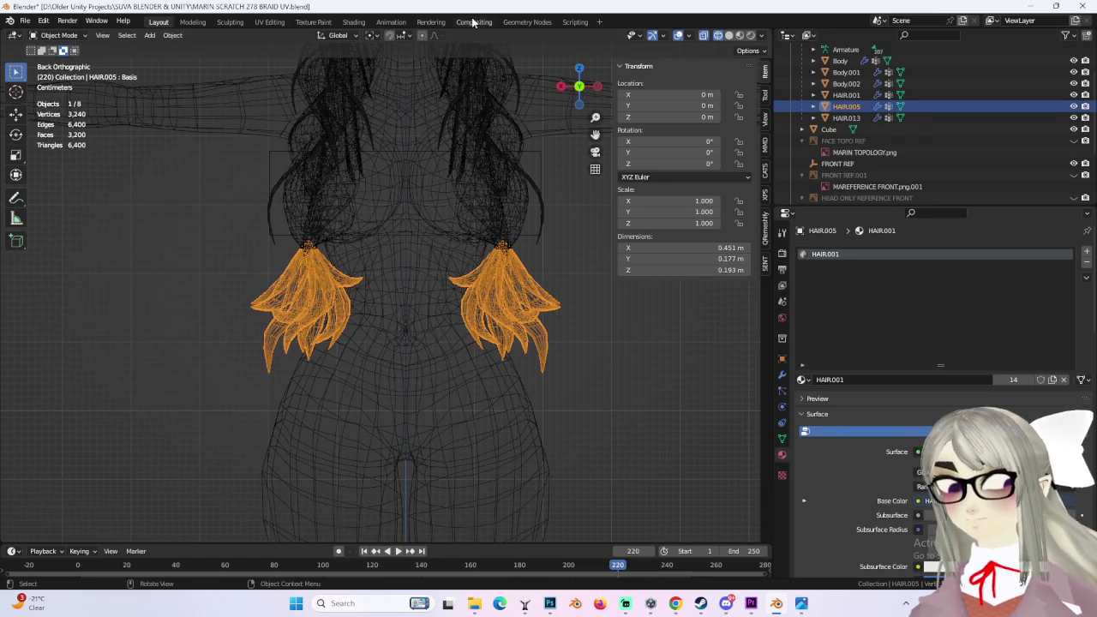
pyautogui.click(803, 379)
pyautogui.click(827, 462)
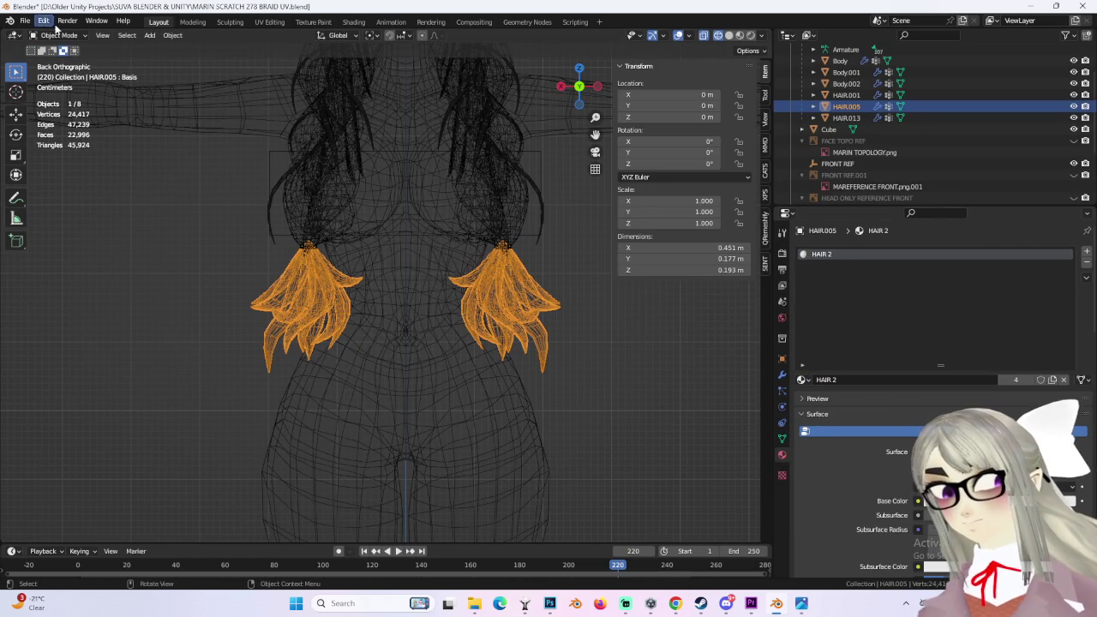
# Step: Select all of the hair tuft geometry in UV Editing to show its UV islands
pyautogui.click(269, 22)
pyautogui.scroll(-2, 624, 193)
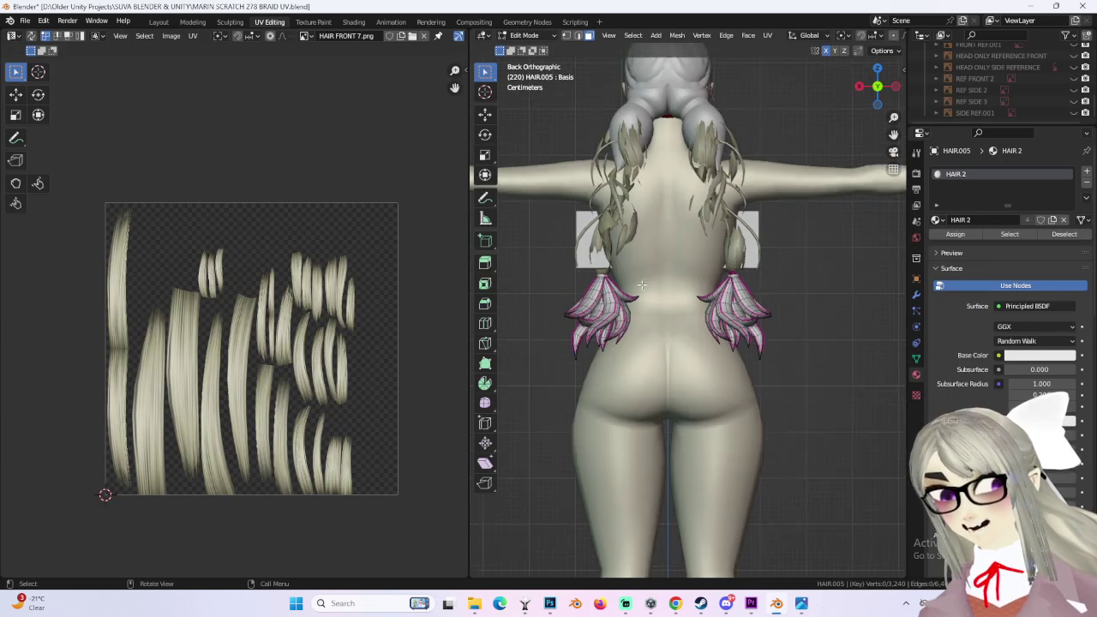
pyautogui.scroll(-1, 623, 193)
pyautogui.press('a')
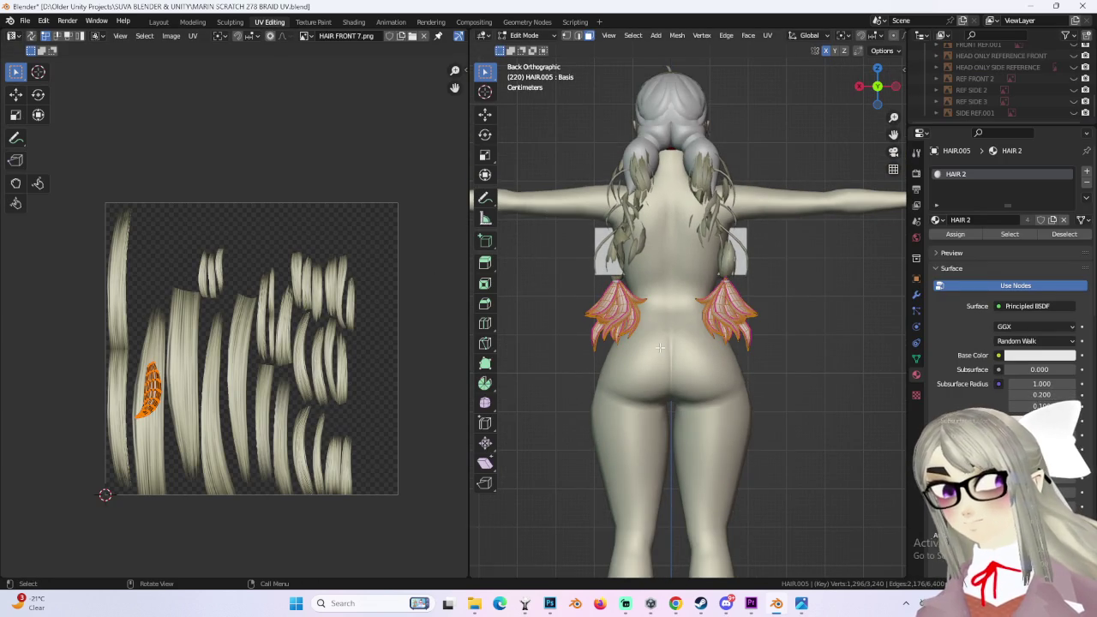
pyautogui.hotkey('alt', 'a')
pyautogui.press('a')
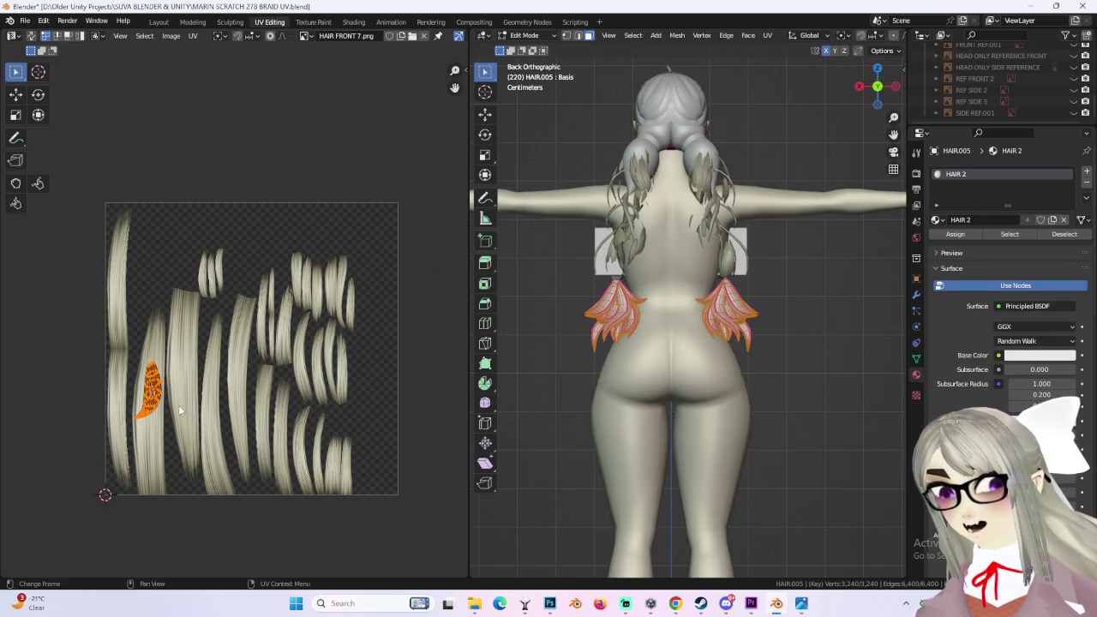
pyautogui.scroll(3, 178, 405)
pyautogui.moveTo(307, 335); pyautogui.dragTo(350, 288, button='middle')
pyautogui.scroll(2, 835, 362)
pyautogui.moveTo(836, 361); pyautogui.dragTo(729, 392, button='middle')
pyautogui.scroll(3, 713, 384)
pyautogui.scroll(-3, 688, 396)
pyautogui.scroll(-1, 259, 431)
pyautogui.scroll(-2, 273, 395)
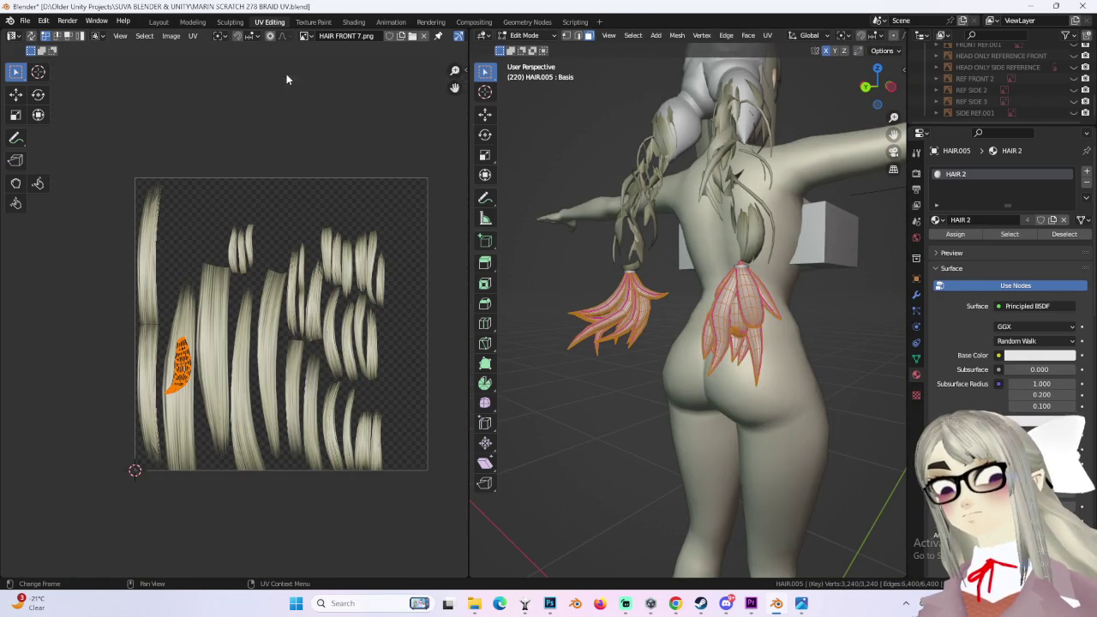
# Step: In Object Mode, add the braided hair to the selection and join them with Ctrl+J
pyautogui.click(160, 22)
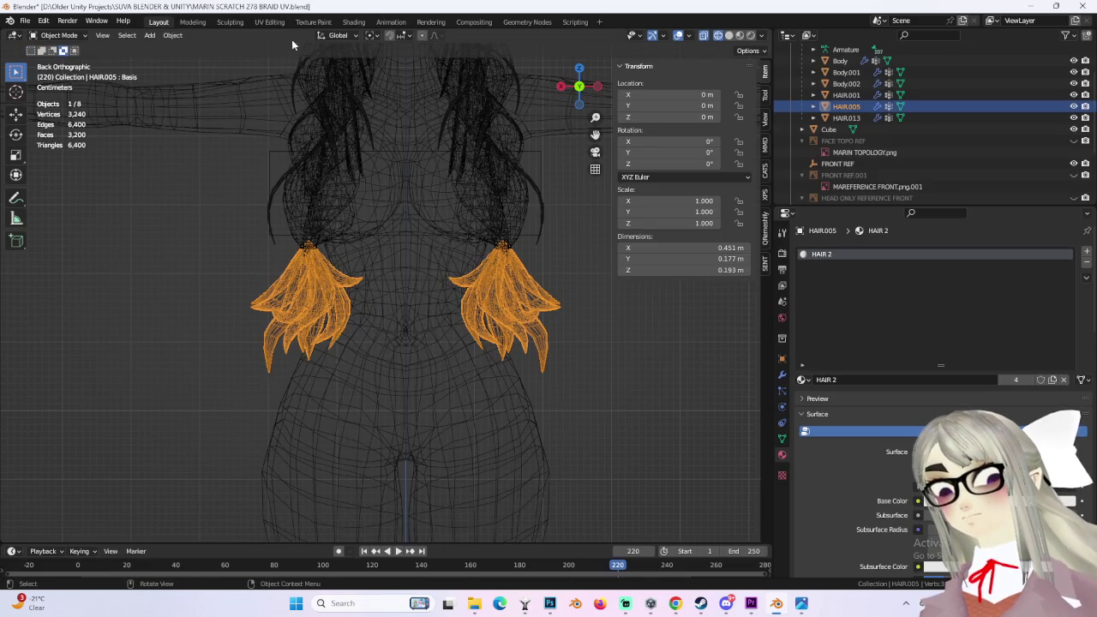
pyautogui.click(268, 23)
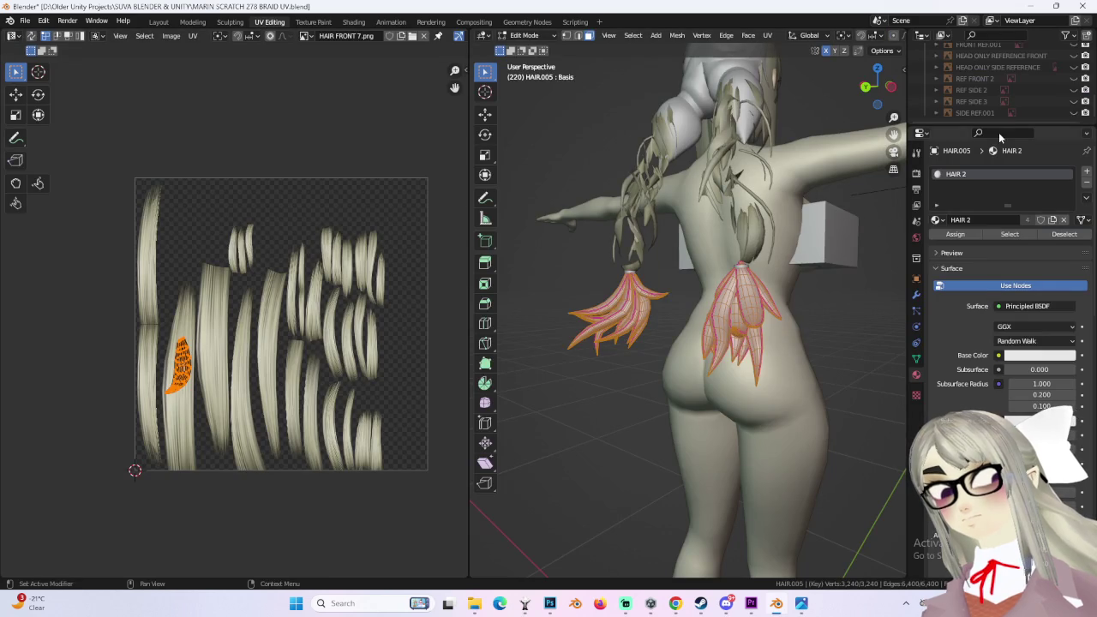
pyautogui.moveTo(542, 239); pyautogui.dragTo(753, 250, button='middle')
pyautogui.press('Tab')
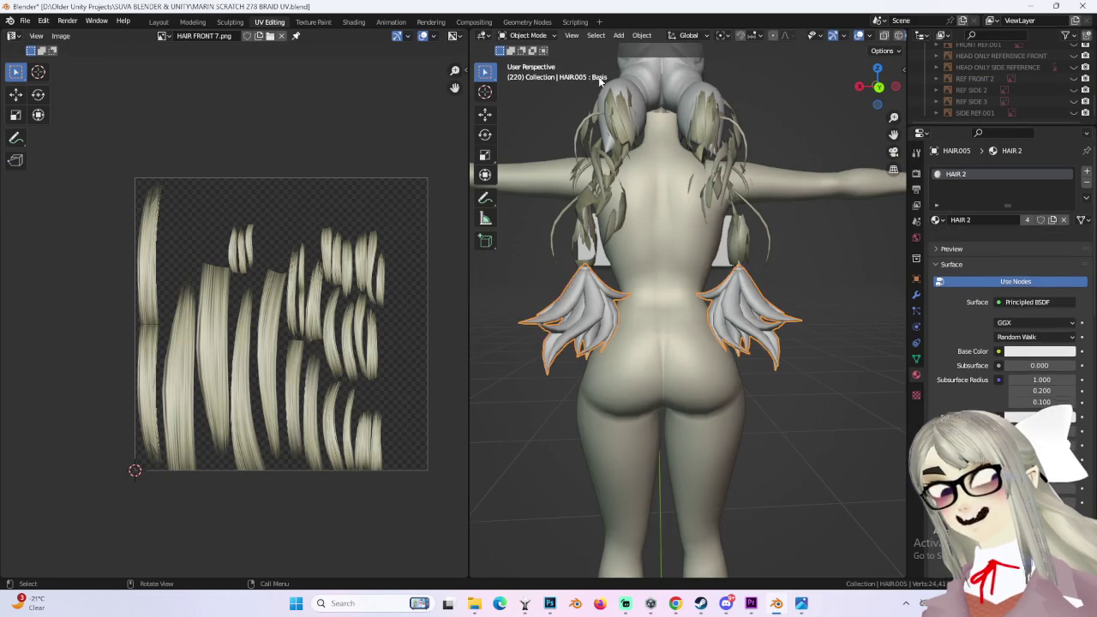
pyautogui.keyDown('shift'); pyautogui.click(600, 129); pyautogui.keyUp('shift')
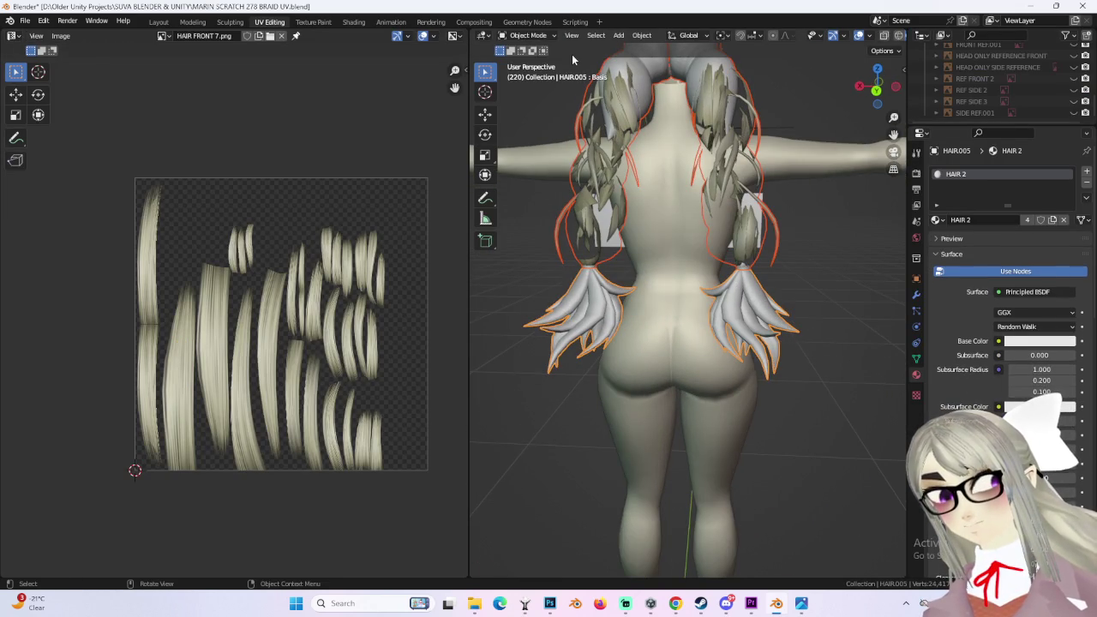
pyautogui.scroll(3, 1019, 86)
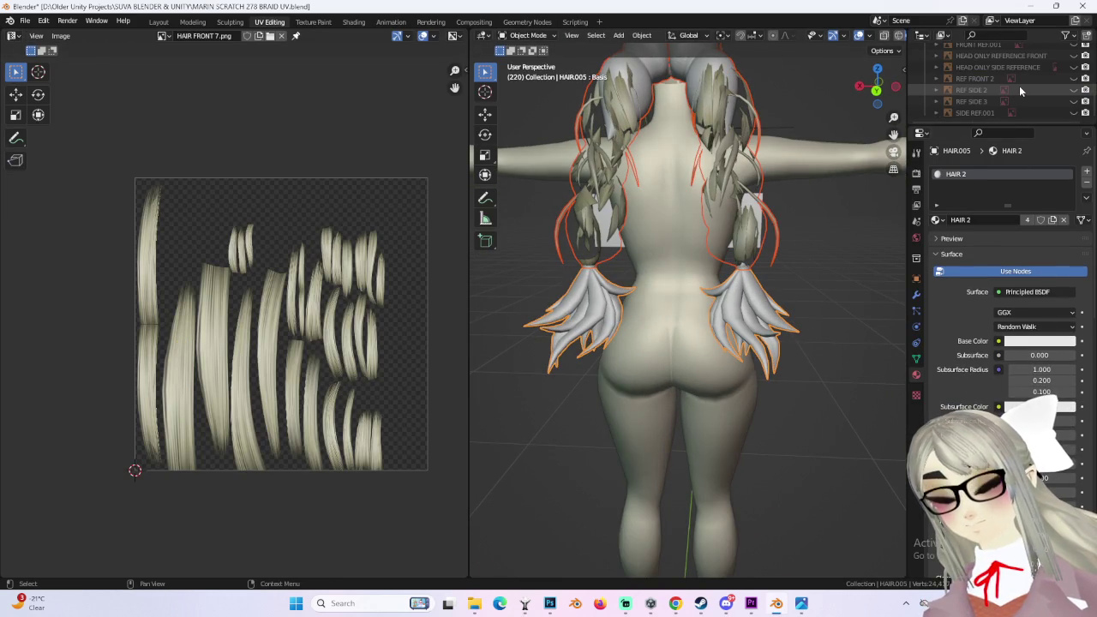
pyautogui.scroll(3, 1018, 91)
pyautogui.scroll(2, 1012, 98)
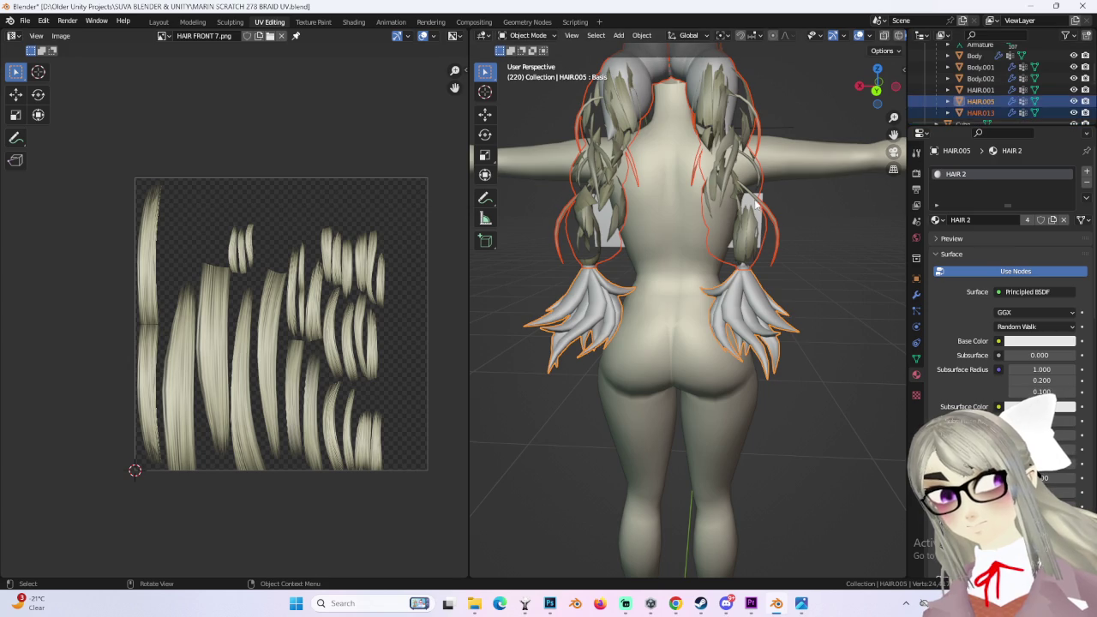
pyautogui.moveTo(767, 206)
pyautogui.mouseDown(button='middle')
pyautogui.moveTo(771, 227)
pyautogui.moveTo(744, 227)
pyautogui.mouseUp(button='middle')
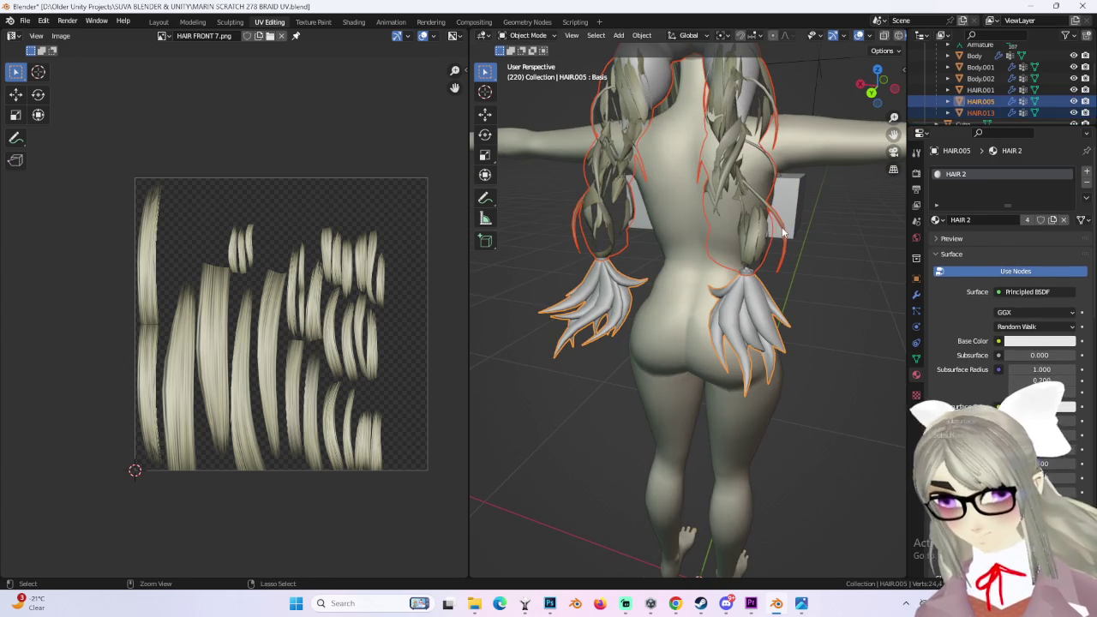
pyautogui.hotkey('ctrl', 'j')
pyautogui.click(159, 22)
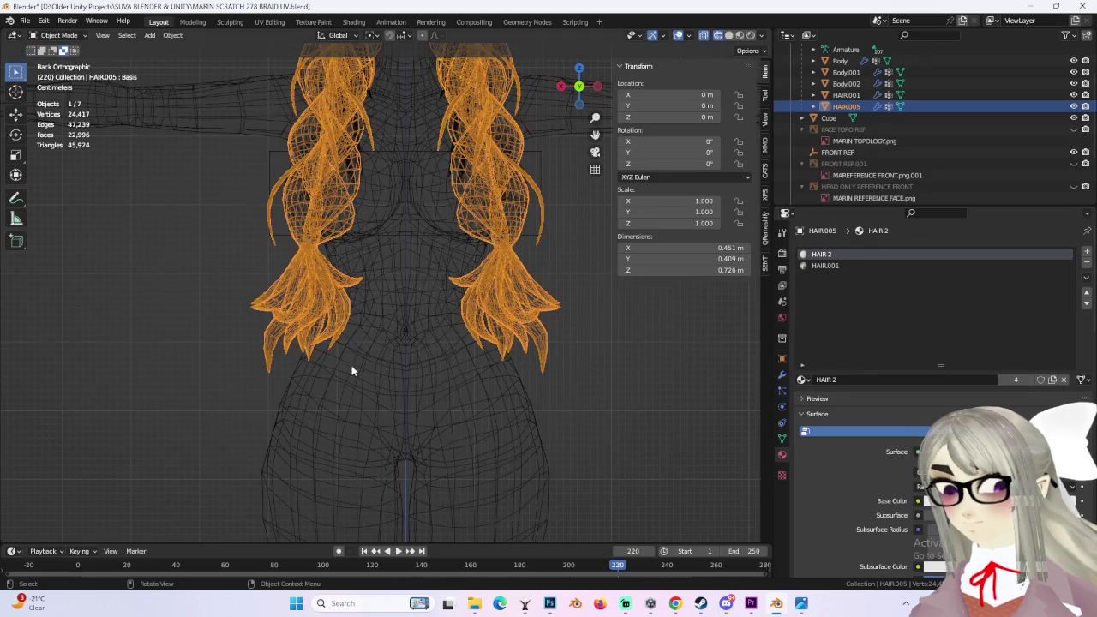
pyautogui.click(269, 21)
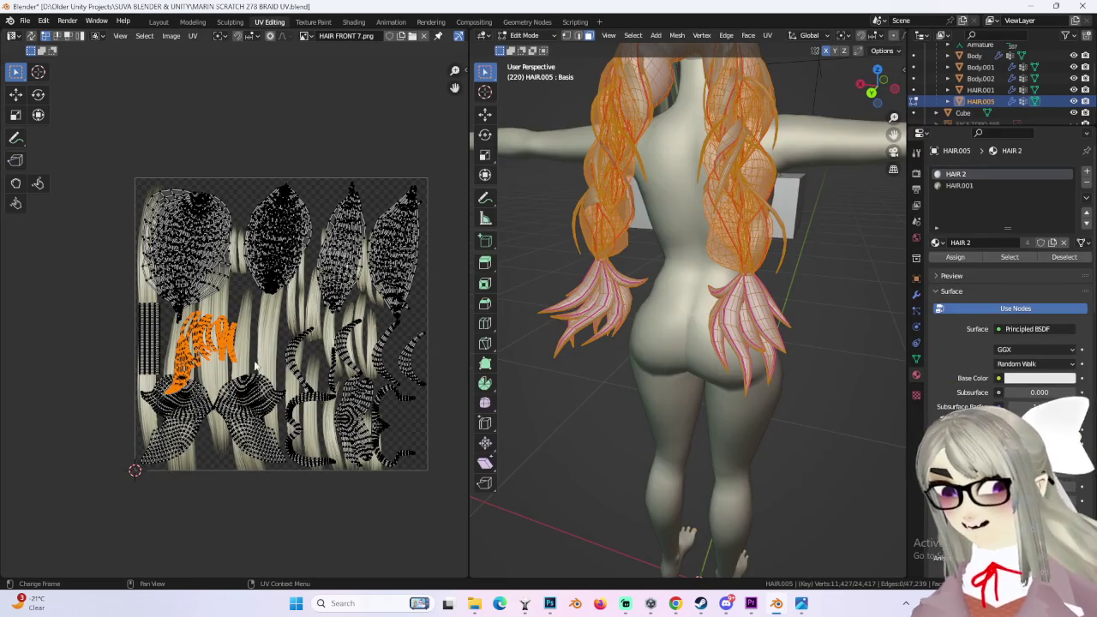
# Step: Move the selected tuft UV islands up and right to a new spot on the texture
pyautogui.scroll(3, 337, 367)
pyautogui.press('g')
pyautogui.click(293, 418)
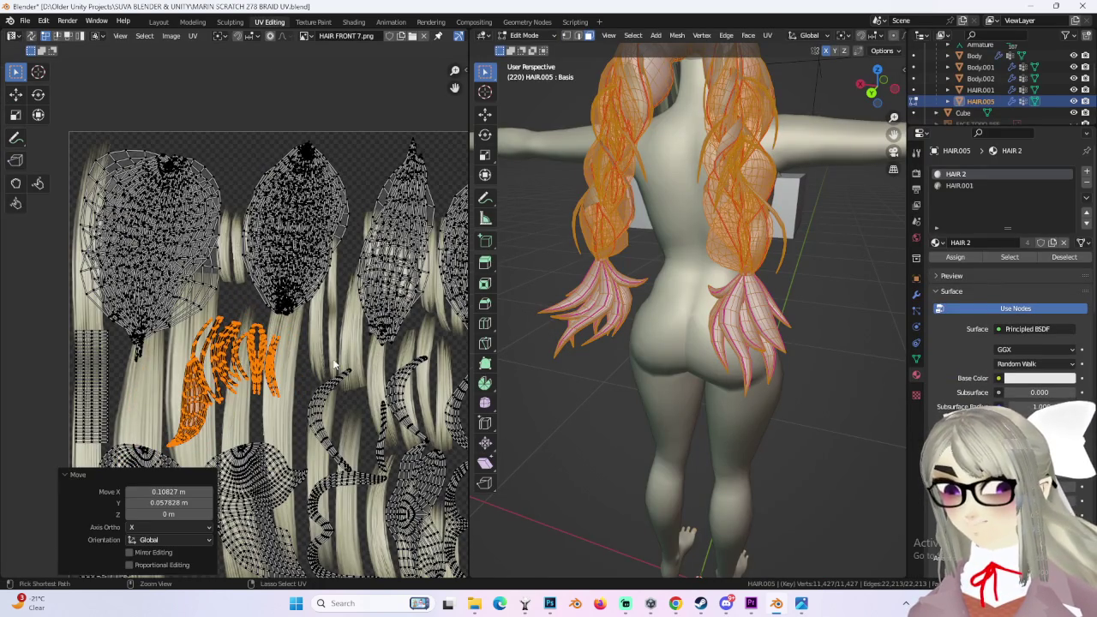
pyautogui.hotkey('ctrl', 'z')
pyautogui.moveTo(251, 423); pyautogui.dragTo(297, 383, button='middle')
pyautogui.press('g')
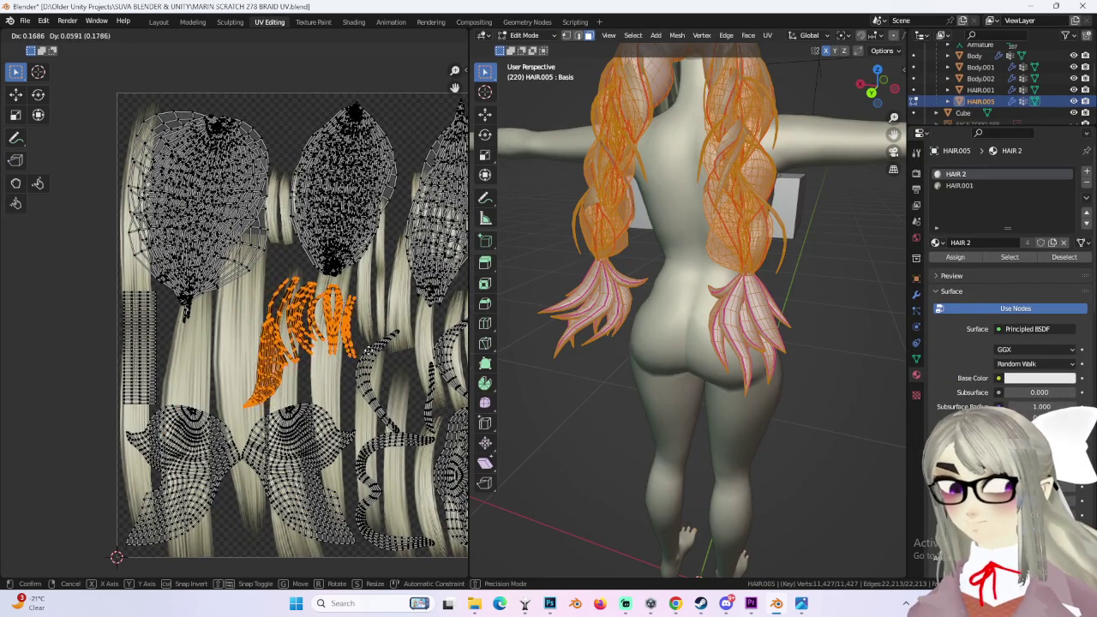
pyautogui.click(365, 350)
# Step: Select one linked strand island, move it left of centre, and enlarge it about 1.23 times
pyautogui.click(259, 375)
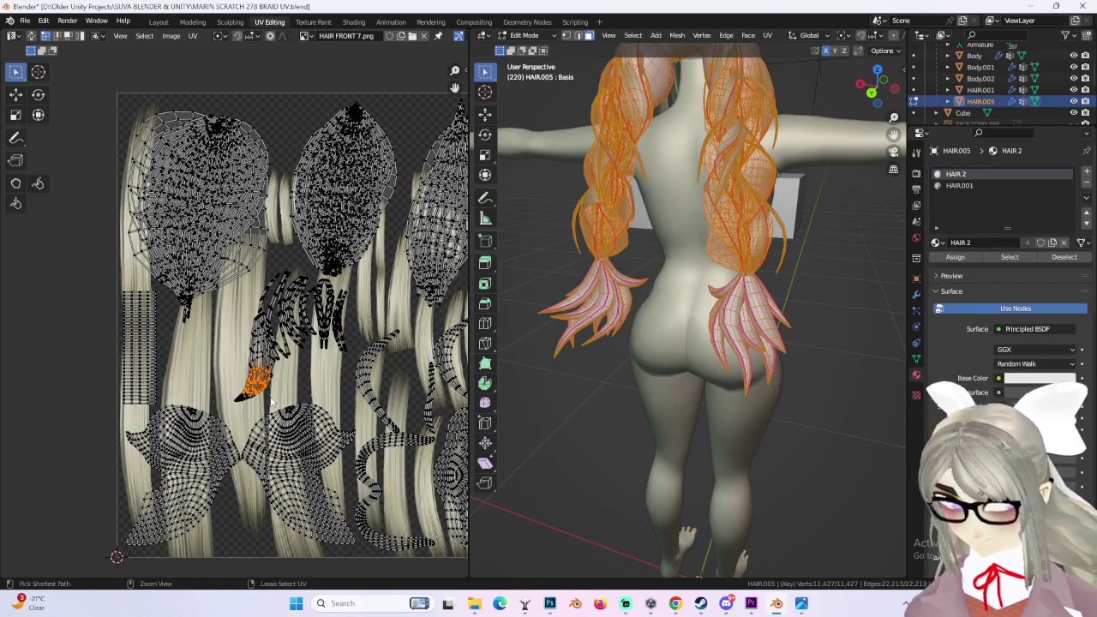
pyautogui.press('l')
pyautogui.scroll(2, 271, 401)
pyautogui.press('g')
pyautogui.click(262, 392)
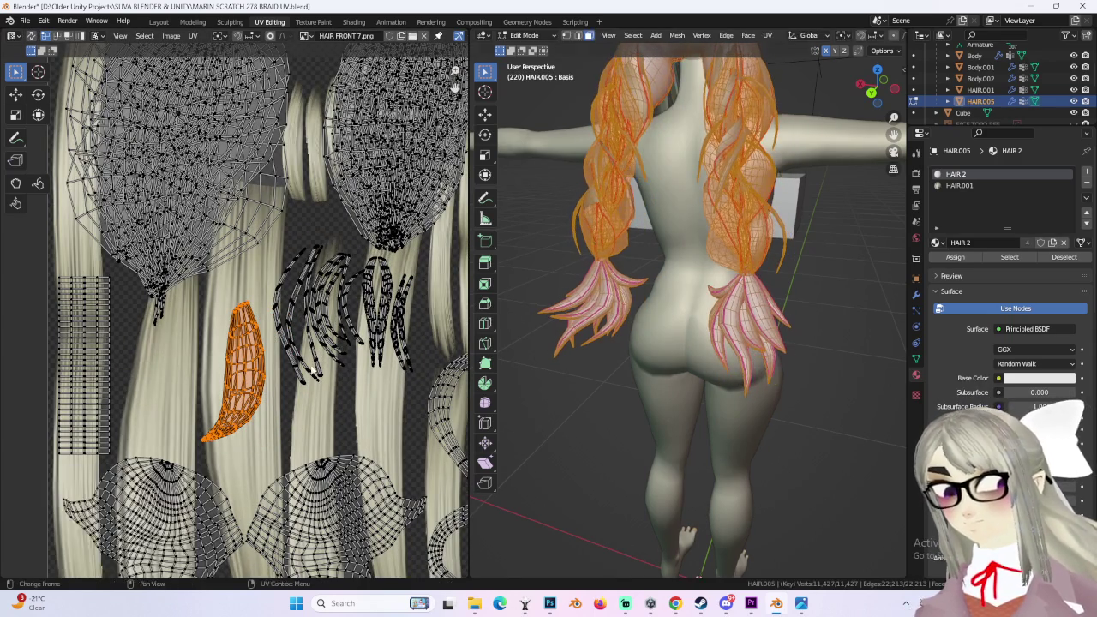
pyautogui.click(259, 393)
pyautogui.press('l')
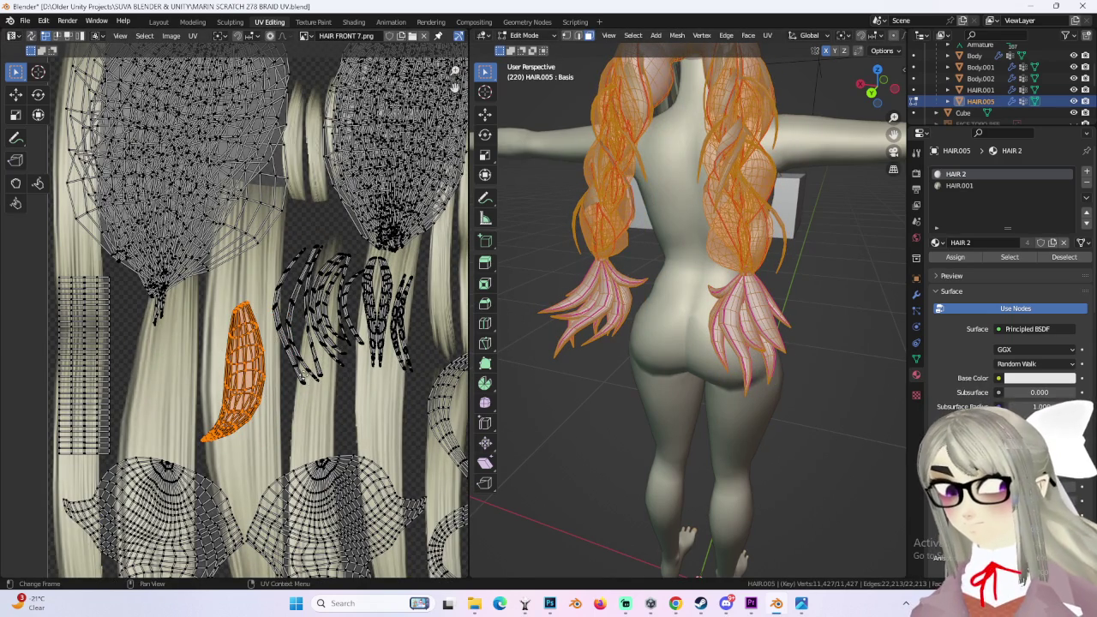
pyautogui.press('g')
pyautogui.click(344, 371)
pyautogui.press('s')
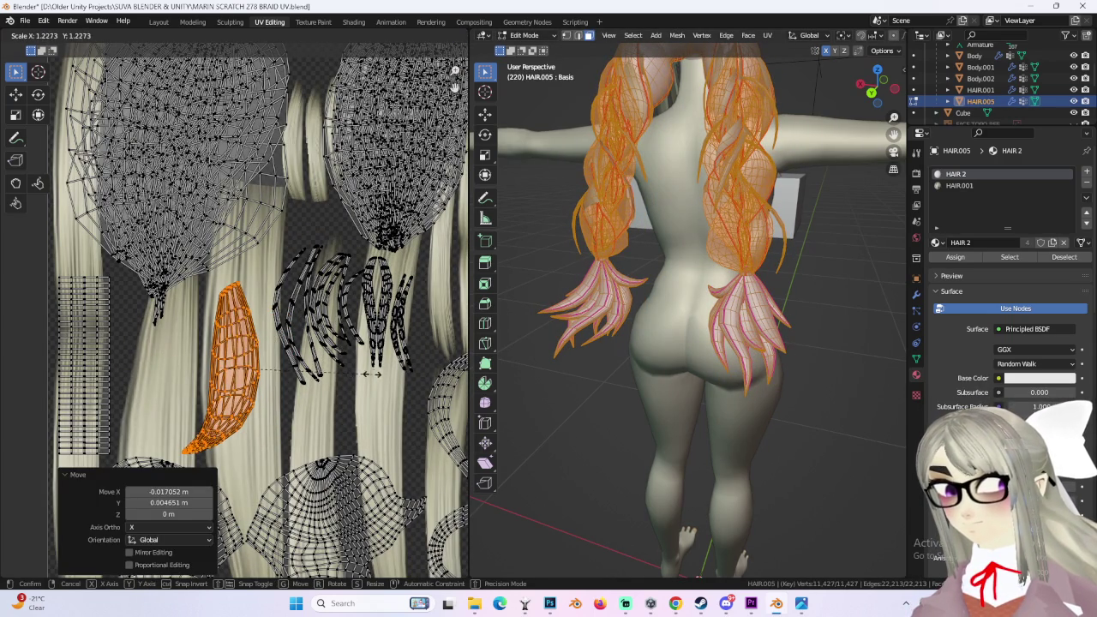
pyautogui.click(369, 373)
# Step: Frame the whole texture in the UV view and box-select every UV island
pyautogui.press('Home')
pyautogui.click(437, 388)
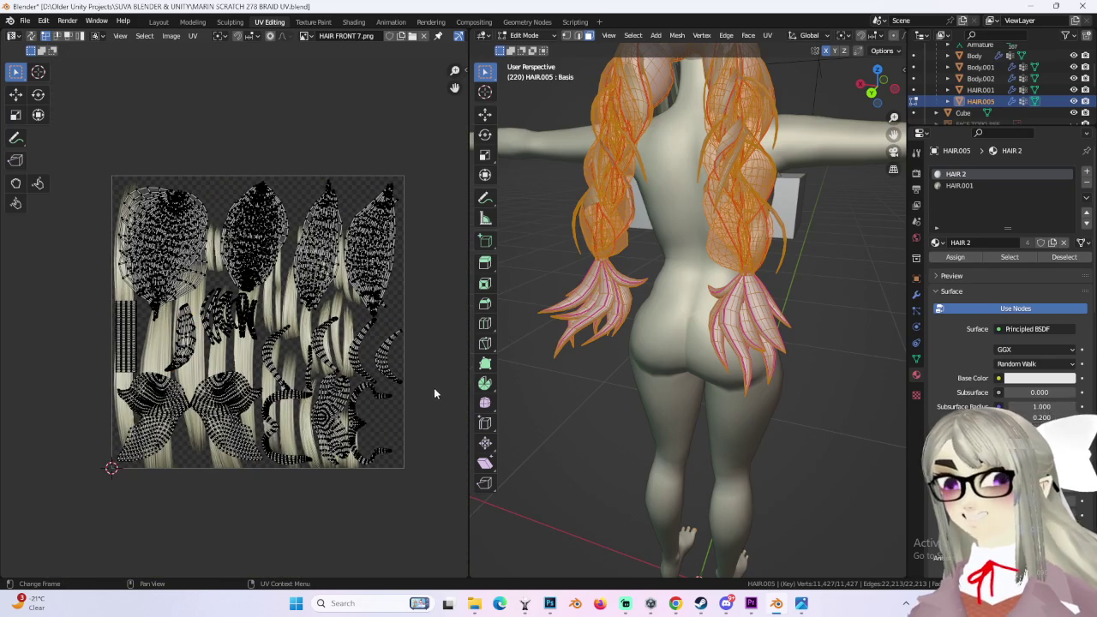
pyautogui.moveTo(437, 388); pyautogui.dragTo(392, 345, button='middle')
pyautogui.moveTo(415, 123); pyautogui.dragTo(19, 550)
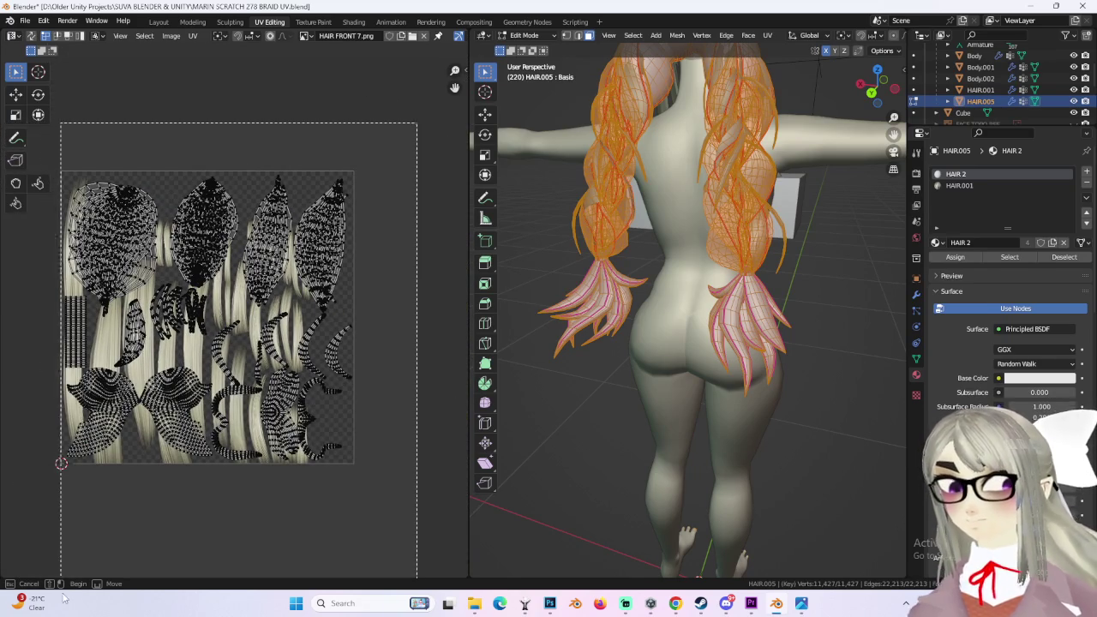
# Step: Via UV > Export UV Layout, save MARIN PONY TAIL TEXTURE LAYOUT.png in BIKINIS AND STUFF
pyautogui.click(195, 35)
pyautogui.click(230, 347)
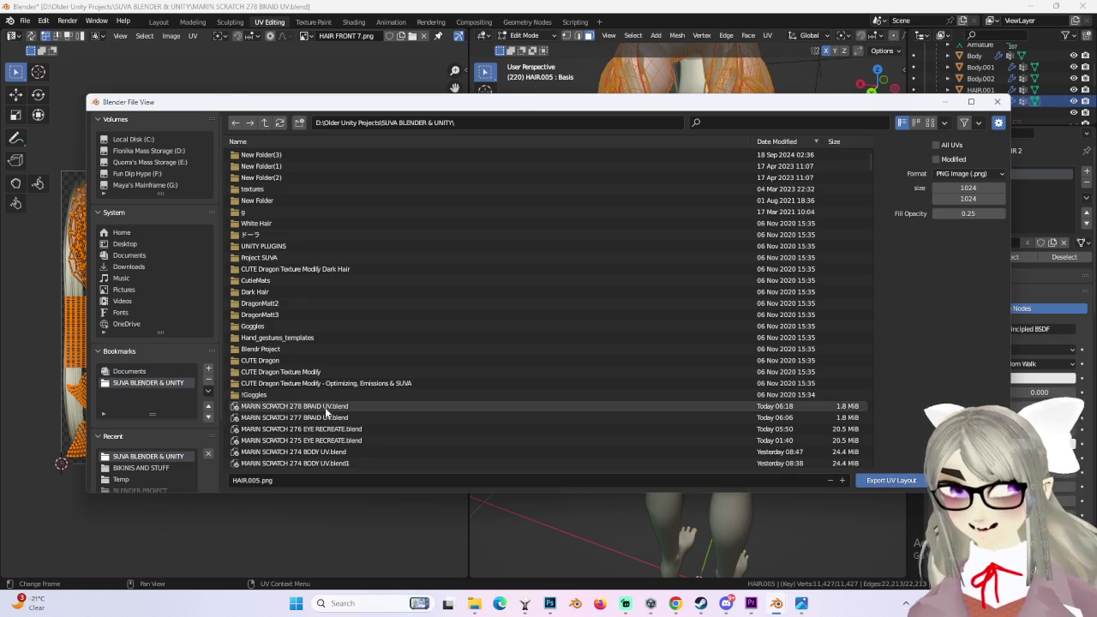
pyautogui.click(140, 467)
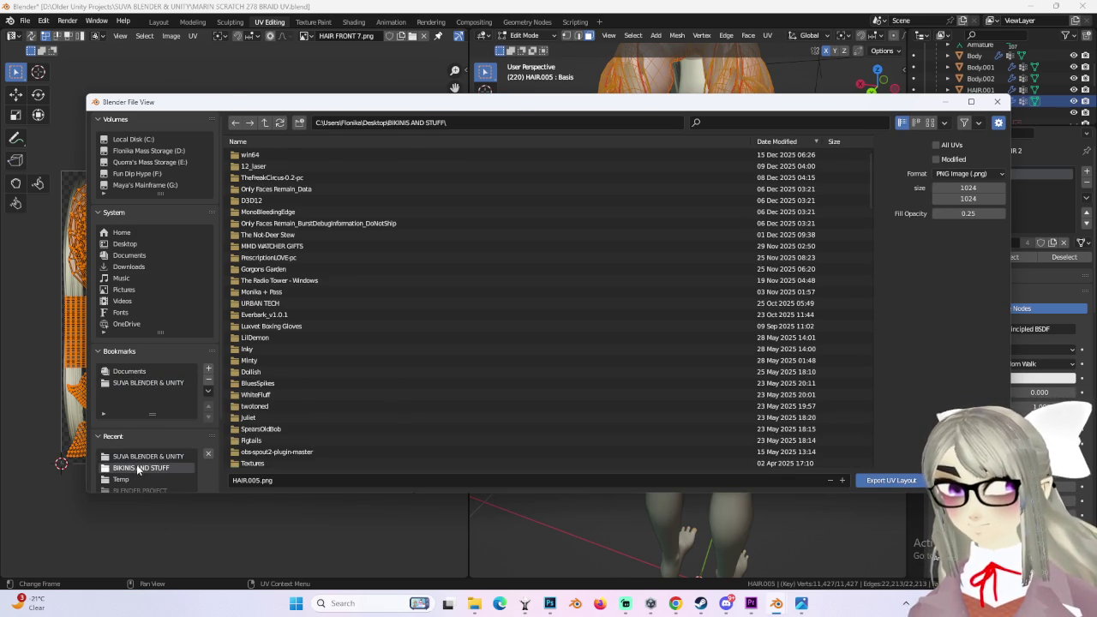
pyautogui.scroll(-5, 323, 455)
pyautogui.click(322, 478)
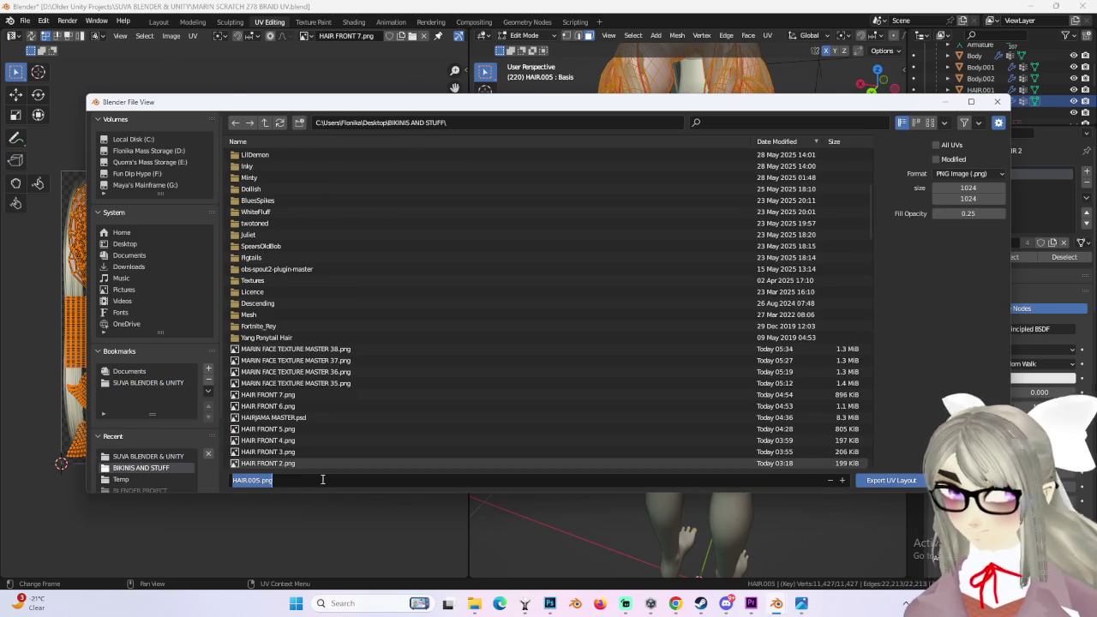
pyautogui.write('MARIN PONY TAIL TEXTURE LAY')
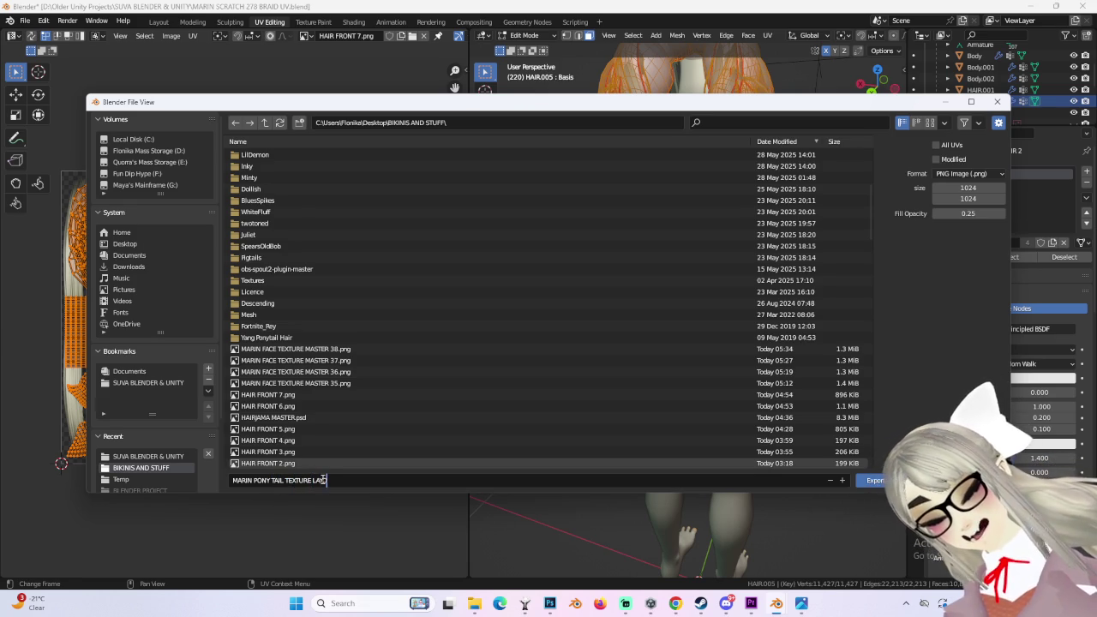
pyautogui.press('Return')
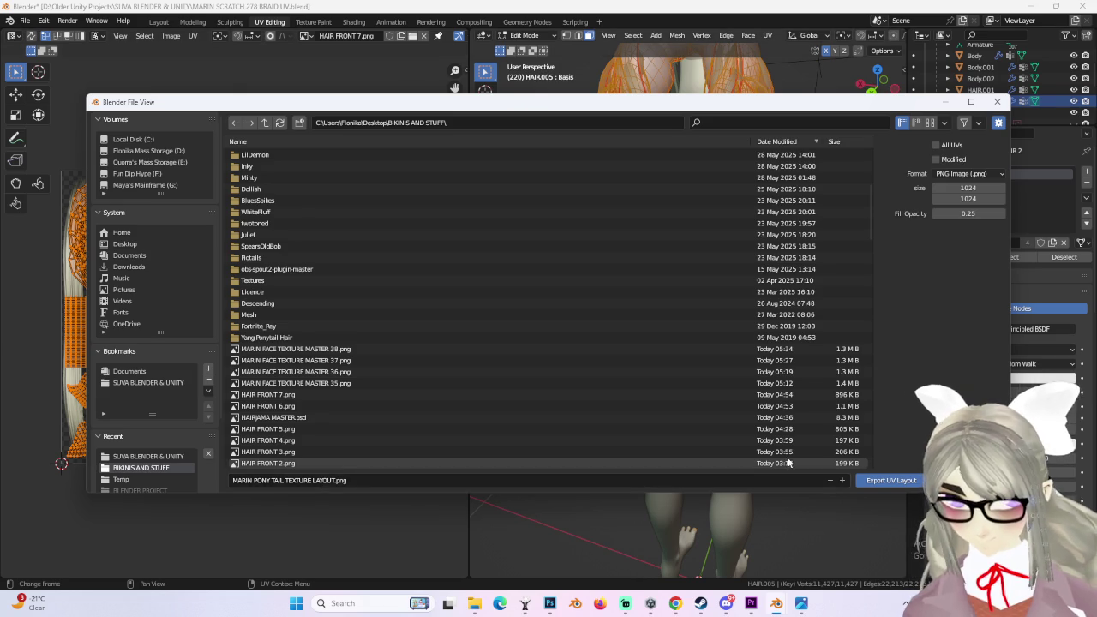
pyautogui.click(867, 480)
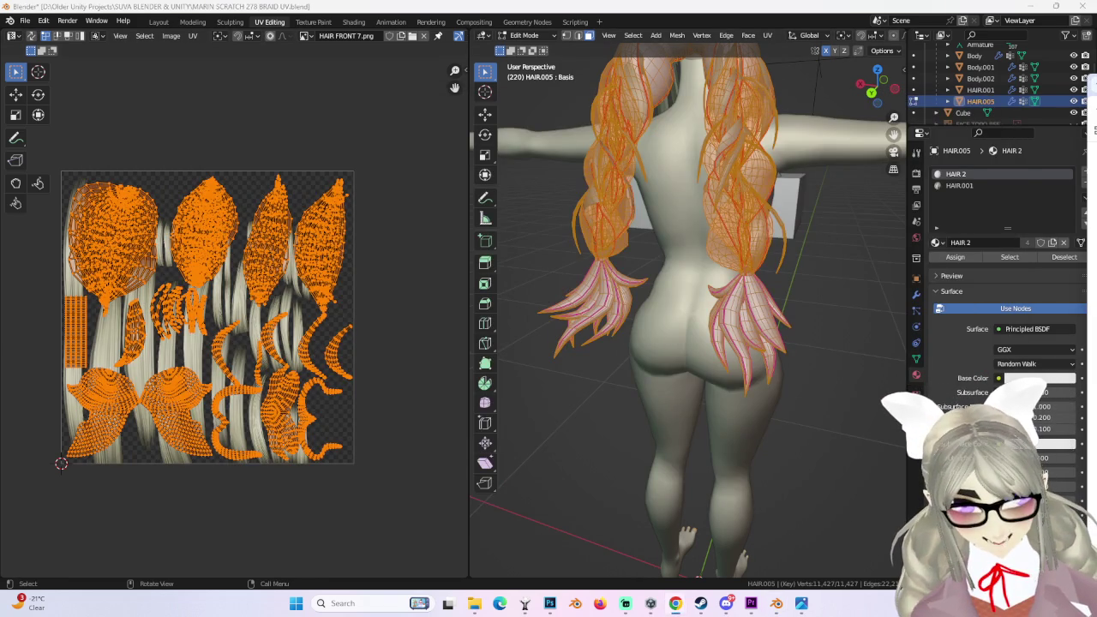
# Step: Check the head from the front and a three-quarter angle, then bring Photoshop forward
pyautogui.moveTo(754, 112); pyautogui.dragTo(857, 105, button='middle')
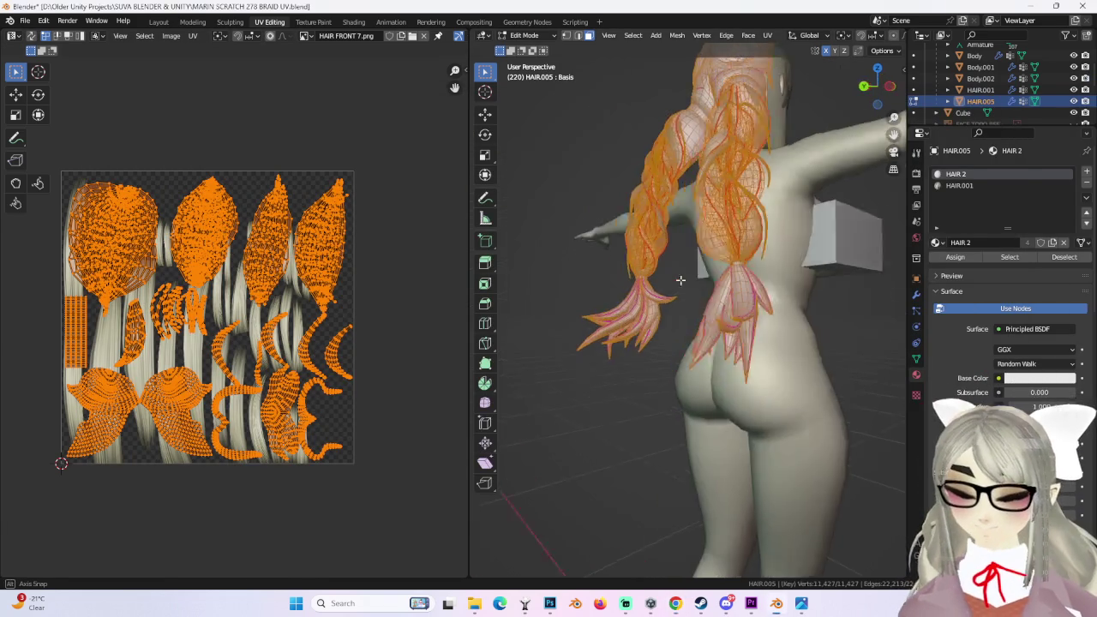
pyautogui.click(880, 95)
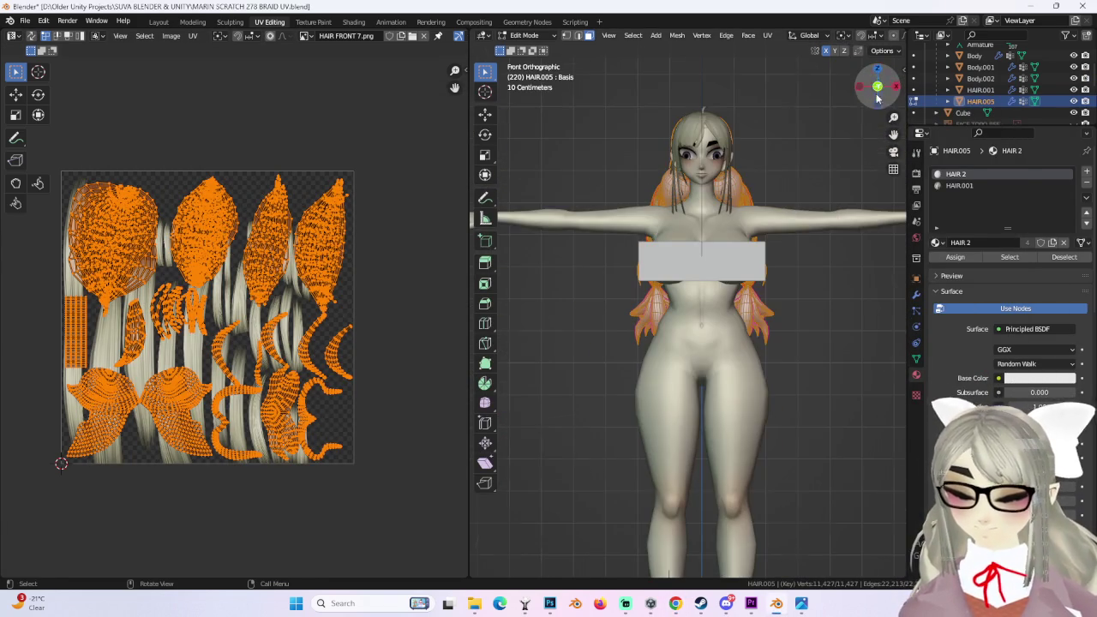
pyautogui.moveTo(770, 243)
pyautogui.mouseDown(button='middle')
pyautogui.moveTo(750, 343)
pyautogui.moveTo(757, 336)
pyautogui.moveTo(777, 372)
pyautogui.moveTo(777, 446)
pyautogui.mouseUp(button='middle')
pyautogui.scroll(5, 750, 340)
pyautogui.click(801, 603)
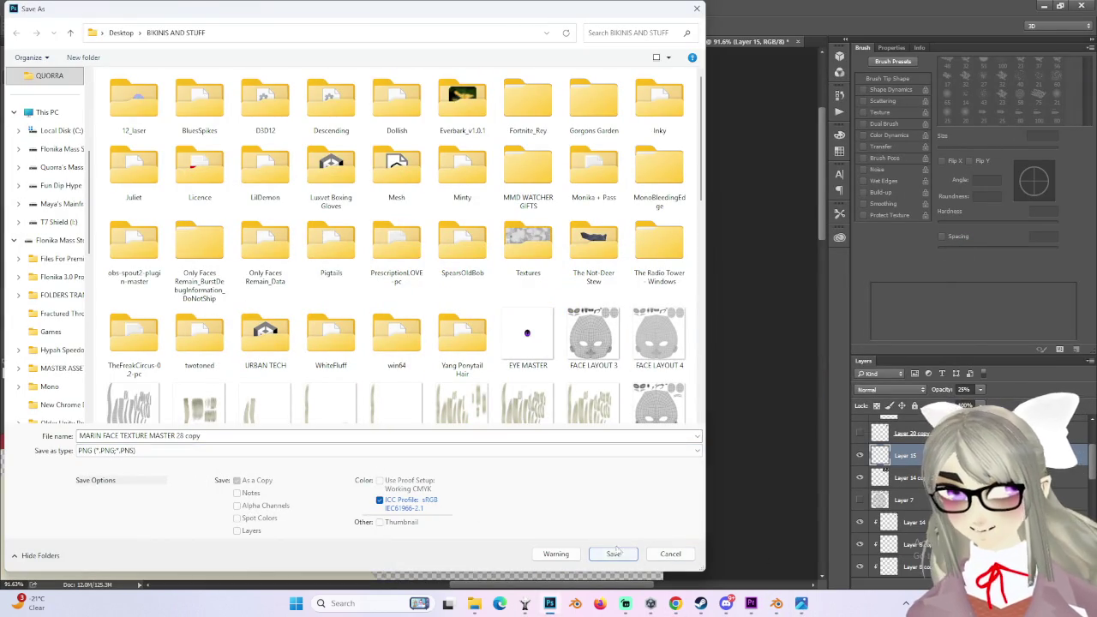
# Step: Start a Save As of the face texture in PNG format, based on the MARIN FACE TEXTURE MASTER 38 name
pyautogui.click(669, 555)
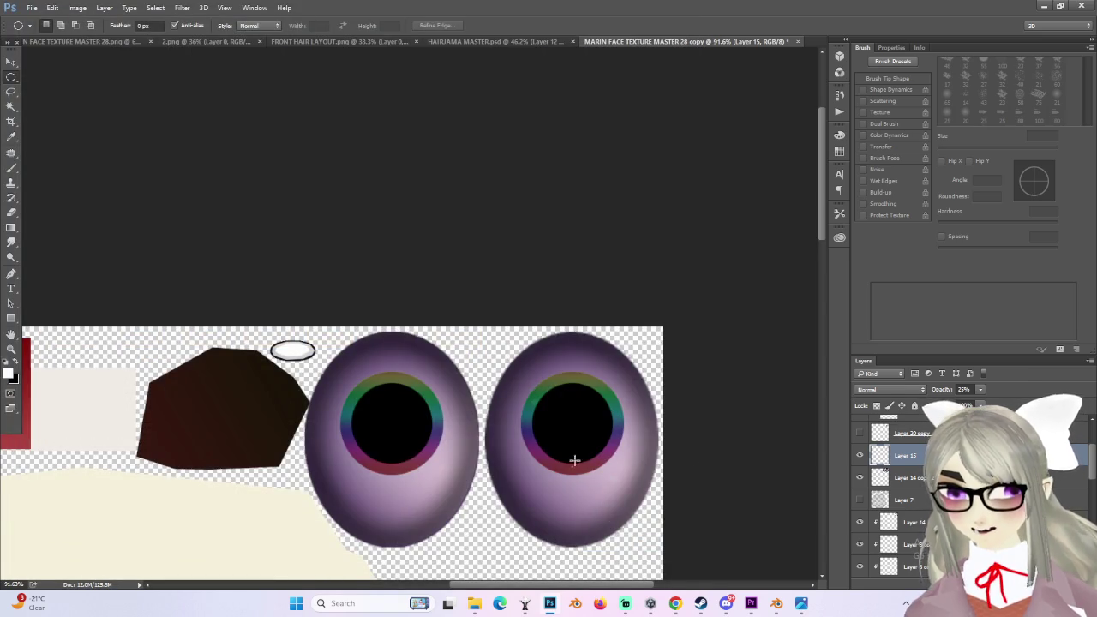
pyautogui.keyDown('alt'); pyautogui.scroll(2, 574, 437); pyautogui.keyUp('alt')
pyautogui.keyDown('alt'); pyautogui.scroll(-1, 569, 429); pyautogui.keyUp('alt')
pyautogui.click(31, 8)
pyautogui.click(80, 135)
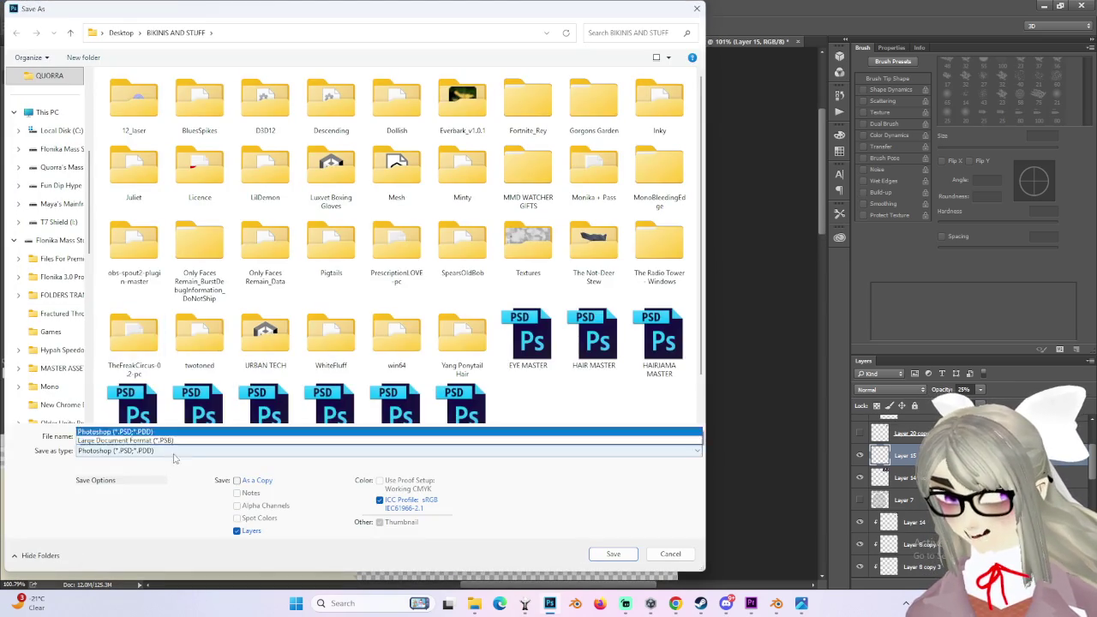
pyautogui.click(116, 451)
pyautogui.click(103, 405)
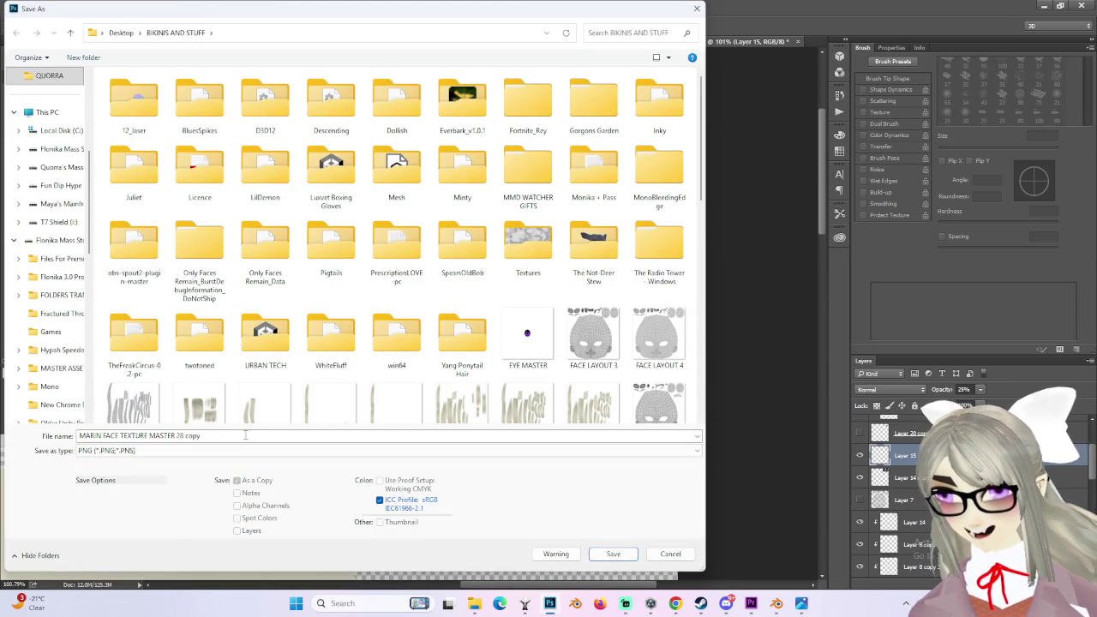
pyautogui.scroll(-10, 516, 250)
pyautogui.click(194, 296)
# Step: Rename the file to MARIN FACE TEXTURE MASTER 39 and save it as PNG
pyautogui.click(195, 451)
pyautogui.click(184, 449)
pyautogui.click(180, 435)
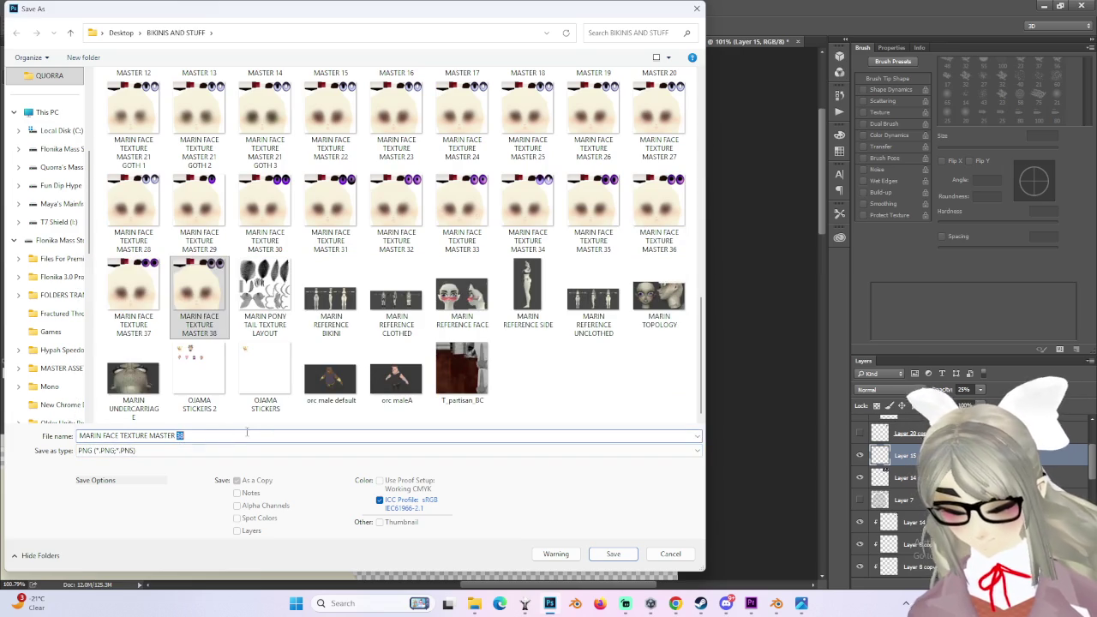
pyautogui.write('39')
pyautogui.press('Return')
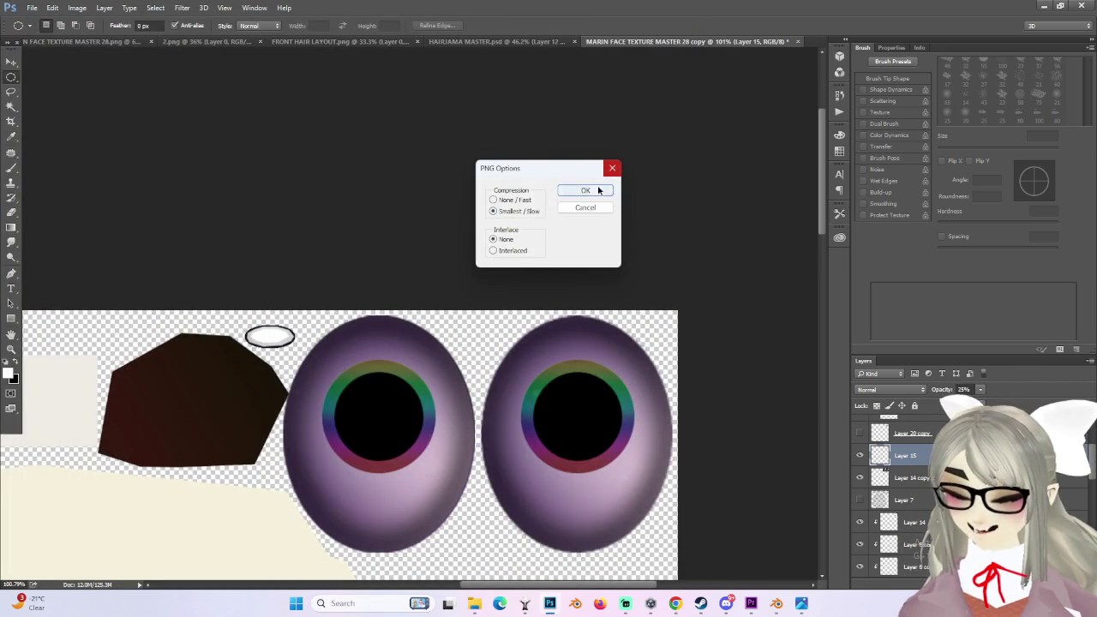
pyautogui.click(599, 190)
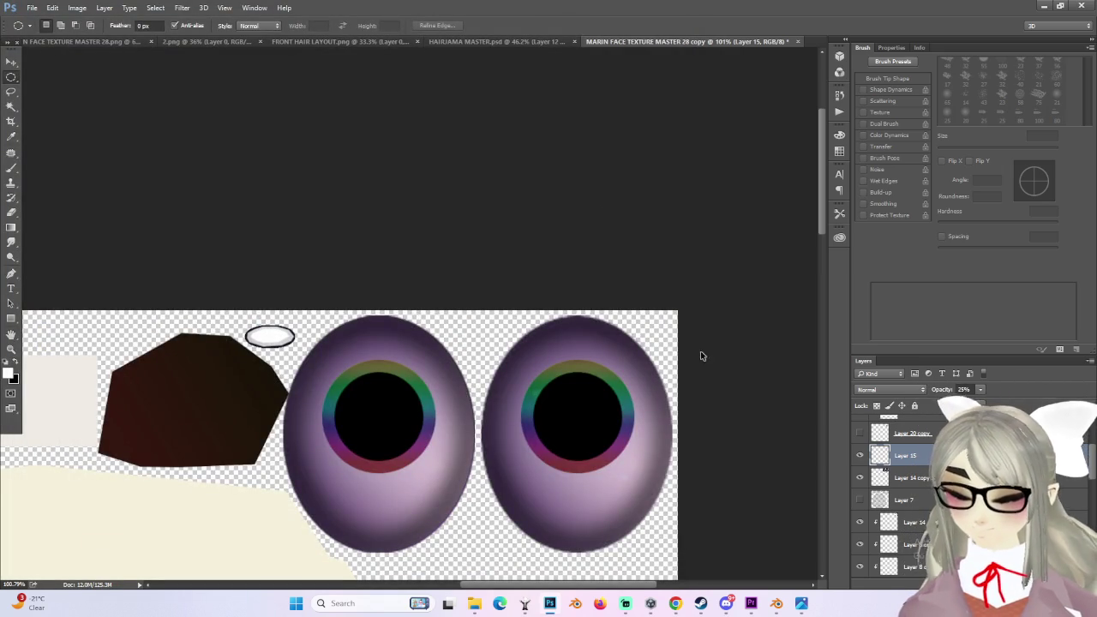
# Step: Back in Blender, orbit to face the character and deselect all hair vertices
pyautogui.click(776, 604)
pyautogui.moveTo(691, 352)
pyautogui.mouseDown(button='middle')
pyautogui.moveTo(742, 355)
pyautogui.moveTo(709, 340)
pyautogui.mouseUp(button='middle')
pyautogui.scroll(3, 710, 340)
pyautogui.scroll(2, 776, 167)
pyautogui.hotkey('alt', 'a')
# Step: Return to Object Mode, hide Body.002 and orbit to a frontal view of the face
pyautogui.click(524, 35)
pyautogui.click(526, 43)
pyautogui.click(755, 276)
pyautogui.scroll(2, 755, 276)
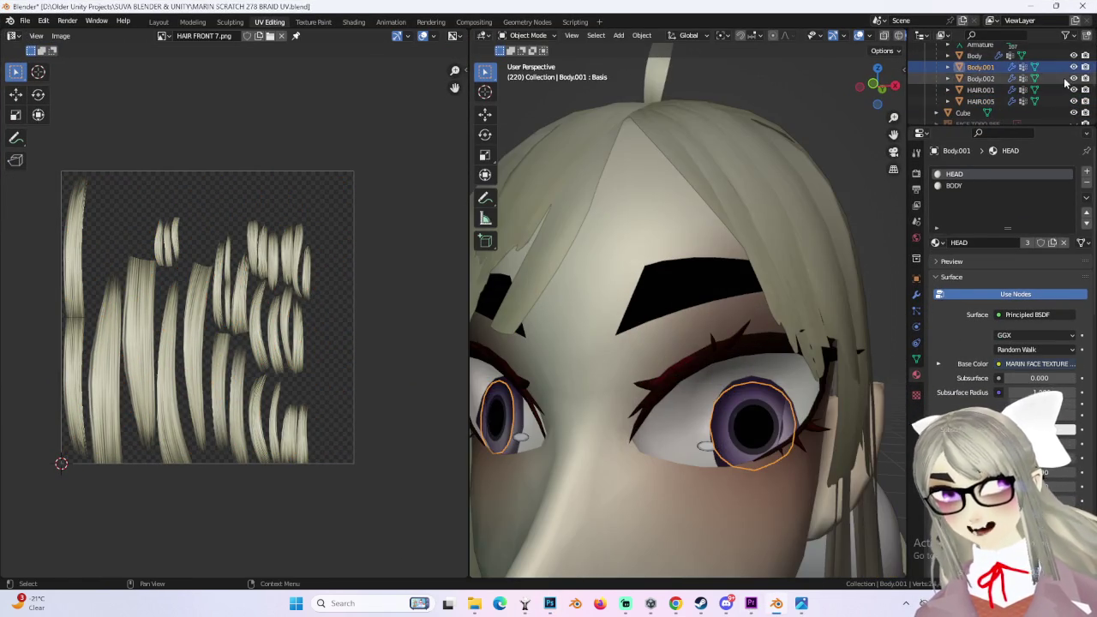
pyautogui.click(1074, 67)
pyautogui.moveTo(744, 367)
pyautogui.mouseDown(button='middle')
pyautogui.moveTo(786, 367)
pyautogui.moveTo(775, 350)
pyautogui.mouseUp(button='middle')
pyautogui.scroll(2, 775, 350)
pyautogui.click(1074, 67)
pyautogui.click(1074, 78)
pyautogui.scroll(-3, 659, 331)
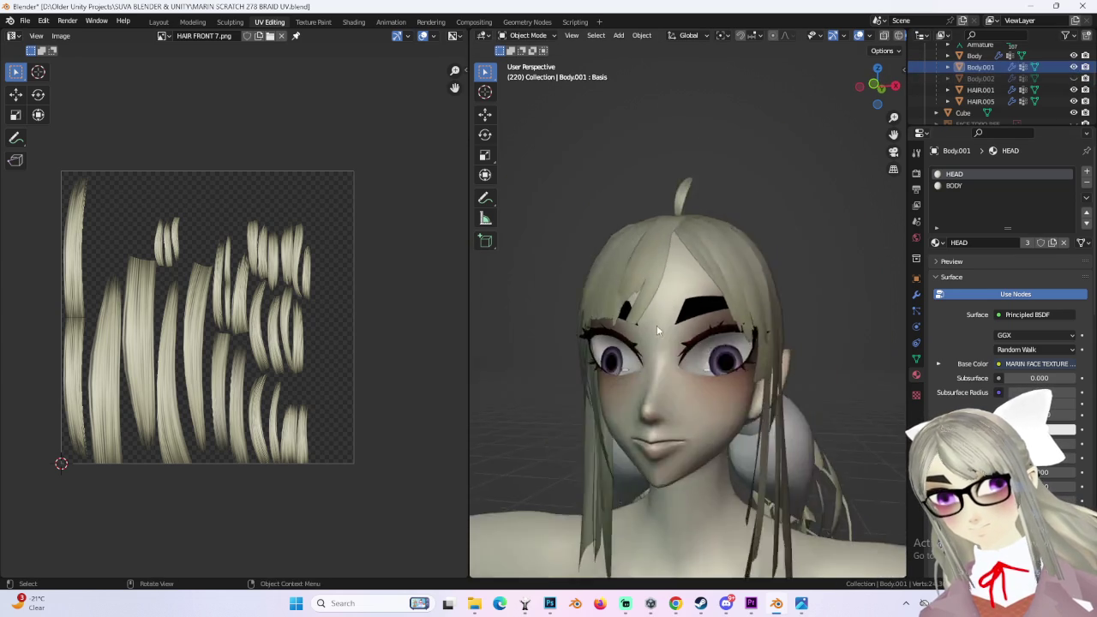
pyautogui.moveTo(658, 330); pyautogui.dragTo(703, 334, button='middle')
pyautogui.scroll(2, 731, 337)
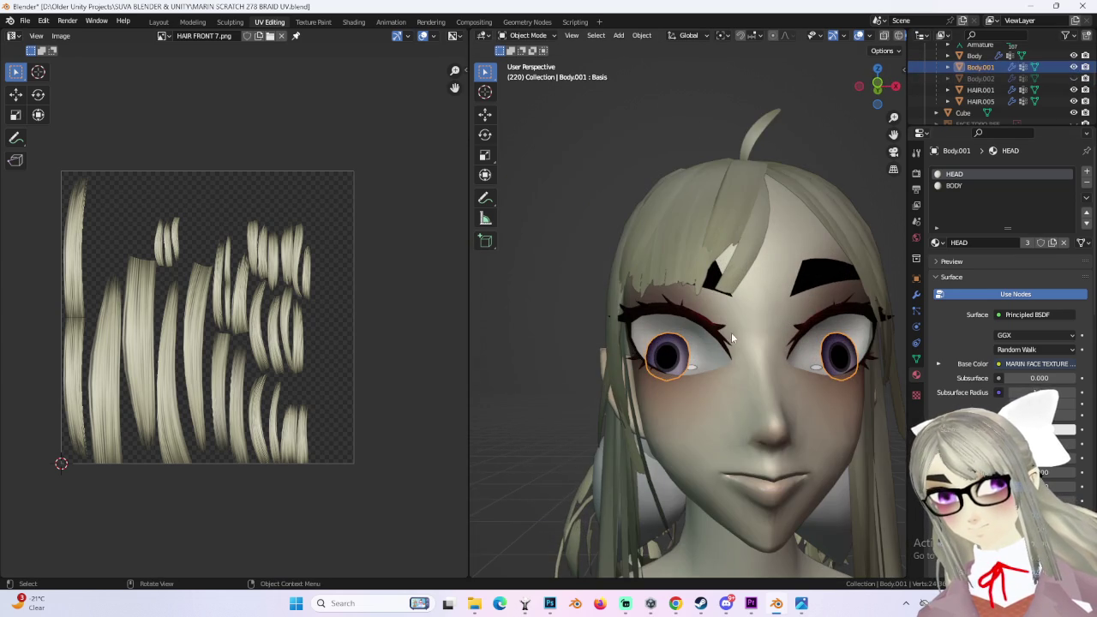
# Step: Load MARIN FACE TEXTURE MASTER 39.png into the head material's image texture node in Shading, then return to Layout
pyautogui.click(351, 22)
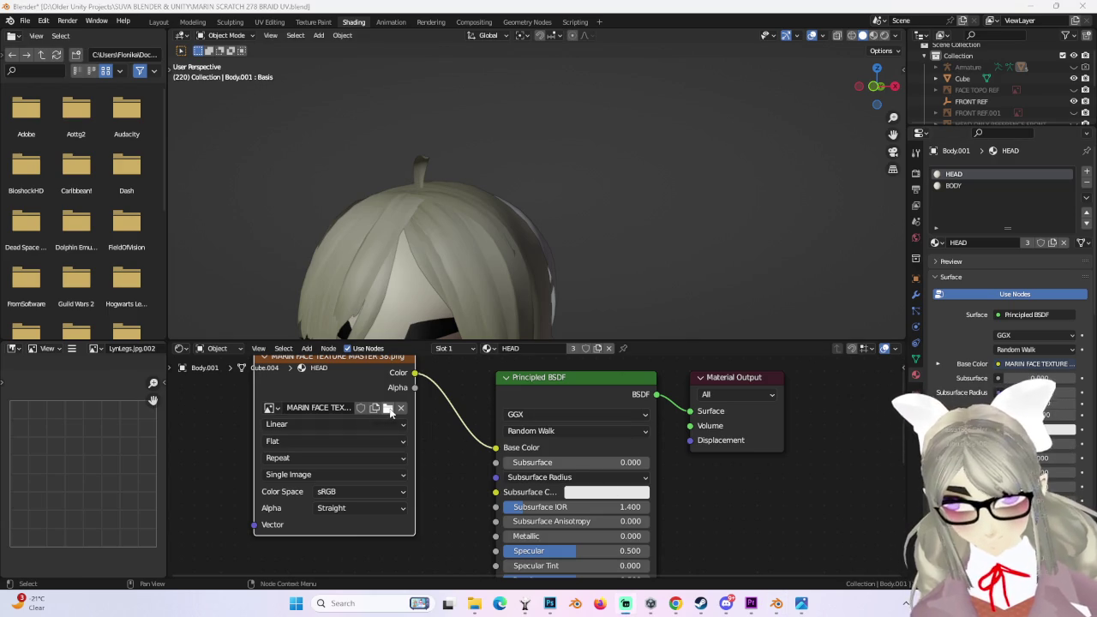
pyautogui.click(390, 413)
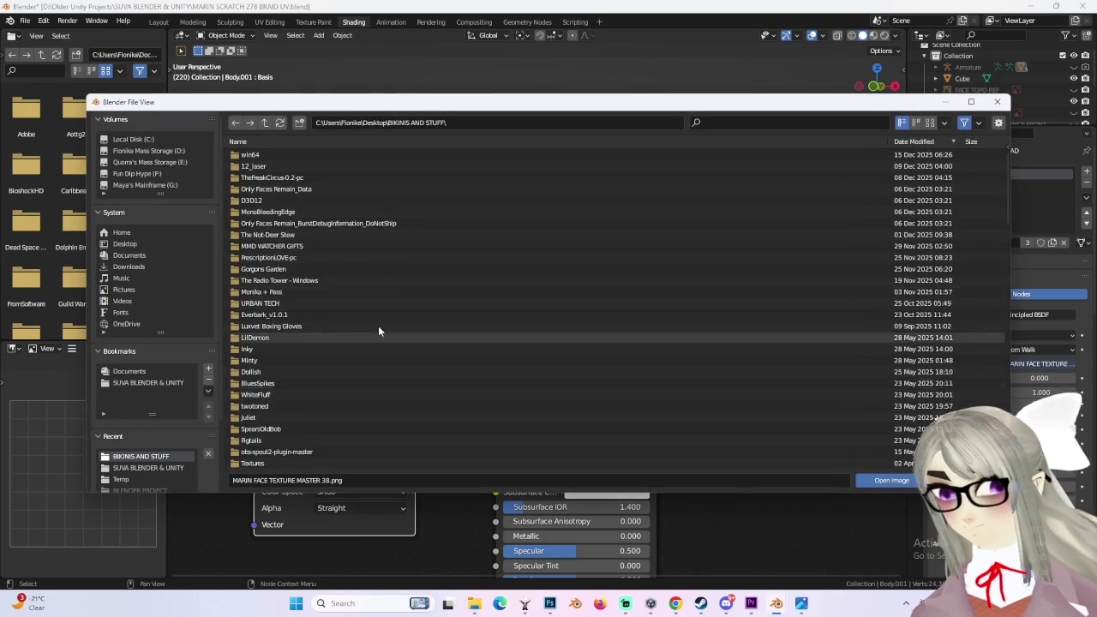
pyautogui.scroll(-5, 388, 376)
pyautogui.doubleClick(327, 418)
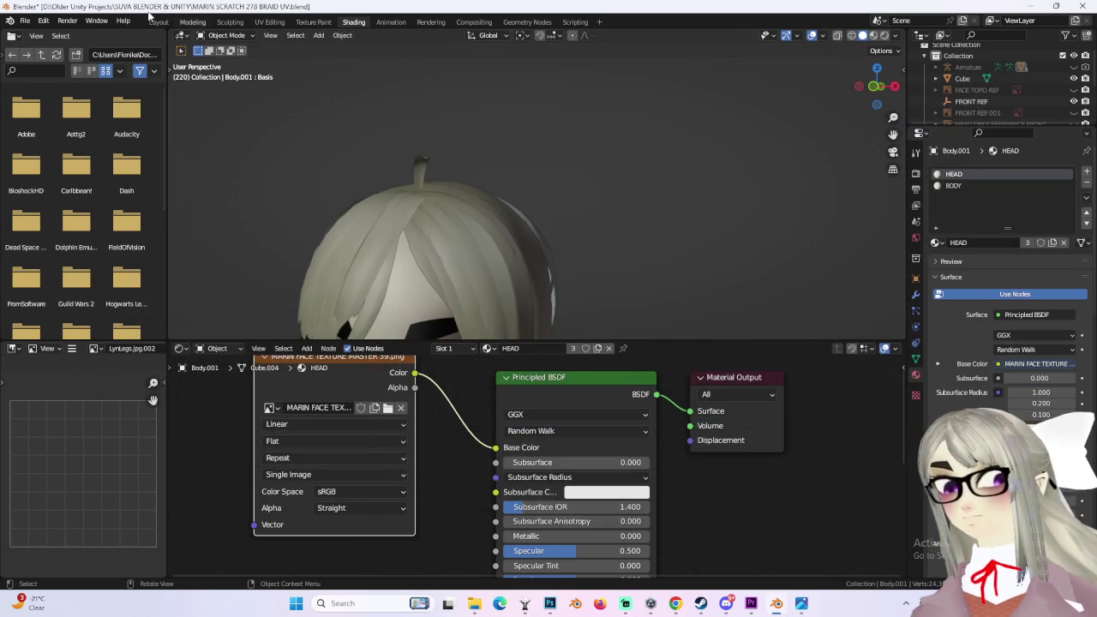
pyautogui.click(154, 20)
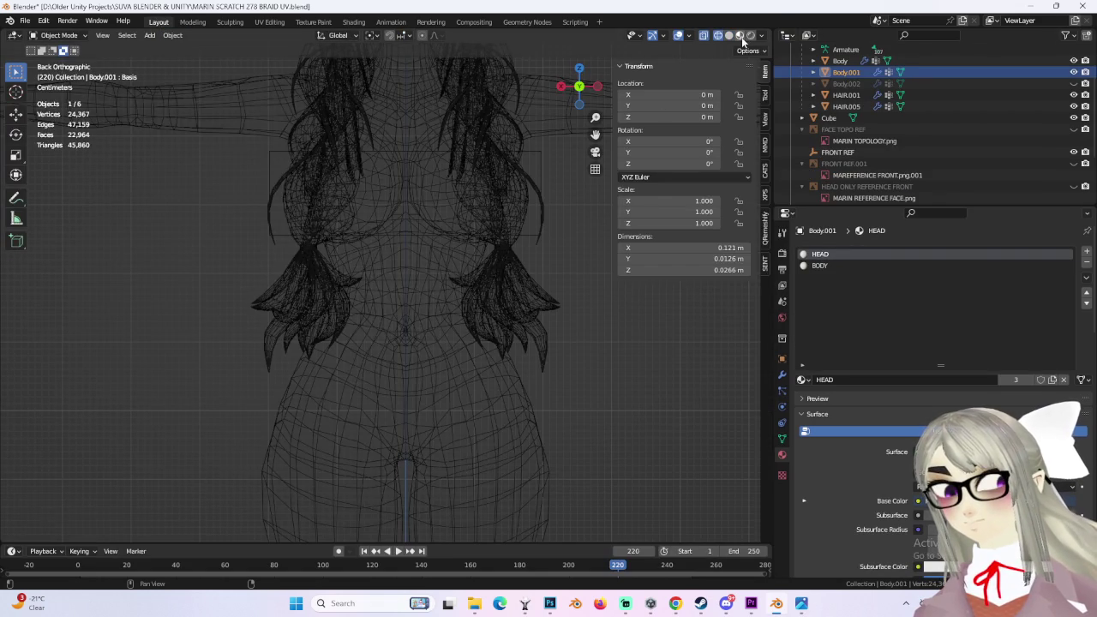
# Step: Preview the face in Material Preview from a perspective view and select the Body object
pyautogui.click(742, 37)
pyautogui.moveTo(443, 280)
pyautogui.mouseDown(button='middle')
pyautogui.moveTo(507, 326)
pyautogui.moveTo(529, 324)
pyautogui.moveTo(471, 341)
pyautogui.moveTo(555, 330)
pyautogui.moveTo(588, 361)
pyautogui.moveTo(552, 358)
pyautogui.moveTo(568, 364)
pyautogui.mouseUp(button='middle')
pyautogui.click(555, 331)
pyautogui.scroll(-2, 565, 339)
pyautogui.scroll(6, 576, 361)
pyautogui.scroll(-2, 574, 367)
pyautogui.scroll(-2, 579, 358)
pyautogui.scroll(-1, 552, 359)
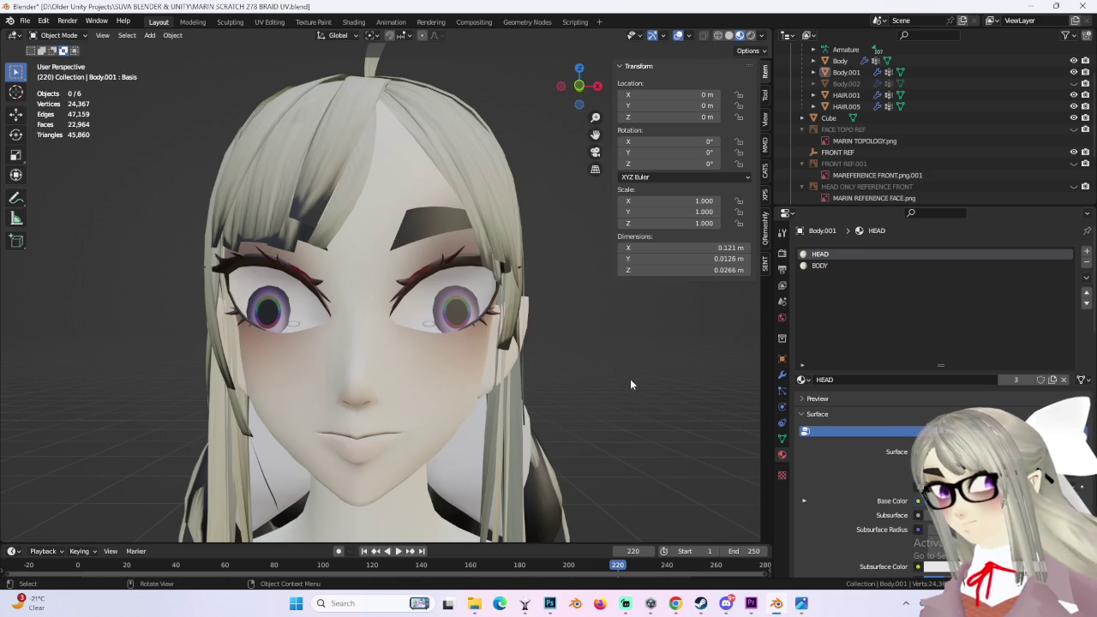
pyautogui.scroll(-2, 585, 388)
pyautogui.click(382, 365)
pyautogui.scroll(1, 382, 365)
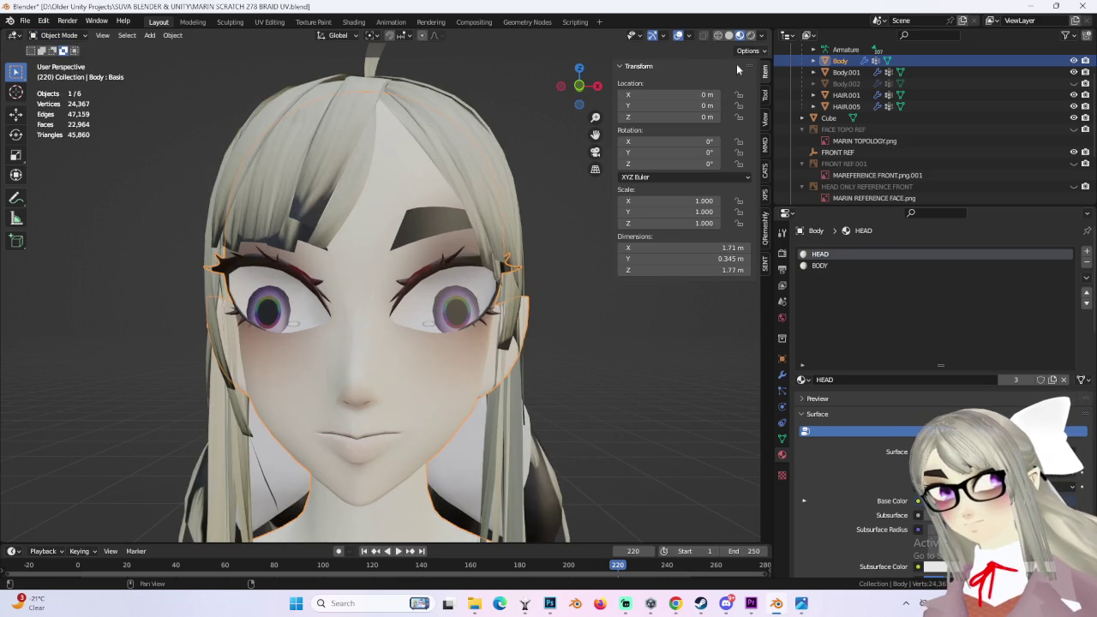
# Step: Switch to solid shading in front orthographic view and reset the viewport shading settings
pyautogui.click(729, 35)
pyautogui.click(579, 86)
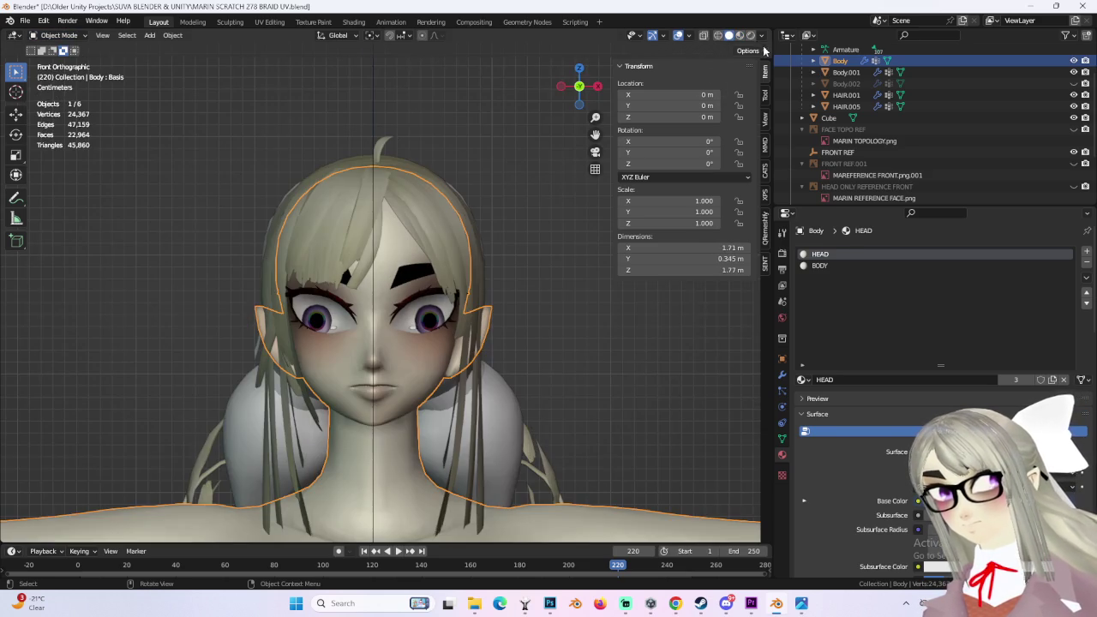
pyautogui.click(759, 36)
pyautogui.click(768, 94)
pyautogui.scroll(2, 418, 323)
pyautogui.scroll(2, 419, 322)
pyautogui.scroll(5, 418, 323)
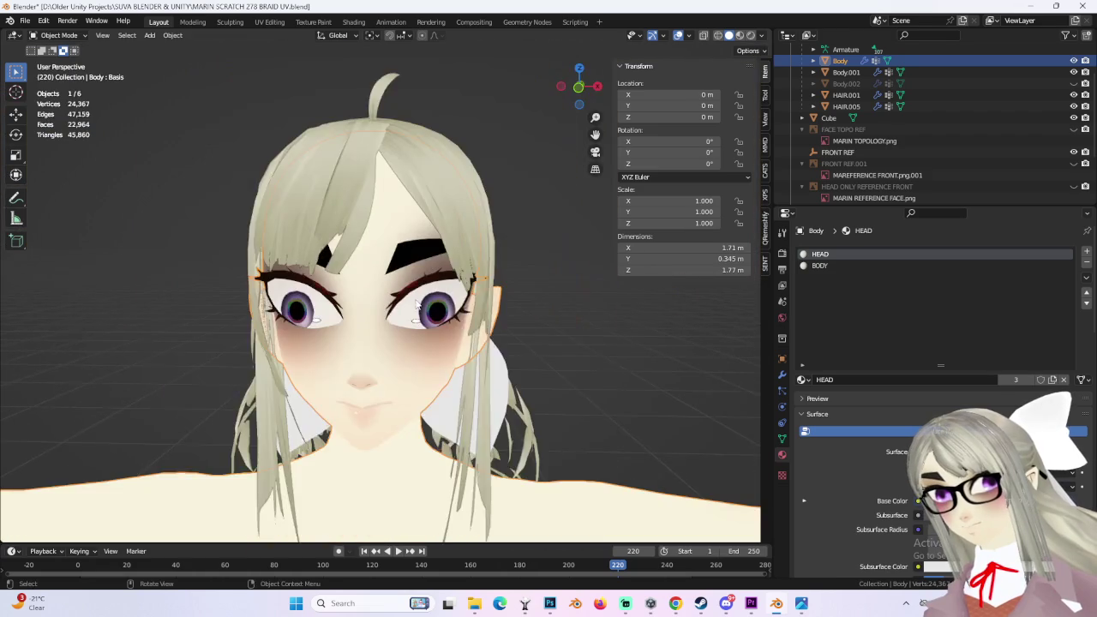
pyautogui.scroll(1, 506, 347)
pyautogui.scroll(3, 538, 334)
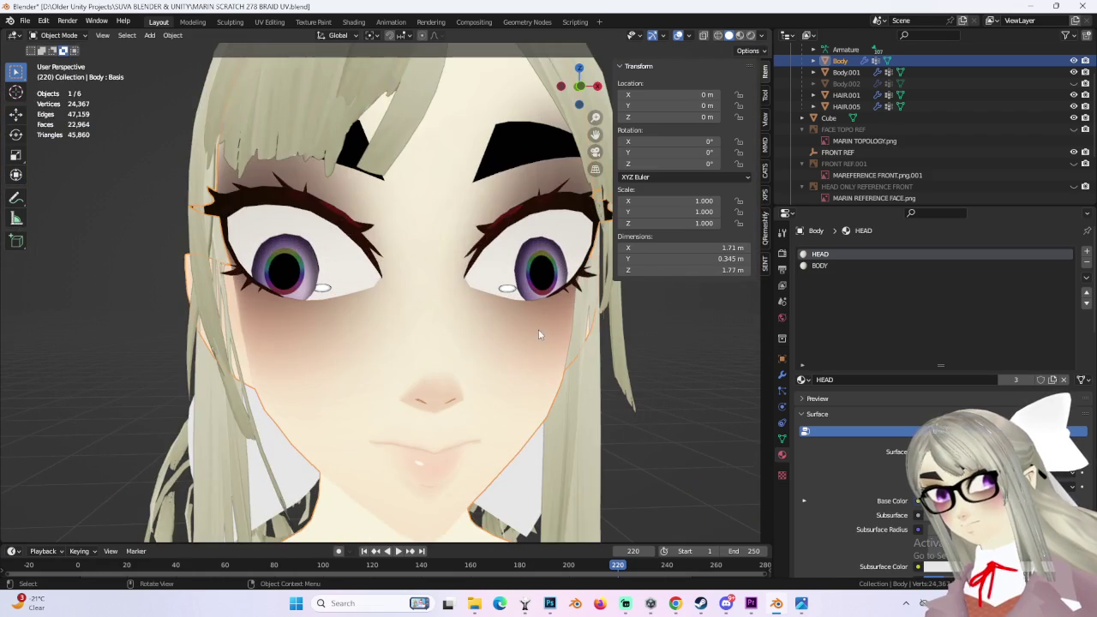
pyautogui.click(718, 35)
pyautogui.click(729, 36)
# Step: Colour the solid view by Texture, orbit to check the braid from behind, then return to Photoshop
pyautogui.click(761, 35)
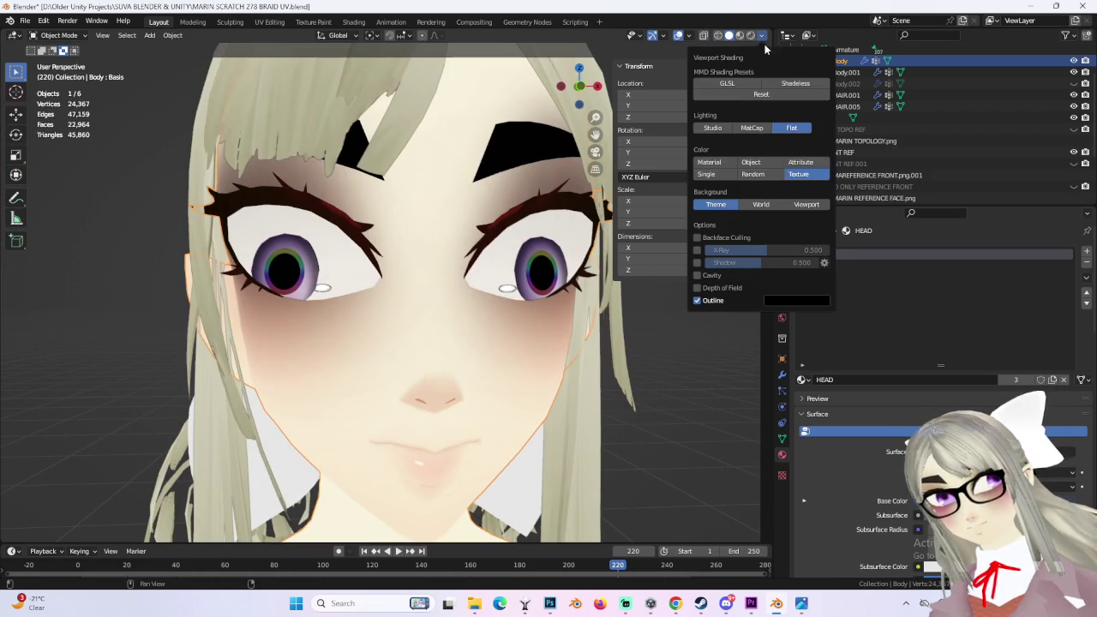
pyautogui.click(746, 132)
pyautogui.scroll(-5, 372, 333)
pyautogui.moveTo(372, 333)
pyautogui.mouseDown(button='middle')
pyautogui.moveTo(477, 325)
pyautogui.moveTo(496, 353)
pyautogui.mouseUp(button='middle')
pyautogui.scroll(3, 444, 354)
pyautogui.scroll(-3, 575, 352)
pyautogui.click(575, 353)
pyautogui.moveTo(608, 344)
pyautogui.mouseDown(button='middle')
pyautogui.moveTo(559, 330)
pyautogui.moveTo(582, 566)
pyautogui.mouseUp(button='middle')
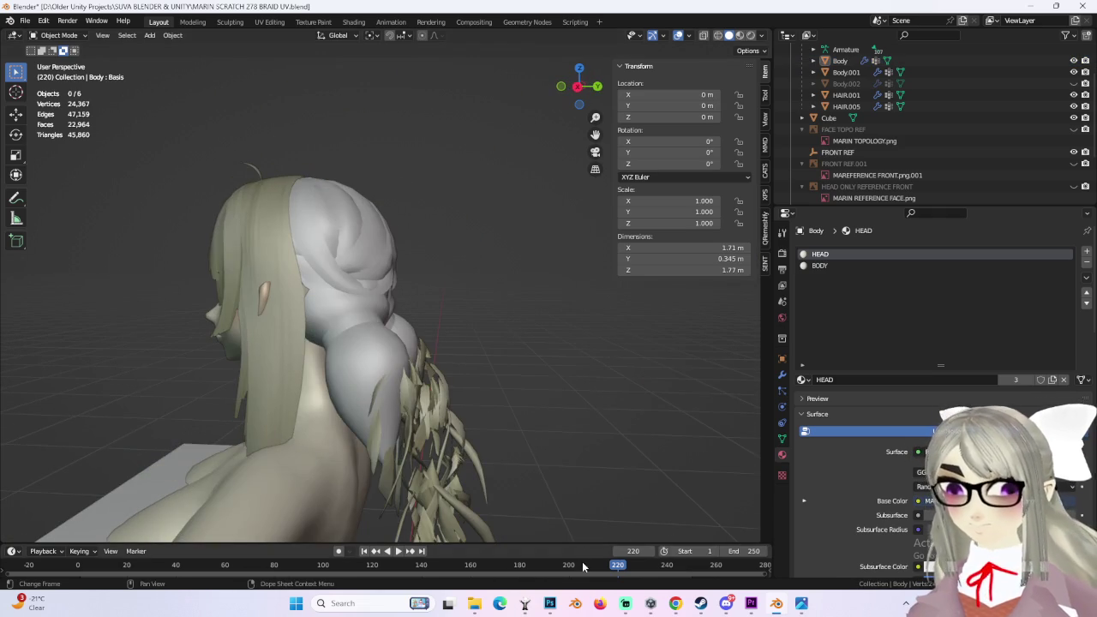
pyautogui.click(549, 604)
pyautogui.keyDown('alt'); pyautogui.scroll(-1, 434, 275); pyautogui.keyUp('alt')
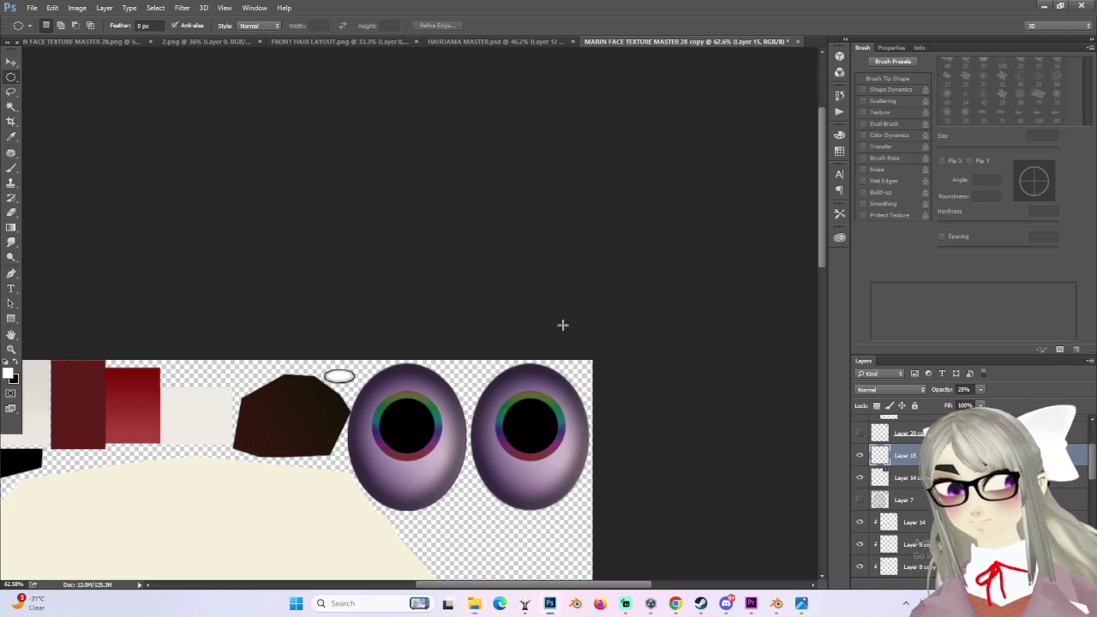
# Step: Look through the open documents and settle on the HAIRJAMA MASTER hair strand file
pyautogui.keyDown('alt'); pyautogui.scroll(2, 408, 313); pyautogui.keyUp('alt')
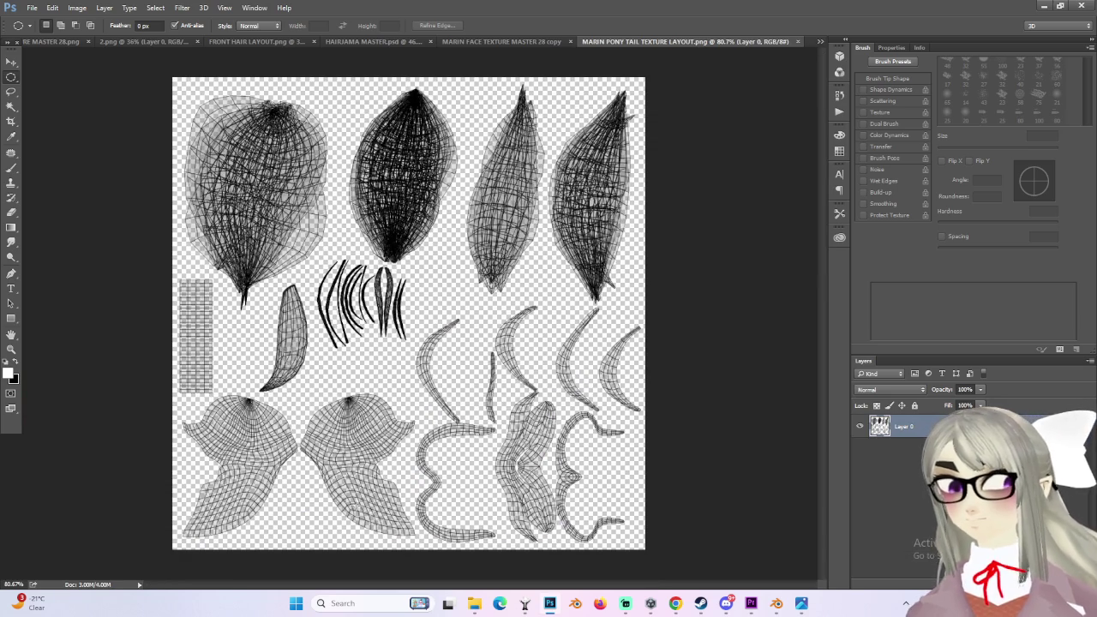
pyautogui.keyDown('alt'); pyautogui.scroll(-1, 296, 176); pyautogui.keyUp('alt')
pyautogui.keyDown('alt'); pyautogui.scroll(3, 296, 176); pyautogui.keyUp('alt')
pyautogui.keyDown('alt'); pyautogui.scroll(1, 280, 170); pyautogui.keyUp('alt')
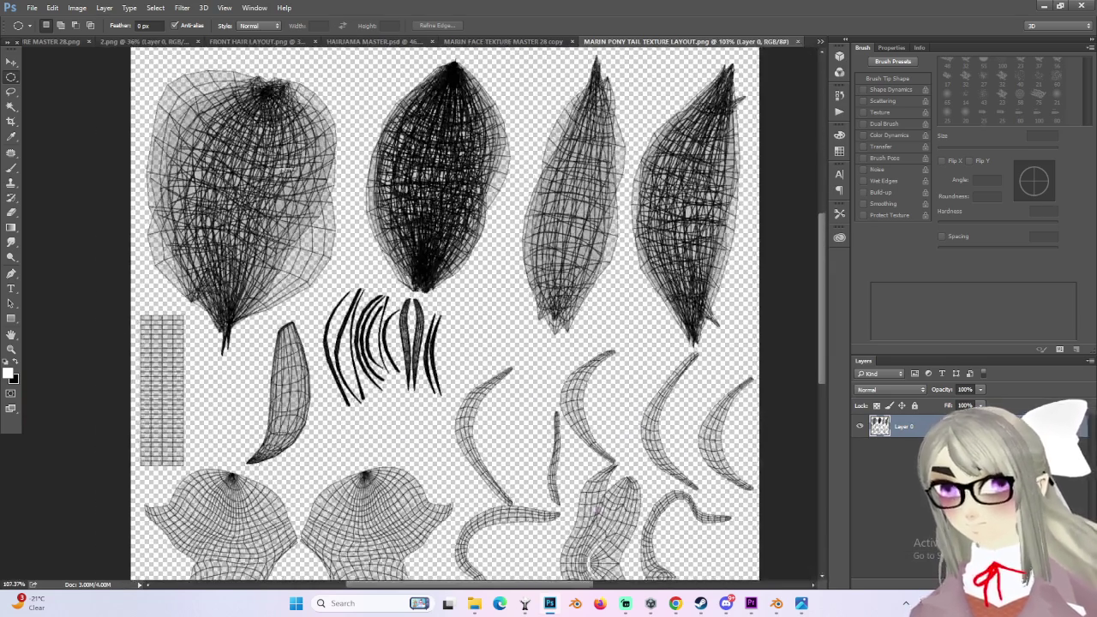
pyautogui.click(522, 40)
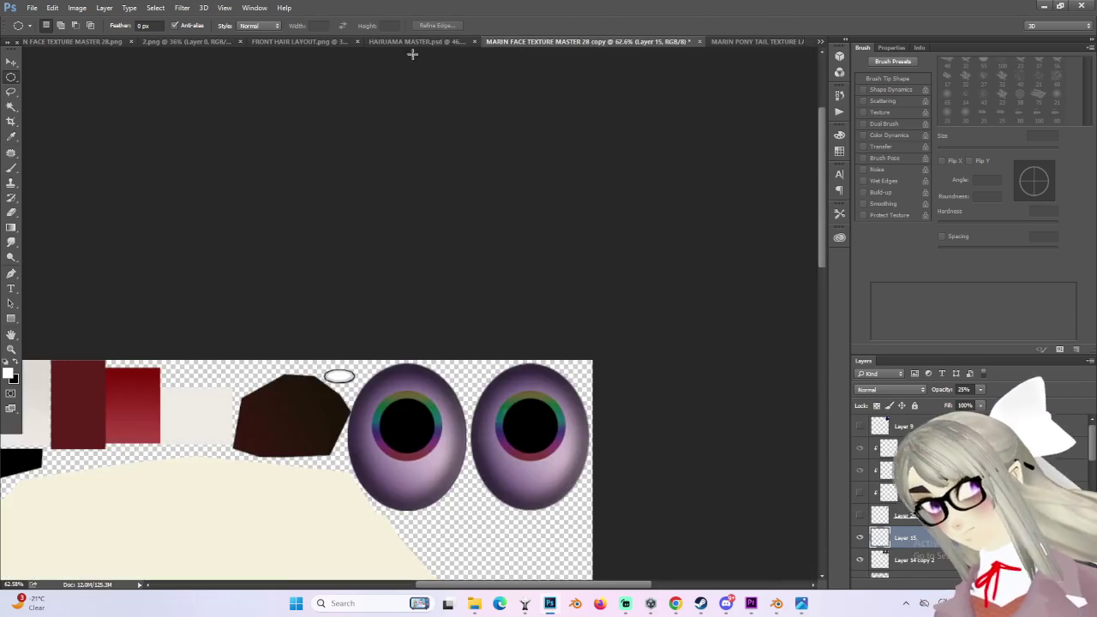
pyautogui.click(362, 41)
pyautogui.click(299, 41)
pyautogui.click(424, 41)
pyautogui.click(205, 41)
pyautogui.click(514, 41)
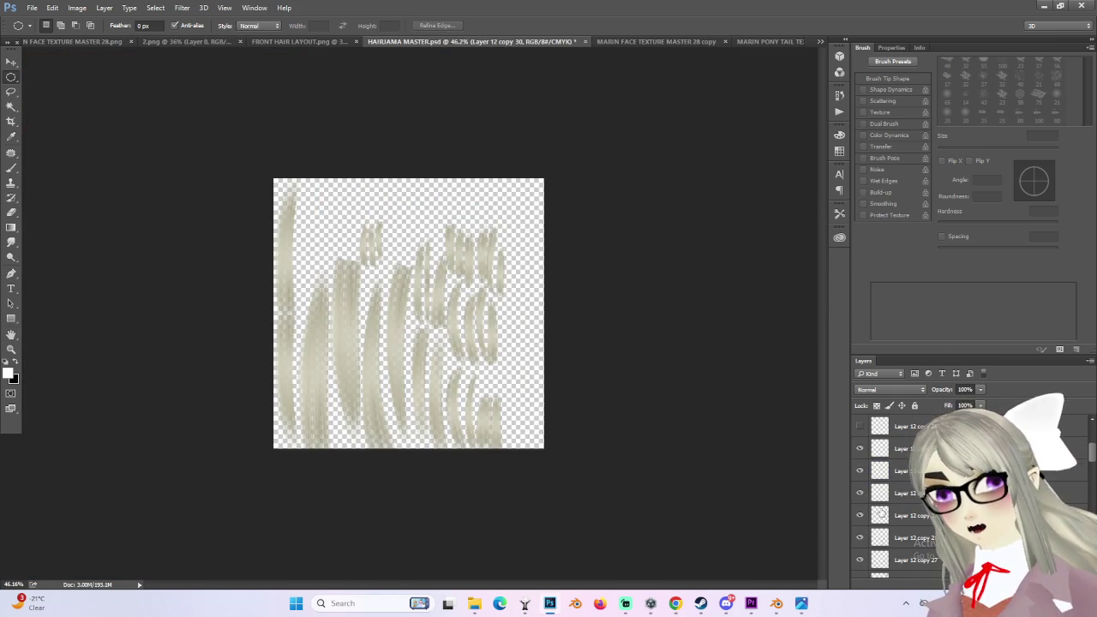
# Step: Show and select the Layer 12 copy 5 strand, then move it left and up
pyautogui.click(860, 538)
pyautogui.click(860, 537)
pyautogui.click(860, 538)
pyautogui.click(883, 537)
pyautogui.click(11, 61)
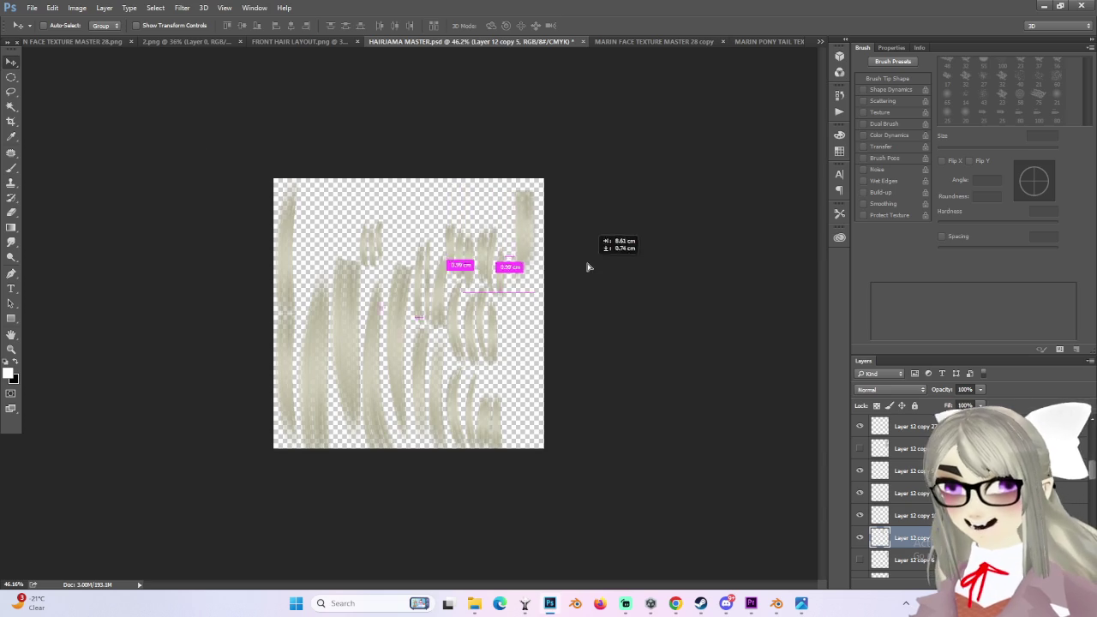
pyautogui.keyDown('alt'); pyautogui.scroll(2, 591, 262); pyautogui.keyUp('alt')
pyautogui.keyDown('alt'); pyautogui.scroll(3, 610, 179); pyautogui.keyUp('alt')
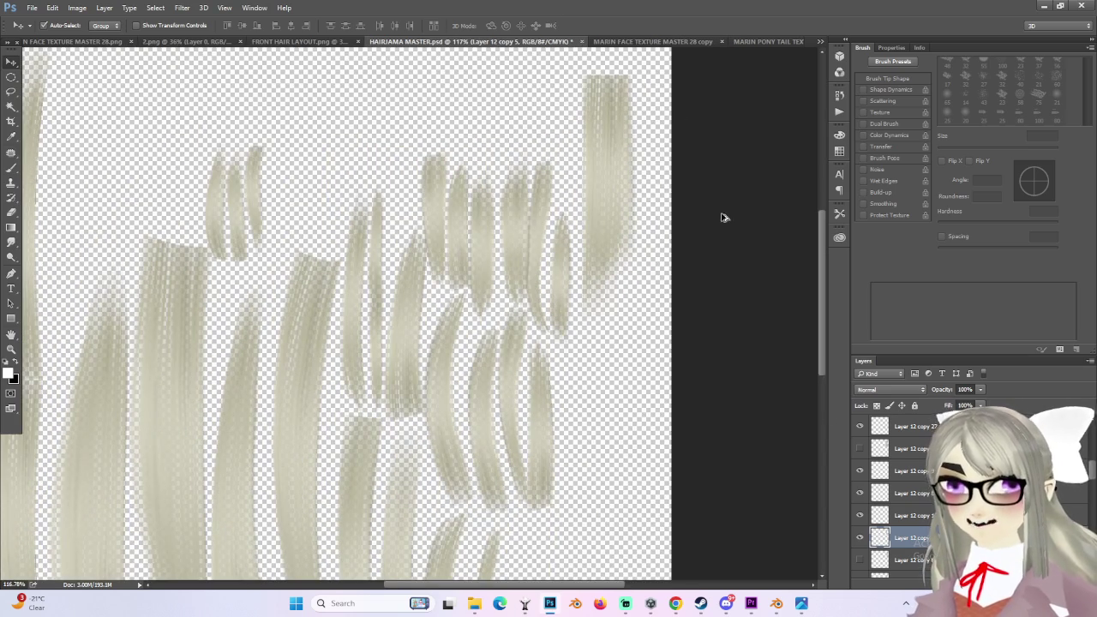
pyautogui.moveTo(722, 175); pyautogui.dragTo(574, 155)
# Step: Show the Layer 12 copy strand and the dark Layer 15 background, nudging that strand slightly
pyautogui.click(859, 470)
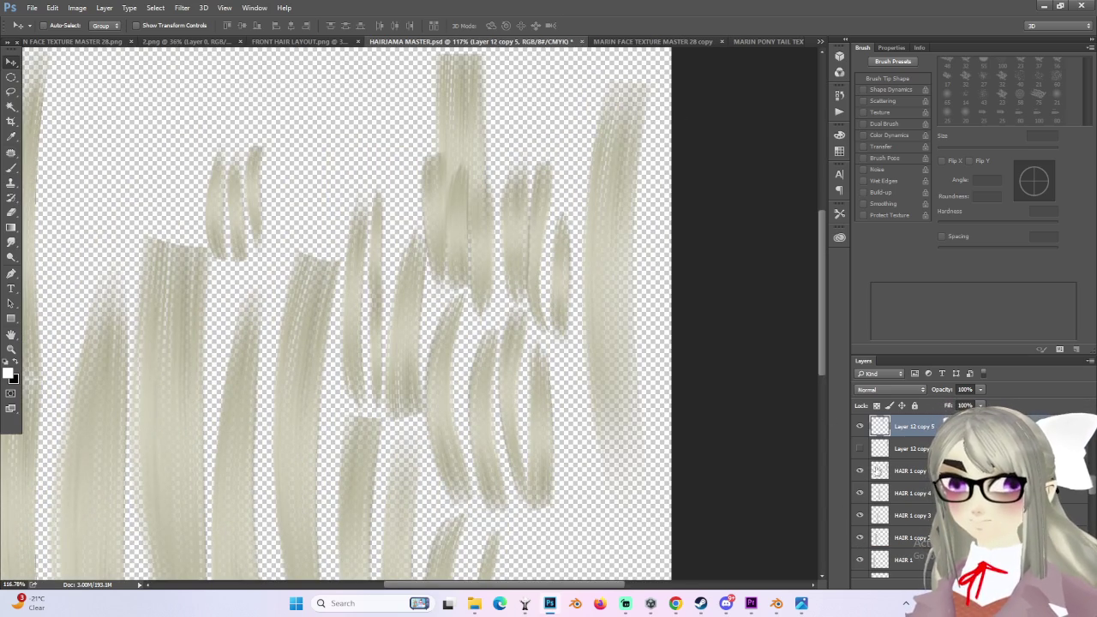
pyautogui.click(860, 471)
pyautogui.click(861, 449)
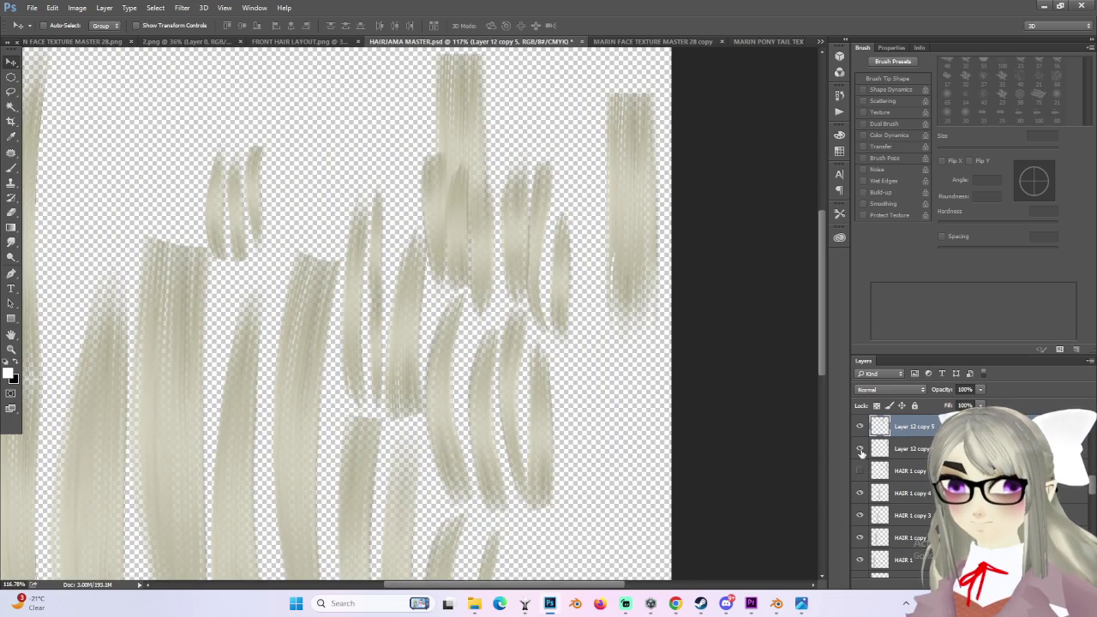
pyautogui.click(910, 448)
pyautogui.moveTo(652, 202); pyautogui.dragTo(636, 189)
pyautogui.hotkey('ctrl', 'z')
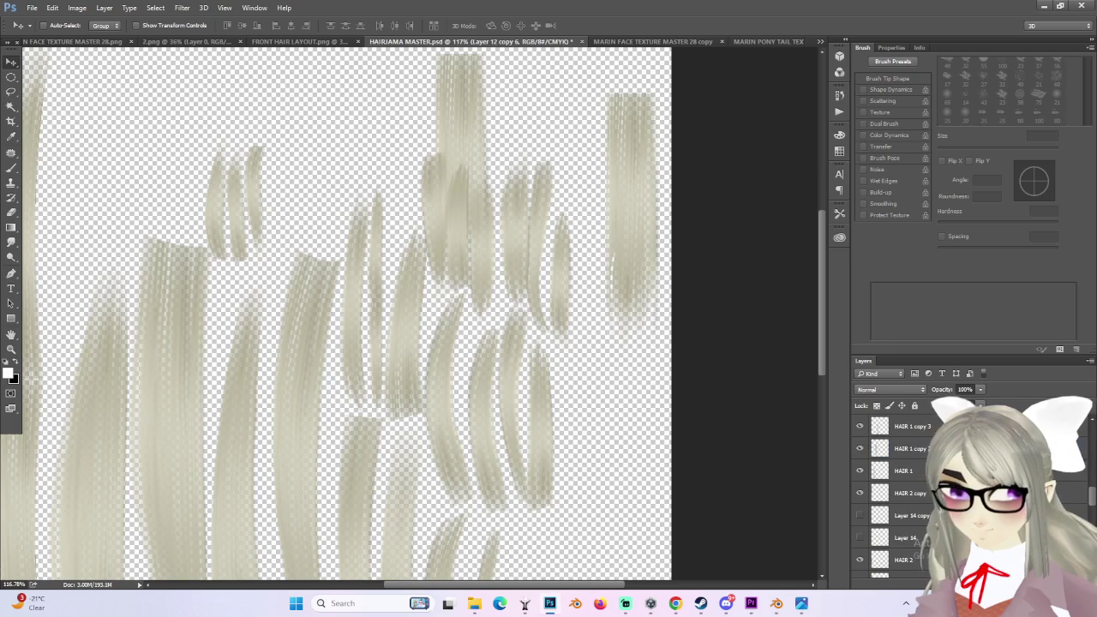
pyautogui.scroll(-2, 866, 565)
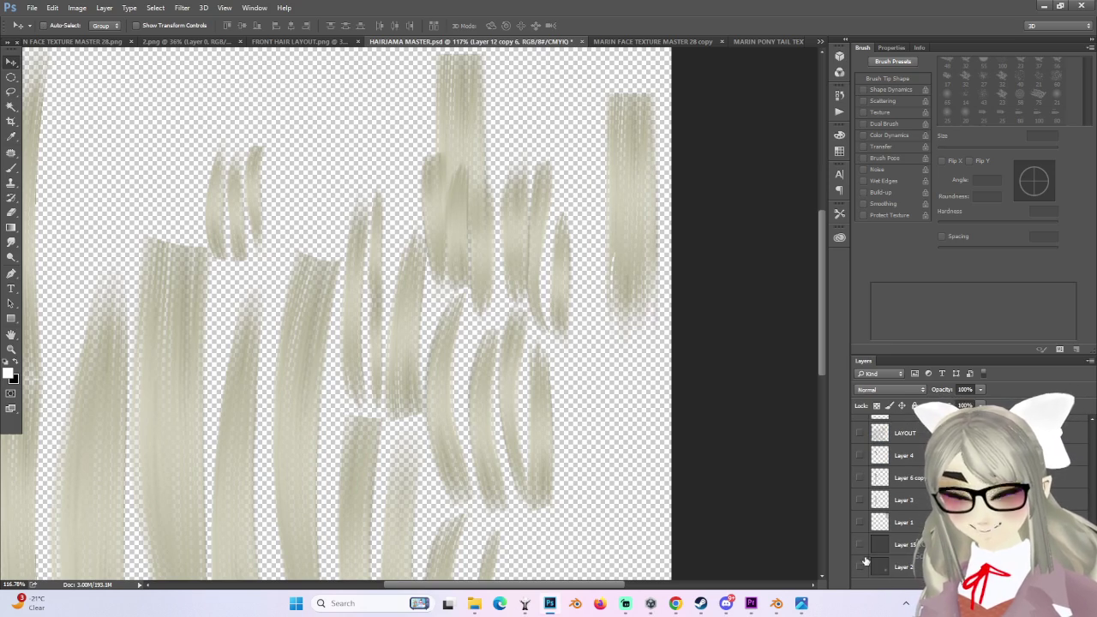
pyautogui.click(861, 545)
pyautogui.hotkey('ctrl', 'z')
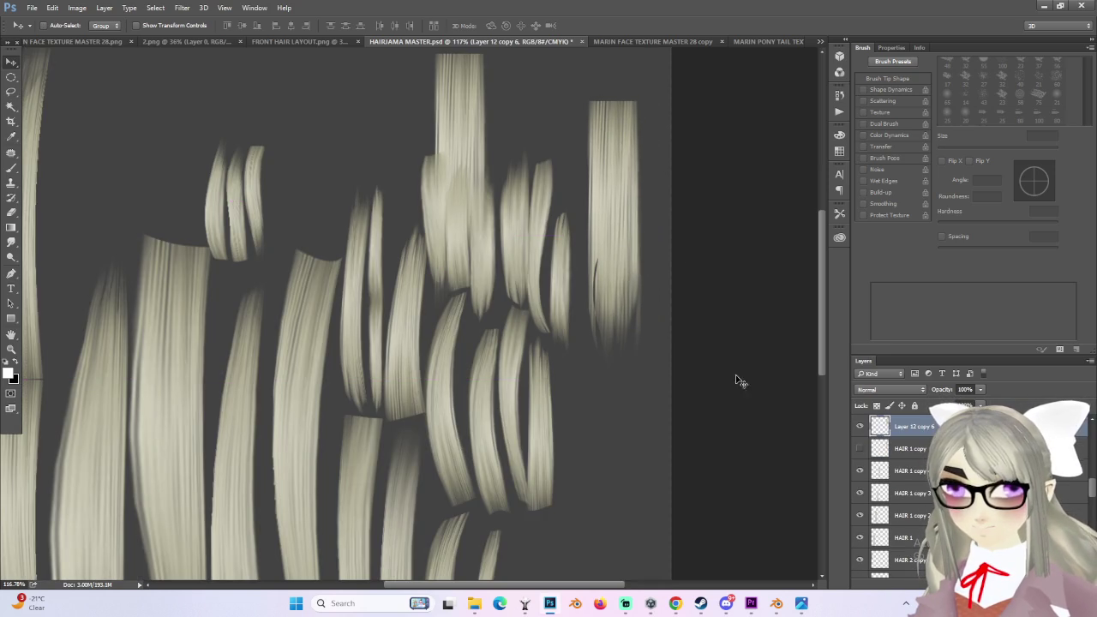
# Step: Select the long HAIR 1 copy strand and drag it into the pony tail layout document
pyautogui.click(860, 470)
pyautogui.click(860, 470)
pyautogui.click(860, 471)
pyautogui.click(860, 492)
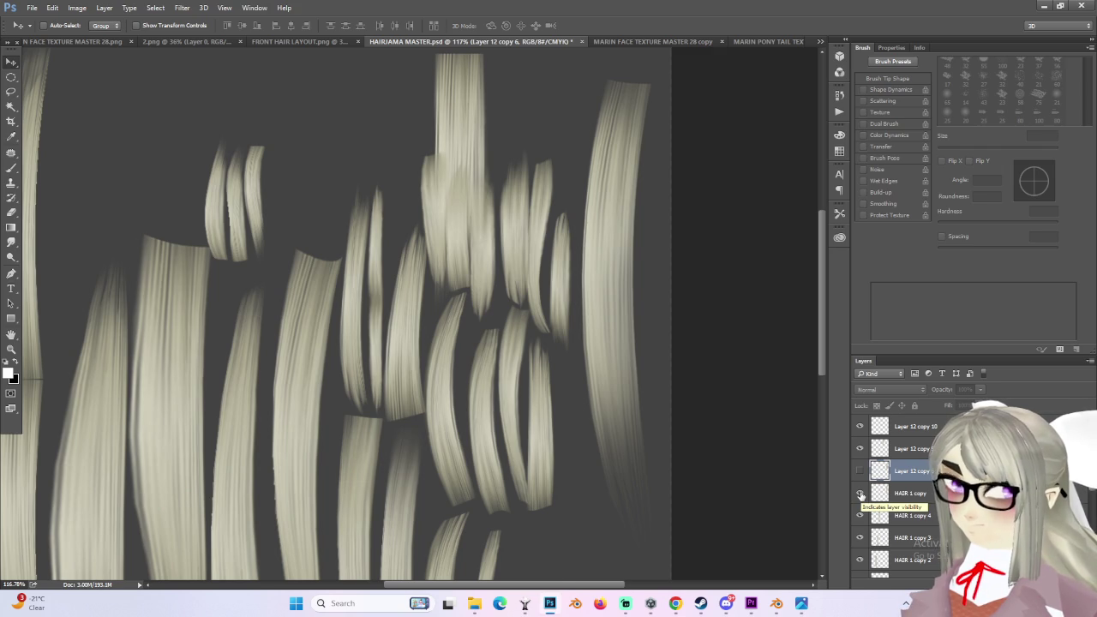
pyautogui.click(874, 494)
pyautogui.keyDown('alt'); pyautogui.scroll(-3, 539, 282); pyautogui.keyUp('alt')
pyautogui.moveTo(620, 323)
pyautogui.mouseDown()
pyautogui.moveTo(717, 66)
pyautogui.moveTo(386, 336)
pyautogui.mouseUp()
# Step: Fill a new bottom layer with dark grey using the Paint Bucket
pyautogui.keyDown('alt'); pyautogui.scroll(-1, 386, 336); pyautogui.keyUp('alt')
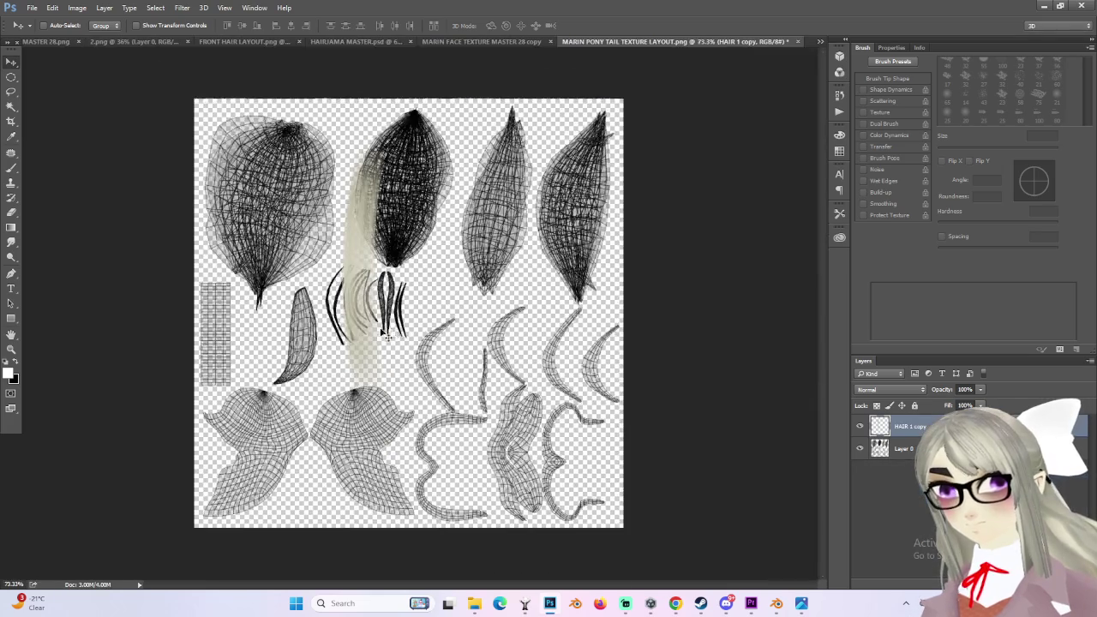
pyautogui.moveTo(900, 426); pyautogui.dragTo(883, 493)
pyautogui.click(9, 372)
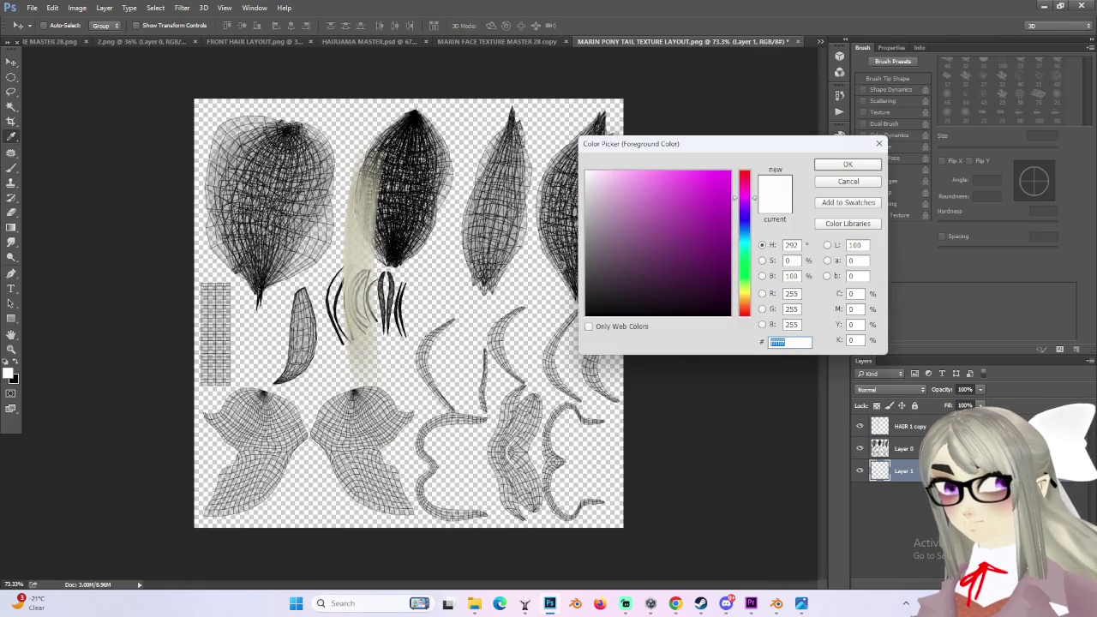
pyautogui.moveTo(606, 262); pyautogui.dragTo(586, 269)
pyautogui.click(848, 165)
pyautogui.click(11, 228)
pyautogui.rightClick(11, 228)
pyautogui.click(52, 241)
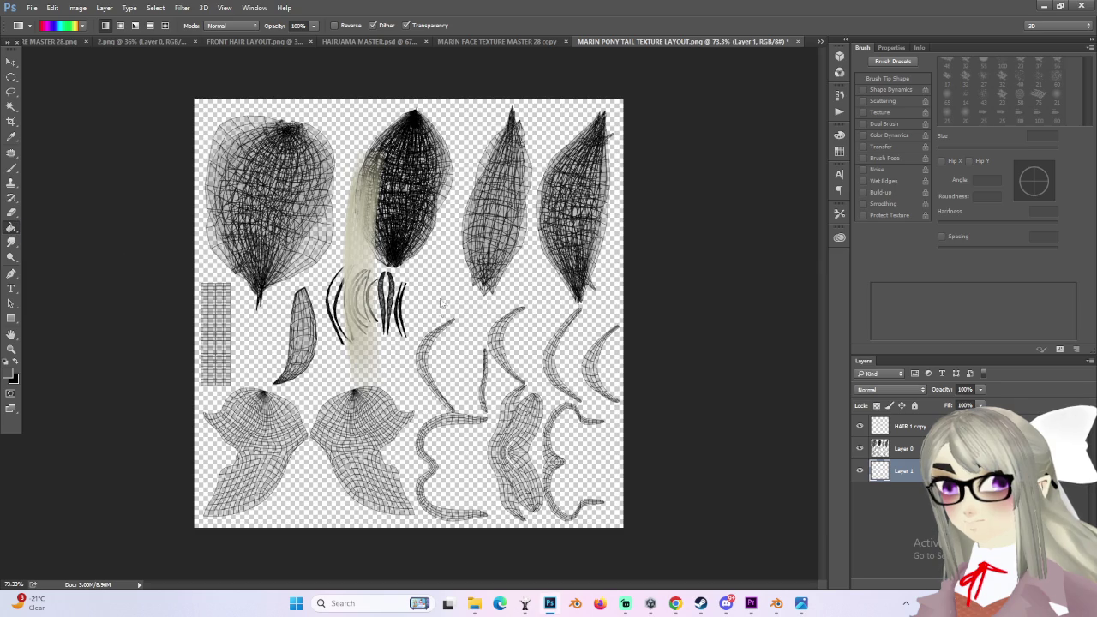
pyautogui.click(443, 300)
# Step: Fade the wireframe Layer 0 to 36% opacity
pyautogui.click(909, 426)
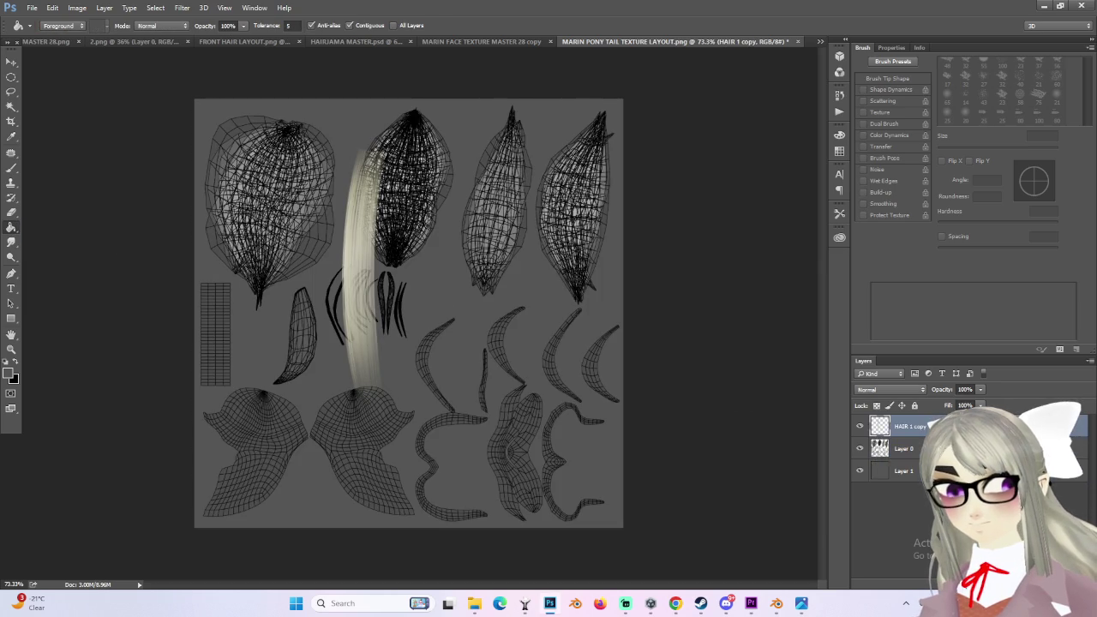
pyautogui.click(905, 449)
pyautogui.click(980, 389)
pyautogui.moveTo(930, 401); pyautogui.dragTo(943, 402)
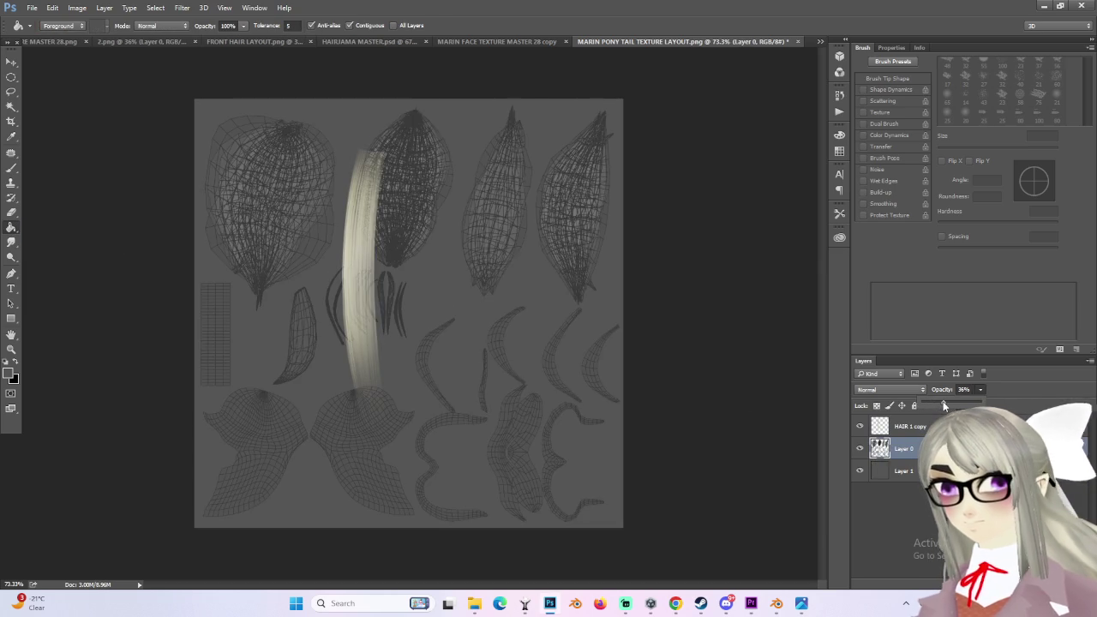
# Step: Move the hair strand onto the second top island and duplicate it with Ctrl+J
pyautogui.keyDown('alt'); pyautogui.scroll(3, 368, 273); pyautogui.keyUp('alt')
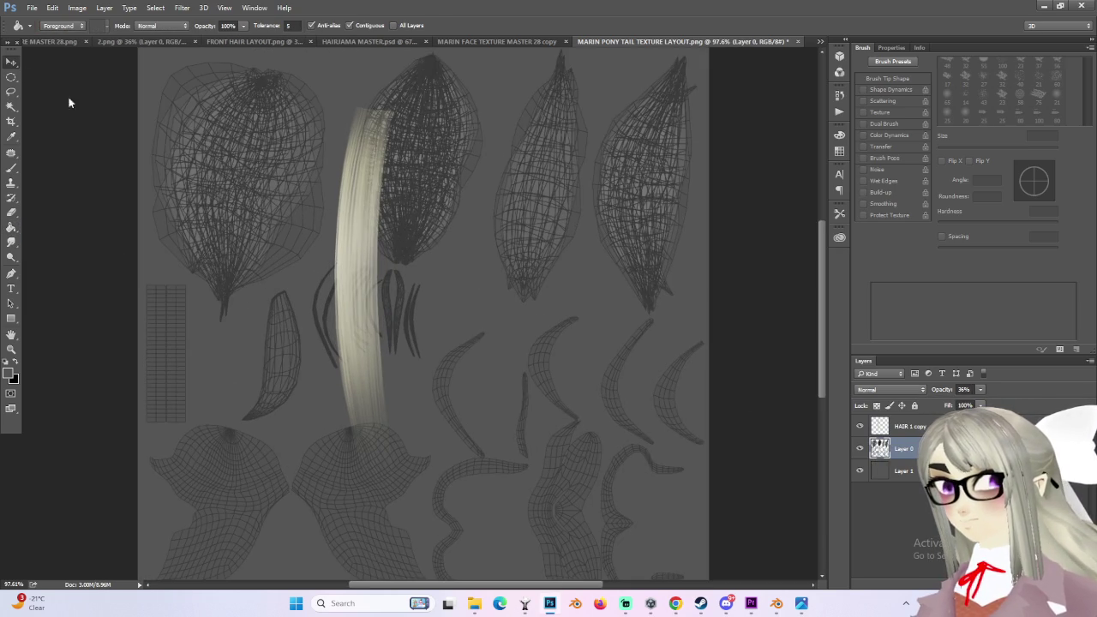
pyautogui.press('v')
pyautogui.moveTo(361, 283)
pyautogui.mouseDown()
pyautogui.moveTo(414, 311)
pyautogui.moveTo(378, 302)
pyautogui.mouseUp()
pyautogui.keyDown('alt'); pyautogui.scroll(2, 414, 311); pyautogui.keyUp('alt')
pyautogui.hotkey('ctrl', 'j')
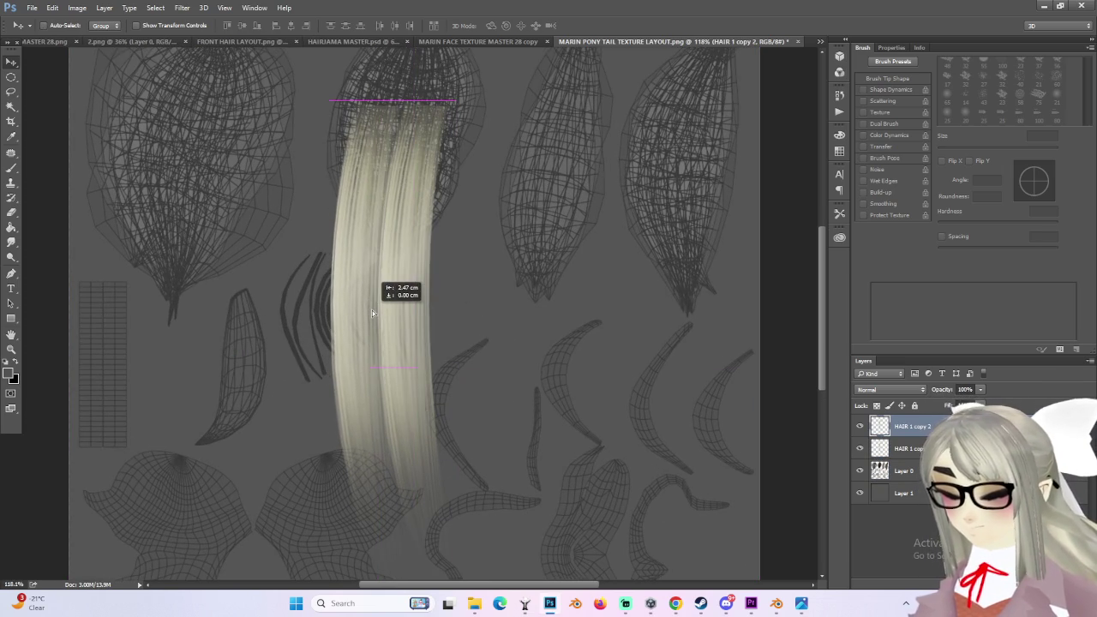
# Step: Flip the duplicate strand horizontally and shift it to the right
pyautogui.hotkey('ctrl', 't')
pyautogui.rightClick(365, 300)
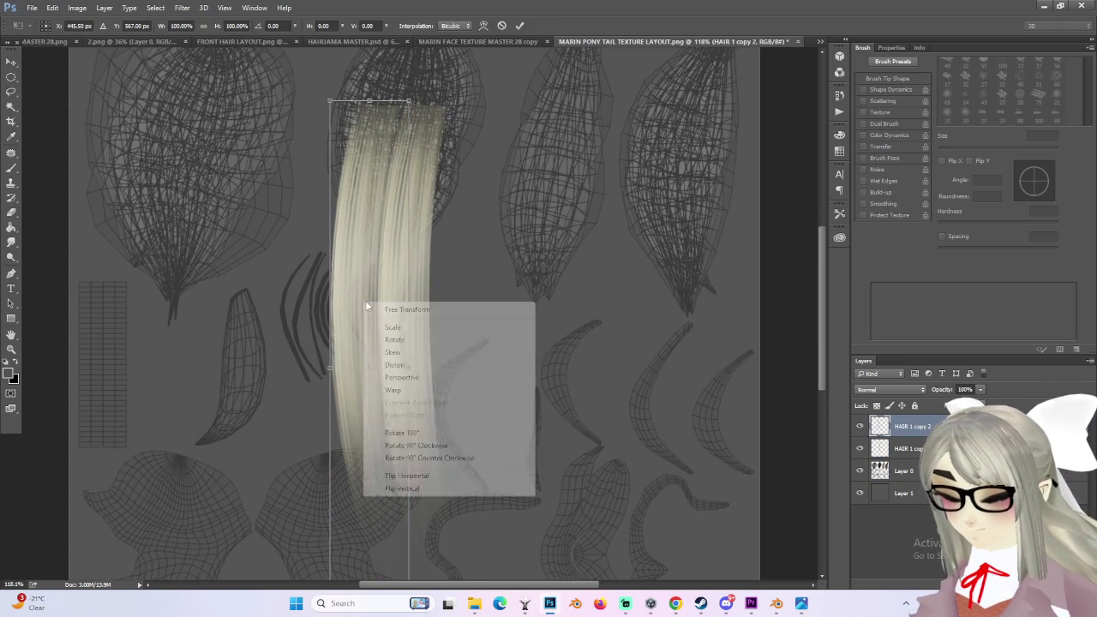
pyautogui.click(403, 473)
pyautogui.moveTo(409, 313); pyautogui.dragTo(485, 308)
pyautogui.press('Return')
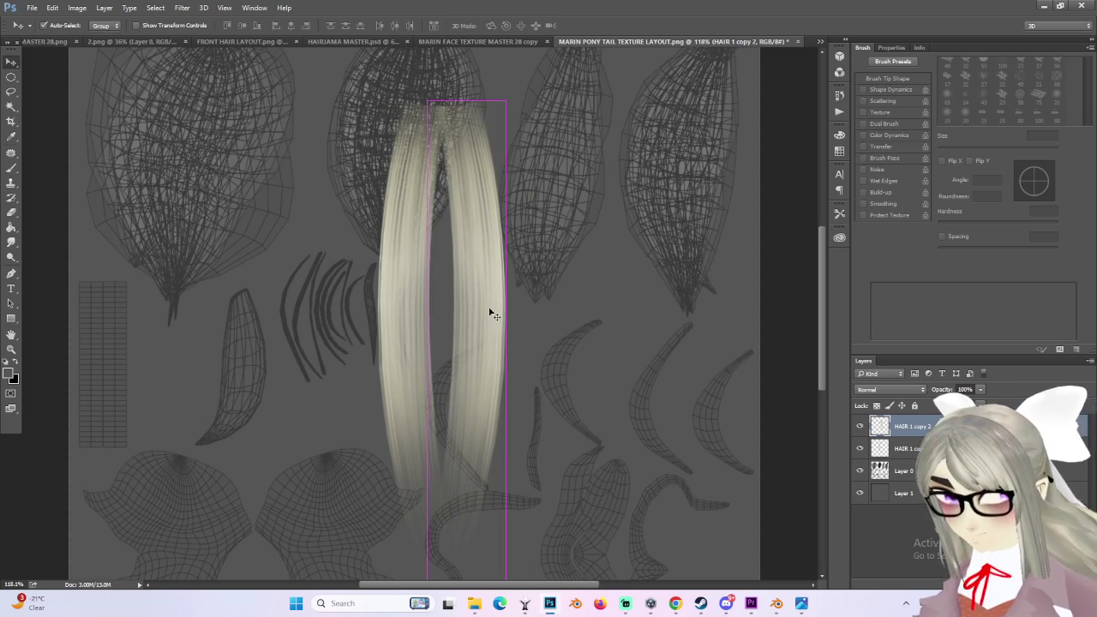
# Step: Warp the strand to merge both into one curved shape with a narrowed lower end
pyautogui.hotkey('ctrl', 't')
pyautogui.rightClick(484, 273)
pyautogui.click(531, 358)
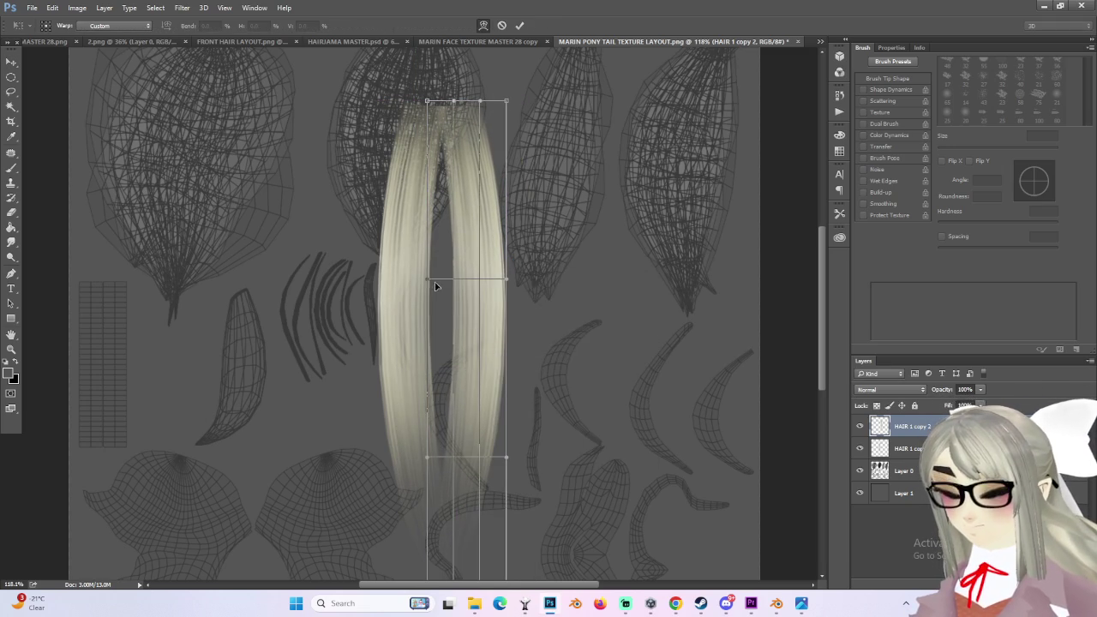
pyautogui.moveTo(446, 285); pyautogui.dragTo(421, 277)
pyautogui.moveTo(512, 277)
pyautogui.mouseDown()
pyautogui.moveTo(478, 281)
pyautogui.moveTo(526, 280)
pyautogui.moveTo(387, 279)
pyautogui.moveTo(477, 280)
pyautogui.mouseUp()
pyautogui.moveTo(507, 459); pyautogui.dragTo(433, 455)
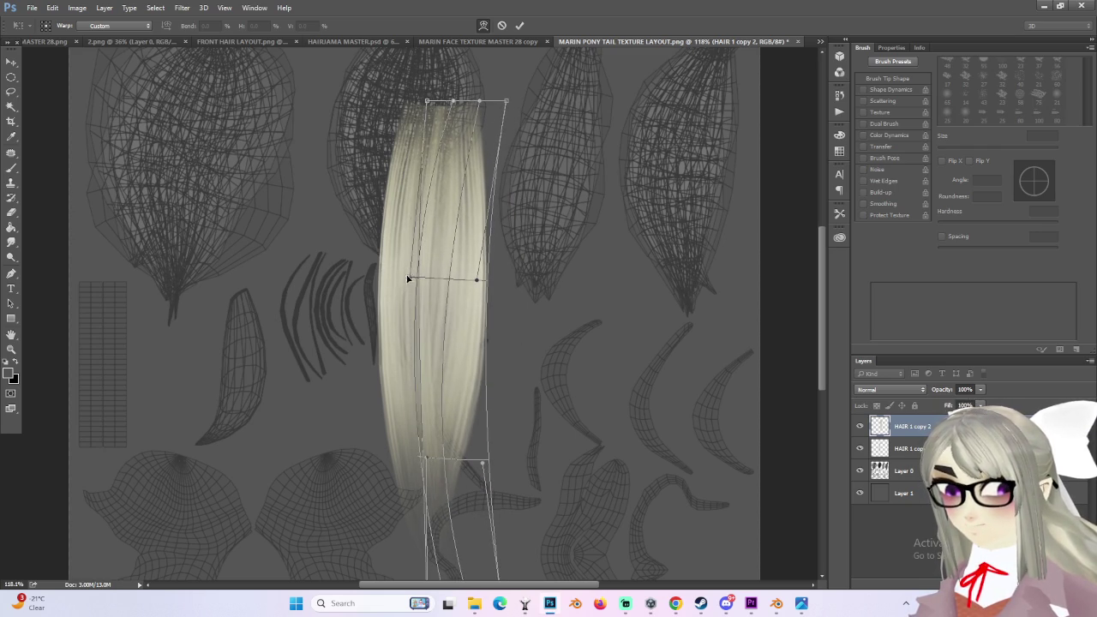
pyautogui.moveTo(411, 279); pyautogui.dragTo(360, 278)
pyautogui.moveTo(466, 100)
pyautogui.mouseDown()
pyautogui.moveTo(445, 109)
pyautogui.moveTo(478, 109)
pyautogui.mouseUp()
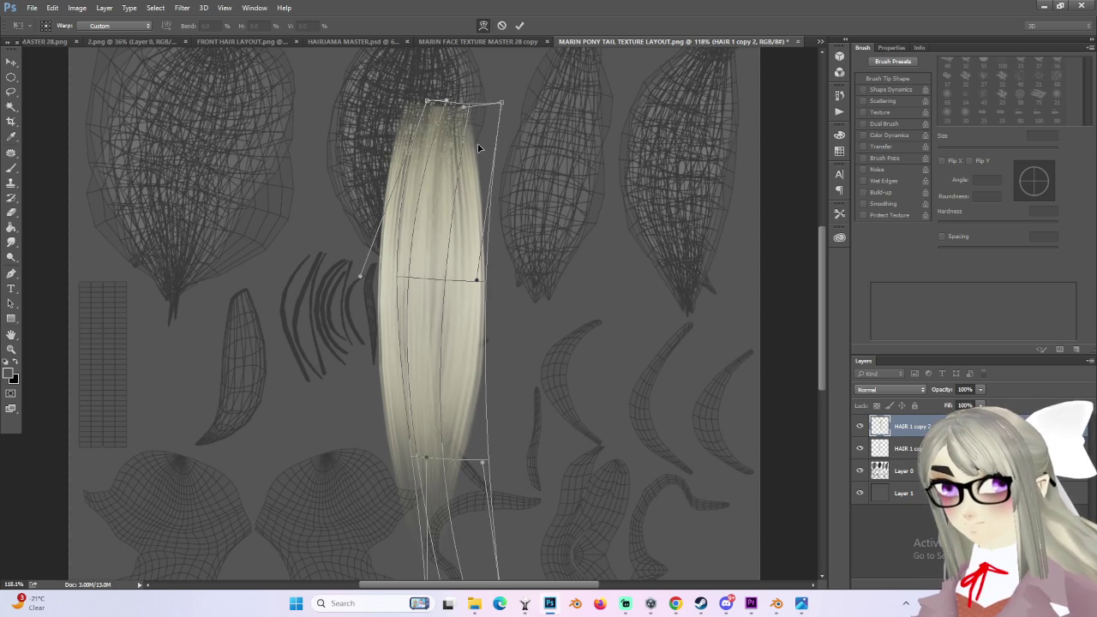
pyautogui.press('Return')
pyautogui.keyDown('alt'); pyautogui.scroll(-3, 504, 342); pyautogui.keyUp('alt')
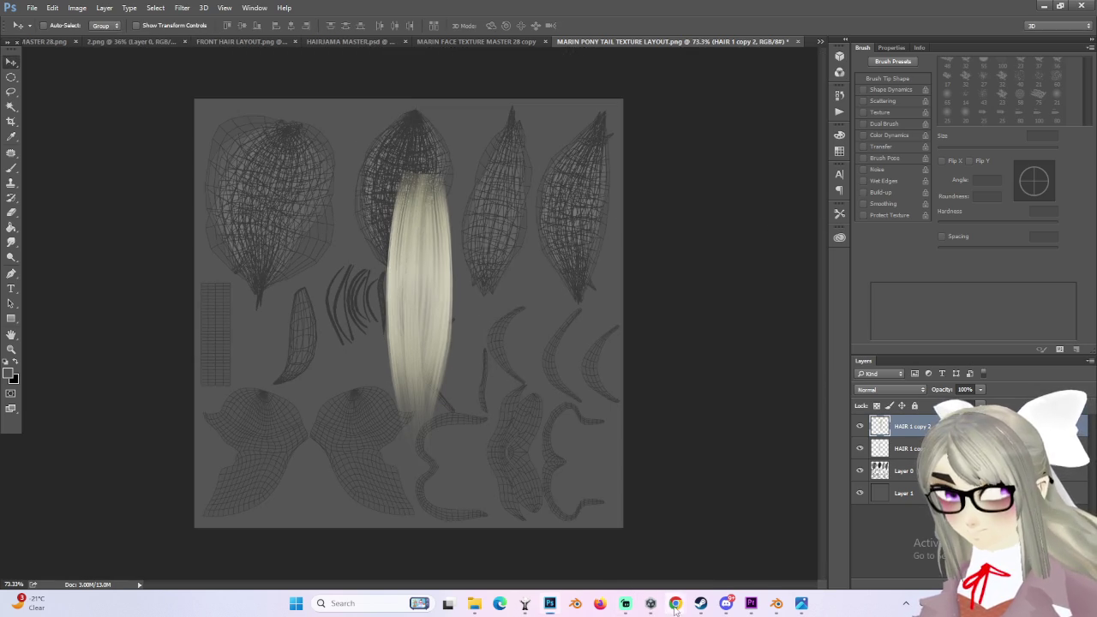
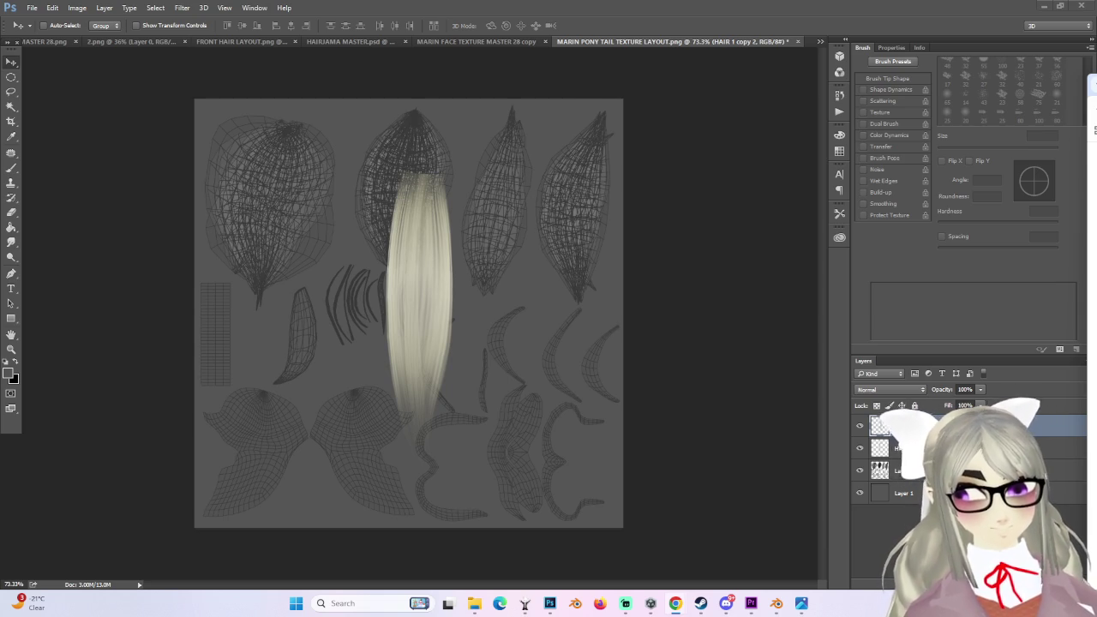
# Step: Alt-drag the pale hair strip to create HAIR 1 copy 3 just right of the original
pyautogui.keyDown('alt'); pyautogui.scroll(-1, 494, 246); pyautogui.keyUp('alt')
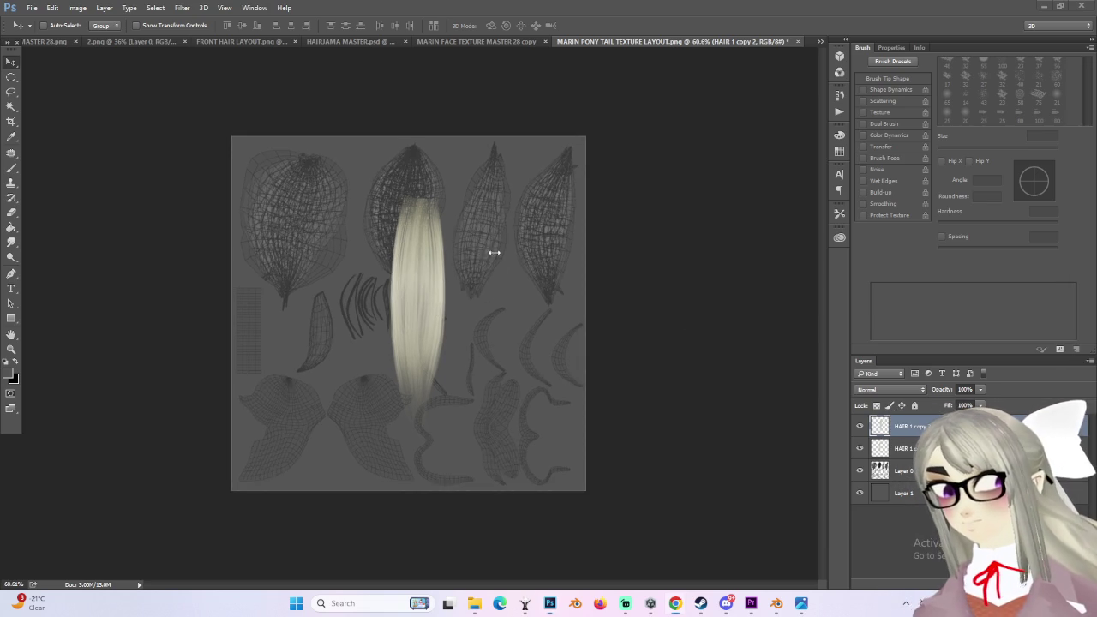
pyautogui.keyDown('alt'); pyautogui.scroll(2, 494, 246); pyautogui.keyUp('alt')
pyautogui.keyDown('alt'); pyautogui.scroll(1, 470, 262); pyautogui.keyUp('alt')
pyautogui.moveTo(472, 262)
pyautogui.keyDown('alt'); pyautogui.mouseDown()
pyautogui.moveTo(545, 246)
pyautogui.moveTo(544, 266)
pyautogui.moveTo(531, 264)
pyautogui.mouseUp(); pyautogui.keyUp('alt')
pyautogui.click(103, 8)
pyautogui.press('Escape')
pyautogui.keyDown('alt'); pyautogui.scroll(1, 554, 212); pyautogui.keyUp('alt')
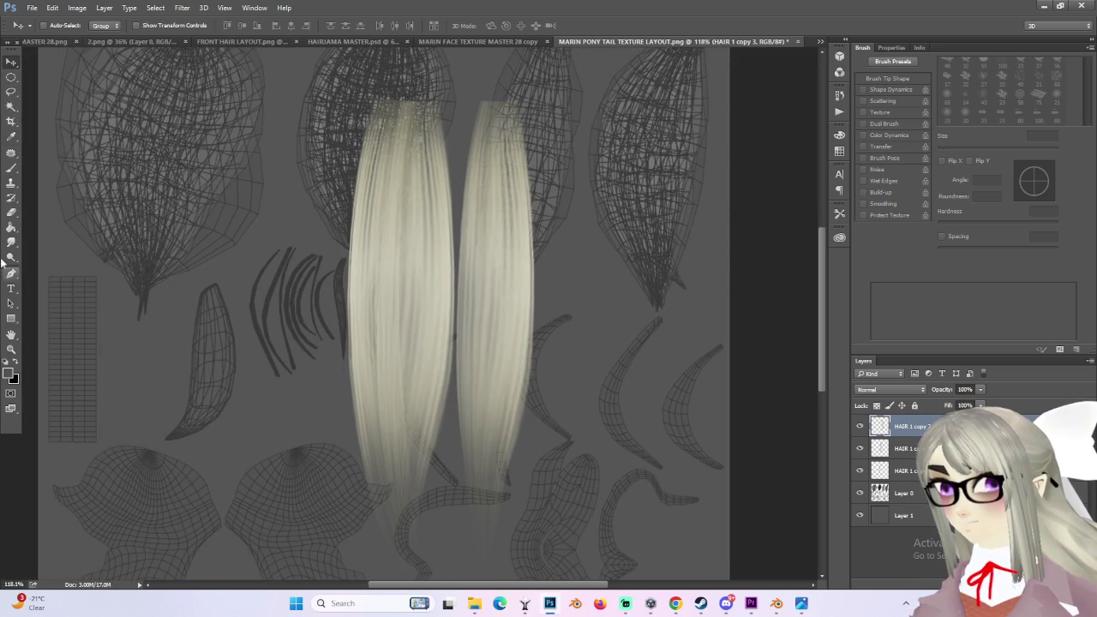
# Step: Switch to the Elliptical Marquee Tool and draw thin vertical ellipses down the right strip
pyautogui.rightClick(11, 77)
pyautogui.click(48, 83)
pyautogui.moveTo(488, 98); pyautogui.dragTo(490, 501)
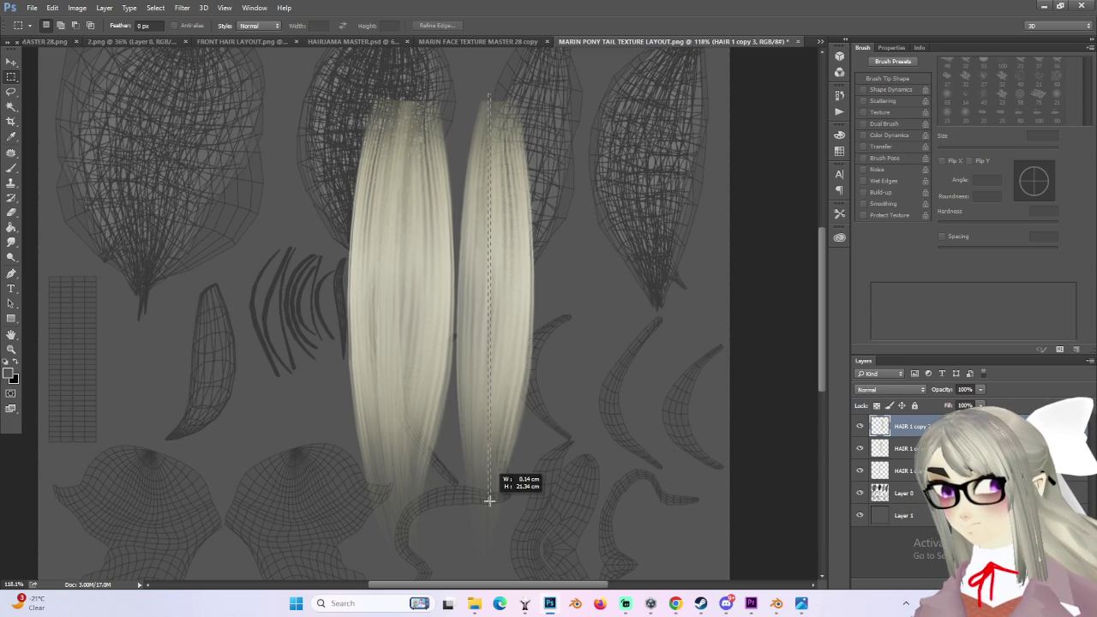
pyautogui.keyDown('alt'); pyautogui.scroll(1, 515, 385); pyautogui.keyUp('alt')
pyautogui.keyDown('alt'); pyautogui.scroll(1, 550, 338); pyautogui.keyUp('alt')
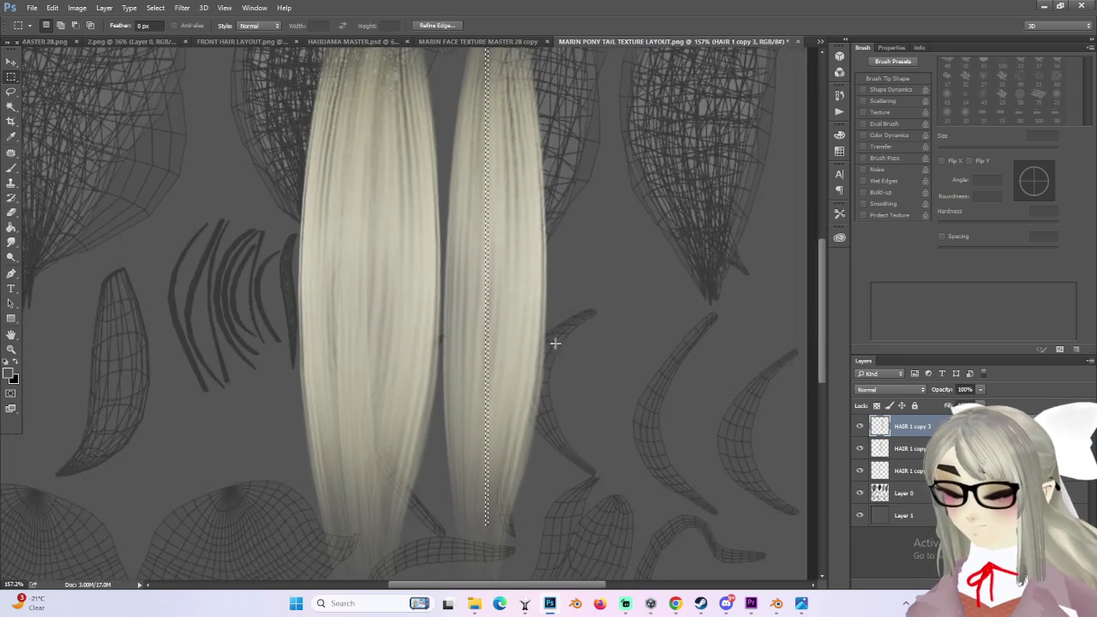
pyautogui.keyDown('alt'); pyautogui.scroll(-2, 550, 338); pyautogui.keyUp('alt')
pyautogui.moveTo(507, 104); pyautogui.dragTo(509, 507)
# Step: Move the thin elliptical selection to new spots across the strip to cut more gaps
pyautogui.keyDown('alt'); pyautogui.scroll(1, 560, 385); pyautogui.keyUp('alt')
pyautogui.keyDown('alt'); pyautogui.scroll(1, 583, 400); pyautogui.keyUp('alt')
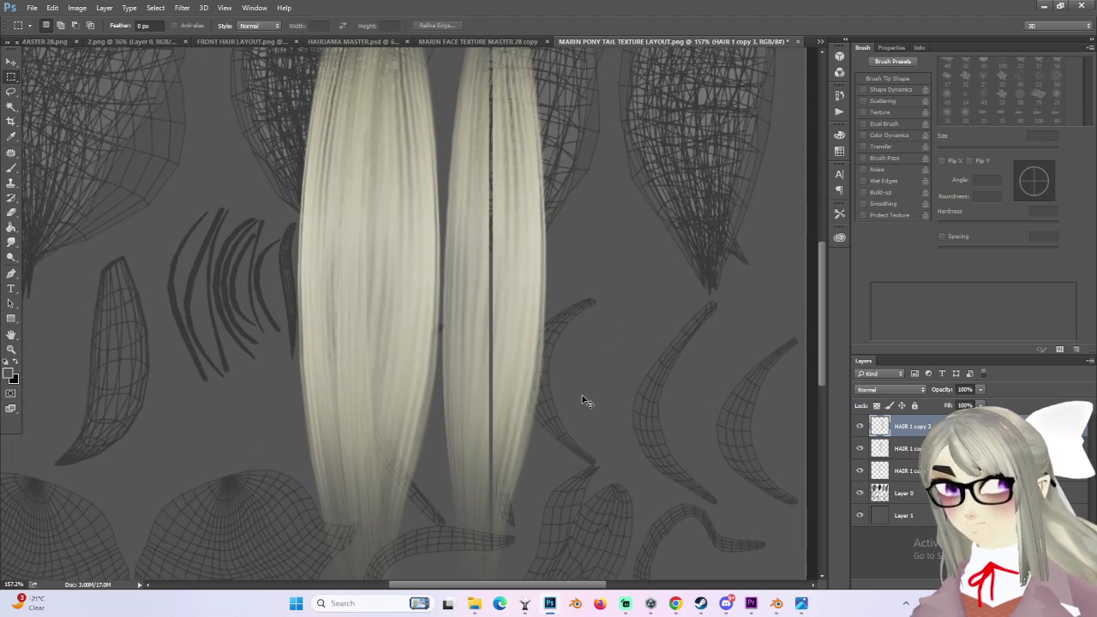
pyautogui.keyDown('alt'); pyautogui.scroll(1, 493, 321); pyautogui.keyUp('alt')
pyautogui.moveTo(494, 322); pyautogui.dragTo(518, 322)
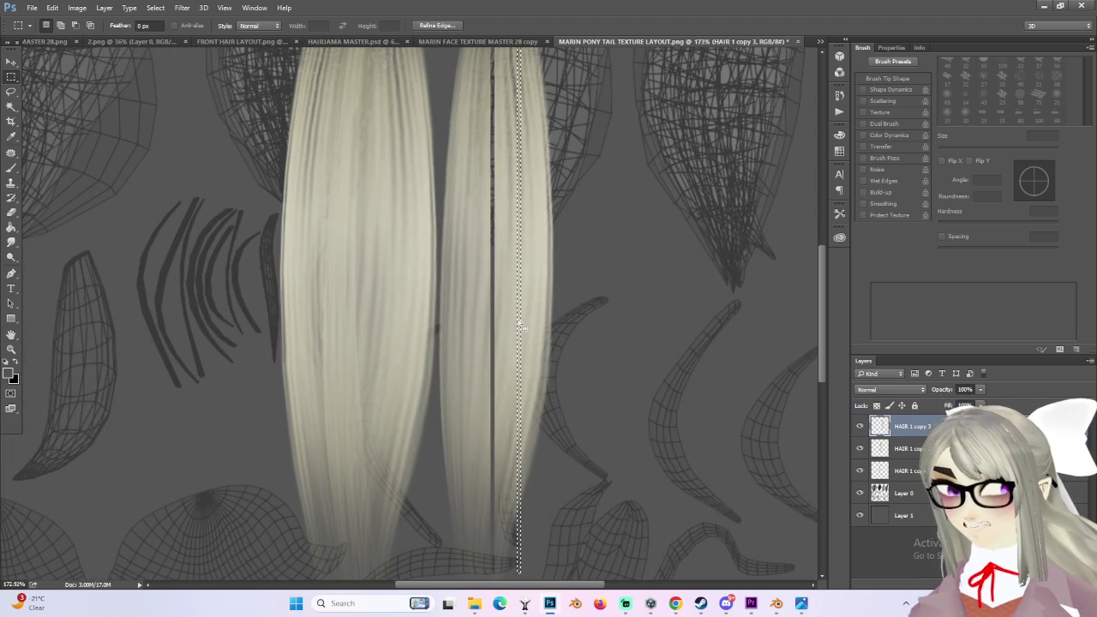
pyautogui.moveTo(520, 326)
pyautogui.mouseDown()
pyautogui.moveTo(458, 345)
pyautogui.moveTo(489, 318)
pyautogui.moveTo(480, 316)
pyautogui.moveTo(455, 340)
pyautogui.moveTo(483, 350)
pyautogui.moveTo(506, 324)
pyautogui.mouseUp()
pyautogui.keyDown('alt'); pyautogui.scroll(-2, 470, 343); pyautogui.keyUp('alt')
pyautogui.keyDown('alt'); pyautogui.scroll(2, 470, 344); pyautogui.keyUp('alt')
pyautogui.moveTo(506, 327); pyautogui.dragTo(532, 324)
pyautogui.keyDown('alt'); pyautogui.scroll(-3, 605, 356); pyautogui.keyUp('alt')
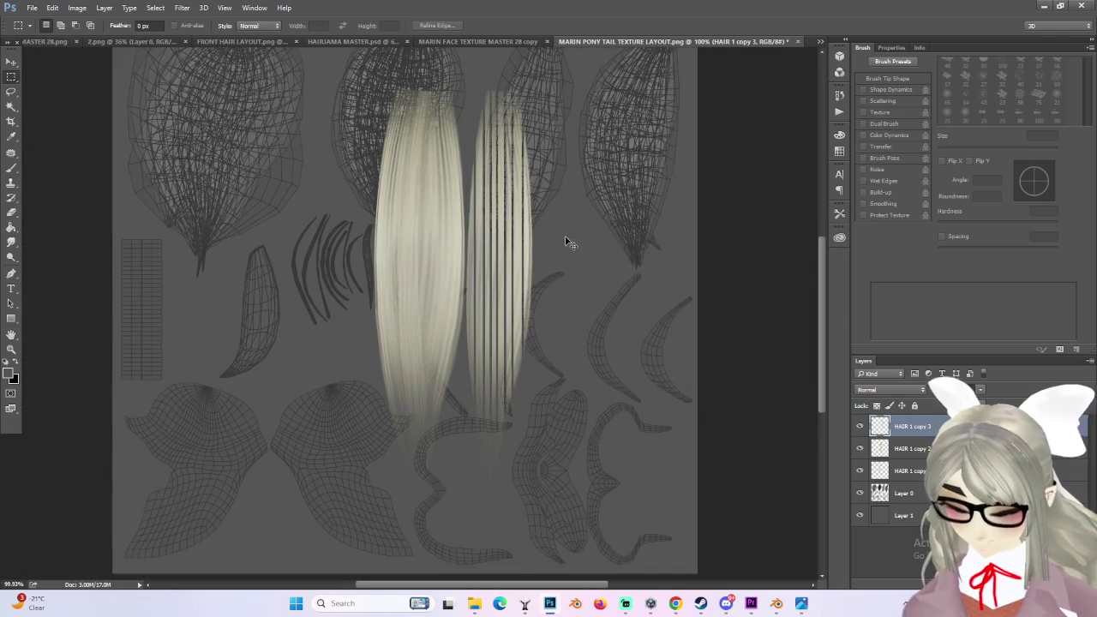
# Step: Warp the slit right strip, pinching its middle and bottom inward and bending its lower end
pyautogui.hotkey('ctrl', 't')
pyautogui.rightClick(529, 227)
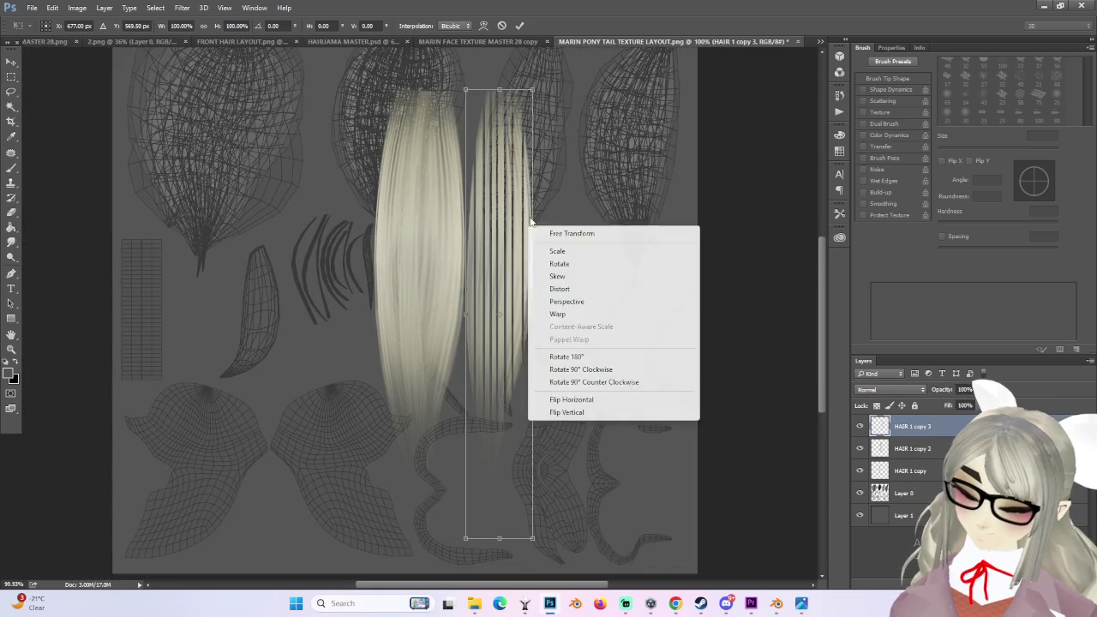
pyautogui.click(596, 314)
pyautogui.moveTo(466, 392); pyautogui.dragTo(572, 401)
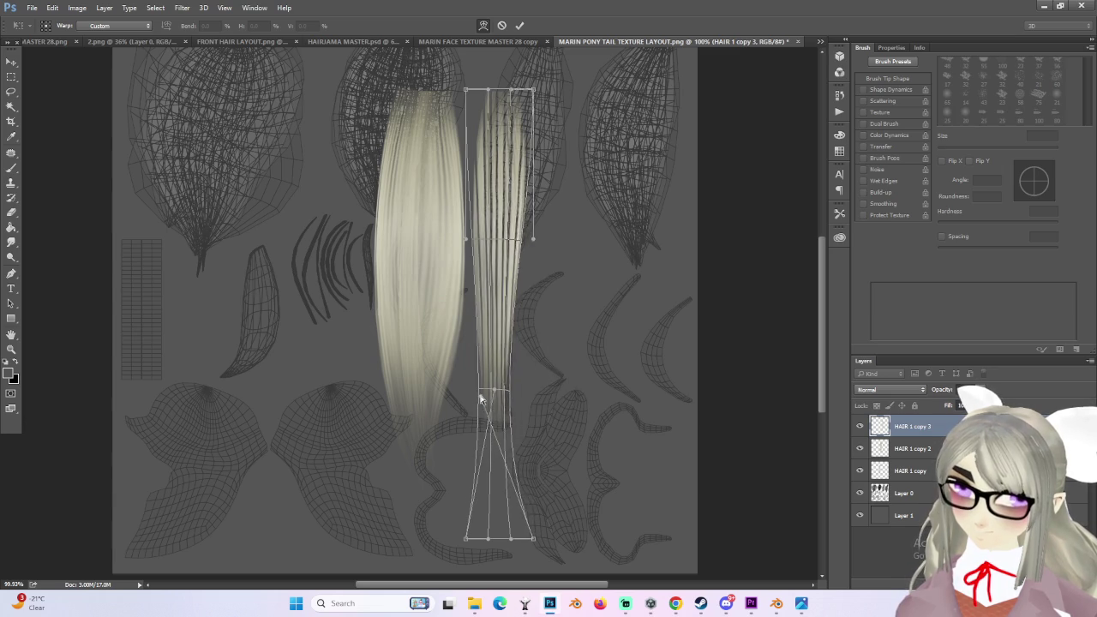
pyautogui.moveTo(460, 242); pyautogui.dragTo(510, 250)
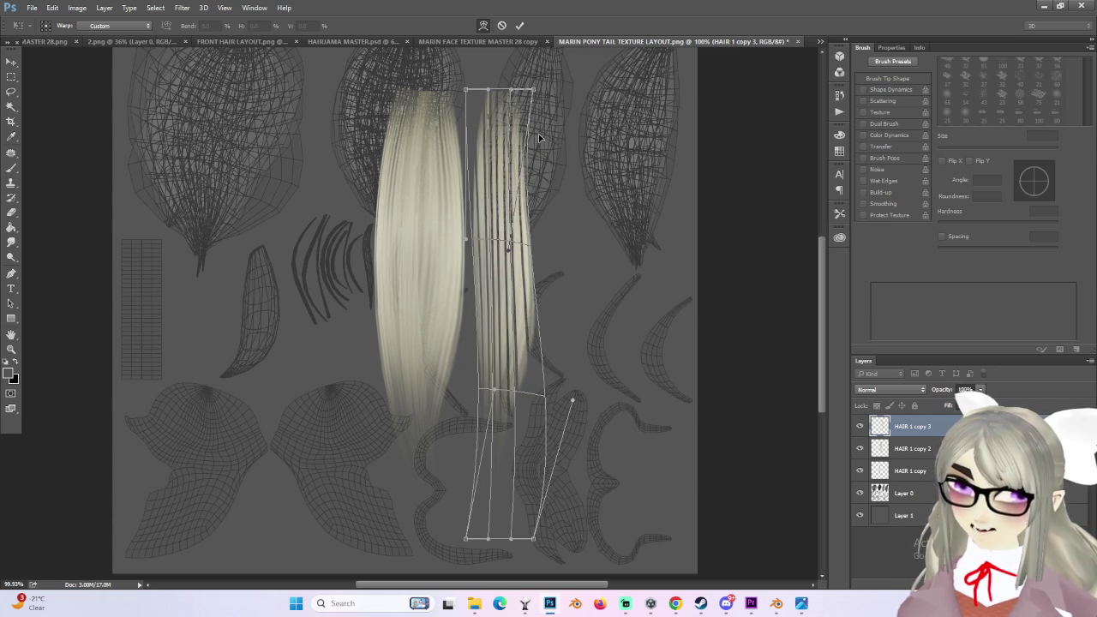
pyautogui.moveTo(489, 162); pyautogui.dragTo(506, 168)
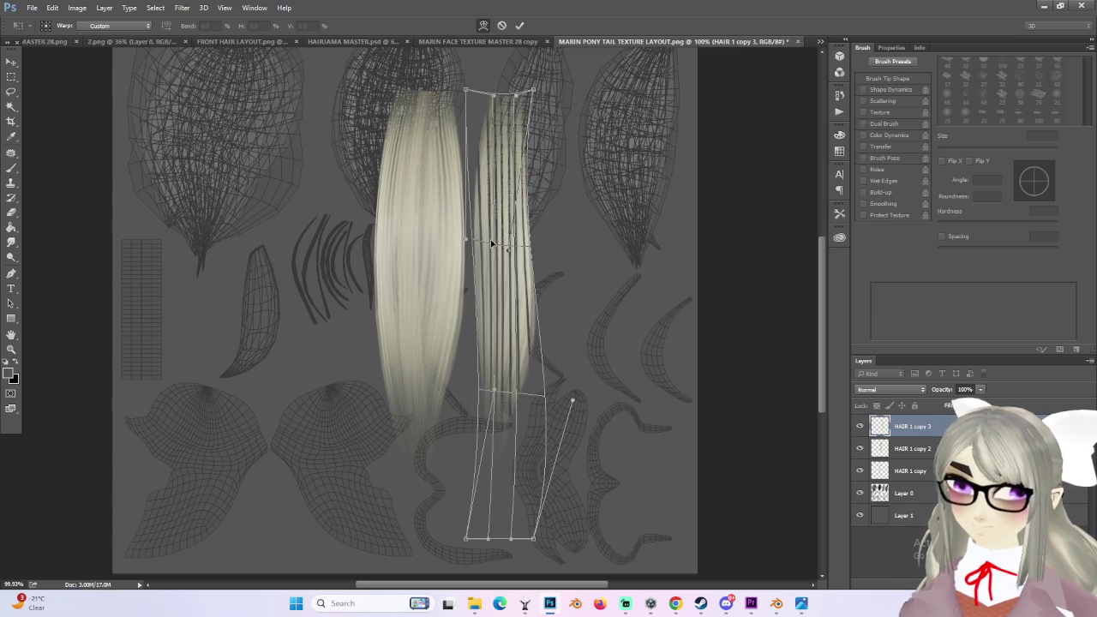
pyautogui.moveTo(491, 246); pyautogui.dragTo(494, 245)
pyautogui.moveTo(486, 540)
pyautogui.mouseDown()
pyautogui.moveTo(470, 543)
pyautogui.moveTo(494, 544)
pyautogui.mouseUp()
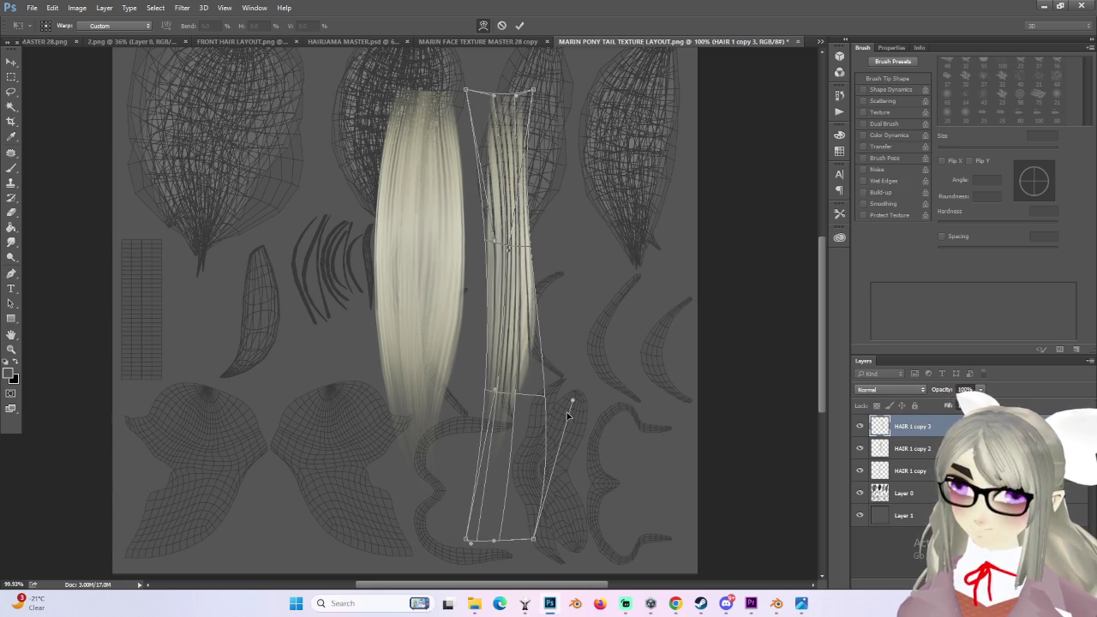
pyautogui.moveTo(573, 400); pyautogui.dragTo(616, 407)
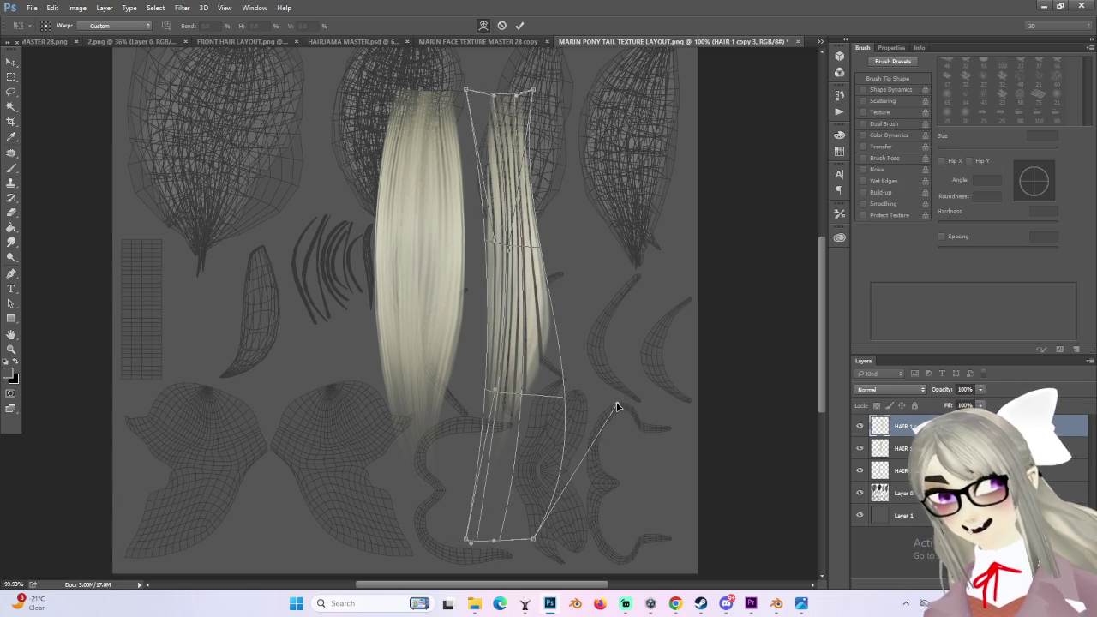
pyautogui.moveTo(465, 89); pyautogui.dragTo(477, 97)
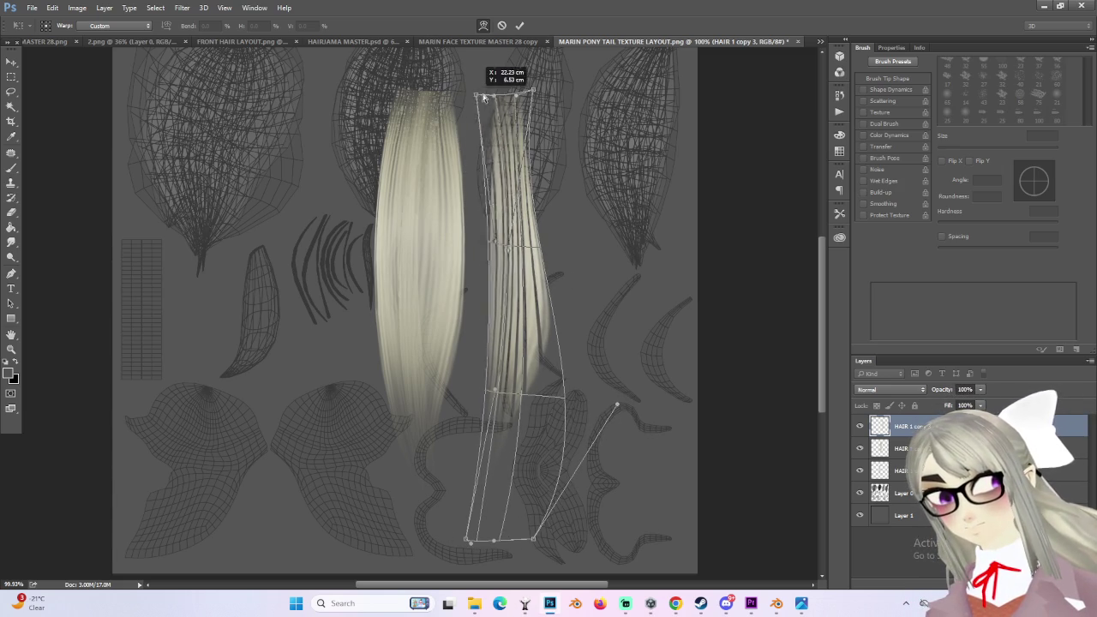
pyautogui.keyDown('alt'); pyautogui.scroll(-2, 424, 411); pyautogui.keyUp('alt')
pyautogui.press('Return')
pyautogui.keyDown('alt'); pyautogui.scroll(2, 548, 214); pyautogui.keyUp('alt')
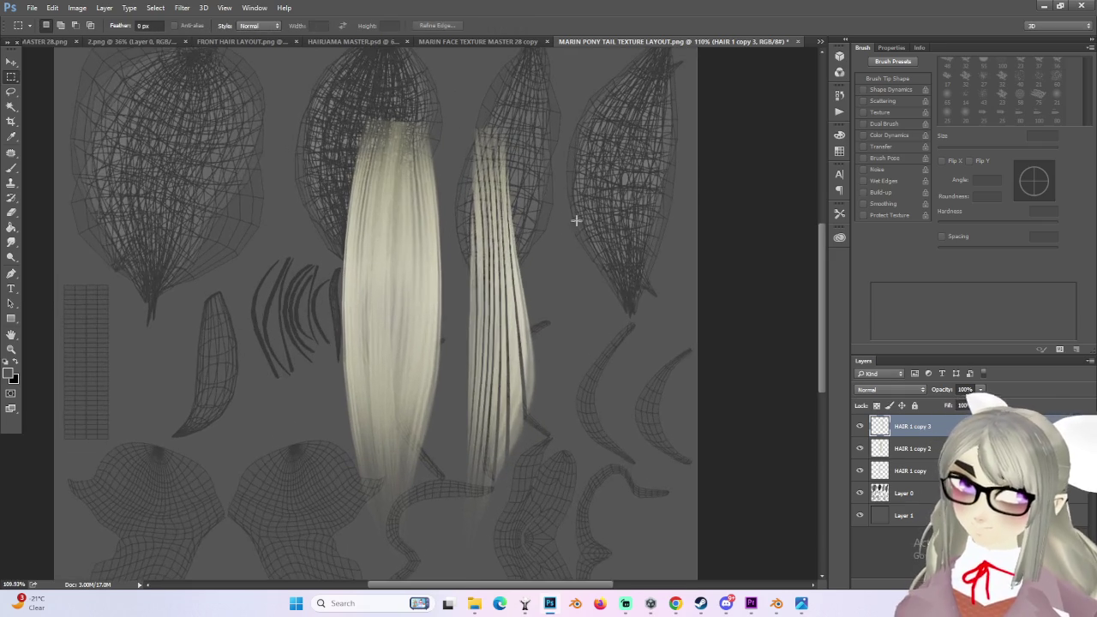
# Step: Duplicate the tapered strip onto HAIR 1 copy 4 and flip it horizontally
pyautogui.keyDown('alt'); pyautogui.scroll(1, 578, 229); pyautogui.keyUp('alt')
pyautogui.keyDown('alt'); pyautogui.scroll(1, 502, 286); pyautogui.keyUp('alt')
pyautogui.keyDown('alt'); pyautogui.scroll(-1, 506, 343); pyautogui.keyUp('alt')
pyautogui.keyDown('alt'); pyautogui.scroll(-1, 510, 404); pyautogui.keyUp('alt')
pyautogui.hotkey('ctrl', 'j')
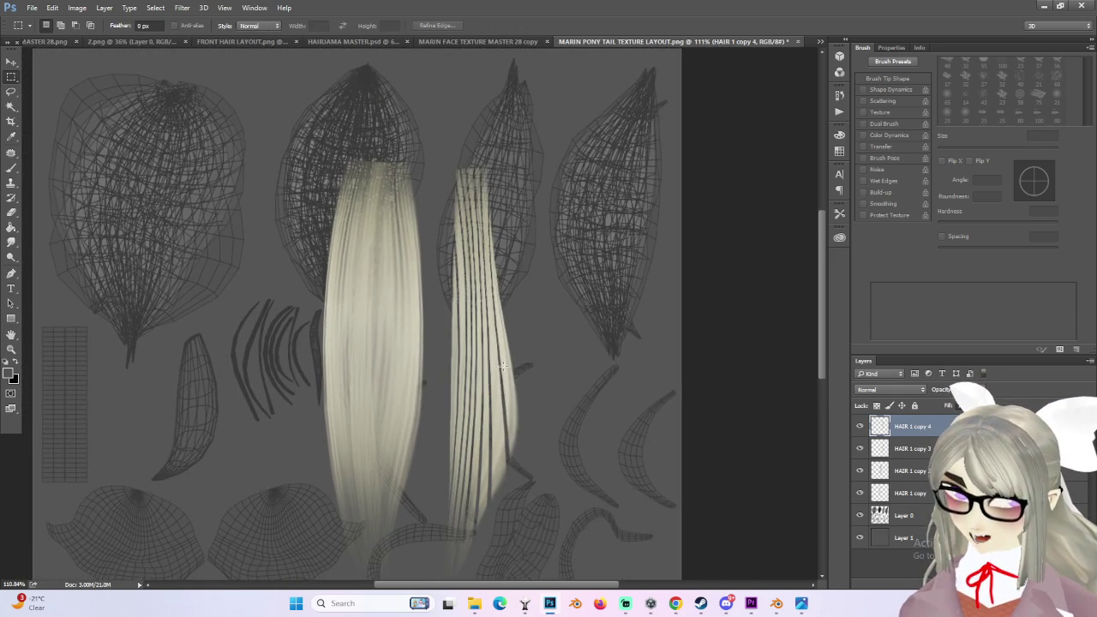
pyautogui.hotkey('ctrl', 't')
pyautogui.rightClick(474, 359)
pyautogui.click(535, 526)
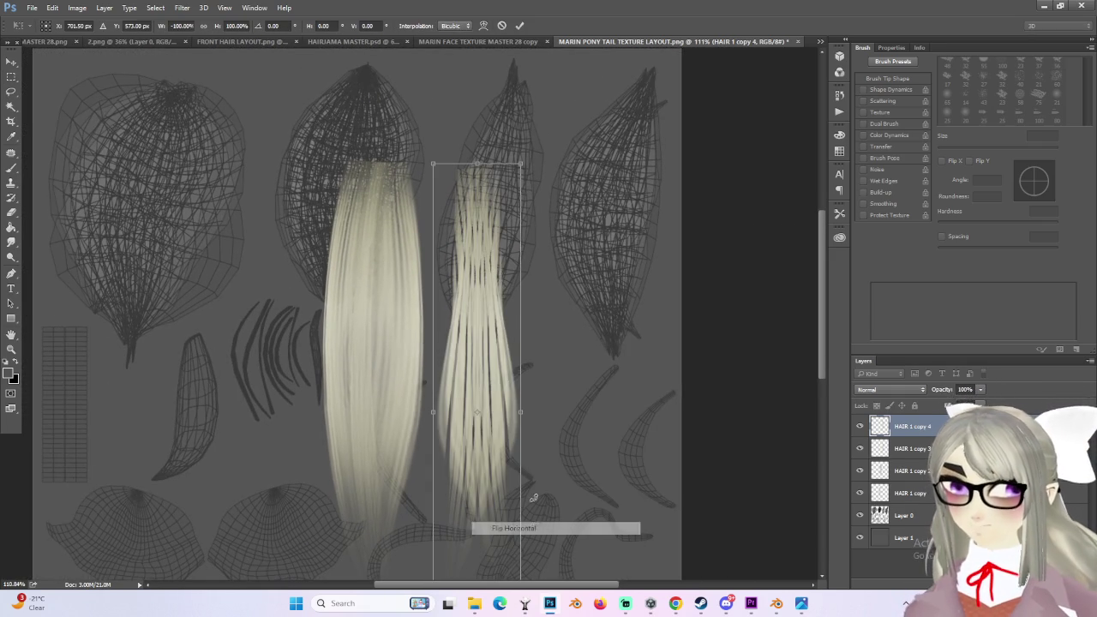
# Step: Tilt the mirrored copy about -1.4° and commit the transform
pyautogui.moveTo(566, 497); pyautogui.dragTo(557, 485)
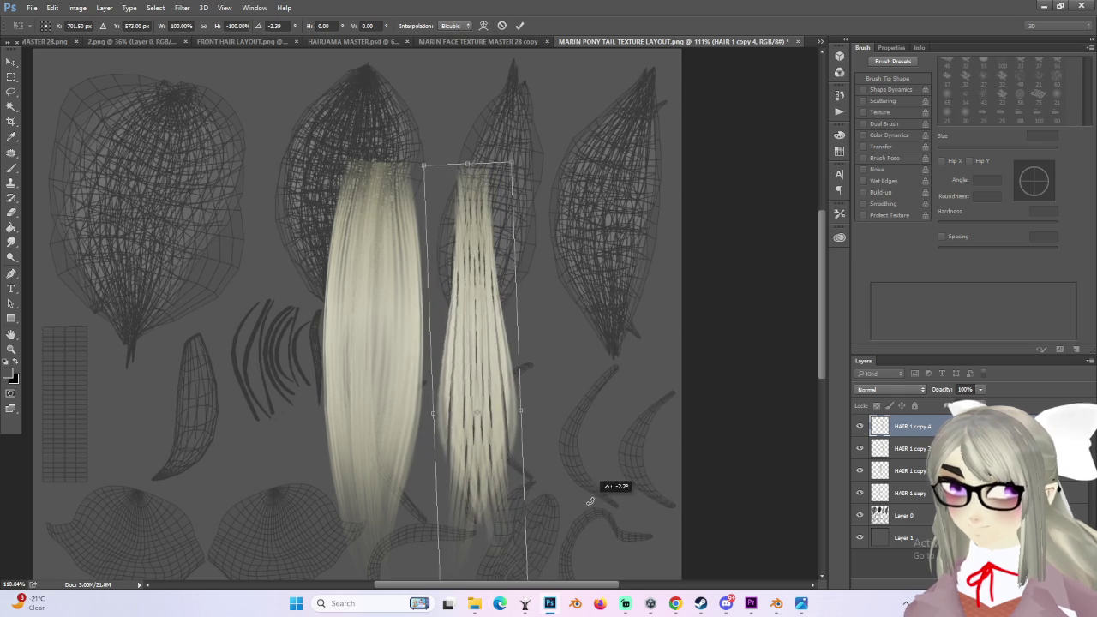
pyautogui.keyDown('alt'); pyautogui.scroll(-2, 505, 452); pyautogui.keyUp('alt')
pyautogui.keyDown('alt'); pyautogui.scroll(3, 506, 450); pyautogui.keyUp('alt')
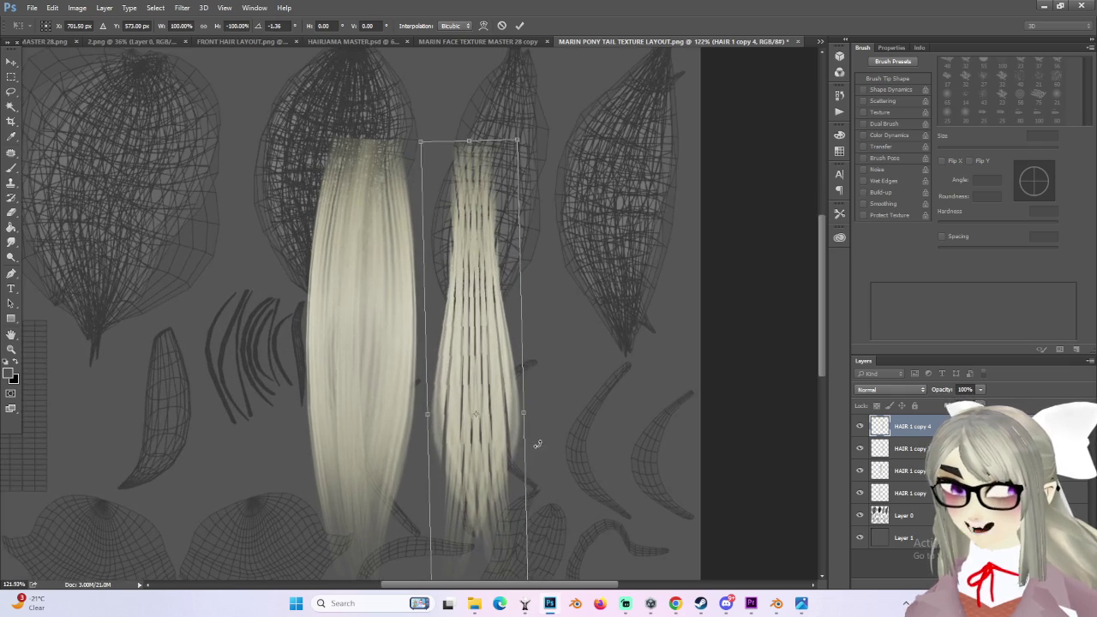
pyautogui.press('Return')
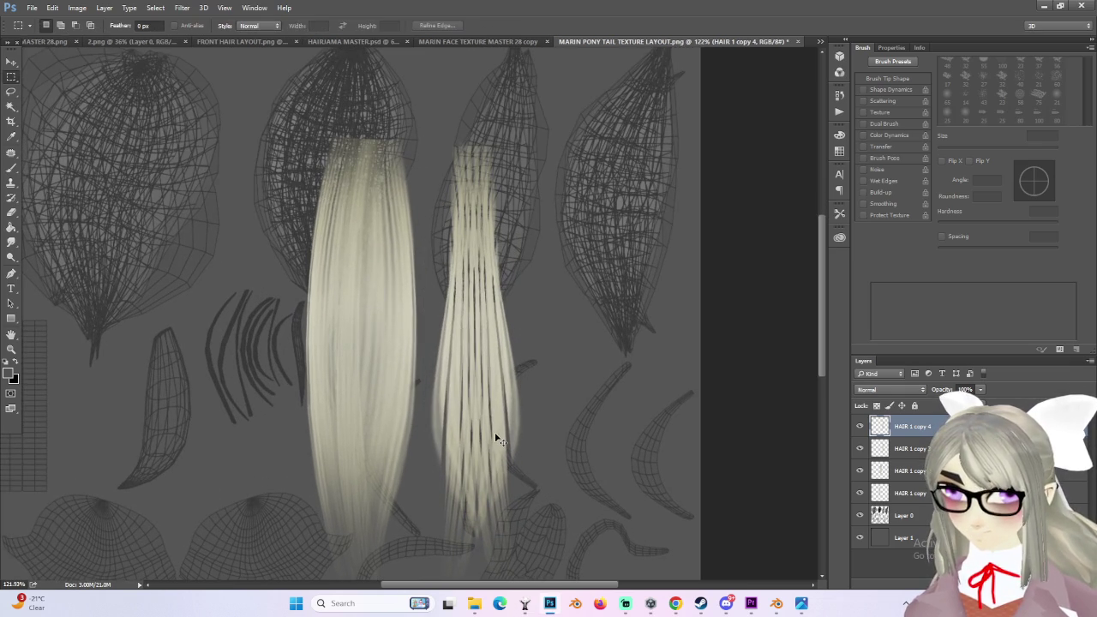
pyautogui.hotkey('ctrl', 't')
pyautogui.rightClick(492, 419)
# Step: Warp the mirrored strip, curving its middle and bending its upper left toward the left strand
pyautogui.click(523, 311)
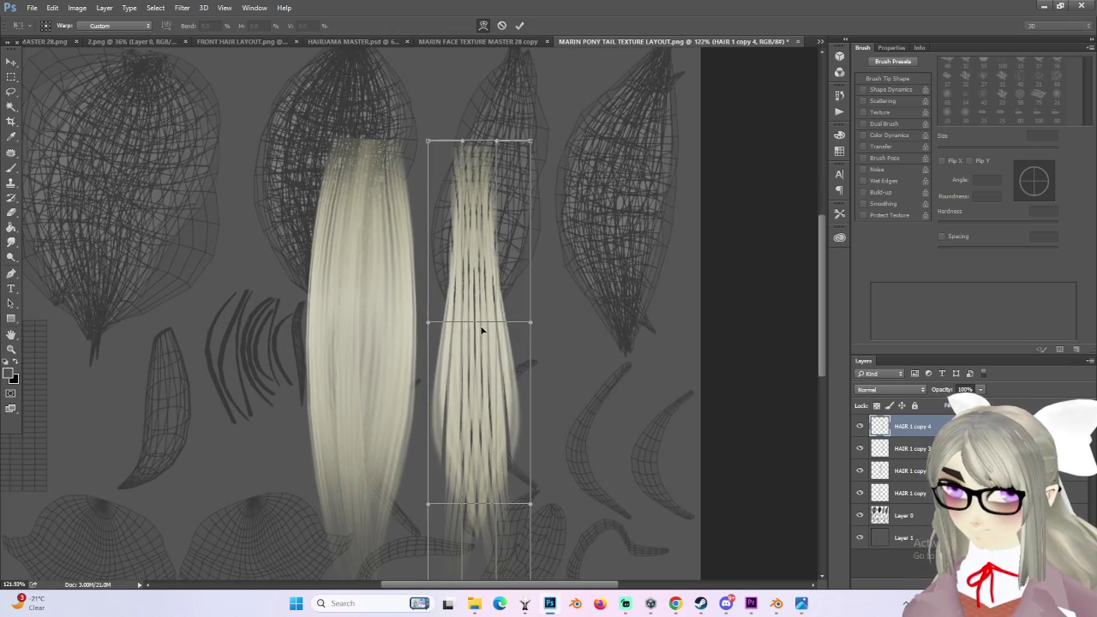
pyautogui.moveTo(469, 328); pyautogui.dragTo(480, 335)
pyautogui.moveTo(433, 169)
pyautogui.mouseDown()
pyautogui.moveTo(410, 204)
pyautogui.moveTo(393, 191)
pyautogui.mouseUp()
pyautogui.keyDown('alt'); pyautogui.scroll(-2, 622, 417); pyautogui.keyUp('alt')
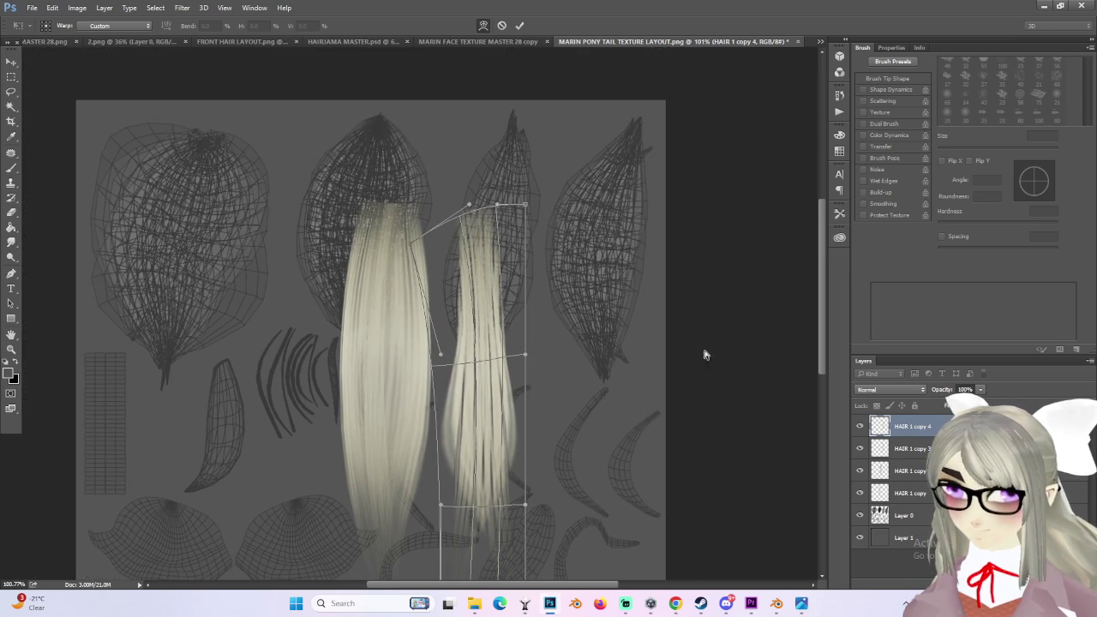
pyautogui.scroll(-2, 808, 313)
pyautogui.keyDown('alt'); pyautogui.scroll(-1, 465, 526); pyautogui.keyUp('alt')
pyautogui.keyDown('alt'); pyautogui.scroll(-1, 460, 527); pyautogui.keyUp('alt')
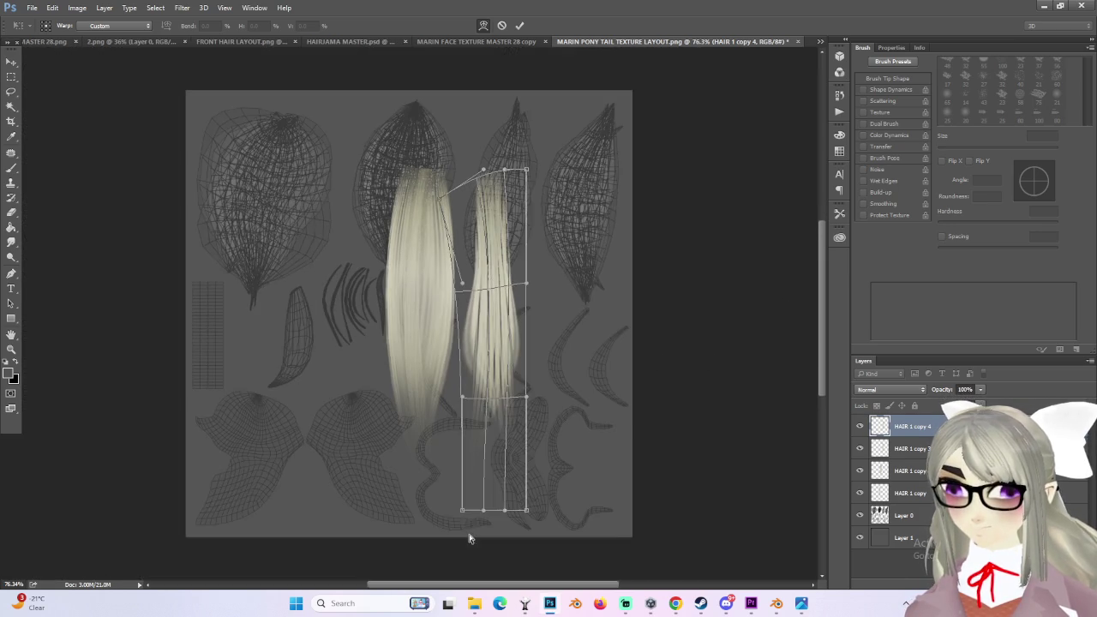
# Step: Pull the strip's bottom down into a tapered point, bend its right side outward, and commit
pyautogui.moveTo(462, 511); pyautogui.dragTo(456, 555)
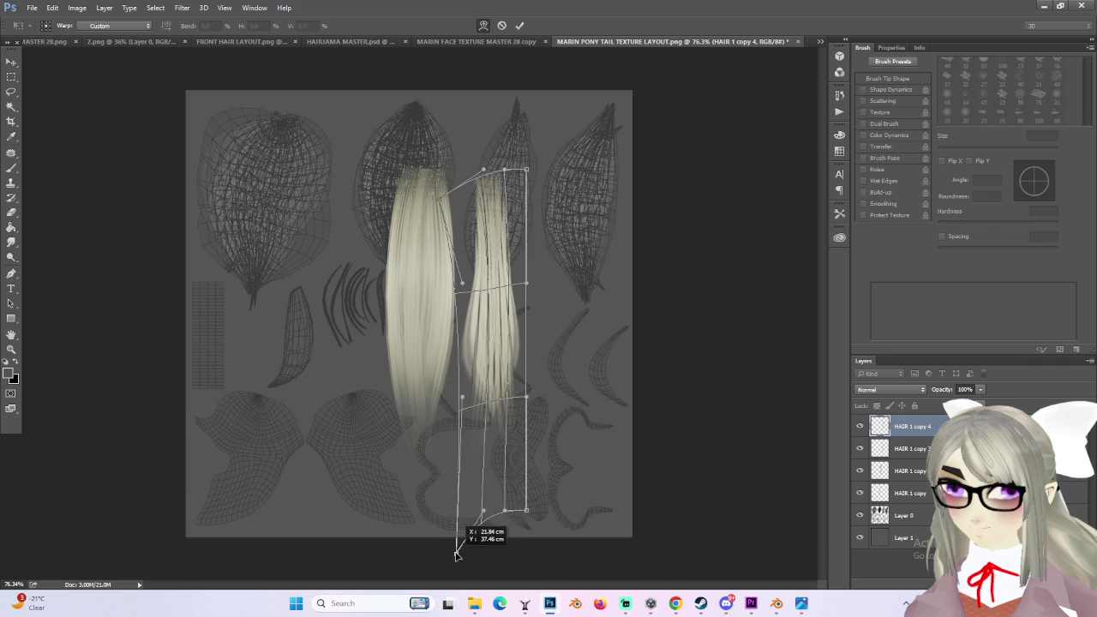
pyautogui.moveTo(517, 536); pyautogui.dragTo(458, 499)
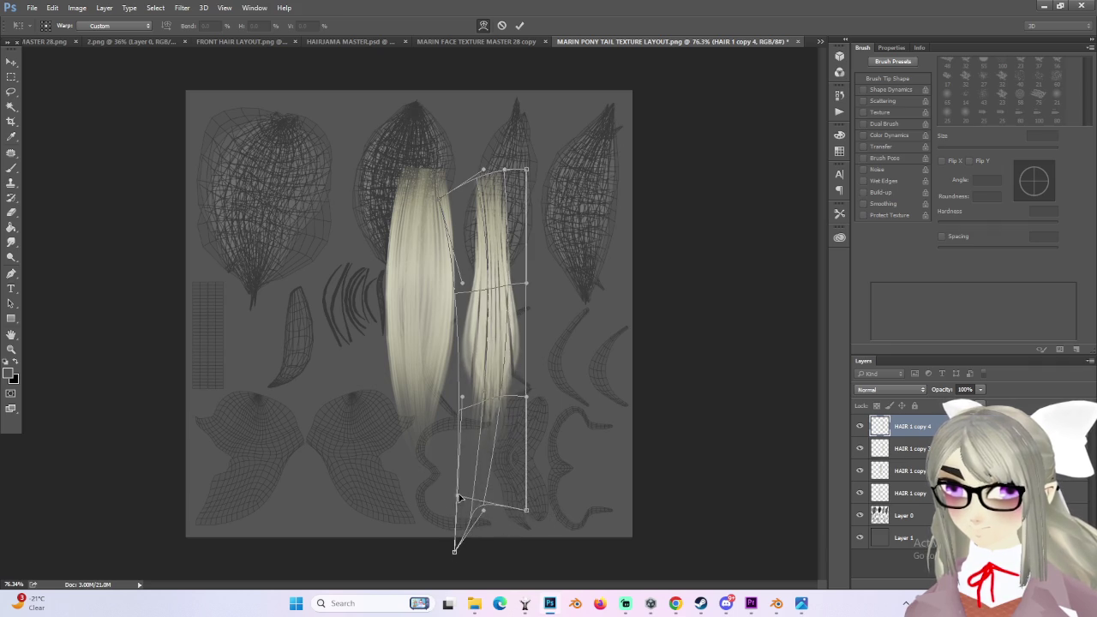
pyautogui.moveTo(526, 396); pyautogui.dragTo(558, 387)
pyautogui.moveTo(509, 273); pyautogui.dragTo(520, 292)
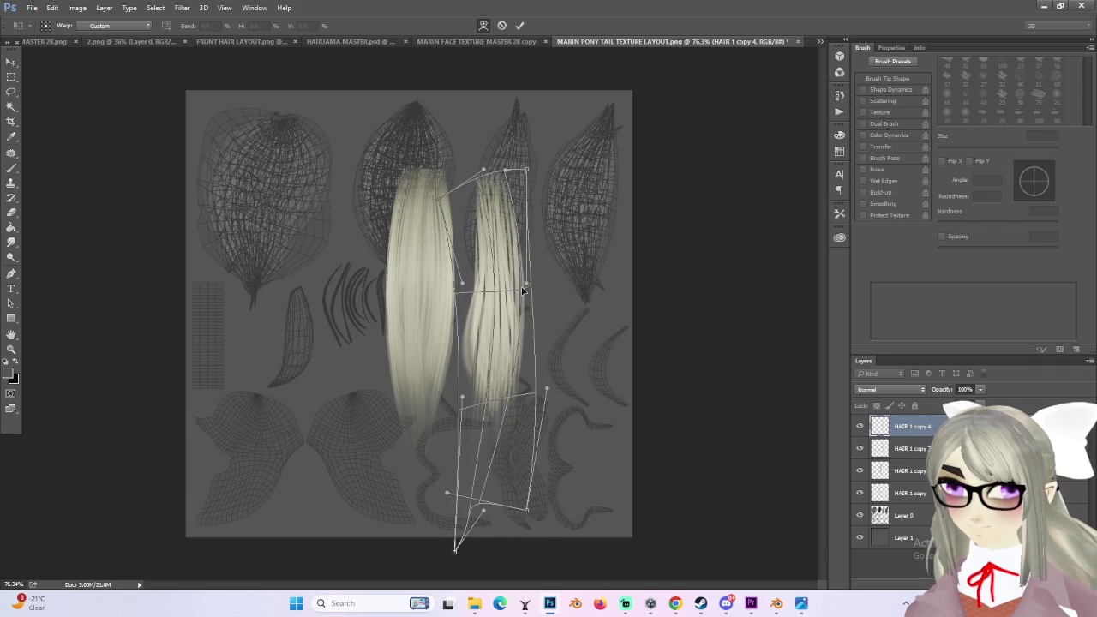
pyautogui.keyDown('alt'); pyautogui.scroll(2, 537, 341); pyautogui.keyUp('alt')
pyautogui.press('Return')
pyautogui.keyDown('alt'); pyautogui.scroll(-2, 539, 331); pyautogui.keyUp('alt')
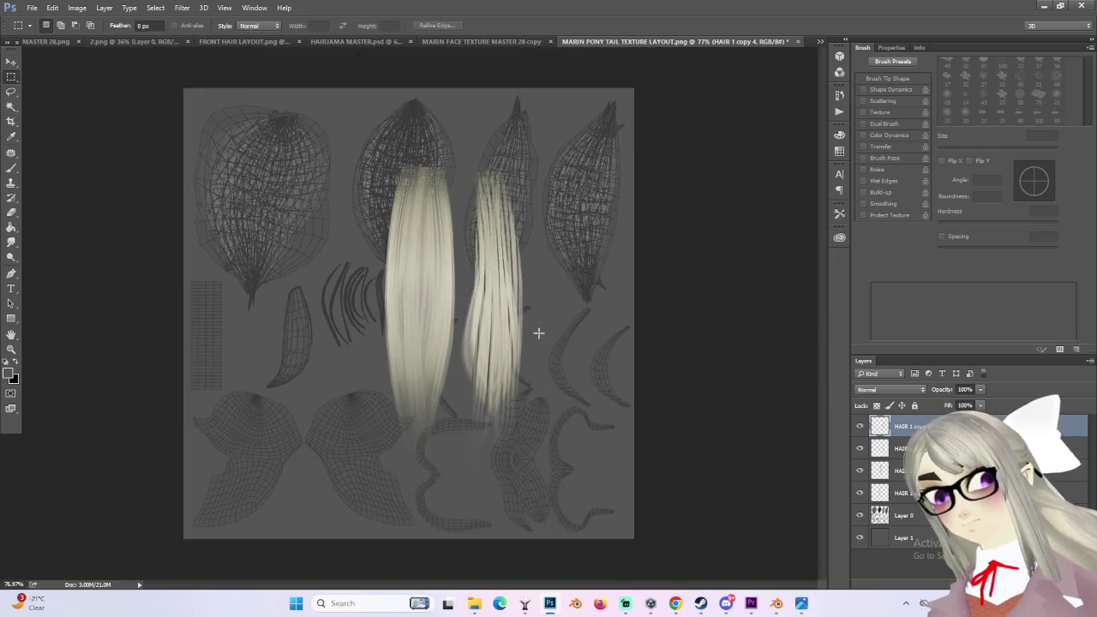
# Step: Move HAIR 1 copy 4 leftward onto the tapered strip
pyautogui.keyDown('alt'); pyautogui.scroll(1, 515, 328); pyautogui.keyUp('alt')
pyautogui.keyDown('alt'); pyautogui.scroll(1, 505, 327); pyautogui.keyUp('alt')
pyautogui.keyDown('alt'); pyautogui.scroll(-1, 578, 372); pyautogui.keyUp('alt')
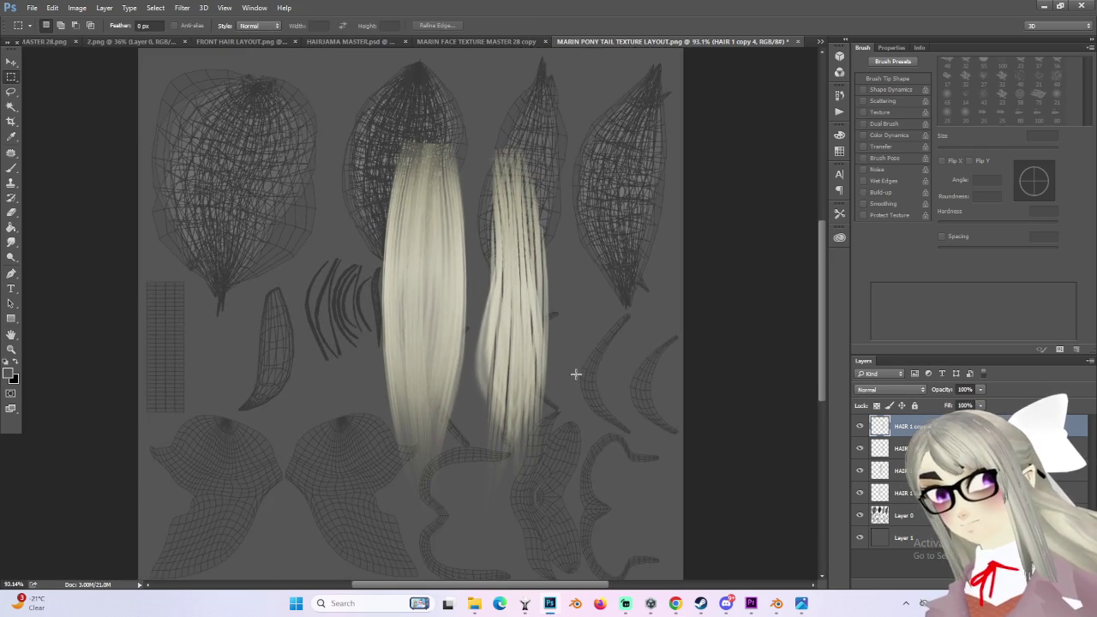
pyautogui.keyDown('alt'); pyautogui.scroll(2, 603, 408); pyautogui.keyUp('alt')
pyautogui.keyDown('alt'); pyautogui.scroll(-1, 603, 408); pyautogui.keyUp('alt')
pyautogui.keyDown('alt'); pyautogui.scroll(-1, 535, 393); pyautogui.keyUp('alt')
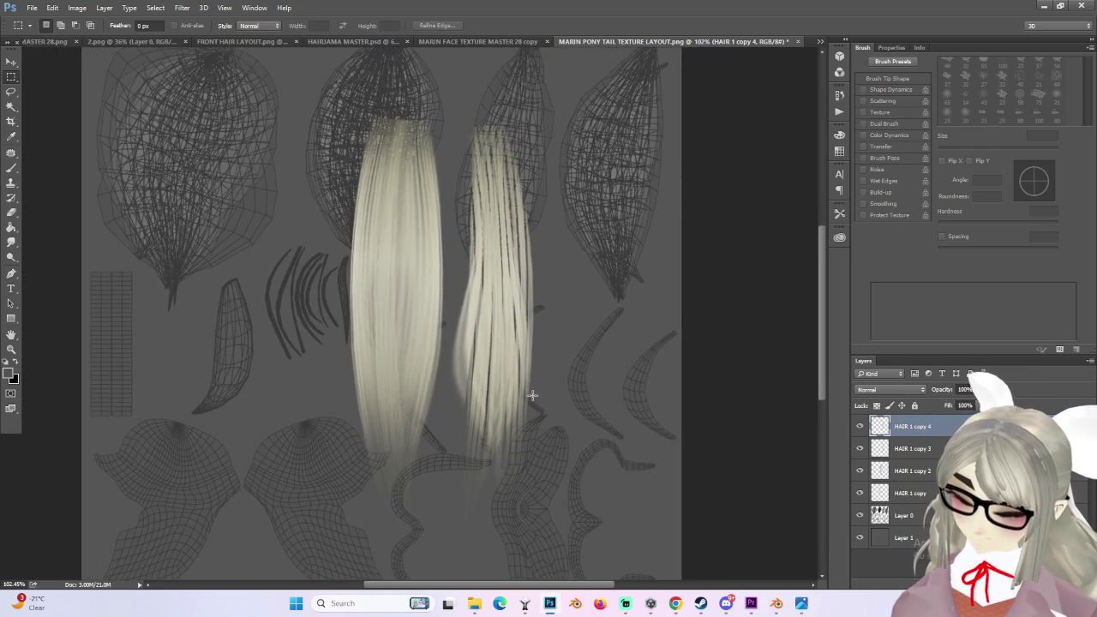
pyautogui.keyDown('alt'); pyautogui.scroll(1, 527, 343); pyautogui.keyUp('alt')
pyautogui.hotkey('ctrl', 't')
pyautogui.moveTo(526, 343)
pyautogui.mouseDown()
pyautogui.moveTo(492, 330)
pyautogui.moveTo(463, 341)
pyautogui.moveTo(479, 352)
pyautogui.mouseUp()
pyautogui.press('Return')
# Step: Turn on Proof Colors, narrow the strip from its left side, and duplicate it as HAIR 1 copy 5
pyautogui.keyDown('alt'); pyautogui.scroll(1, 494, 390); pyautogui.keyUp('alt')
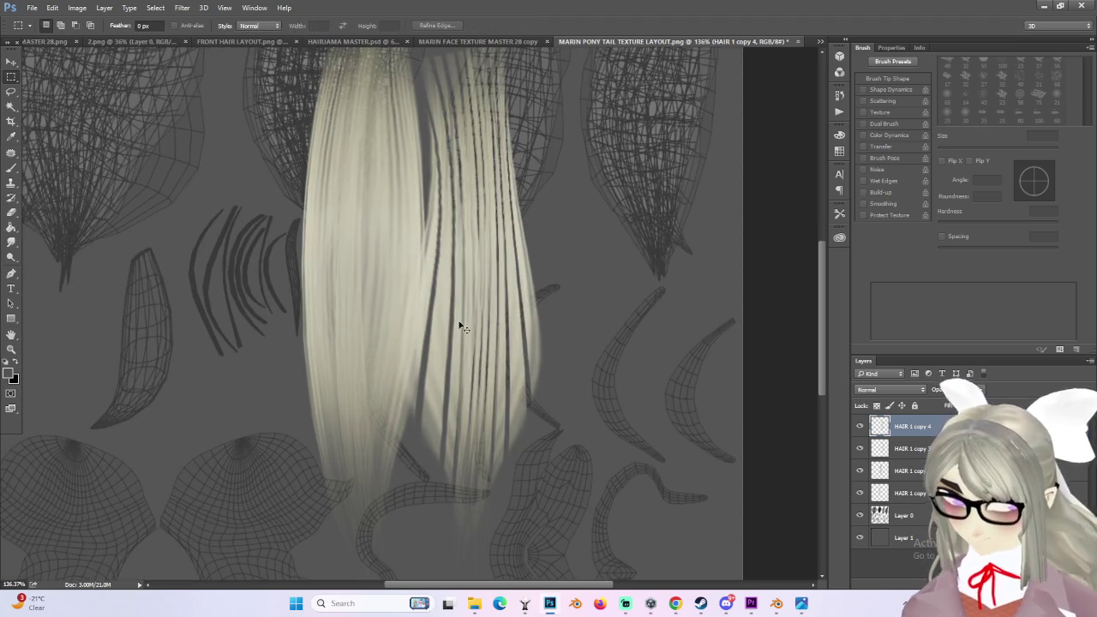
pyautogui.hotkey('ctrl', 'y')
pyautogui.hotkey('ctrl', 't')
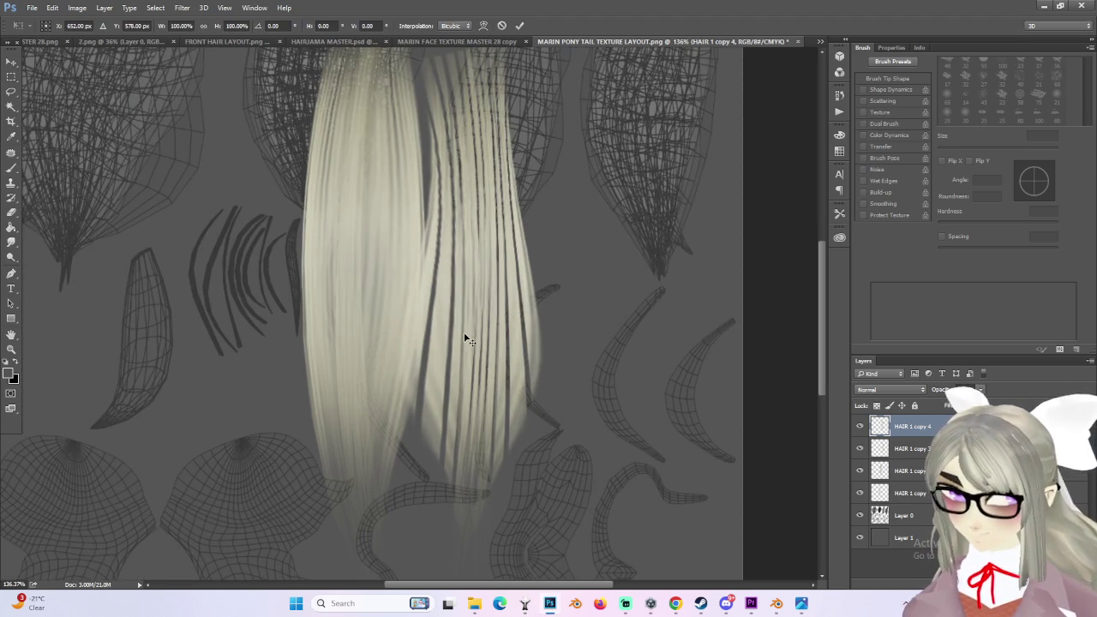
pyautogui.moveTo(395, 326); pyautogui.dragTo(448, 361)
pyautogui.press('Return')
pyautogui.keyDown('alt'); pyautogui.scroll(-1, 560, 364); pyautogui.keyUp('alt')
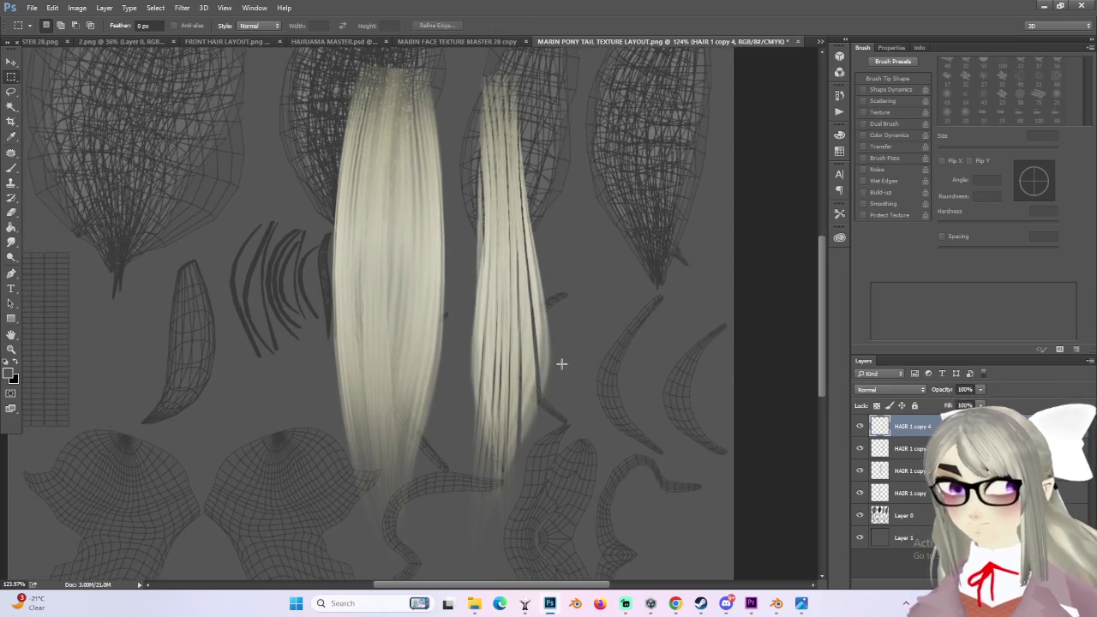
pyautogui.hotkey('ctrl', 'j')
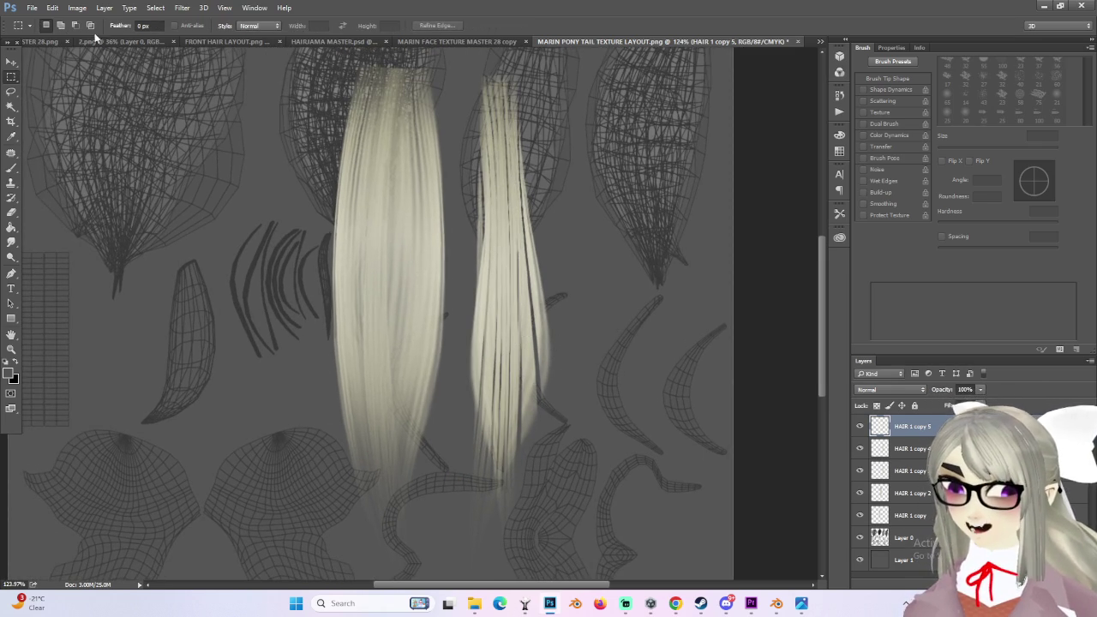
# Step: Move HAIR 1 copy 5 over the right strip and adjust its width and tilt
pyautogui.click(11, 62)
pyautogui.moveTo(493, 257)
pyautogui.mouseDown()
pyautogui.moveTo(558, 224)
pyautogui.moveTo(587, 262)
pyautogui.mouseUp()
pyautogui.moveTo(649, 311); pyautogui.dragTo(537, 290)
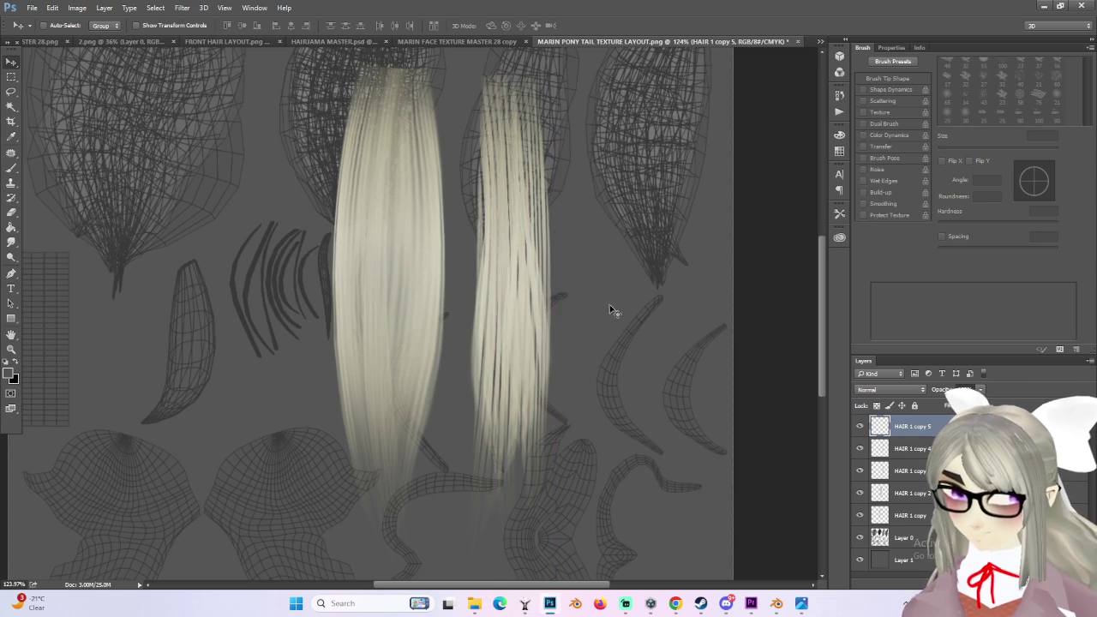
pyautogui.hotkey('ctrl', 't')
pyautogui.moveTo(561, 347); pyautogui.dragTo(543, 347)
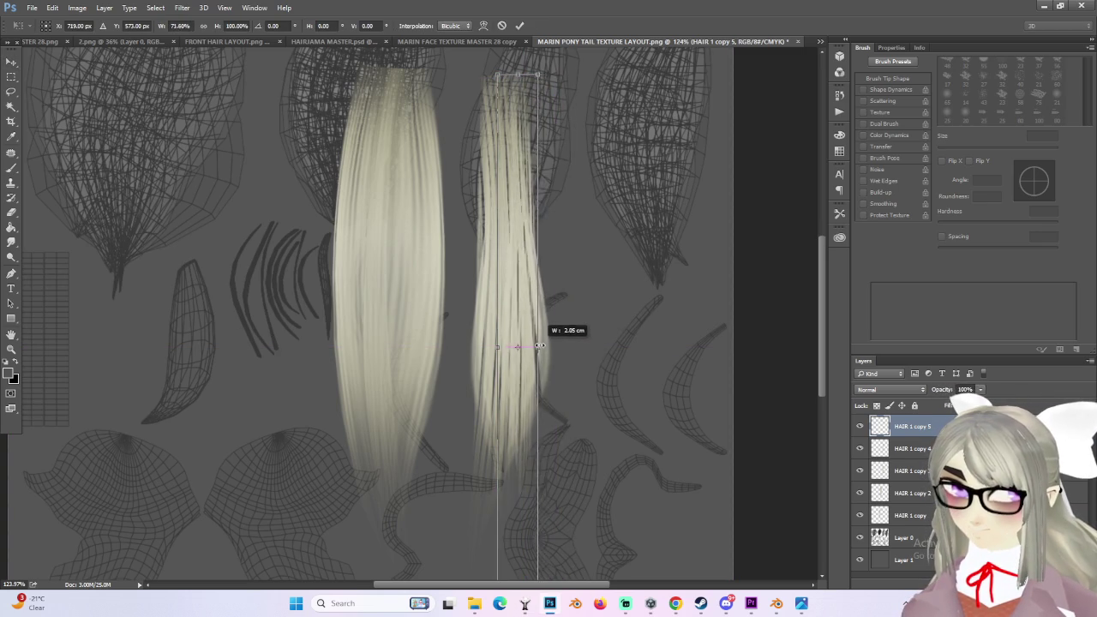
pyautogui.moveTo(563, 59); pyautogui.dragTo(558, 55)
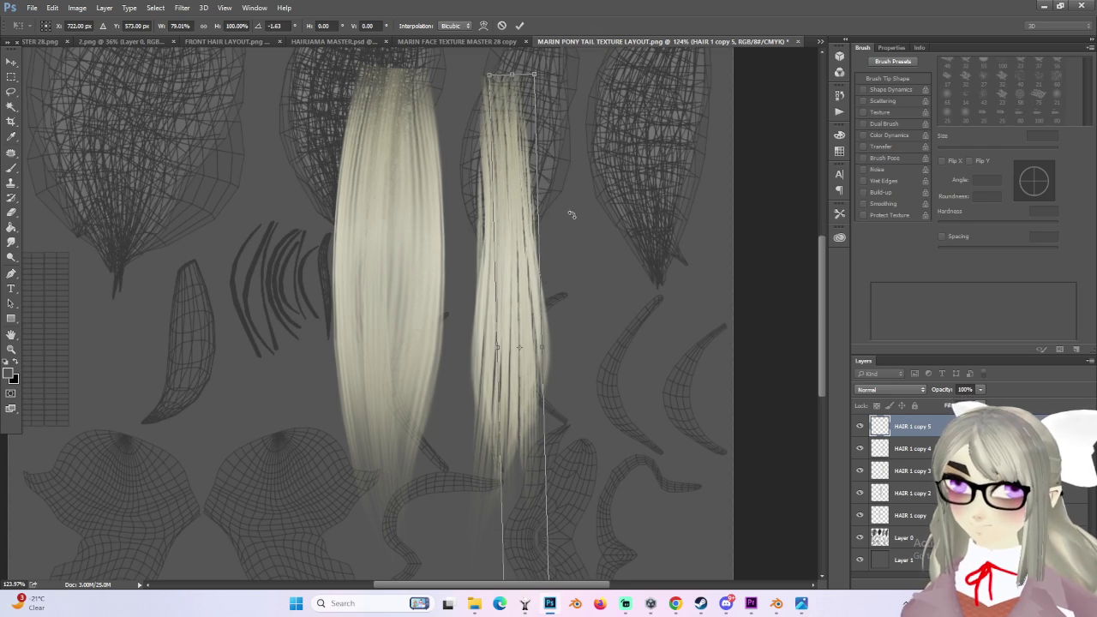
pyautogui.moveTo(543, 344)
pyautogui.mouseDown()
pyautogui.moveTo(557, 343)
pyautogui.moveTo(552, 283)
pyautogui.mouseUp()
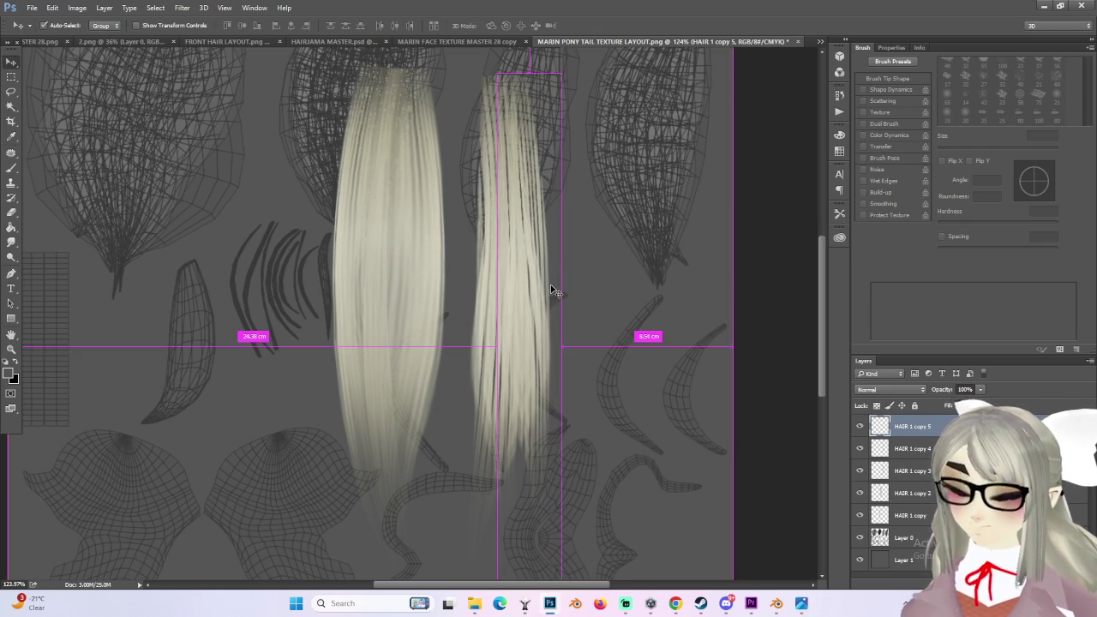
# Step: Warp the copied strand so its lower right bends outward, then commit
pyautogui.rightClick(541, 271)
pyautogui.click(585, 362)
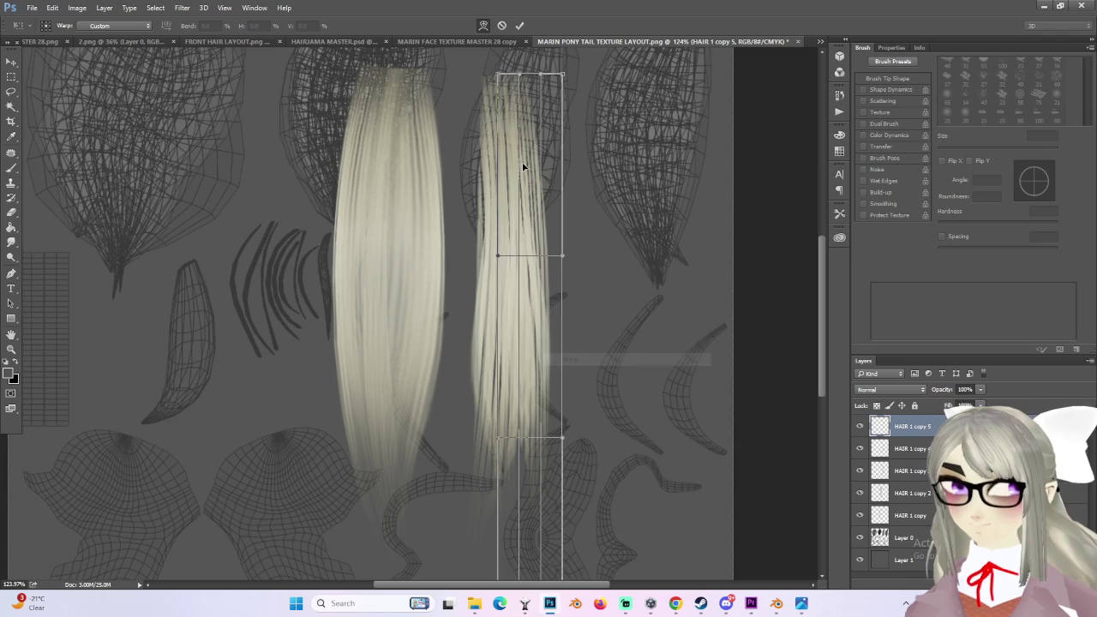
pyautogui.moveTo(567, 439); pyautogui.dragTo(603, 433)
pyautogui.keyDown('alt'); pyautogui.scroll(-2, 598, 392); pyautogui.keyUp('alt')
pyautogui.press('Return')
pyautogui.keyDown('alt'); pyautogui.scroll(2, 595, 318); pyautogui.keyUp('alt')
pyautogui.keyDown('alt'); pyautogui.scroll(-2, 568, 333); pyautogui.keyUp('alt')
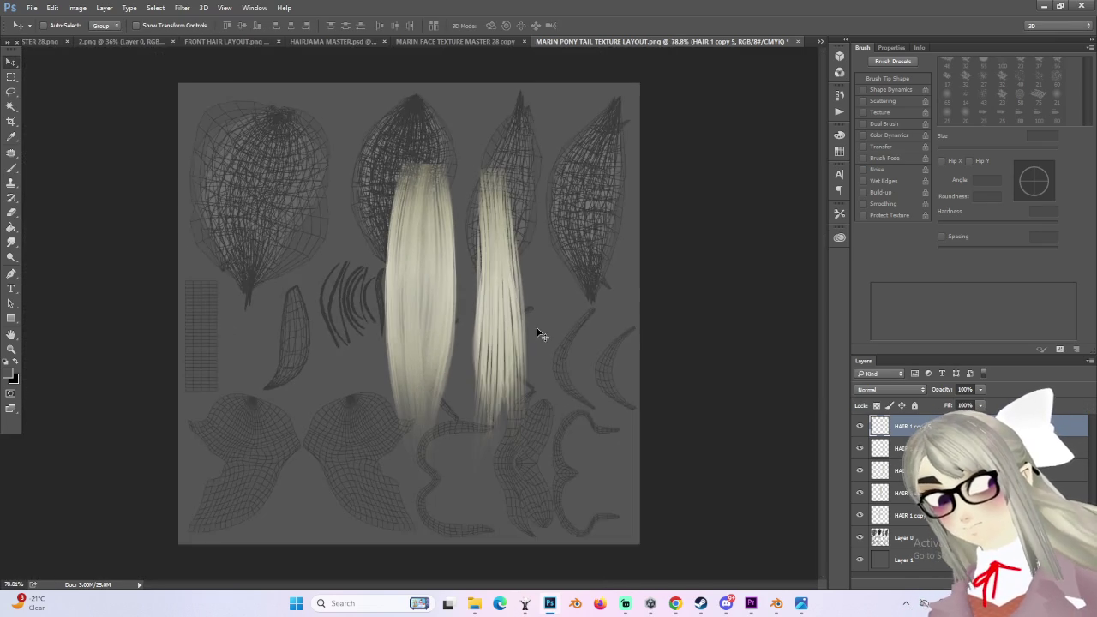
pyautogui.keyDown('alt'); pyautogui.scroll(-2, 566, 357); pyautogui.keyUp('alt')
pyautogui.keyDown('alt'); pyautogui.scroll(3, 549, 360); pyautogui.keyUp('alt')
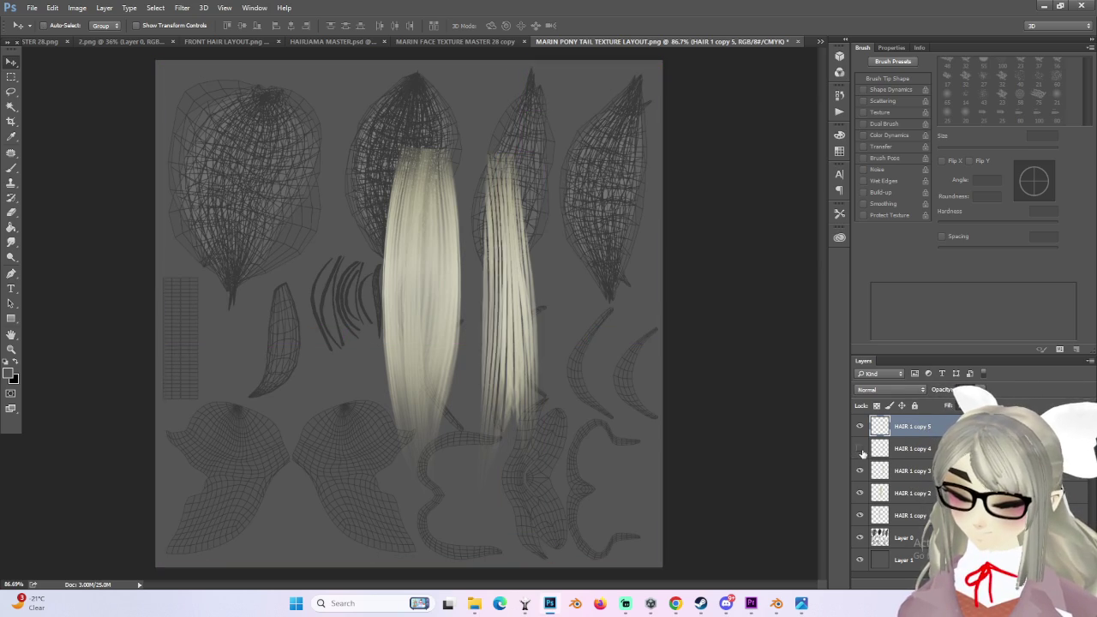
# Step: Merge HAIR 1 copy 3 through copy 5 into a single layer
pyautogui.keyDown('shift'); pyautogui.click(903, 473); pyautogui.keyUp('shift')
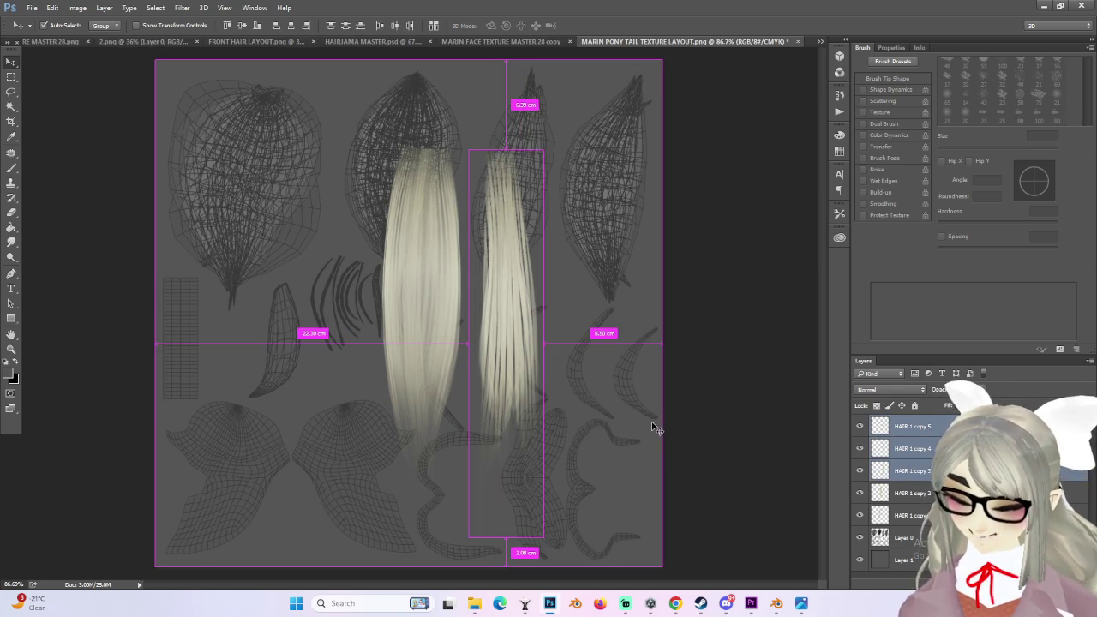
pyautogui.rightClick(933, 429)
pyautogui.click(843, 410)
pyautogui.keyDown('alt'); pyautogui.scroll(1, 571, 360); pyautogui.keyUp('alt')
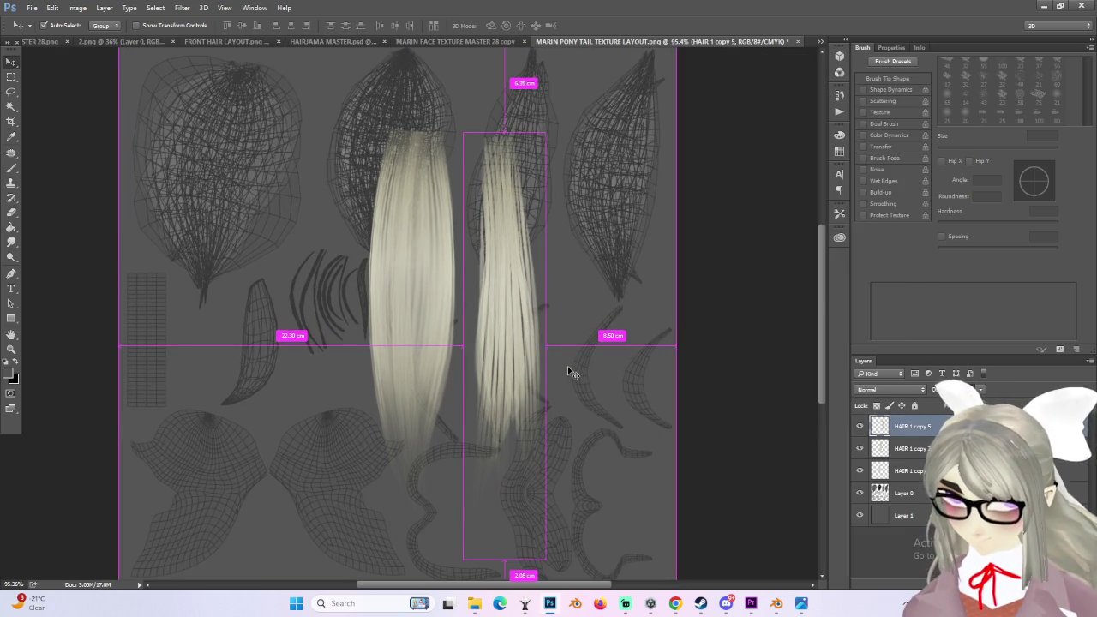
# Step: Warp the merged strip, narrowing its lower part and bulging both sides outward
pyautogui.hotkey('ctrl', 't')
pyautogui.rightClick(528, 336)
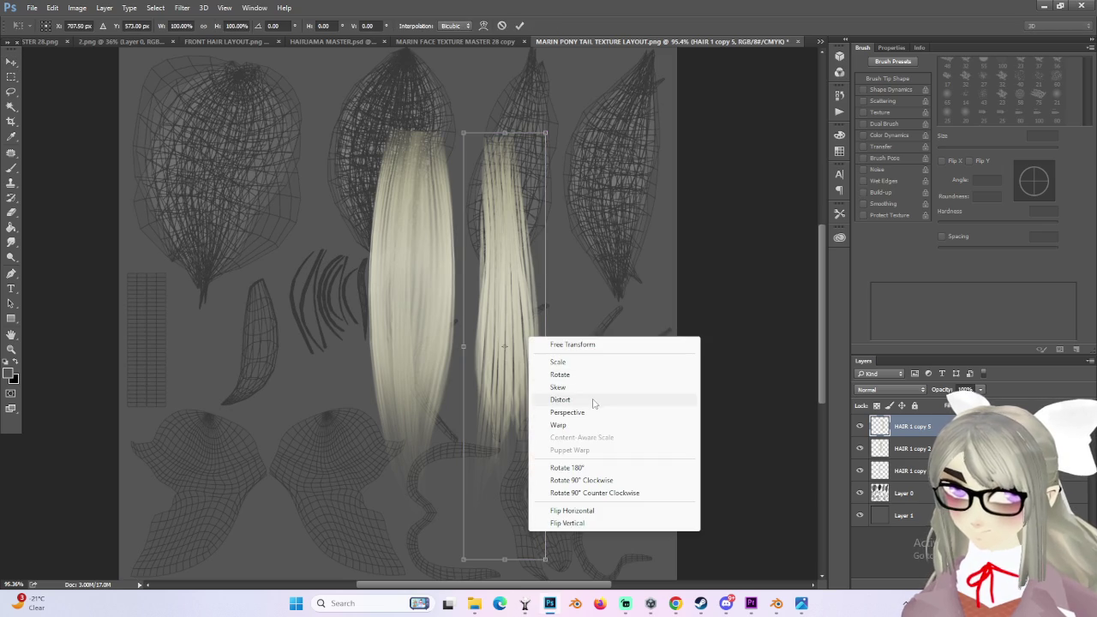
pyautogui.click(590, 428)
pyautogui.moveTo(526, 351); pyautogui.dragTo(558, 349)
pyautogui.moveTo(550, 275)
pyautogui.mouseDown()
pyautogui.moveTo(610, 284)
pyautogui.moveTo(607, 302)
pyautogui.mouseUp()
pyautogui.moveTo(462, 275)
pyautogui.mouseDown()
pyautogui.moveTo(426, 275)
pyautogui.moveTo(435, 278)
pyautogui.mouseUp()
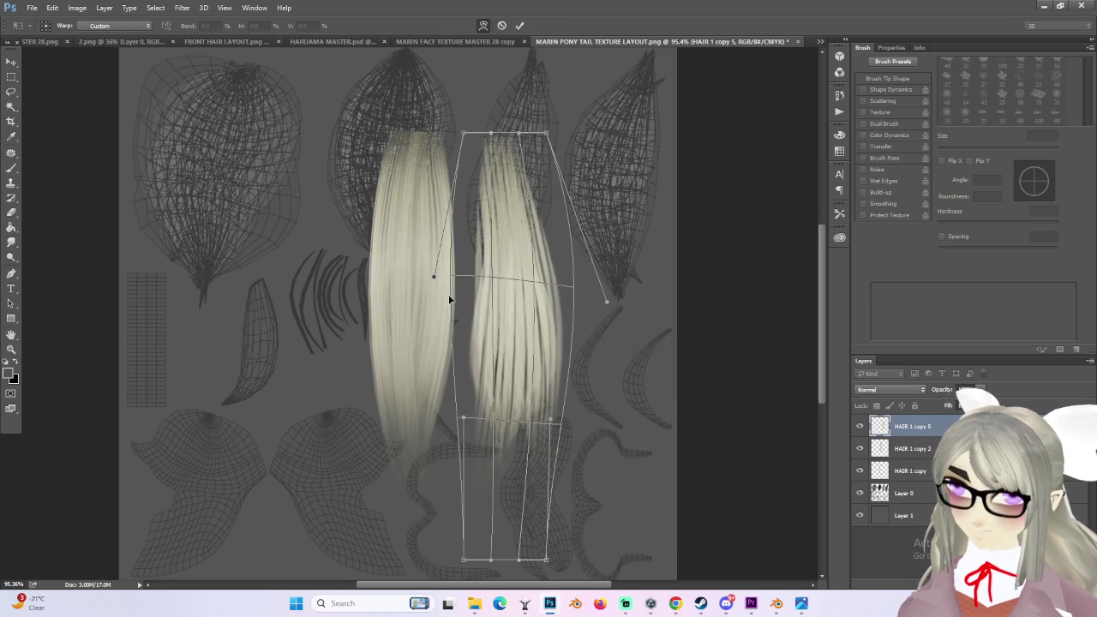
pyautogui.moveTo(463, 421); pyautogui.dragTo(440, 414)
# Step: Draw the strip's bottom to a point, refine its top and sides, and commit the warp
pyautogui.moveTo(463, 561)
pyautogui.mouseDown()
pyautogui.moveTo(532, 560)
pyautogui.moveTo(530, 574)
pyautogui.moveTo(516, 568)
pyautogui.mouseUp()
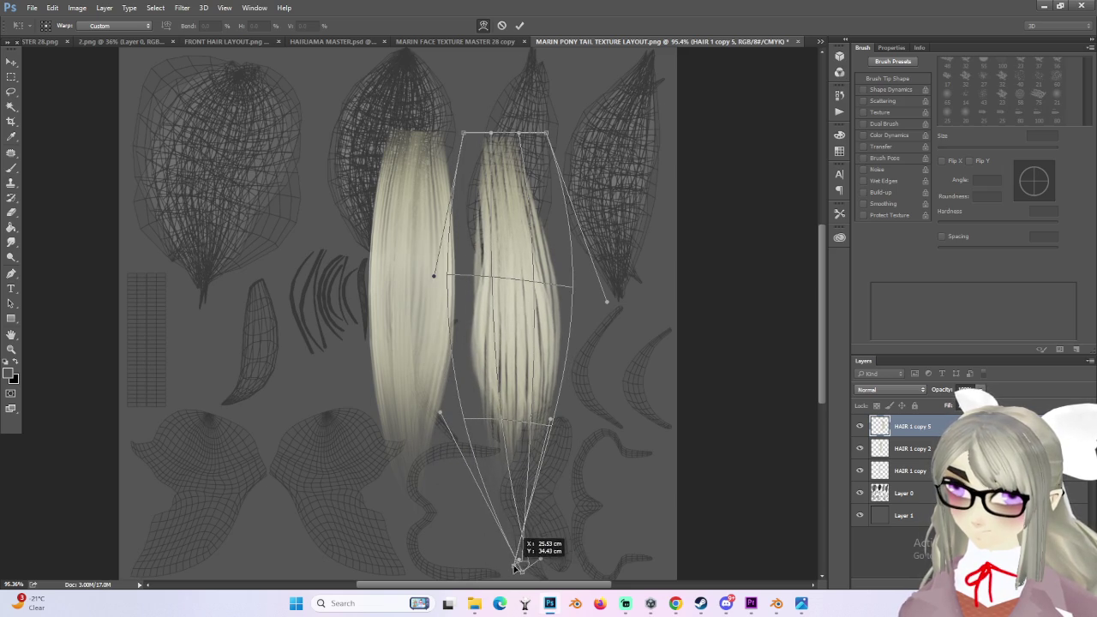
pyautogui.moveTo(550, 419); pyautogui.dragTo(550, 431)
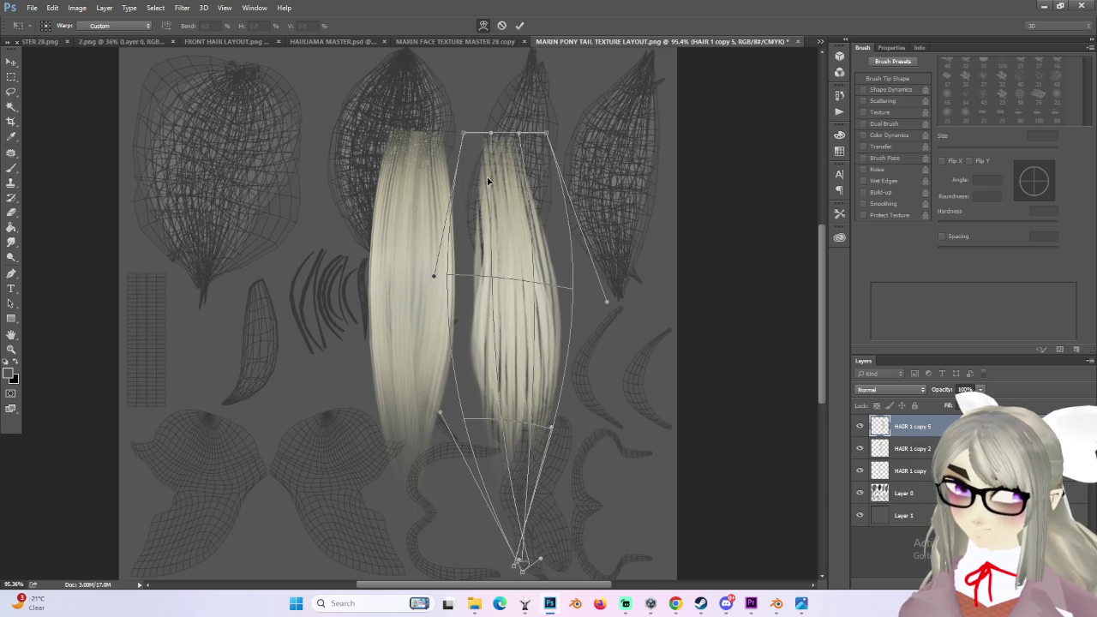
pyautogui.moveTo(465, 135); pyautogui.dragTo(484, 133)
pyautogui.moveTo(497, 262)
pyautogui.mouseDown()
pyautogui.moveTo(506, 288)
pyautogui.moveTo(495, 286)
pyautogui.moveTo(543, 299)
pyautogui.mouseUp()
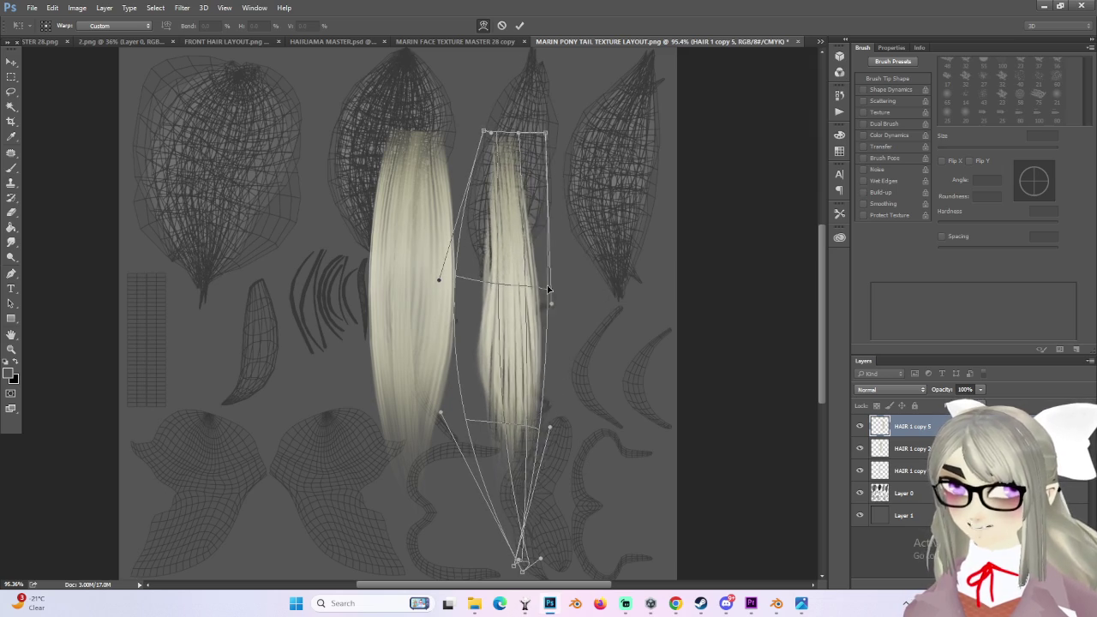
pyautogui.moveTo(557, 182)
pyautogui.mouseDown()
pyautogui.moveTo(531, 304)
pyautogui.moveTo(531, 294)
pyautogui.mouseUp()
pyautogui.keyDown('alt'); pyautogui.scroll(-1, 540, 309); pyautogui.keyUp('alt')
pyautogui.press('Return')
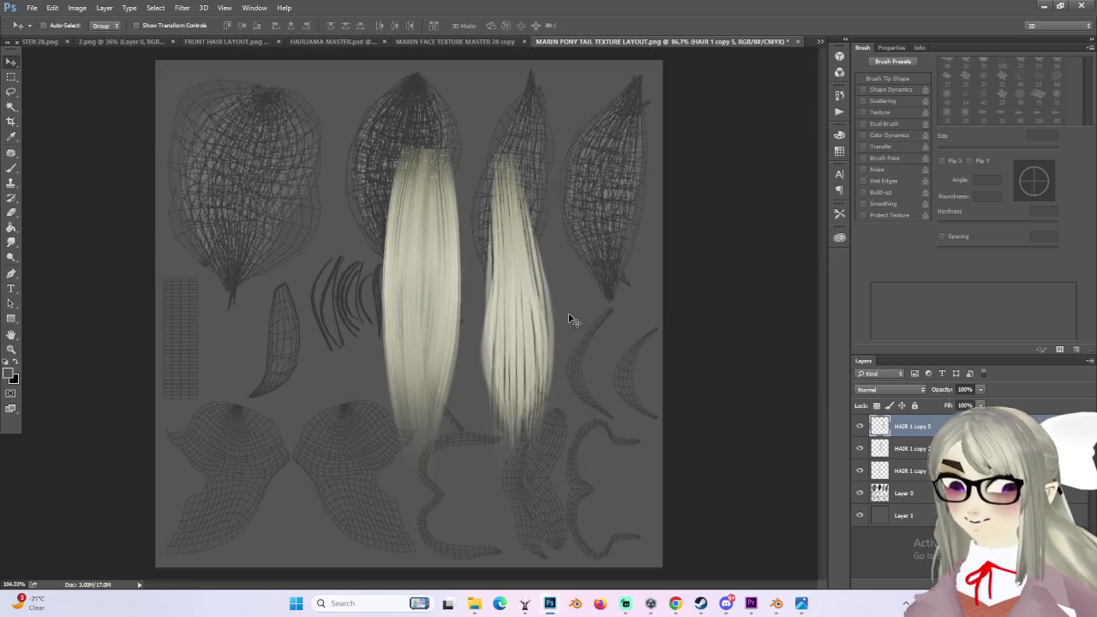
pyautogui.keyDown('alt'); pyautogui.scroll(2, 561, 343); pyautogui.keyUp('alt')
pyautogui.keyDown('alt'); pyautogui.scroll(-1, 561, 351); pyautogui.keyUp('alt')
pyautogui.keyDown('alt'); pyautogui.scroll(3, 561, 350); pyautogui.keyUp('alt')
pyautogui.keyDown('alt'); pyautogui.scroll(-3, 561, 347); pyautogui.keyUp('alt')
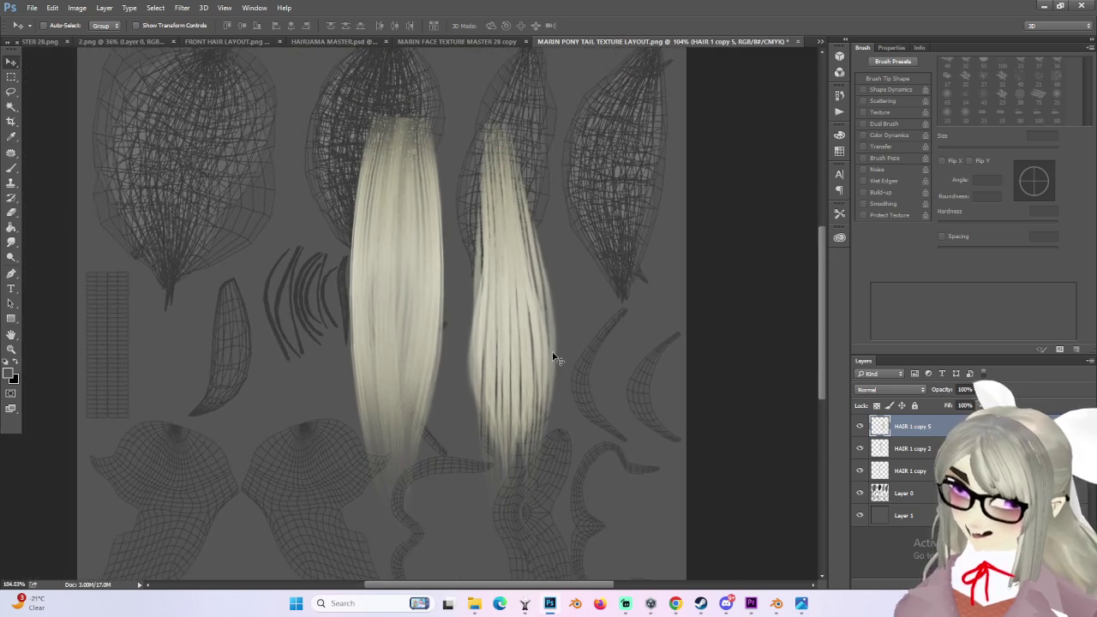
# Step: Alt-drag the strip twice to make two more copies, the newest offset to the right
pyautogui.keyDown('alt'); pyautogui.moveTo(563, 344); pyautogui.dragTo(566, 345); pyautogui.keyUp('alt')
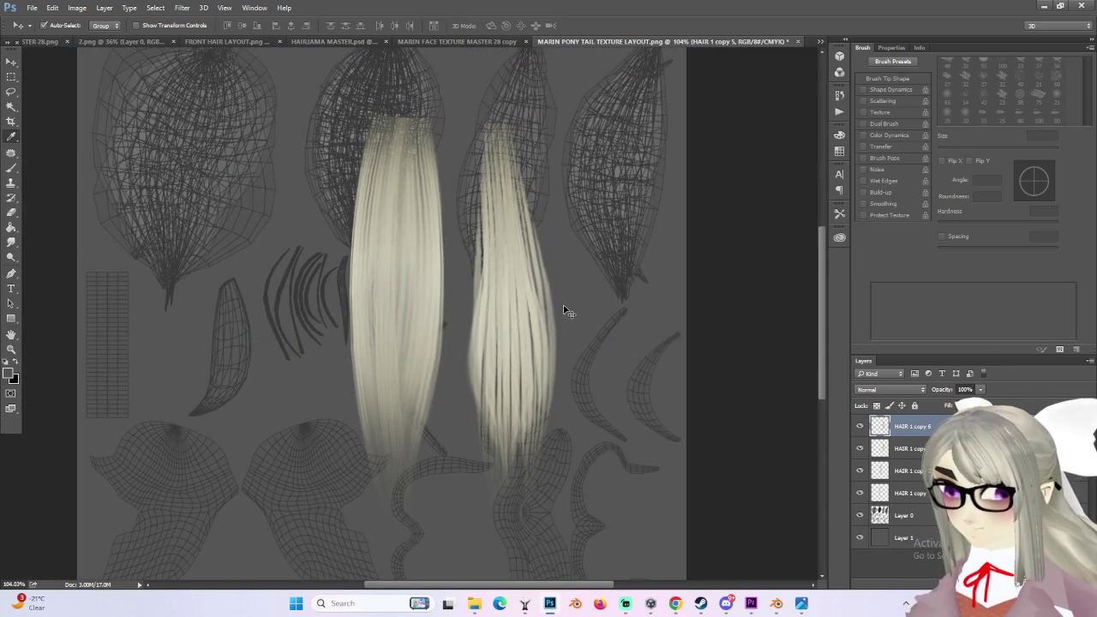
pyautogui.press('i')
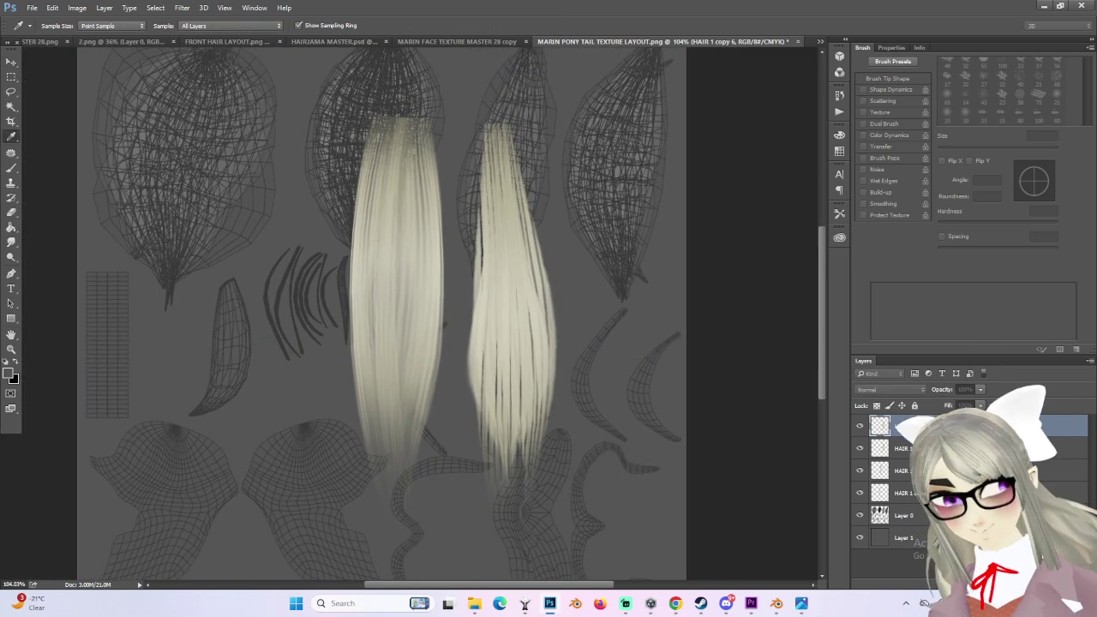
pyautogui.press('v')
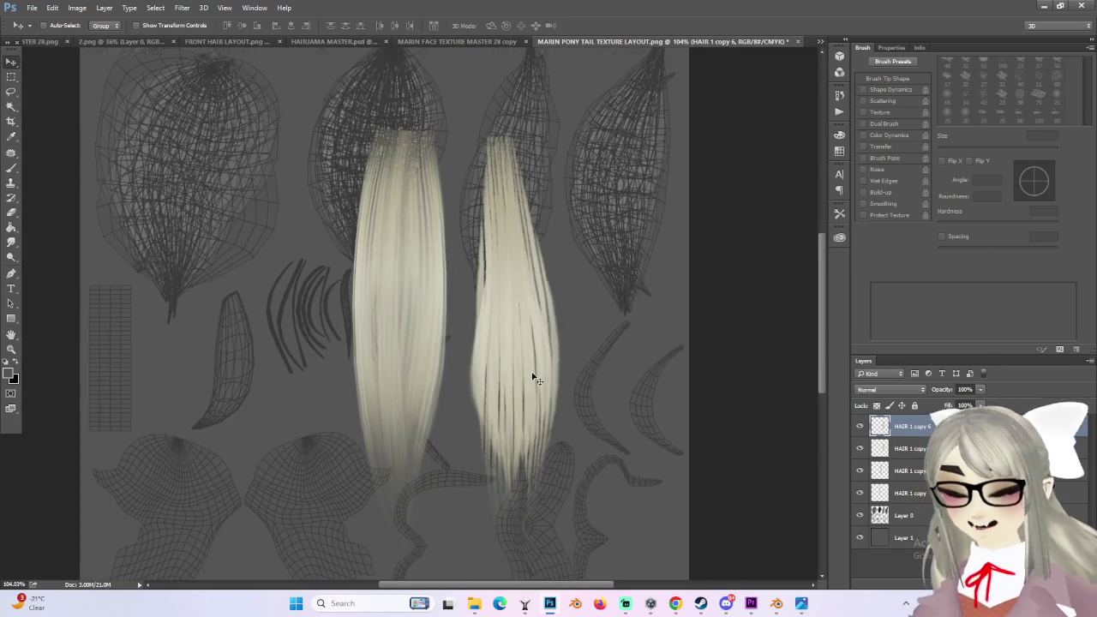
pyautogui.moveTo(541, 338)
pyautogui.keyDown('alt'); pyautogui.mouseDown()
pyautogui.moveTo(525, 336)
pyautogui.moveTo(589, 345)
pyautogui.mouseUp(); pyautogui.keyUp('alt')
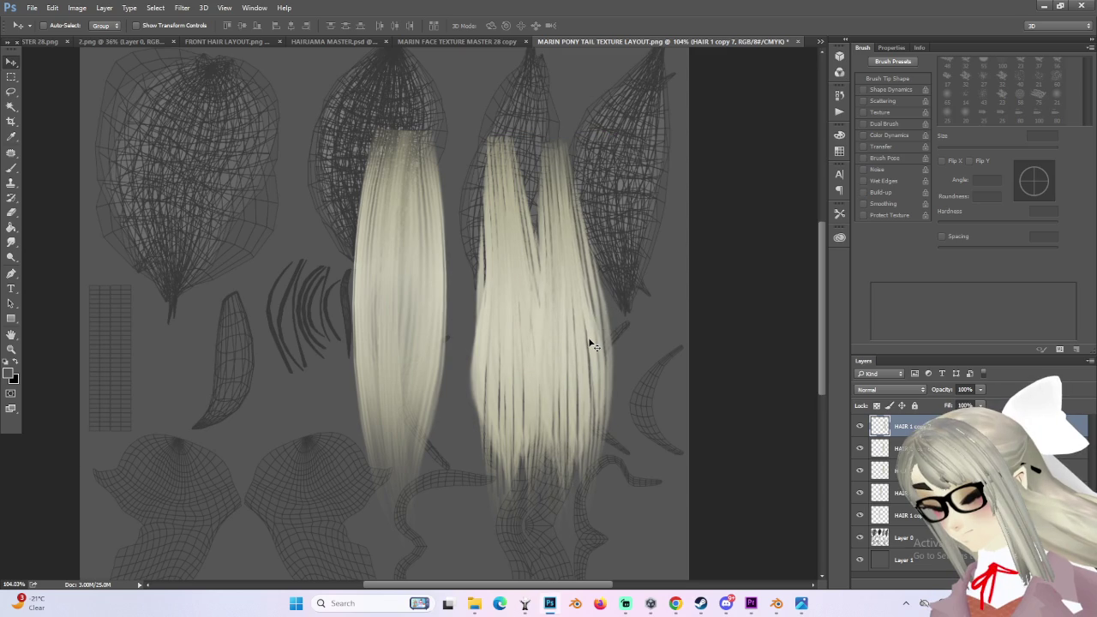
# Step: Shift and slightly tilt HAIR 1 copy 7 so it overlaps the tapered strip's right side
pyautogui.hotkey('ctrl', 't')
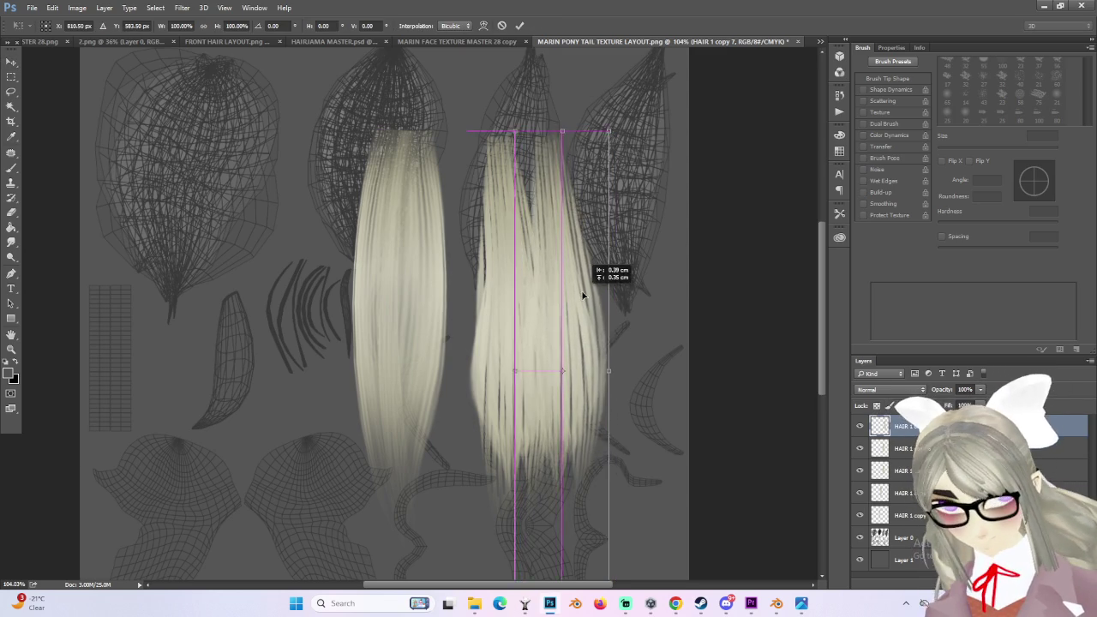
pyautogui.moveTo(583, 296); pyautogui.dragTo(561, 302)
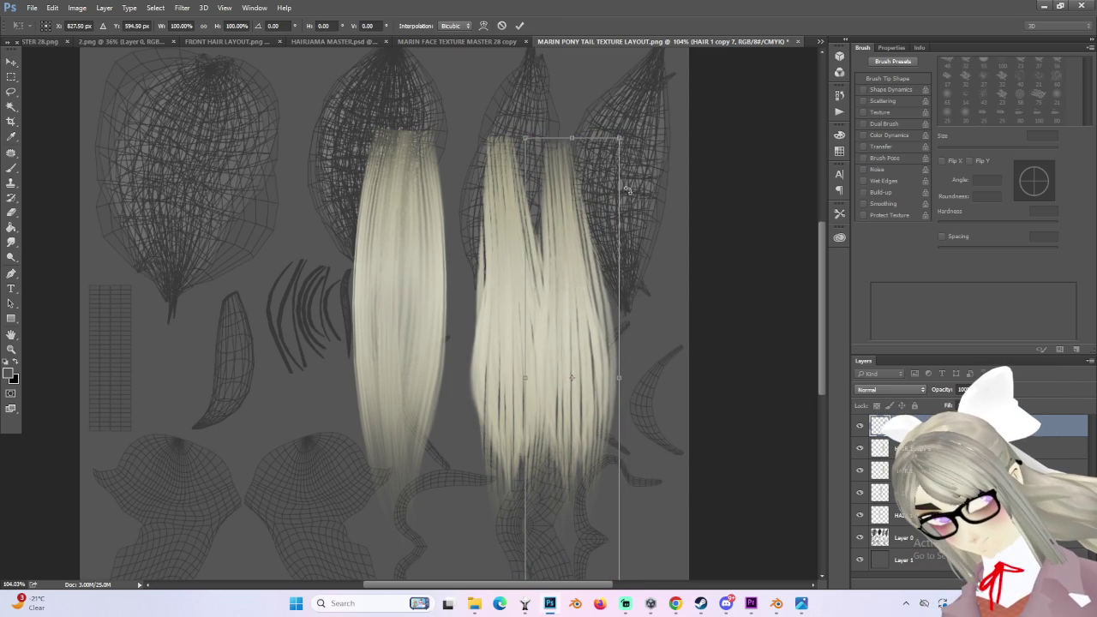
pyautogui.moveTo(644, 165); pyautogui.dragTo(649, 157)
pyautogui.moveTo(592, 310); pyautogui.dragTo(616, 299)
pyautogui.press('Return')
# Step: Warp the first new hair copy, widening its top and bending its lower section leftward
pyautogui.hotkey('ctrl', 't')
pyautogui.rightClick(591, 327)
pyautogui.click(621, 415)
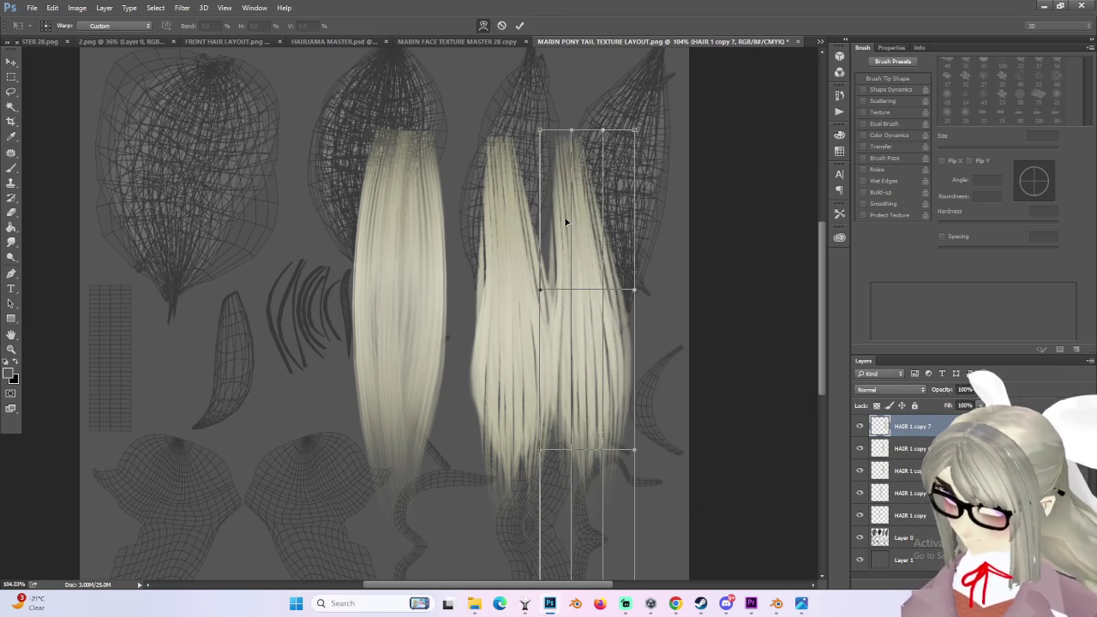
pyautogui.moveTo(563, 226); pyautogui.dragTo(546, 215)
pyautogui.moveTo(534, 122); pyautogui.dragTo(468, 125)
pyautogui.moveTo(634, 131); pyautogui.dragTo(645, 131)
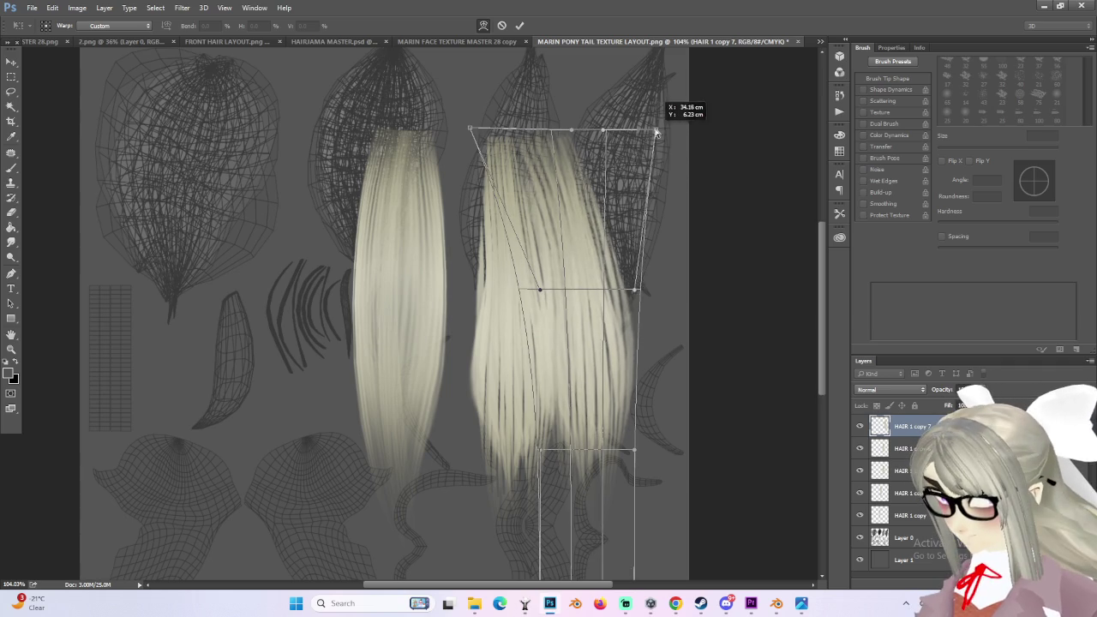
pyautogui.scroll(-2, 707, 466)
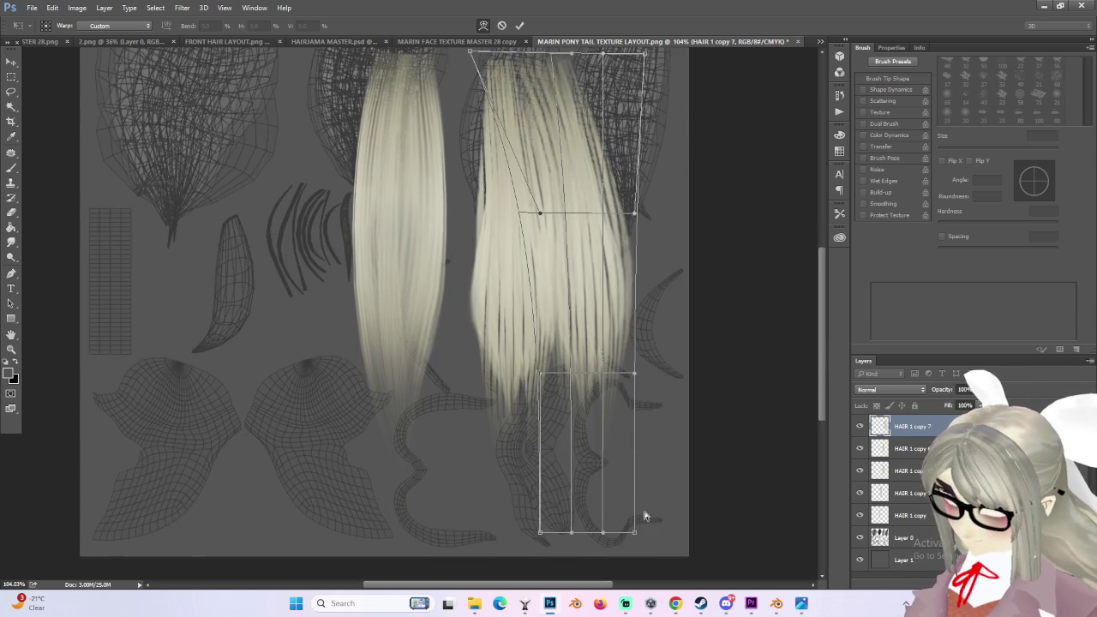
pyautogui.moveTo(573, 534); pyautogui.dragTo(468, 545)
pyautogui.moveTo(602, 534); pyautogui.dragTo(570, 537)
pyautogui.hotkey('ctrl', '0')
pyautogui.press('Return')
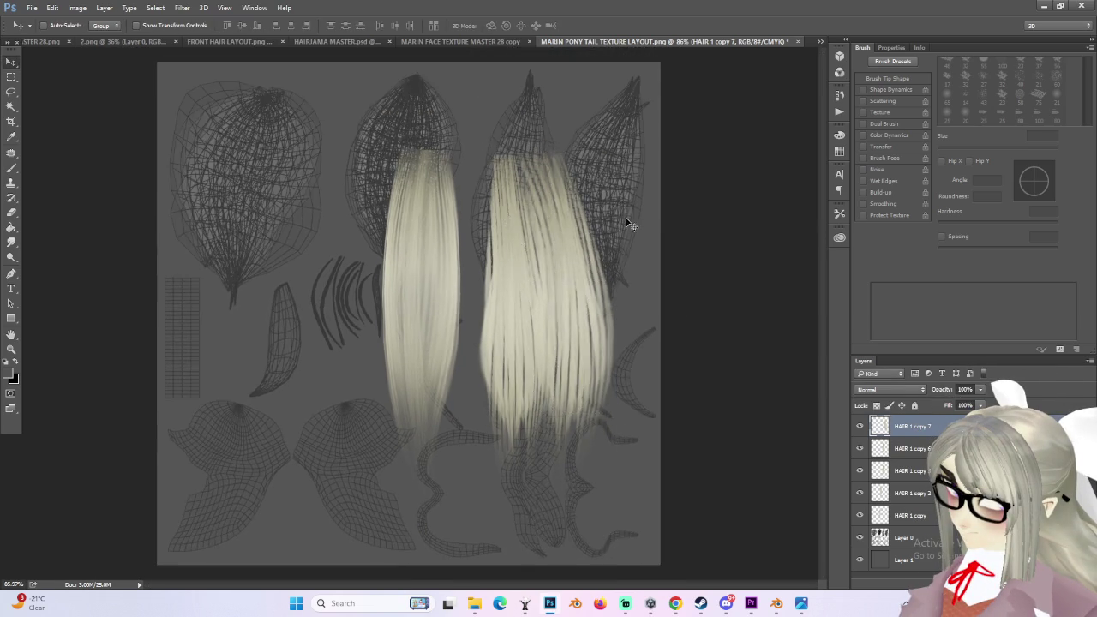
# Step: Warp HAIR 1 copy 6, reshaping its top edge and bulging its right side outward
pyautogui.keyDown('alt'); pyautogui.scroll(1, 521, 225); pyautogui.keyUp('alt')
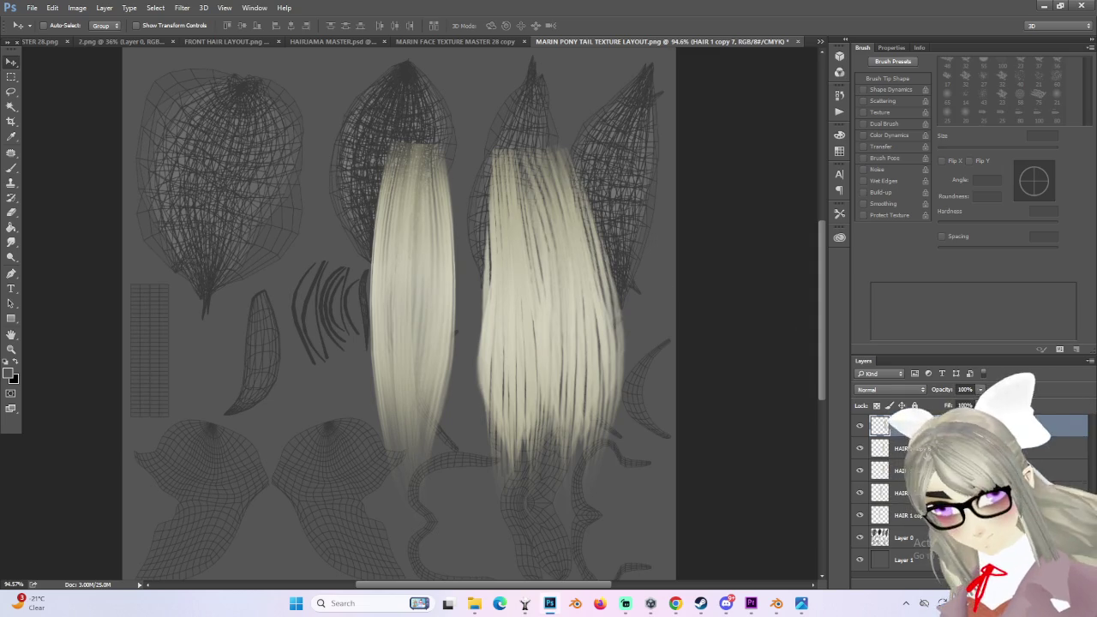
pyautogui.hotkey('ctrl', 't')
pyautogui.rightClick(540, 267)
pyautogui.click(575, 356)
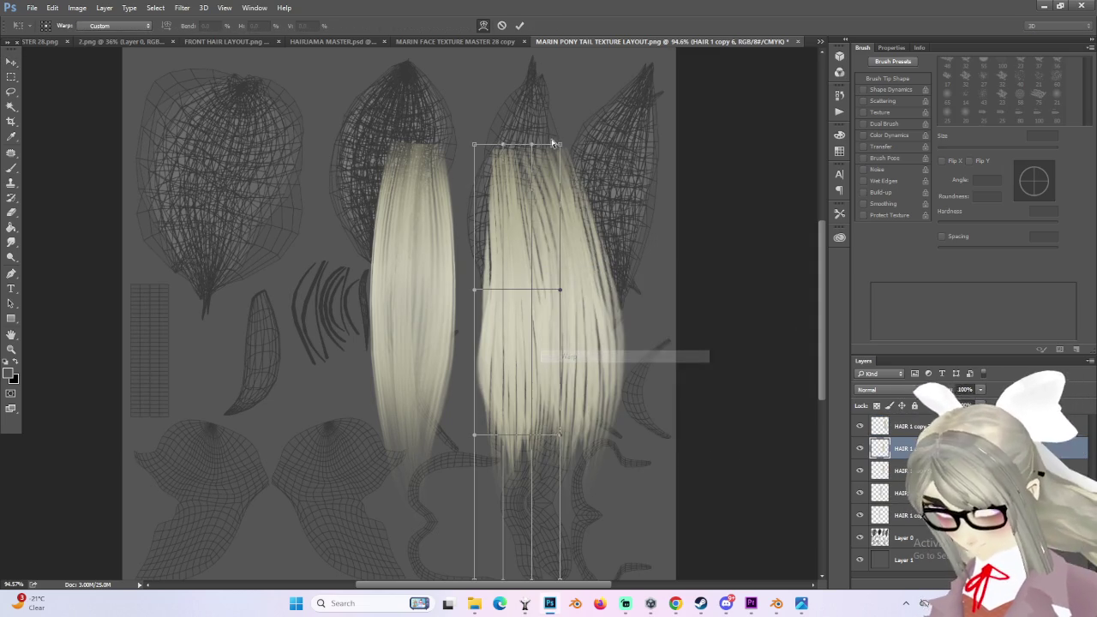
pyautogui.moveTo(591, 148)
pyautogui.mouseDown()
pyautogui.moveTo(612, 140)
pyautogui.moveTo(527, 146)
pyautogui.moveTo(583, 150)
pyautogui.mouseUp()
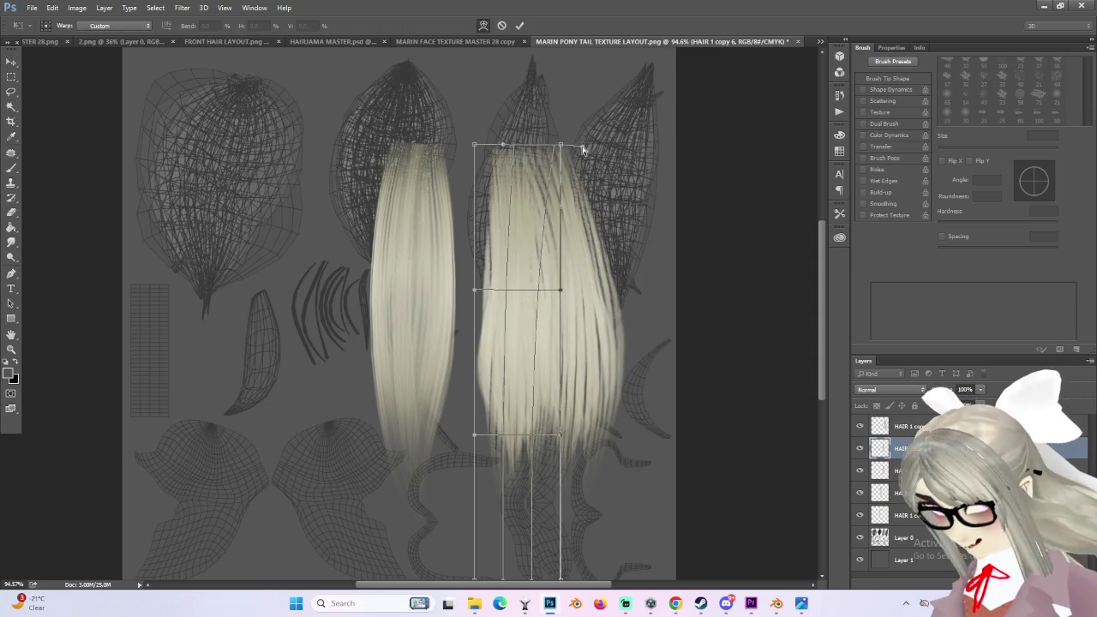
pyautogui.moveTo(563, 288)
pyautogui.mouseDown()
pyautogui.moveTo(595, 282)
pyautogui.moveTo(543, 286)
pyautogui.moveTo(591, 306)
pyautogui.moveTo(589, 295)
pyautogui.mouseUp()
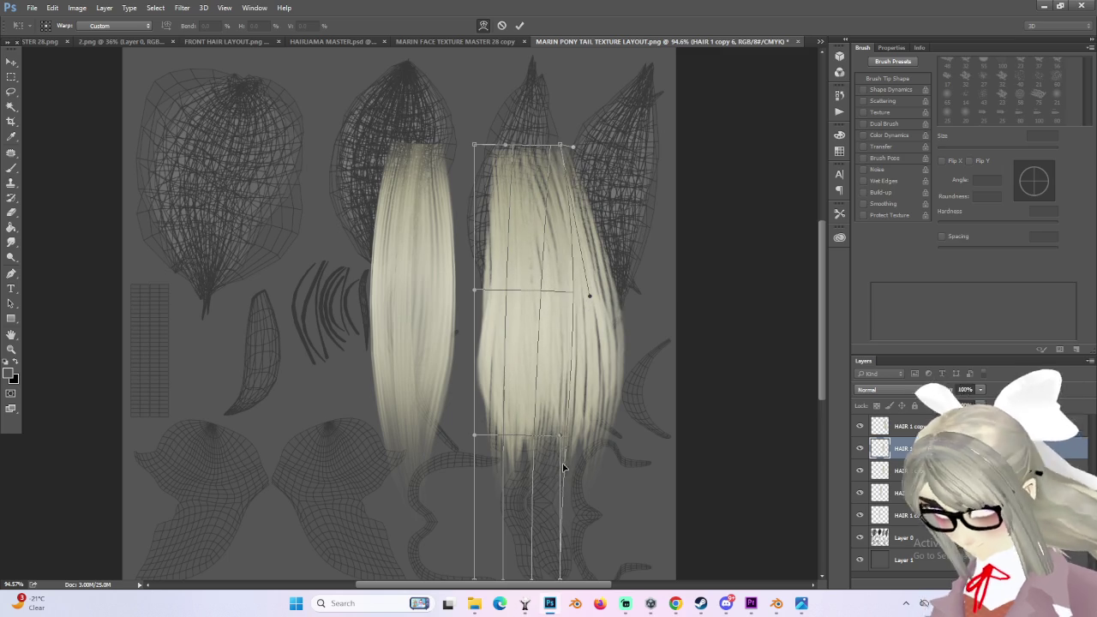
# Step: Draw HAIR 1 copy 6's lower end down-right into a tapered tip and commit the warp
pyautogui.keyDown('alt'); pyautogui.scroll(-2, 562, 467); pyautogui.keyUp('alt')
pyautogui.moveTo(511, 512)
pyautogui.mouseDown()
pyautogui.moveTo(528, 543)
pyautogui.moveTo(504, 563)
pyautogui.mouseUp()
pyautogui.moveTo(533, 512); pyautogui.dragTo(522, 563)
pyautogui.keyDown('alt'); pyautogui.scroll(-1, 481, 481); pyautogui.keyUp('alt')
pyautogui.moveTo(480, 480)
pyautogui.mouseDown()
pyautogui.moveTo(448, 485)
pyautogui.moveTo(480, 588)
pyautogui.moveTo(438, 471)
pyautogui.moveTo(444, 455)
pyautogui.mouseUp()
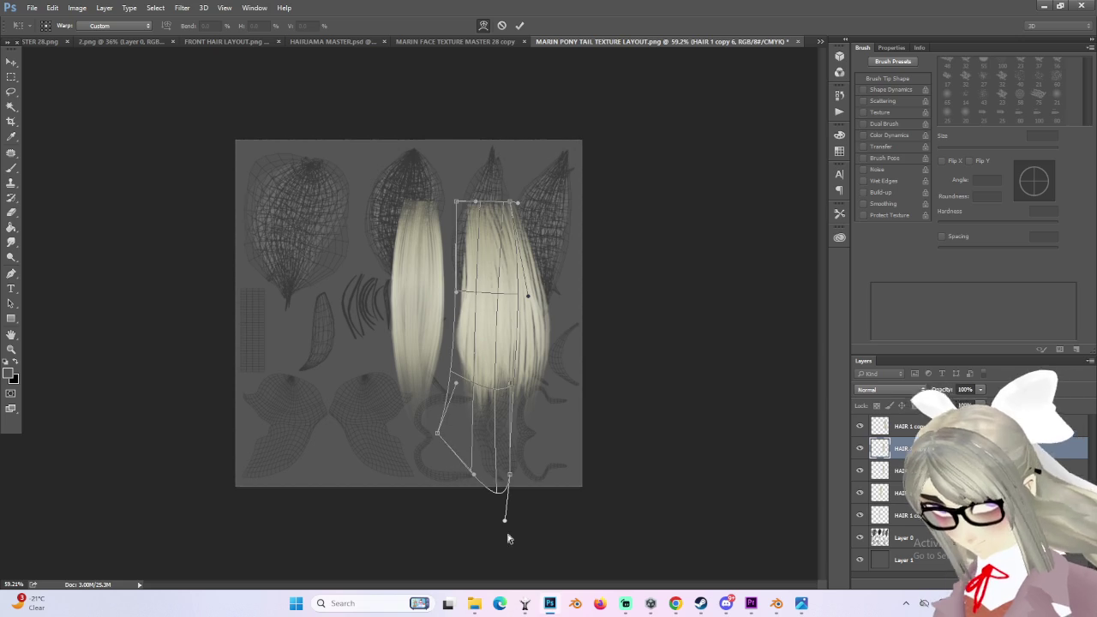
pyautogui.moveTo(505, 524)
pyautogui.mouseDown()
pyautogui.moveTo(534, 588)
pyautogui.moveTo(563, 575)
pyautogui.moveTo(543, 580)
pyautogui.mouseUp()
pyautogui.moveTo(477, 482); pyautogui.dragTo(528, 567)
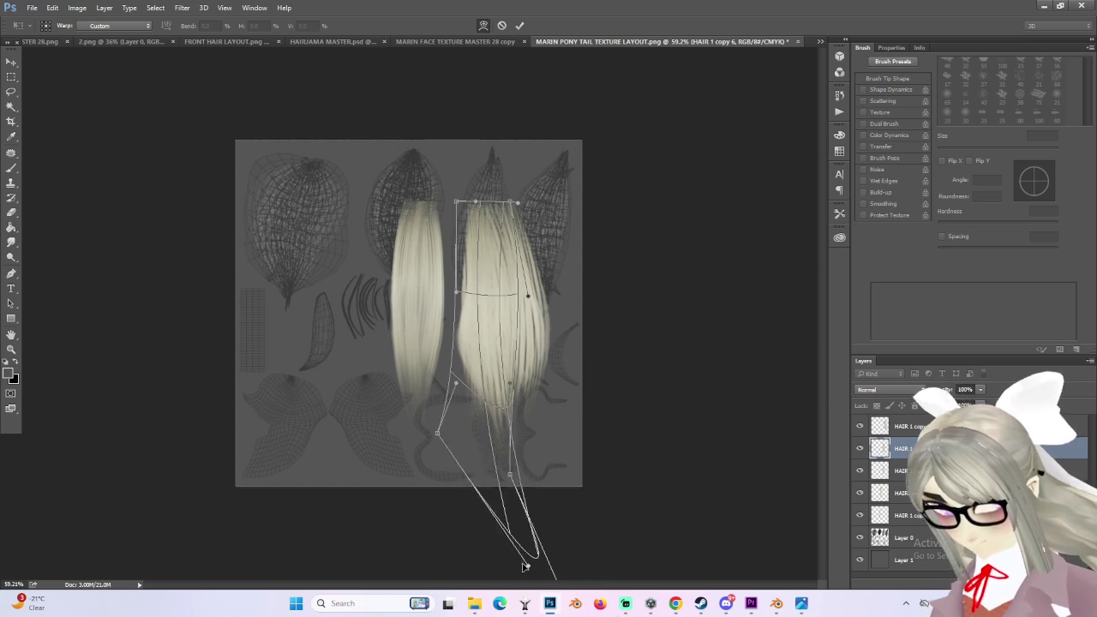
pyautogui.press('Return')
pyautogui.keyDown('ctrl'); pyautogui.scroll(-3, 592, 387); pyautogui.keyUp('ctrl')
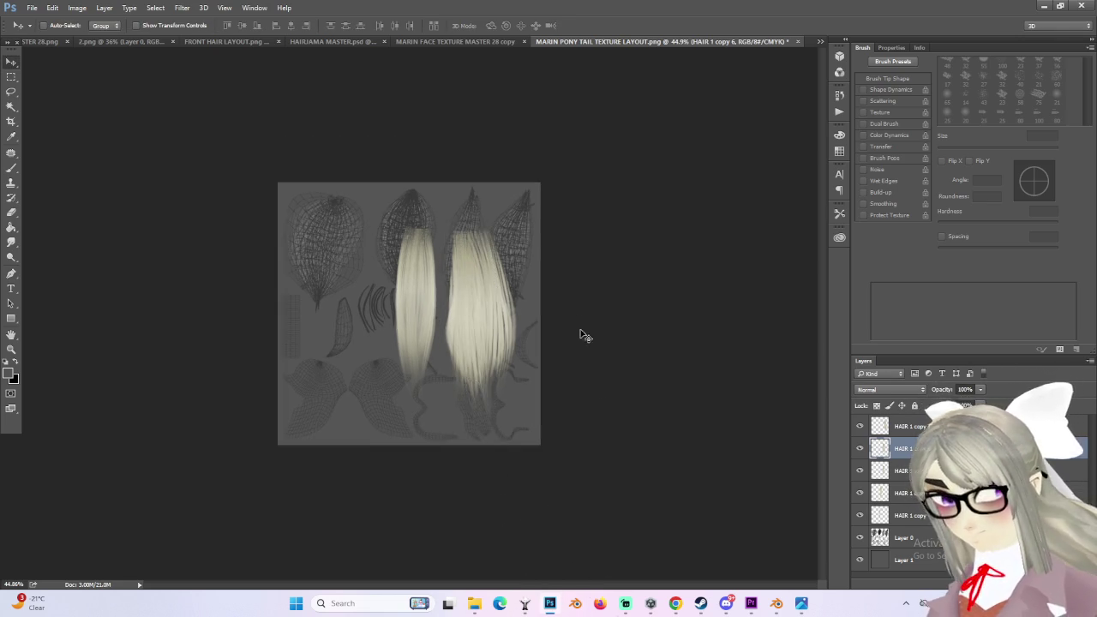
# Step: Toggle the hair copy layers on and off to compare, ending with HAIR 1 copy 6 hidden
pyautogui.keyDown('ctrl'); pyautogui.scroll(3, 568, 304); pyautogui.keyUp('ctrl')
pyautogui.keyDown('ctrl'); pyautogui.scroll(3, 648, 330); pyautogui.keyUp('ctrl')
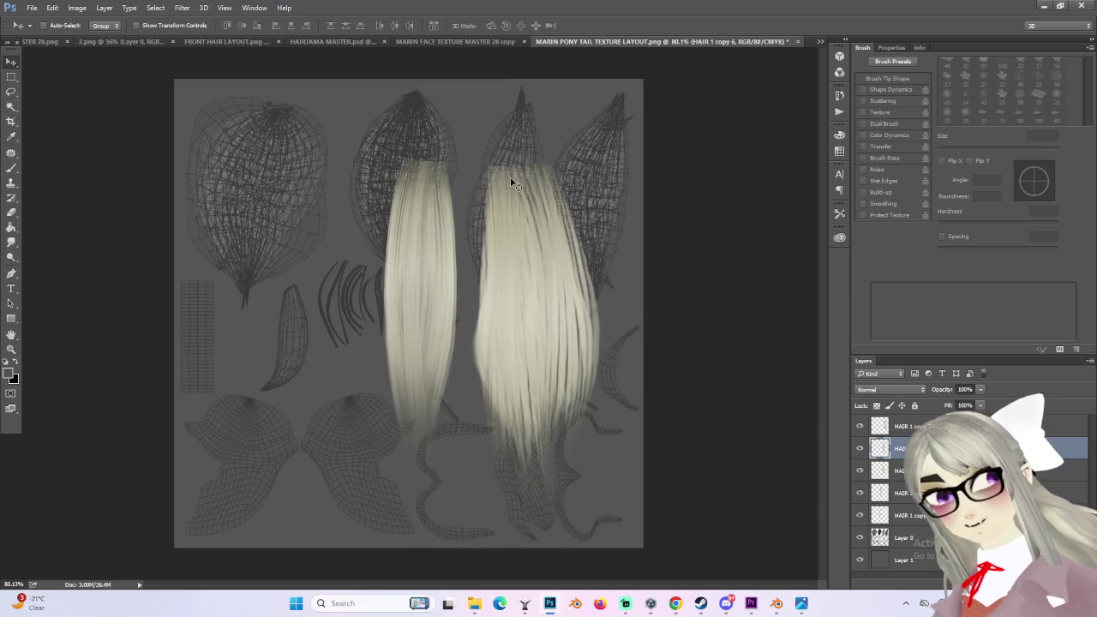
pyautogui.click(860, 449)
pyautogui.click(859, 448)
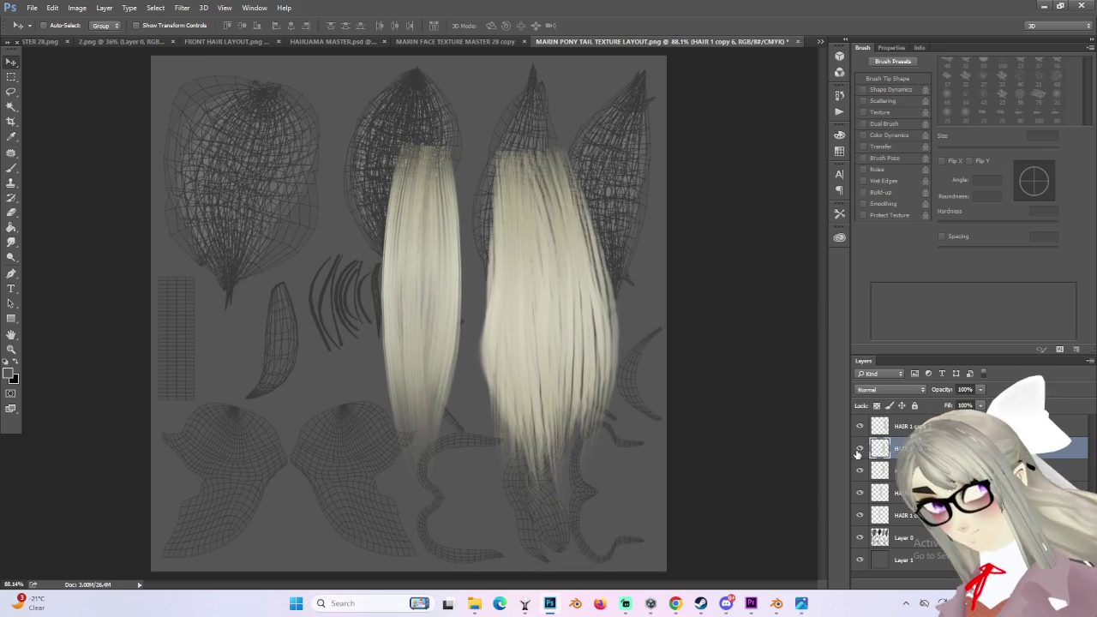
pyautogui.click(861, 449)
pyautogui.click(860, 448)
pyautogui.click(861, 448)
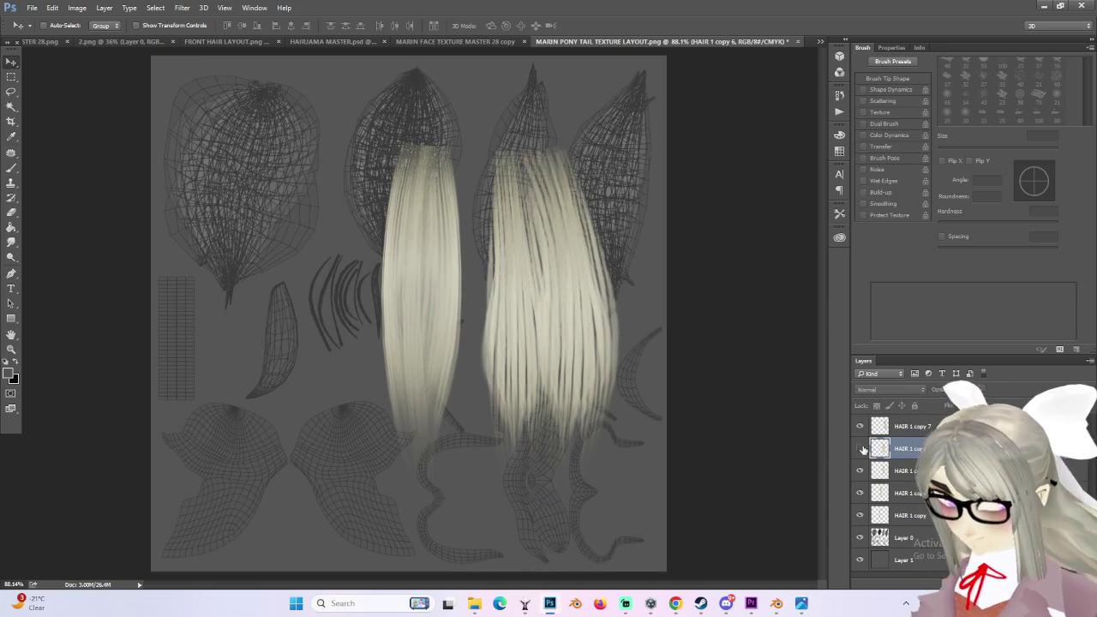
pyautogui.click(861, 449)
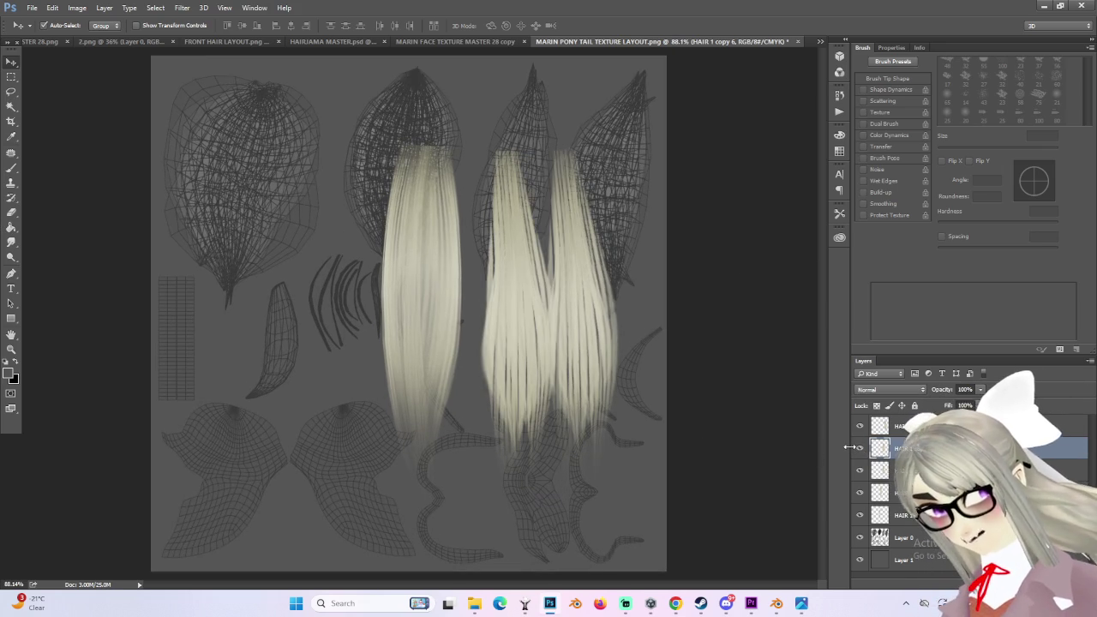
pyautogui.click(849, 447)
pyautogui.click(849, 447)
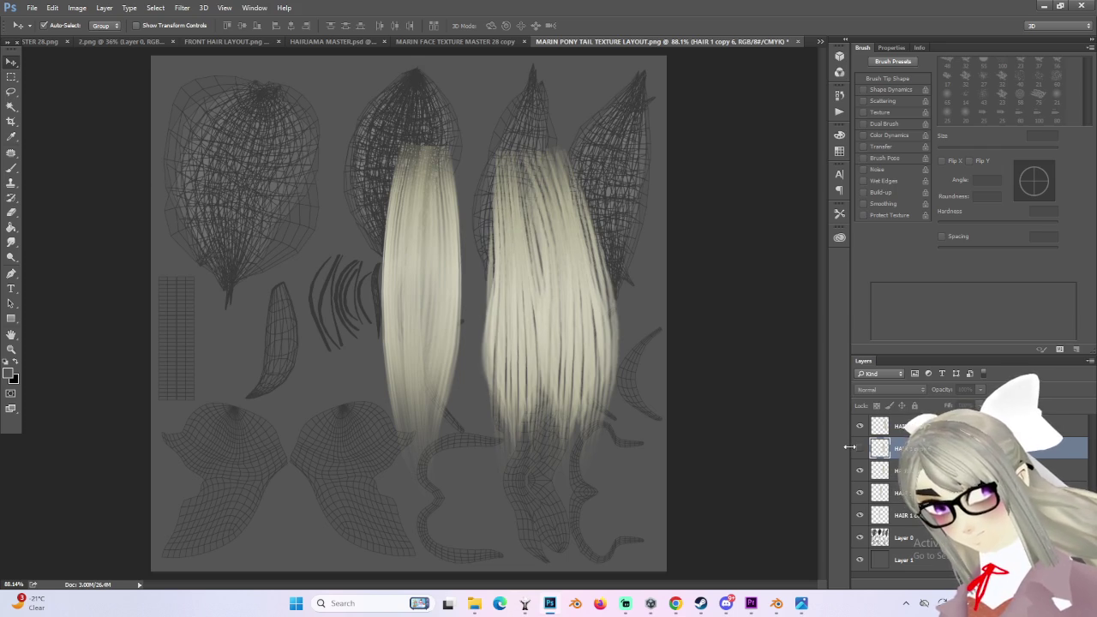